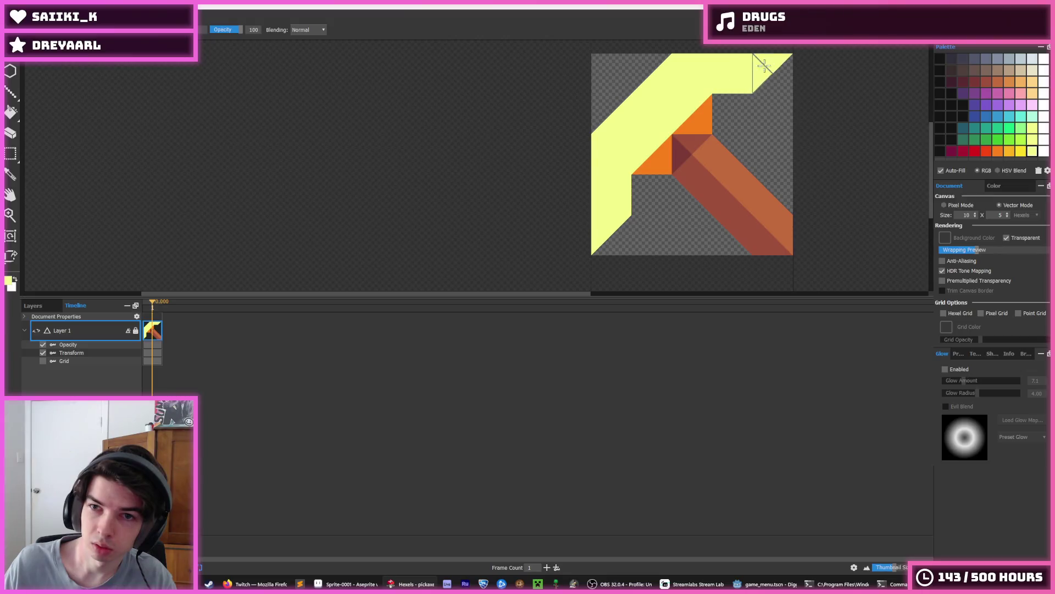
# Sample the handle's dark red-brown and try a stroke along the handle, then undo it.
pyautogui.scroll(-5, 748, 162)
pyautogui.scroll(4, 715, 165)
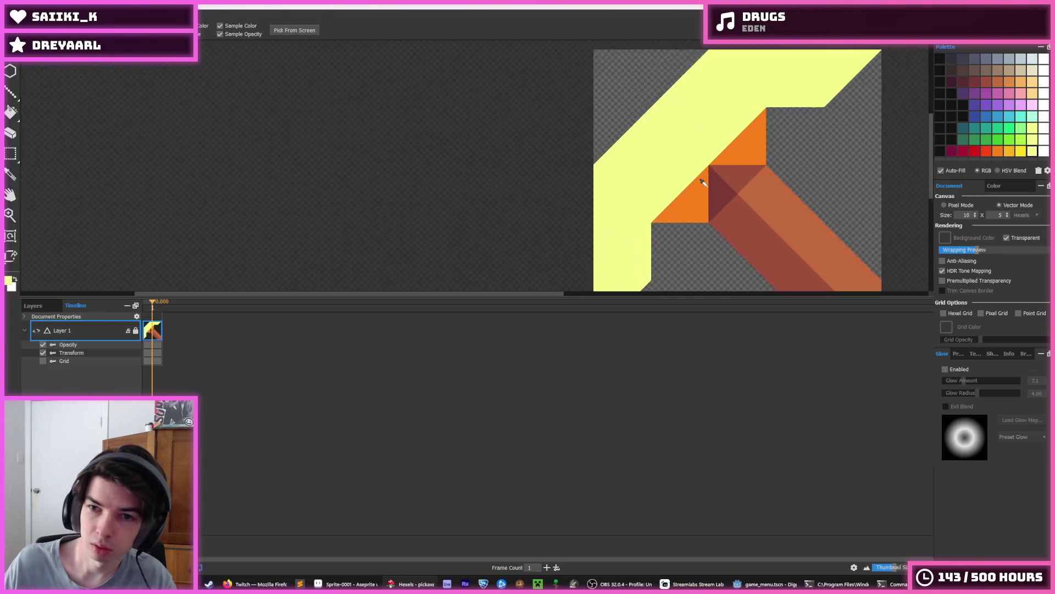
pyautogui.scroll(-3, 702, 192)
pyautogui.scroll(3, 700, 220)
pyautogui.scroll(-5, 700, 222)
pyautogui.press('e')
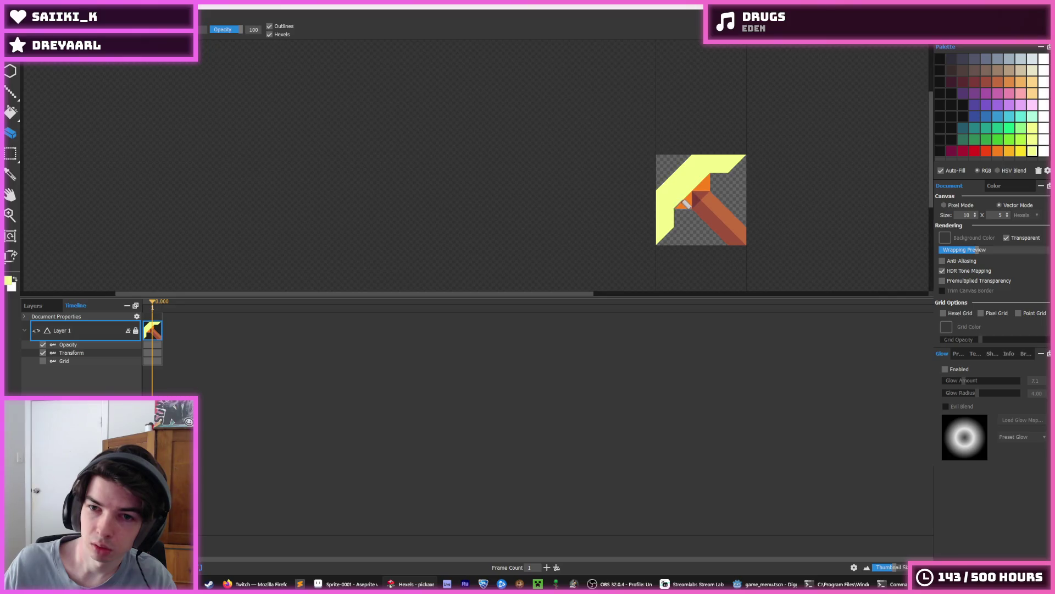
pyautogui.scroll(3, 684, 185)
pyautogui.click(684, 185)
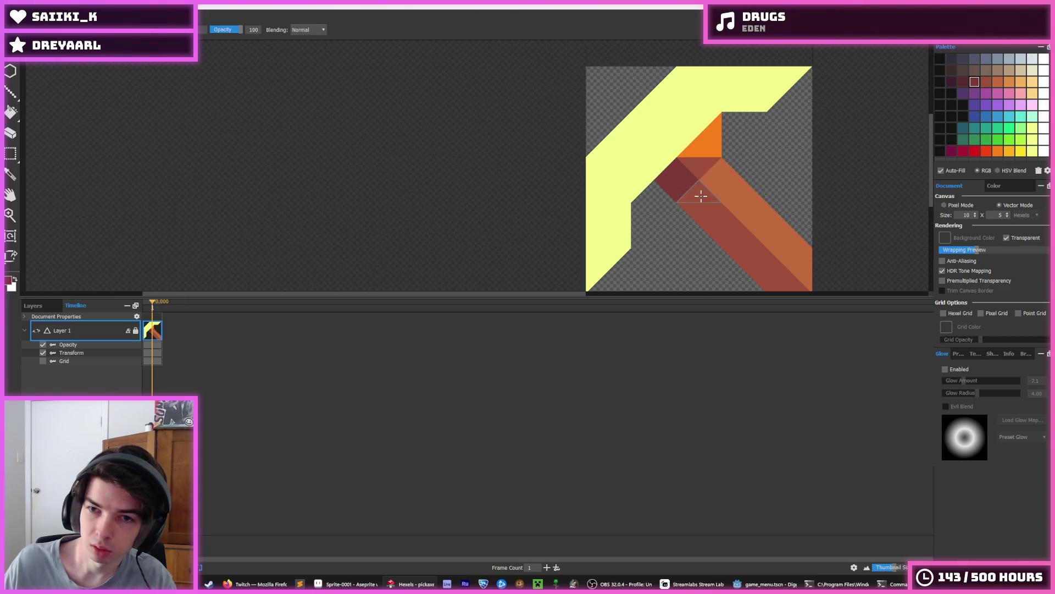
pyautogui.moveTo(701, 195)
pyautogui.mouseDown()
pyautogui.moveTo(785, 267)
pyautogui.moveTo(780, 278)
pyautogui.moveTo(702, 170)
pyautogui.moveTo(693, 176)
pyautogui.mouseUp()
pyautogui.hotkey('ctrl', 'z')
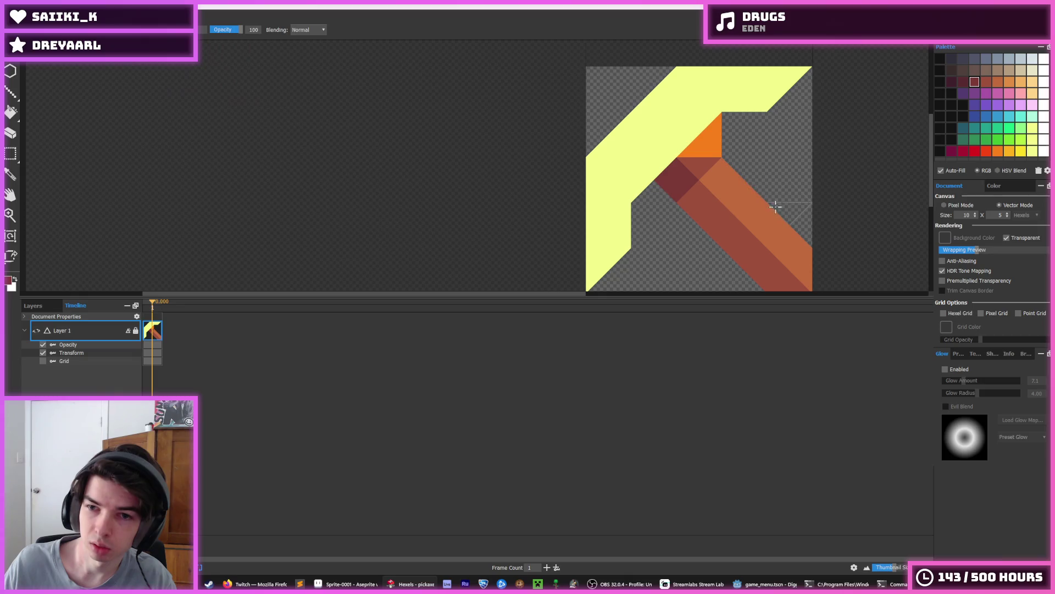
pyautogui.scroll(-4, 775, 206)
# Extend the dark red-brown handle stripe up into the head, filling the joint corner with maroon.
pyautogui.press('i')
pyautogui.scroll(5, 760, 210)
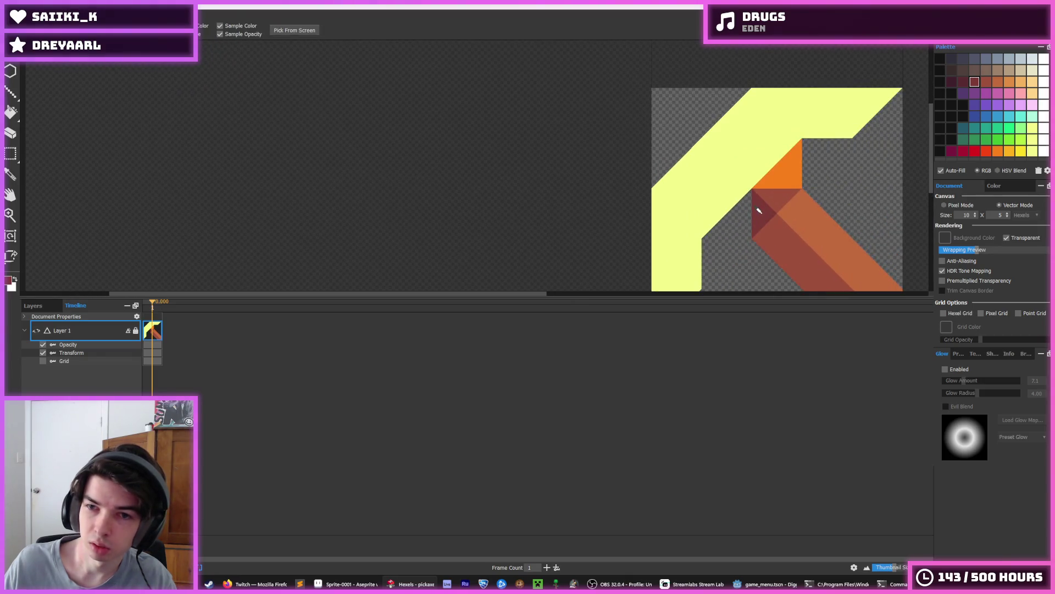
pyautogui.moveTo(759, 210)
pyautogui.mouseDown()
pyautogui.moveTo(712, 176)
pyautogui.moveTo(730, 162)
pyautogui.moveTo(712, 189)
pyautogui.mouseUp()
pyautogui.click(730, 162)
pyautogui.scroll(-2, 775, 168)
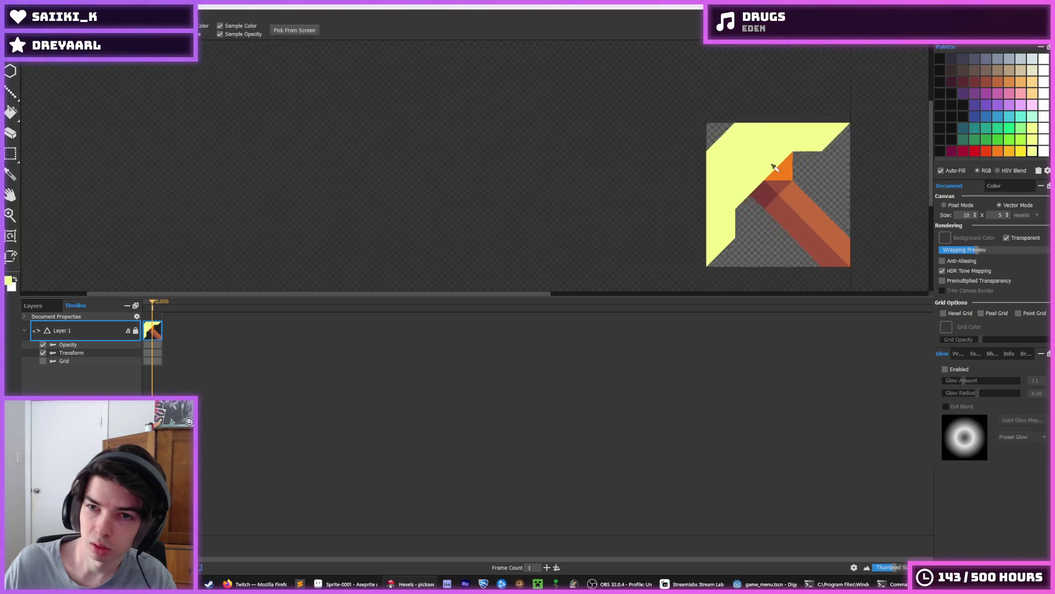
pyautogui.scroll(2, 775, 168)
pyautogui.keyDown('alt'); pyautogui.click(737, 154); pyautogui.keyUp('alt')
pyautogui.moveTo(737, 149)
pyautogui.mouseDown()
pyautogui.moveTo(704, 102)
pyautogui.moveTo(698, 157)
pyautogui.moveTo(744, 94)
pyautogui.moveTo(775, 83)
pyautogui.mouseUp()
pyautogui.keyDown('alt'); pyautogui.click(757, 120); pyautogui.keyUp('alt')
pyautogui.click(730, 98)
pyautogui.keyDown('alt'); pyautogui.click(715, 118); pyautogui.keyUp('alt')
# Repaint yellow over the top of the maroon, then sample the handle's red-brown.
pyautogui.scroll(1, 719, 176)
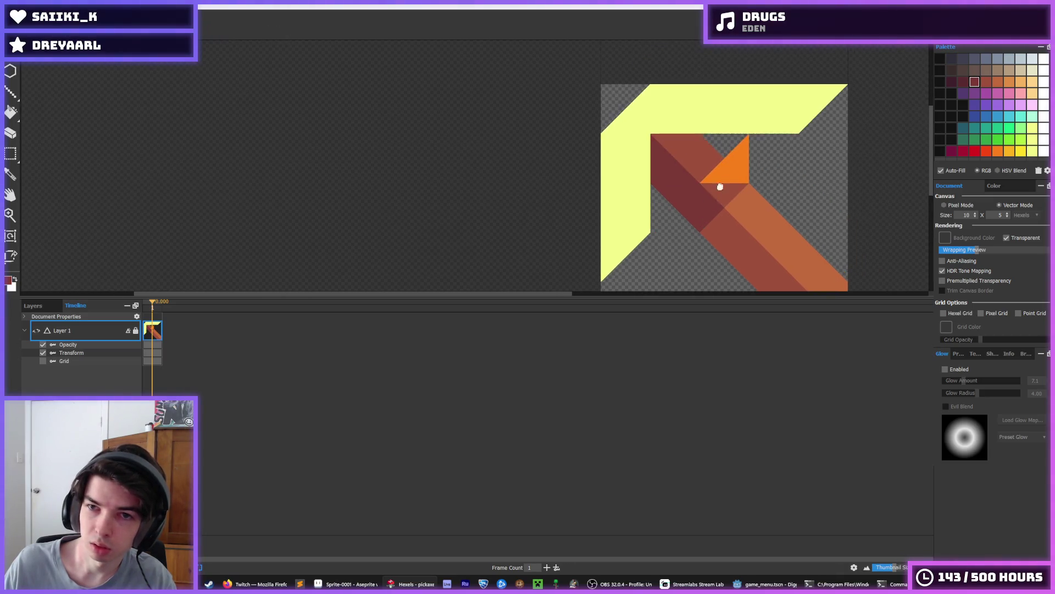
pyautogui.keyDown('alt'); pyautogui.click(686, 107); pyautogui.keyUp('alt')
pyautogui.moveTo(676, 143); pyautogui.dragTo(625, 170)
pyautogui.scroll(-4, 753, 135)
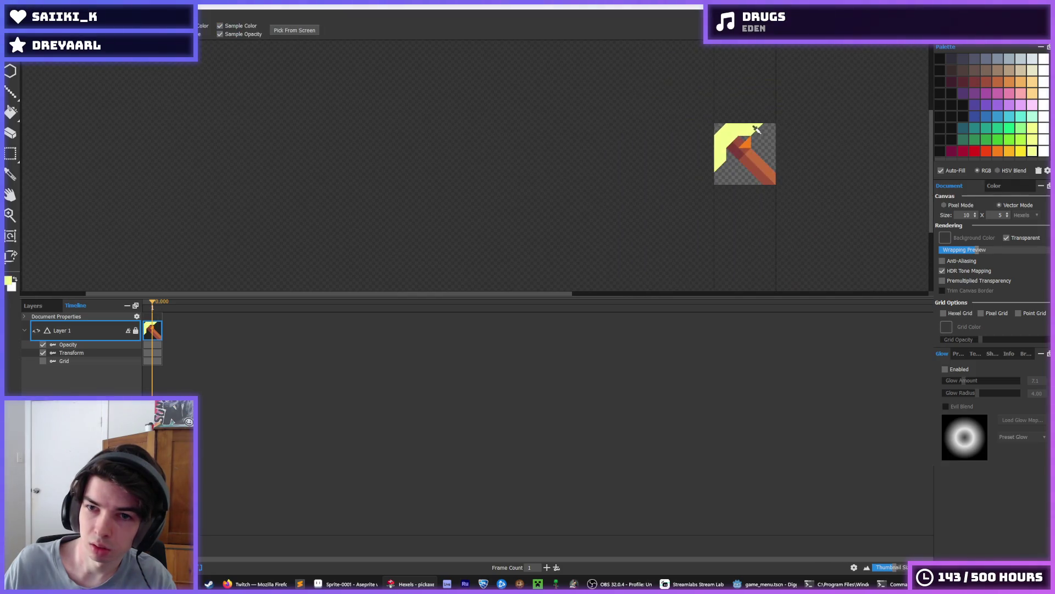
pyautogui.scroll(-2, 772, 142)
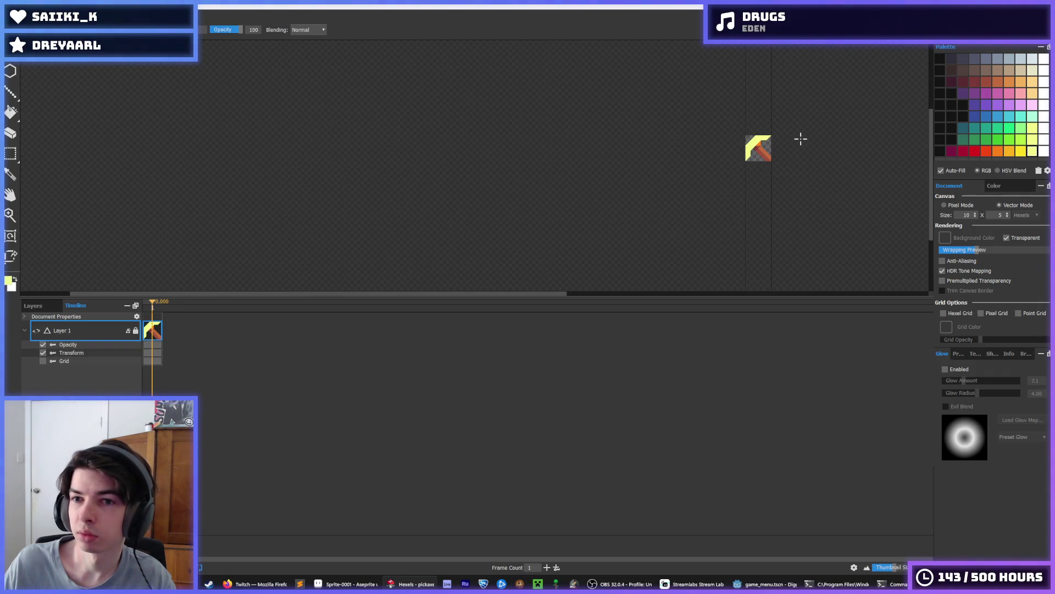
pyautogui.scroll(4, 761, 144)
pyautogui.keyDown('alt'); pyautogui.click(735, 158); pyautogui.keyUp('alt')
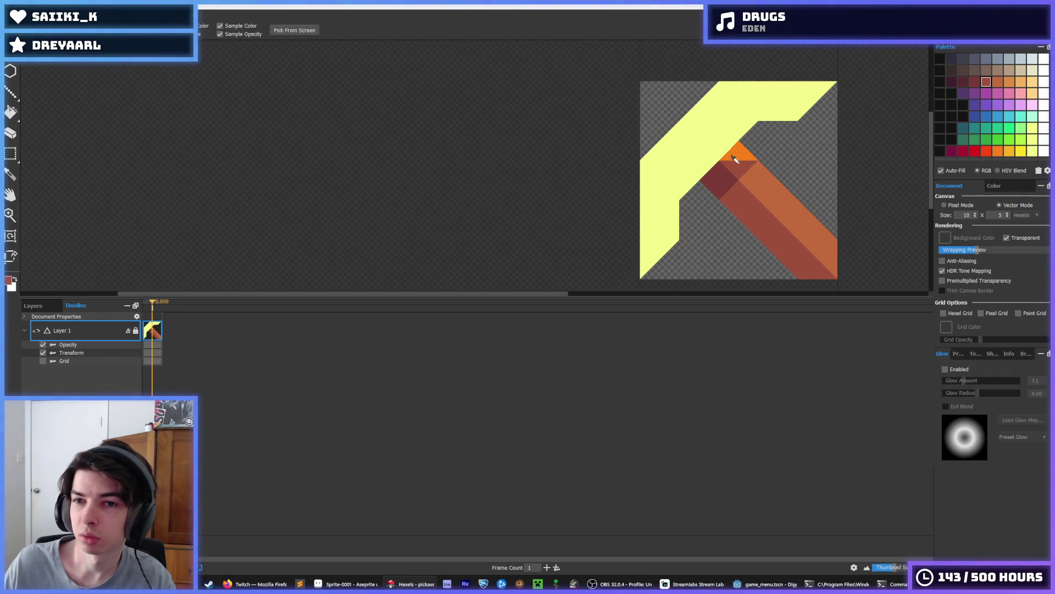
pyautogui.scroll(-4, 780, 175)
pyautogui.scroll(2, 777, 170)
pyautogui.scroll(-2, 781, 168)
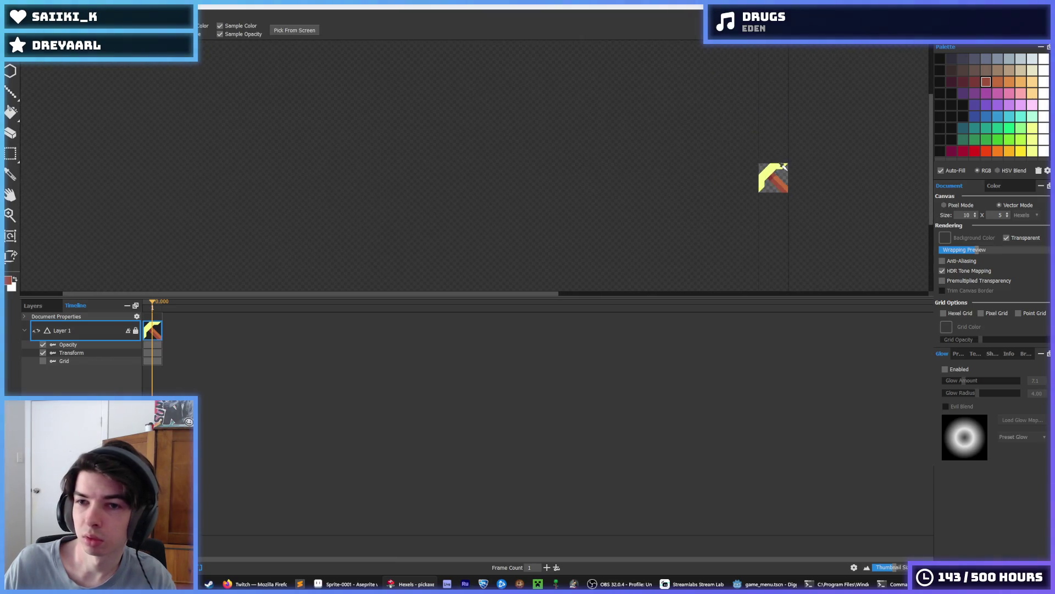
pyautogui.scroll(4, 780, 168)
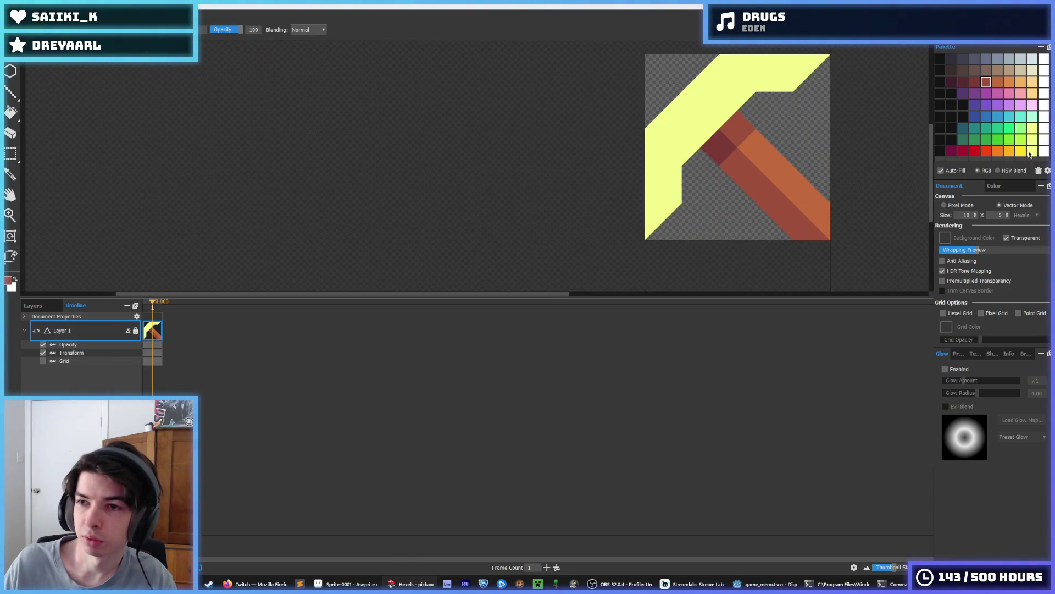
# Paint the head's lower-left edge and top-right tip darker yellow, keeping the upper-left edge light yellow.
pyautogui.moveTo(660, 134)
pyautogui.mouseDown()
pyautogui.moveTo(726, 77)
pyautogui.moveTo(651, 149)
pyautogui.mouseUp()
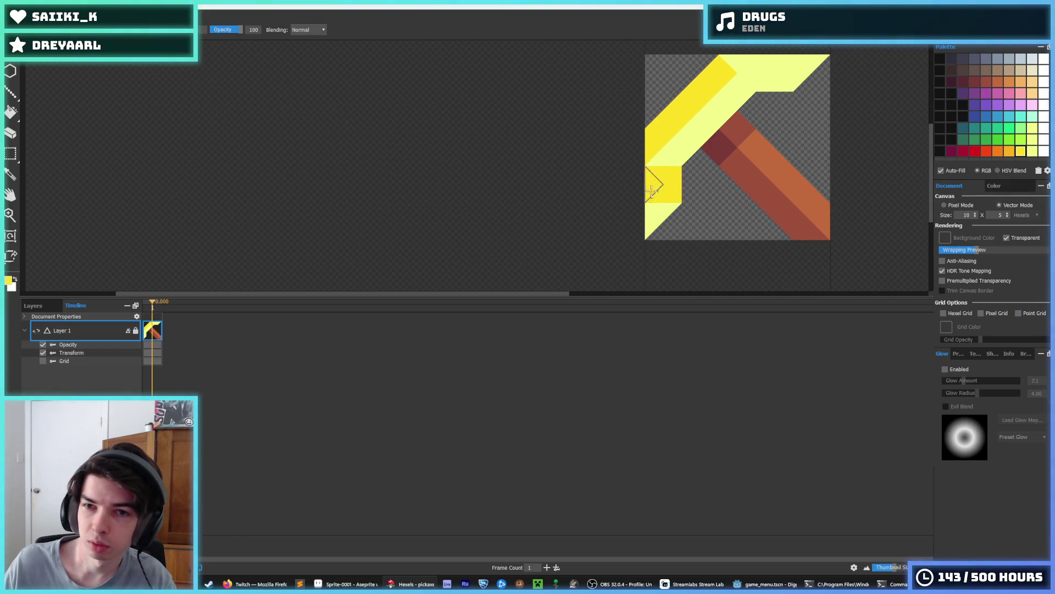
pyautogui.click(663, 187)
pyautogui.keyDown('alt'); pyautogui.click(662, 142); pyautogui.keyUp('alt')
pyautogui.click(651, 147)
pyautogui.moveTo(651, 147); pyautogui.dragTo(739, 63)
pyautogui.keyDown('alt'); pyautogui.click(666, 170); pyautogui.keyUp('alt')
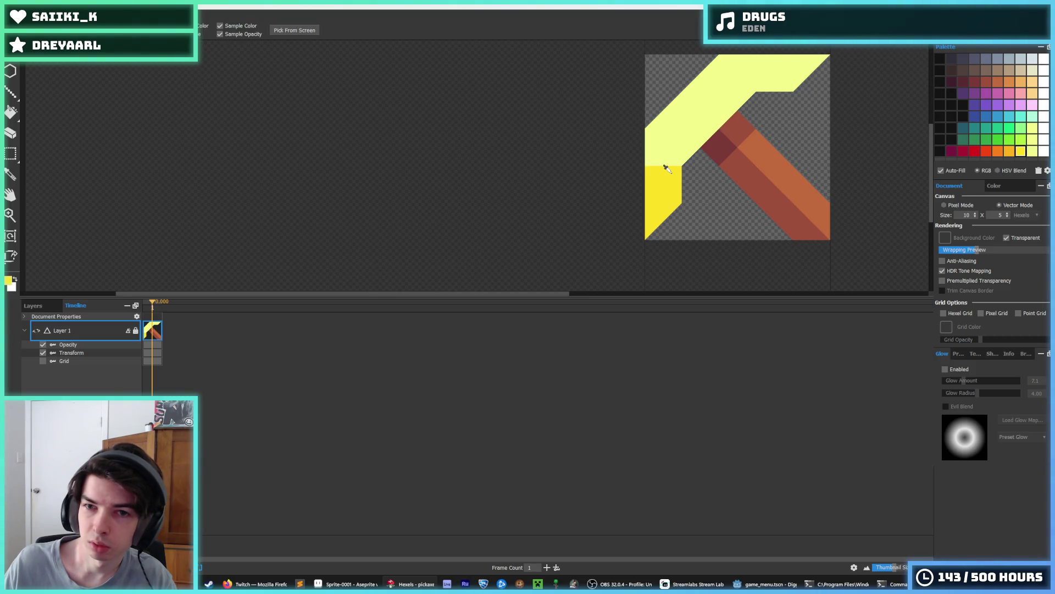
pyautogui.click(675, 142)
pyautogui.keyDown('alt'); pyautogui.click(675, 141); pyautogui.keyUp('alt')
pyautogui.moveTo(675, 142)
pyautogui.mouseDown()
pyautogui.moveTo(654, 165)
pyautogui.moveTo(641, 161)
pyautogui.mouseUp()
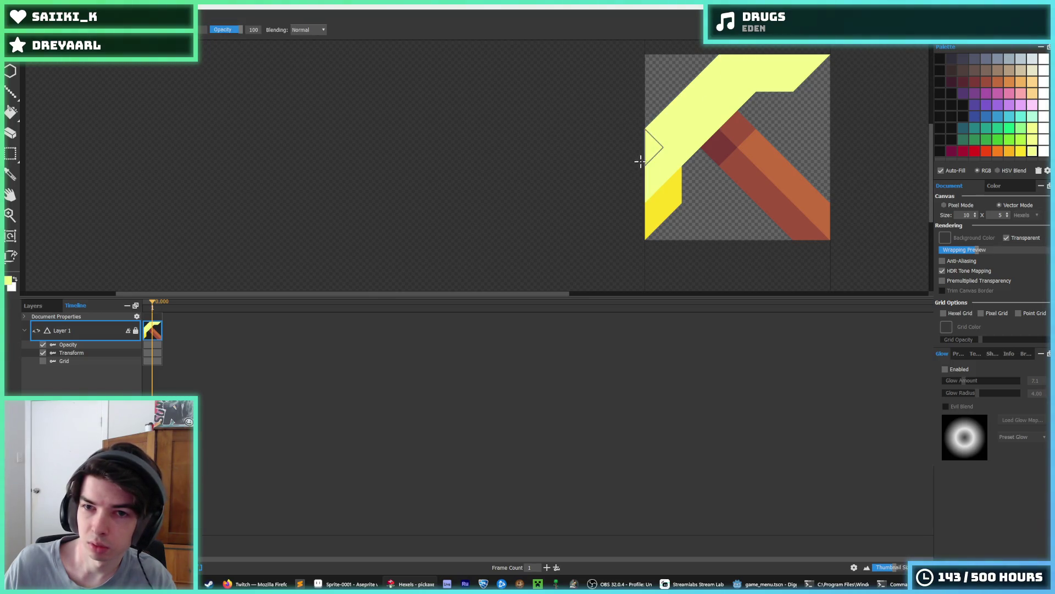
pyautogui.keyDown('alt'); pyautogui.click(680, 190); pyautogui.keyUp('alt')
pyautogui.moveTo(775, 77)
pyautogui.mouseDown()
pyautogui.moveTo(801, 71)
pyautogui.moveTo(775, 83)
pyautogui.mouseUp()
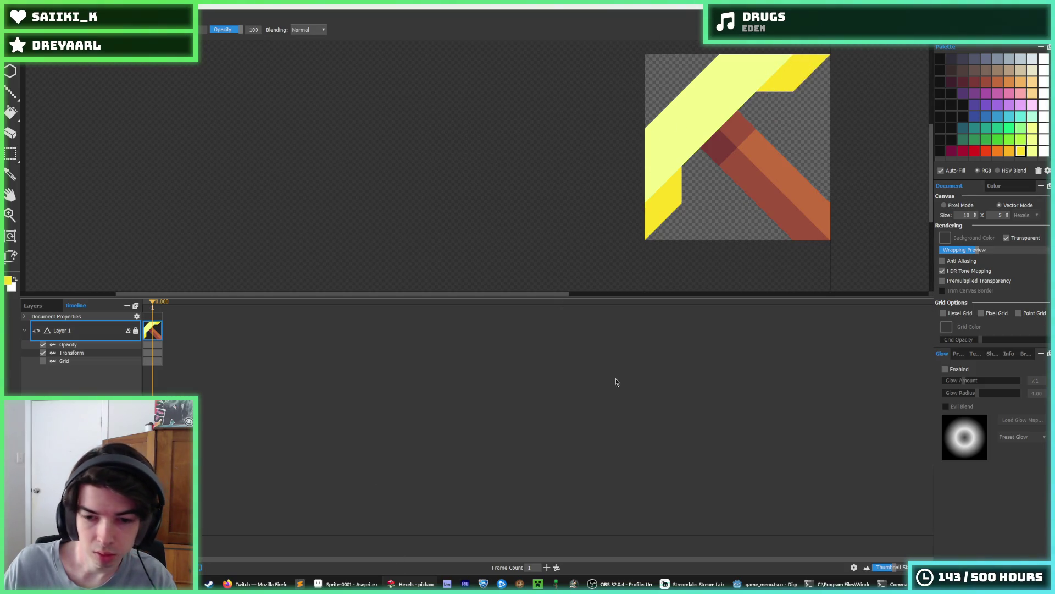
# Add a darker yellow band along the inner edge, inner corner, left strip and top-right tip.
pyautogui.hotkey('alt', 'Tab')
pyautogui.hotkey('alt', 'Tab')
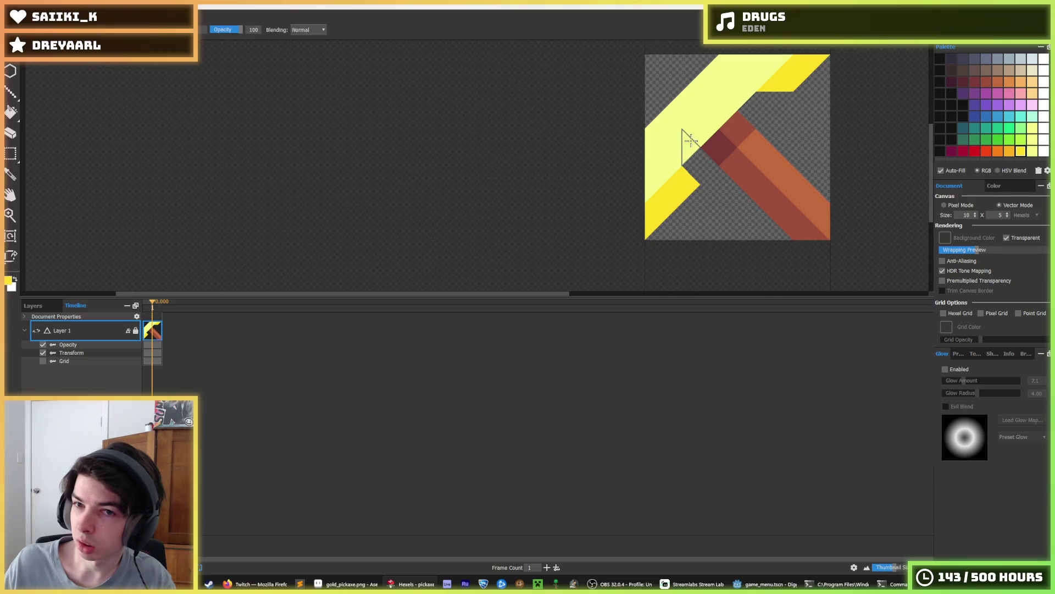
pyautogui.moveTo(686, 146)
pyautogui.mouseDown()
pyautogui.moveTo(698, 106)
pyautogui.moveTo(719, 126)
pyautogui.mouseUp()
pyautogui.click(691, 179)
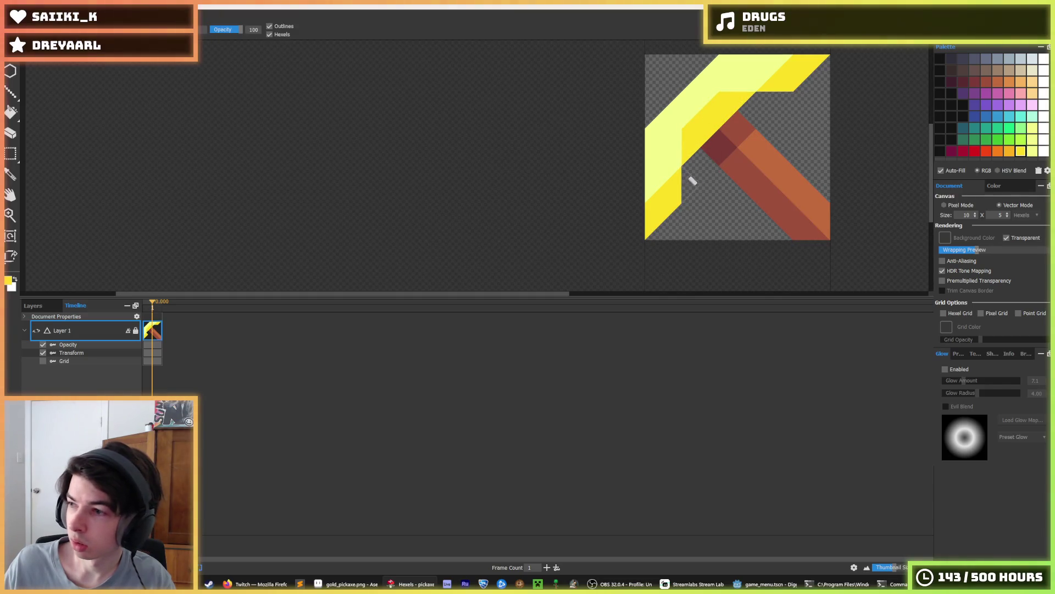
pyautogui.click(685, 144)
pyautogui.click(685, 149)
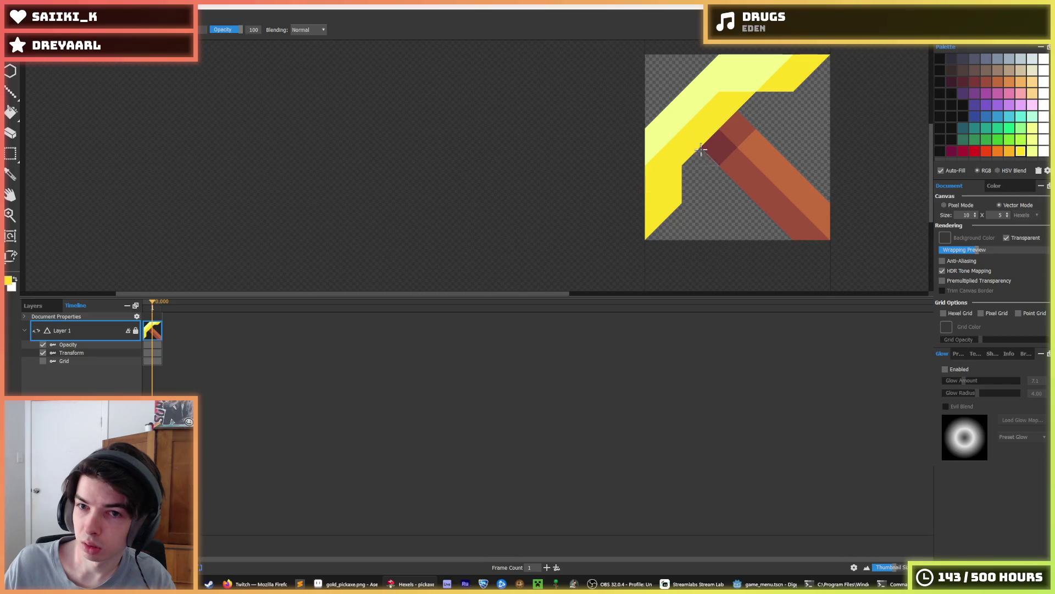
pyautogui.moveTo(753, 71); pyautogui.dragTo(750, 66)
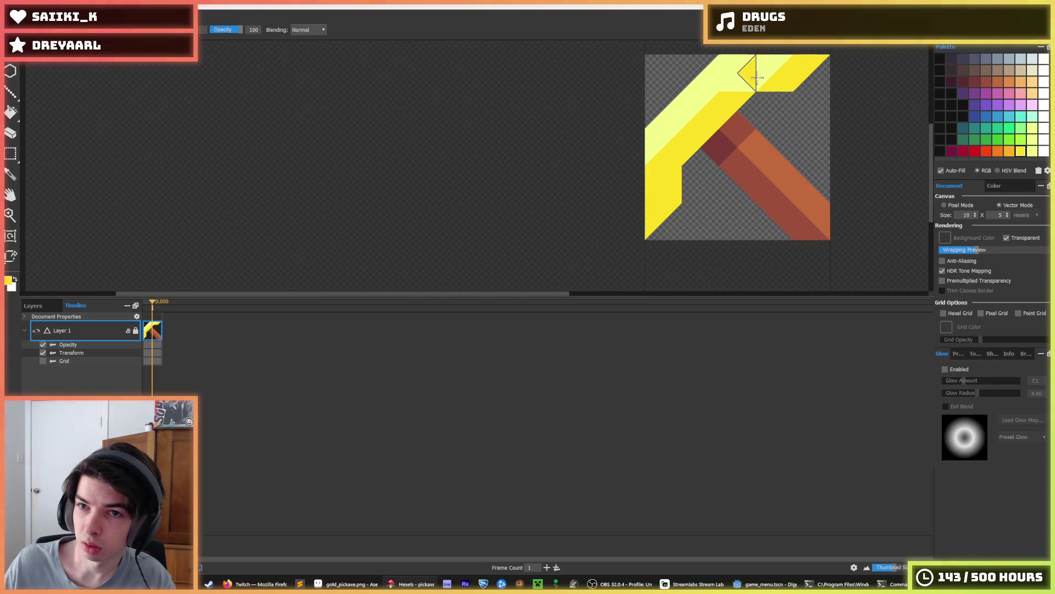
pyautogui.doubleClick(1009, 153)
pyautogui.press('Escape')
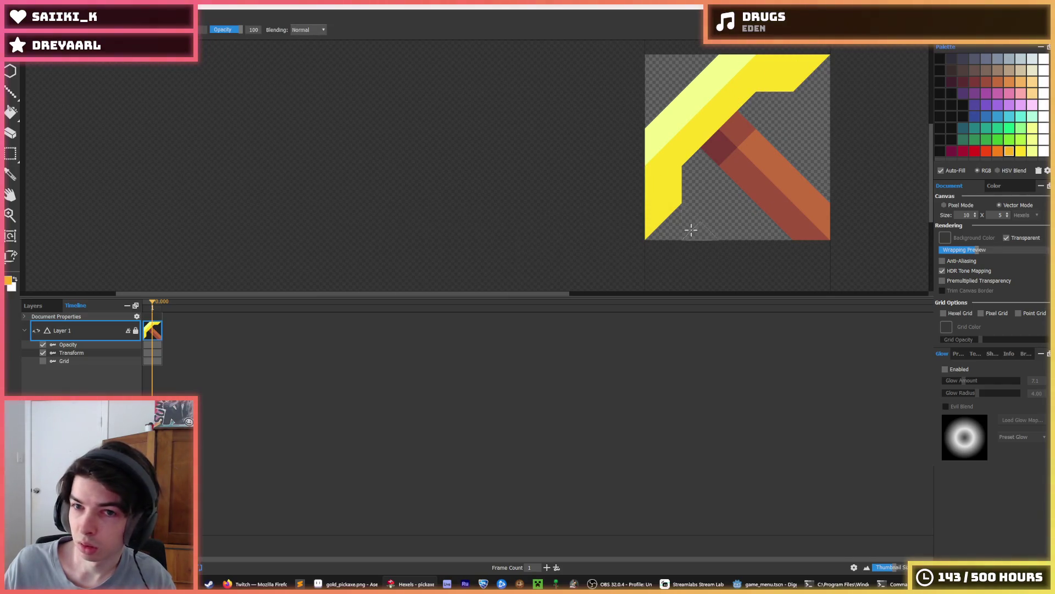
# Paint the head's left end orange and restore light yellow along its outer edge.
pyautogui.moveTo(674, 186)
pyautogui.mouseDown()
pyautogui.moveTo(666, 193)
pyautogui.moveTo(707, 157)
pyautogui.moveTo(701, 118)
pyautogui.moveTo(804, 70)
pyautogui.mouseUp()
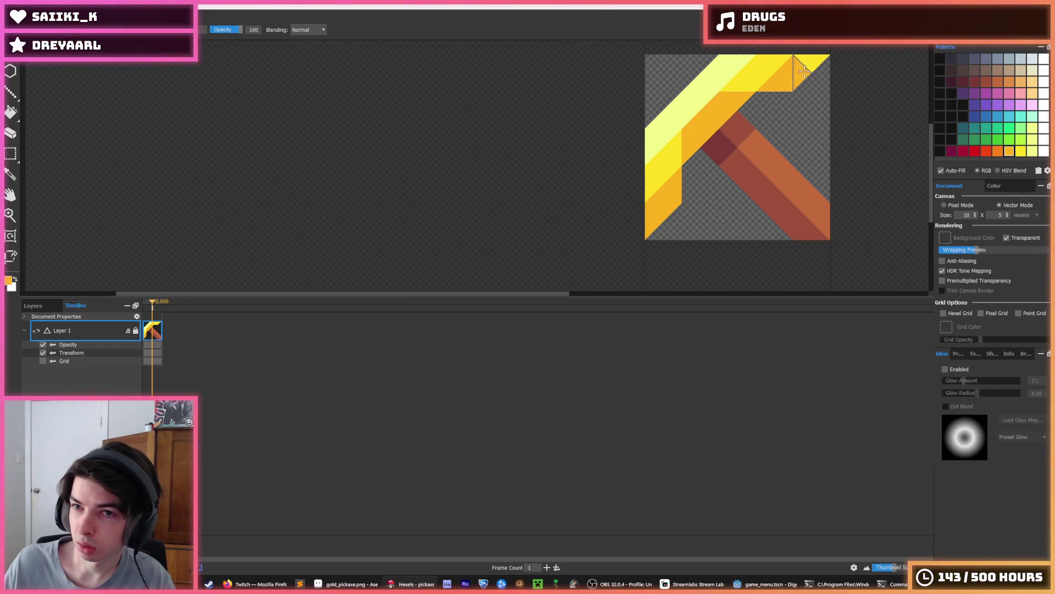
pyautogui.press('i')
pyautogui.scroll(-4, 792, 94)
pyautogui.click(769, 102)
pyautogui.scroll(4, 769, 102)
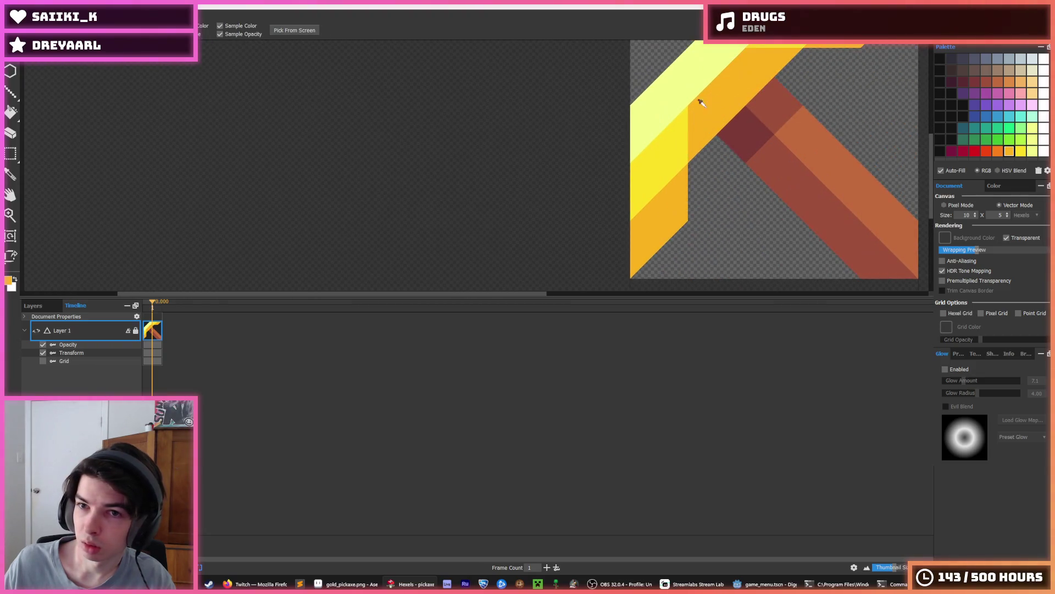
pyautogui.press('b')
pyautogui.moveTo(660, 104)
pyautogui.mouseDown()
pyautogui.moveTo(648, 118)
pyautogui.moveTo(641, 220)
pyautogui.mouseUp()
pyautogui.scroll(-4, 803, 103)
pyautogui.moveTo(793, 121); pyautogui.dragTo(760, 183)
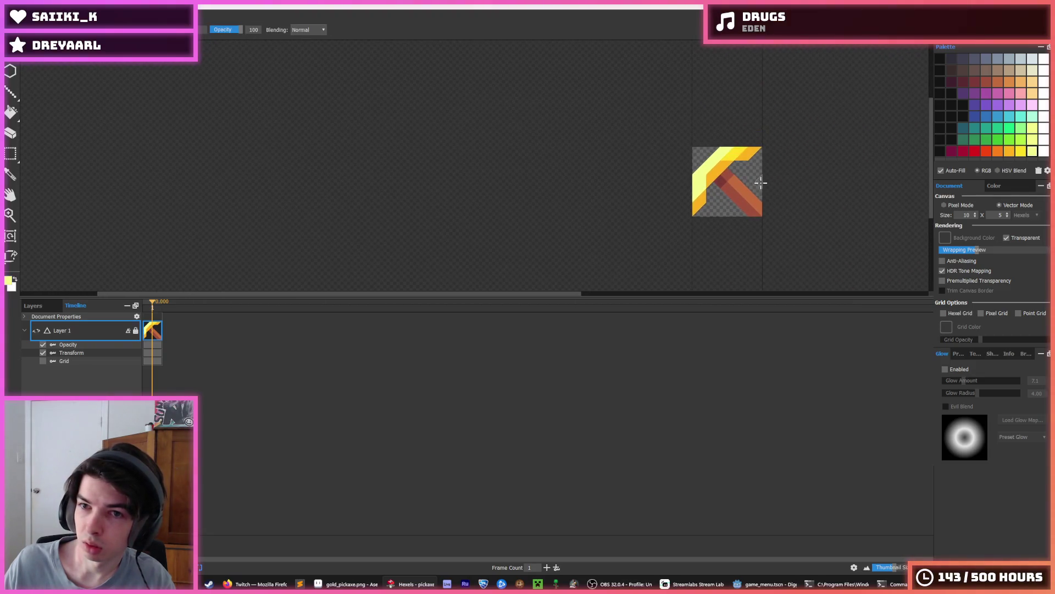
# Pick the orange from the pickaxe head as the brush colour.
pyautogui.press('i')
pyautogui.click(742, 154)
pyautogui.scroll(3, 721, 175)
pyautogui.press('b')
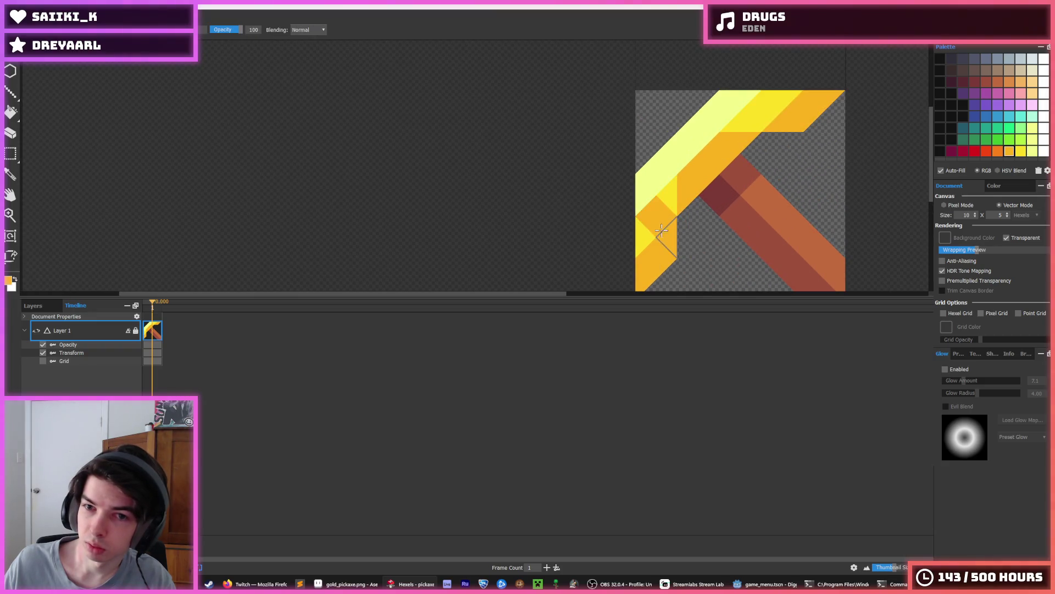
pyautogui.scroll(-4, 813, 118)
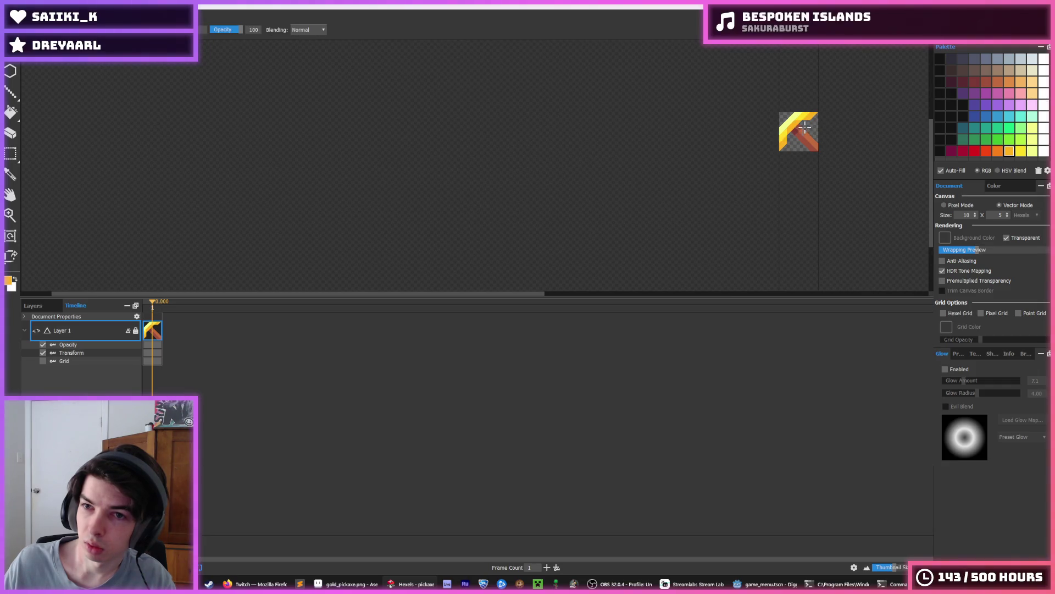
pyautogui.scroll(1, 784, 125)
# Sample the head's light yellow and paint it along the outer edge again.
pyautogui.press('i')
pyautogui.scroll(2, 783, 126)
pyautogui.click(790, 117)
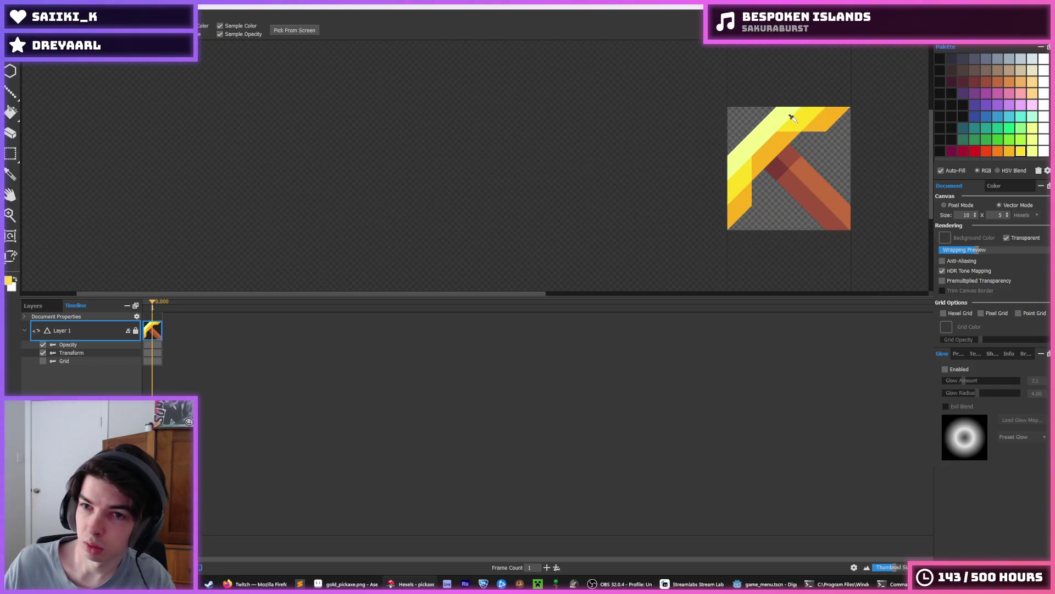
pyautogui.press('b')
pyautogui.press('i')
pyautogui.scroll(-3, 802, 121)
pyautogui.scroll(3, 807, 113)
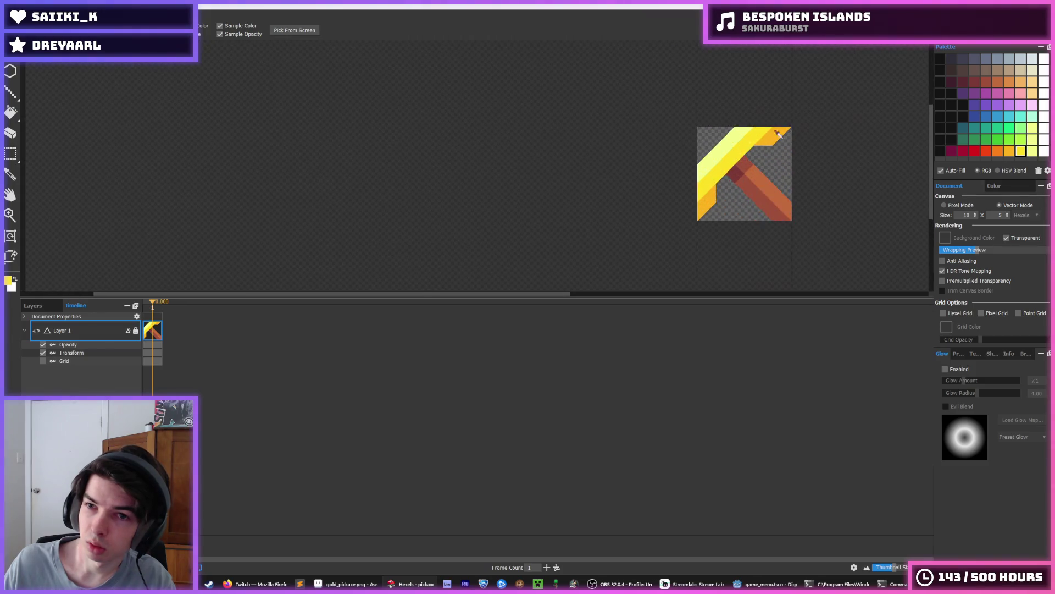
pyautogui.click(678, 158)
pyautogui.press('b')
pyautogui.moveTo(682, 165)
pyautogui.mouseDown()
pyautogui.moveTo(698, 170)
pyautogui.moveTo(737, 133)
pyautogui.moveTo(665, 204)
pyautogui.moveTo(760, 112)
pyautogui.mouseUp()
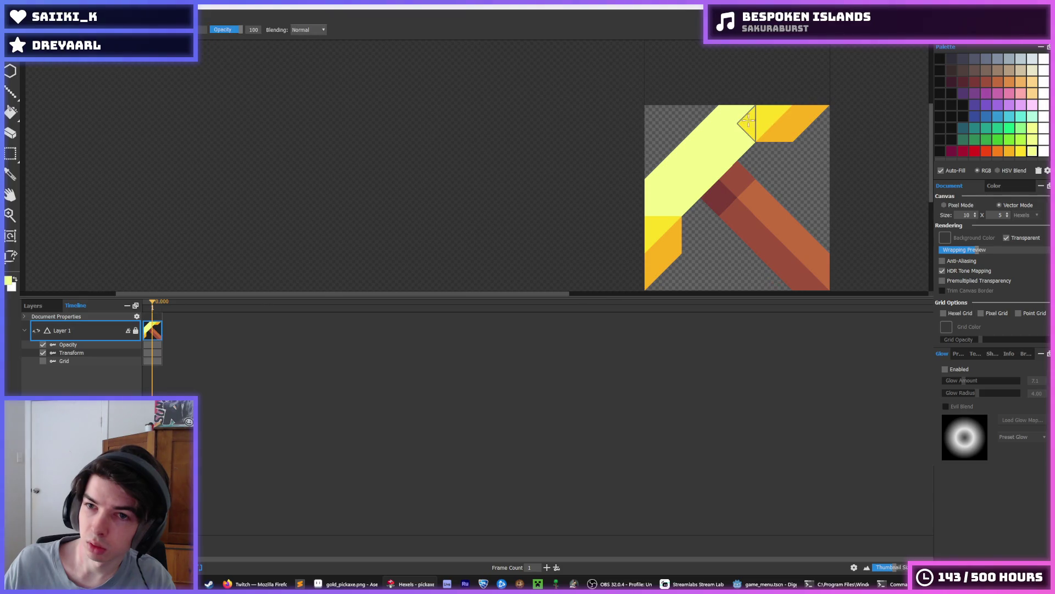
# Sample the pickaxe's orange and paint the left column's yellow hexels orange.
pyautogui.scroll(-3, 784, 101)
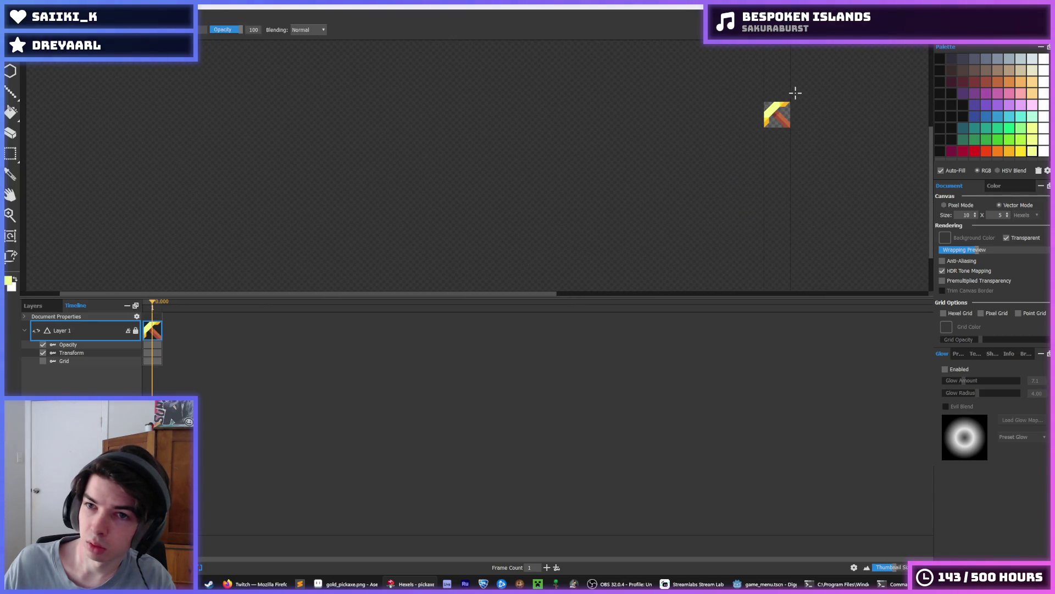
pyautogui.scroll(3, 778, 103)
pyautogui.press('i')
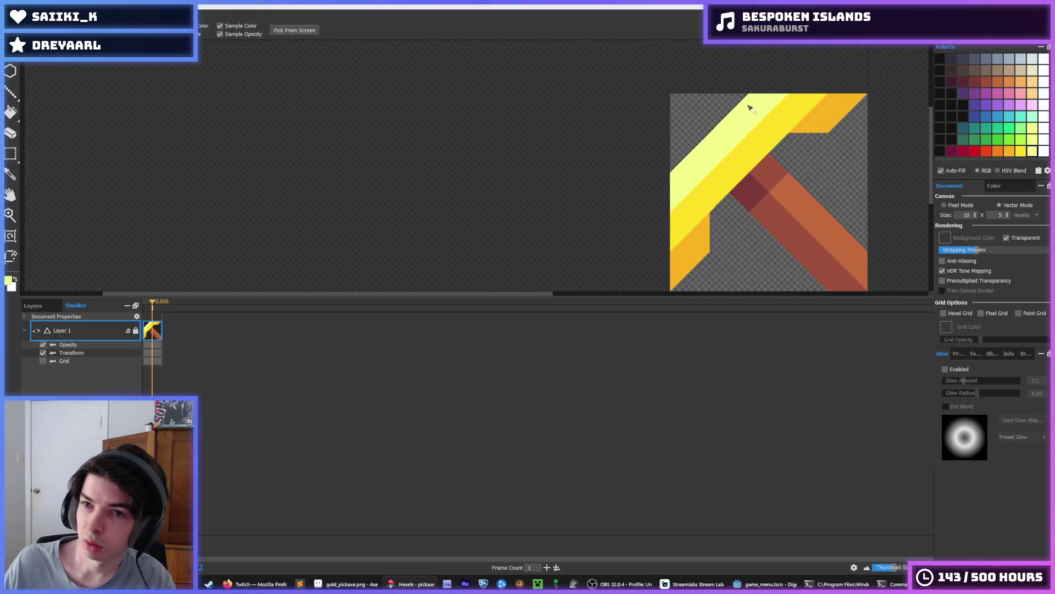
pyautogui.click(691, 175)
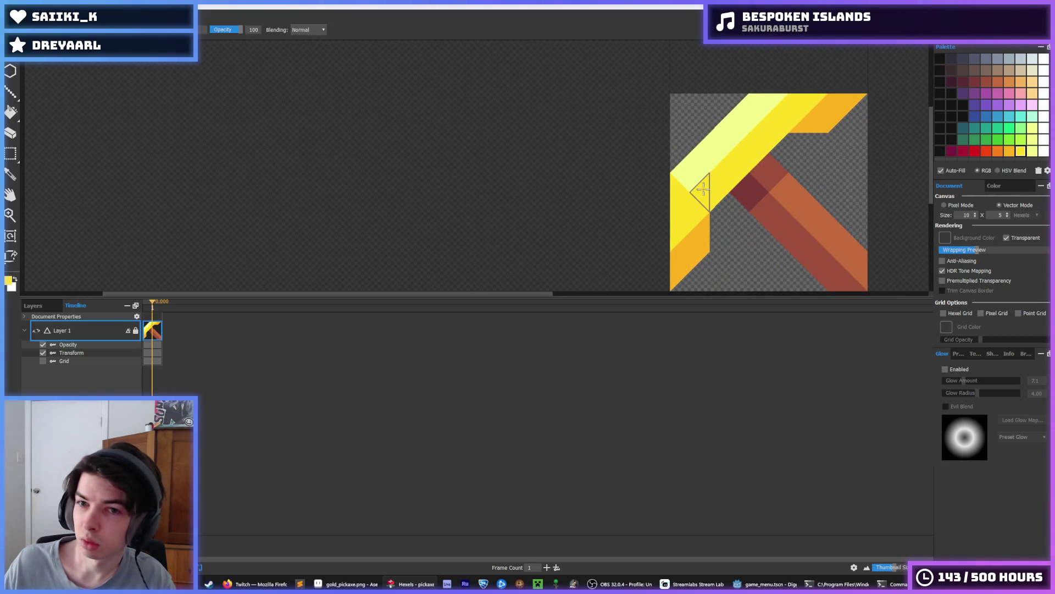
pyautogui.scroll(-3, 770, 118)
pyautogui.press('i')
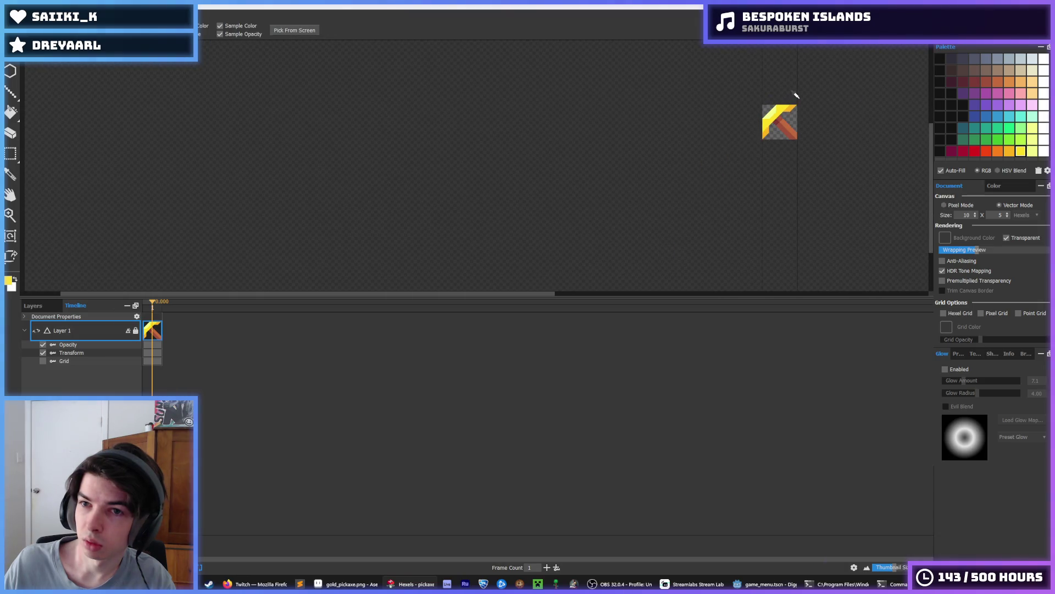
pyautogui.scroll(-2, 796, 95)
pyautogui.scroll(7, 796, 95)
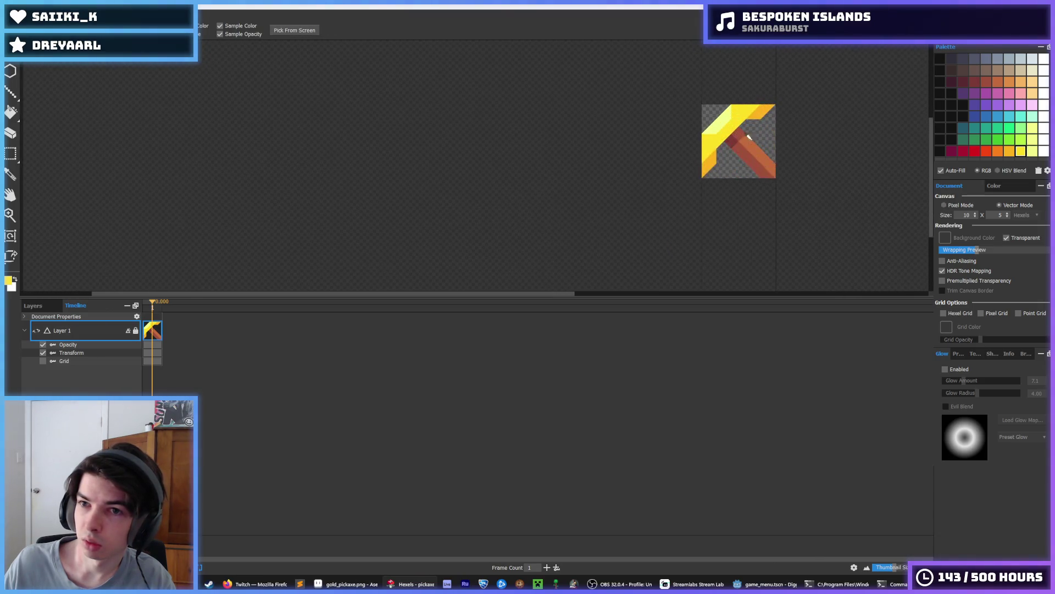
pyautogui.click(642, 189)
pyautogui.moveTo(680, 128)
pyautogui.mouseDown()
pyautogui.moveTo(654, 165)
pyautogui.moveTo(654, 186)
pyautogui.mouseUp()
# Recolour the yellow hexels along the head's top strip orange.
pyautogui.press('i')
pyautogui.click(756, 66)
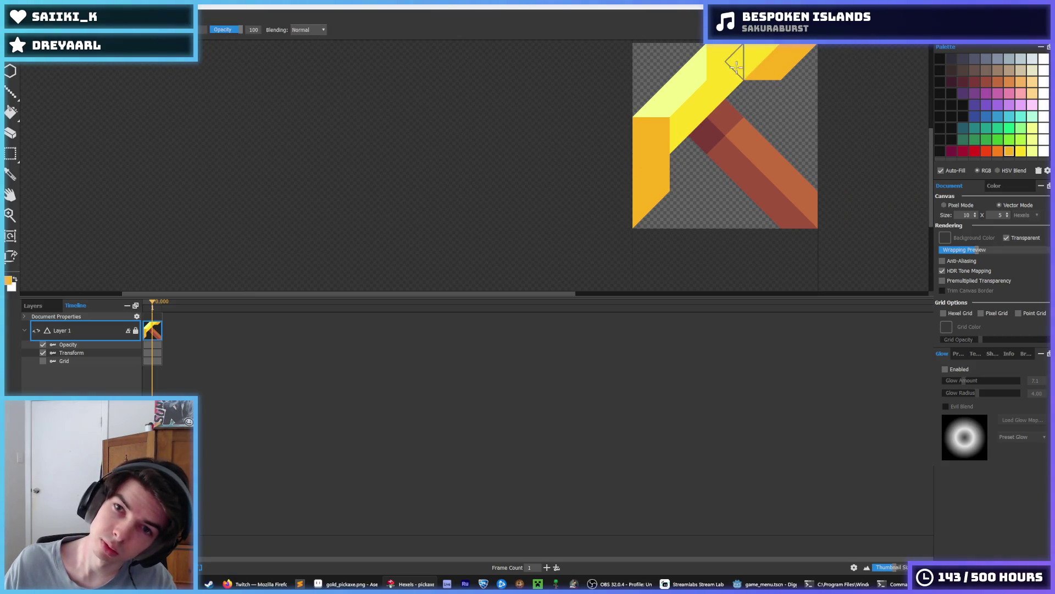
pyautogui.moveTo(737, 69)
pyautogui.mouseDown()
pyautogui.moveTo(758, 50)
pyautogui.moveTo(771, 136)
pyautogui.mouseUp()
pyautogui.click(730, 62)
pyautogui.scroll(-5, 764, 63)
# Paint the head's left face yellow and the diagonal strip orange.
pyautogui.press('i')
pyautogui.scroll(-2, 756, 108)
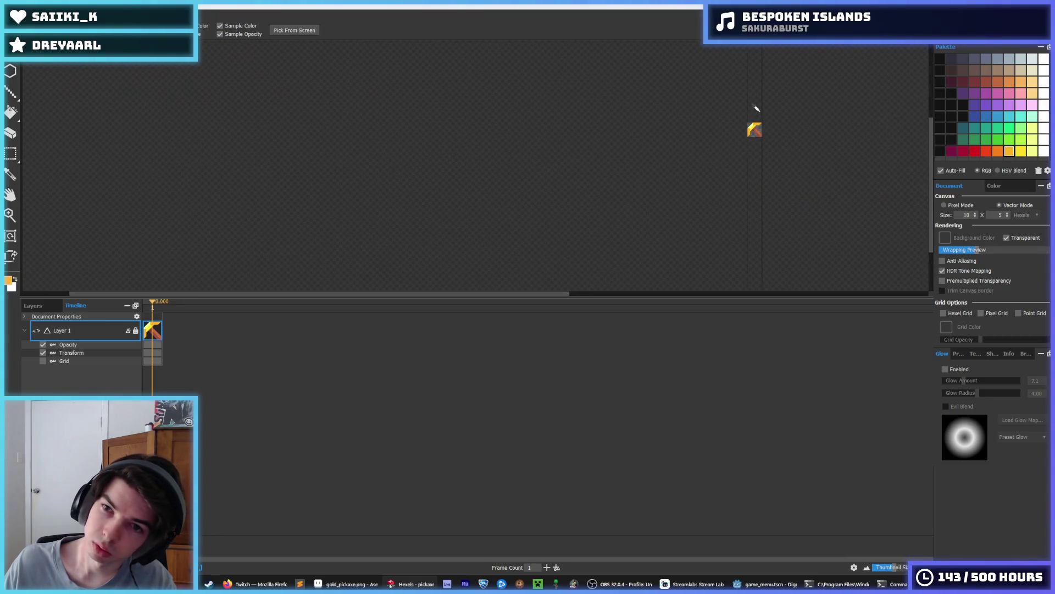
pyautogui.scroll(5, 750, 128)
pyautogui.press('b')
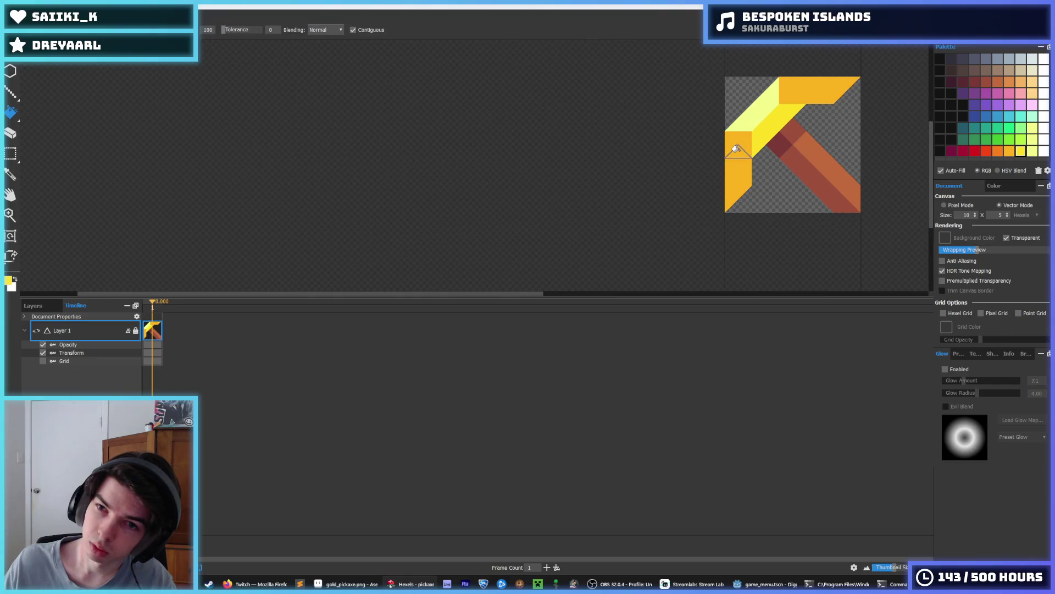
pyautogui.click(735, 142)
pyautogui.keyDown('alt'); pyautogui.click(792, 88); pyautogui.keyUp('alt')
pyautogui.moveTo(765, 147)
pyautogui.mouseDown()
pyautogui.moveTo(789, 112)
pyautogui.moveTo(829, 94)
pyautogui.moveTo(783, 88)
pyautogui.mouseUp()
pyautogui.keyDown('alt'); pyautogui.click(739, 135); pyautogui.keyUp('alt')
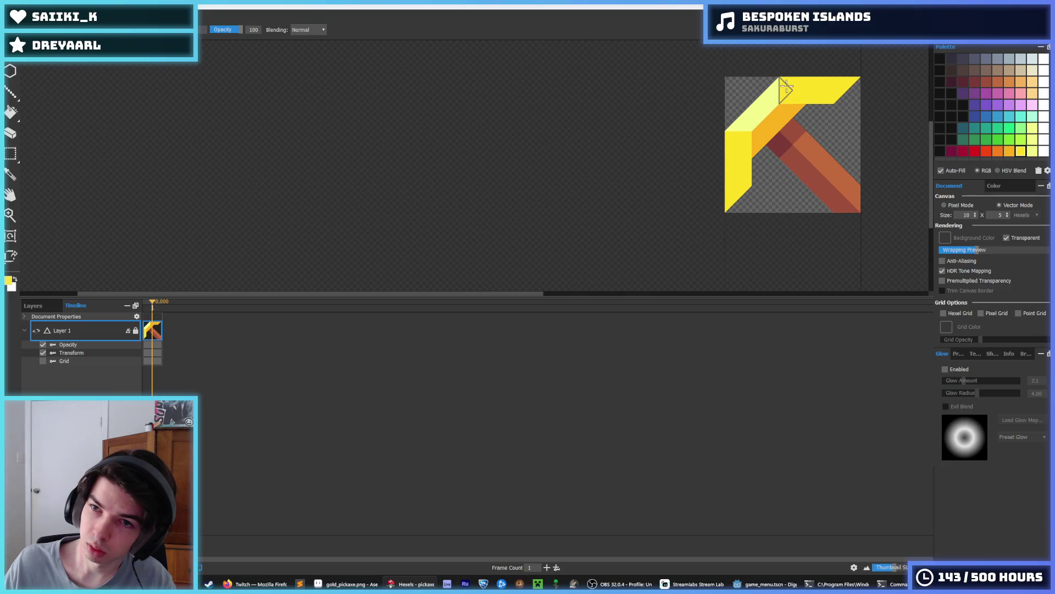
# Fill the head's top triangle light yellow and the column's bottom-left triangle orange.
pyautogui.press('i')
pyautogui.scroll(-5, 841, 90)
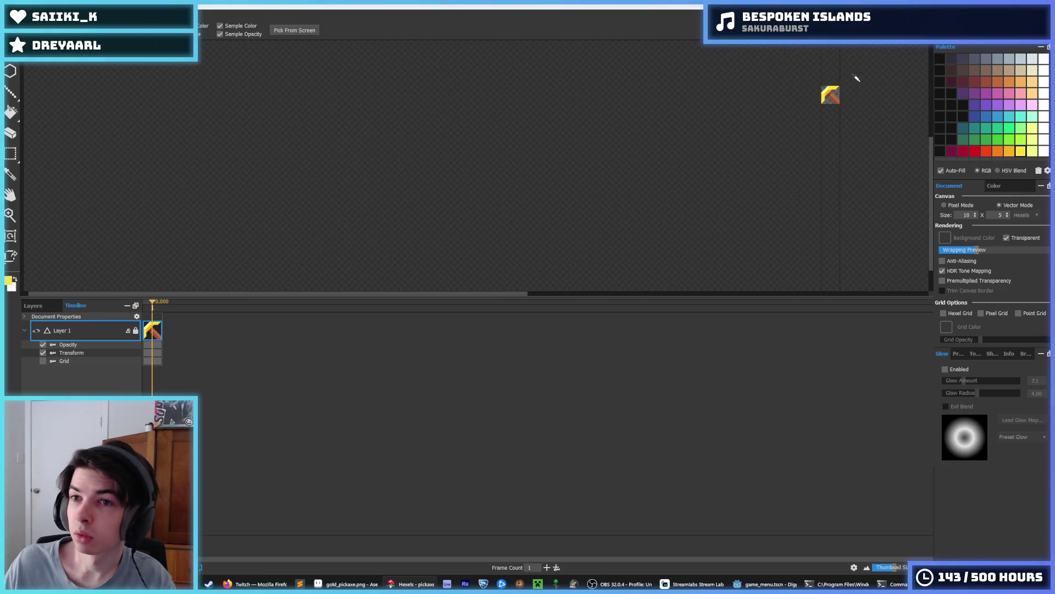
pyautogui.press('f')
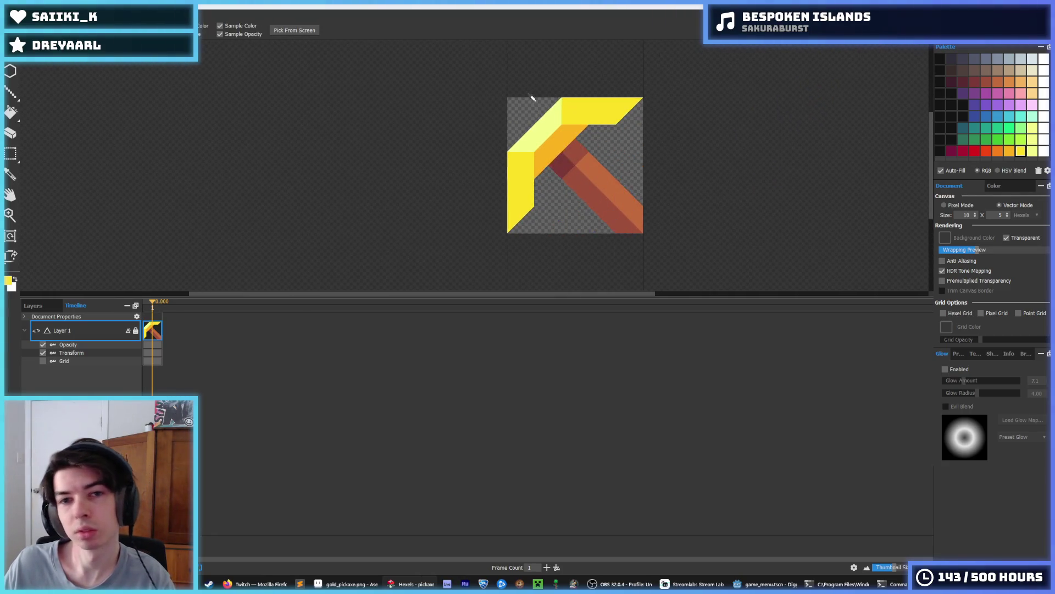
pyautogui.click(556, 108)
pyautogui.click(590, 83)
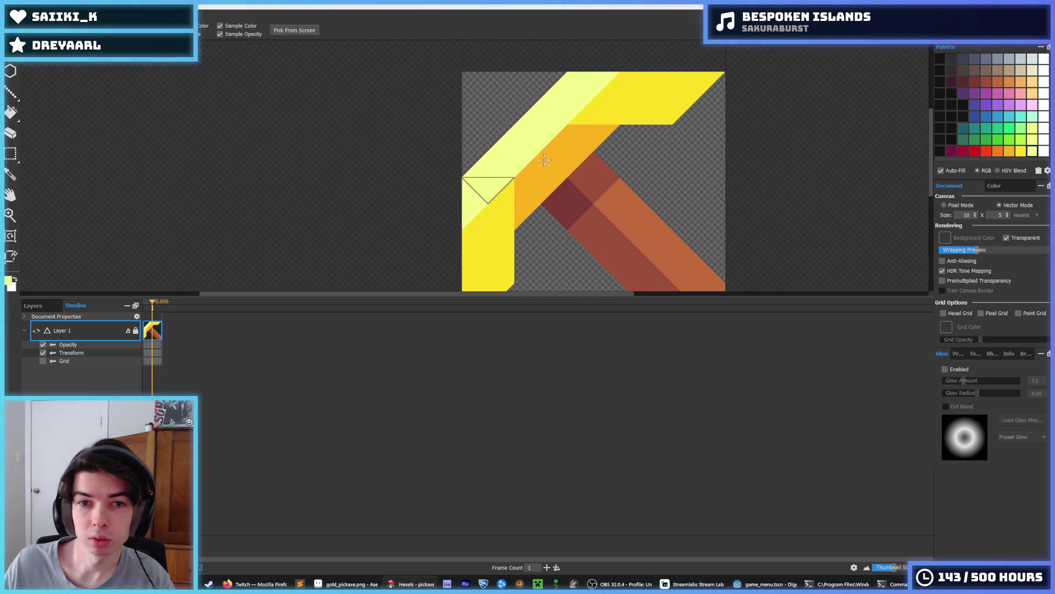
pyautogui.scroll(-5, 636, 83)
pyautogui.scroll(2, 590, 98)
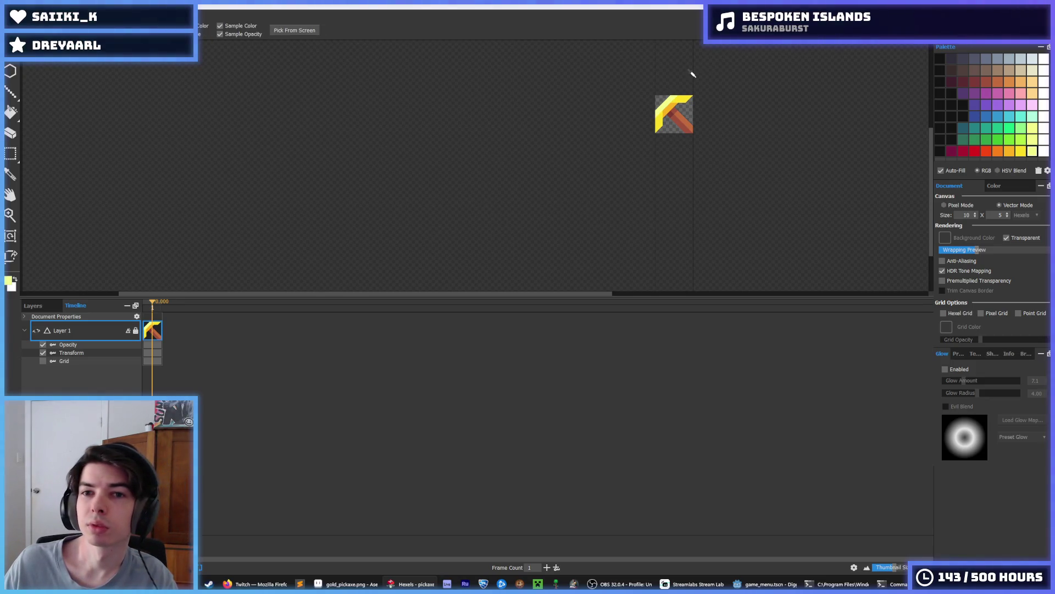
pyautogui.scroll(3, 687, 77)
pyautogui.keyDown('alt'); pyautogui.click(652, 160); pyautogui.keyUp('alt')
pyautogui.click(624, 237)
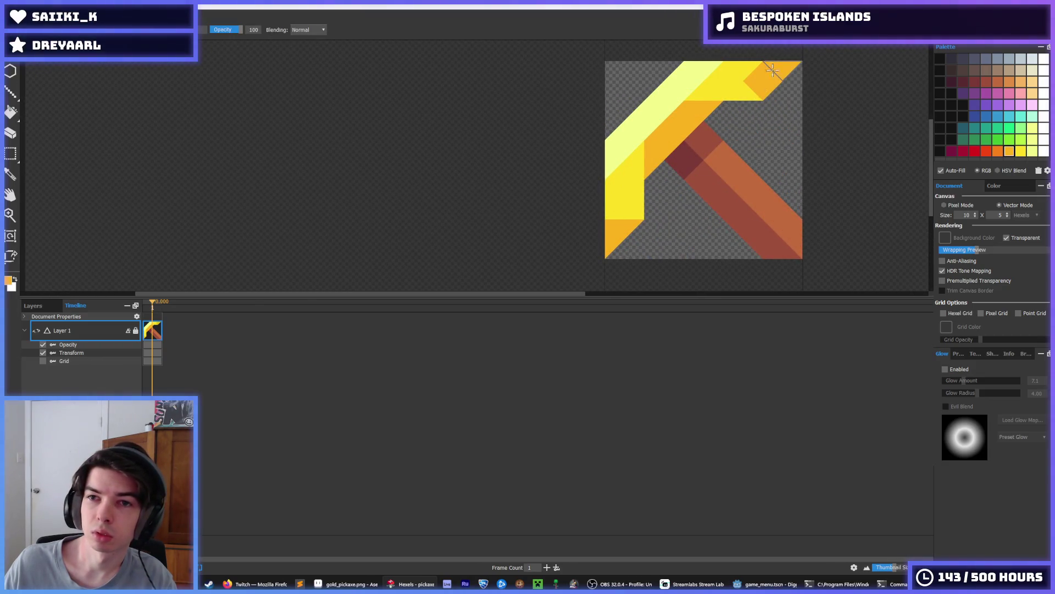
# Sample the handle's dark red-brown and orange-brown tones.
pyautogui.scroll(-3, 769, 82)
pyautogui.moveTo(839, 78); pyautogui.dragTo(754, 145)
pyautogui.scroll(-1, 759, 110)
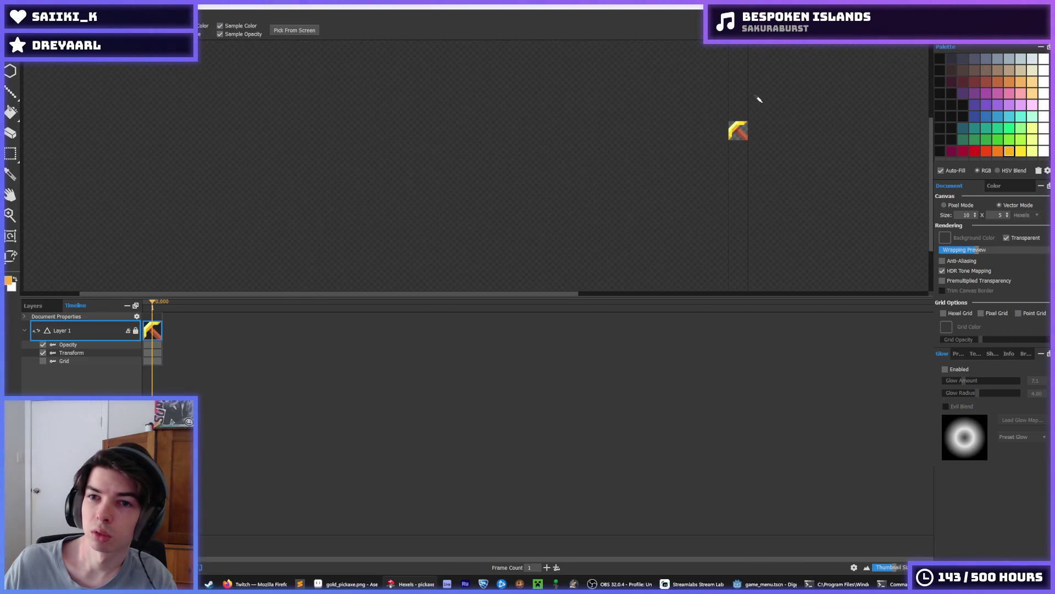
pyautogui.scroll(5, 726, 143)
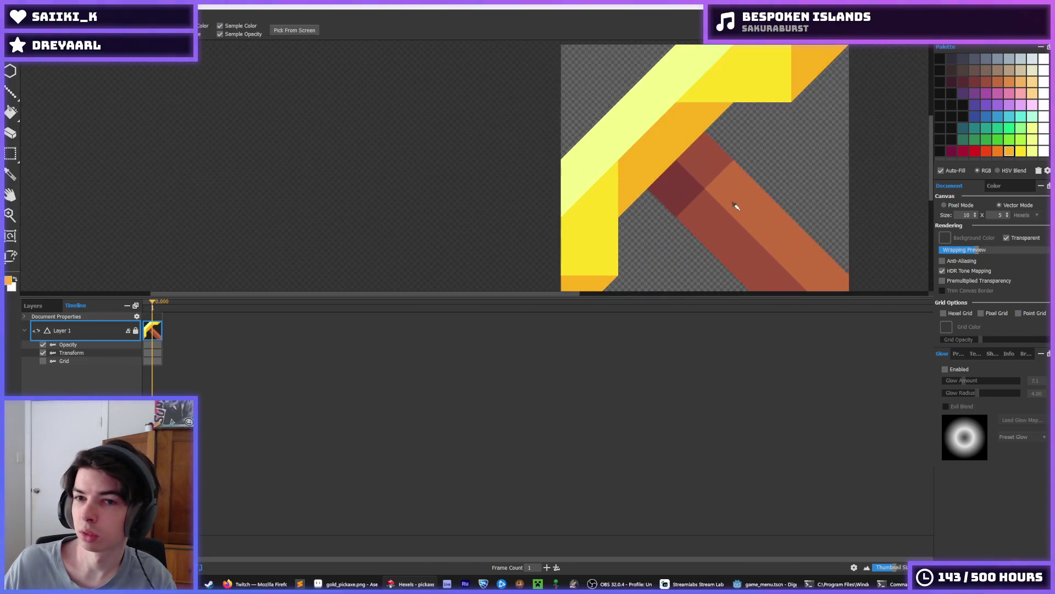
pyautogui.click(661, 174)
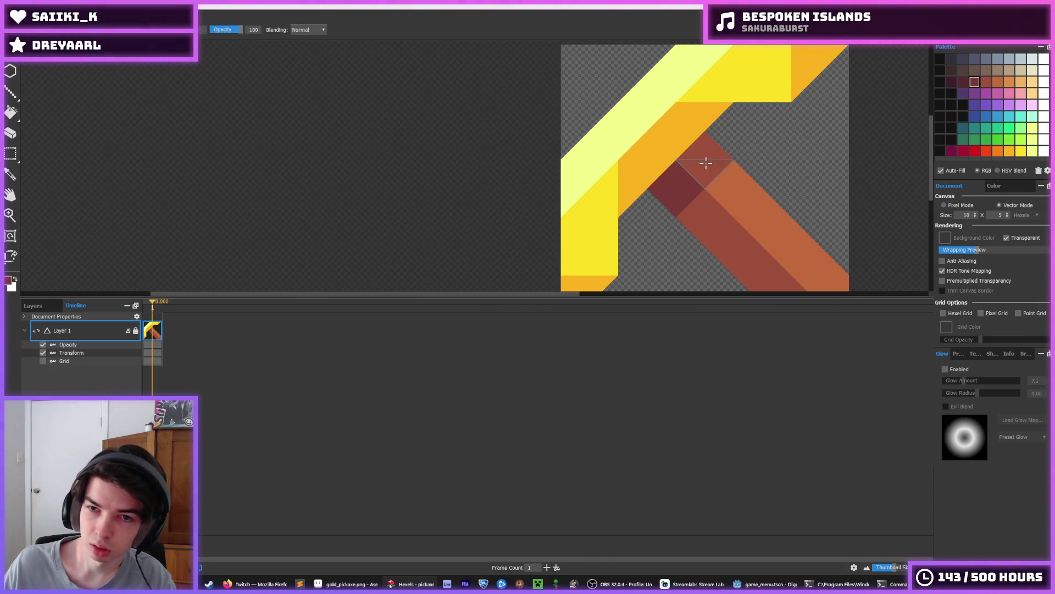
pyautogui.scroll(-2, 706, 163)
pyautogui.scroll(1, 715, 171)
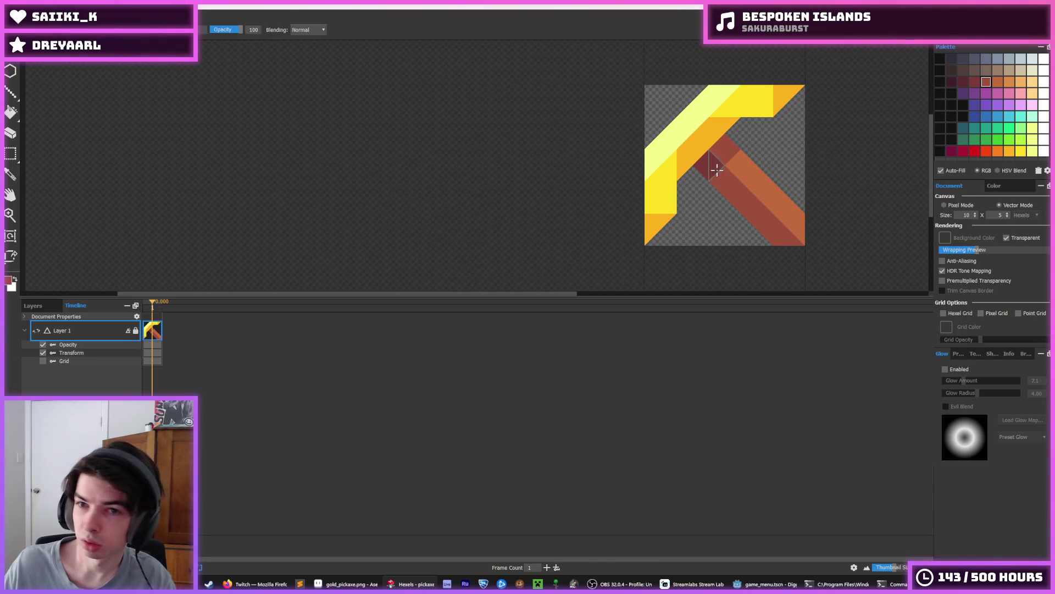
pyautogui.click(725, 160)
pyautogui.scroll(-2, 790, 130)
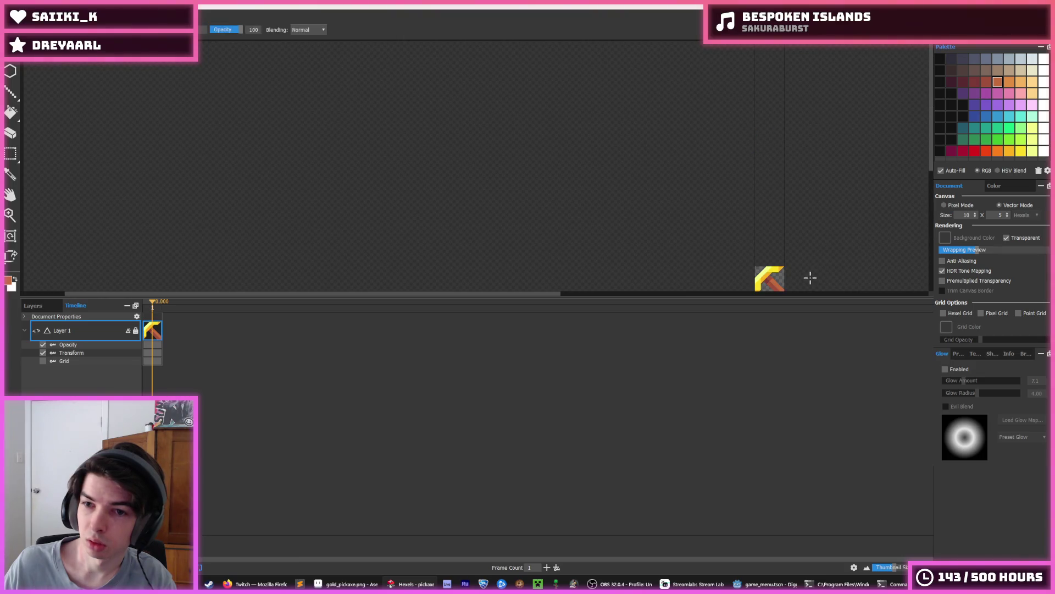
pyautogui.scroll(2, 810, 278)
pyautogui.moveTo(777, 269); pyautogui.dragTo(687, 134)
pyautogui.scroll(-3, 715, 165)
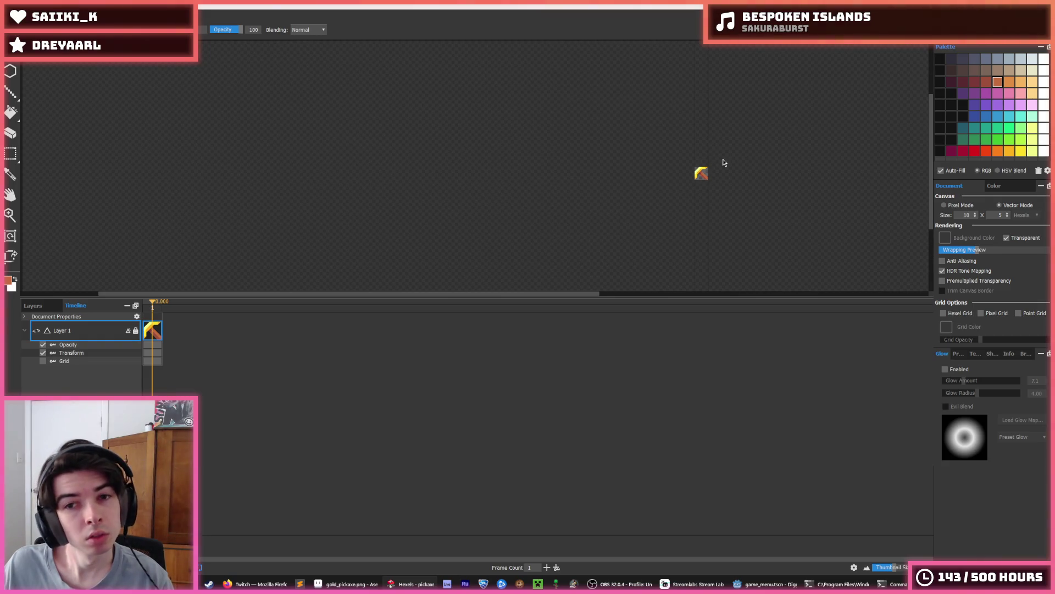
# Export the sprite over pickaxe.png, confirming the replacement, and switch to the Godot editor.
pyautogui.hotkey('ctrl', 'e')
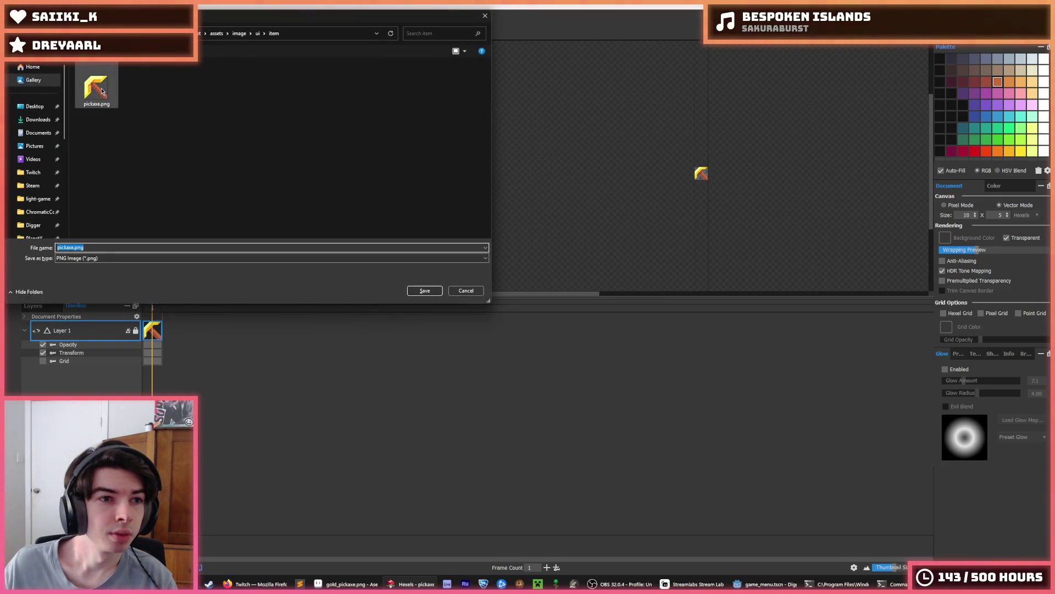
pyautogui.doubleClick(97, 88)
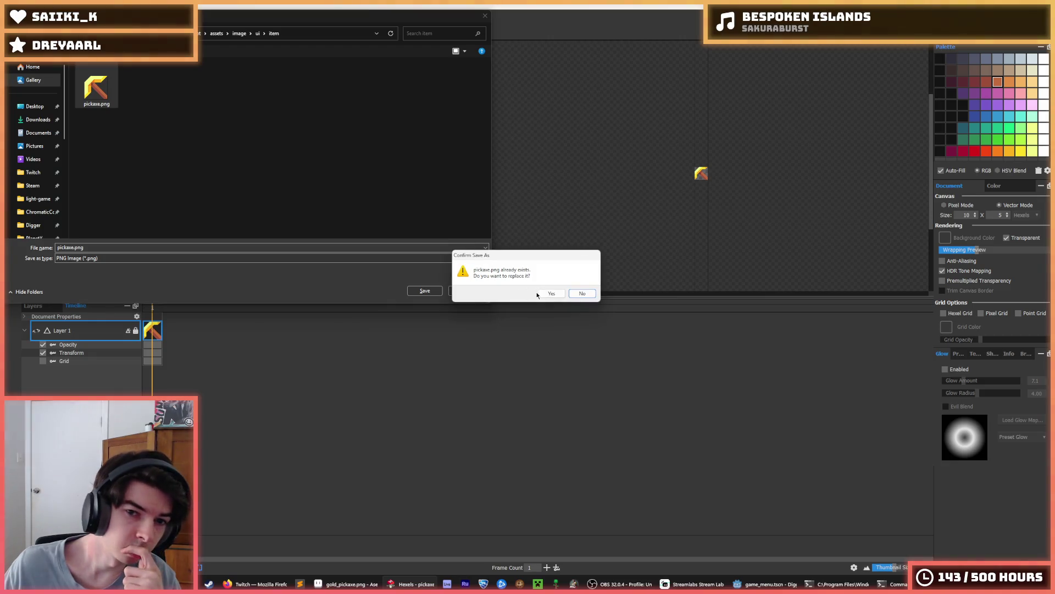
pyautogui.click(551, 293)
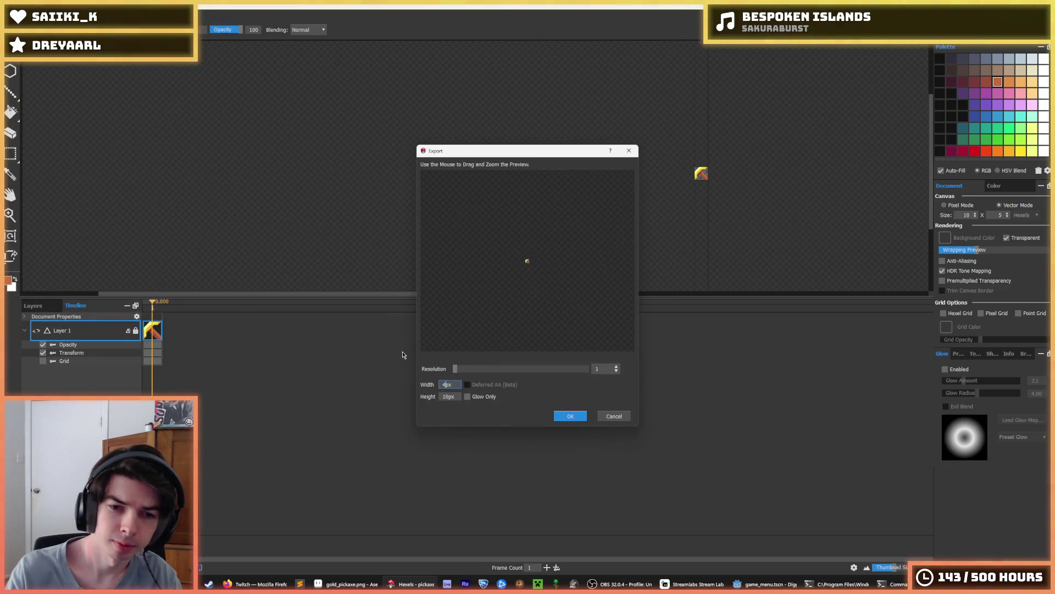
pyautogui.press('Return')
pyautogui.click(766, 584)
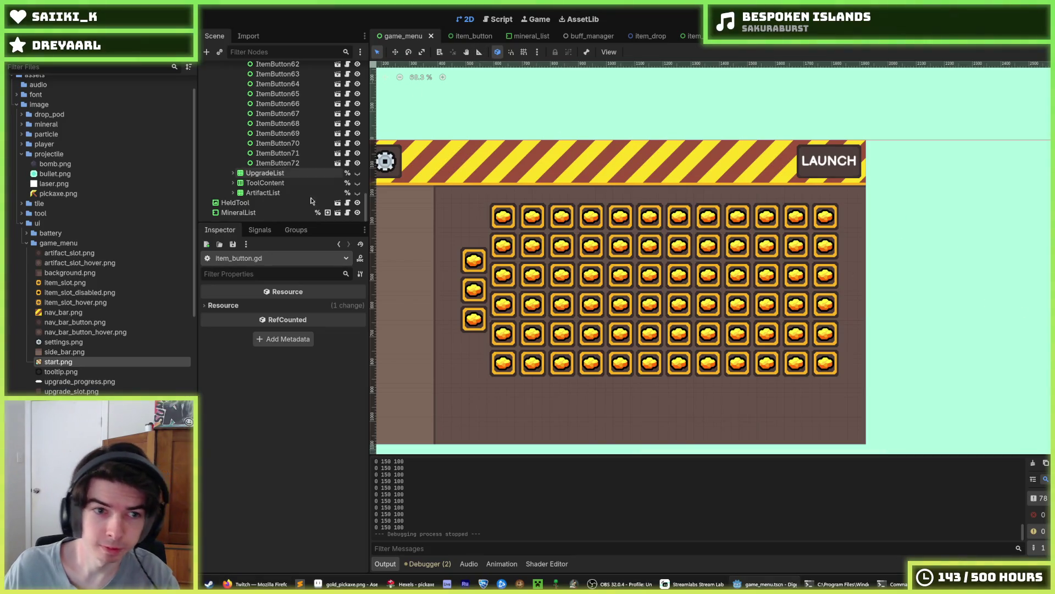
# Assign pickaxe.png from res://assets/image/ui/item as the Cool Item's Texture.
pyautogui.scroll(-10, 59, 333)
pyautogui.scroll(-1, 55, 308)
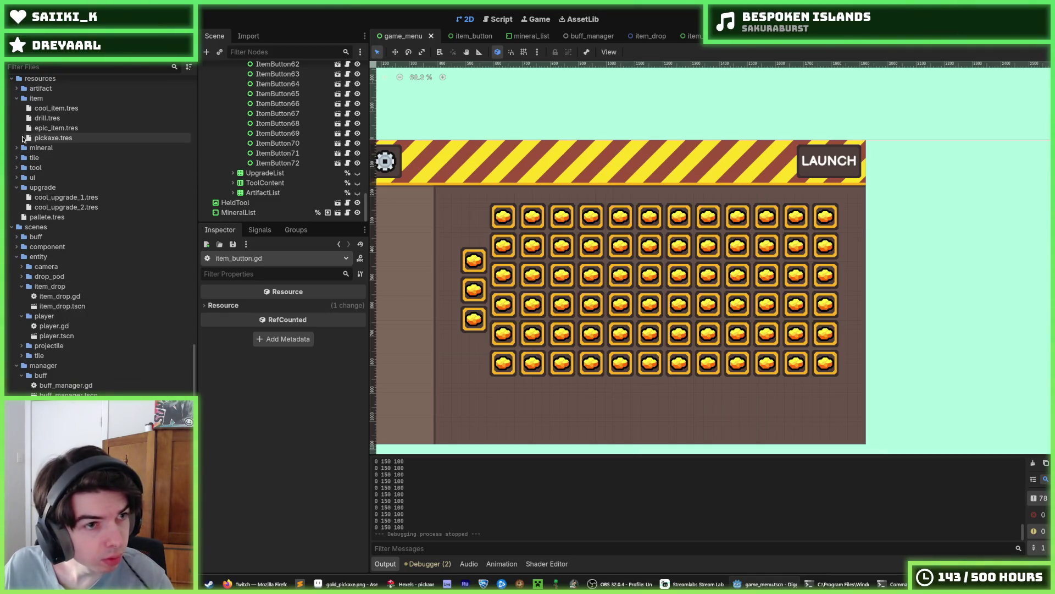
pyautogui.click(49, 110)
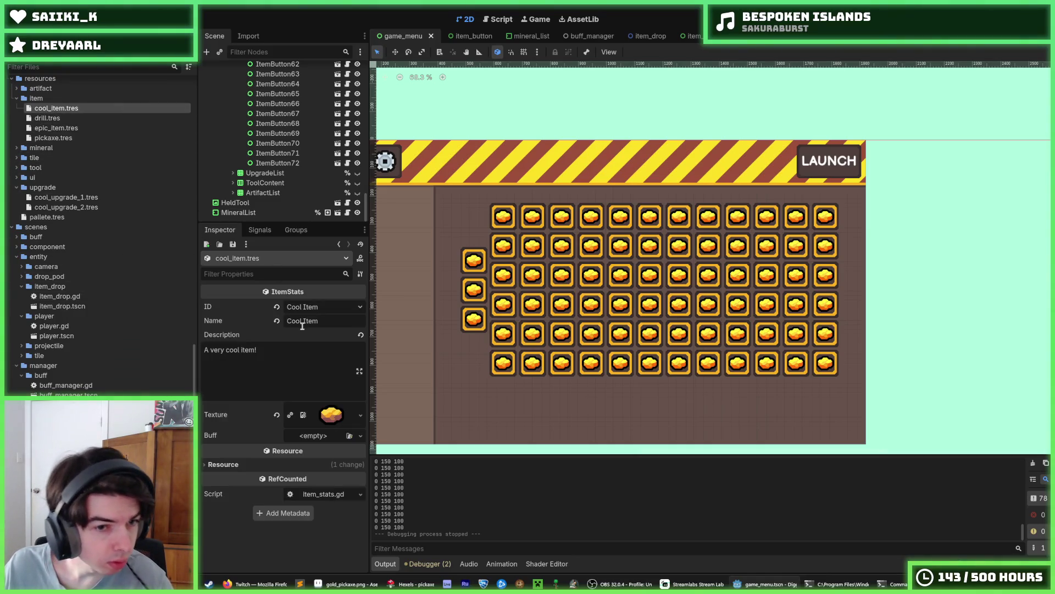
pyautogui.scroll(10, 53, 225)
pyautogui.moveTo(53, 225); pyautogui.dragTo(337, 416)
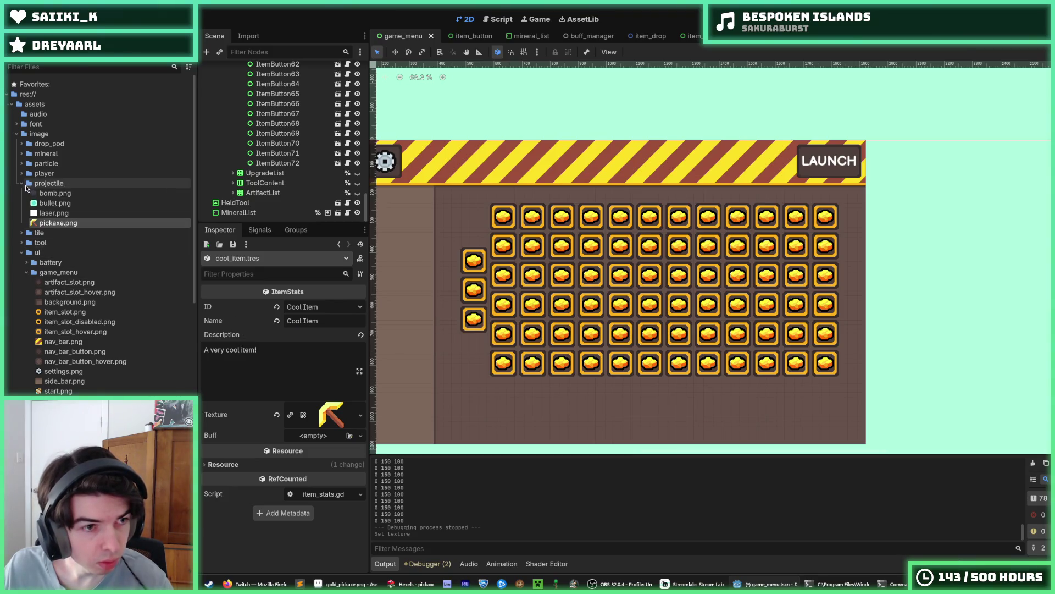
pyautogui.click(20, 183)
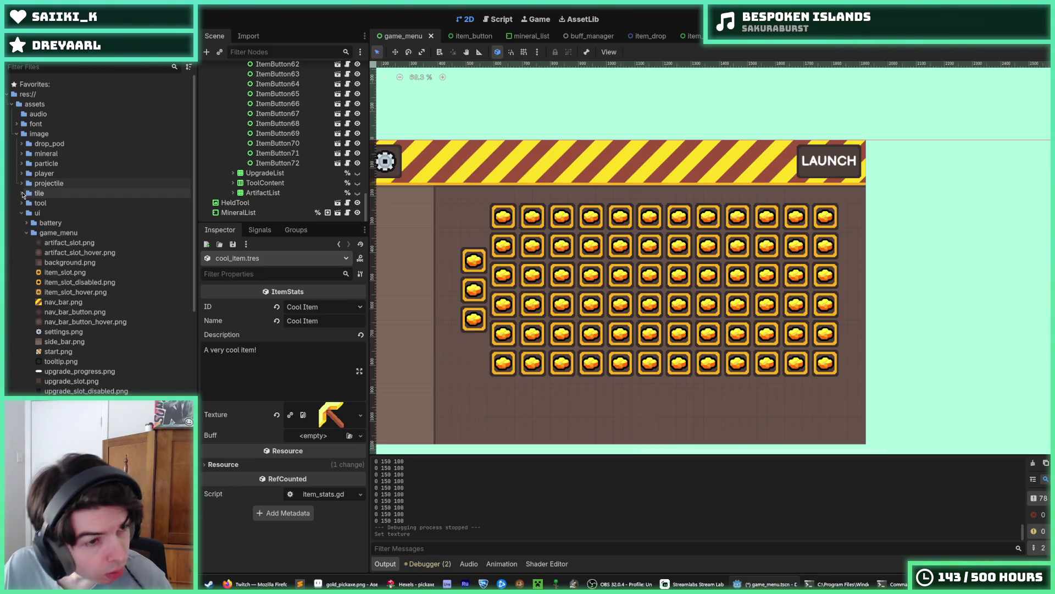
pyautogui.click(22, 193)
pyautogui.click(22, 193)
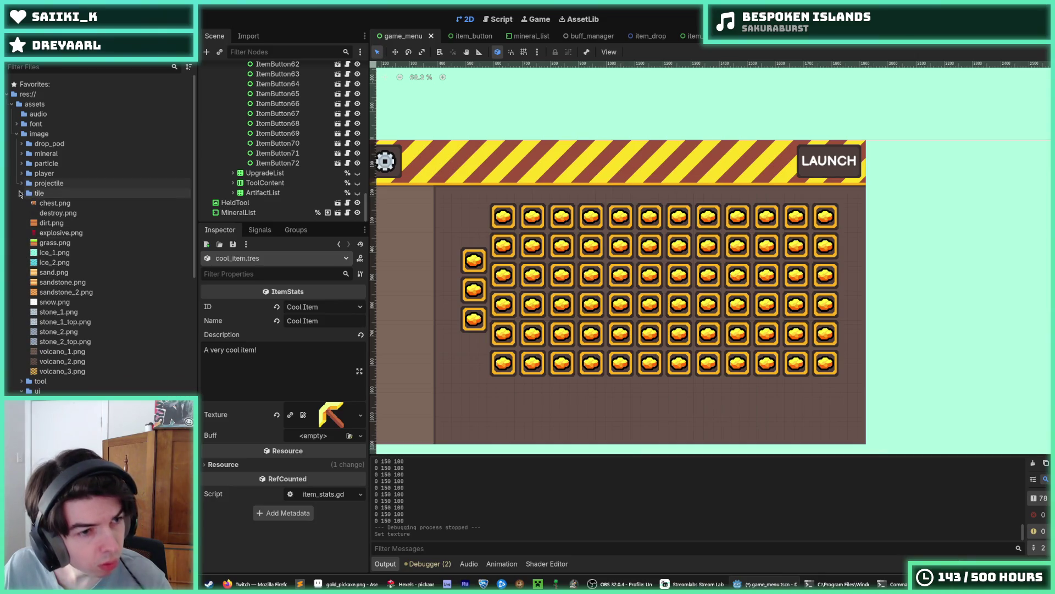
pyautogui.click(21, 213)
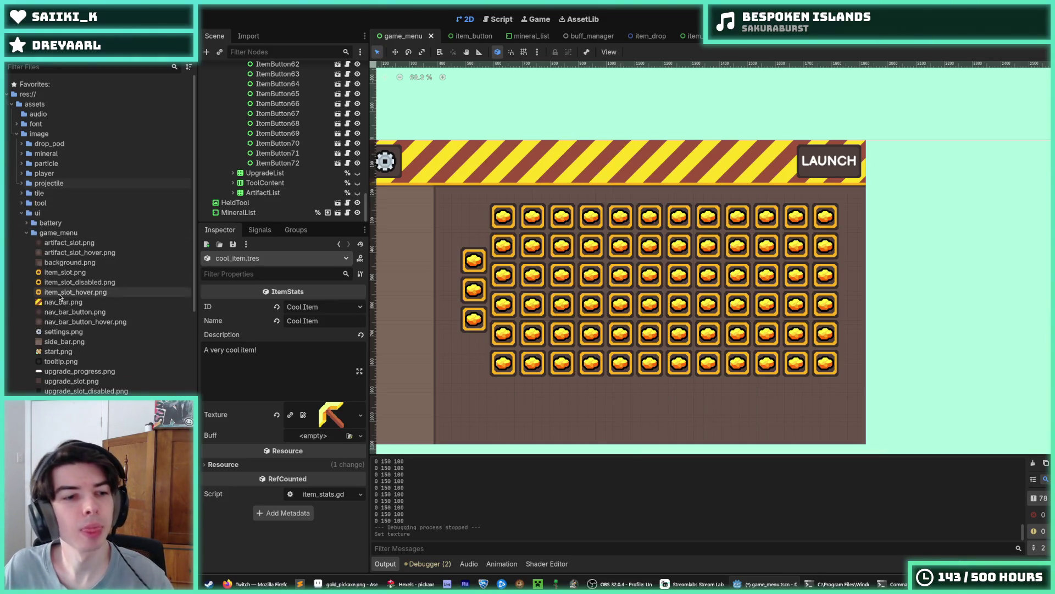
pyautogui.click(26, 233)
pyautogui.click(27, 242)
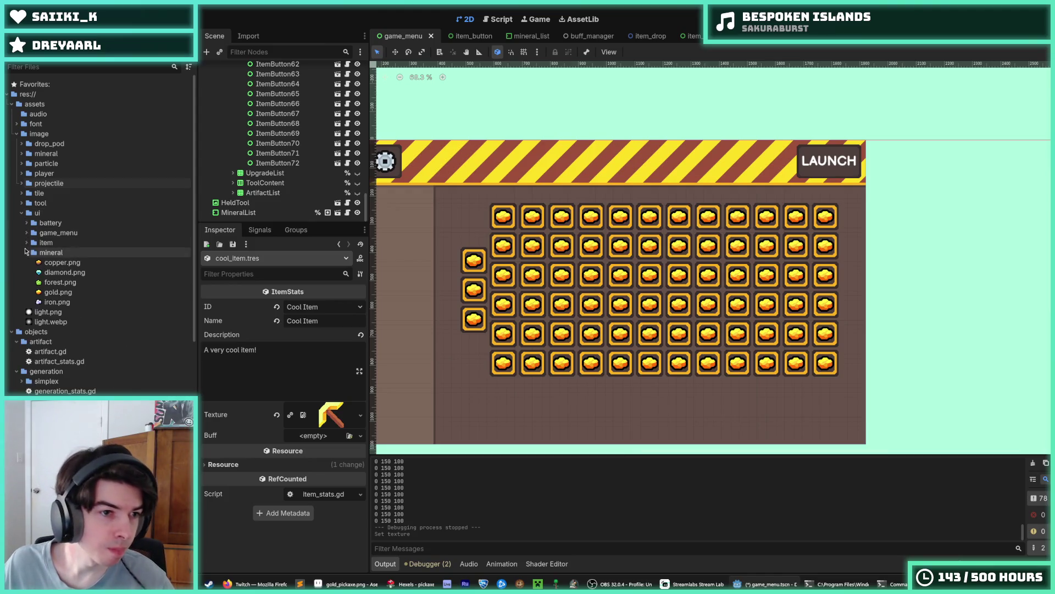
pyautogui.moveTo(55, 253); pyautogui.dragTo(340, 419)
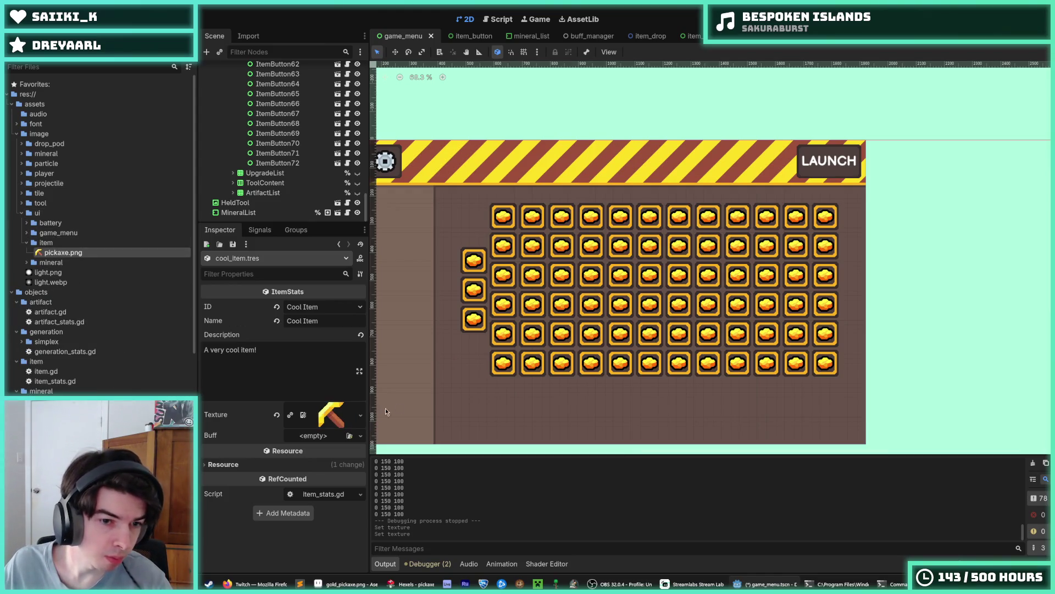
# Save the game_menu scene, test-run and close the game, then return to Hexels.
pyautogui.scroll(-1, 577, 375)
pyautogui.hotkey('ctrl', 's')
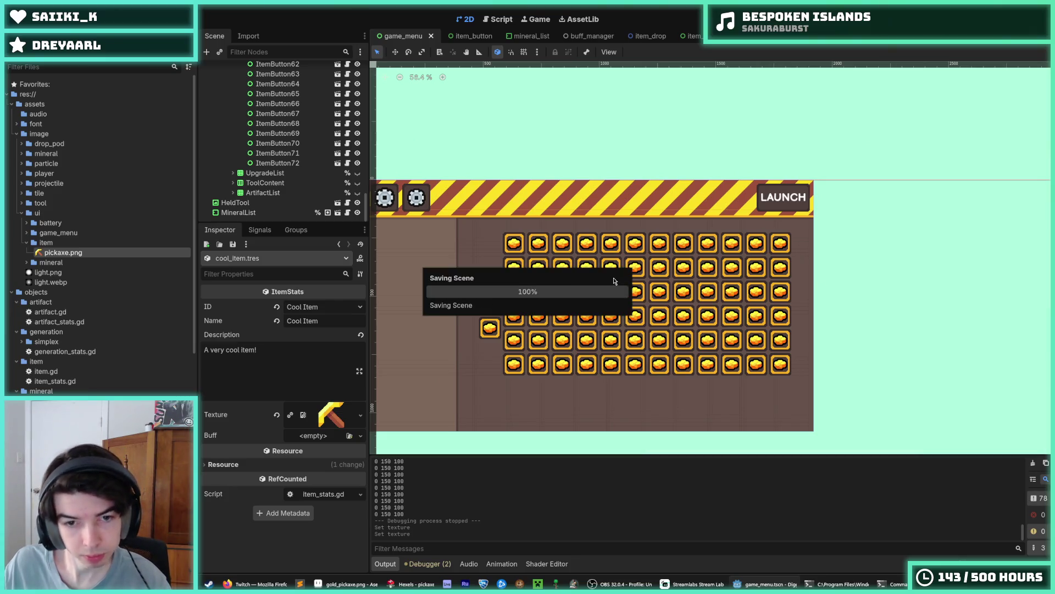
pyautogui.press('F5')
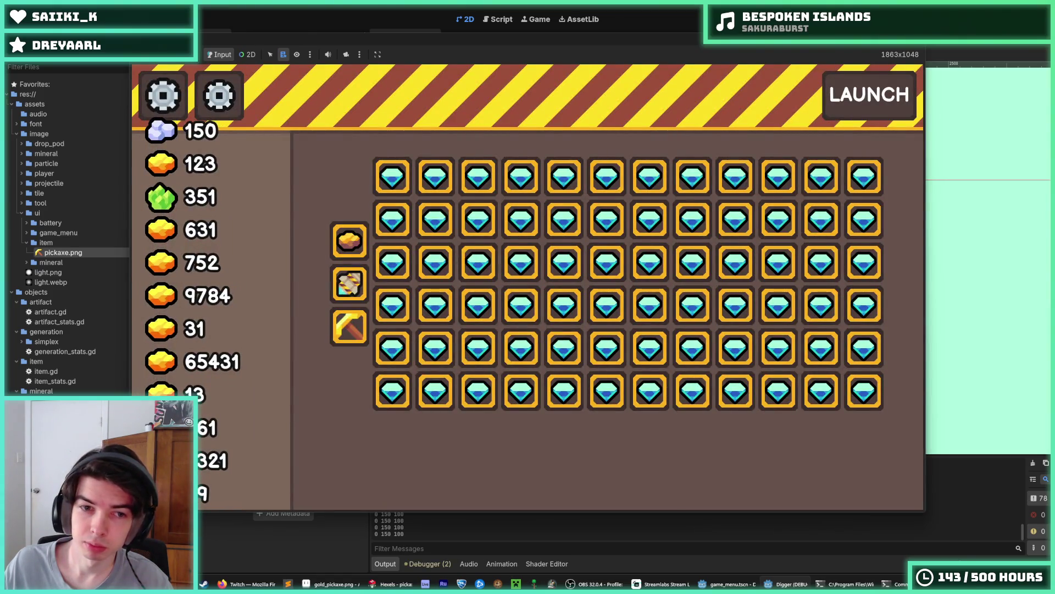
pyautogui.press('F8')
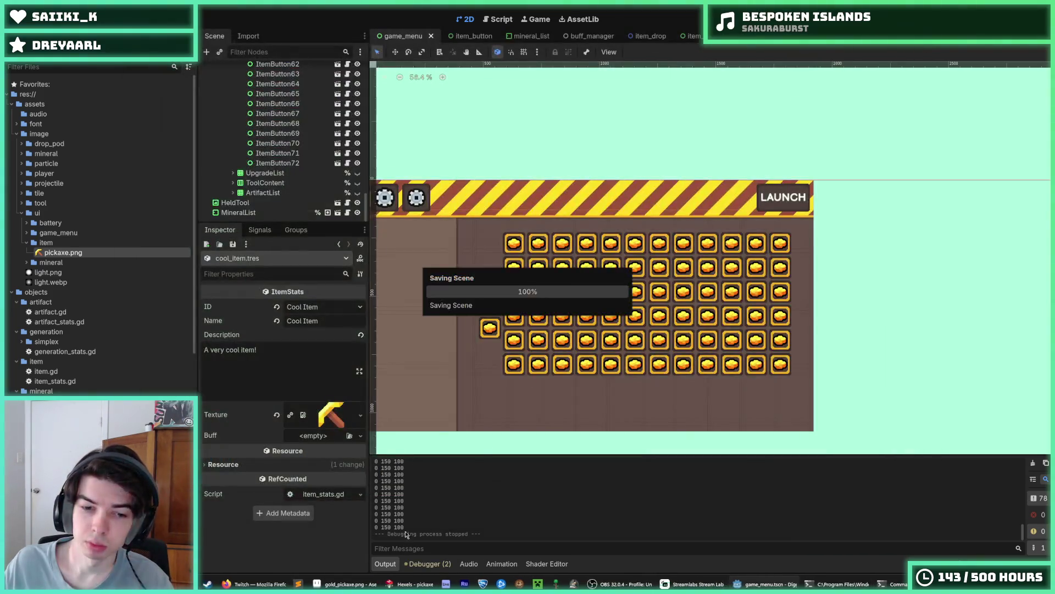
pyautogui.click(404, 584)
pyautogui.scroll(5, 709, 170)
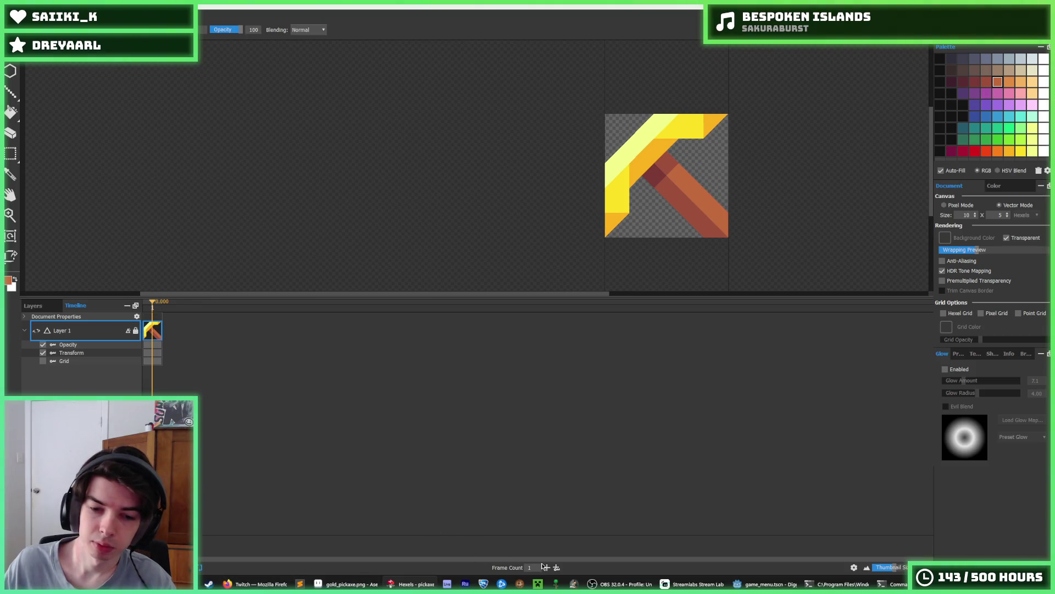
# Search for GIMP without launching it, then bring the Godot editor back to the front.
pyautogui.press('super')
pyautogui.write('gimp')
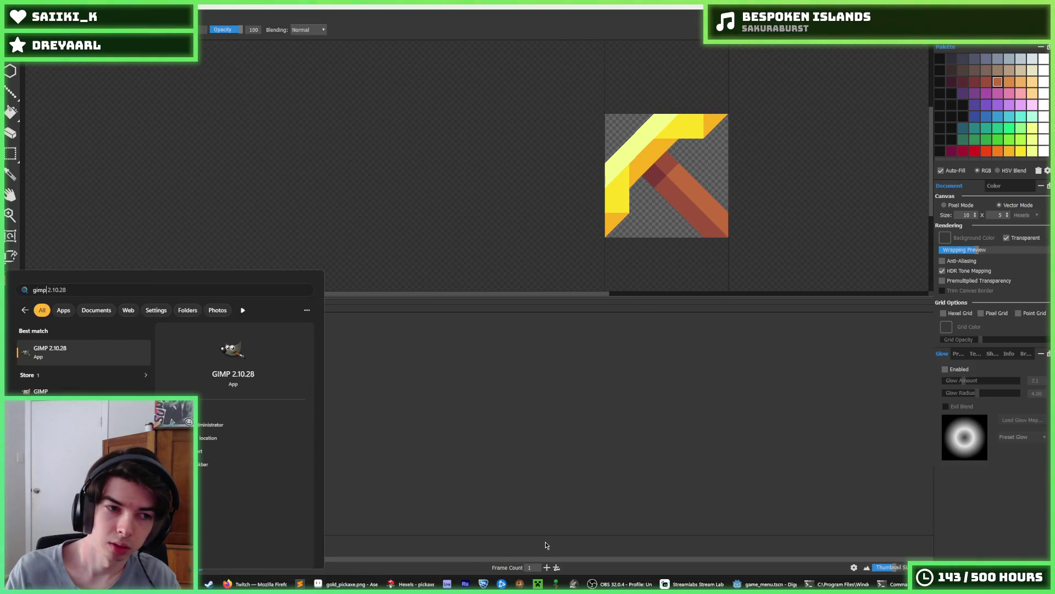
pyautogui.press('Escape')
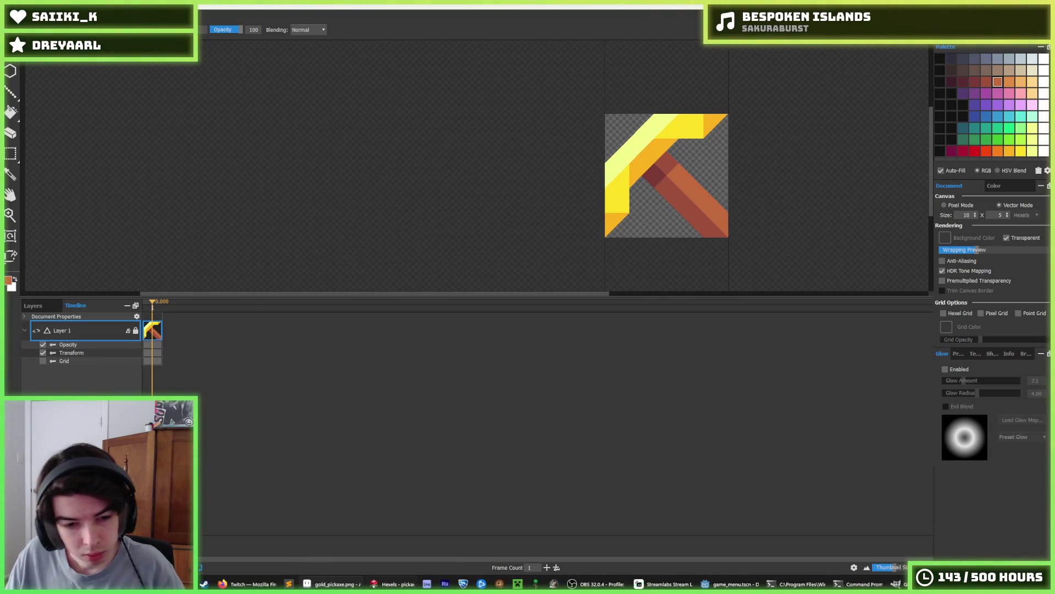
pyautogui.moveTo(250, 584)
pyautogui.click(731, 584)
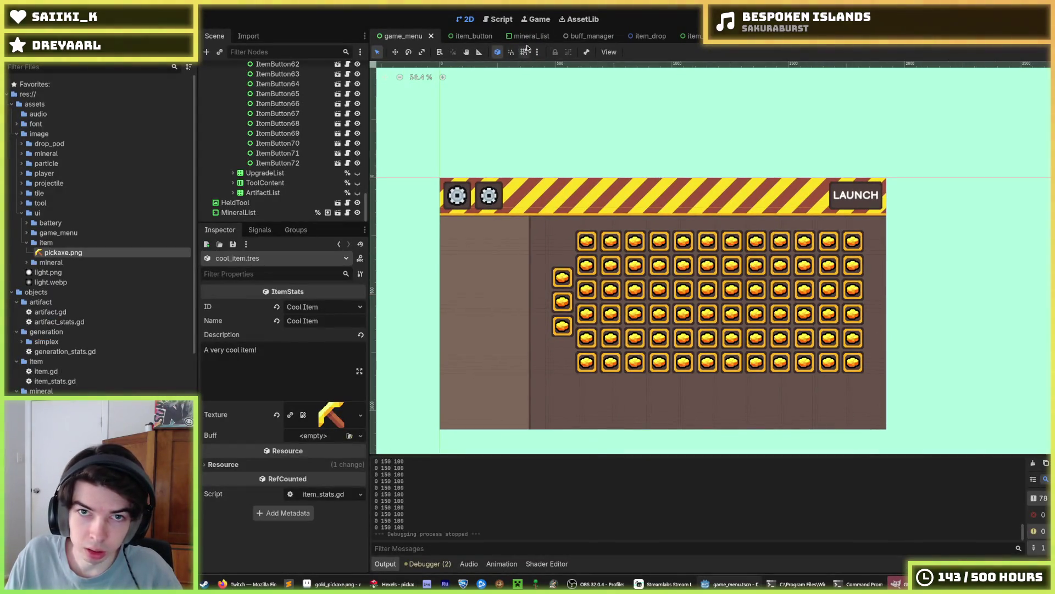
# In the item_button scene, set the TextureRect icon's texture to pickaxe.png.
pyautogui.click(687, 35)
pyautogui.click(476, 43)
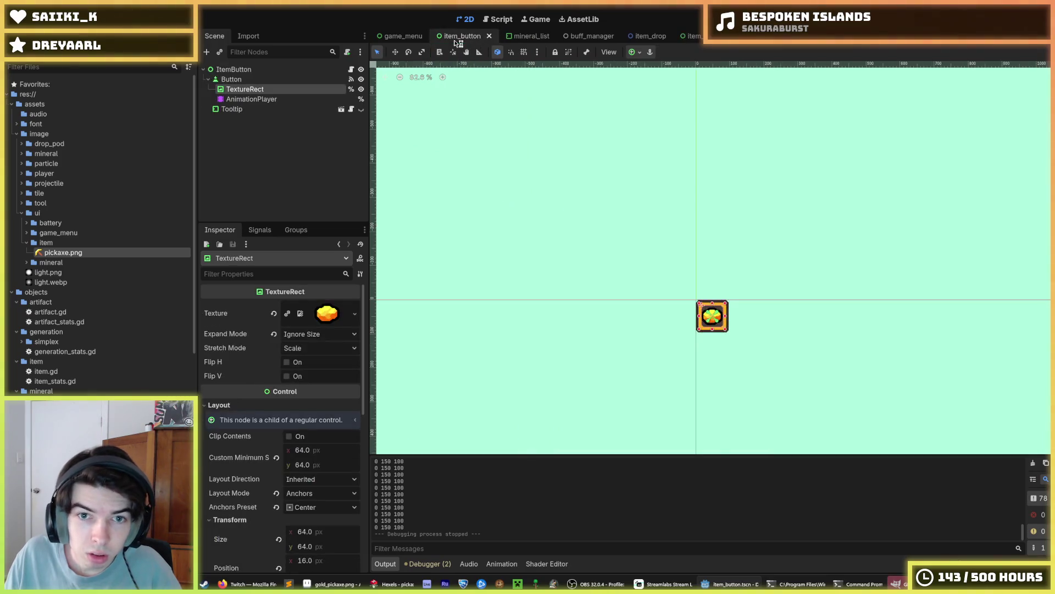
pyautogui.scroll(5, 717, 316)
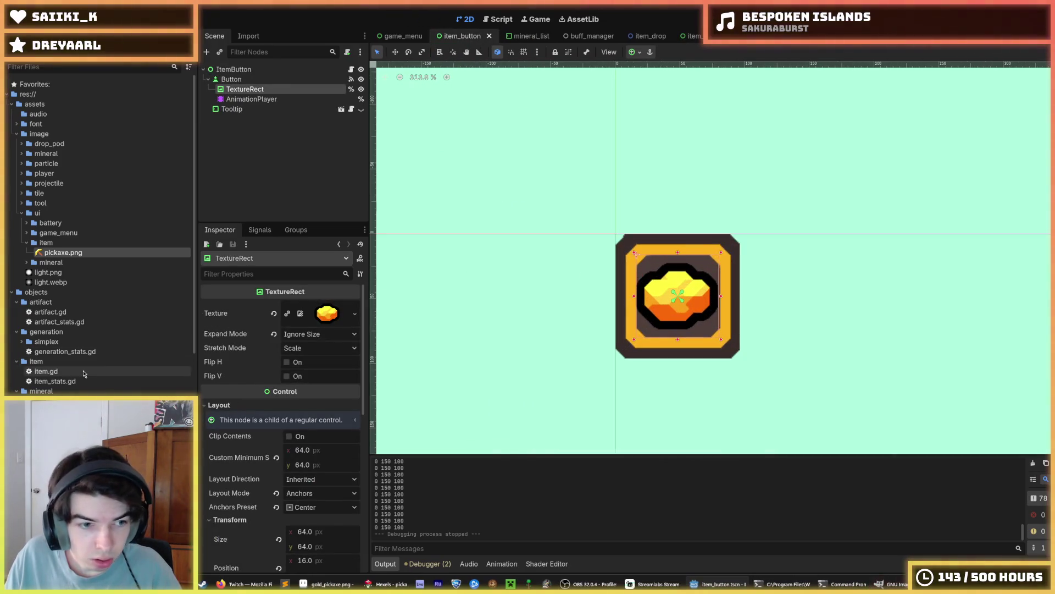
pyautogui.moveTo(63, 252)
pyautogui.mouseDown()
pyautogui.moveTo(187, 265)
pyautogui.moveTo(328, 314)
pyautogui.mouseUp()
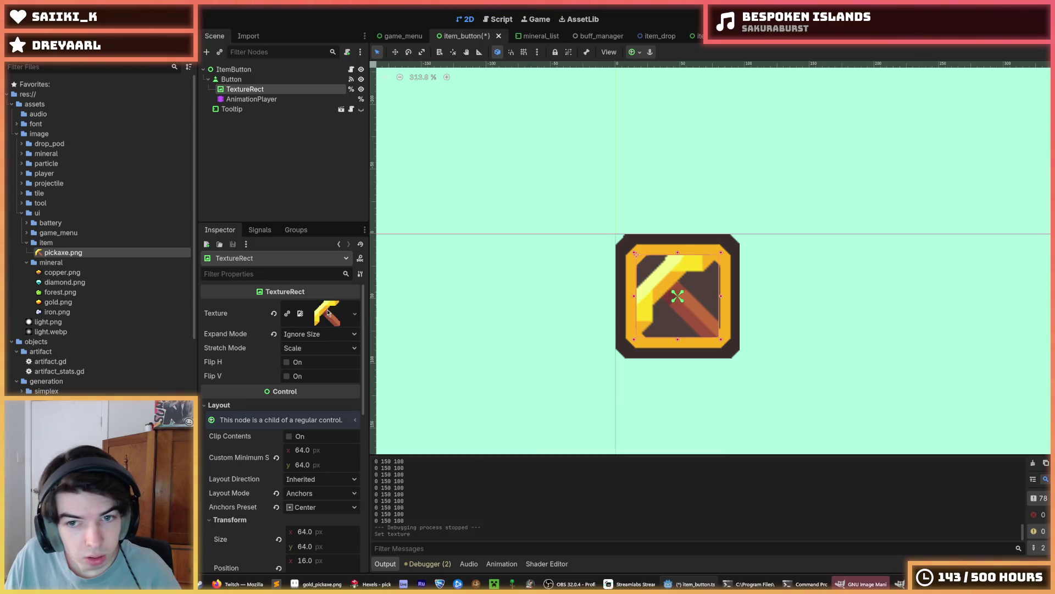
# Set the TextureRect icon's Custom Minimum Size to 48 x 48.
pyautogui.click(226, 81)
pyautogui.click(245, 89)
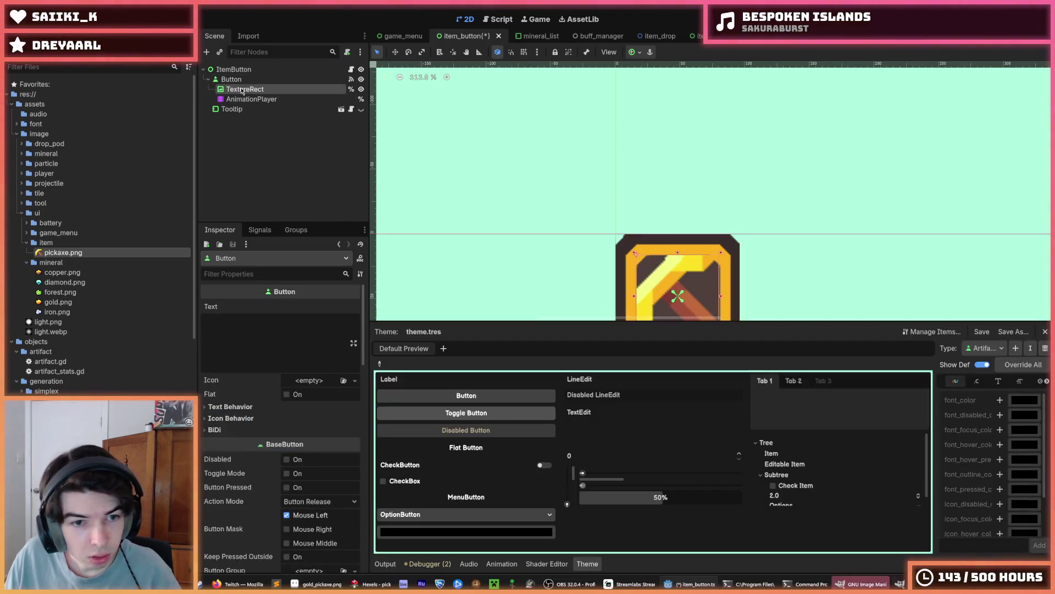
pyautogui.click(322, 453)
pyautogui.write('48')
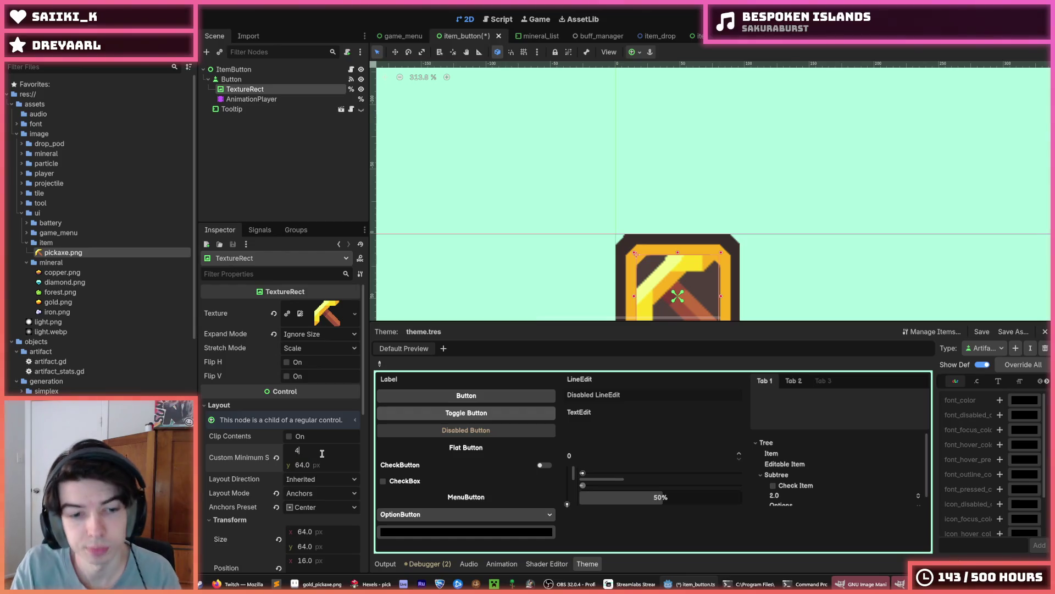
pyautogui.press('Tab')
pyautogui.write('48')
pyautogui.press('Return')
pyautogui.scroll(-2, 727, 218)
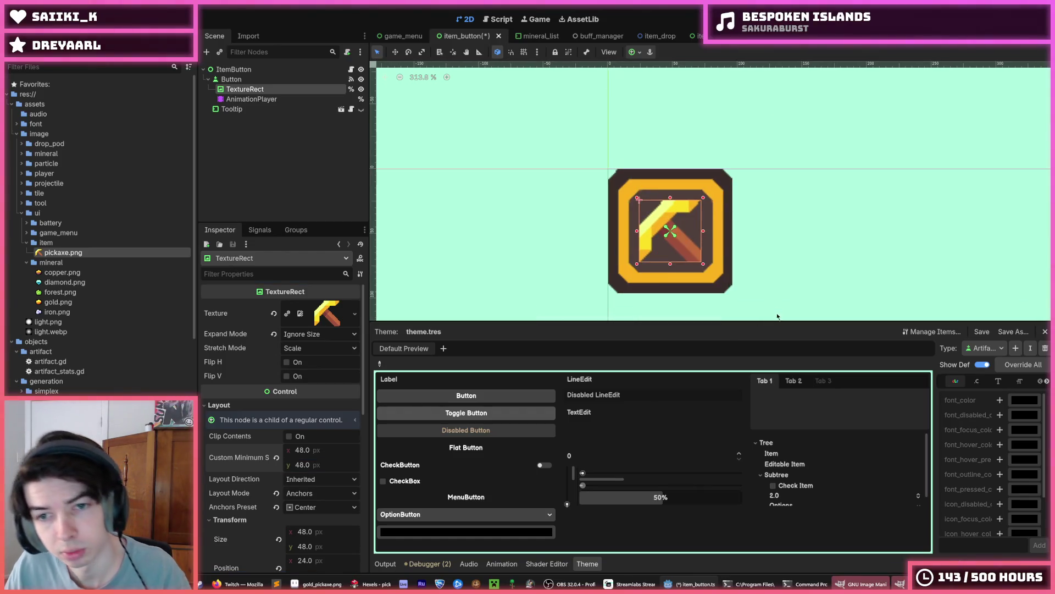
pyautogui.scroll(-5, 289, 400)
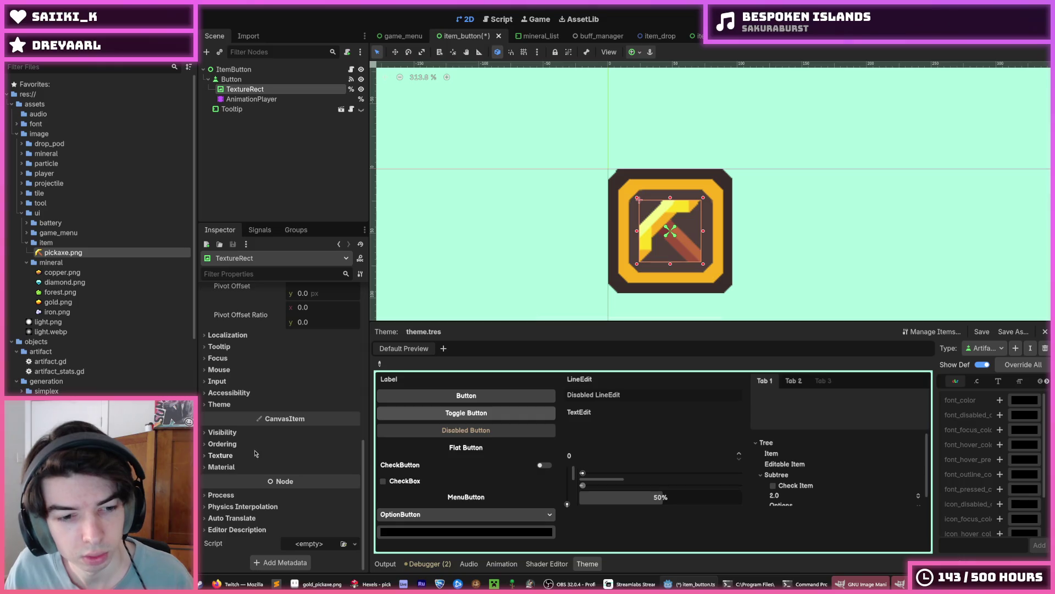
pyautogui.click(237, 431)
pyautogui.click(237, 431)
pyautogui.scroll(-10, 99, 231)
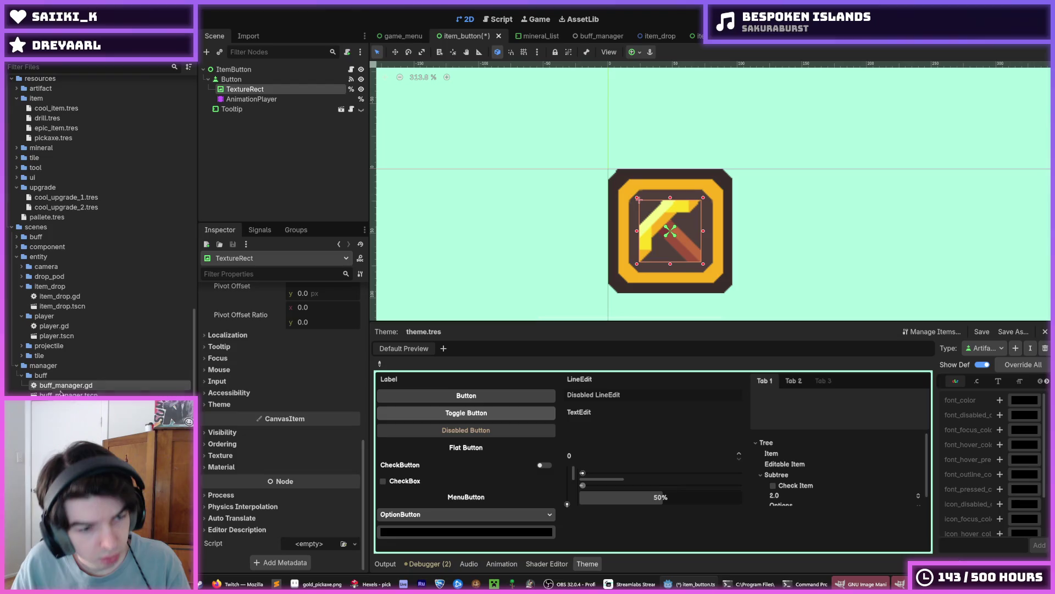
pyautogui.scroll(-2, 547, 250)
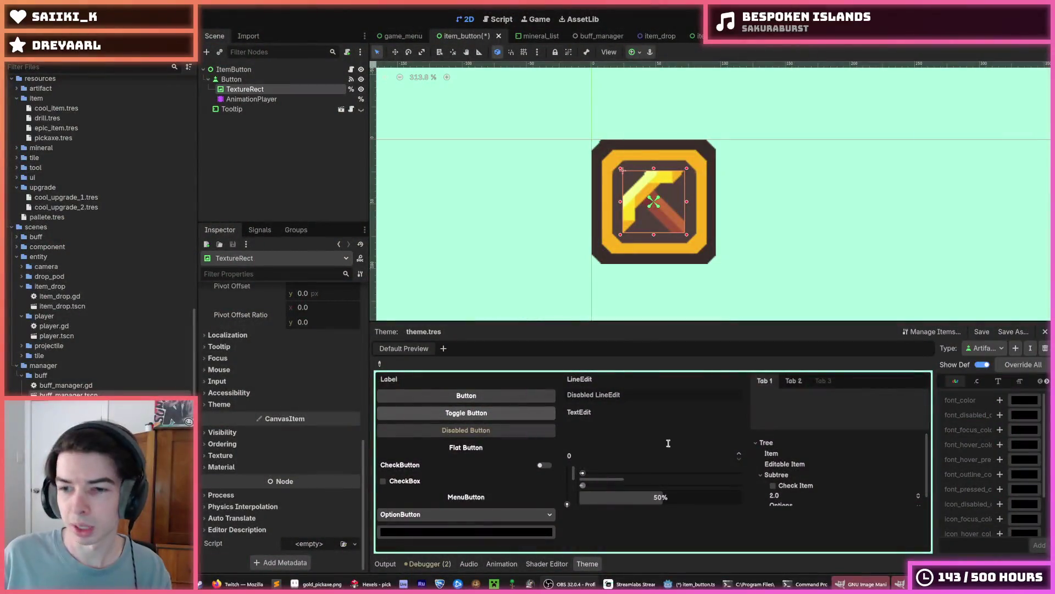
# Save item_button.tscn with Ctrl+S.
pyautogui.hotkey('ctrl', 's')
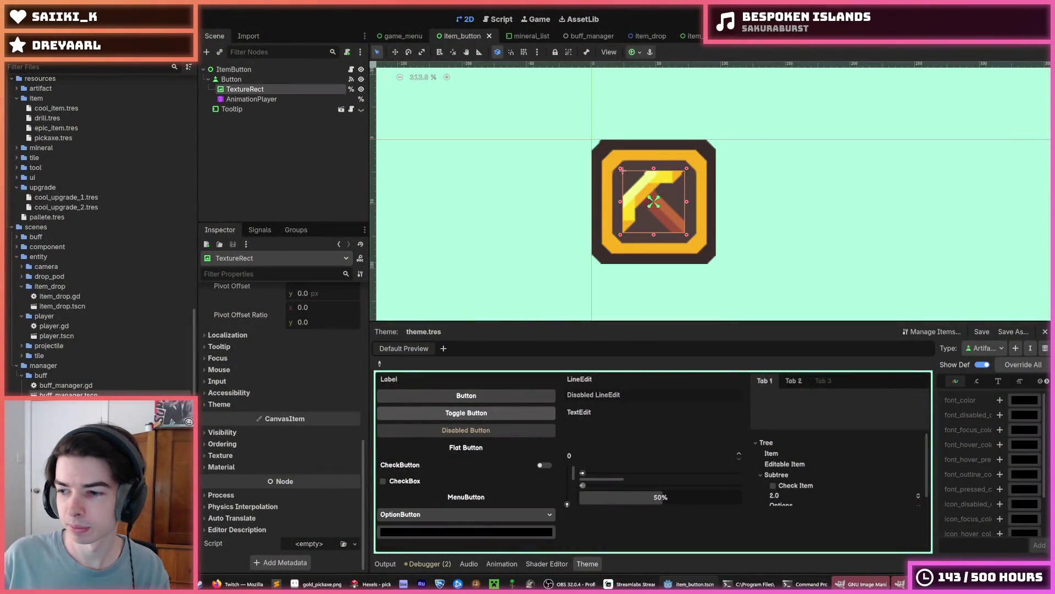
# Deselect the icon node and run the item_button scene with F6 to see the pickaxe in-game.
pyautogui.click(776, 101)
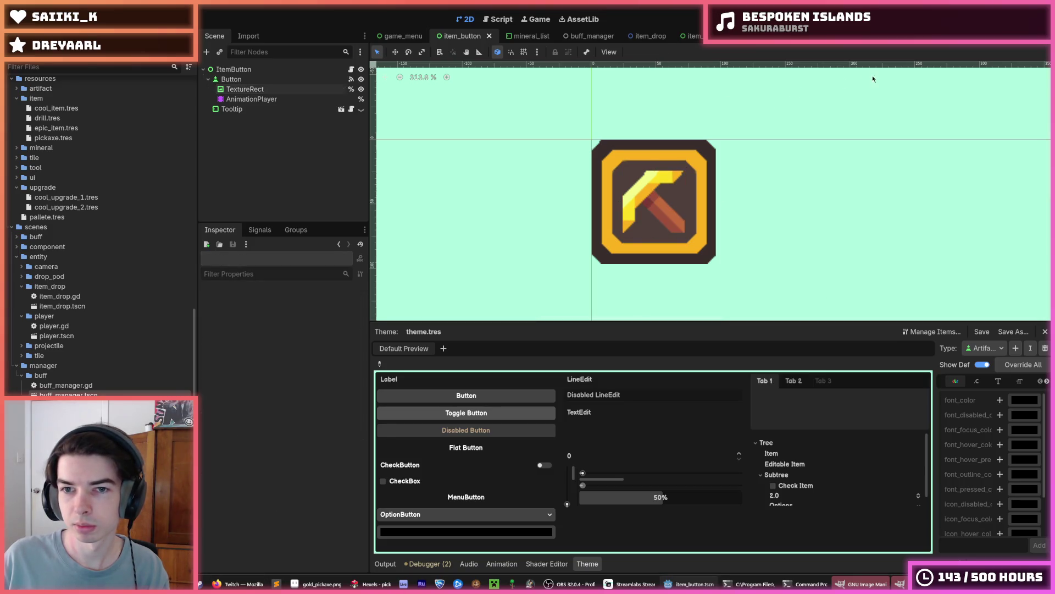
pyautogui.scroll(-6, 748, 185)
pyautogui.press('F6')
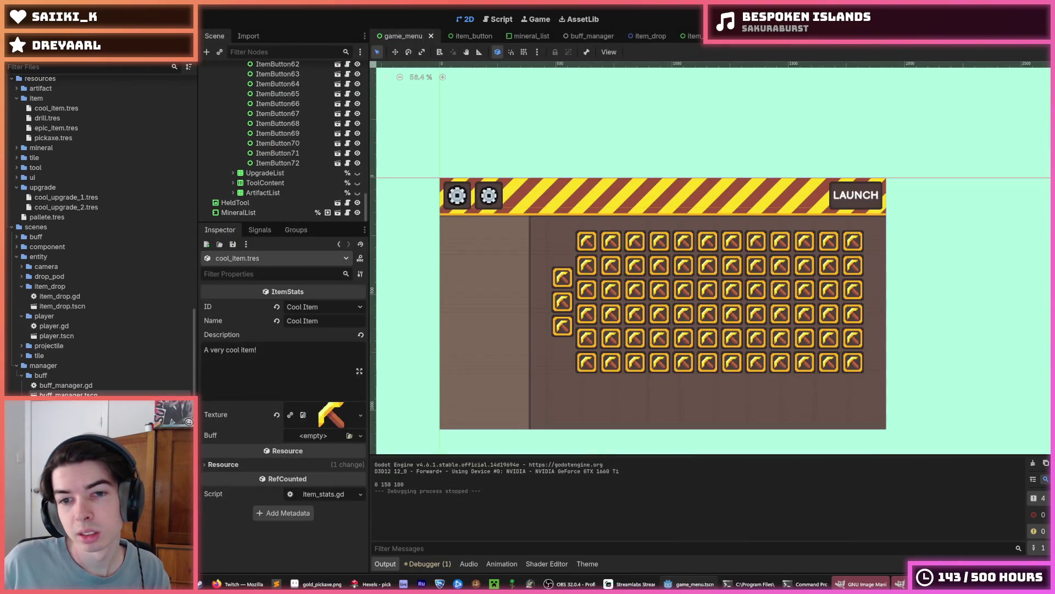
pyautogui.press('F6')
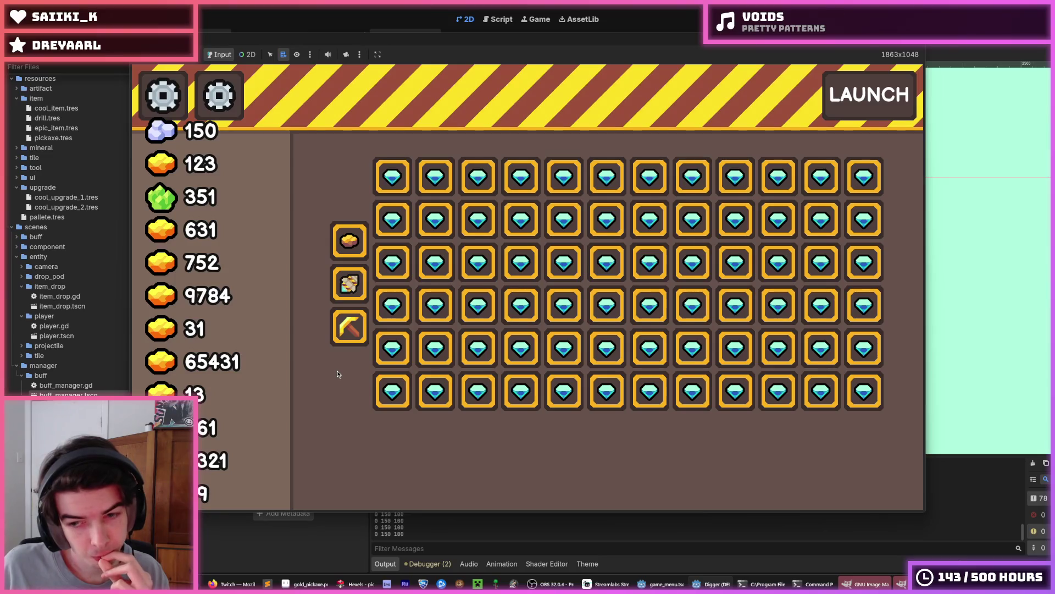
# Check the item buttons' tooltips in the running game, then stop it with F8.
pyautogui.moveTo(426, 342)
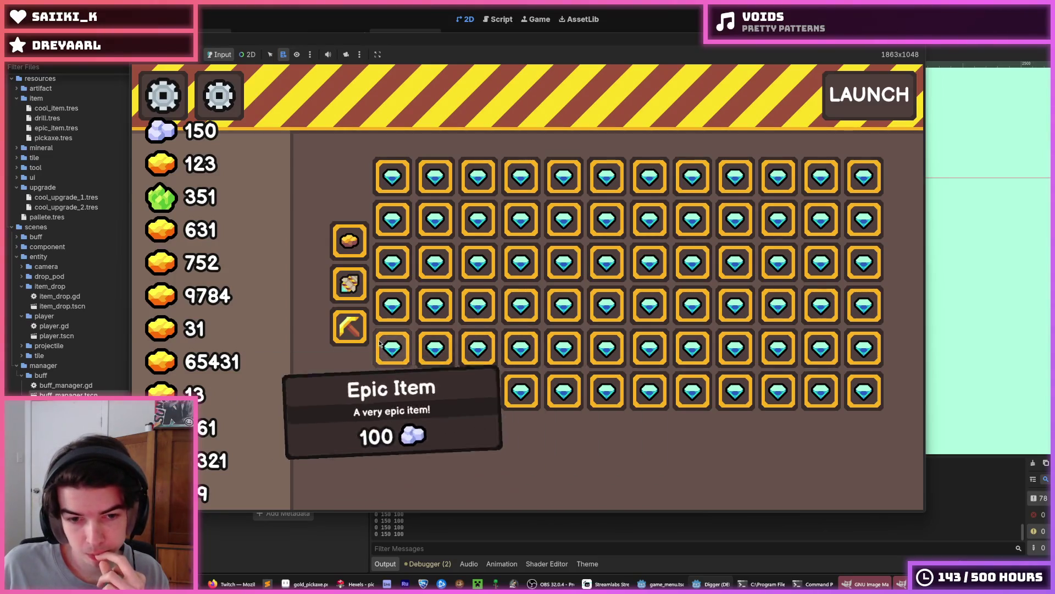
pyautogui.moveTo(348, 328)
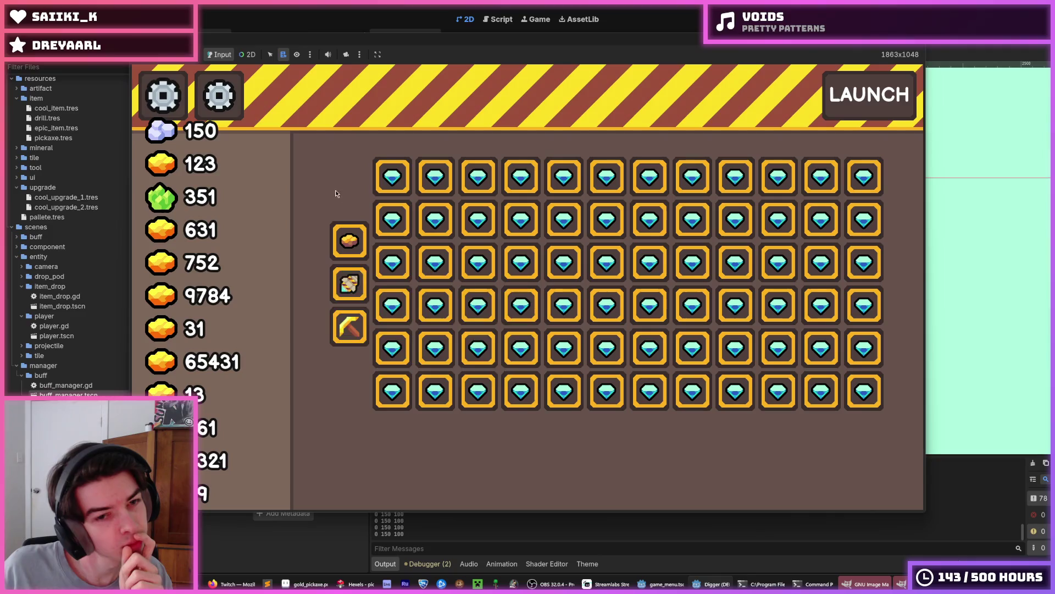
pyautogui.moveTo(482, 195)
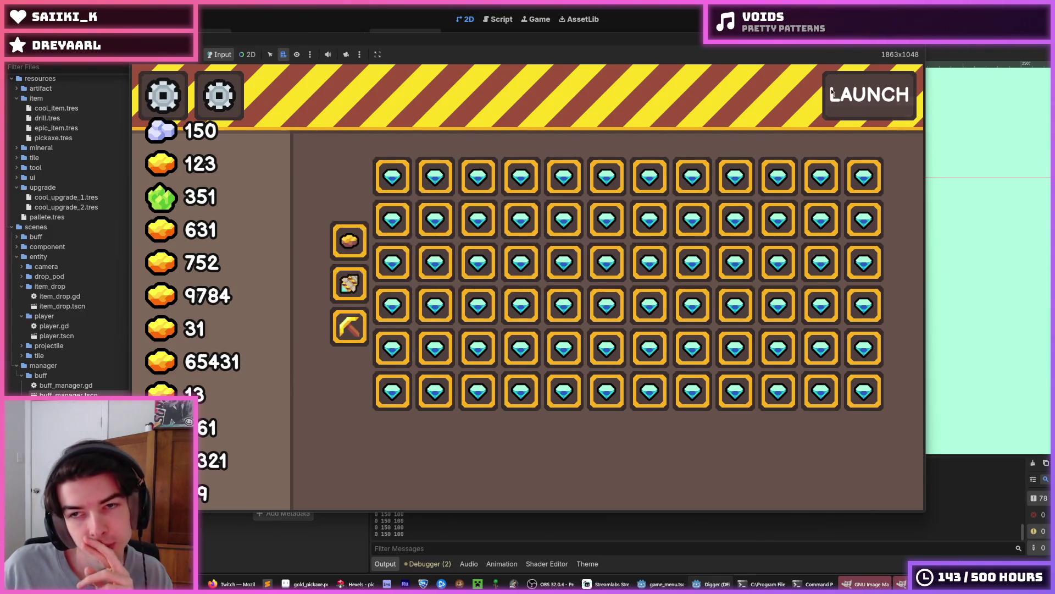
pyautogui.press('F8')
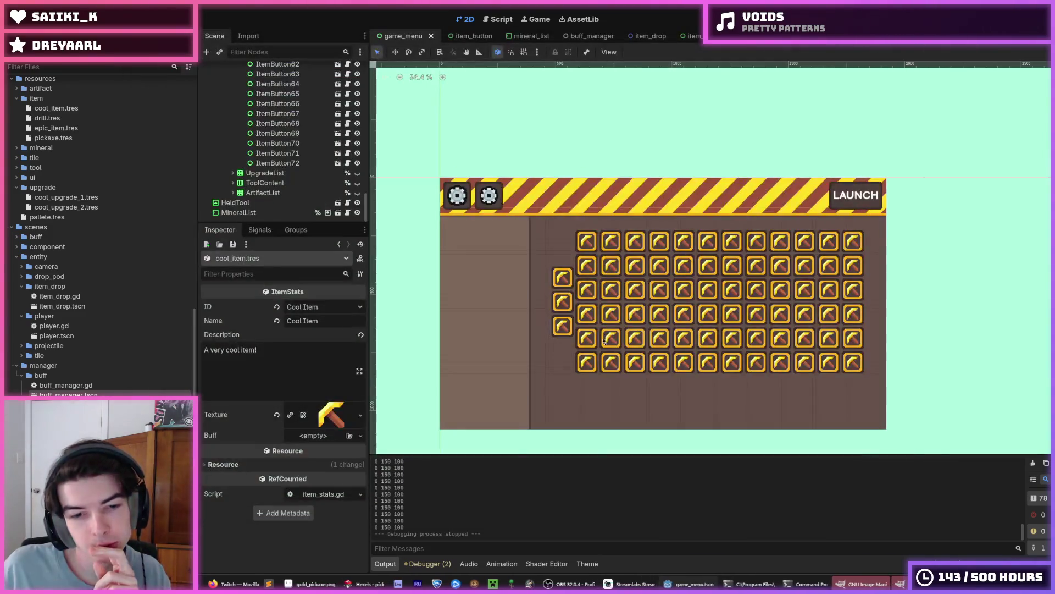
pyautogui.click(378, 584)
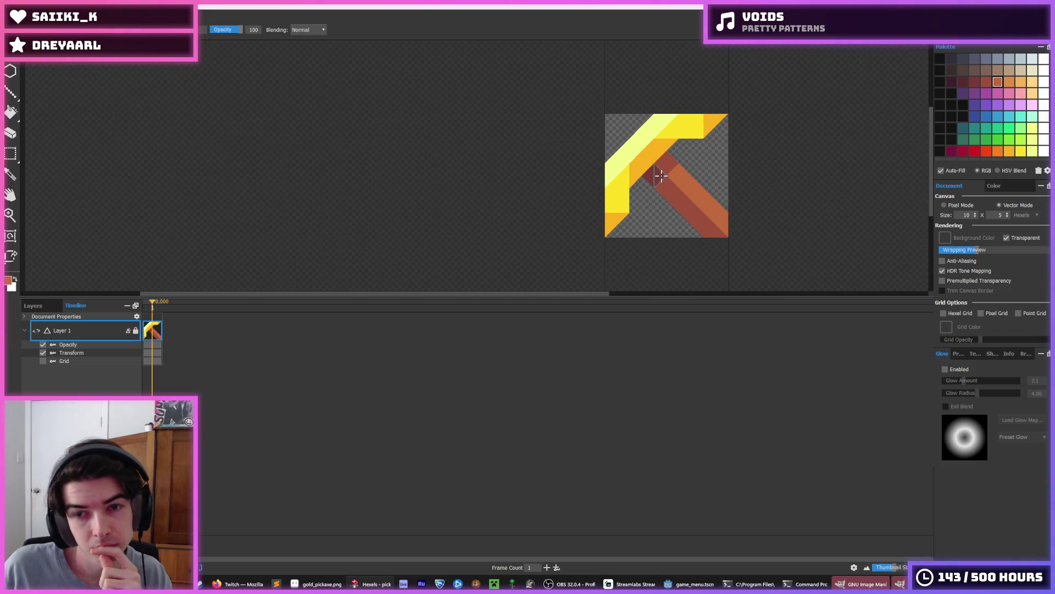
pyautogui.moveTo(236, 583)
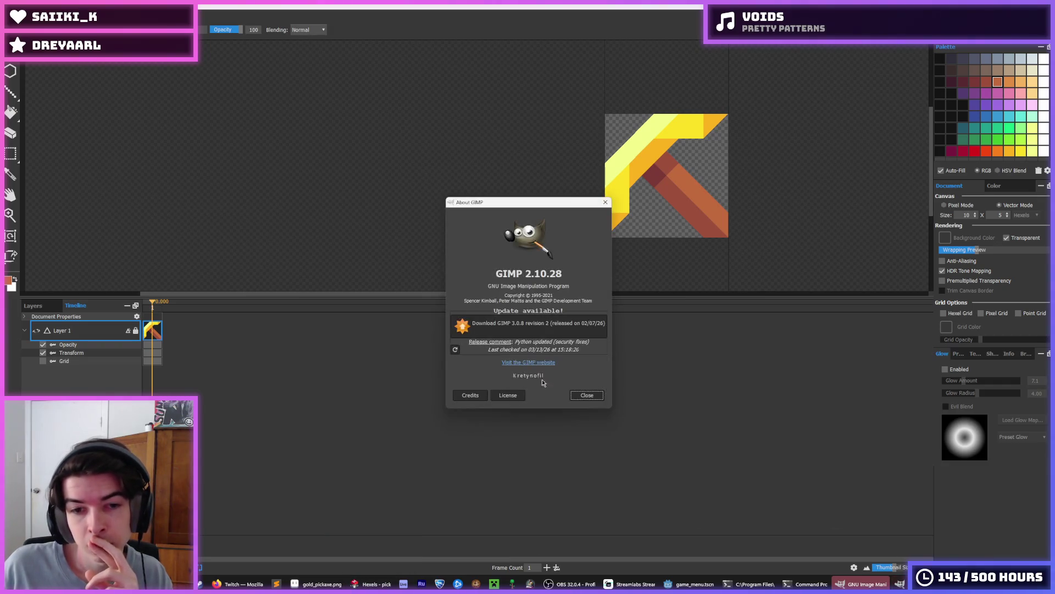
pyautogui.click(580, 394)
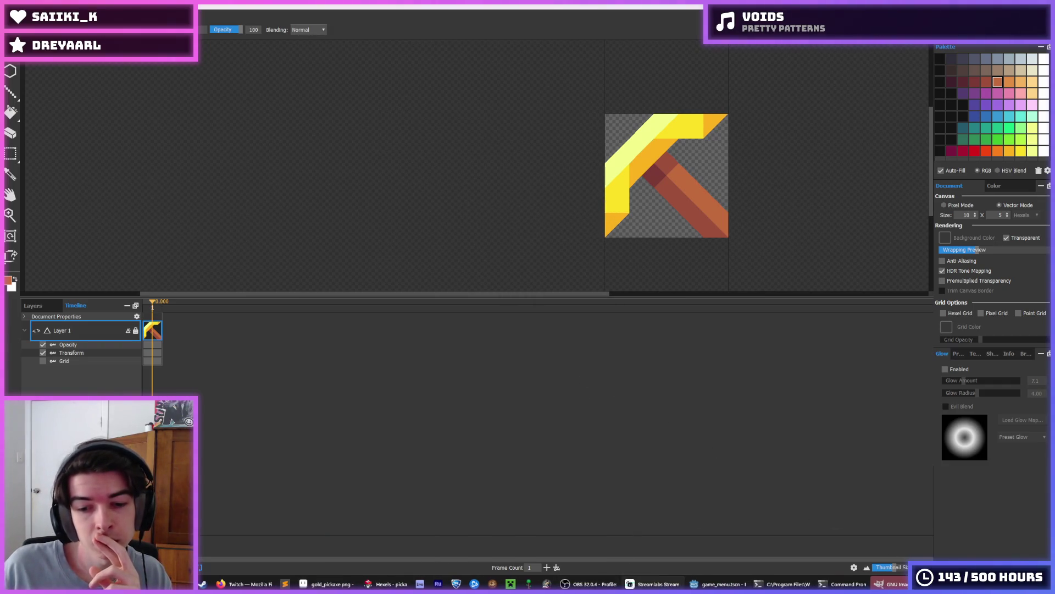
# Back in Godot, open the item_button scene and expand the TextureRect's Material settings.
pyautogui.click(693, 584)
pyautogui.doubleClick(610, 285)
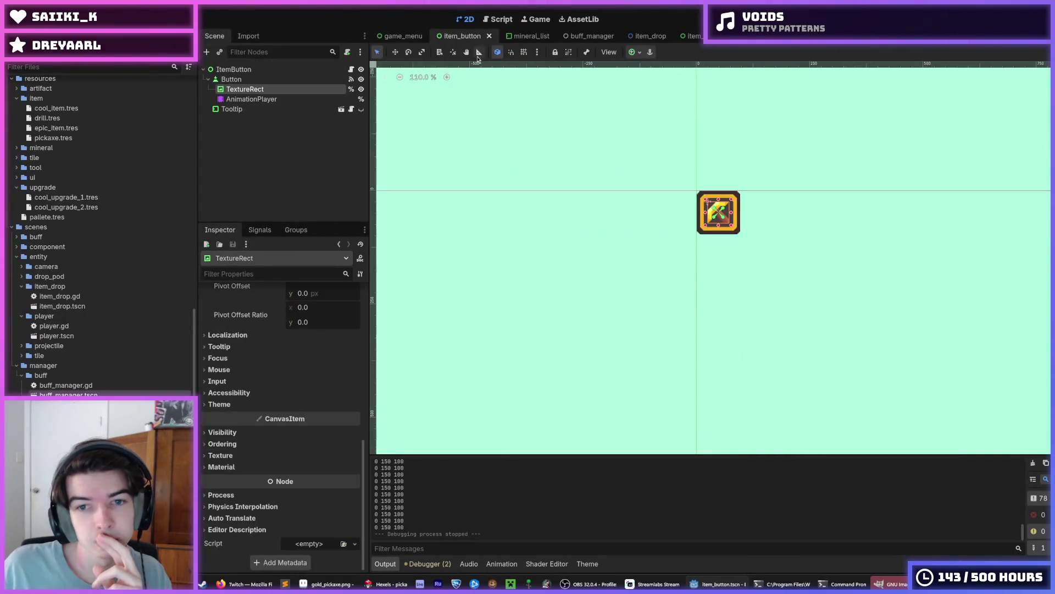
pyautogui.scroll(5, 763, 222)
pyautogui.scroll(1, 763, 222)
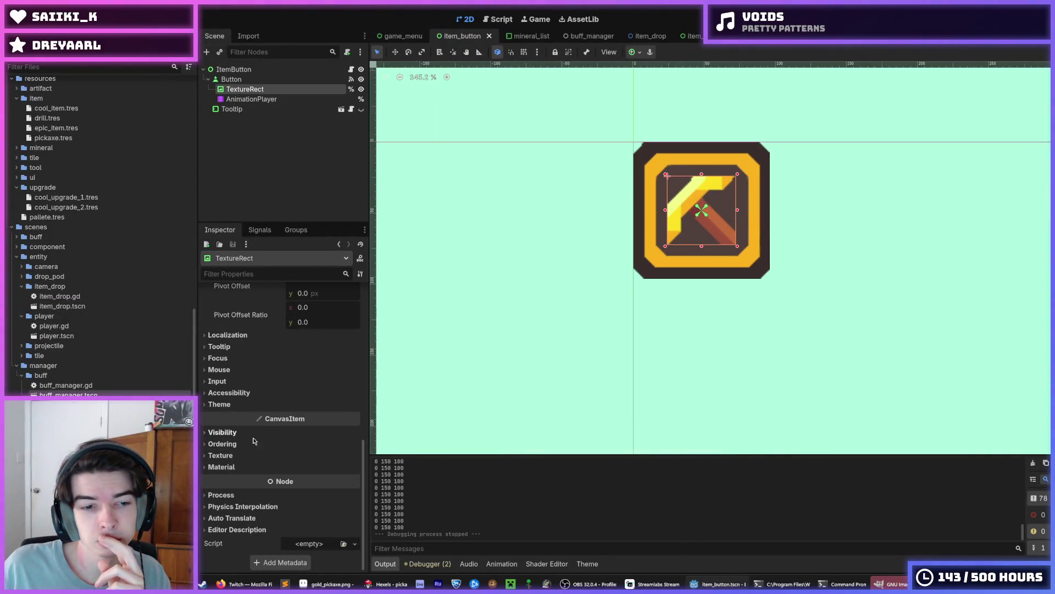
pyautogui.click(221, 467)
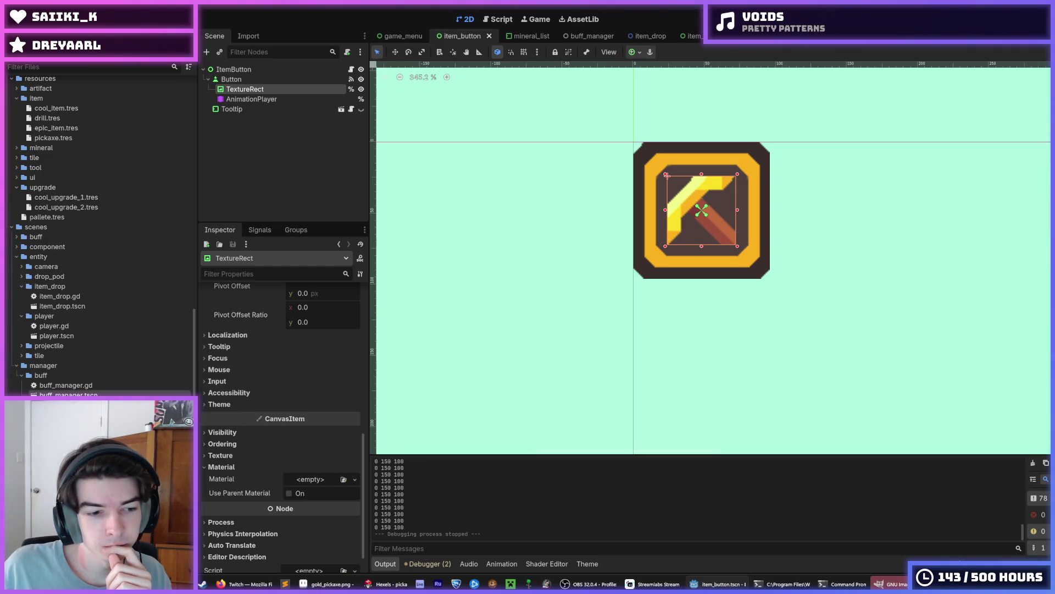
pyautogui.scroll(-3, 98, 231)
# Duplicate outline.gdshader as ui_outline.gdshader.
pyautogui.hotkey('ctrl', 'd')
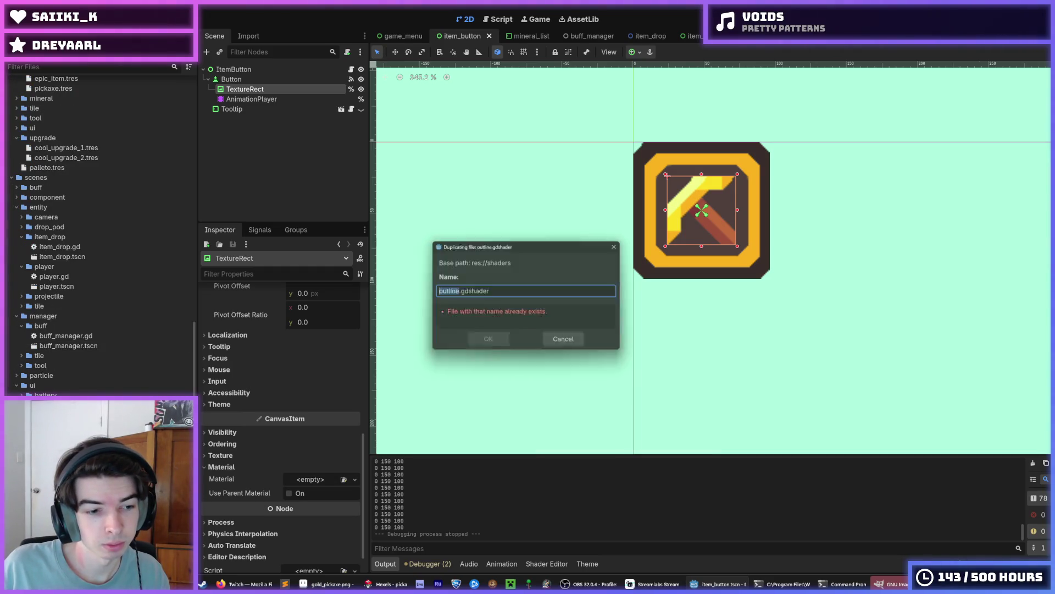
pyautogui.write('ui_outiln')
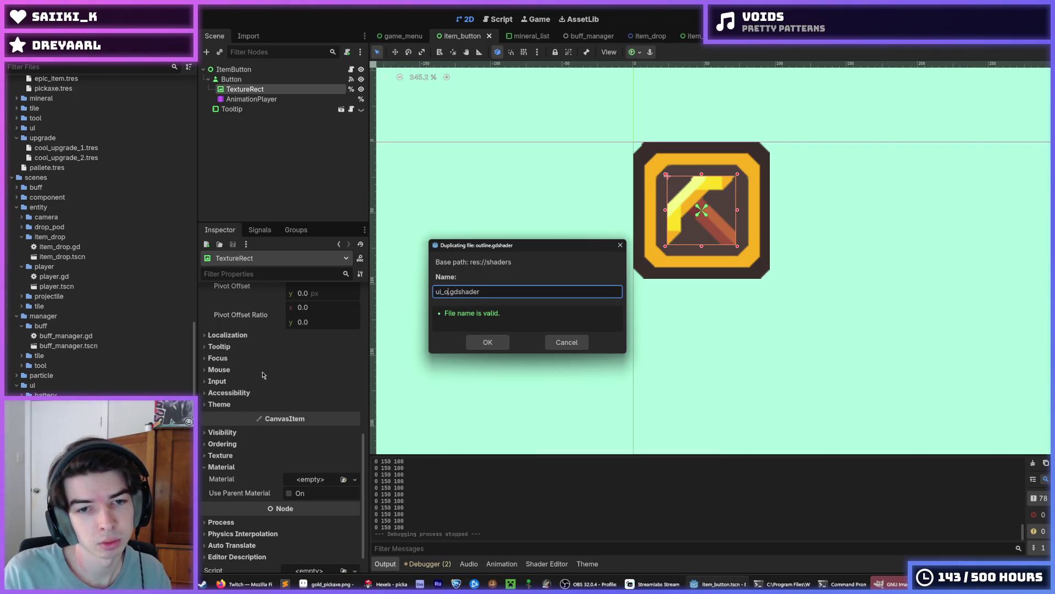
pyautogui.press('BackSpace')
pyautogui.press('BackSpace')
pyautogui.press('BackSpace')
pyautogui.write('line')
pyautogui.press('Return')
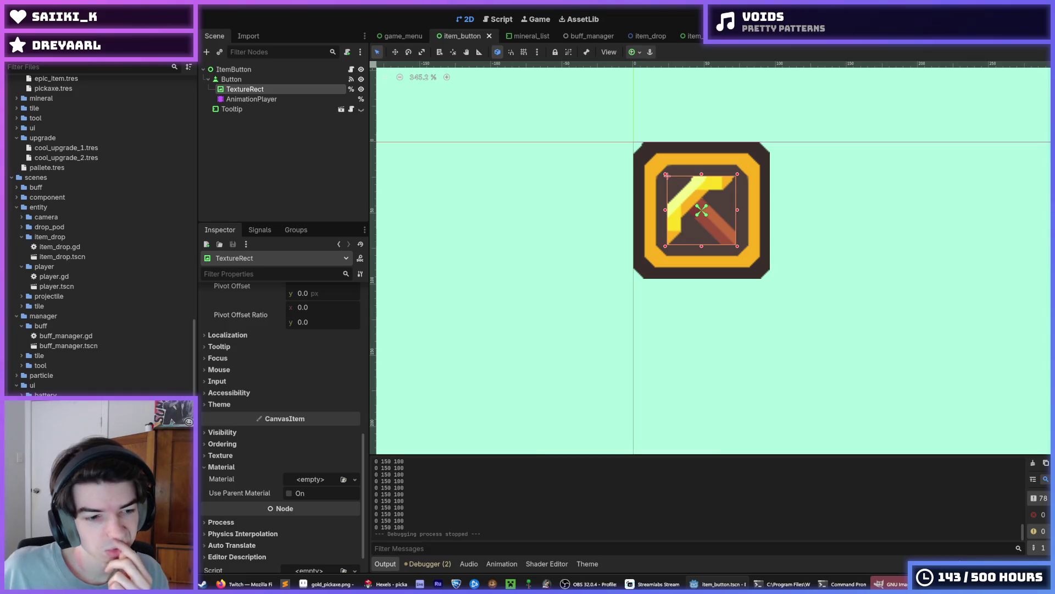
# Apply ui_outline.gdshader as the TextureRect's ShaderMaterial and show its Color, Thickness and Scale parameters.
pyautogui.scroll(-6, 596, 484)
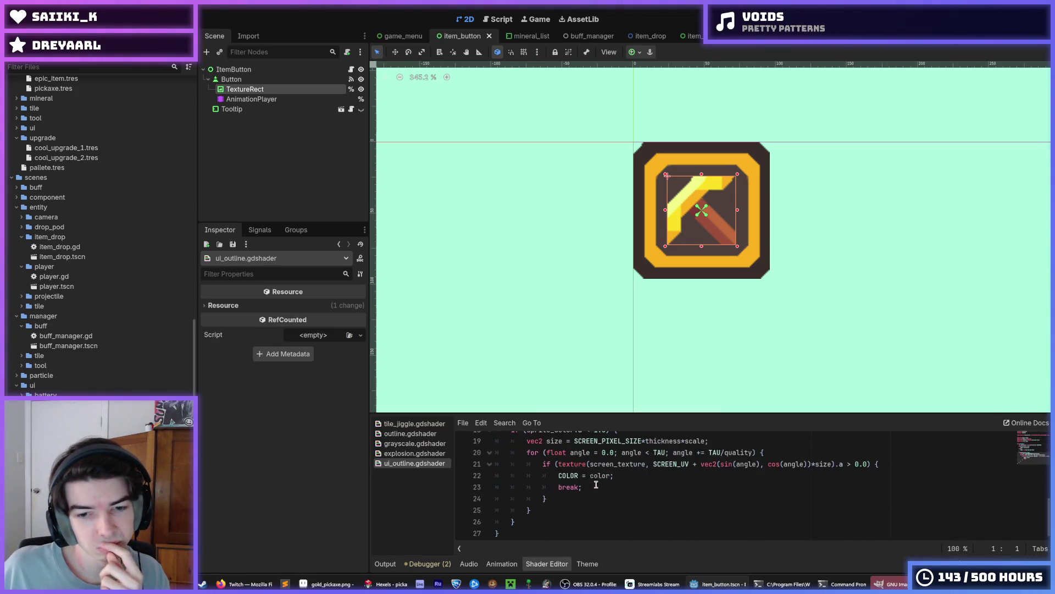
pyautogui.moveTo(605, 416); pyautogui.dragTo(605, 318)
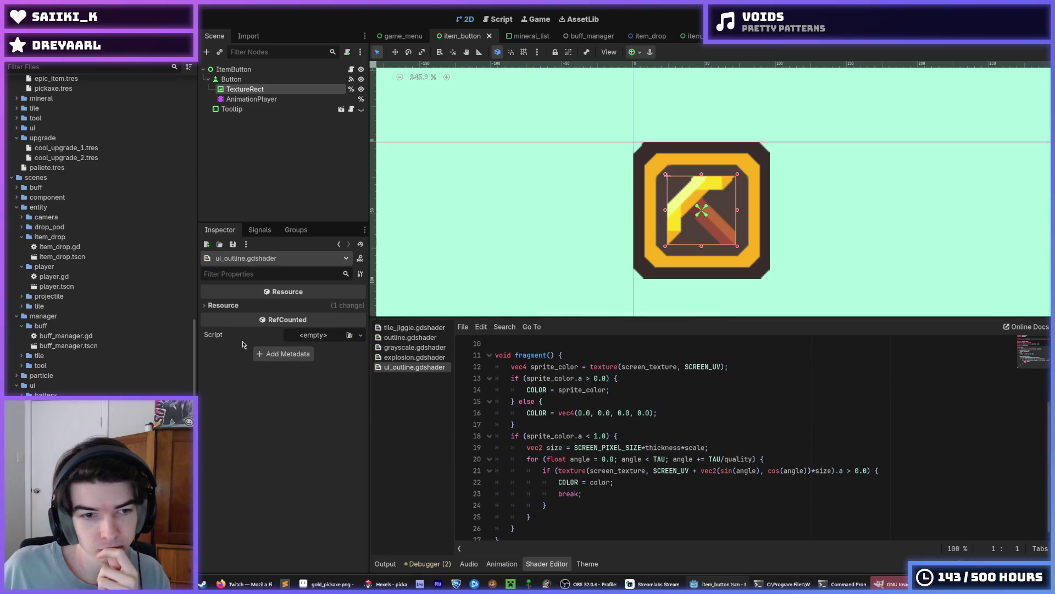
pyautogui.click(251, 99)
pyautogui.click(246, 89)
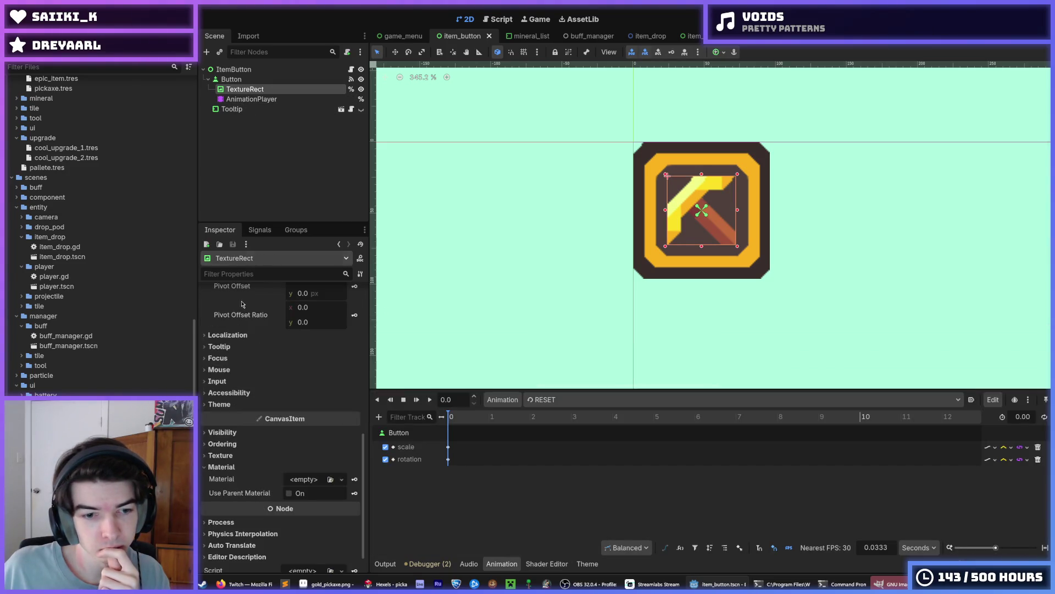
pyautogui.moveTo(55, 418); pyautogui.dragTo(303, 481)
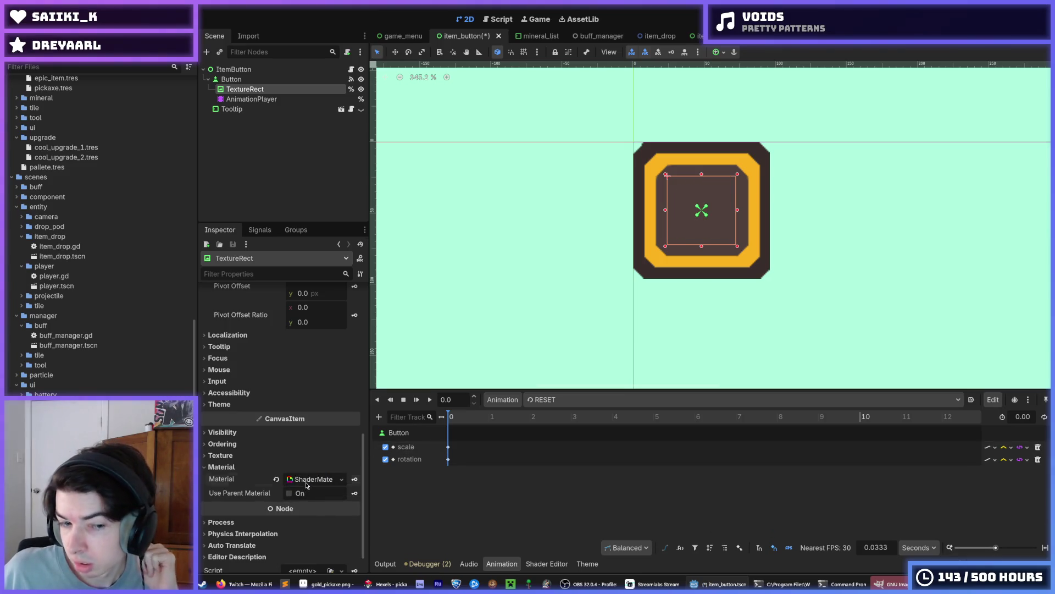
pyautogui.click(306, 484)
pyautogui.scroll(-3, 306, 484)
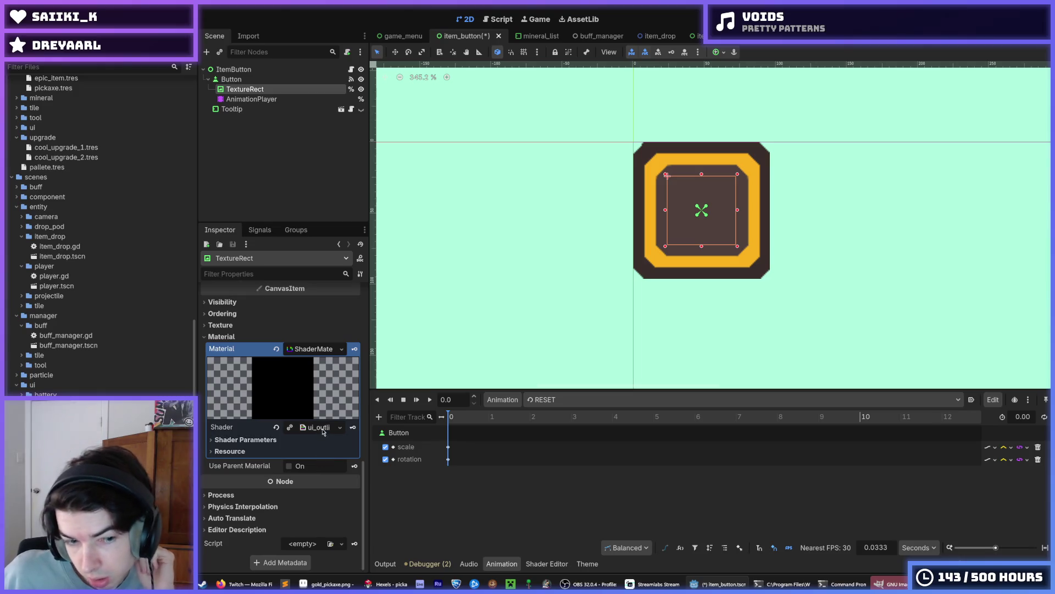
pyautogui.click(300, 440)
# Reload the ui_outline shader from disk and delete its uniform sampler2D screen_texture line.
pyautogui.click(317, 427)
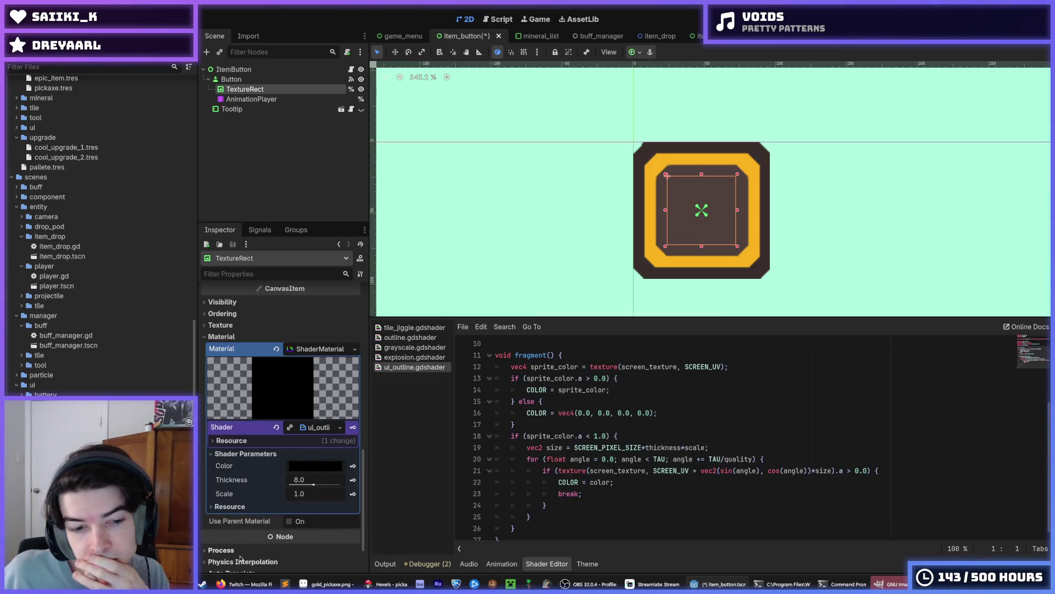
pyautogui.scroll(3, 632, 407)
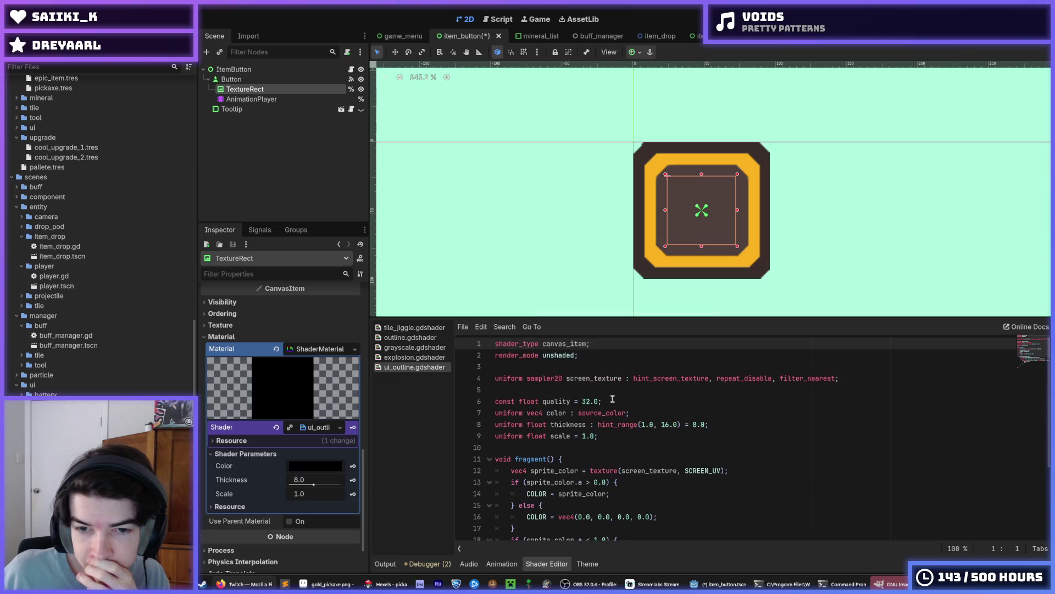
pyautogui.click(616, 380)
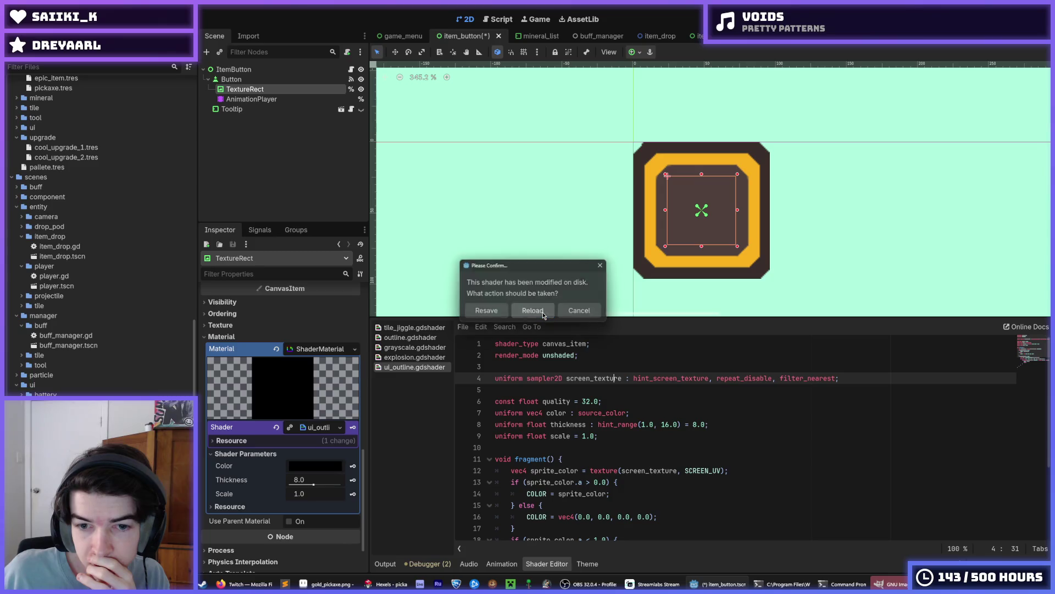
pyautogui.click(543, 313)
pyautogui.moveTo(861, 378); pyautogui.dragTo(473, 379)
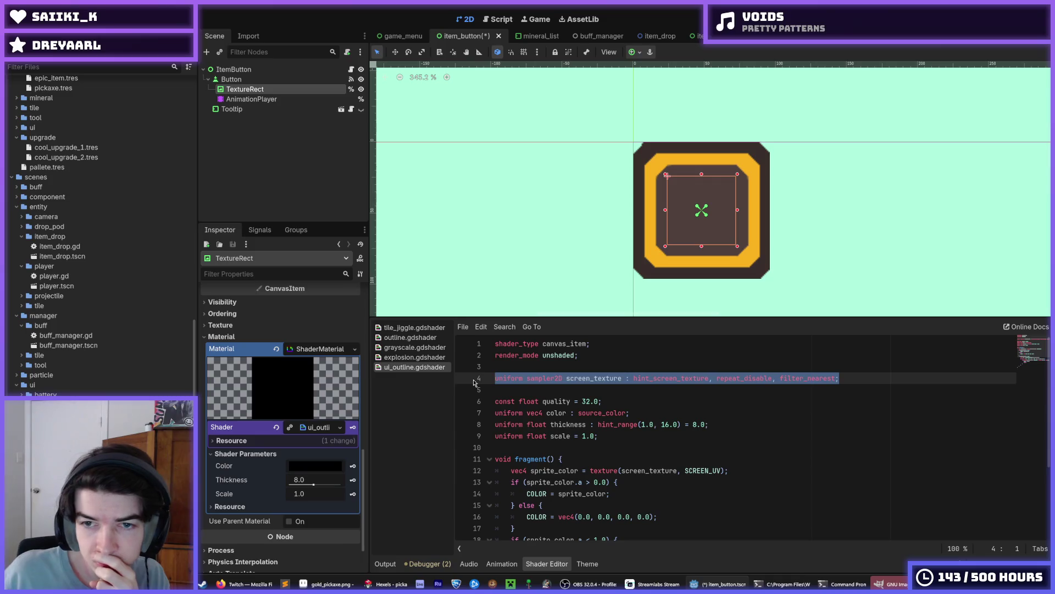
pyautogui.press('BackSpace')
pyautogui.press('BackSpace')
pyautogui.press('BackSpace')
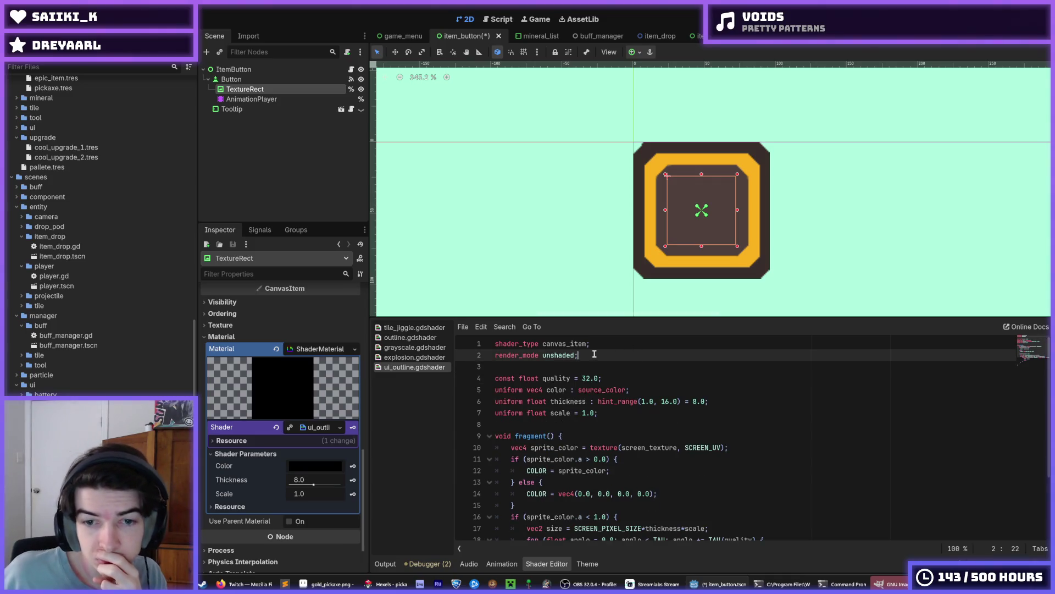
pyautogui.click(415, 357)
# Replace screen_texture with TEXTURE on line 10 of ui_outline.gdshader and save it.
pyautogui.click(415, 366)
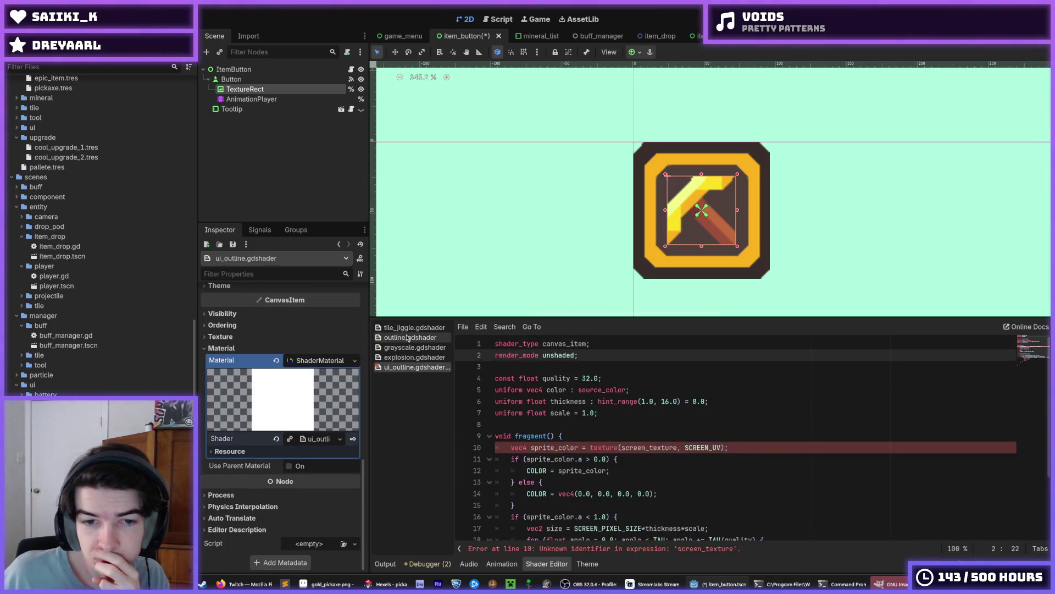
pyautogui.click(407, 337)
pyautogui.click(415, 367)
pyautogui.scroll(-2, 629, 425)
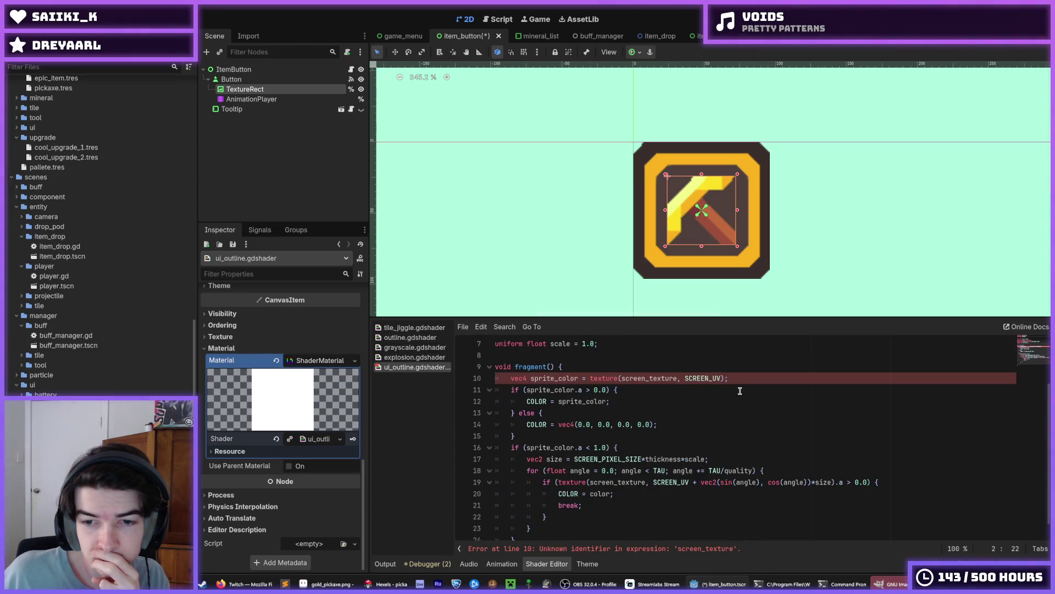
pyautogui.scroll(1, 740, 391)
pyautogui.click(748, 412)
pyautogui.doubleClick(667, 412)
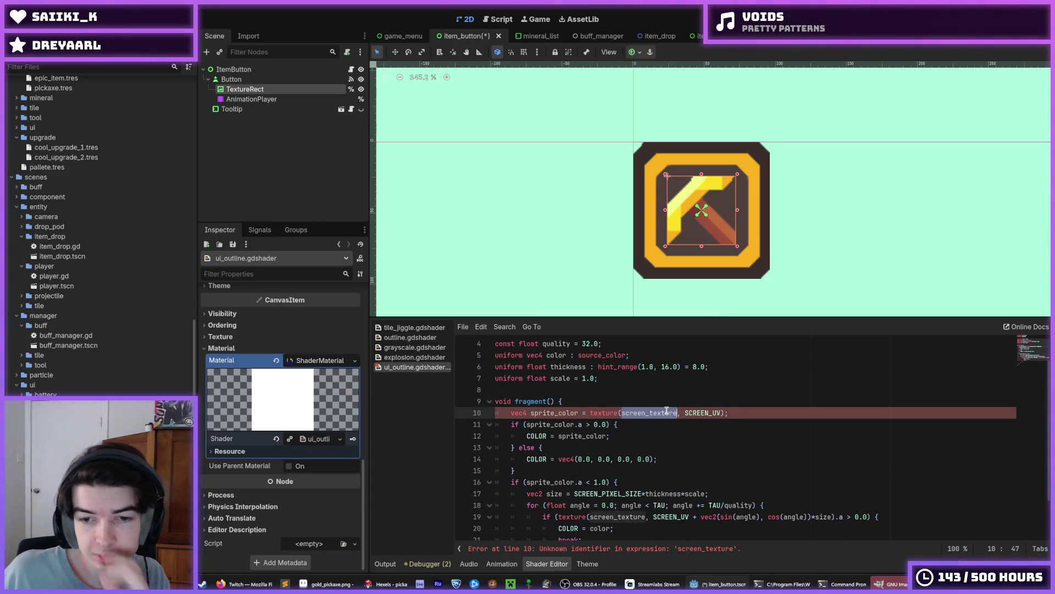
pyautogui.write('TEXTURE')
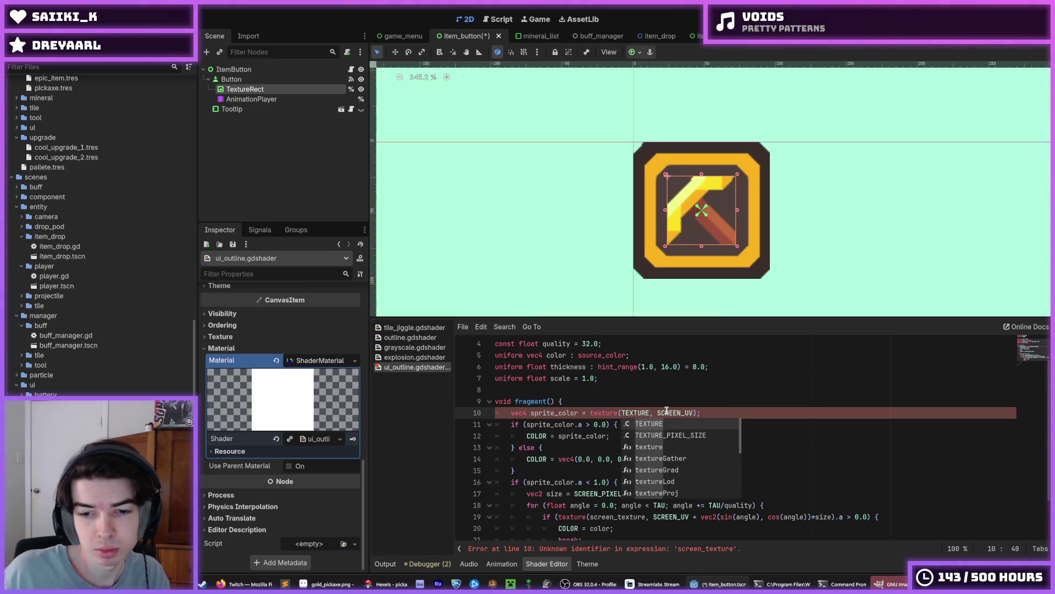
pyautogui.hotkey('ctrl', 's')
# Change screen_texture to TEXTURE on line 19 and SCREEN_PIXEL_SIZE to TEXTURE_PIXEL_SIZE on line 17.
pyautogui.scroll(-2, 648, 434)
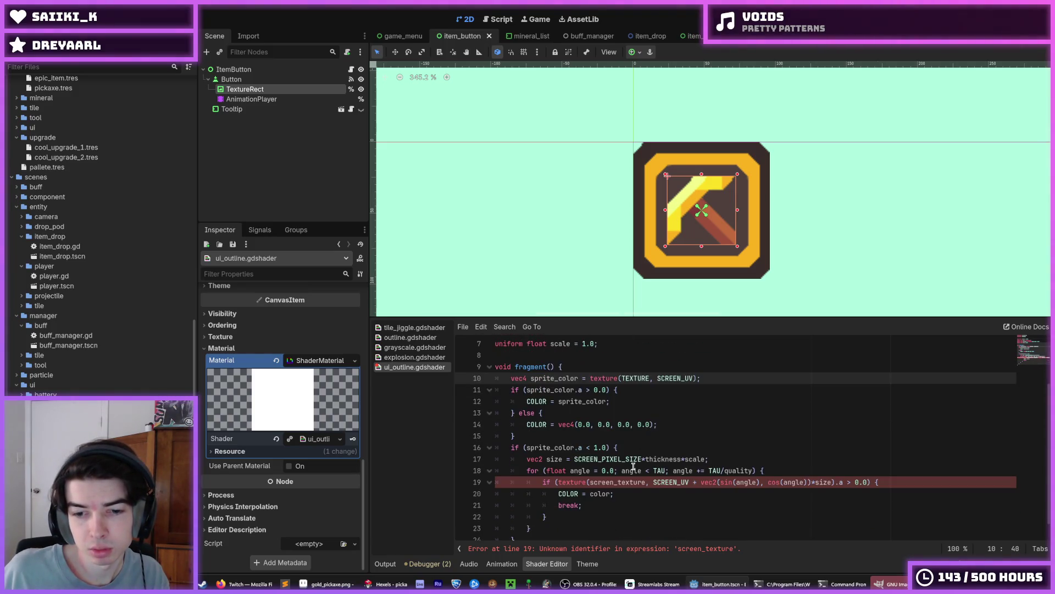
pyautogui.doubleClick(631, 378)
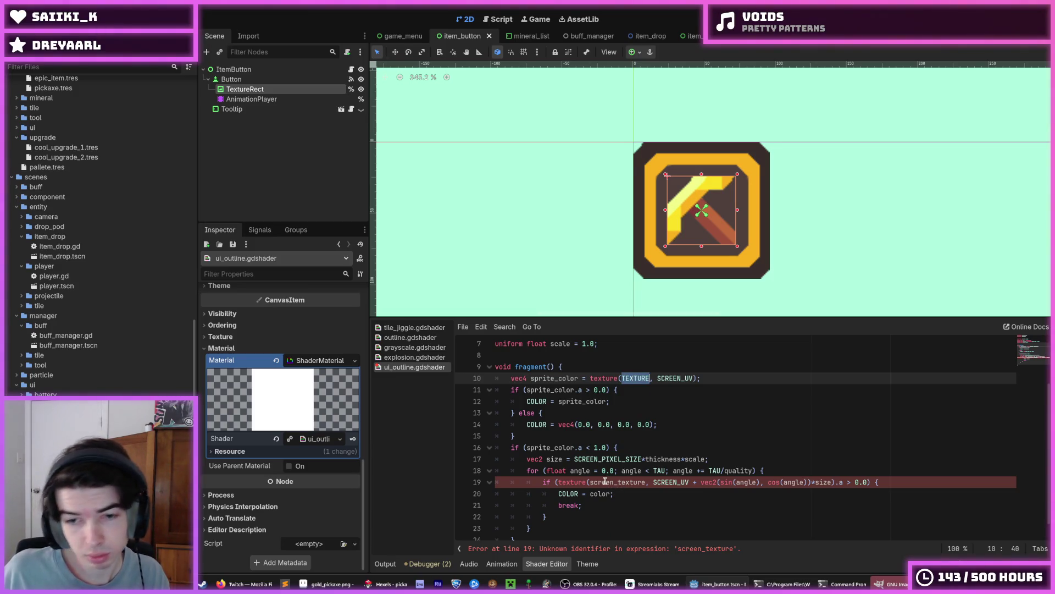
pyautogui.doubleClick(604, 481)
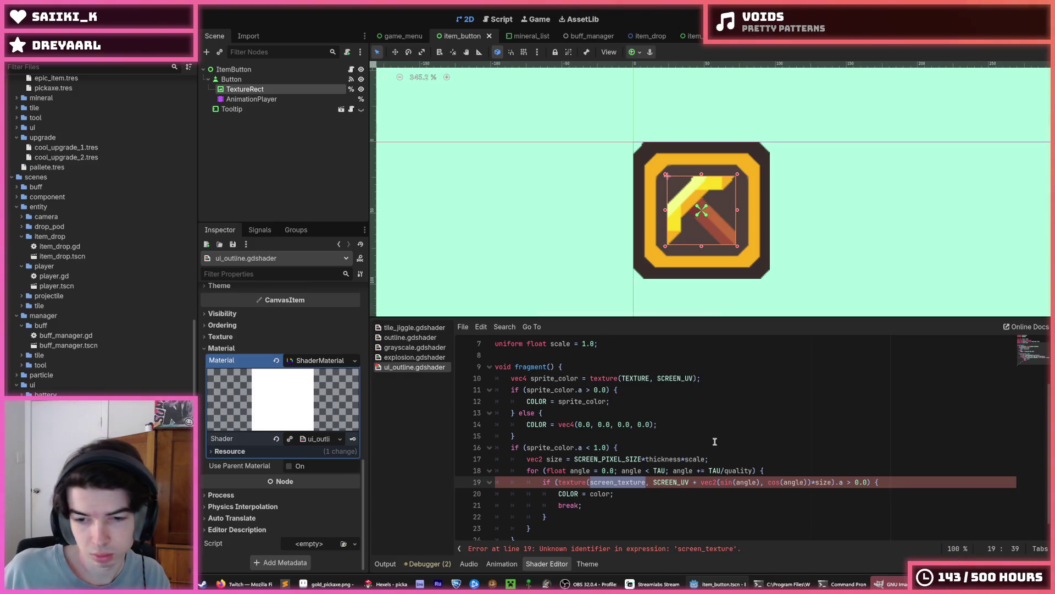
pyautogui.write('TEXTURE')
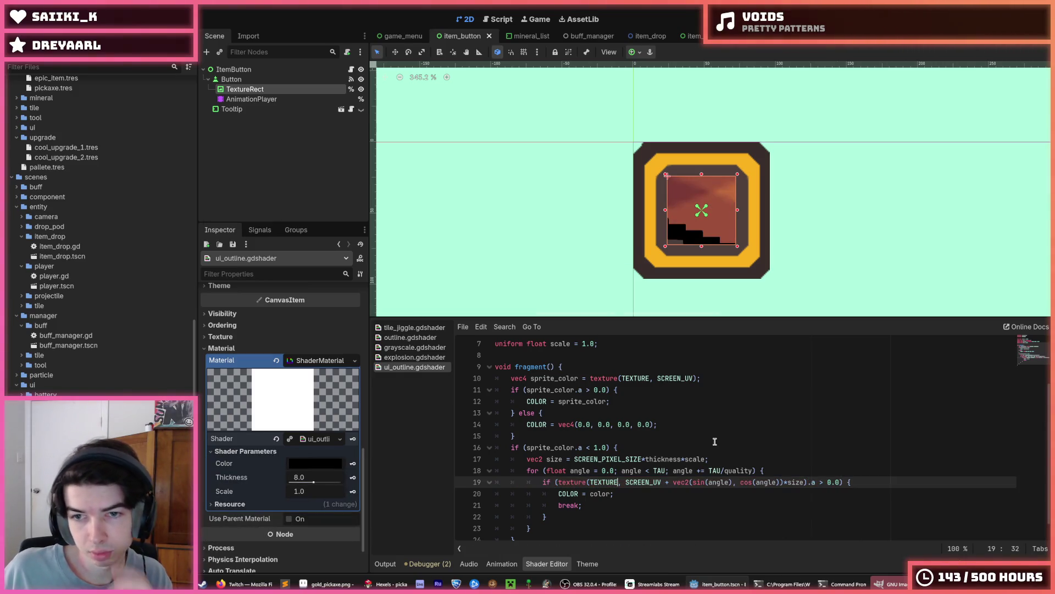
pyautogui.doubleClick(620, 460)
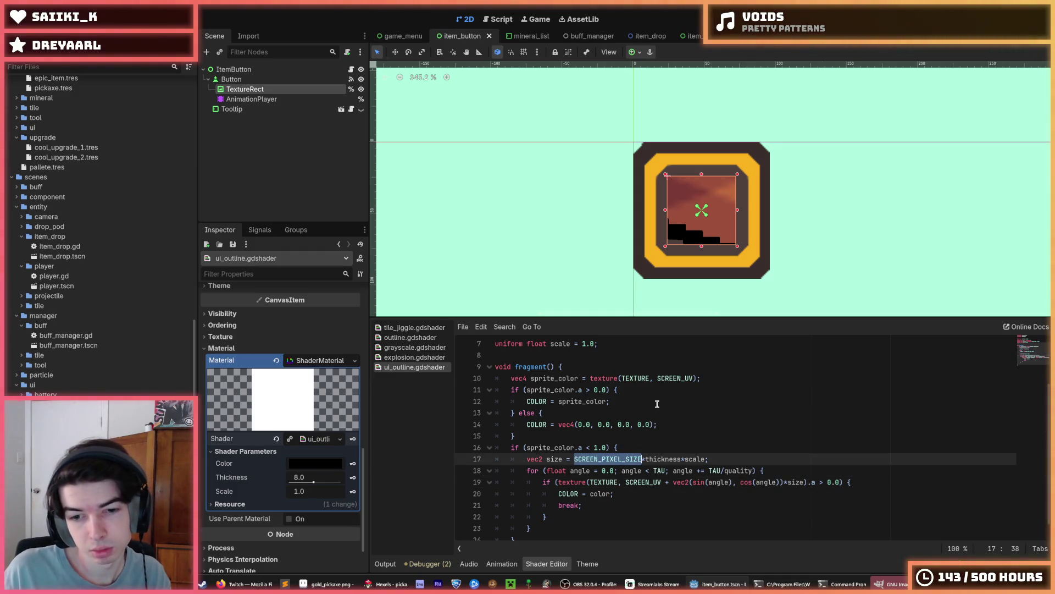
pyautogui.write('PIXEL')
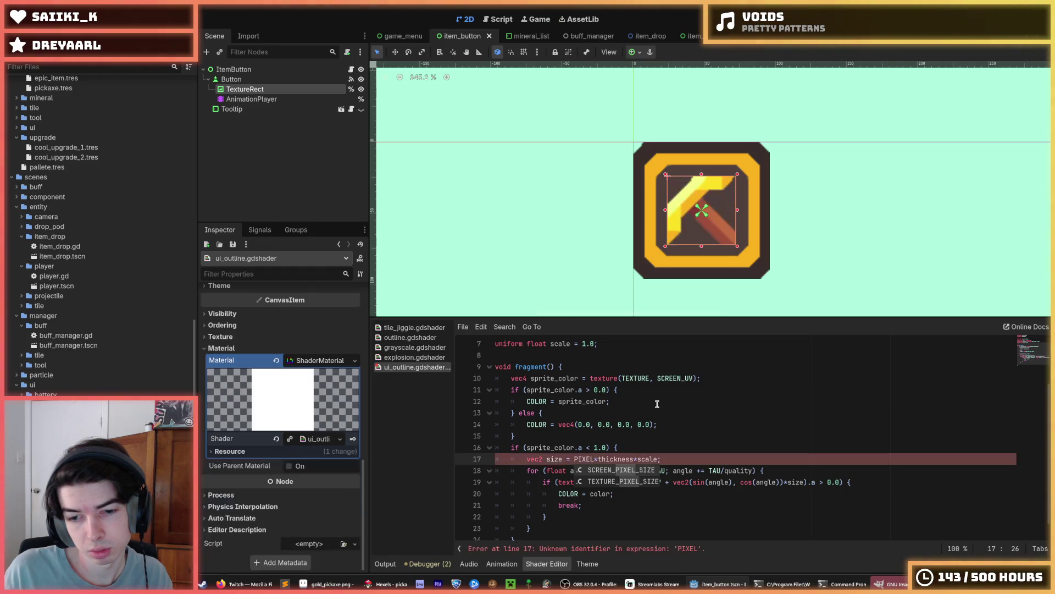
pyautogui.press('Right')
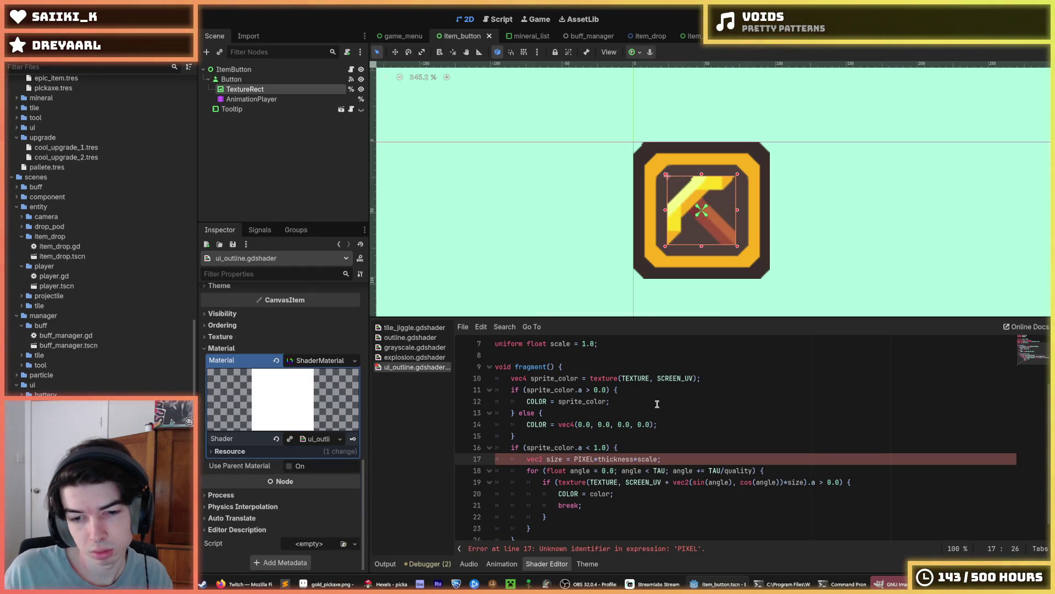
pyautogui.write('_SI')
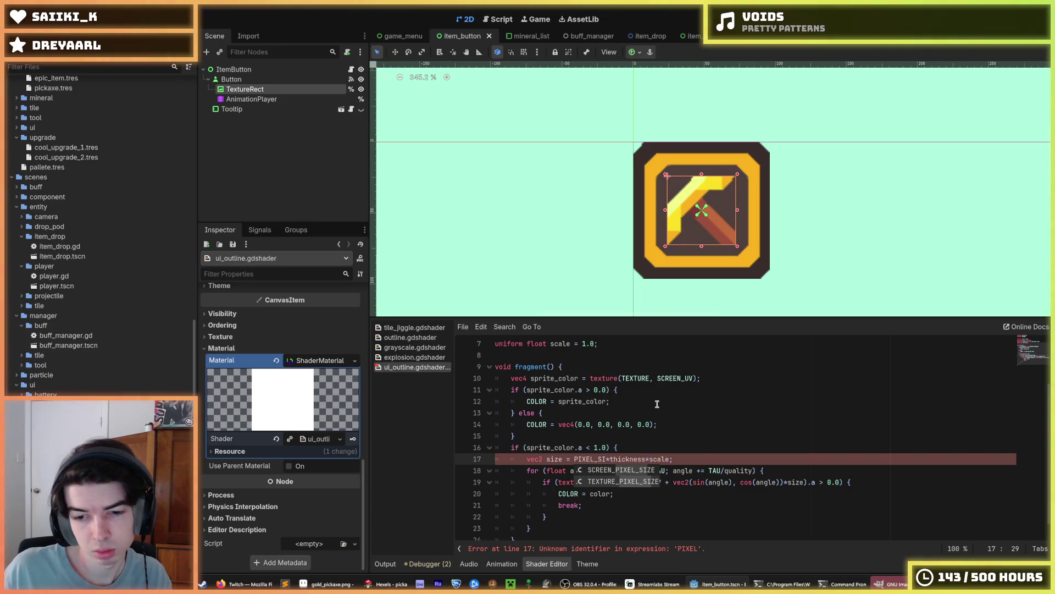
pyautogui.press('Down')
pyautogui.press('Return')
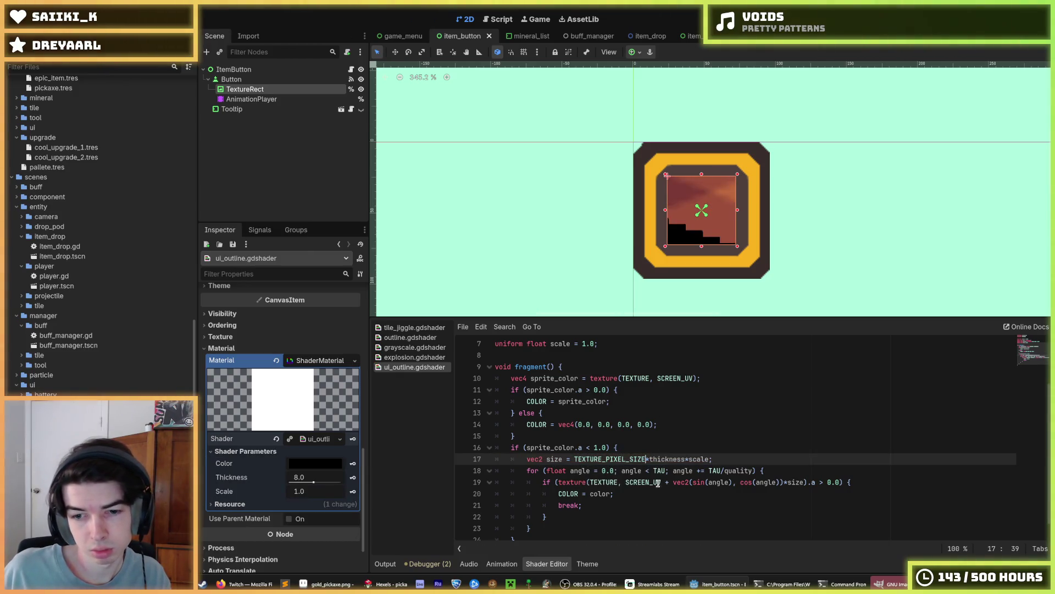
# Replace SCREEN_UV with UV on lines 19 and 10.
pyautogui.doubleClick(657, 482)
pyautogui.write('UV')
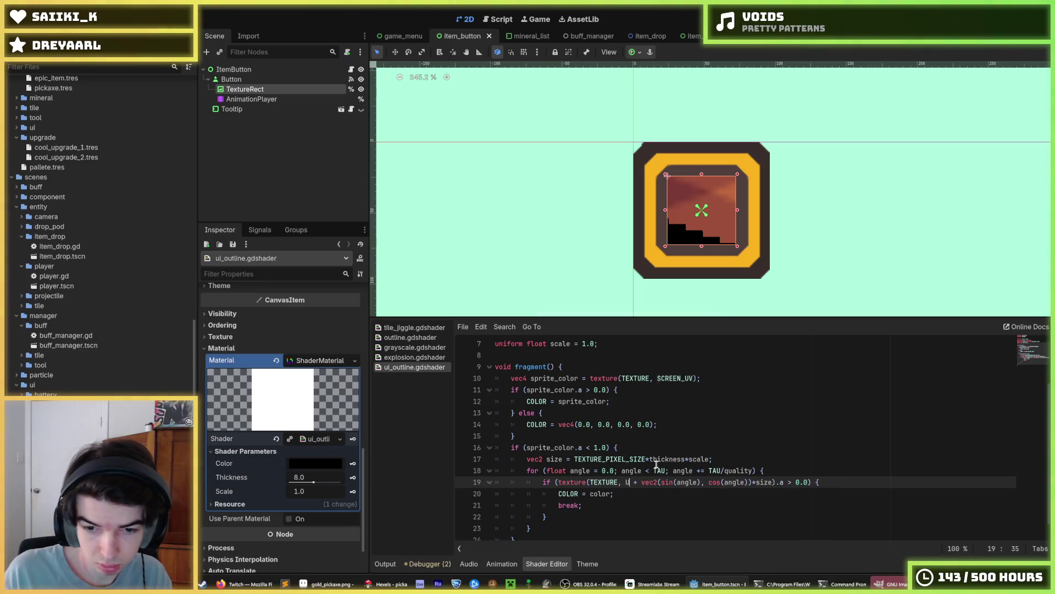
pyautogui.doubleClick(672, 378)
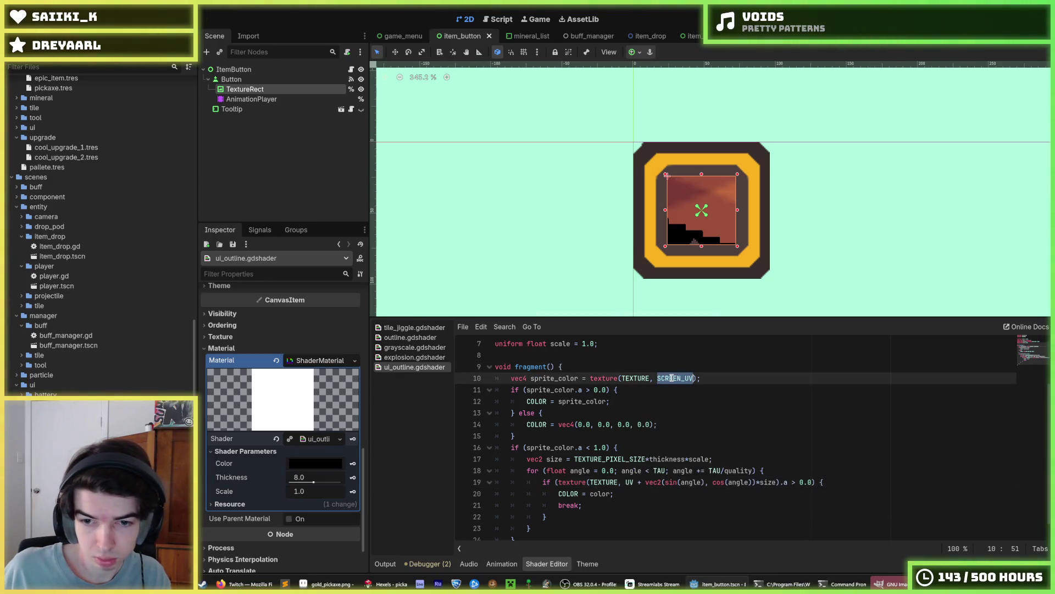
pyautogui.write('UV')
# Select the pickaxe TextureRect and zoom the 2D view to preview the outlined icon.
pyautogui.click(604, 367)
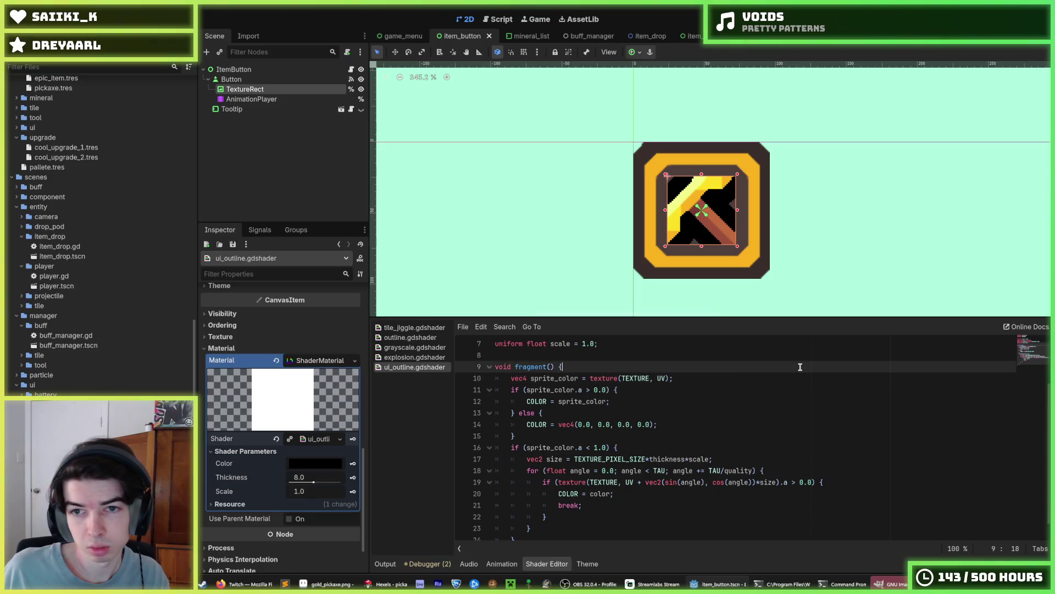
pyautogui.scroll(-3, 762, 265)
pyautogui.scroll(-4, 761, 266)
pyautogui.scroll(3, 487, 257)
pyautogui.click(495, 251)
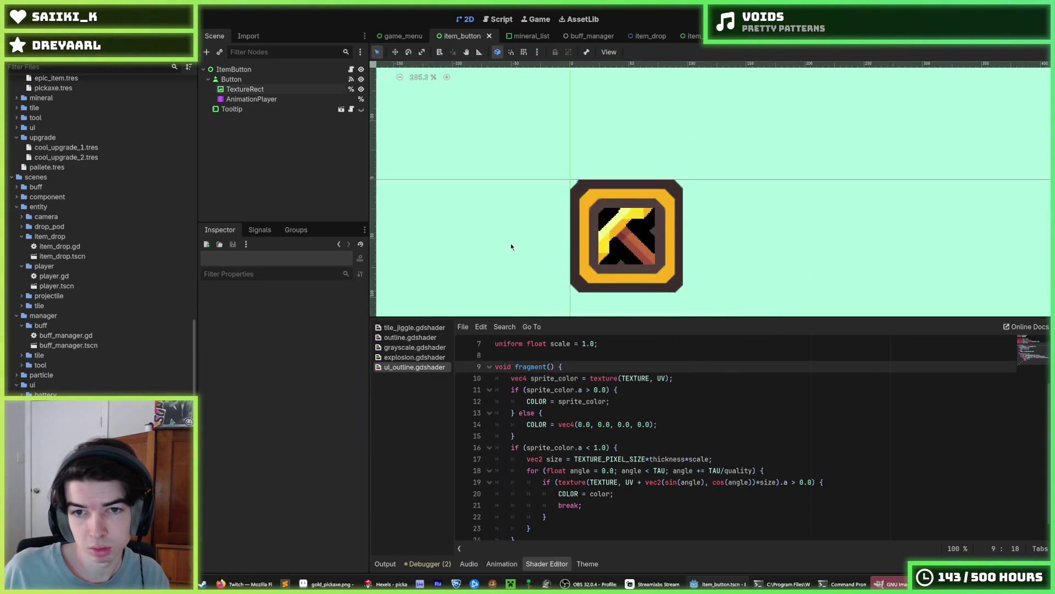
pyautogui.scroll(3, 573, 244)
pyautogui.click(573, 243)
pyautogui.scroll(-4, 580, 258)
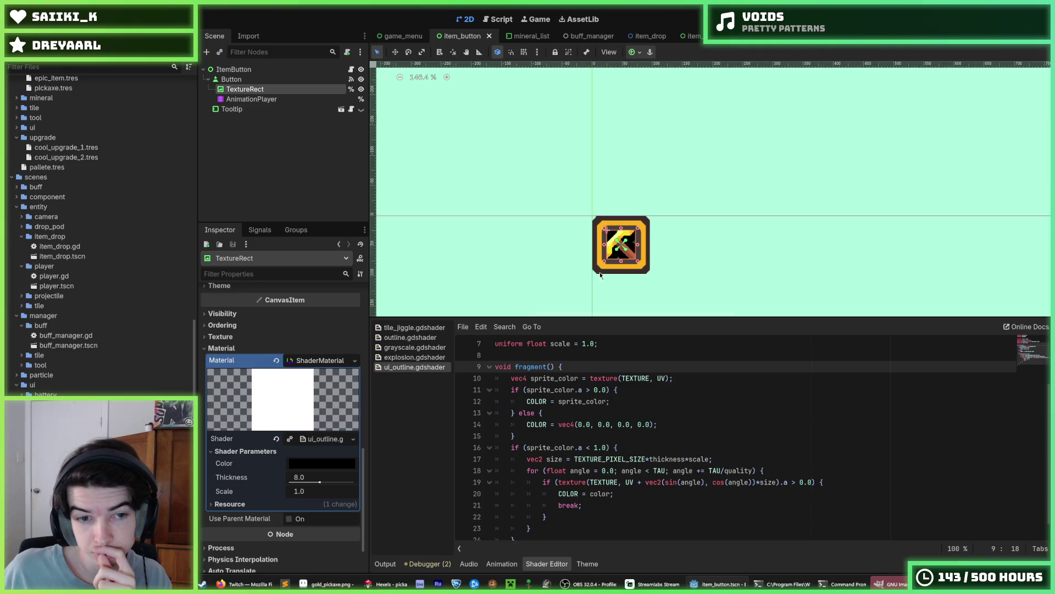
pyautogui.scroll(1, 591, 281)
pyautogui.scroll(5, 590, 281)
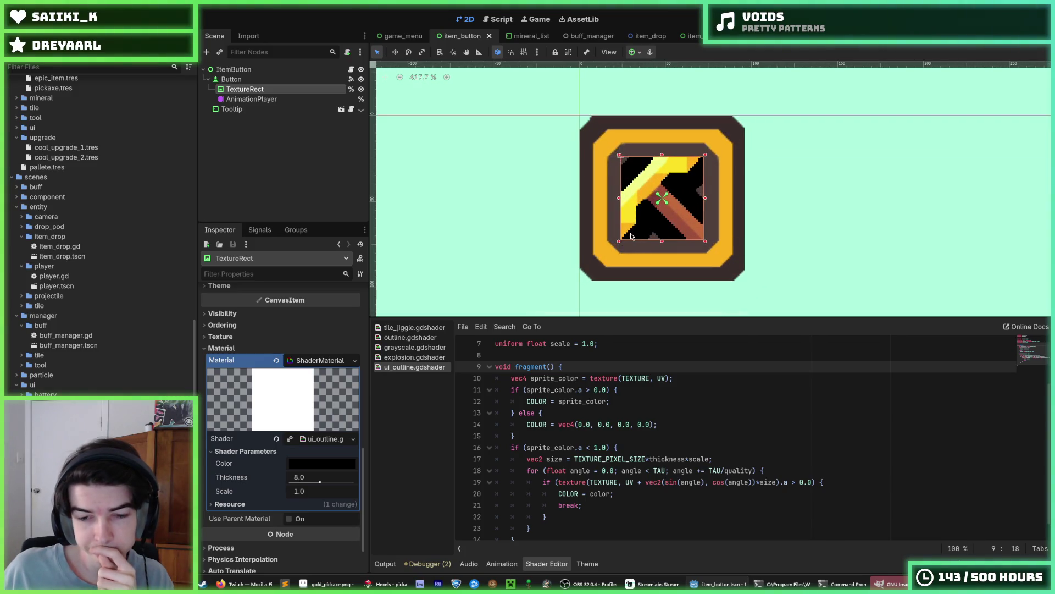
# Open the Create New Node dialog and filter it by "canvas".
pyautogui.click(220, 52)
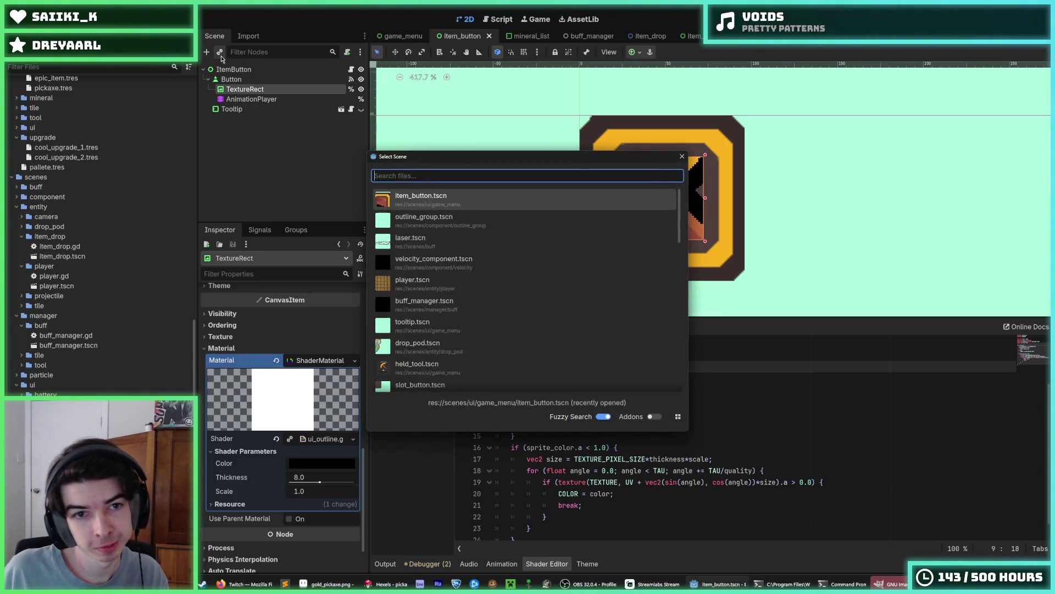
pyautogui.press('Escape')
pyautogui.click(207, 52)
pyautogui.write('canvas')
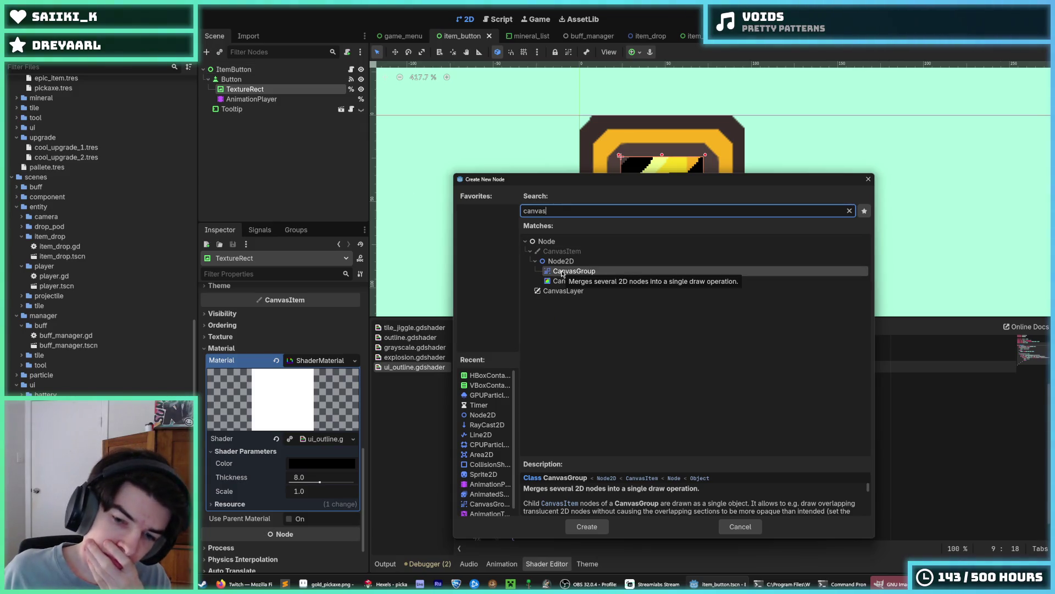
# Enlarge the Description pane and read CanvasGroup's description and shader example.
pyautogui.scroll(-5, 633, 498)
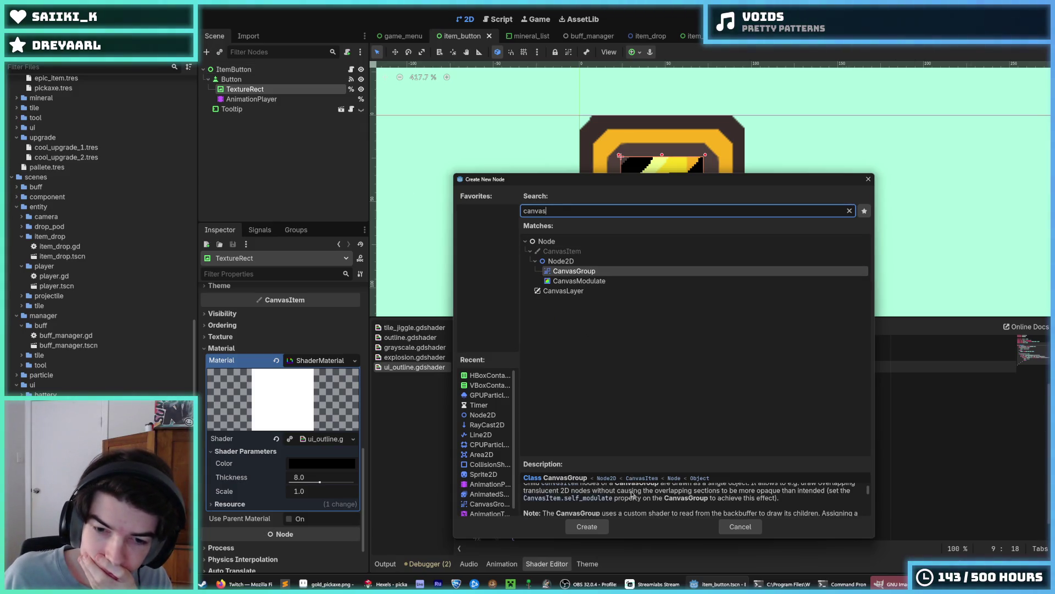
pyautogui.scroll(-3, 636, 506)
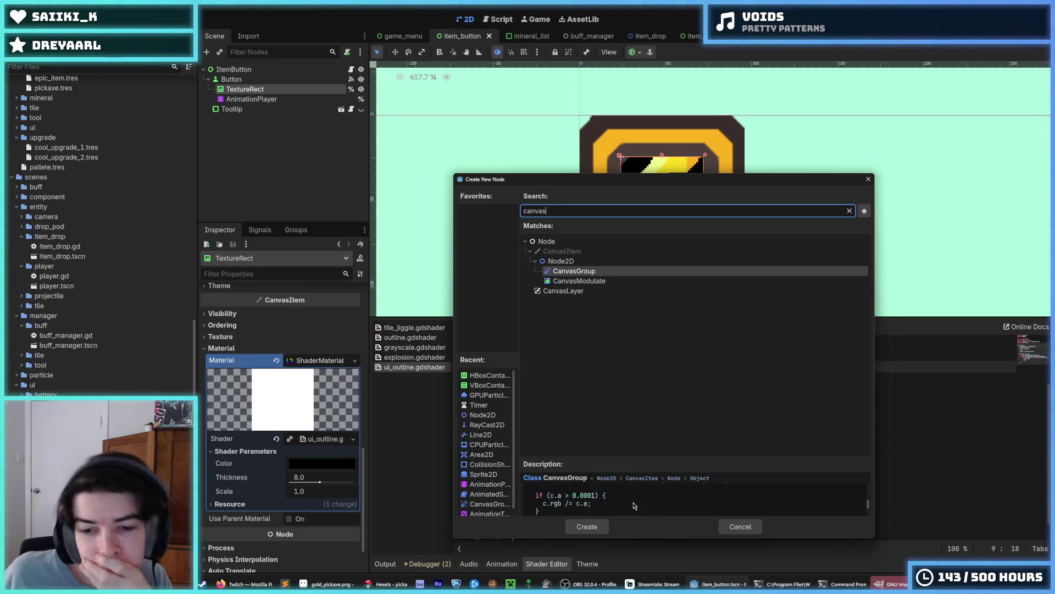
pyautogui.moveTo(638, 457); pyautogui.dragTo(633, 337)
pyautogui.scroll(3, 641, 441)
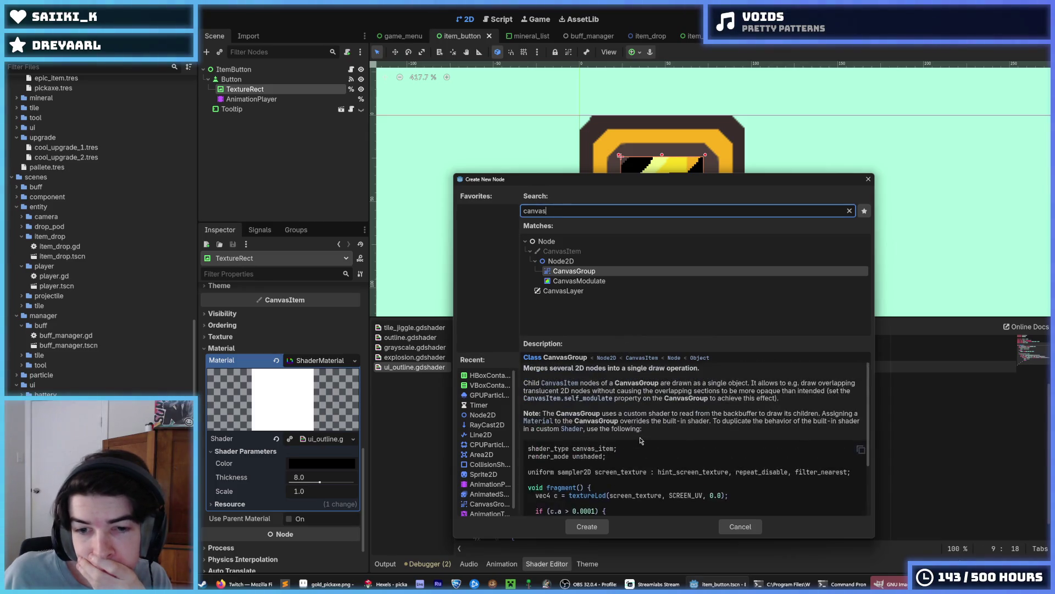
pyautogui.scroll(-3, 639, 450)
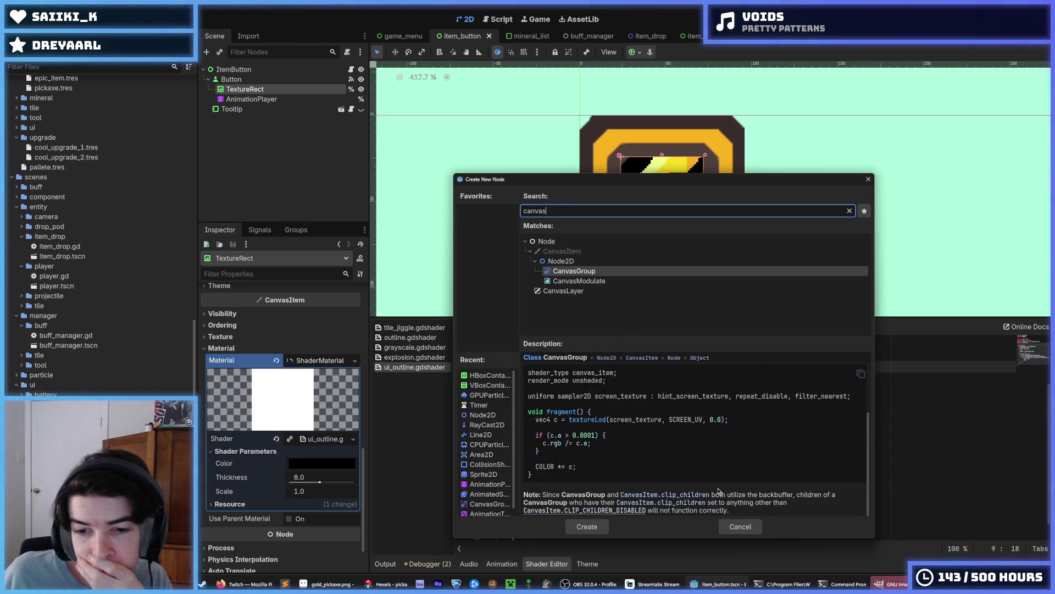
pyautogui.scroll(3, 715, 489)
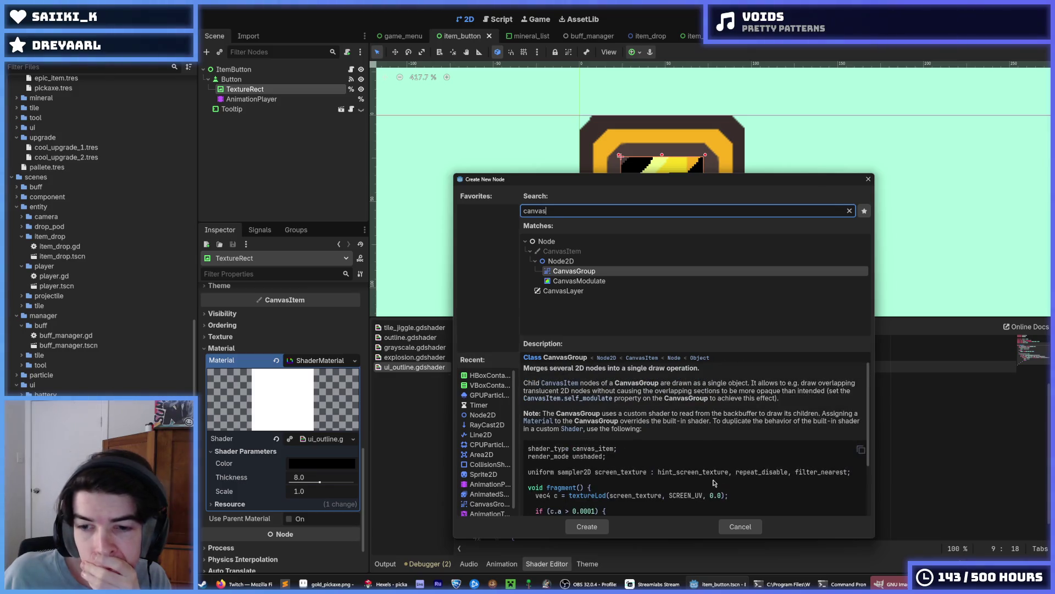
pyautogui.scroll(-3, 740, 500)
pyautogui.scroll(3, 739, 501)
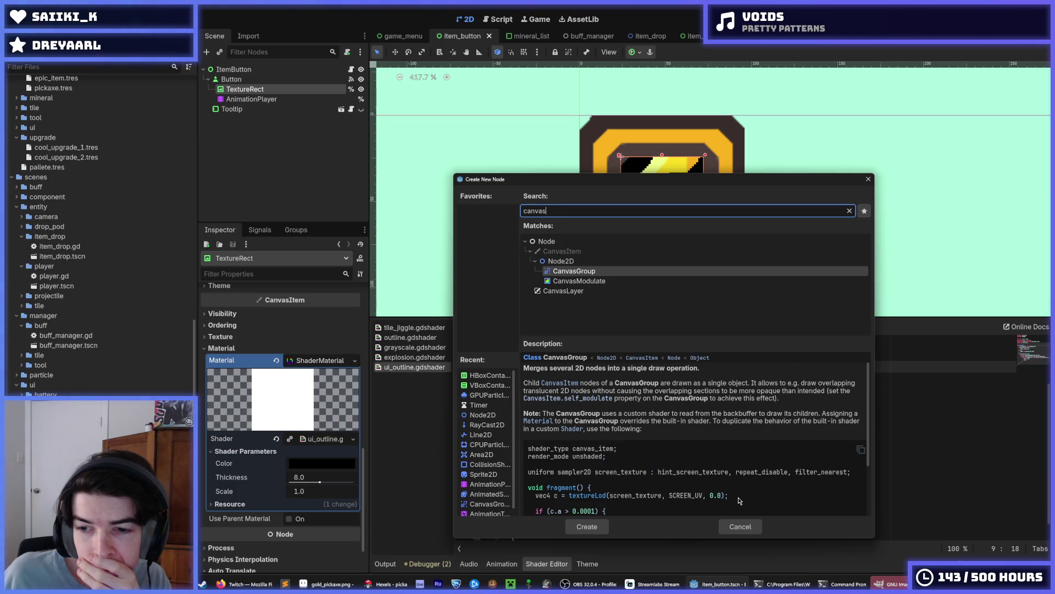
pyautogui.scroll(-2, 738, 497)
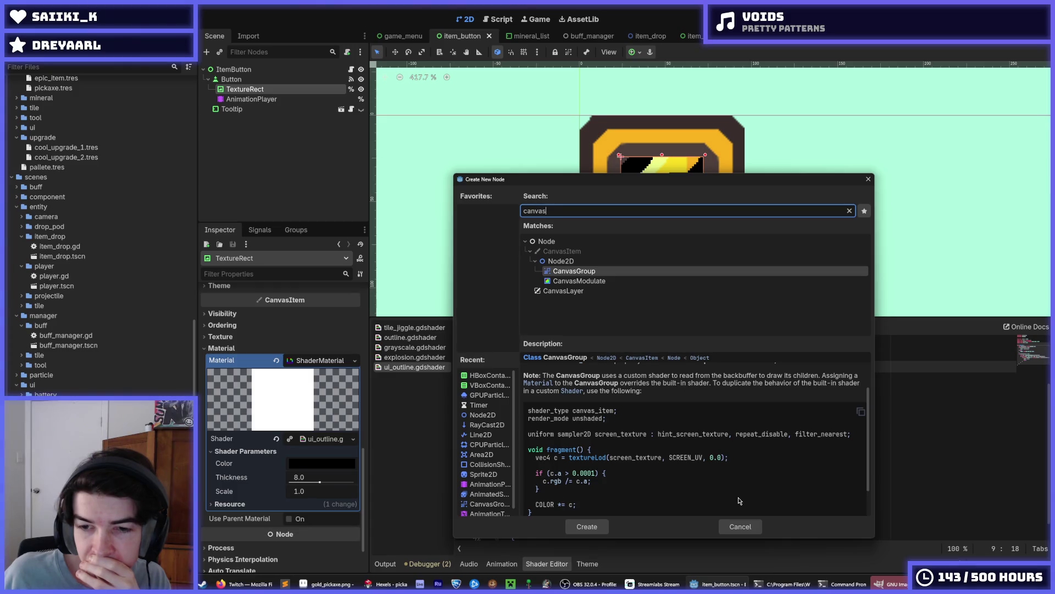
# Cancel the Create New Node dialog and return to the ui_outline shader code.
pyautogui.click(739, 526)
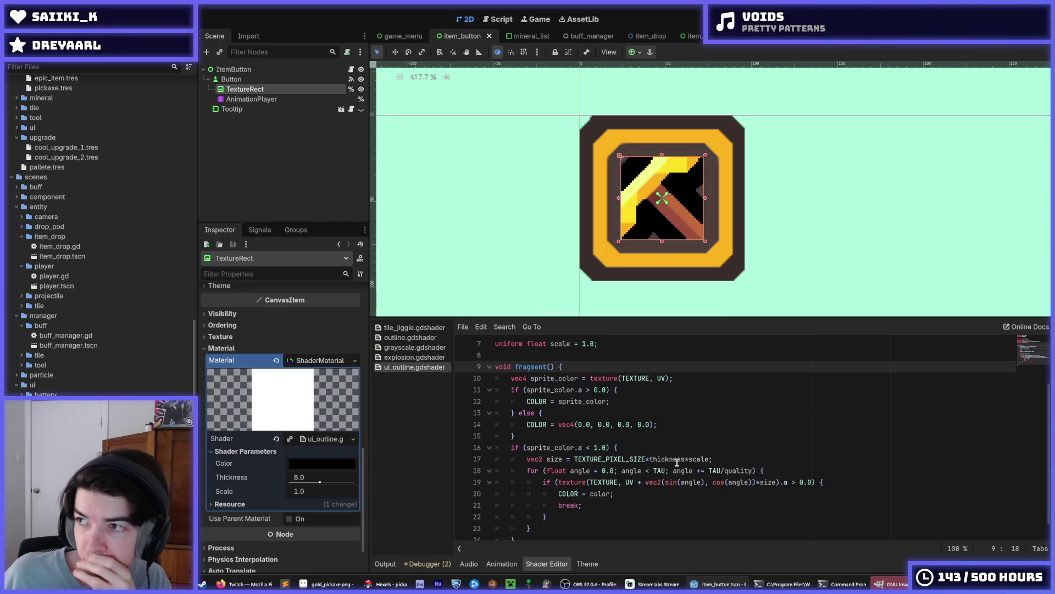
pyautogui.click(666, 435)
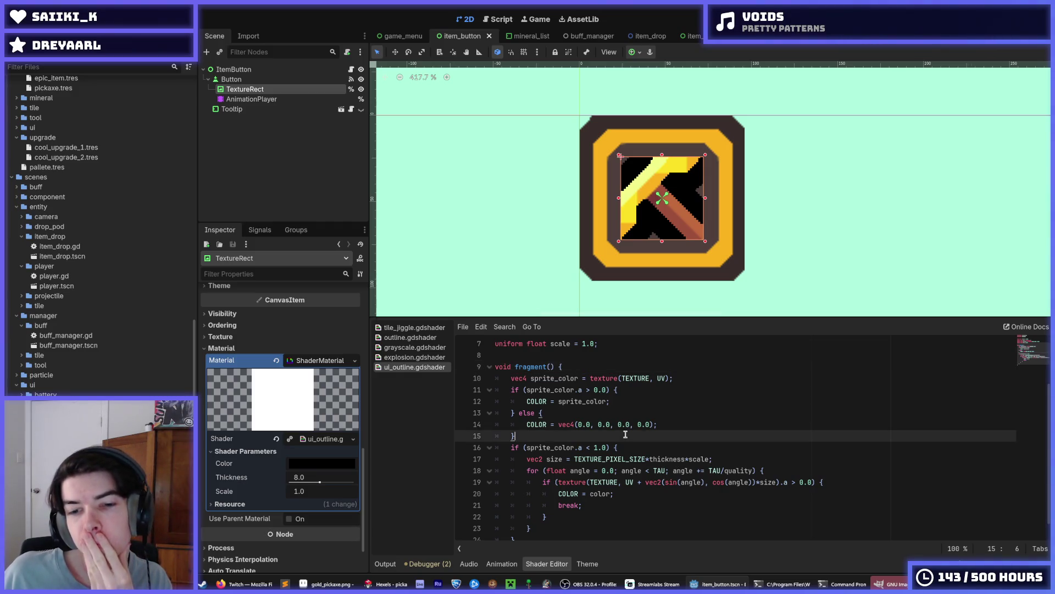
pyautogui.click(666, 421)
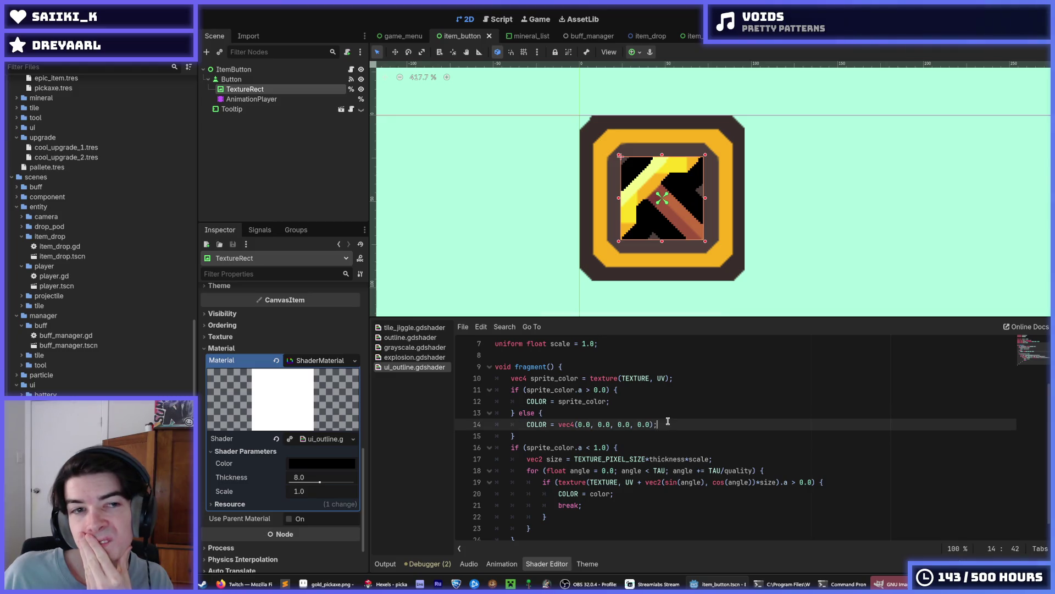
pyautogui.scroll(-1, 250, 407)
pyautogui.scroll(4, 250, 407)
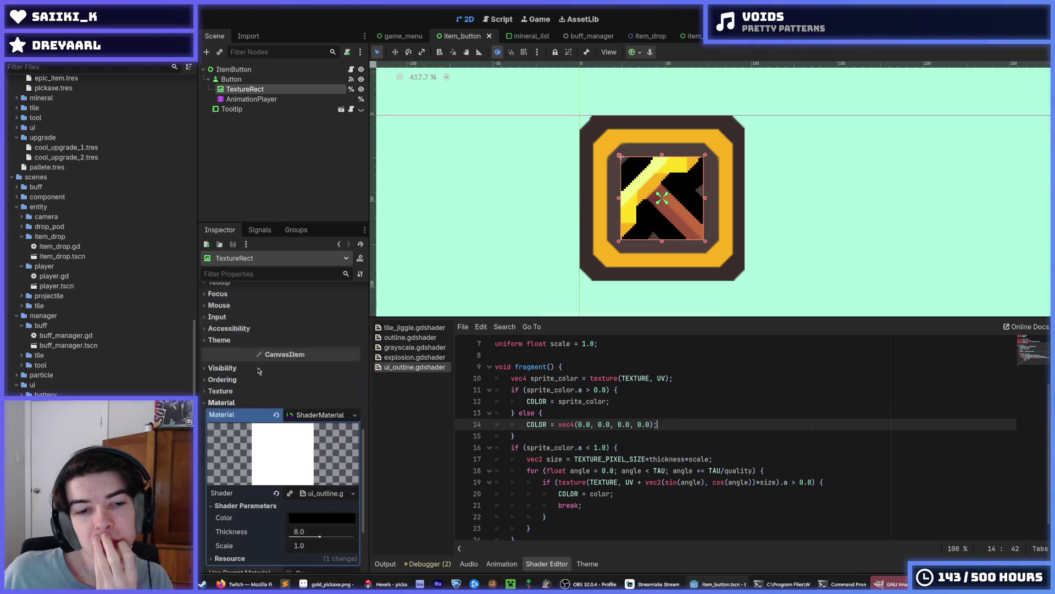
pyautogui.scroll(-3, 250, 407)
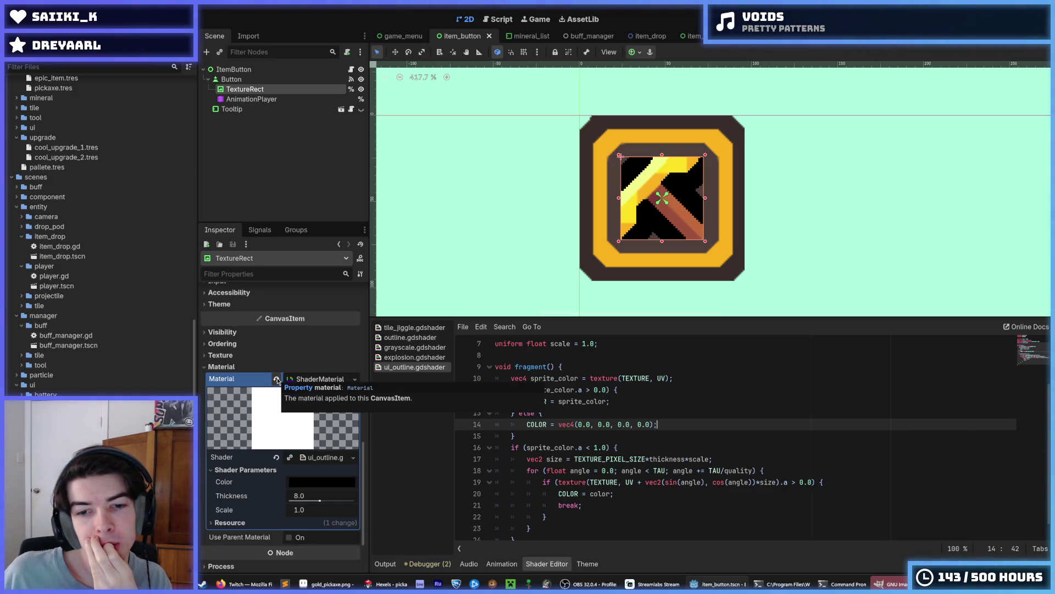
# Review shader lines 7, 12 and 15, which keep sprite colour where opaque.
pyautogui.click(627, 402)
pyautogui.scroll(2, 634, 405)
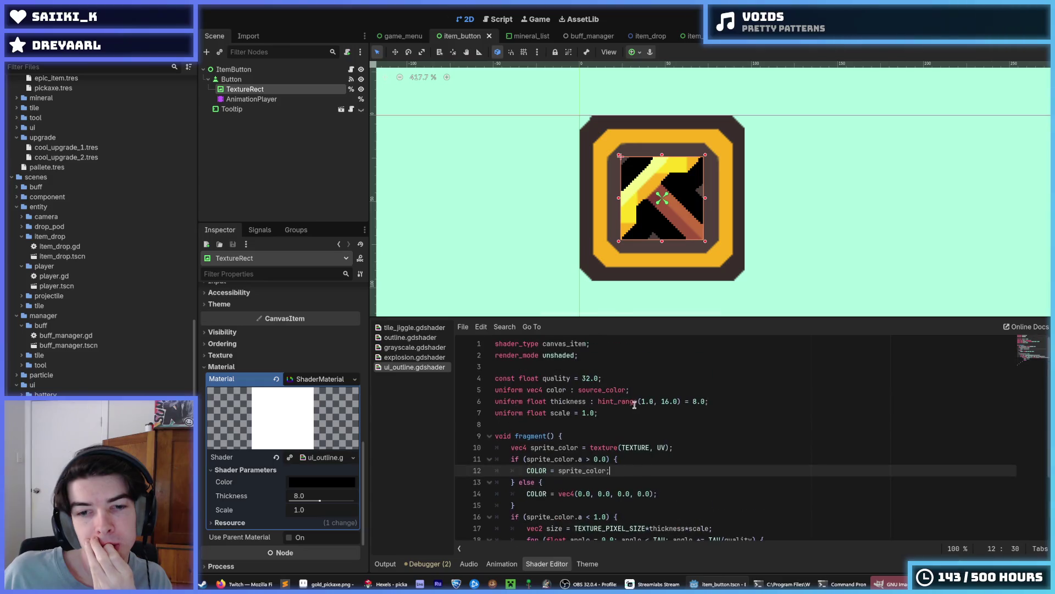
pyautogui.click(628, 412)
pyautogui.scroll(-3, 628, 412)
pyautogui.click(626, 418)
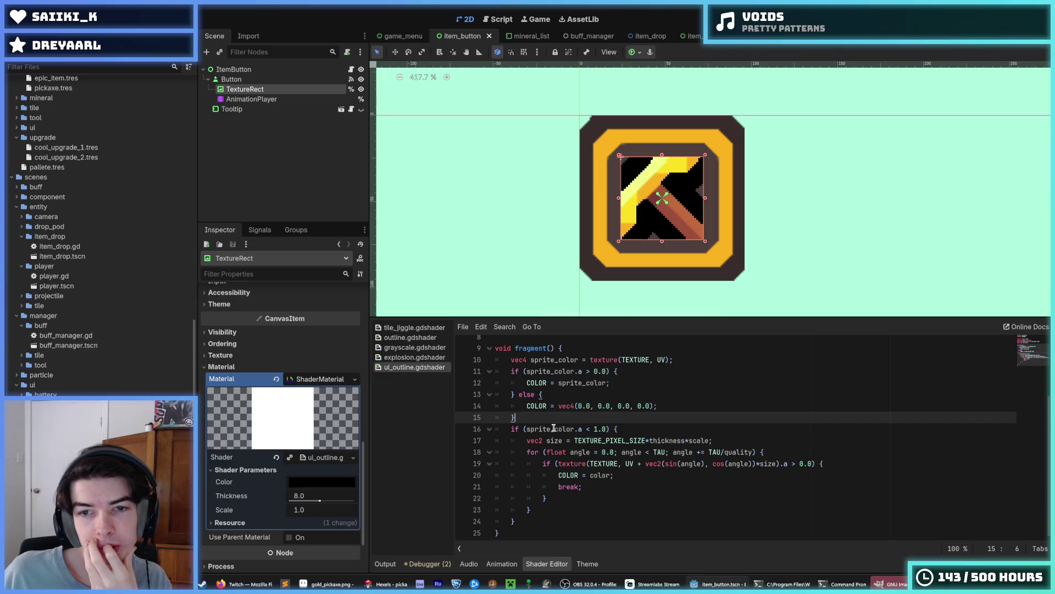
pyautogui.scroll(3, 588, 432)
pyautogui.scroll(-6, 583, 263)
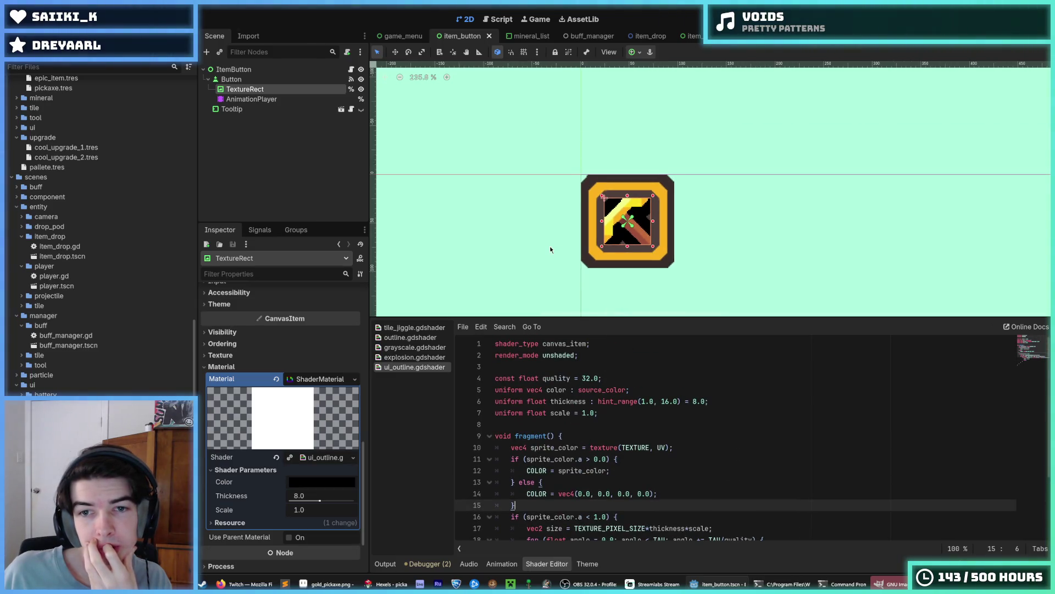
pyautogui.scroll(5, 549, 248)
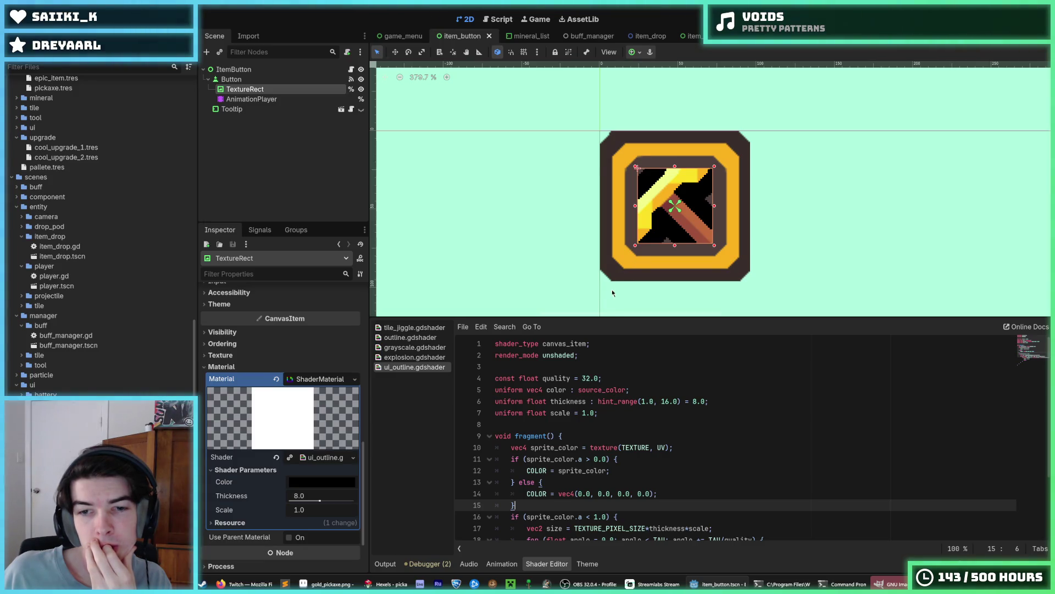
pyautogui.scroll(-3, 603, 282)
pyautogui.scroll(-2, 603, 281)
pyautogui.scroll(4, 605, 289)
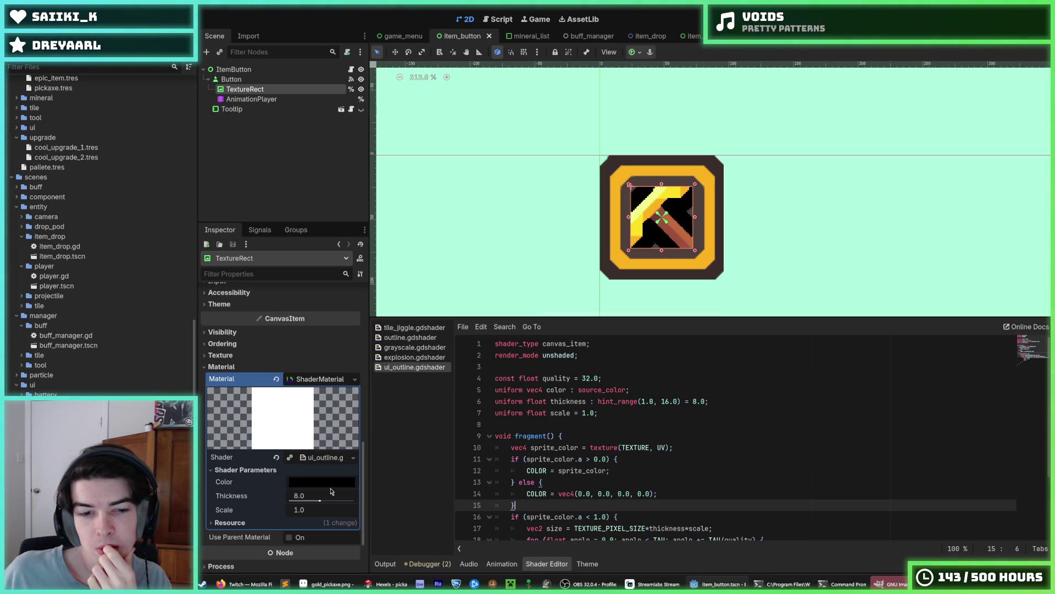
# Set the pickaxe outline shader's Thickness parameter to 4.0.
pyautogui.moveTo(320, 500)
pyautogui.mouseDown()
pyautogui.moveTo(293, 501)
pyautogui.moveTo(304, 506)
pyautogui.mouseUp()
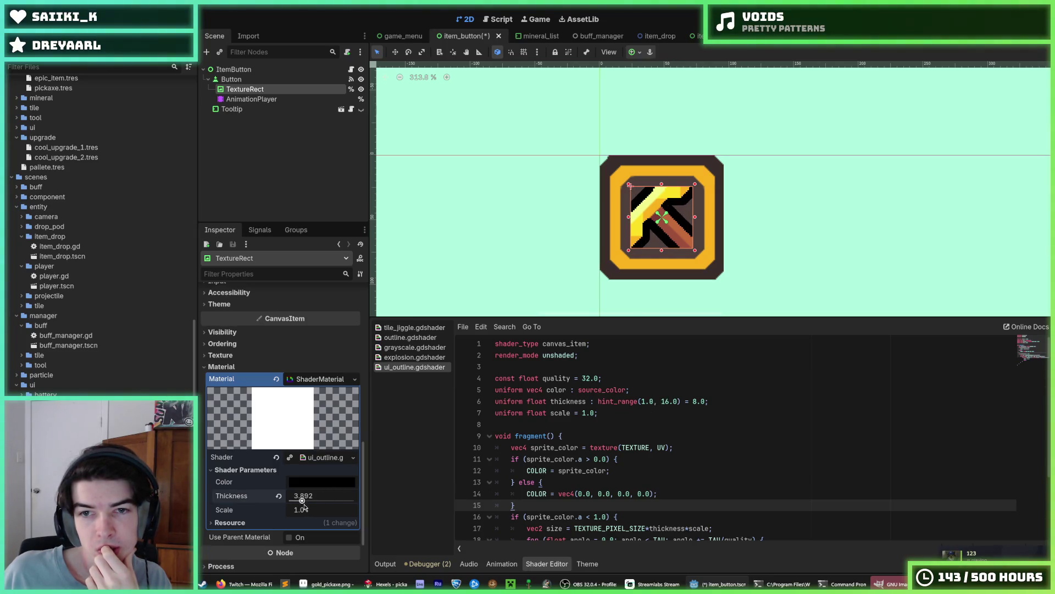
pyautogui.click(302, 497)
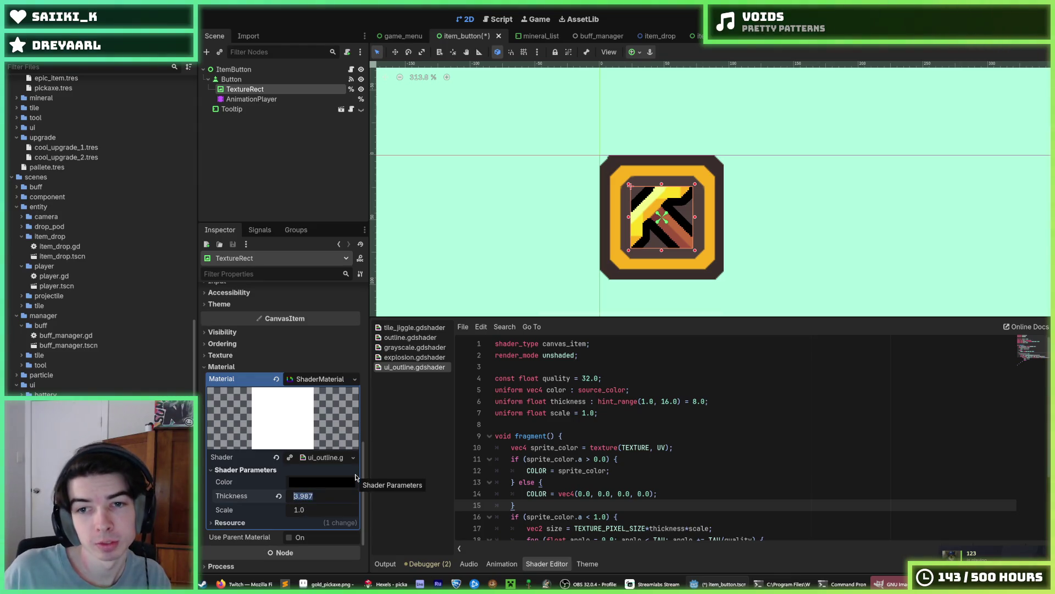
pyautogui.write('4')
pyautogui.press('Return')
pyautogui.scroll(5, 682, 290)
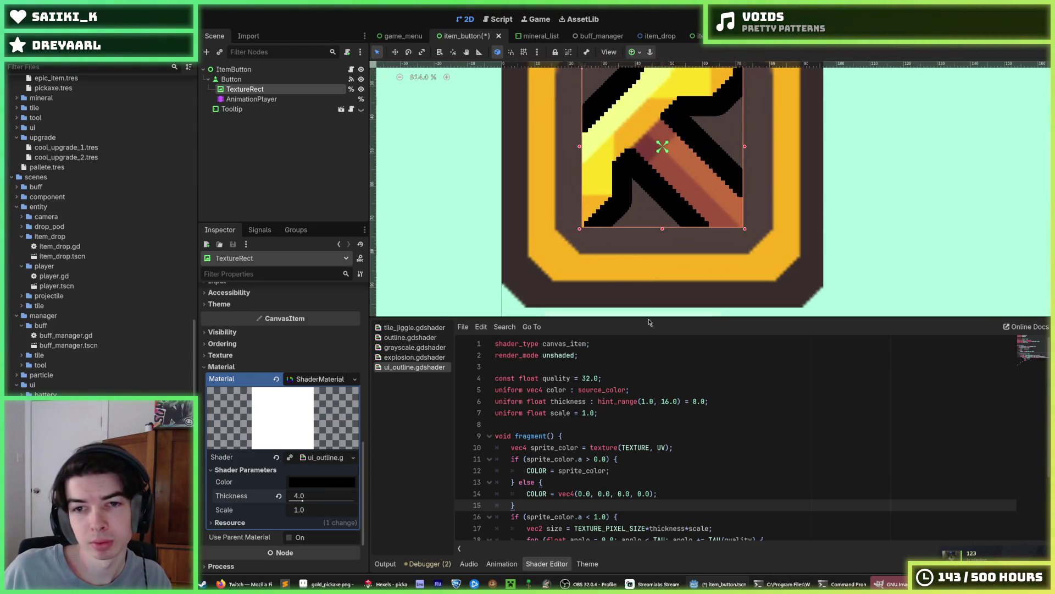
# Save the item button scene.
pyautogui.click(730, 402)
pyautogui.hotkey('ctrl', 's')
pyautogui.scroll(-8, 605, 256)
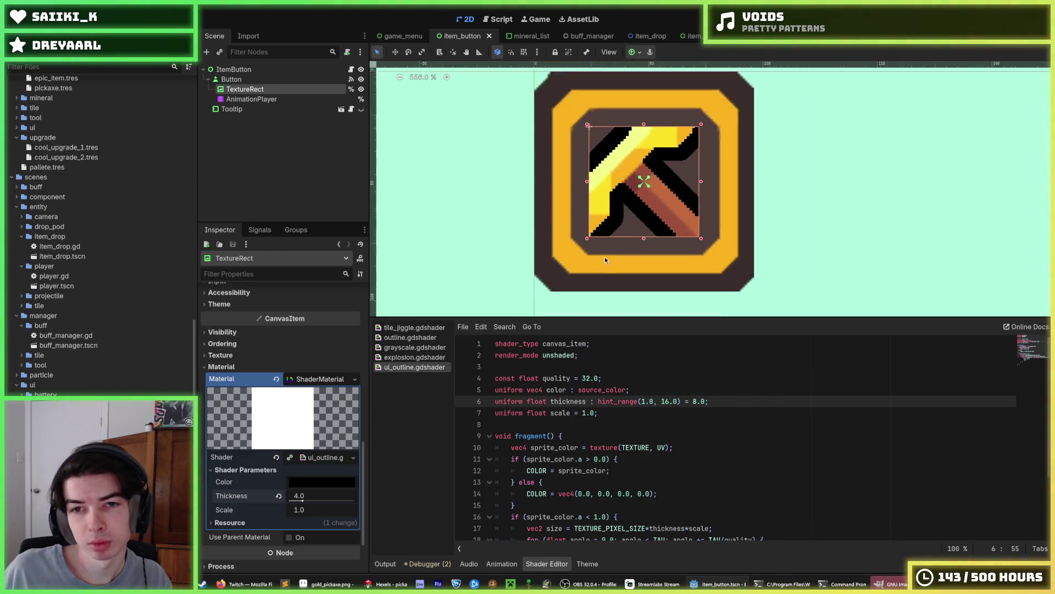
pyautogui.scroll(4, 591, 275)
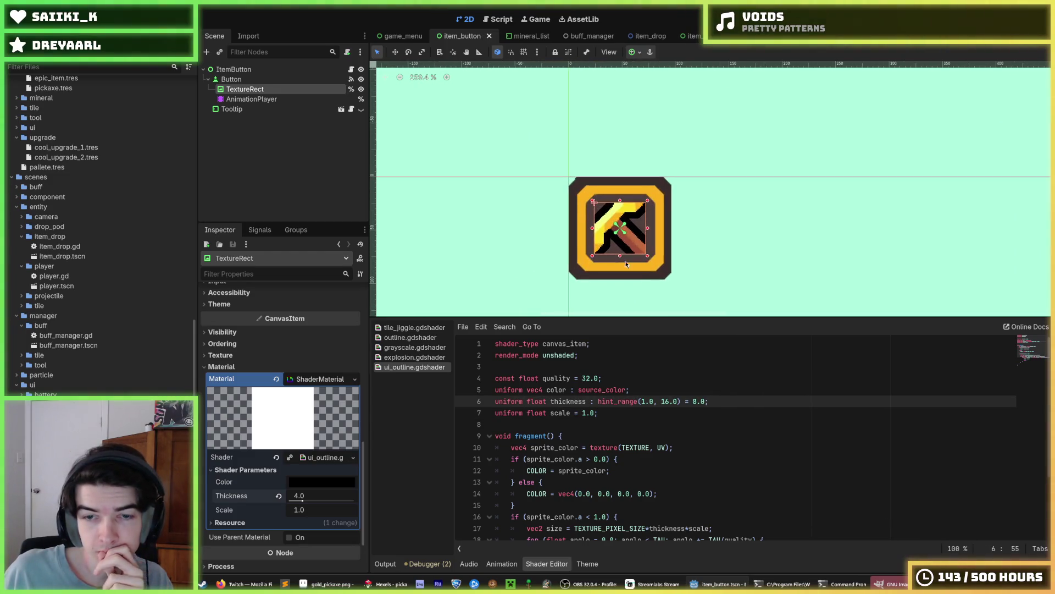
# Toggle the TextureRect selection off and on to preview the pickaxe icon.
pyautogui.click(731, 252)
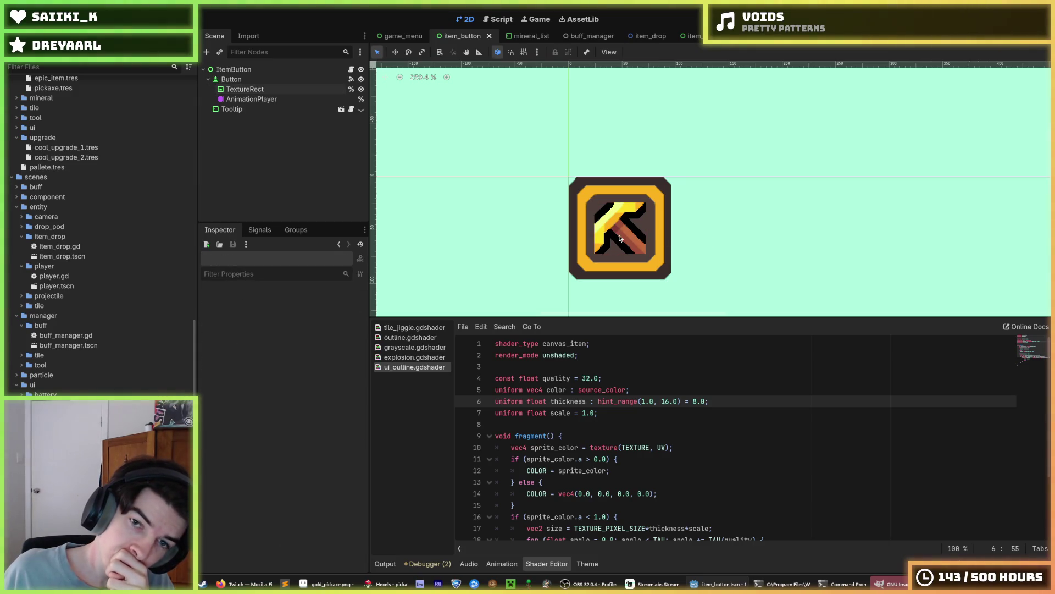
pyautogui.click(620, 237)
pyautogui.click(744, 239)
pyautogui.click(629, 232)
pyautogui.click(712, 245)
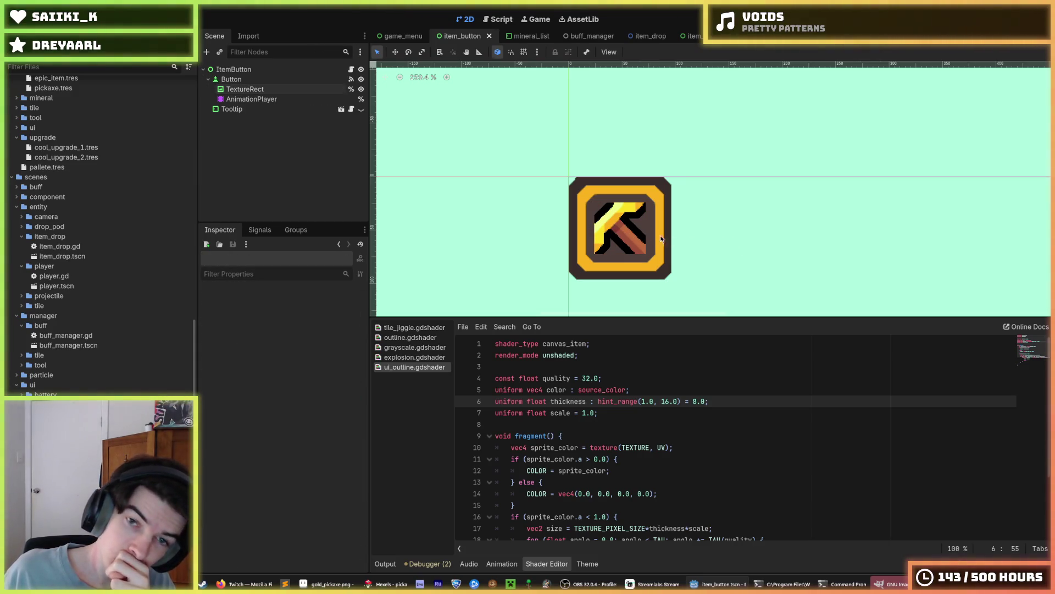
pyautogui.click(620, 242)
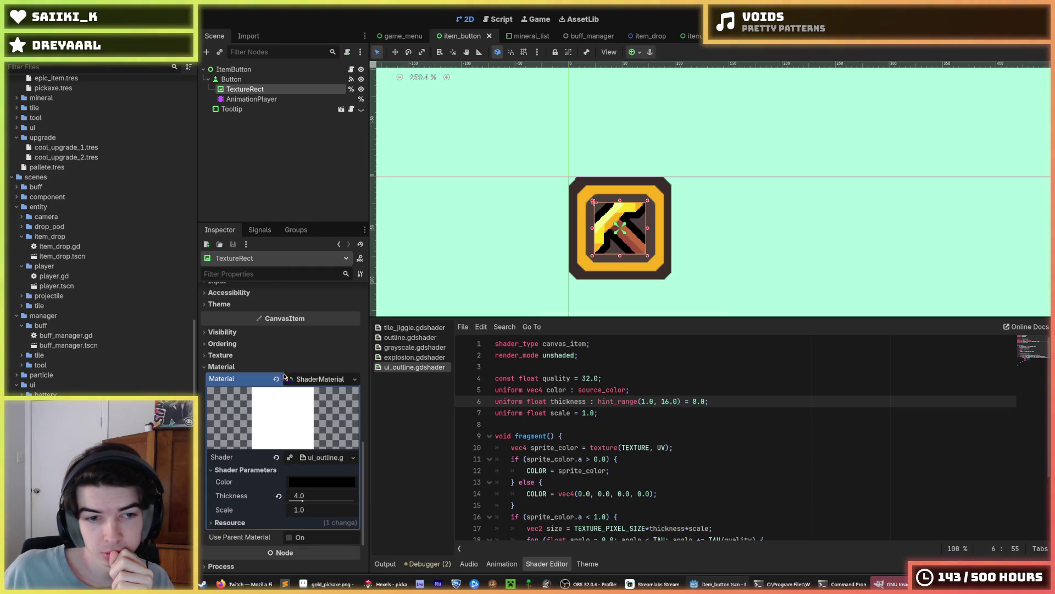
pyautogui.scroll(3, 260, 356)
pyautogui.scroll(6, 260, 356)
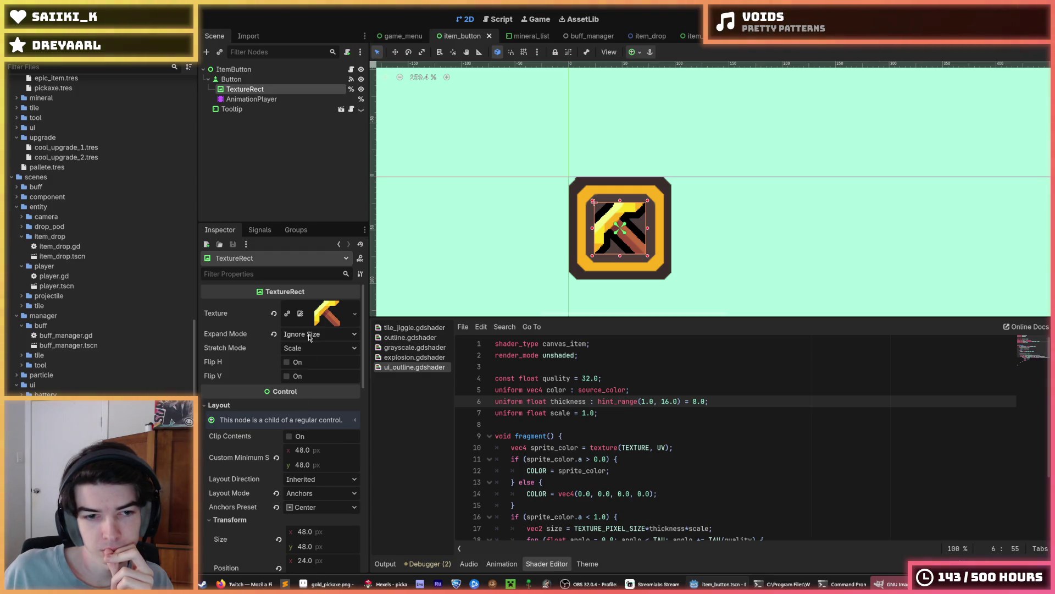
# Add a MarginContainer under Button and move the TextureRect inside it.
pyautogui.rightClick(244, 81)
pyautogui.click(276, 102)
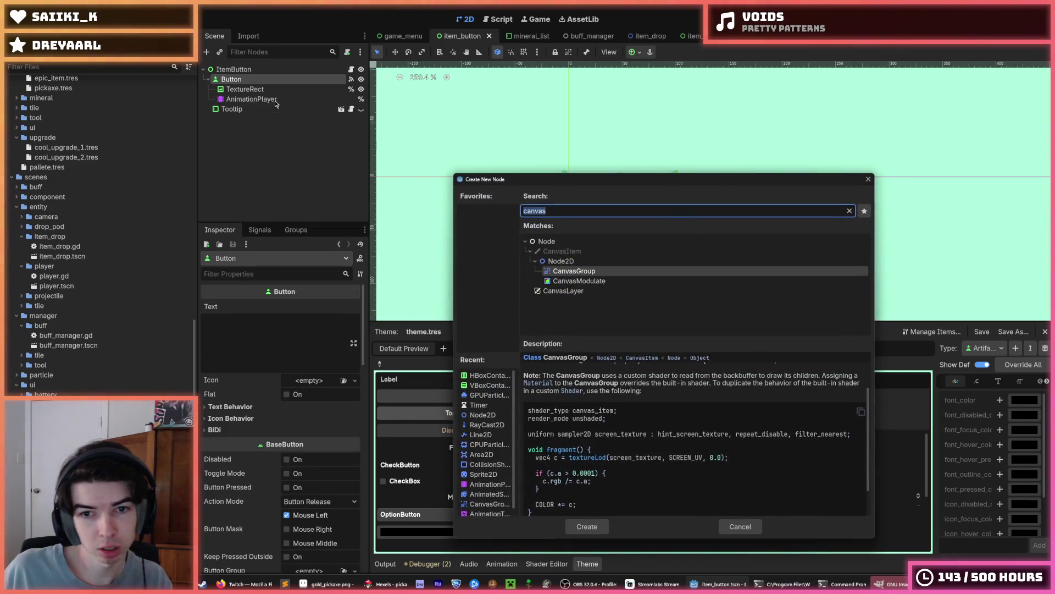
pyautogui.write('margin')
pyautogui.press('Return')
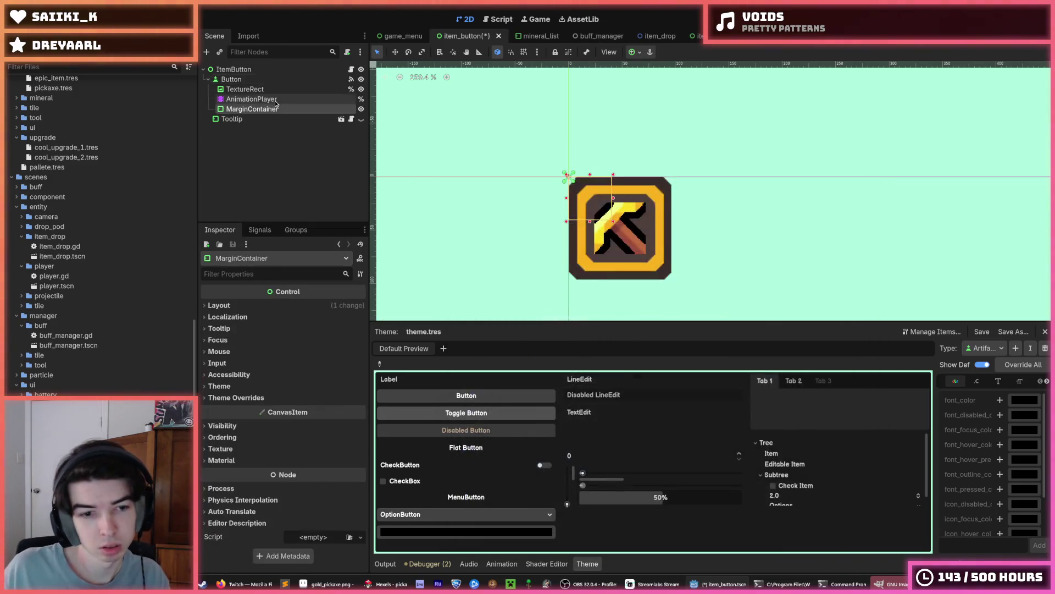
pyautogui.click(237, 460)
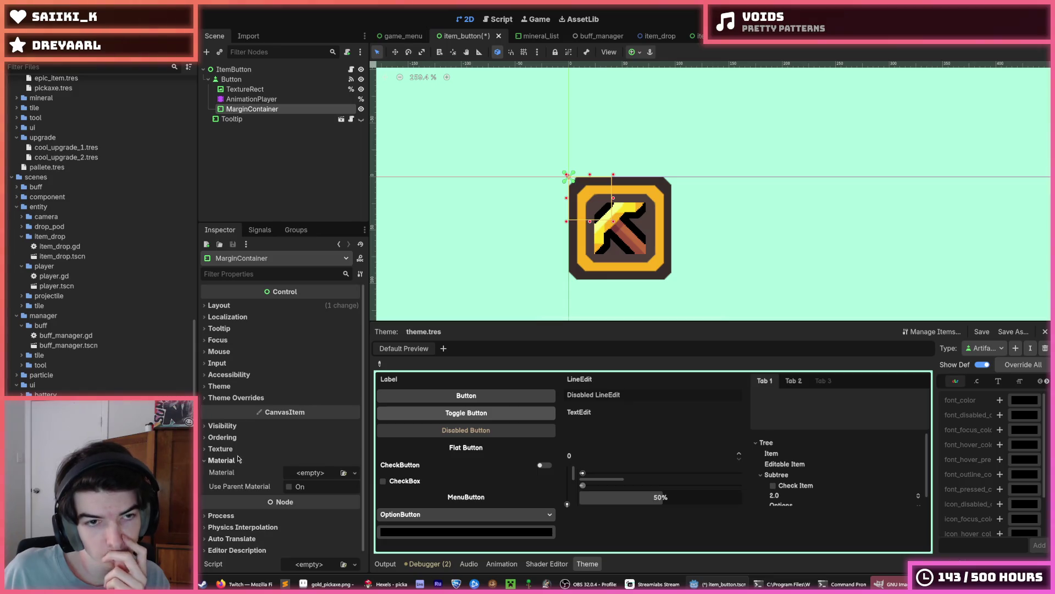
pyautogui.moveTo(252, 109); pyautogui.dragTo(261, 91)
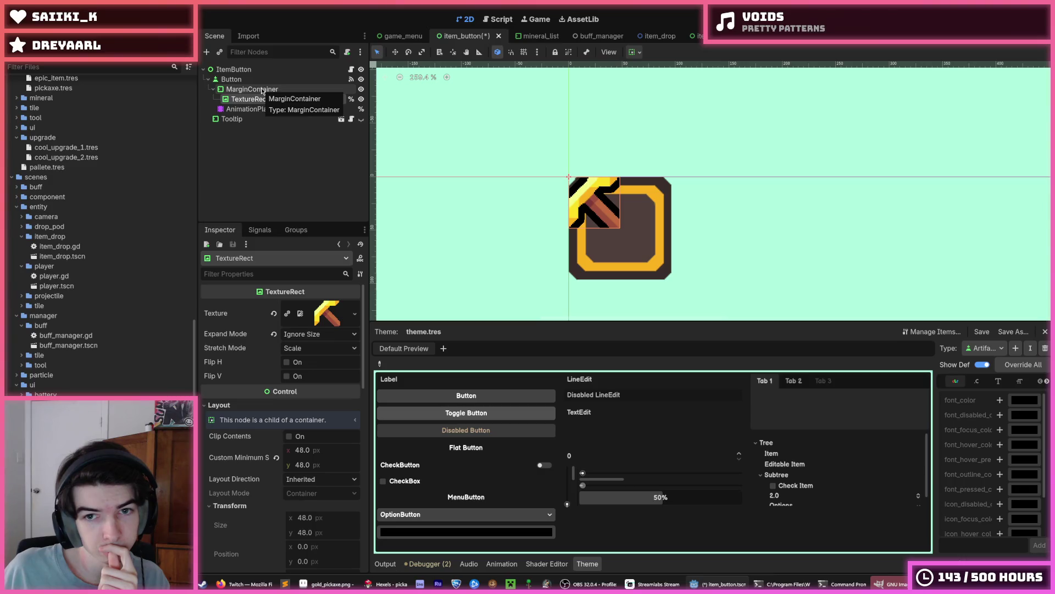
# Reset the TextureRect's Custom Minimum Size to 0 and set Expand Mode to Keep Size.
pyautogui.click(262, 90)
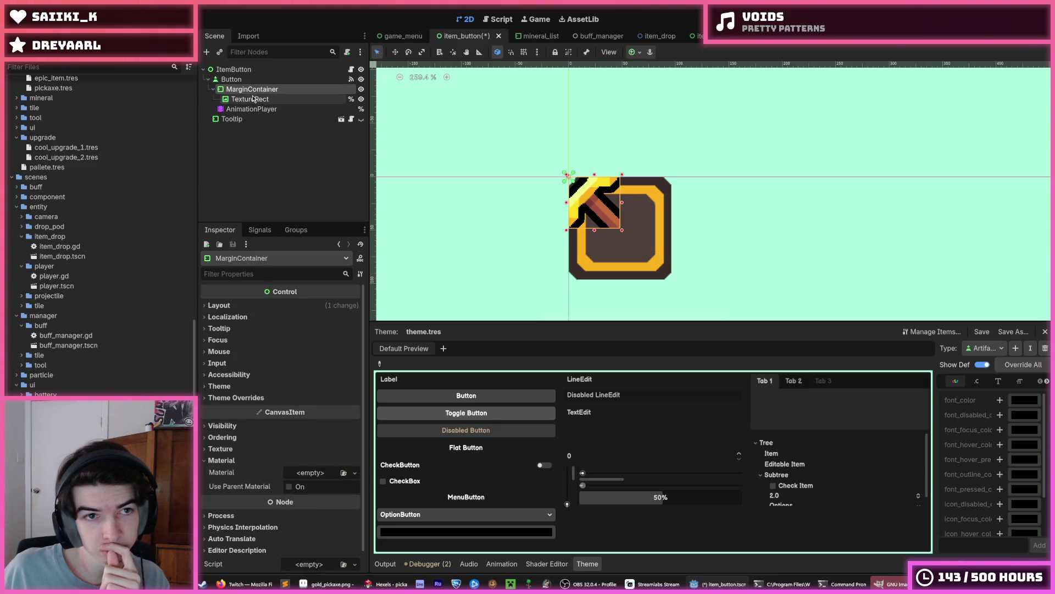
pyautogui.click(253, 100)
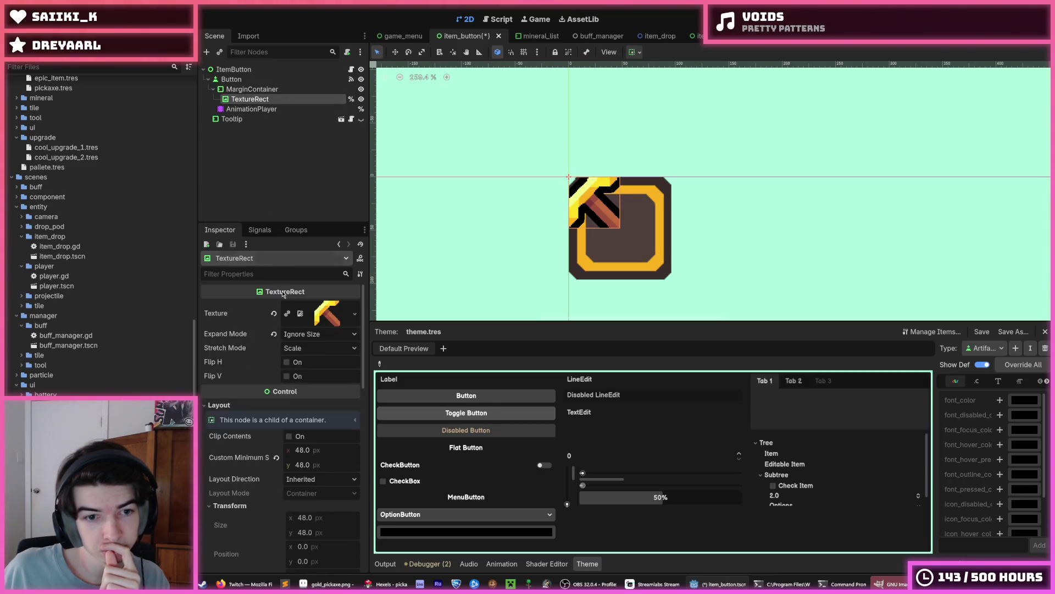
pyautogui.click(276, 458)
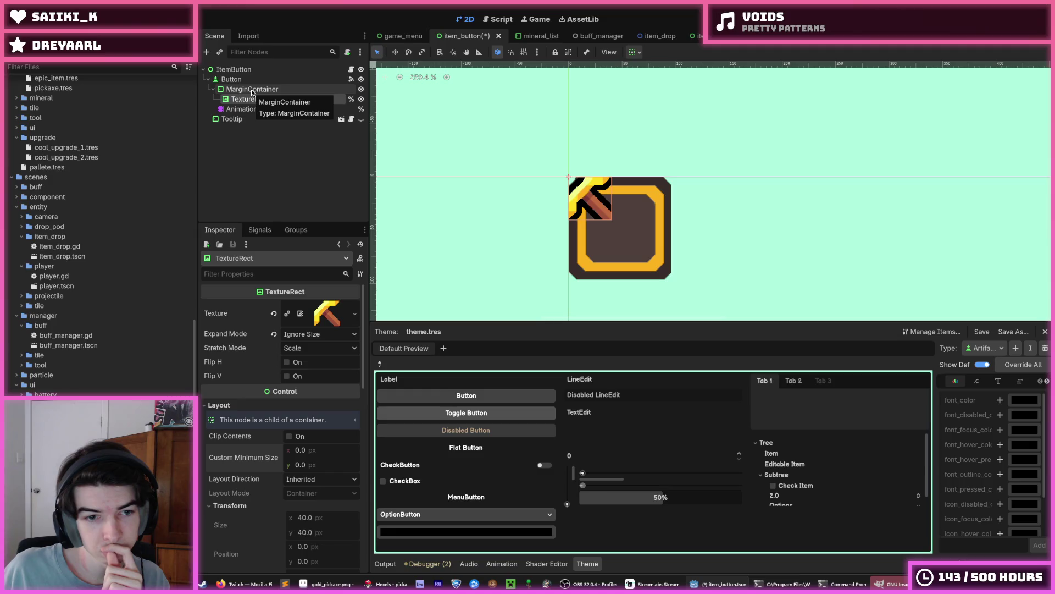
pyautogui.click(273, 336)
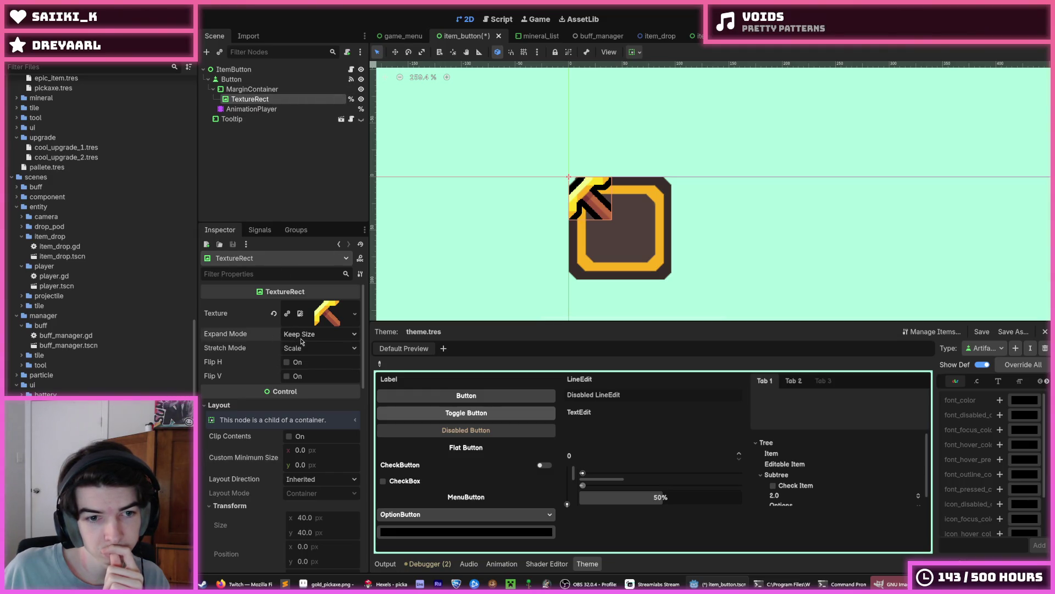
pyautogui.click(301, 341)
pyautogui.click(301, 343)
# Check the MarginContainer's layout and transform, keeping the pickaxe at original texture size.
pyautogui.click(252, 89)
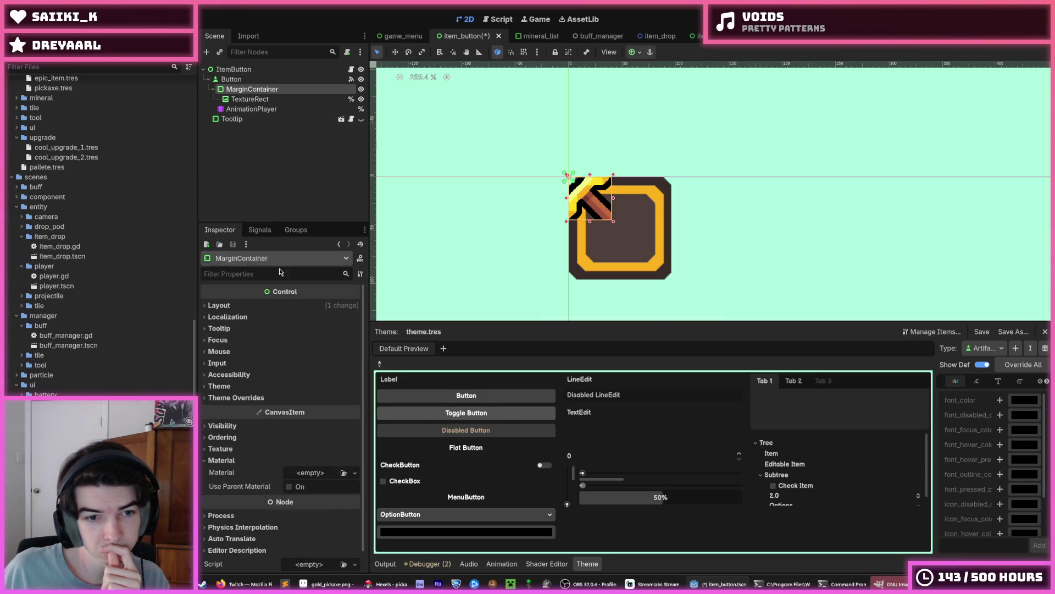
pyautogui.click(269, 306)
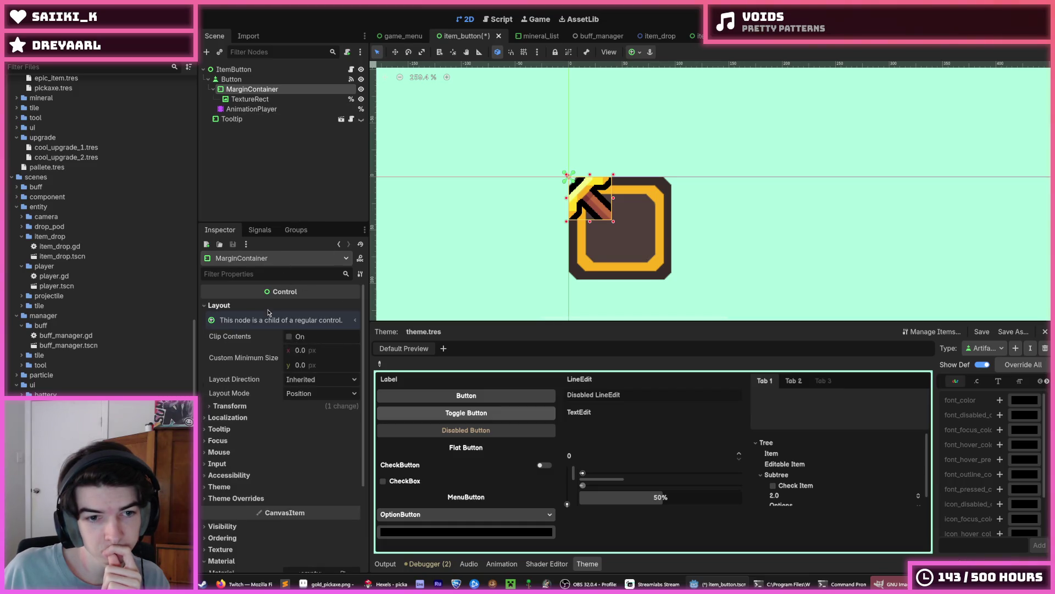
pyautogui.click(230, 405)
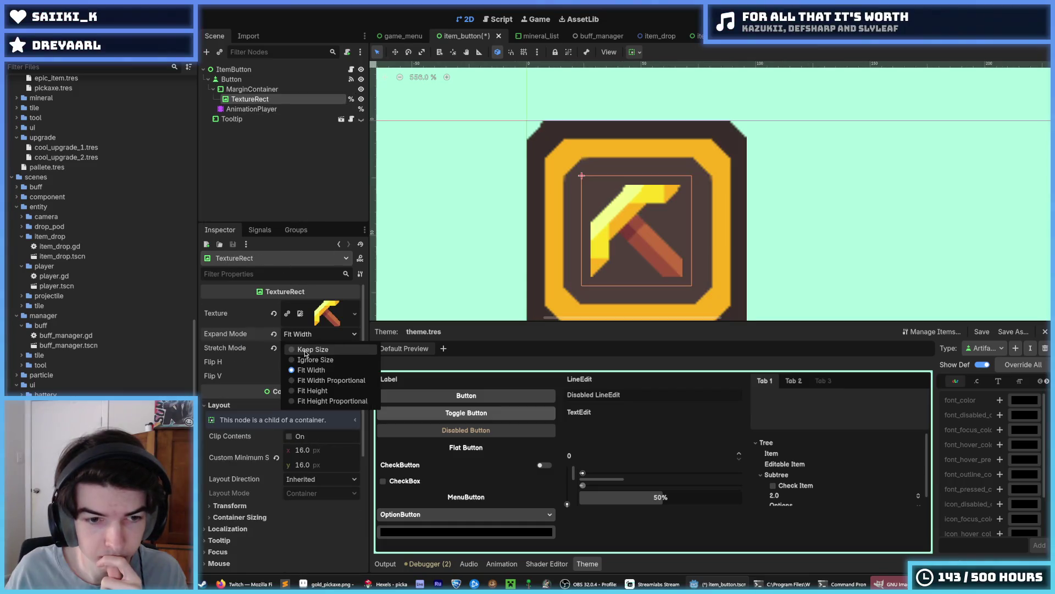
pyautogui.click(304, 351)
pyautogui.scroll(-5, 276, 390)
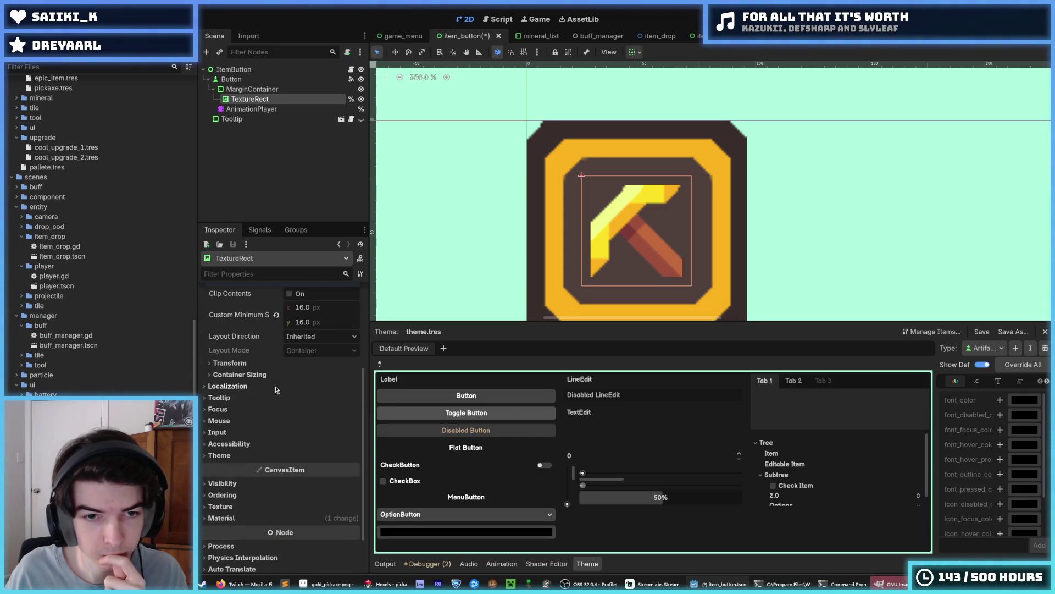
pyautogui.scroll(5, 275, 407)
pyautogui.scroll(-6, 272, 423)
# Review the TextureRect's material settings, then reselect the MarginContainer.
pyautogui.click(269, 466)
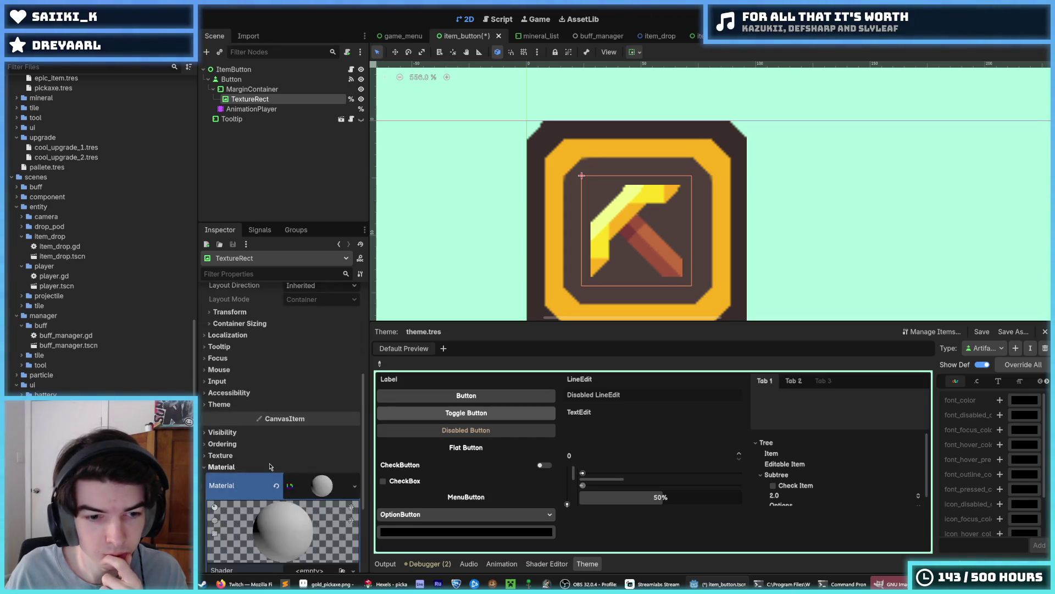
pyautogui.scroll(-3, 270, 466)
pyautogui.scroll(5, 279, 381)
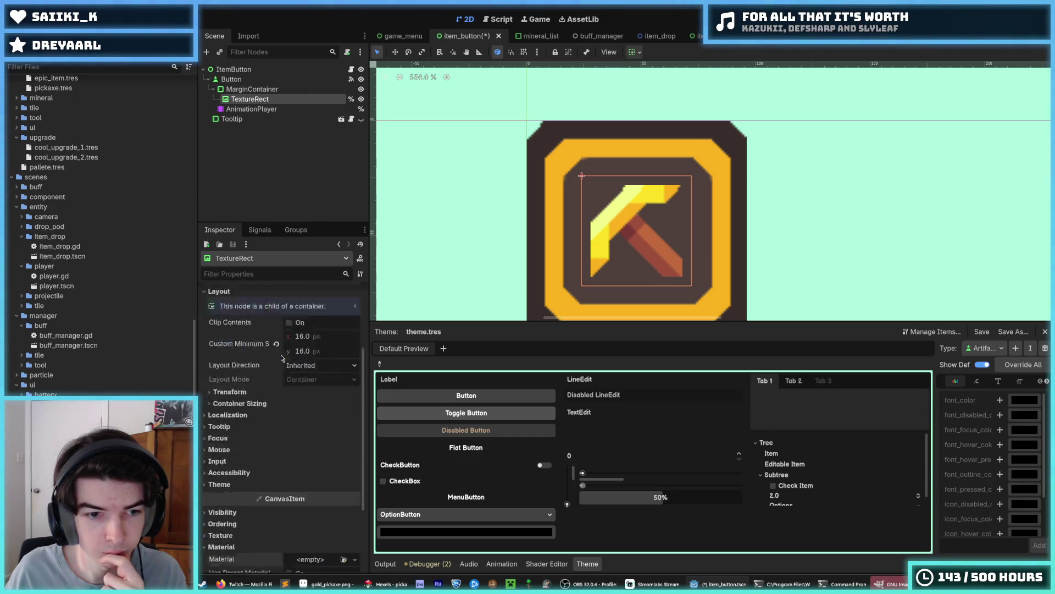
pyautogui.scroll(3, 282, 358)
pyautogui.click(252, 89)
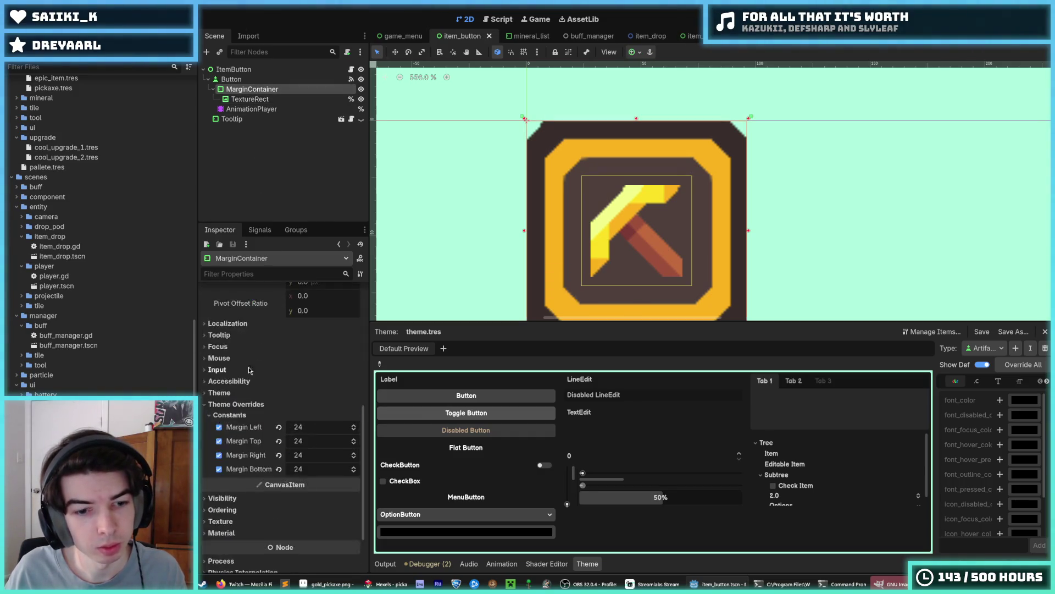
# Set the MarginContainer's left and top margins to 32.
pyautogui.scroll(3, 249, 370)
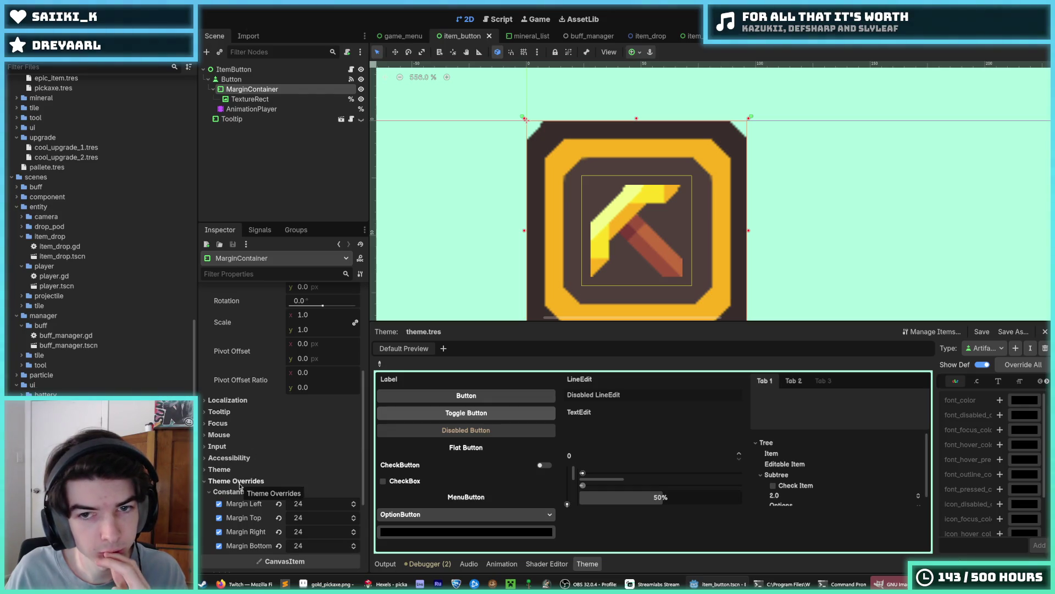
pyautogui.click(310, 503)
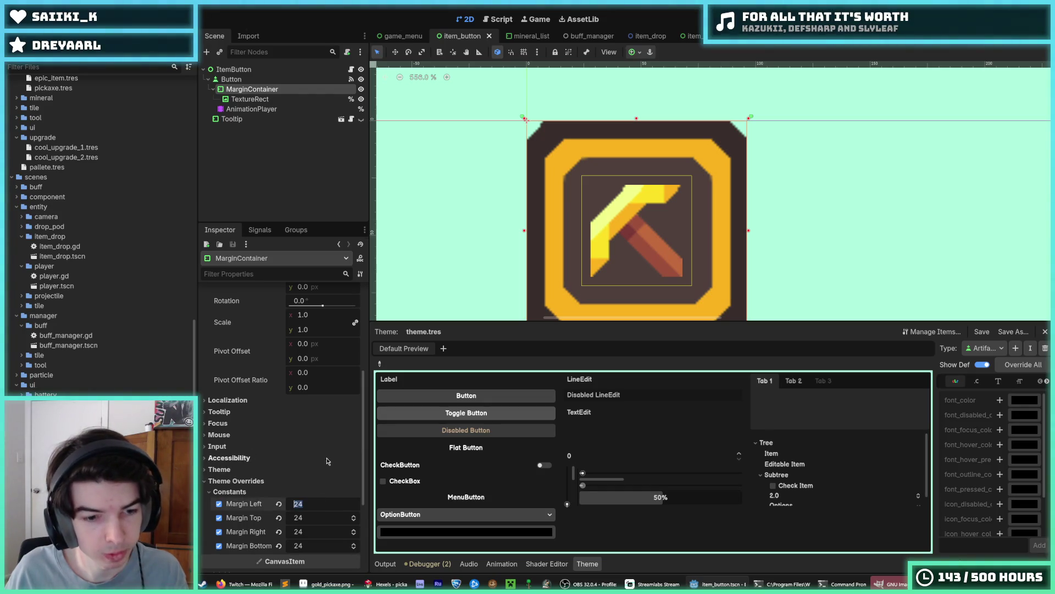
pyautogui.write('32')
pyautogui.press('Tab')
pyautogui.write('32')
pyautogui.press('Tab')
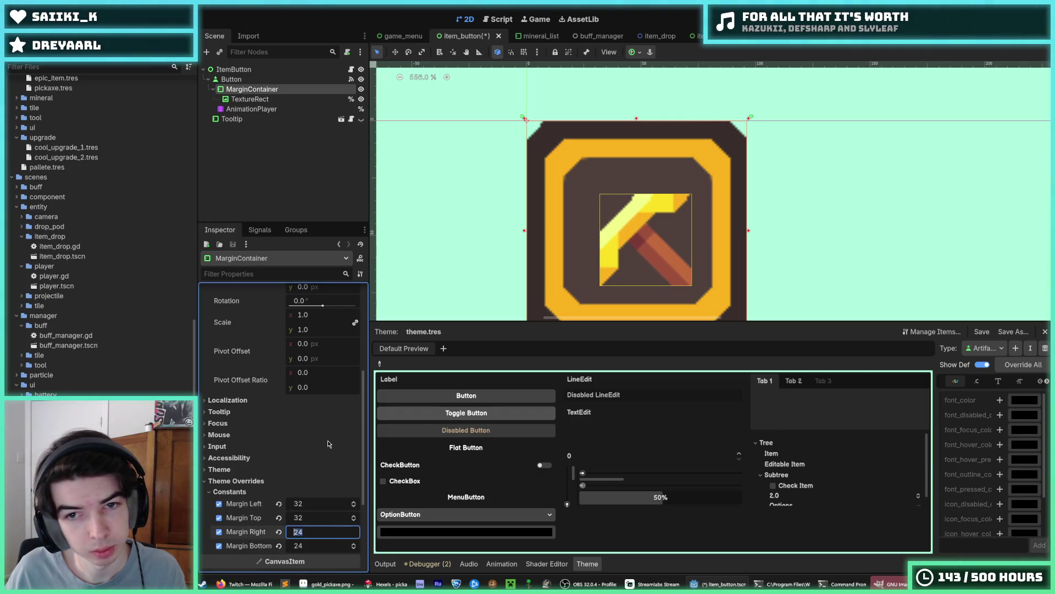
# Change the left, top, right and bottom margins all to 16.
pyautogui.click(313, 503)
pyautogui.write('16')
pyautogui.press('Tab')
pyautogui.write('16')
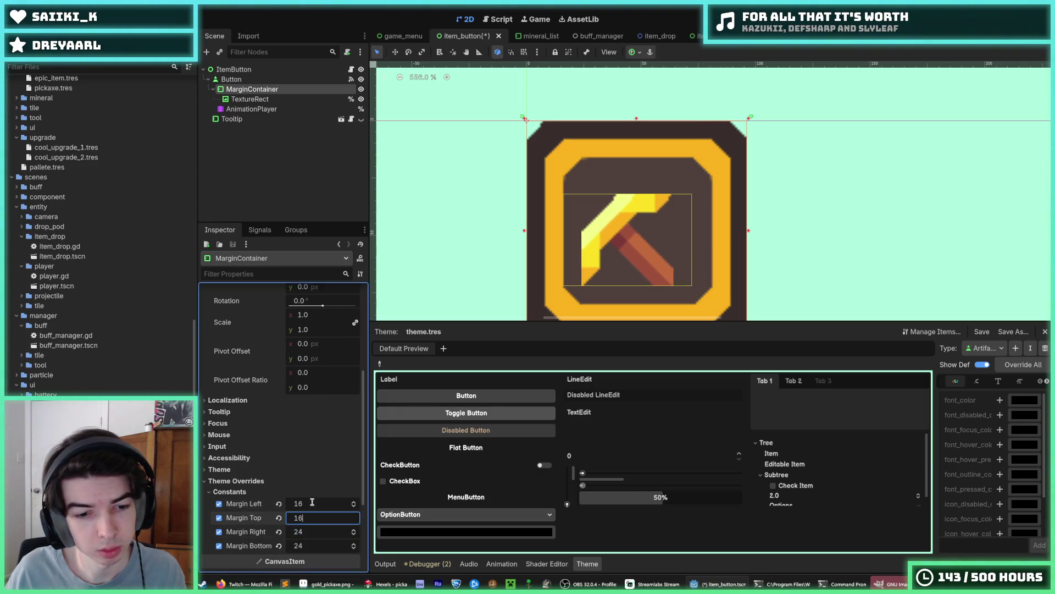
pyautogui.press('Tab')
pyautogui.write('16')
pyautogui.press('Tab')
pyautogui.write('16')
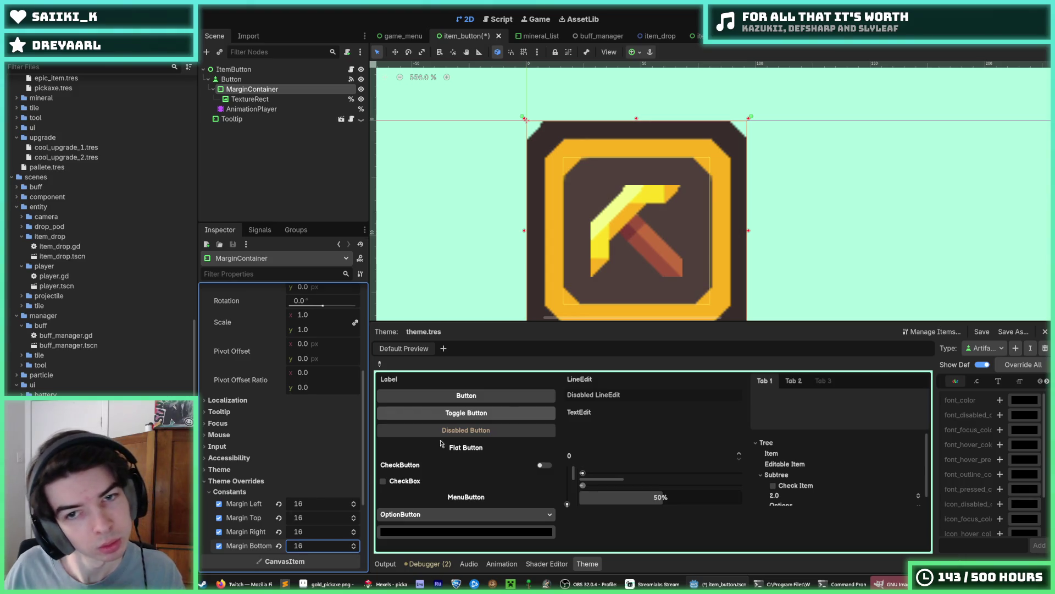
pyautogui.press('Return')
pyautogui.scroll(-3, 768, 224)
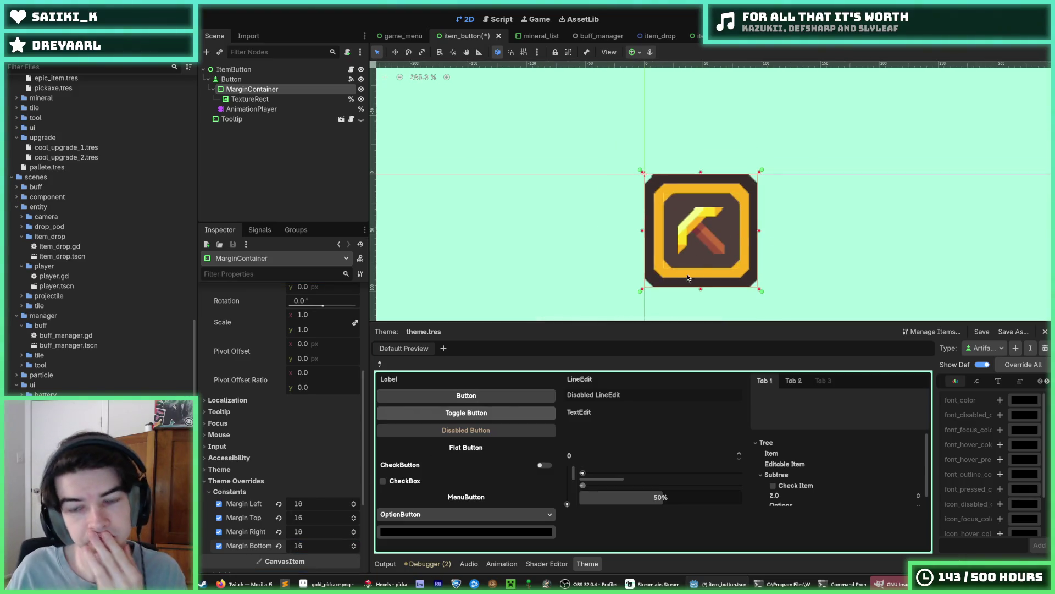
# Select the TextureRect node again after checking the MarginContainer.
pyautogui.click(254, 98)
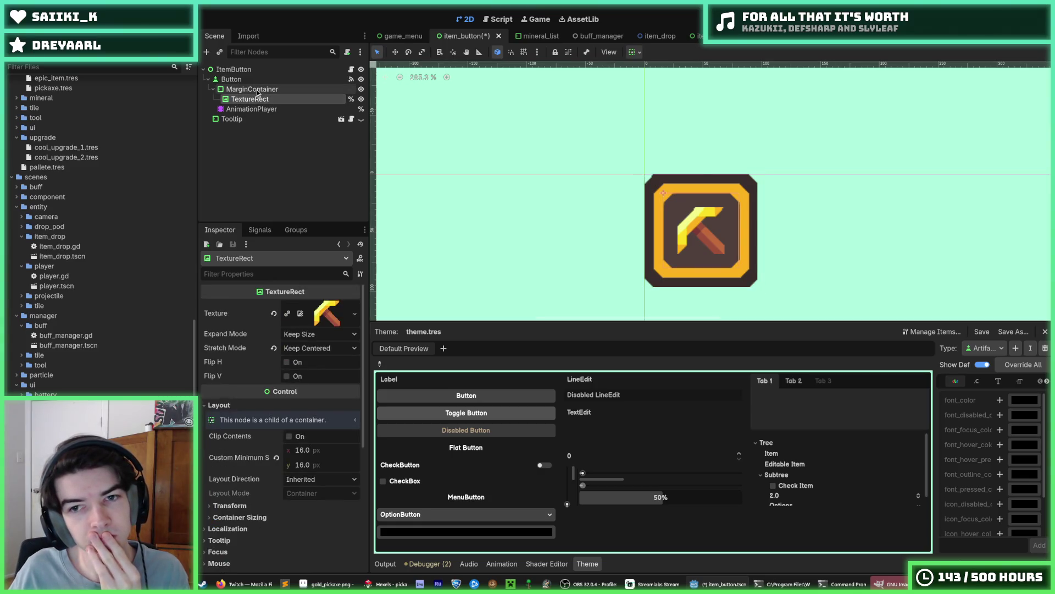
pyautogui.click(257, 90)
pyautogui.click(257, 100)
pyautogui.scroll(-5, 275, 405)
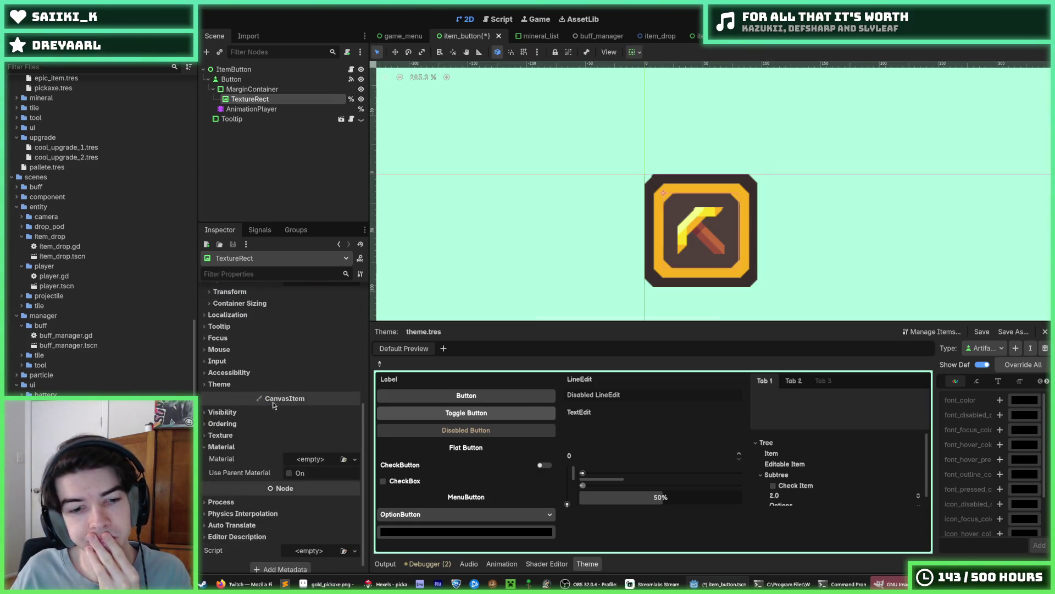
pyautogui.scroll(10, 99, 231)
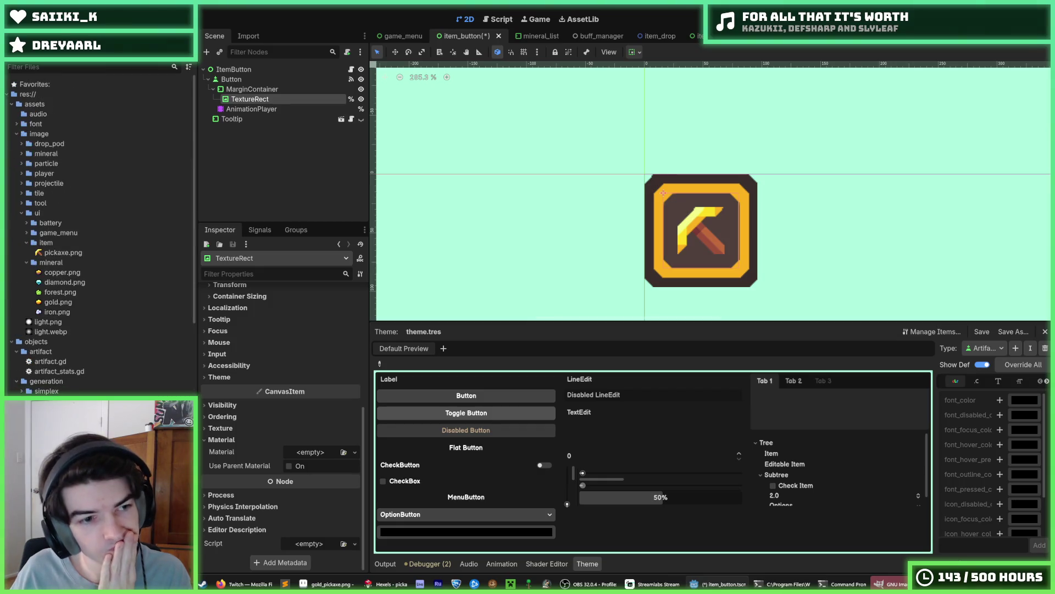
pyautogui.scroll(-10, 99, 248)
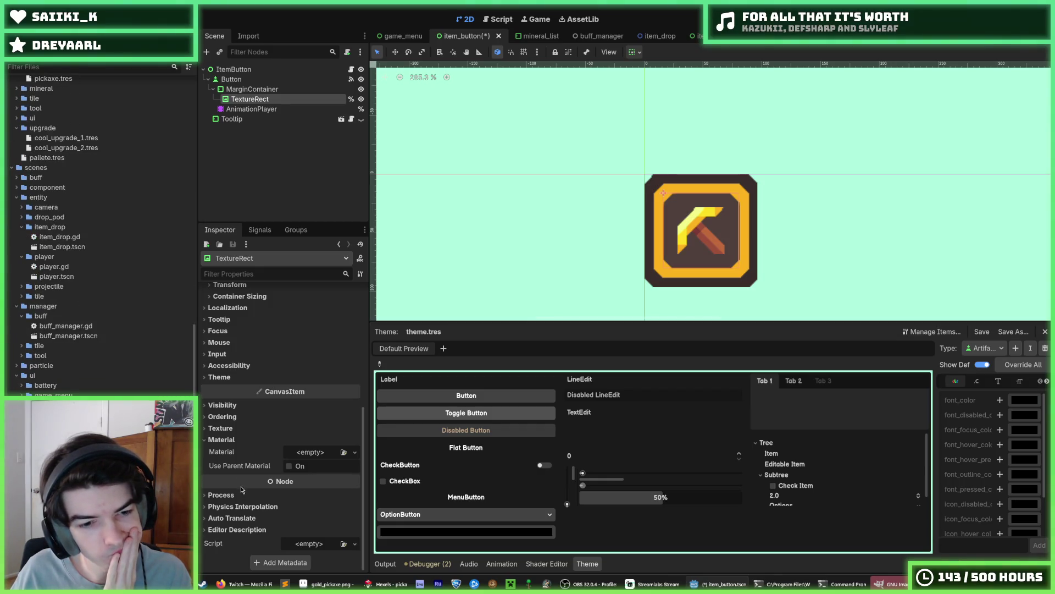
# Apply the ui_outline shader material to the pickaxe TextureRect.
pyautogui.moveTo(181, 473); pyautogui.dragTo(311, 452)
pyautogui.scroll(5, 707, 258)
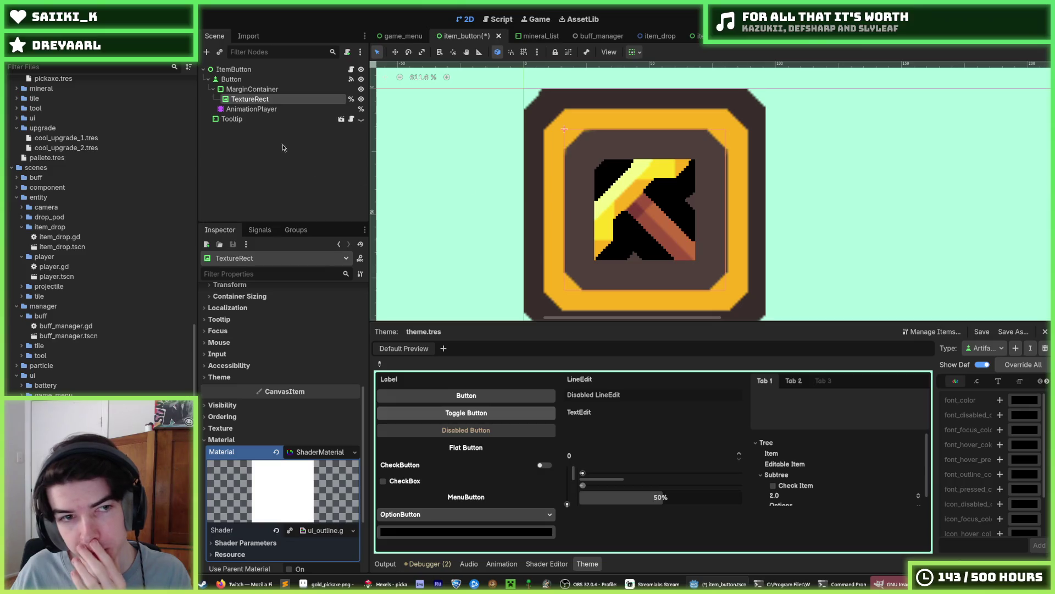
pyautogui.click(318, 454)
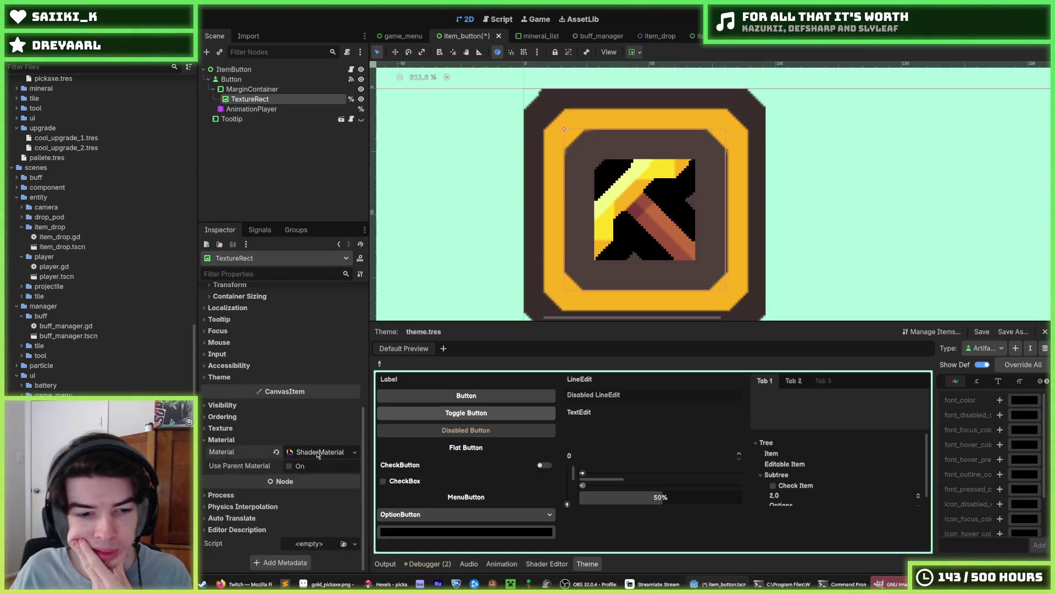
pyautogui.click(318, 454)
pyautogui.scroll(-3, 308, 451)
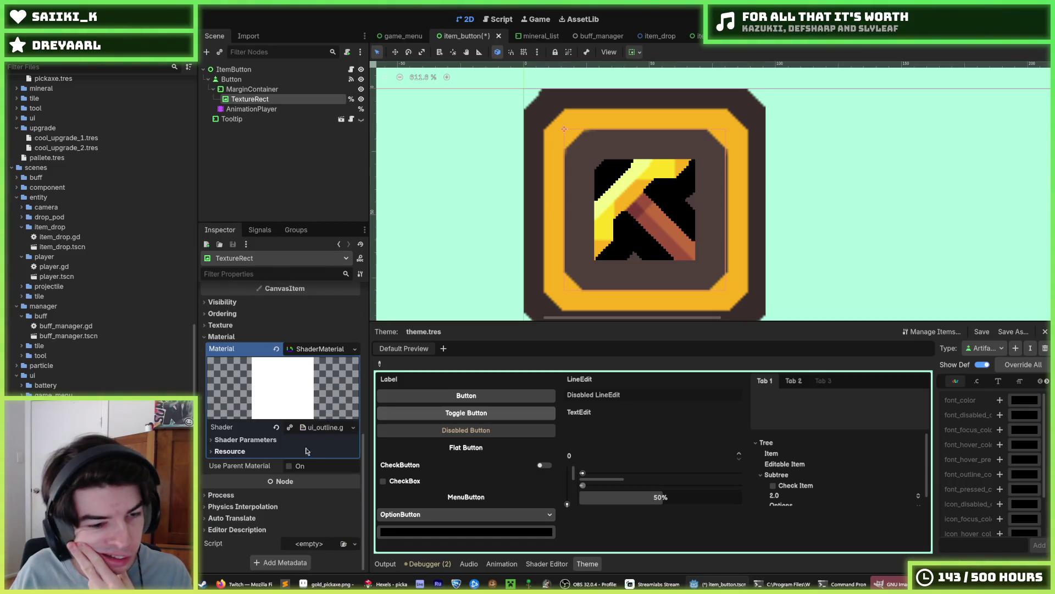
# Expand the outline shader's parameters and inspect the outline colour picker.
pyautogui.click(246, 440)
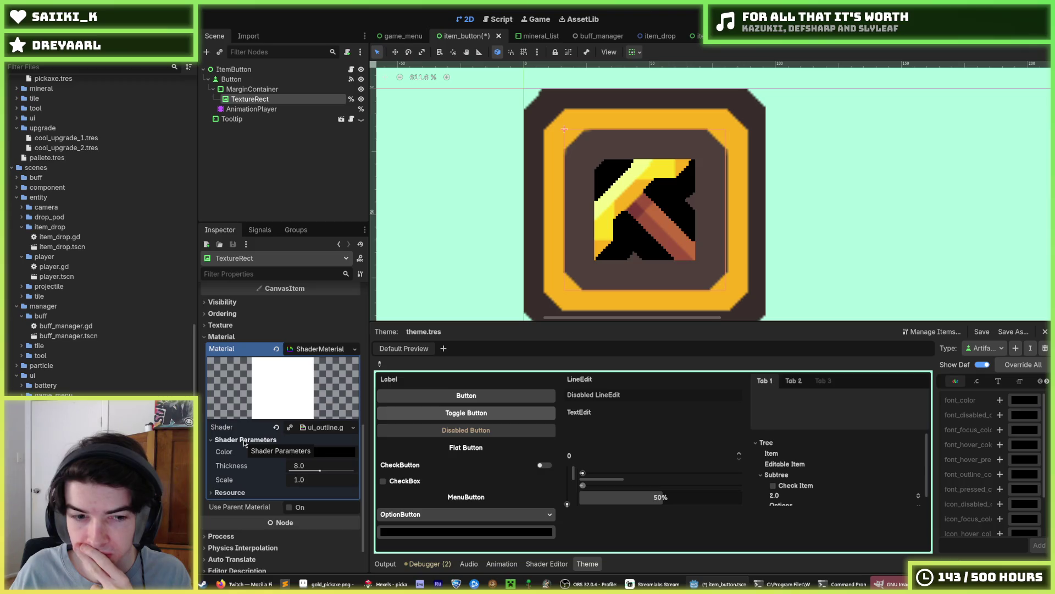
pyautogui.click(245, 439)
pyautogui.click(245, 440)
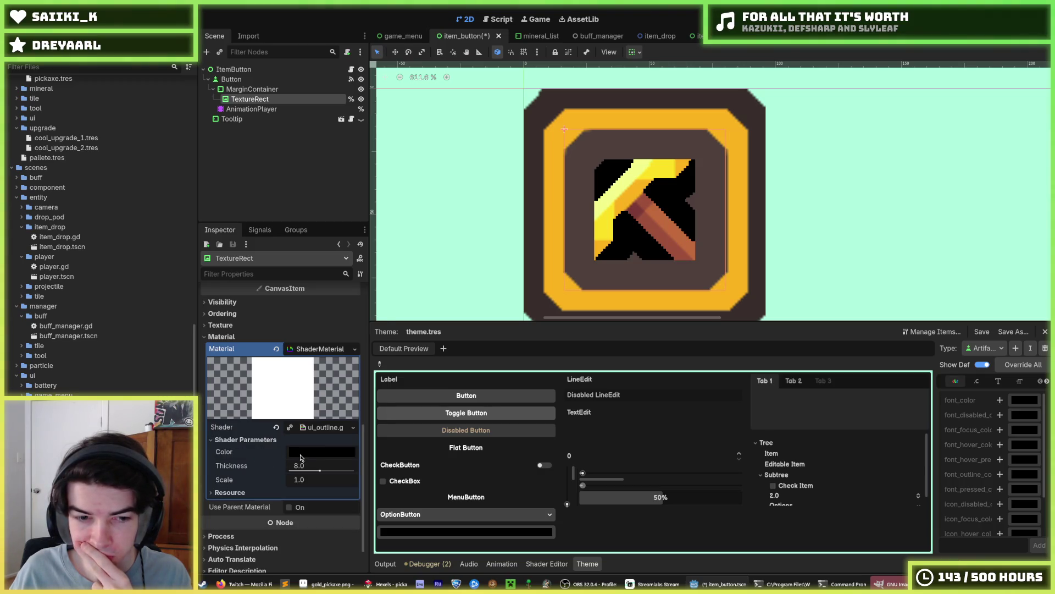
pyautogui.click(301, 454)
pyautogui.click(261, 440)
pyautogui.click(261, 440)
pyautogui.click(261, 439)
pyautogui.click(261, 440)
pyautogui.click(261, 440)
pyautogui.click(259, 440)
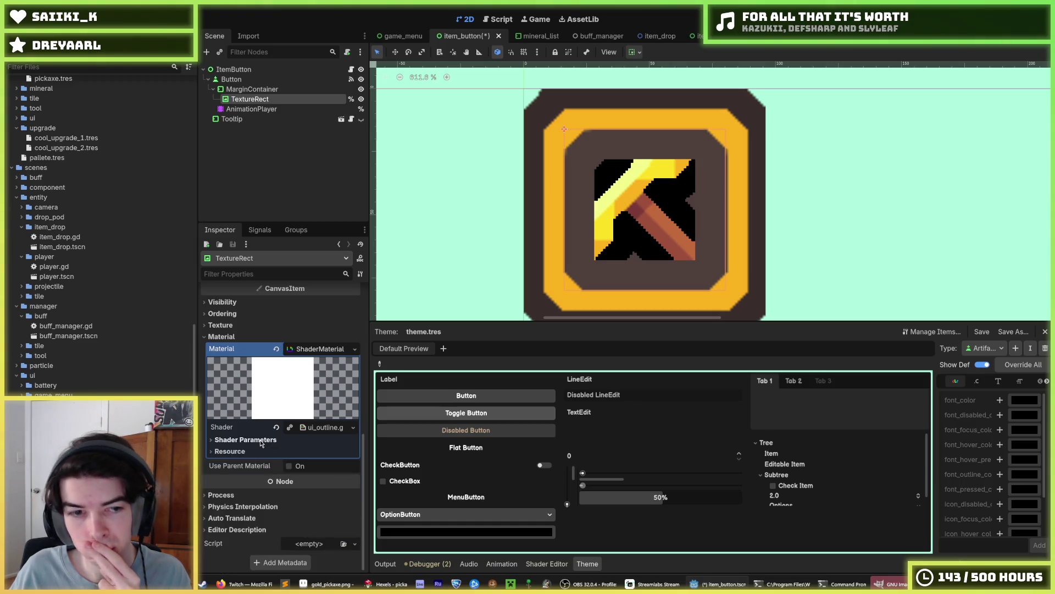
pyautogui.click(255, 446)
pyautogui.click(256, 445)
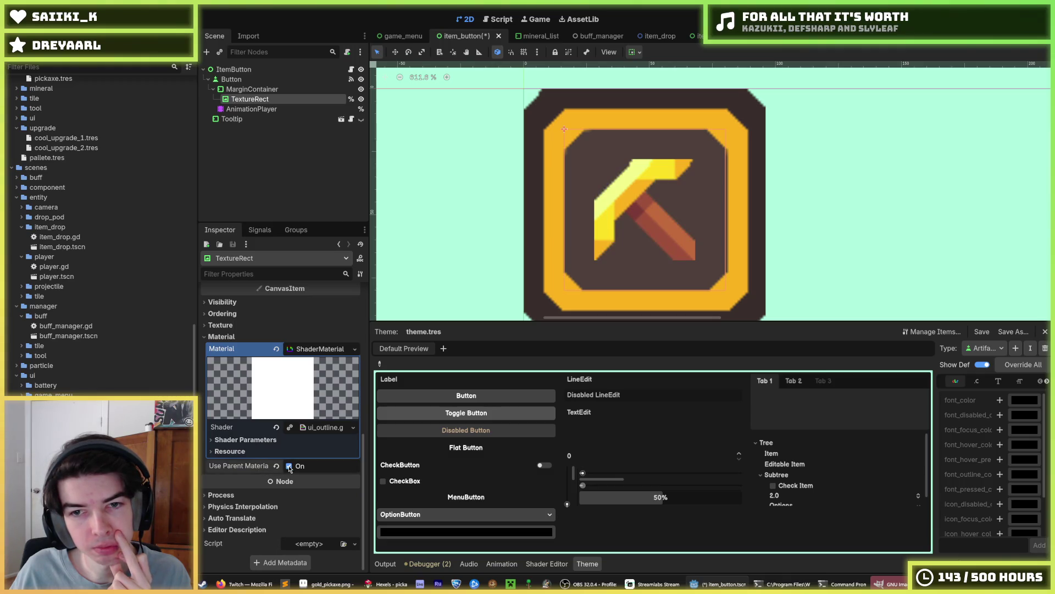
pyautogui.click(260, 441)
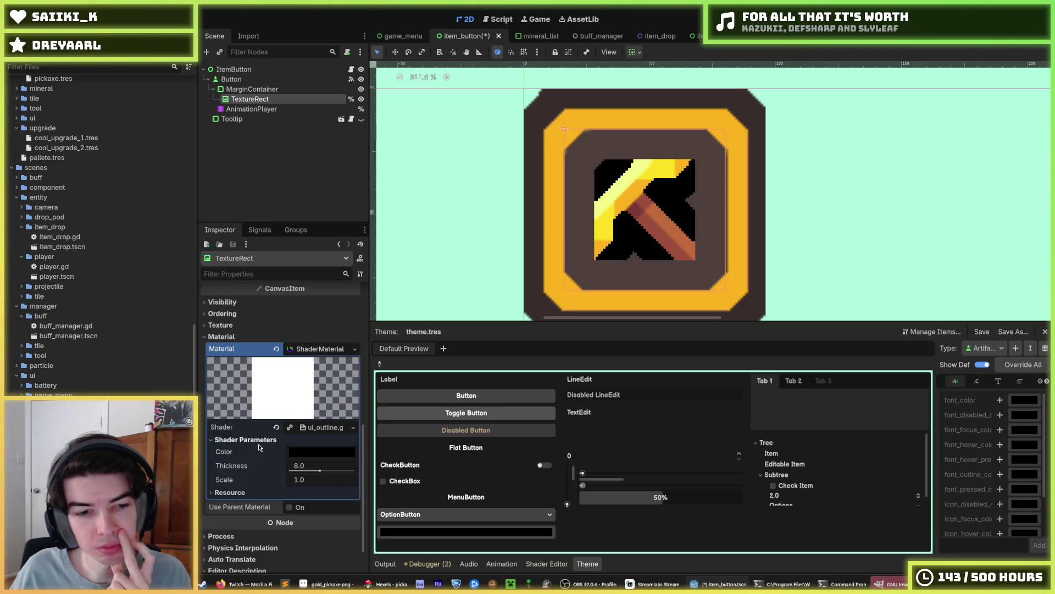
# Set the outline Thickness to 4.0, save the item button scene, and run the game.
pyautogui.moveTo(320, 470)
pyautogui.mouseDown()
pyautogui.moveTo(288, 472)
pyautogui.moveTo(305, 467)
pyautogui.mouseUp()
pyautogui.click(305, 466)
pyautogui.write('4')
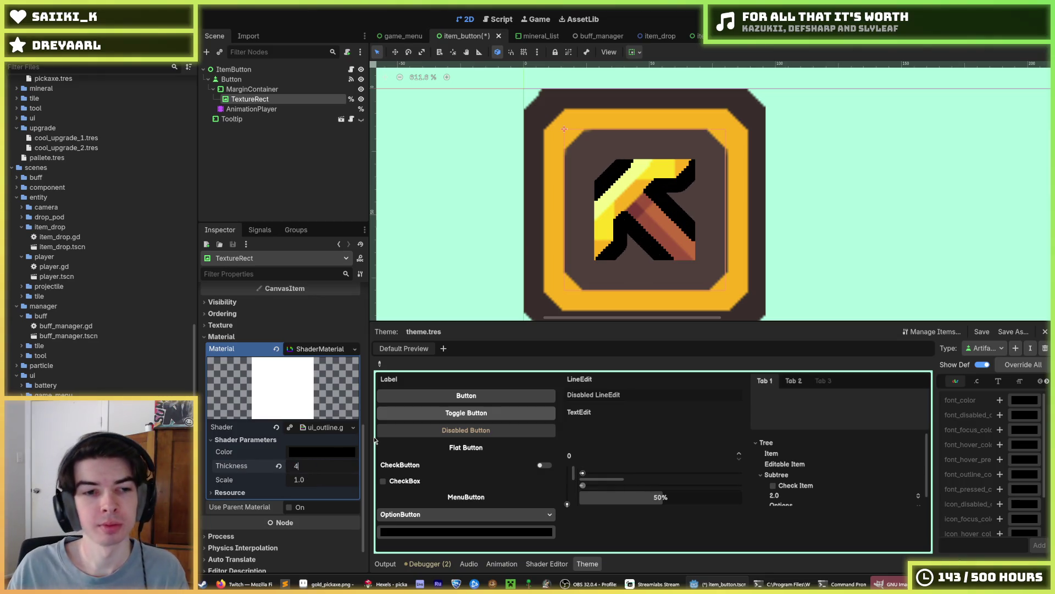
pyautogui.press('Return')
pyautogui.hotkey('ctrl', 's')
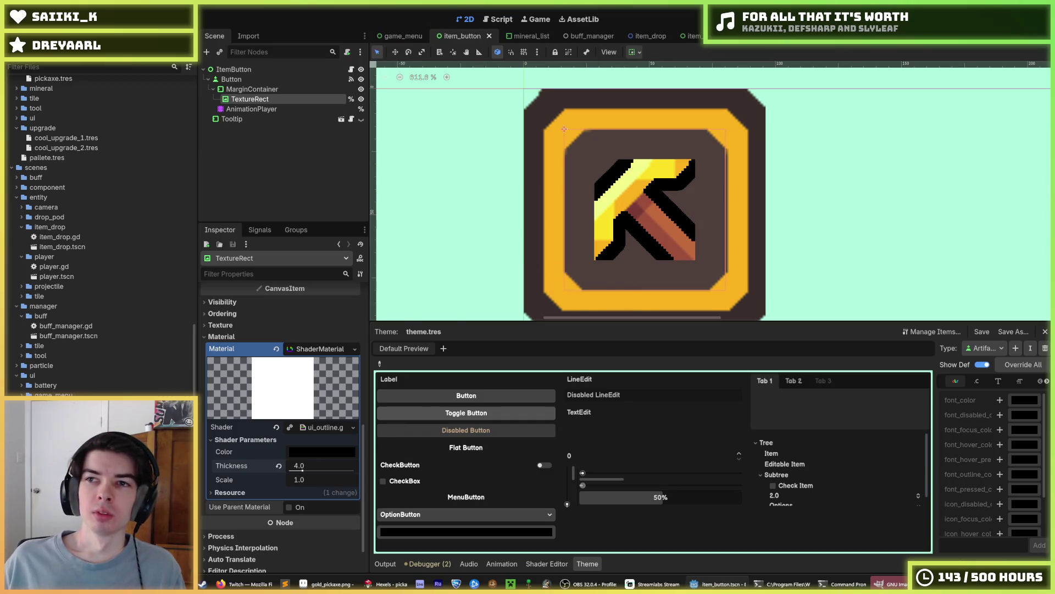
pyautogui.press('F5')
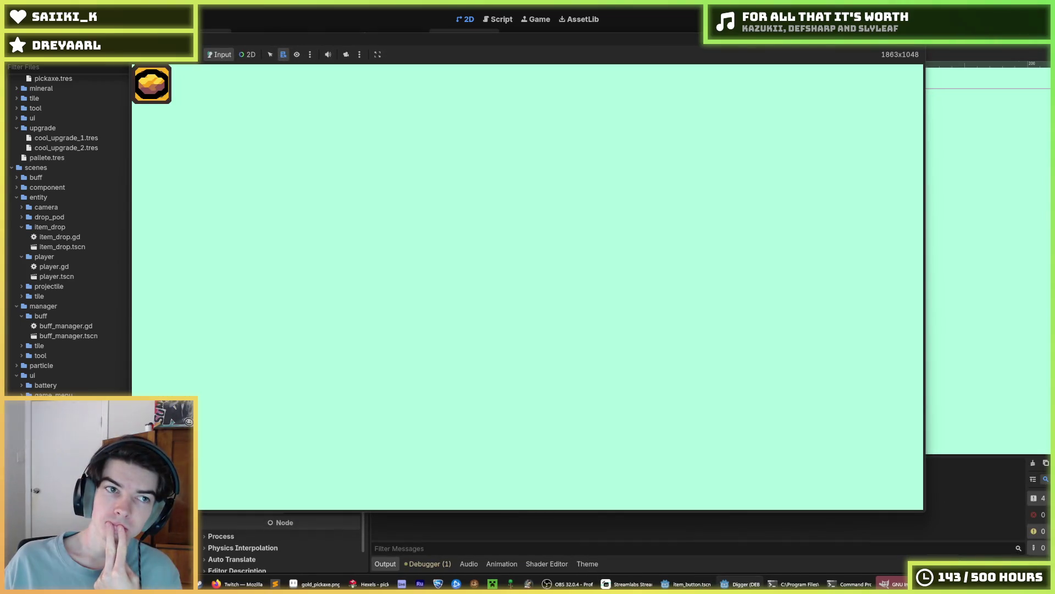
# Run the game_menu scene to check the outlined pickaxe slot, then stop it.
pyautogui.press('F8')
pyautogui.click(403, 36)
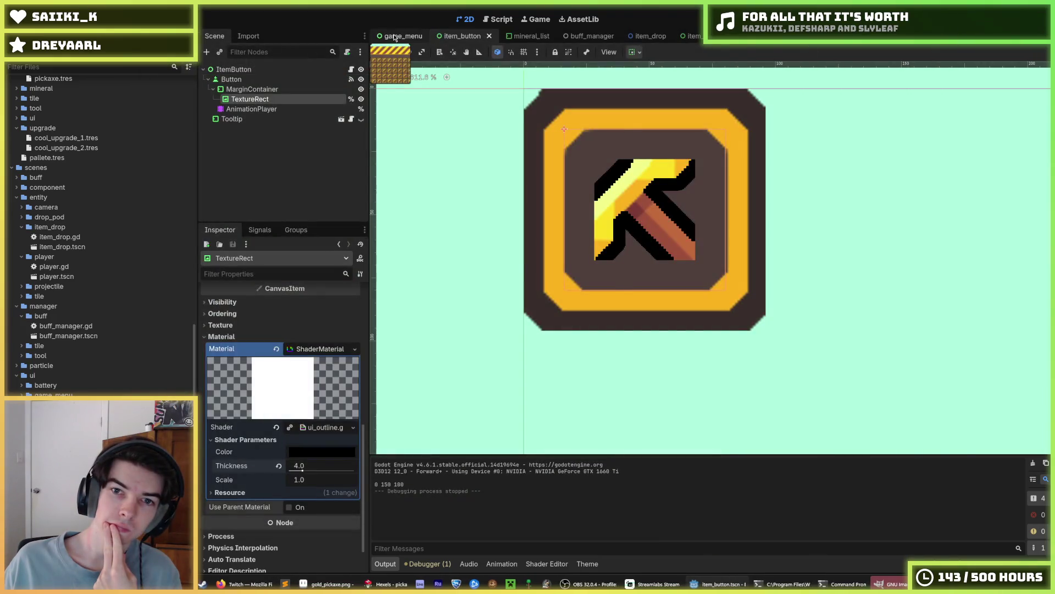
pyautogui.press('F5')
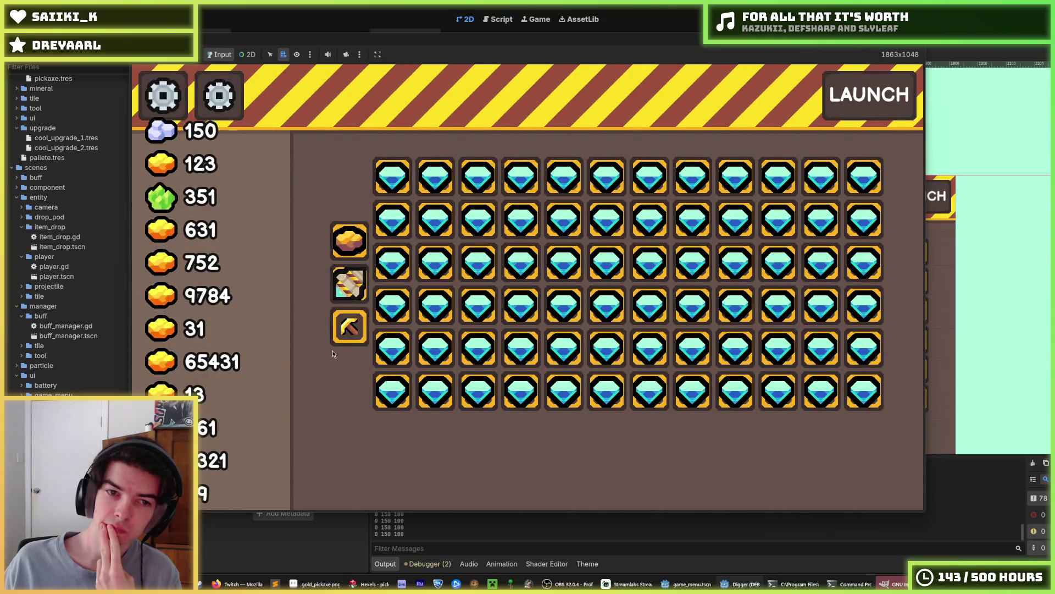
pyautogui.moveTo(351, 336)
pyautogui.moveTo(375, 381)
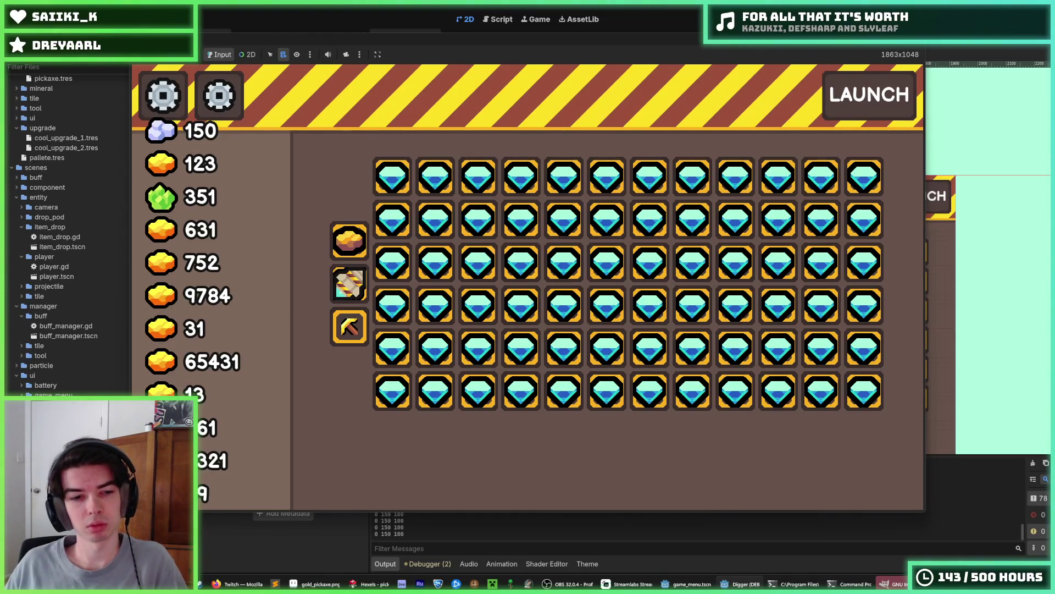
pyautogui.press('F8')
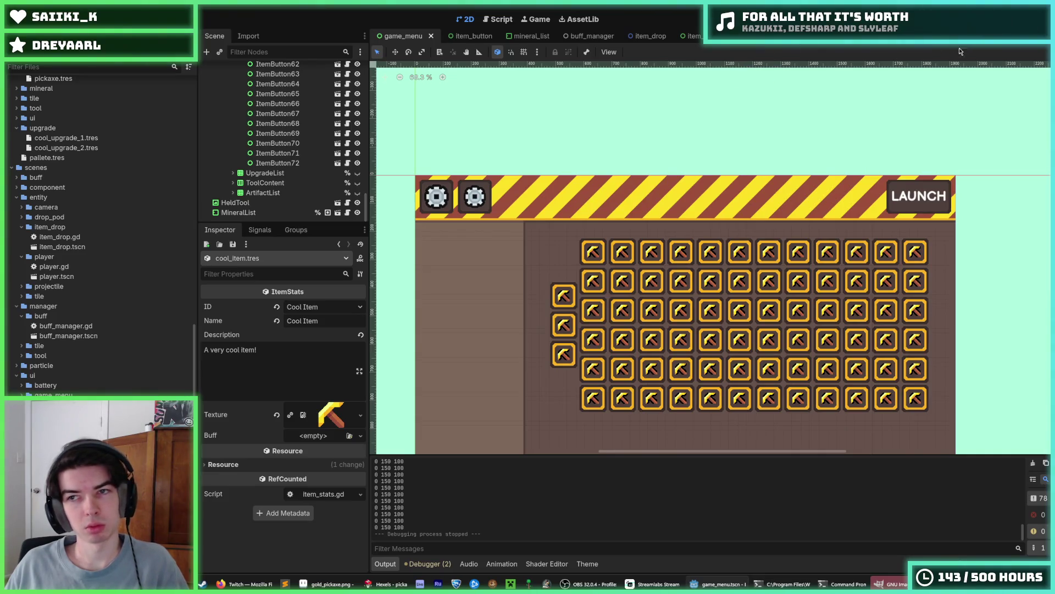
# Flip through the Player, ItemPopup, item_drop and game_menu scenes, then open the world scene.
pyautogui.click(726, 35)
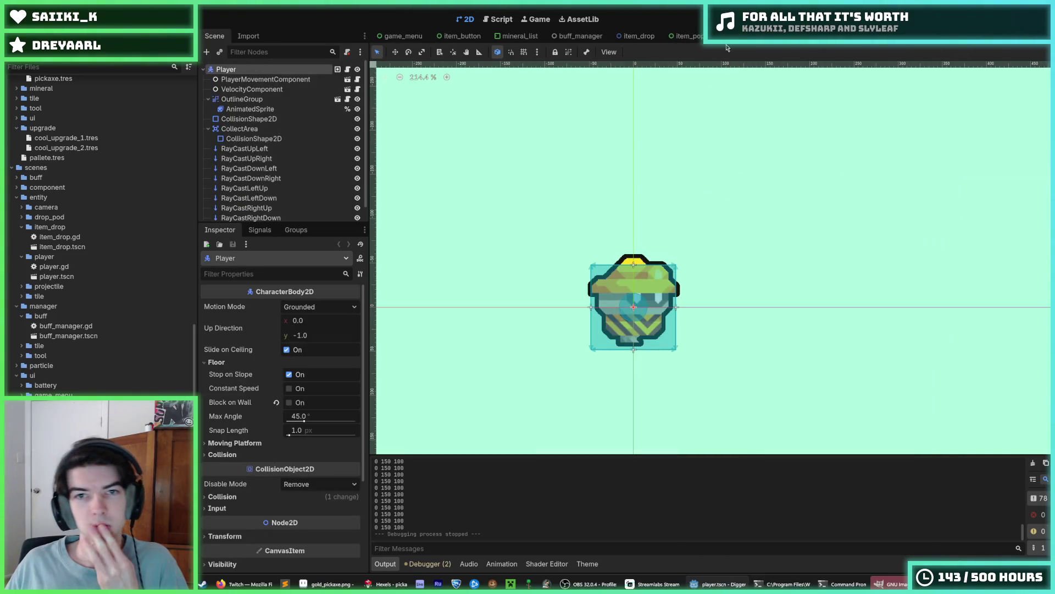
pyautogui.click(685, 36)
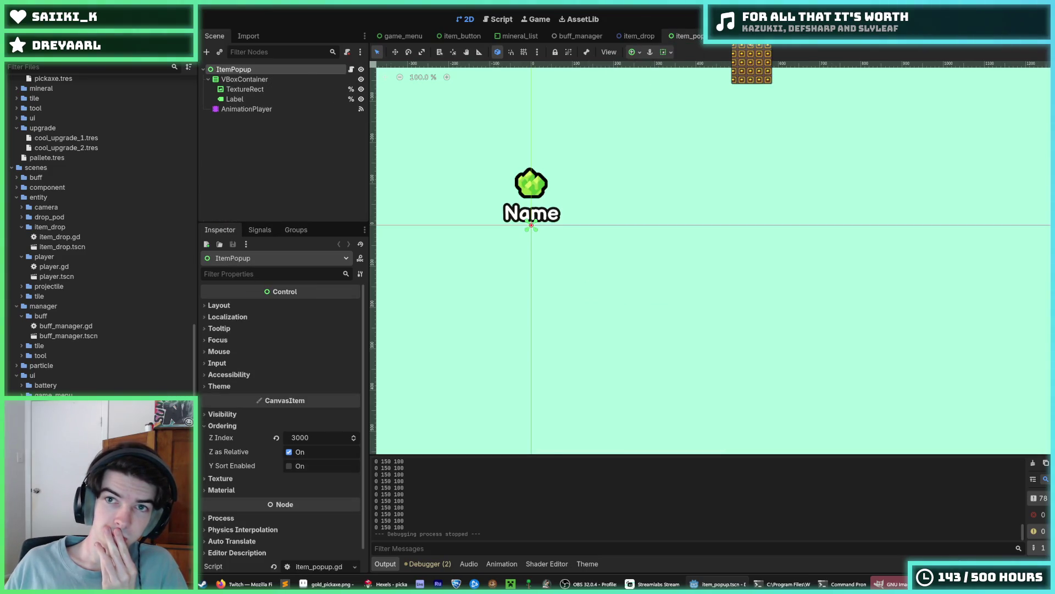
pyautogui.click(748, 36)
pyautogui.click(665, 39)
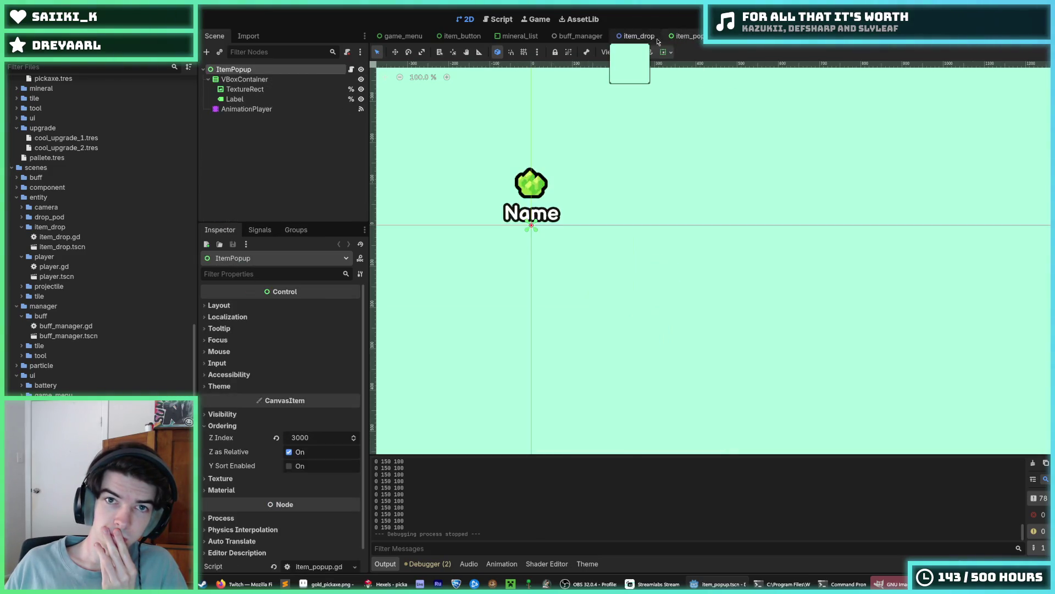
pyautogui.click(638, 36)
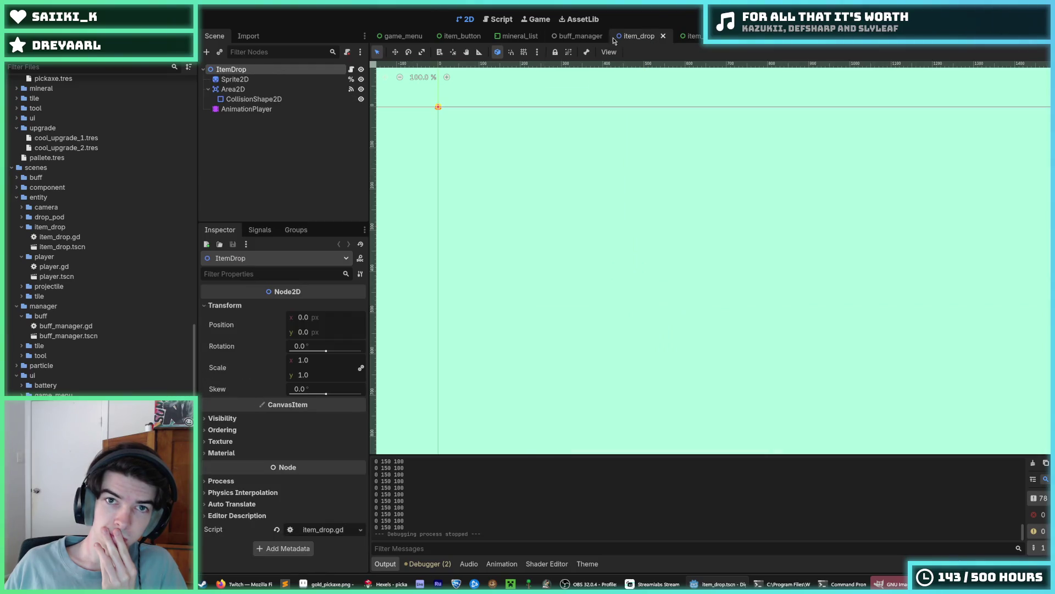
pyautogui.click(403, 36)
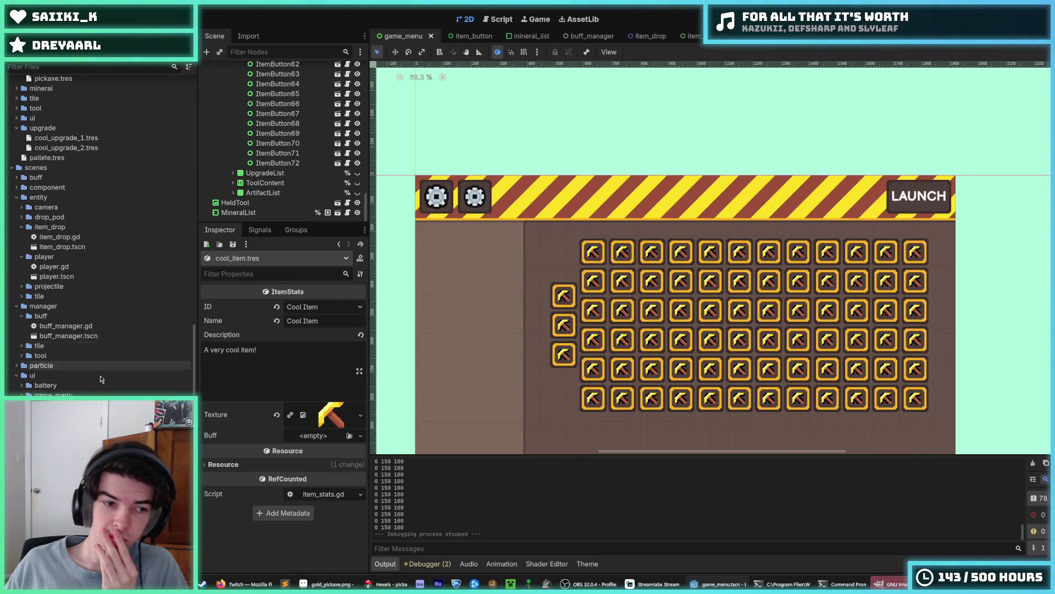
pyautogui.hotkey('ctrl', 'shift', 'Tab')
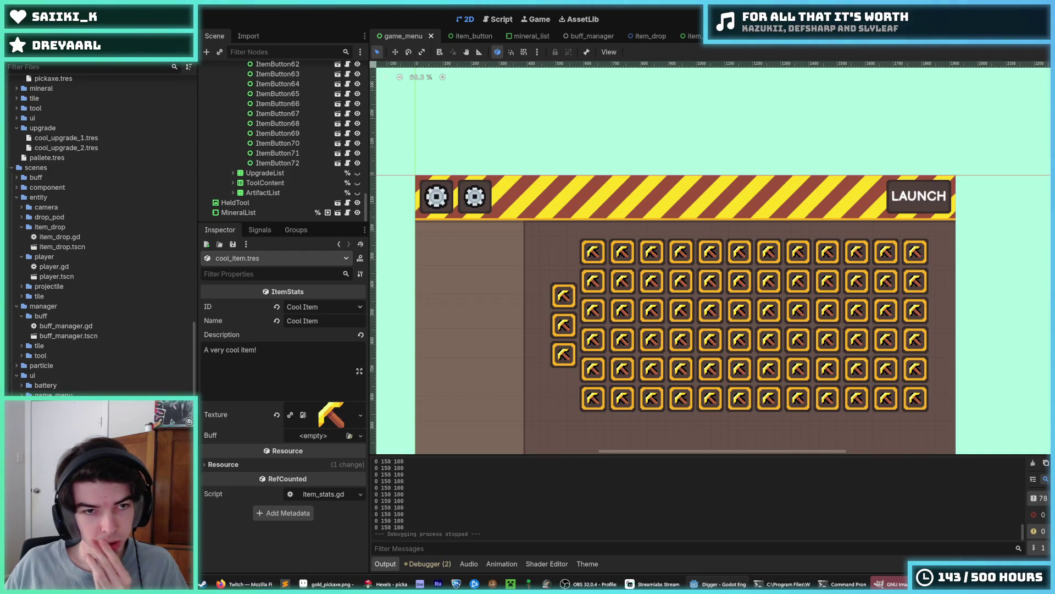
# Toggle the Camera's Position Smoothing on and back off, then view game_menu.gd.
pyautogui.click(245, 158)
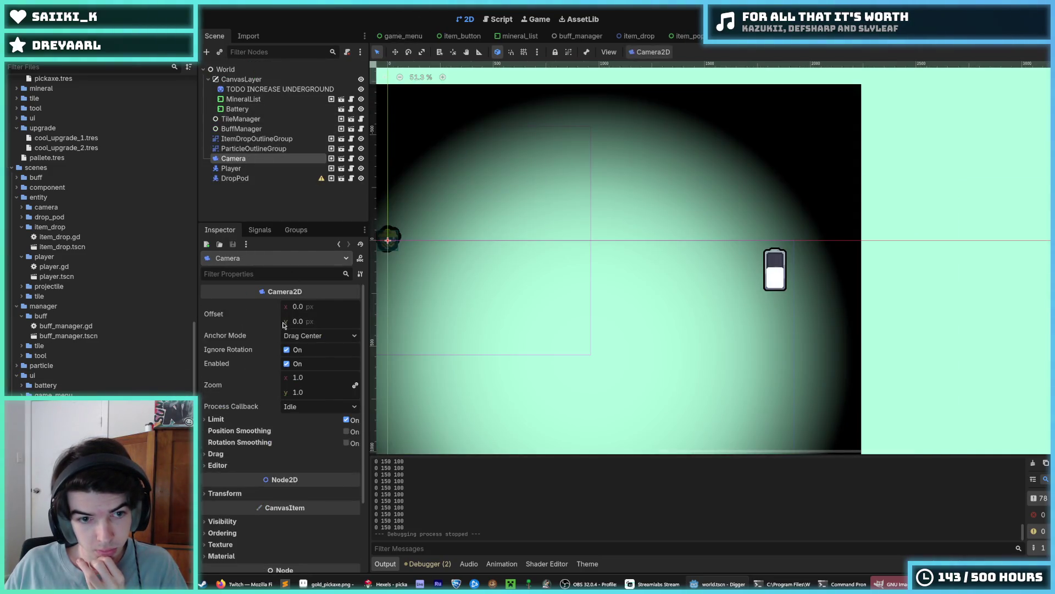
pyautogui.click(346, 433)
pyautogui.click(346, 432)
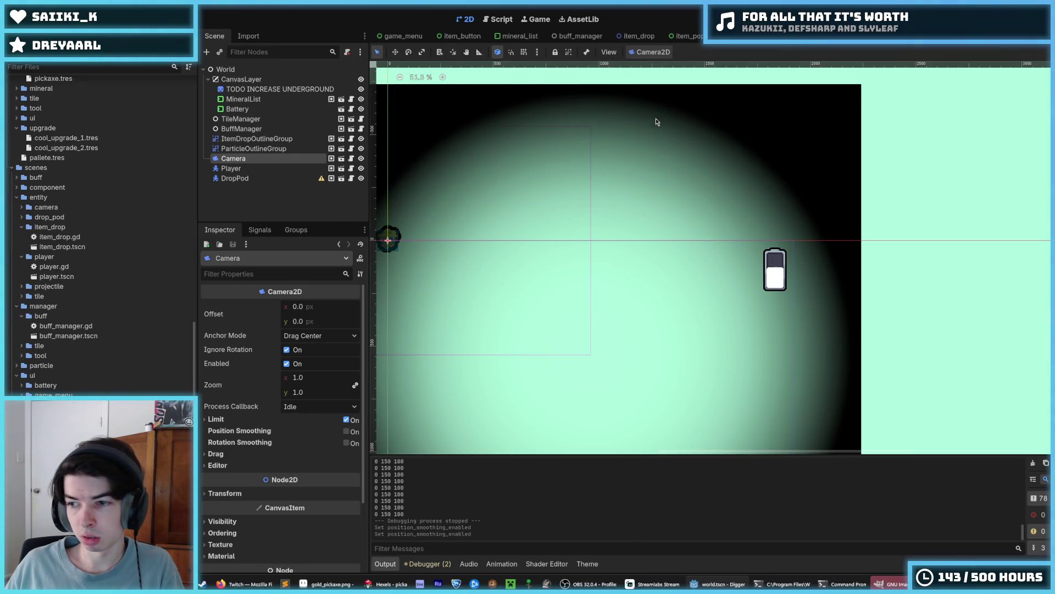
pyautogui.moveTo(694, 179); pyautogui.dragTo(717, 180)
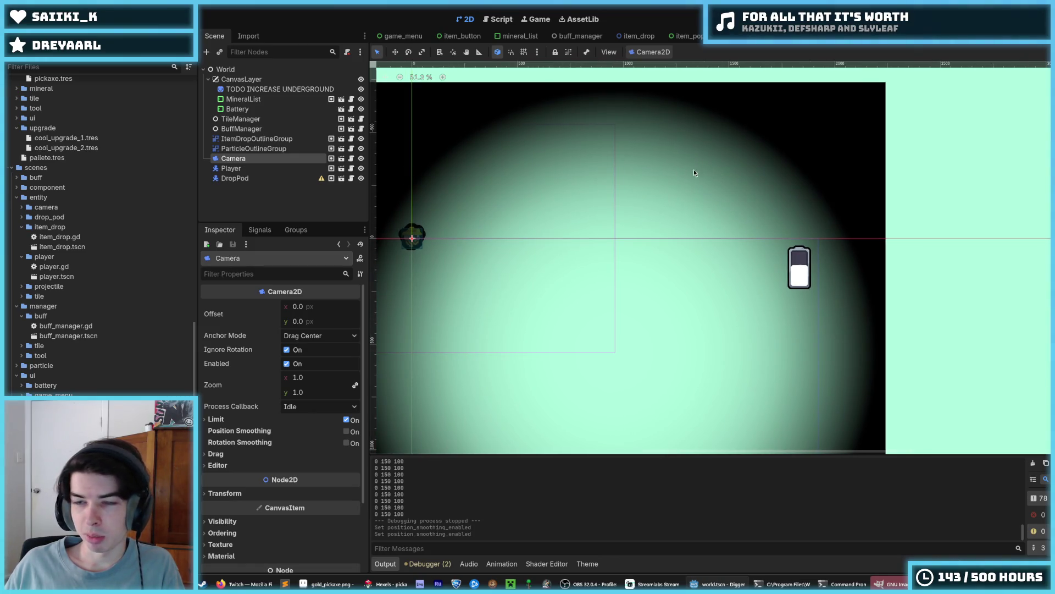
pyautogui.click(497, 19)
pyautogui.click(781, 144)
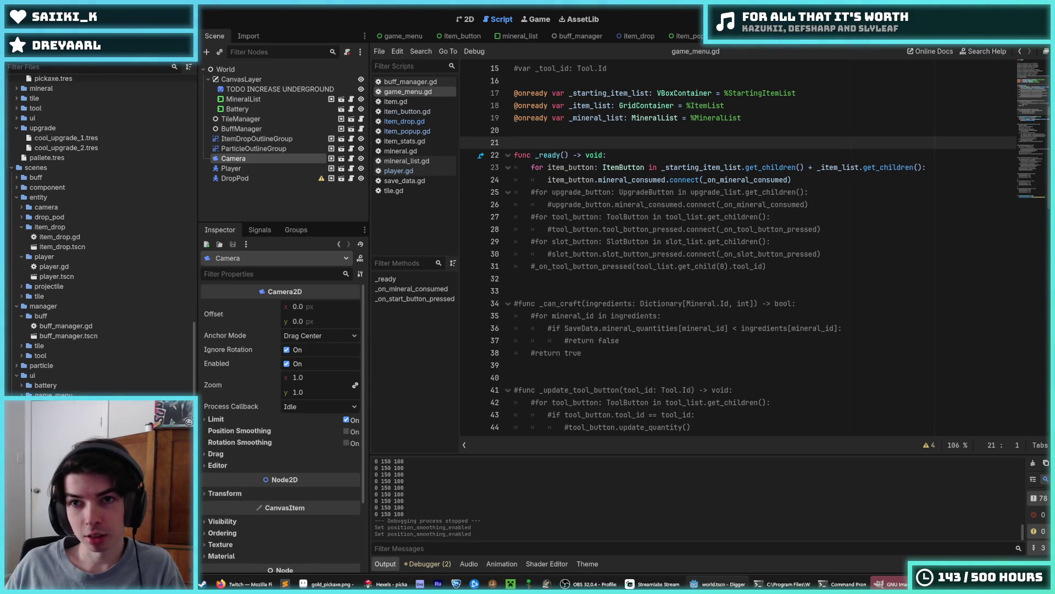
# Go from the mineral_list script to the item_button scene in the 2D view.
pyautogui.click(497, 37)
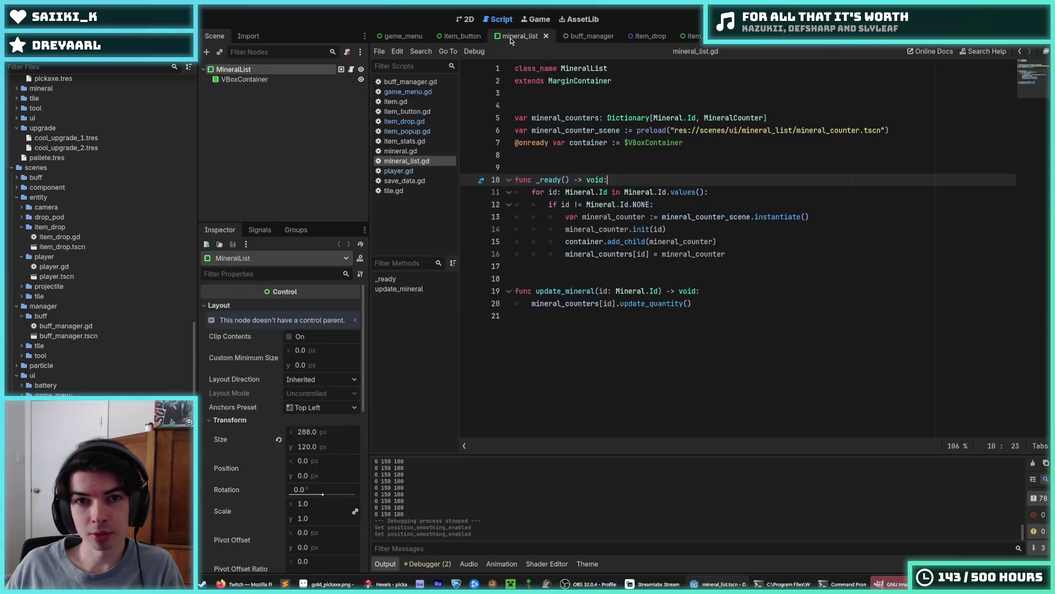
pyautogui.click(461, 35)
pyautogui.click(469, 19)
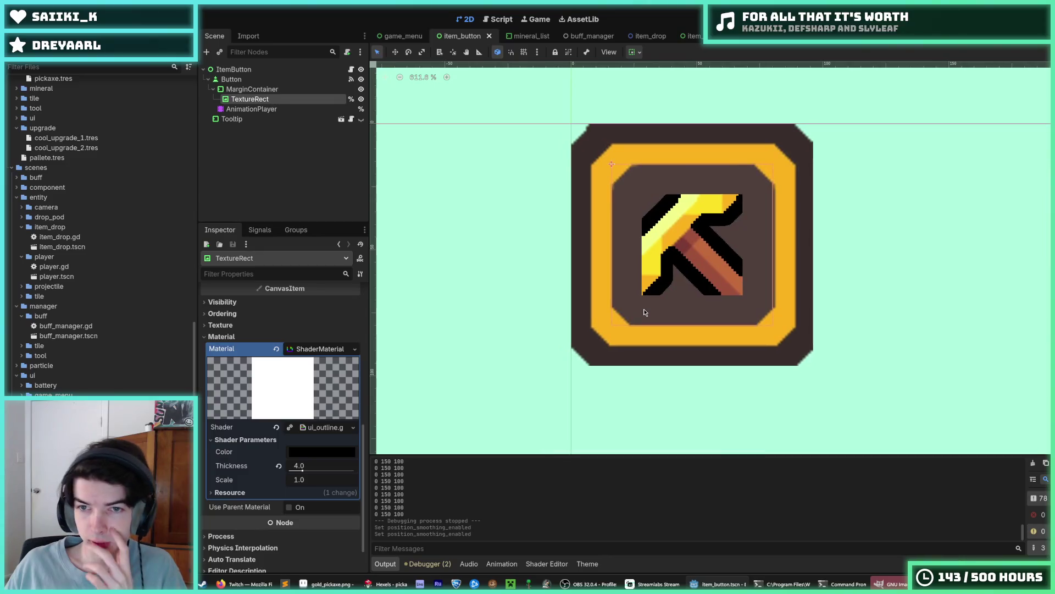
pyautogui.scroll(1, 700, 296)
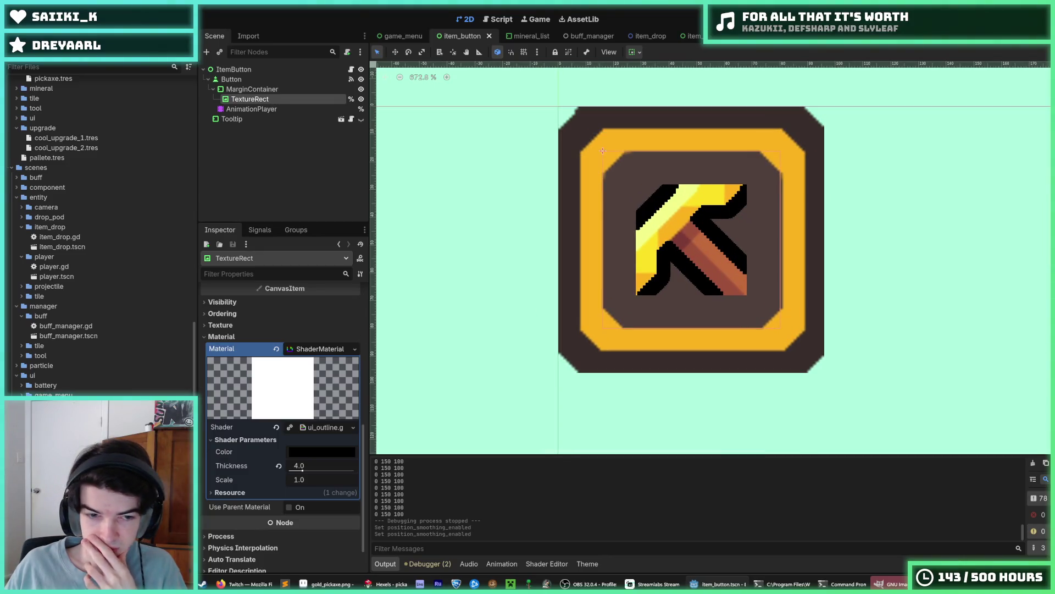
# Revert the TextureRect's shader and then its Material to <empty>.
pyautogui.click(276, 428)
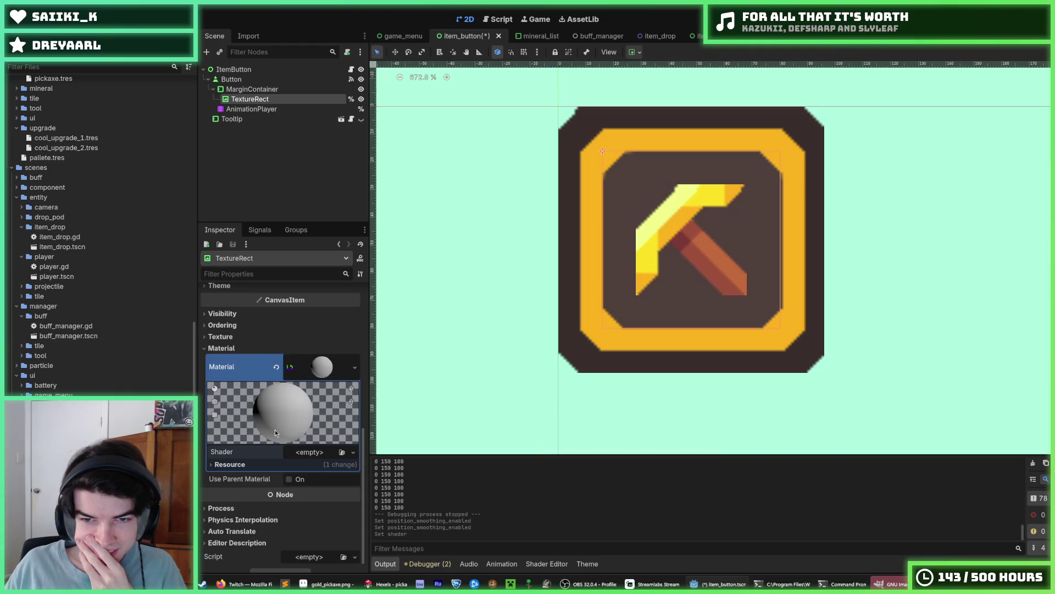
pyautogui.click(276, 367)
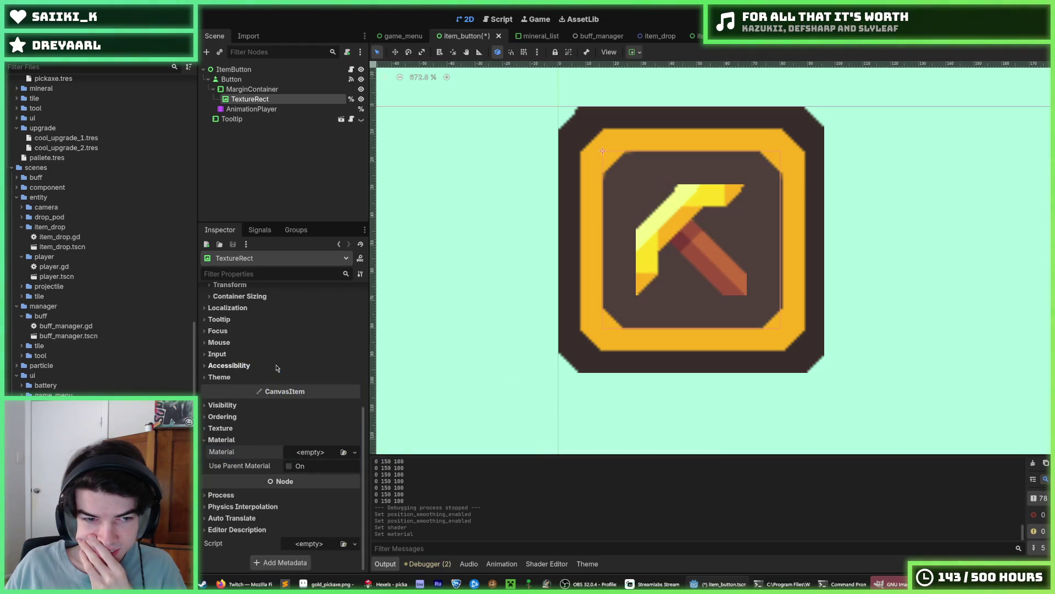
pyautogui.scroll(-1, 55, 230)
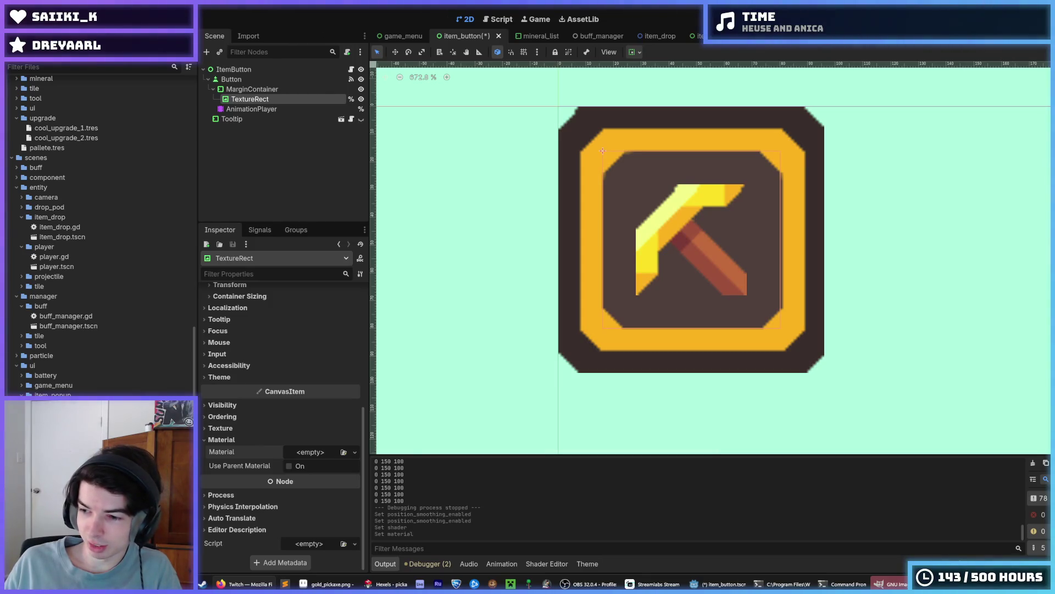
pyautogui.hscroll(2, 621, 321)
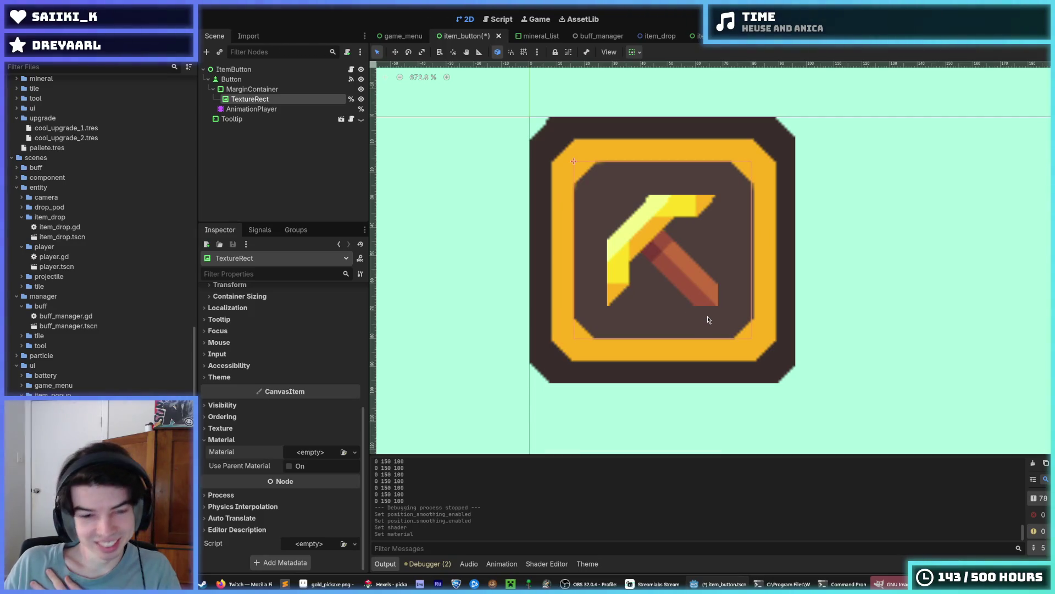
pyautogui.scroll(1, 577, 314)
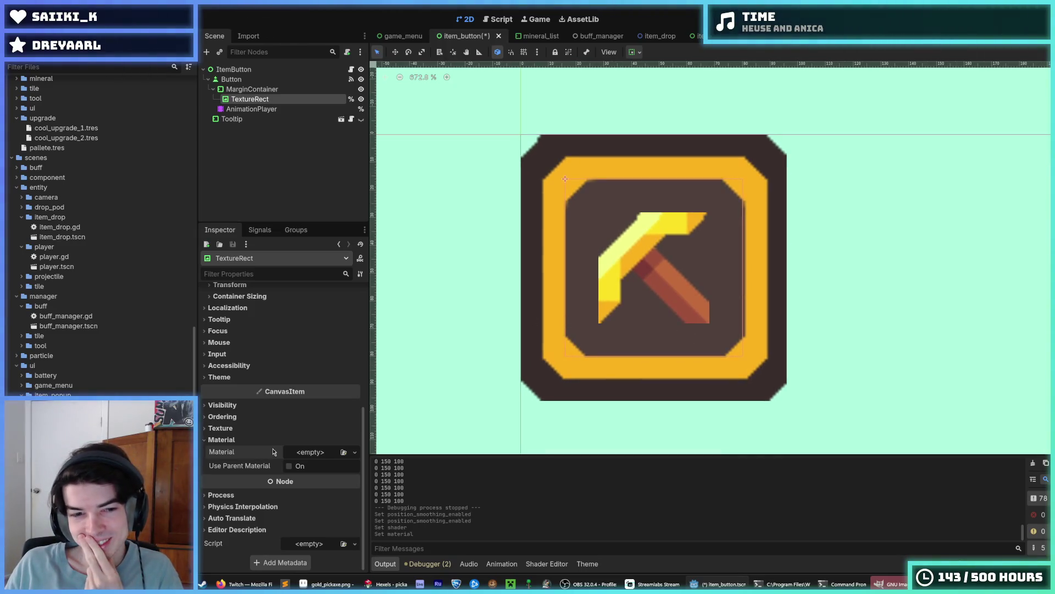
pyautogui.click(295, 450)
pyautogui.click(223, 442)
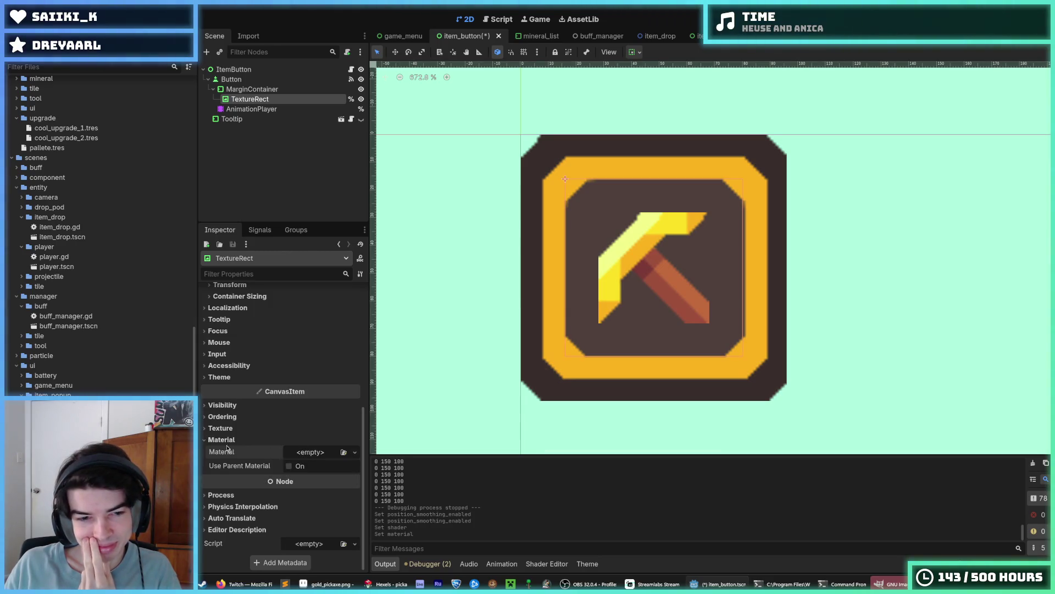
pyautogui.click(221, 441)
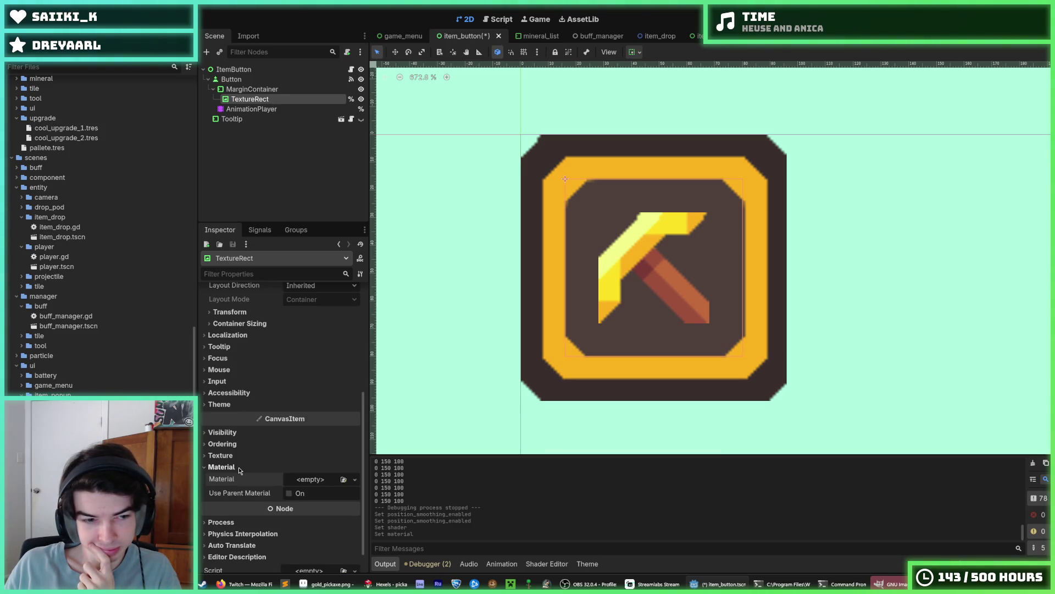
pyautogui.click(239, 467)
pyautogui.click(253, 467)
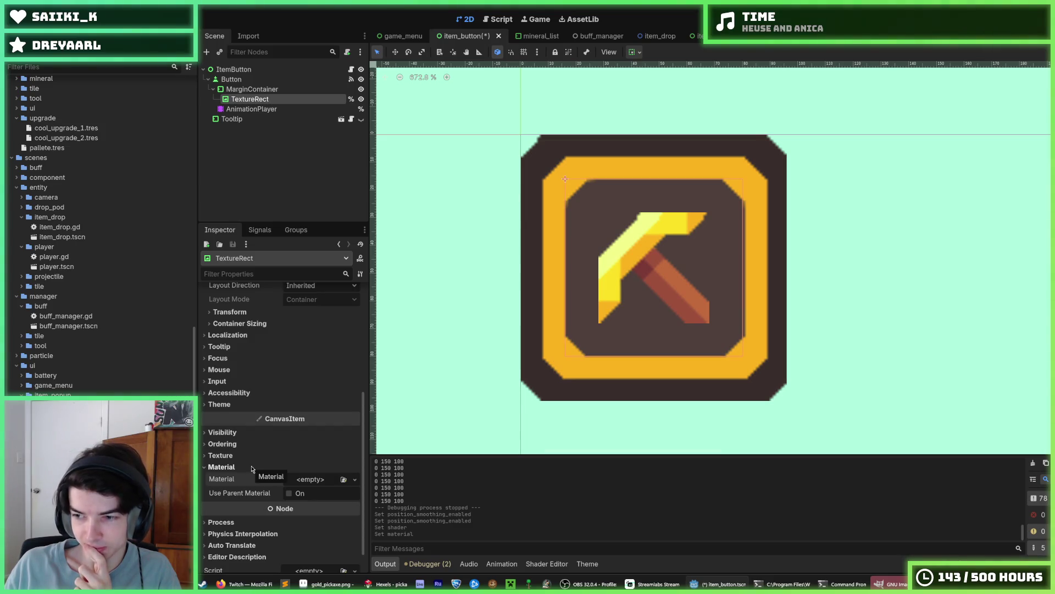
pyautogui.click(252, 467)
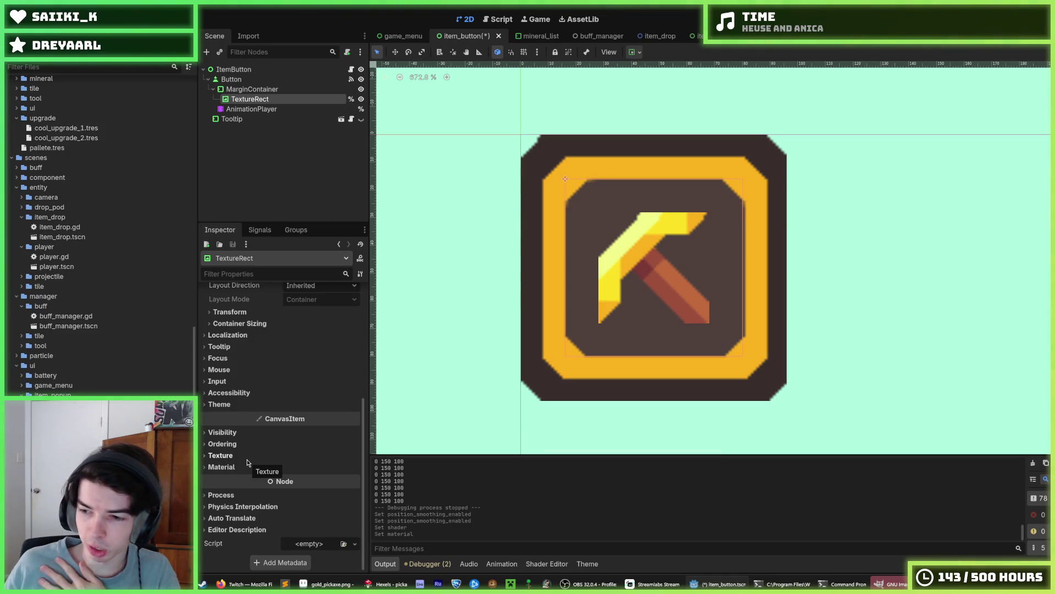
pyautogui.click(247, 460)
pyautogui.click(247, 460)
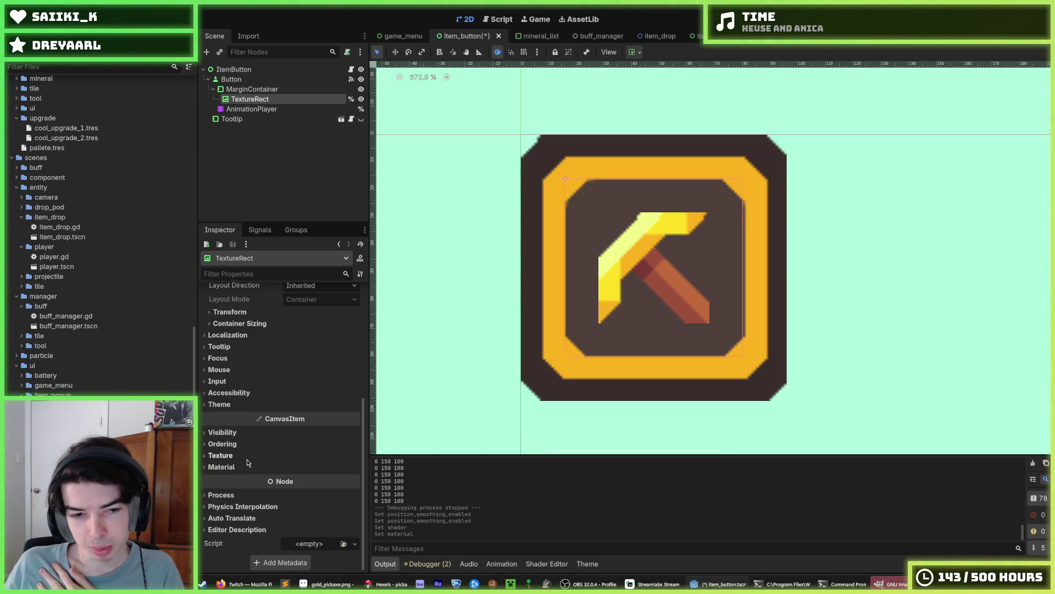
pyautogui.click(243, 467)
pyautogui.click(242, 467)
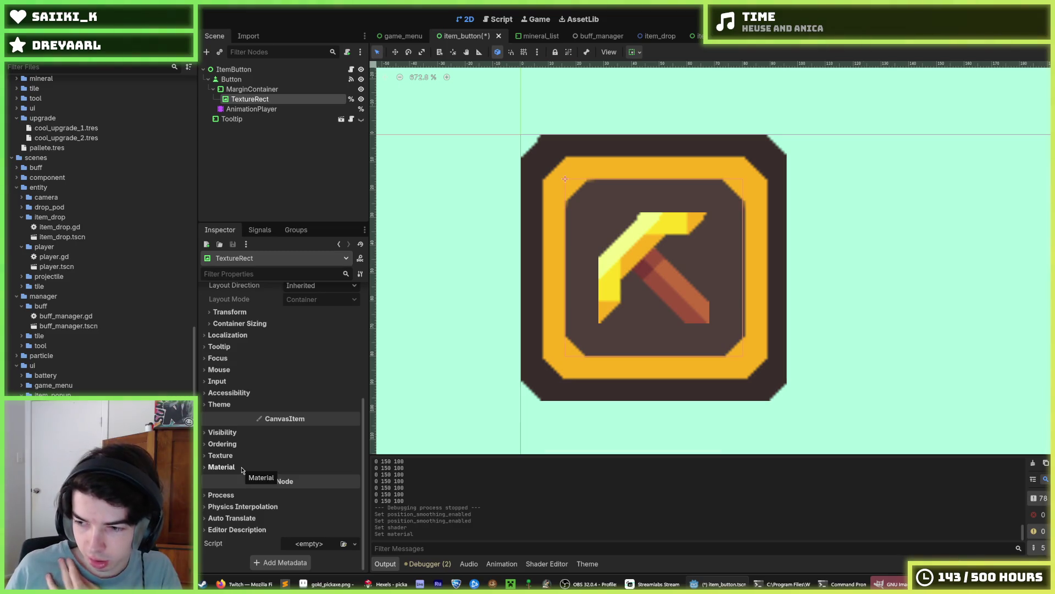
pyautogui.click(242, 468)
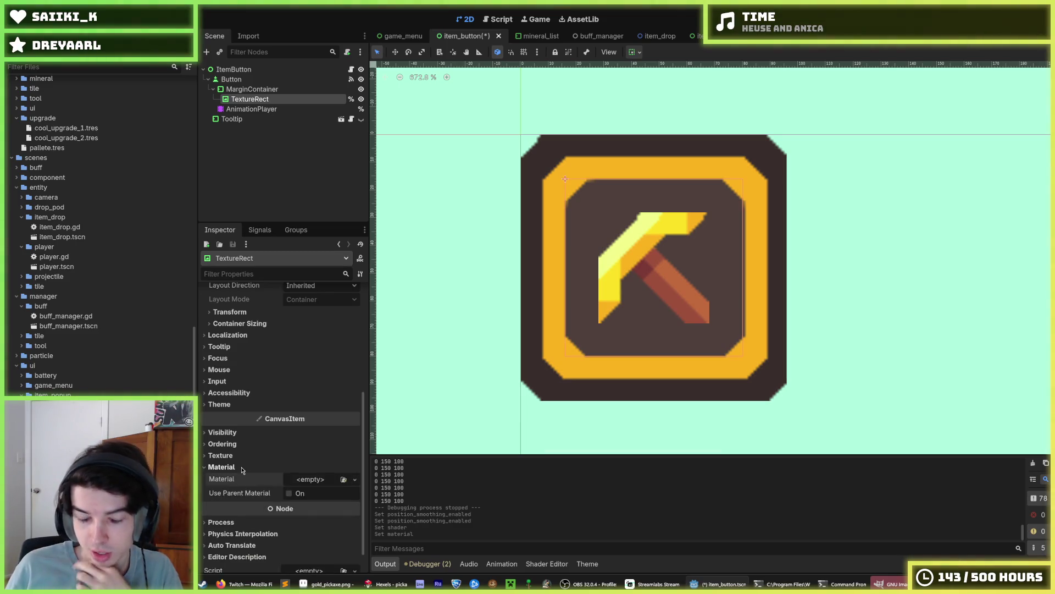
pyautogui.click(241, 468)
pyautogui.click(238, 468)
pyautogui.click(237, 468)
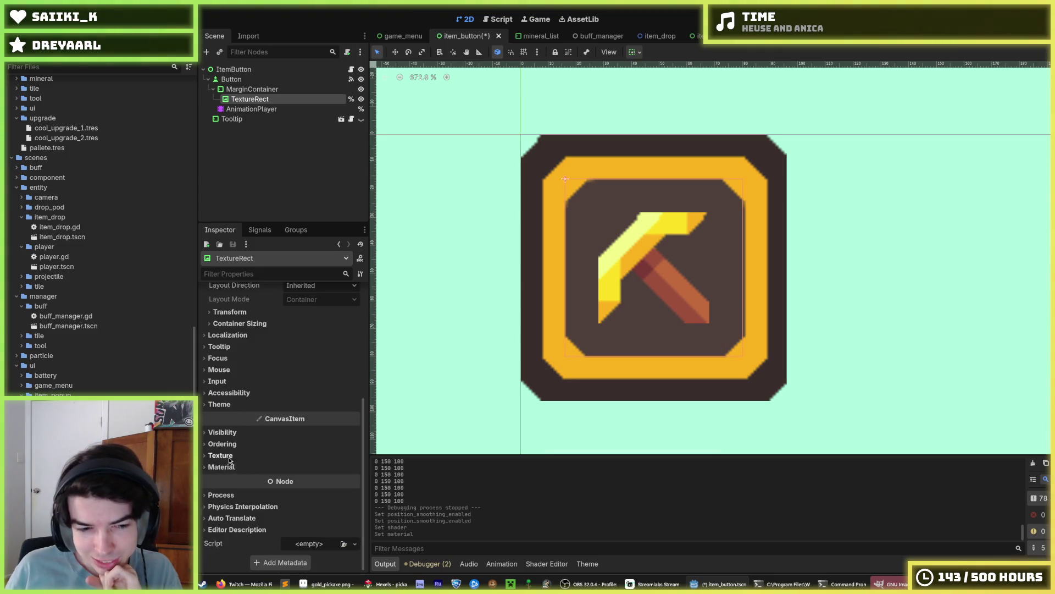
pyautogui.click(235, 466)
pyautogui.click(234, 467)
pyautogui.click(235, 467)
pyautogui.click(234, 467)
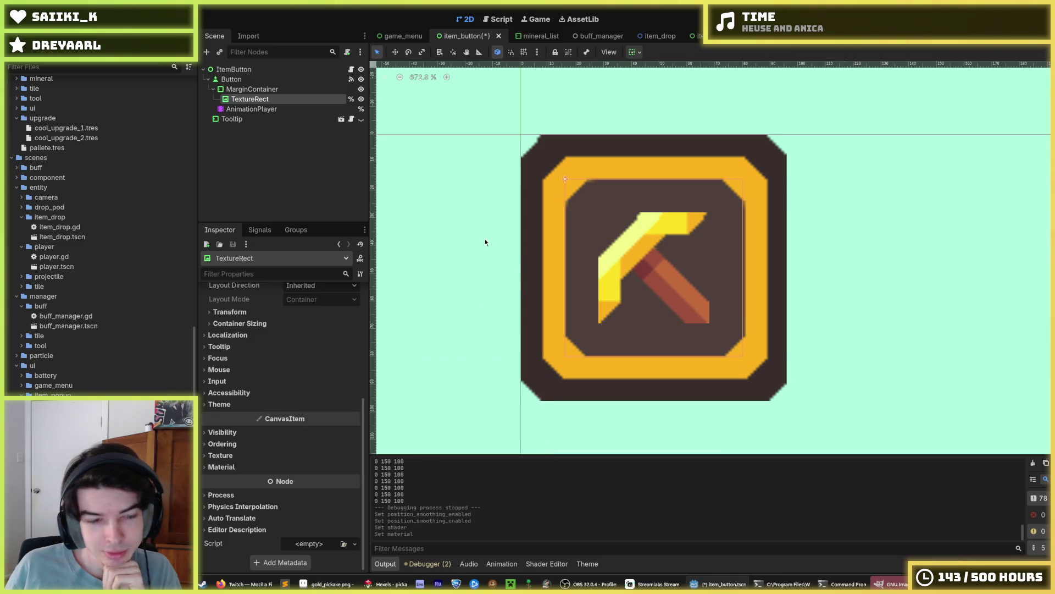
pyautogui.scroll(6, 311, 416)
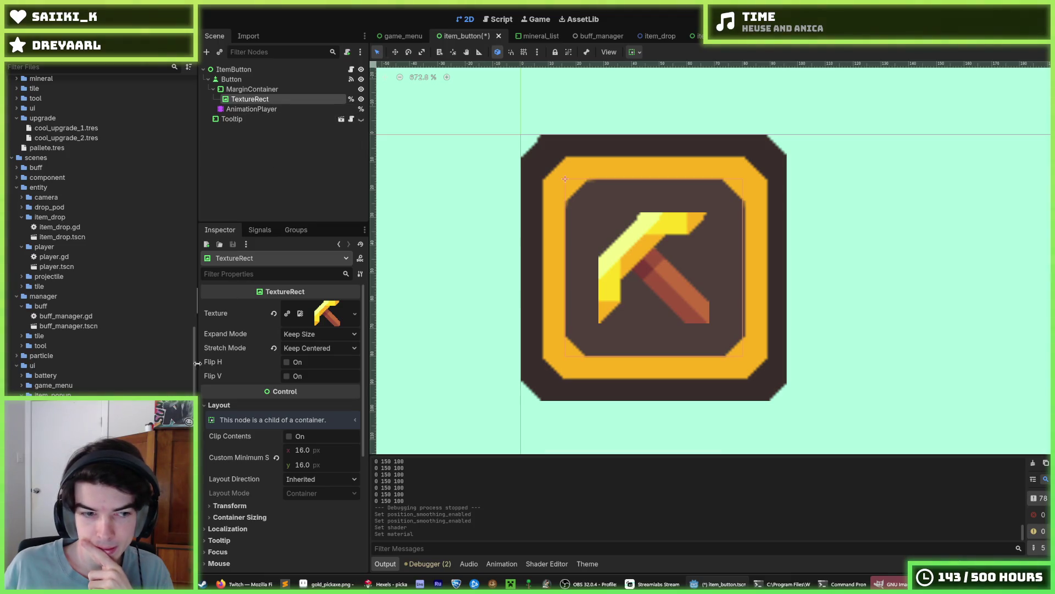
pyautogui.scroll(-5, 220, 384)
pyautogui.rightClick(252, 90)
# Add a CanvasGroup child under MarginContainer by searching 'canvas'.
pyautogui.click(254, 98)
pyautogui.write('canvas')
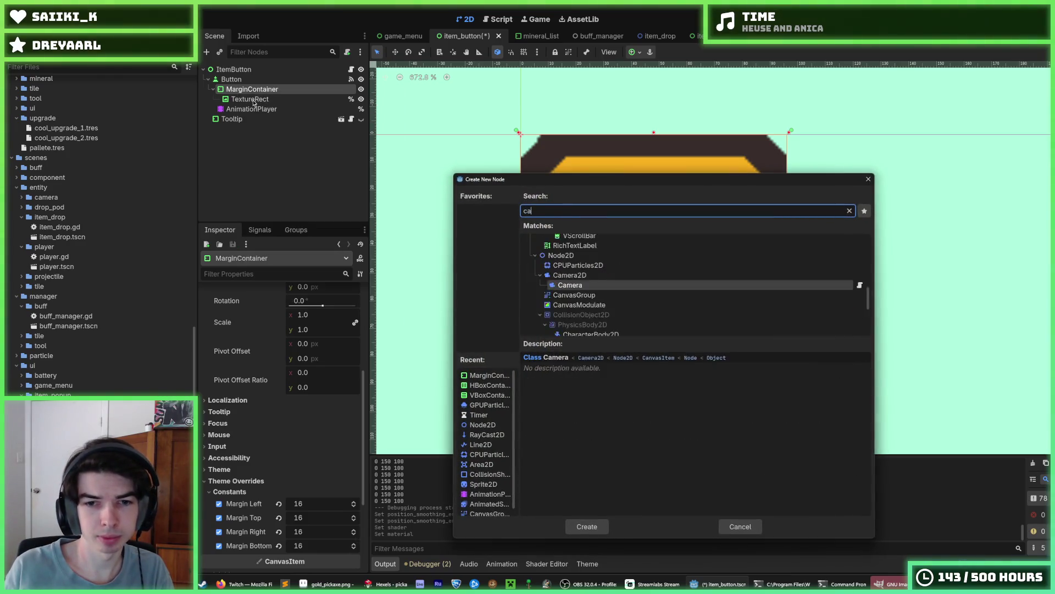
pyautogui.press('Return')
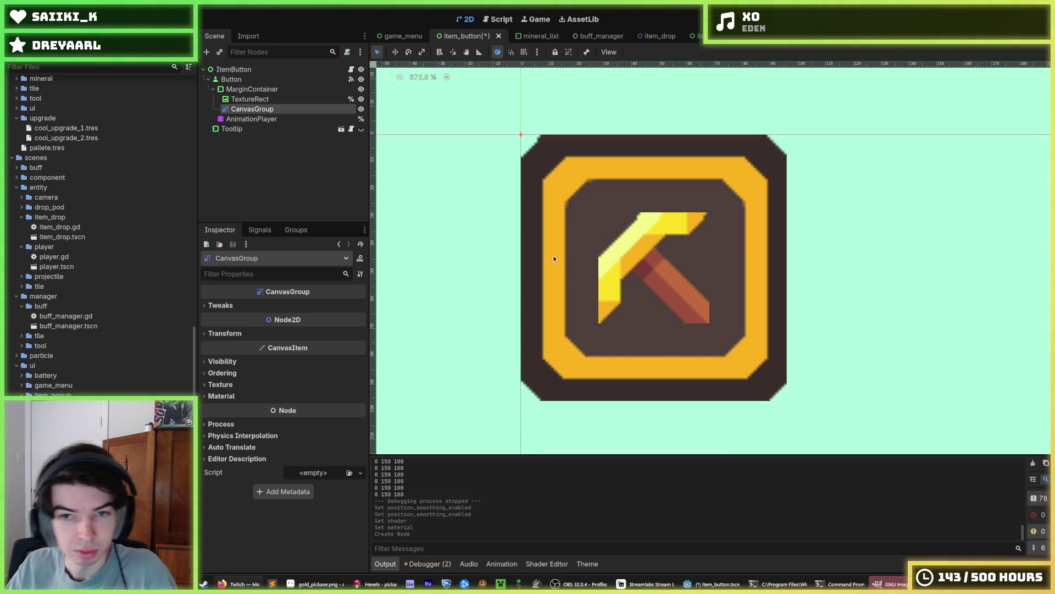
pyautogui.moveTo(550, 257); pyautogui.dragTo(570, 263)
# Save item_button, run the game from game_menu to view the pickaxe slot, then stop it.
pyautogui.hotkey('ctrl', 's')
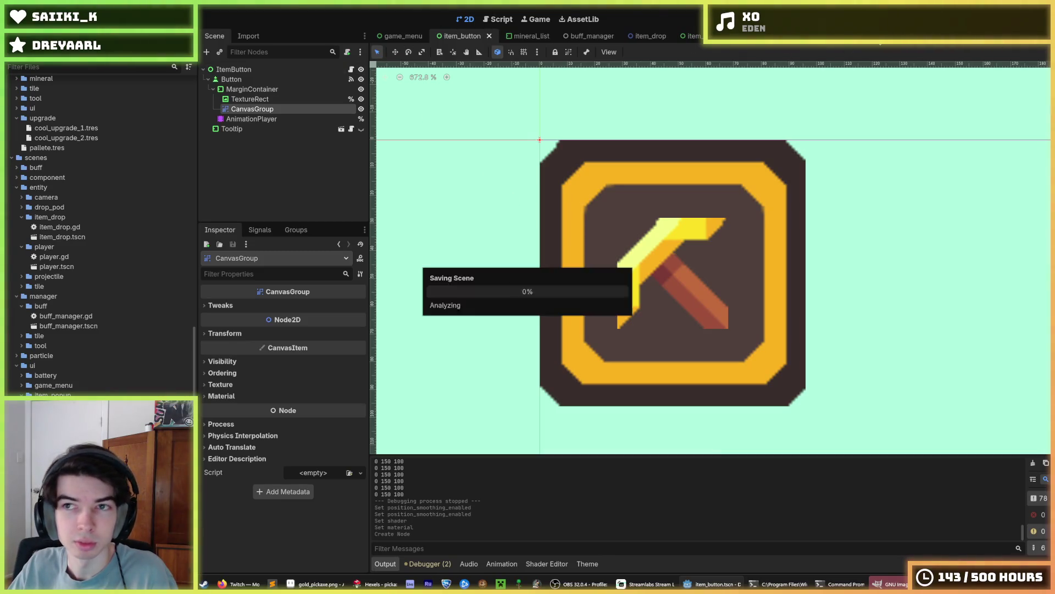
pyautogui.click(391, 33)
pyautogui.hotkey('ctrl', 's')
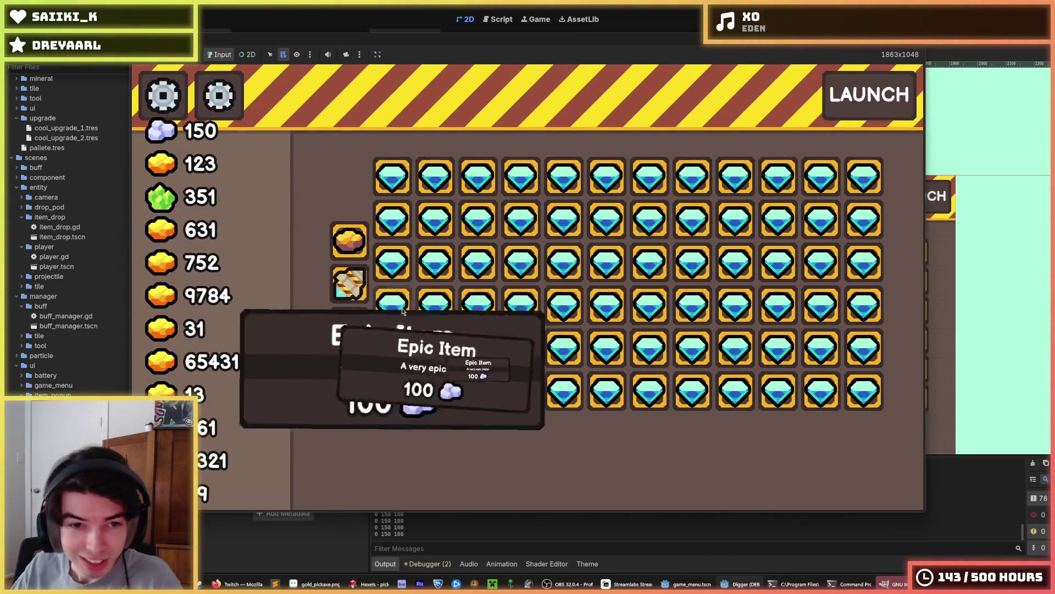
pyautogui.moveTo(348, 339)
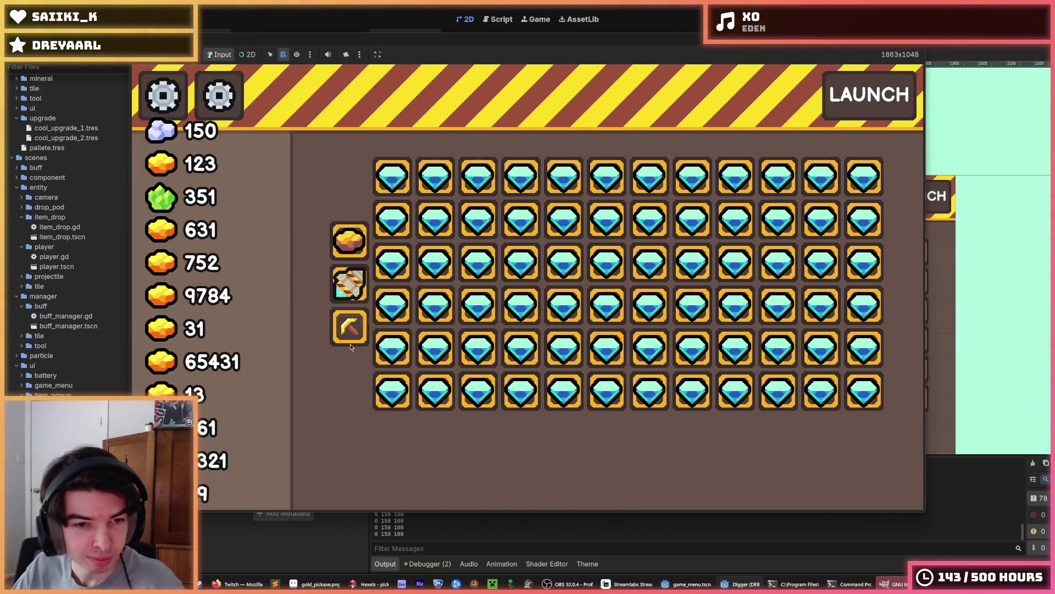
pyautogui.press('F8')
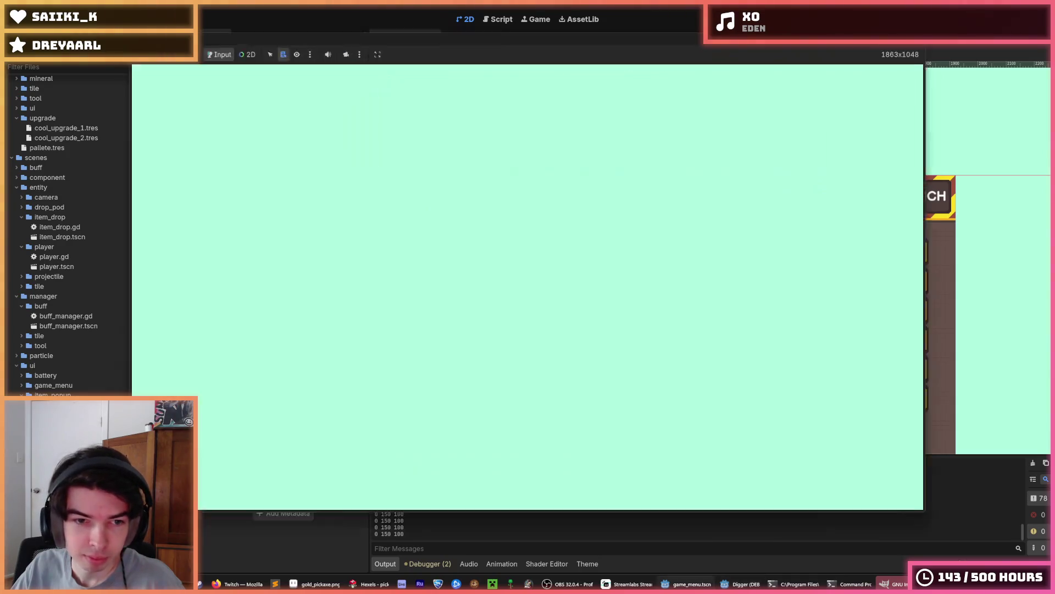
pyautogui.click(466, 36)
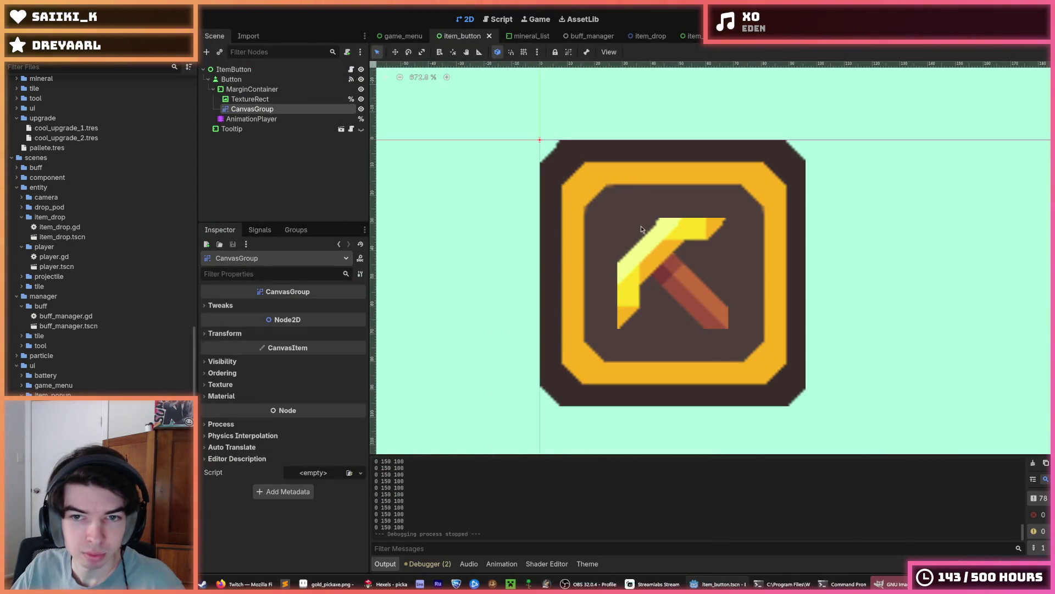
# Switch the selection back and forth between the pickaxe TextureRect and CanvasGroup nodes.
pyautogui.scroll(2, 687, 327)
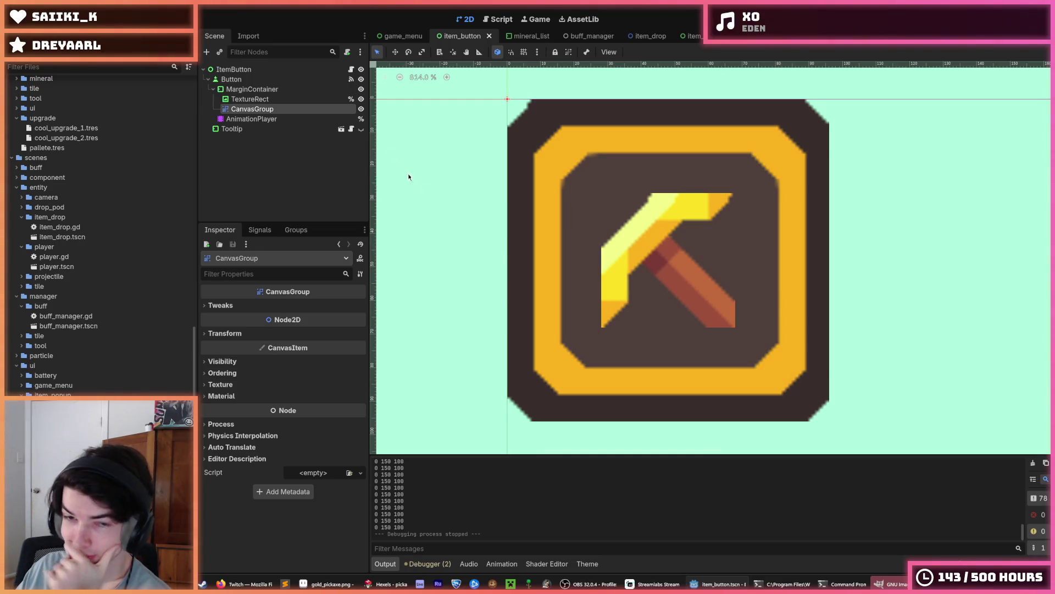
pyautogui.click(297, 100)
pyautogui.click(294, 109)
pyautogui.click(278, 102)
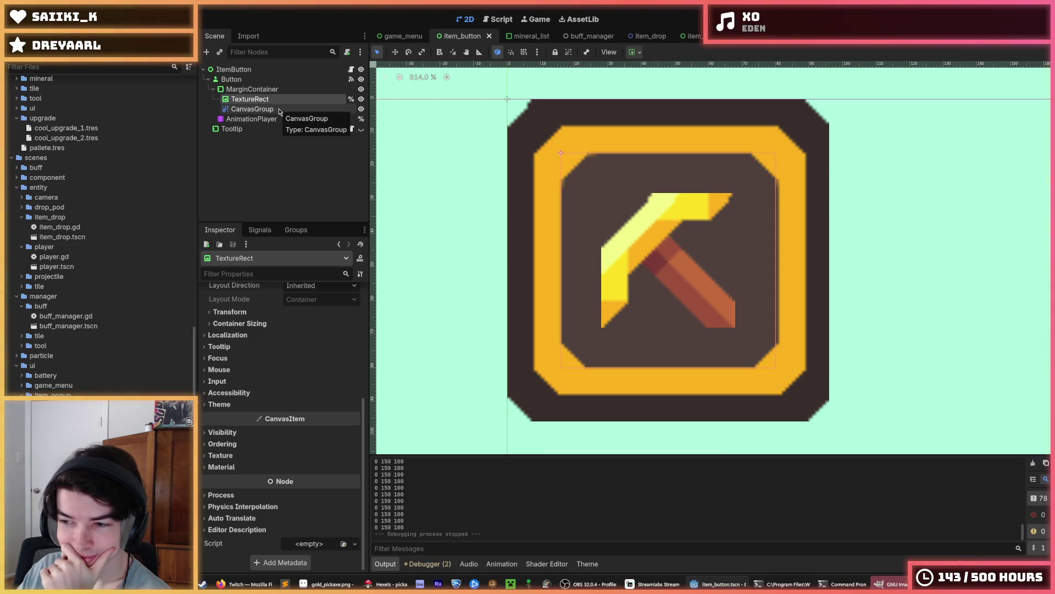
pyautogui.click(277, 106)
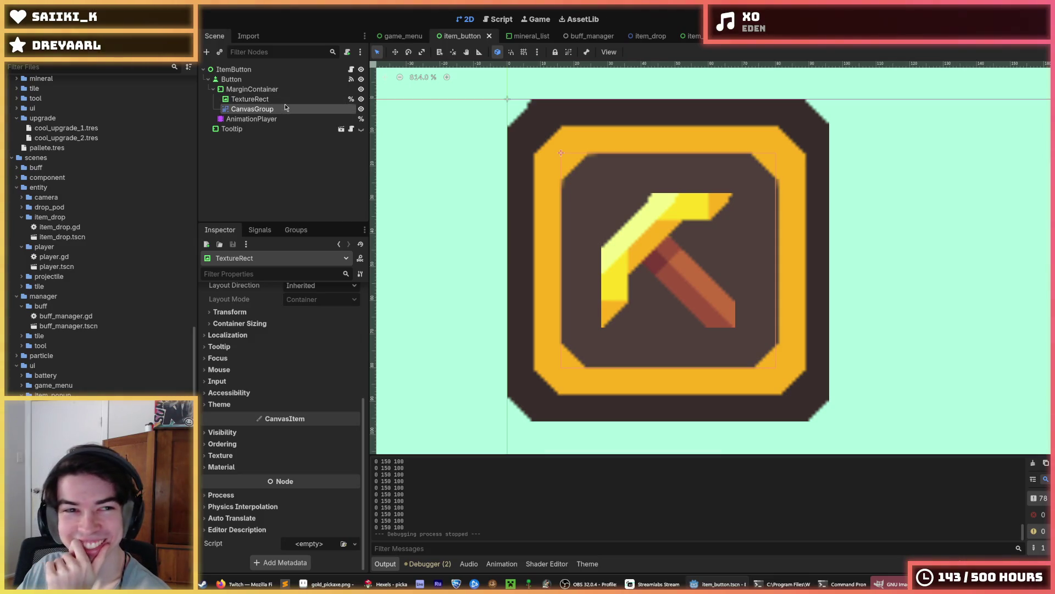
pyautogui.click(277, 100)
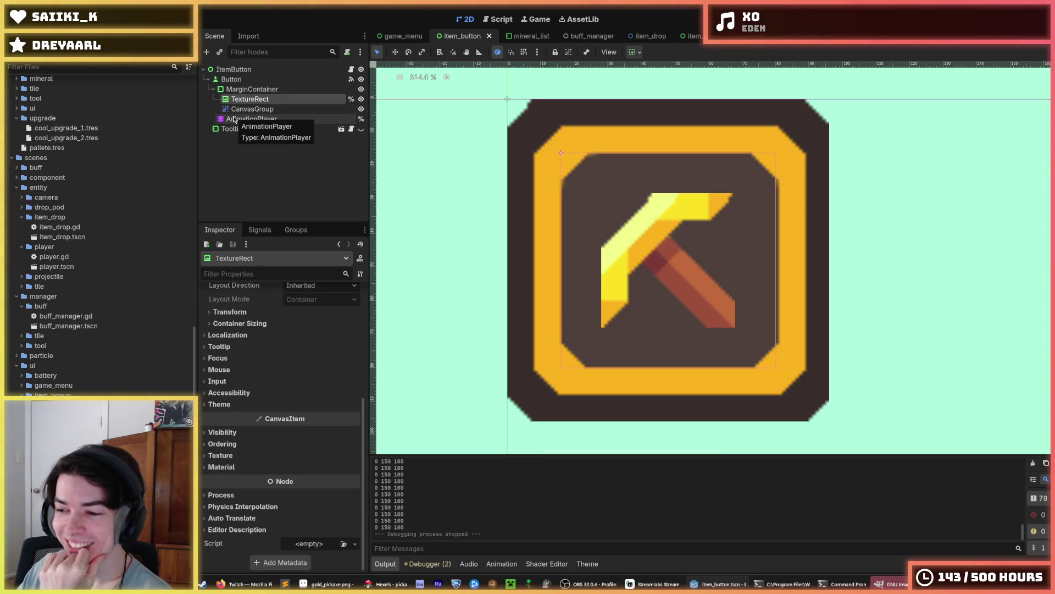
pyautogui.click(277, 109)
pyautogui.click(277, 100)
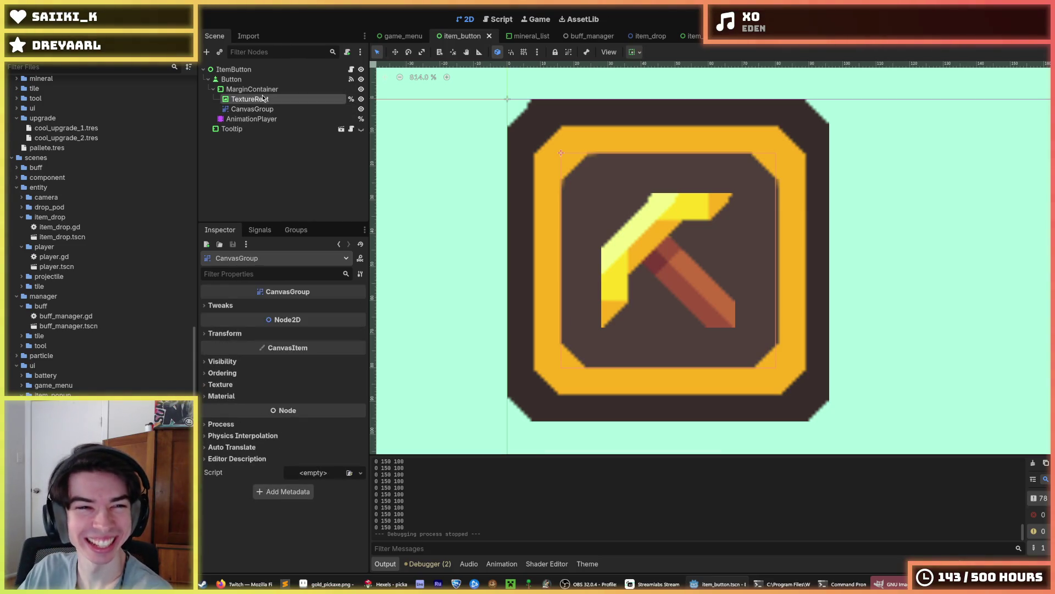
pyautogui.click(277, 110)
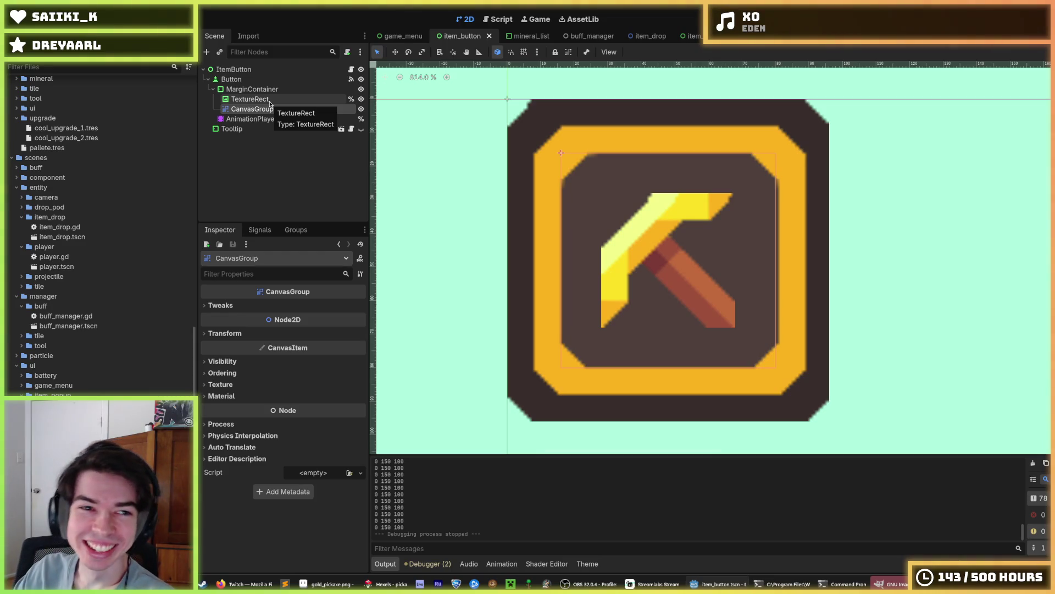
pyautogui.click(273, 100)
pyautogui.click(276, 110)
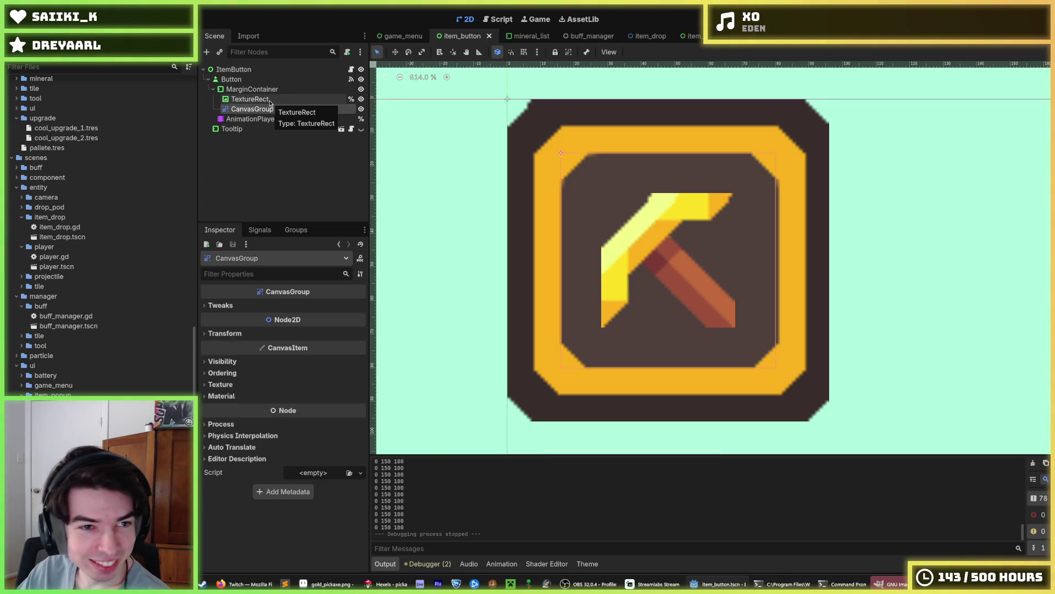
pyautogui.click(274, 100)
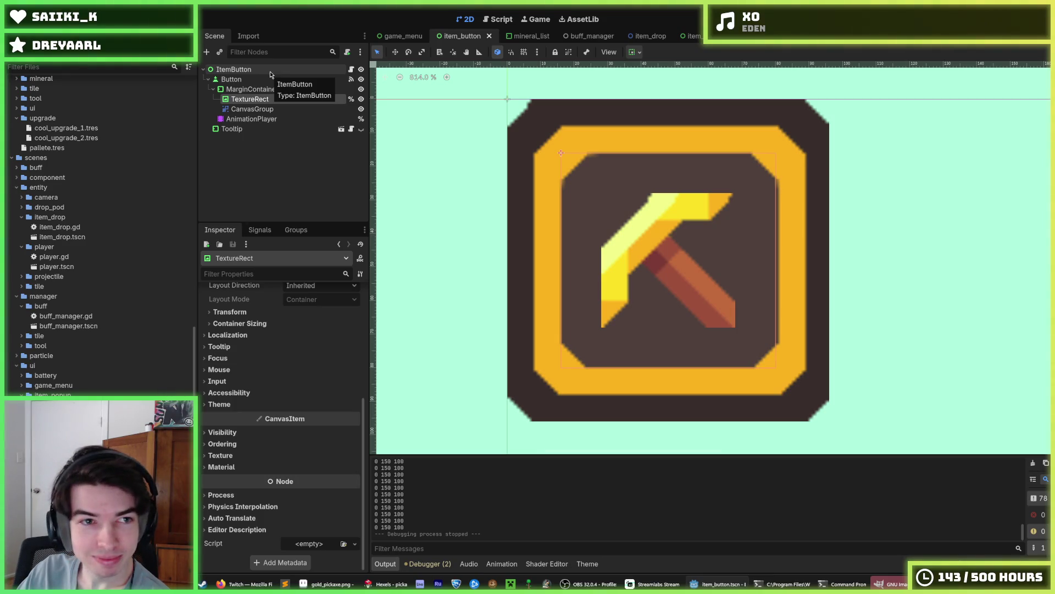
pyautogui.click(269, 108)
# Reparent TextureRect into CanvasGroup, check its material, then undo the reparenting and CanvasGroup.
pyautogui.moveTo(259, 99); pyautogui.dragTo(270, 109)
pyautogui.click(266, 100)
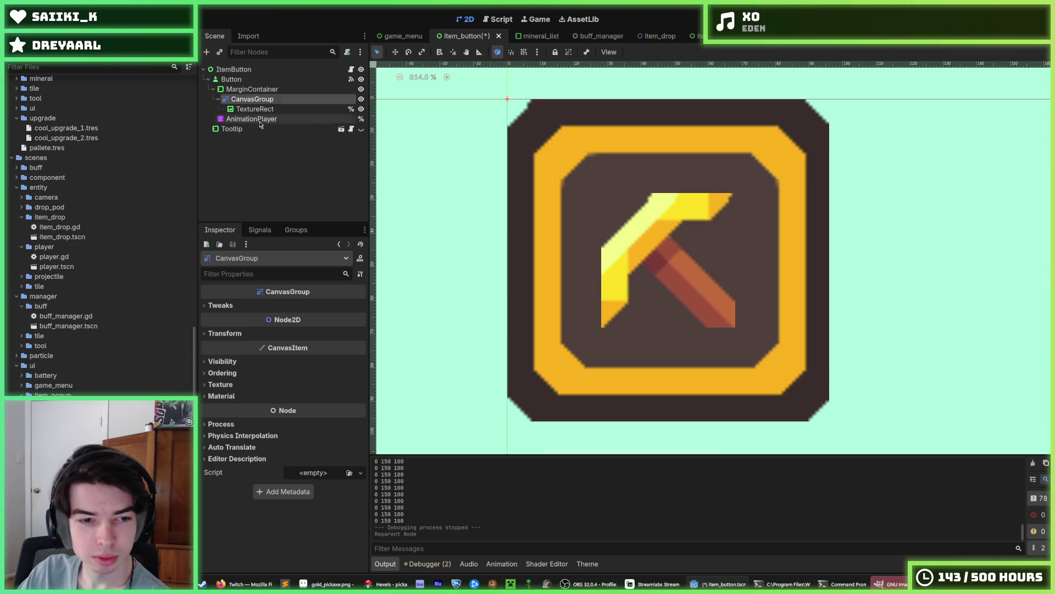
pyautogui.click(244, 398)
pyautogui.click(244, 397)
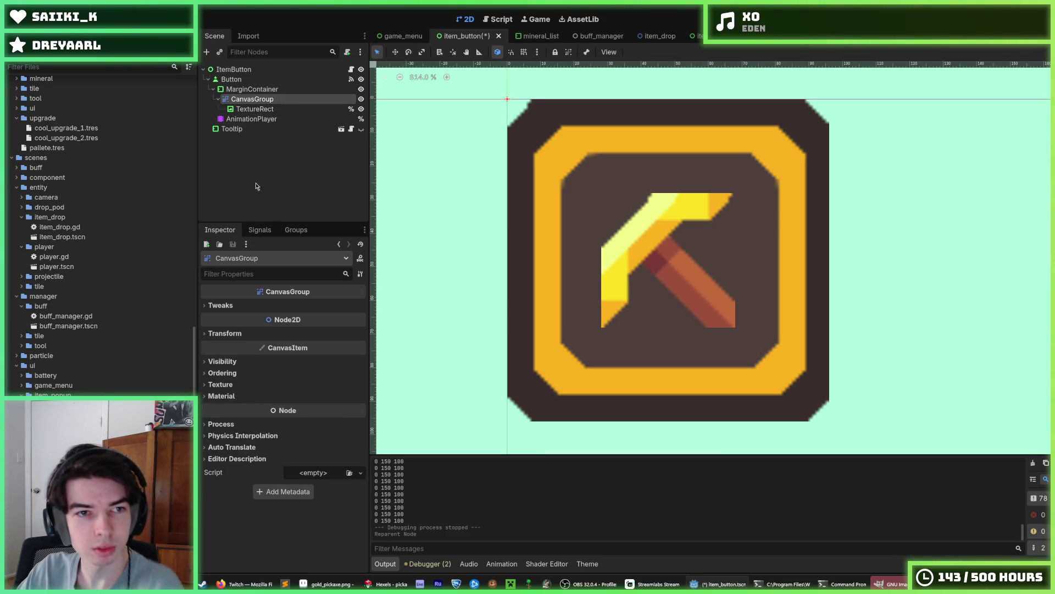
pyautogui.click(265, 107)
pyautogui.click(267, 99)
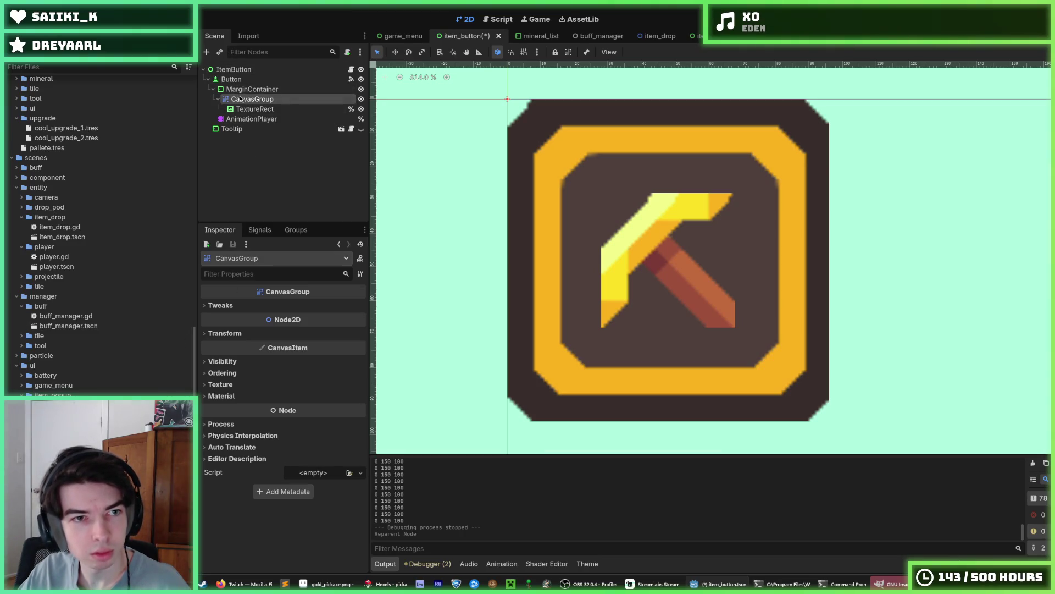
pyautogui.hotkey('ctrl', 'z')
pyautogui.hotkey('ctrl', 'z')
# Instance the outline_group scene as a child of MarginContainer.
pyautogui.rightClick(265, 91)
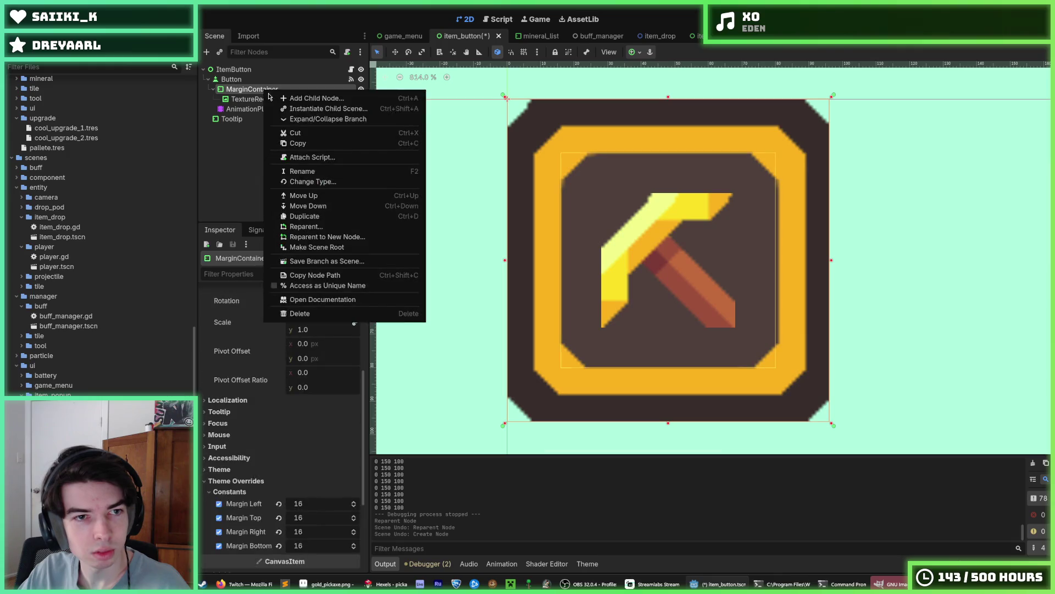
pyautogui.click(220, 53)
pyautogui.click(219, 53)
pyautogui.write('outline')
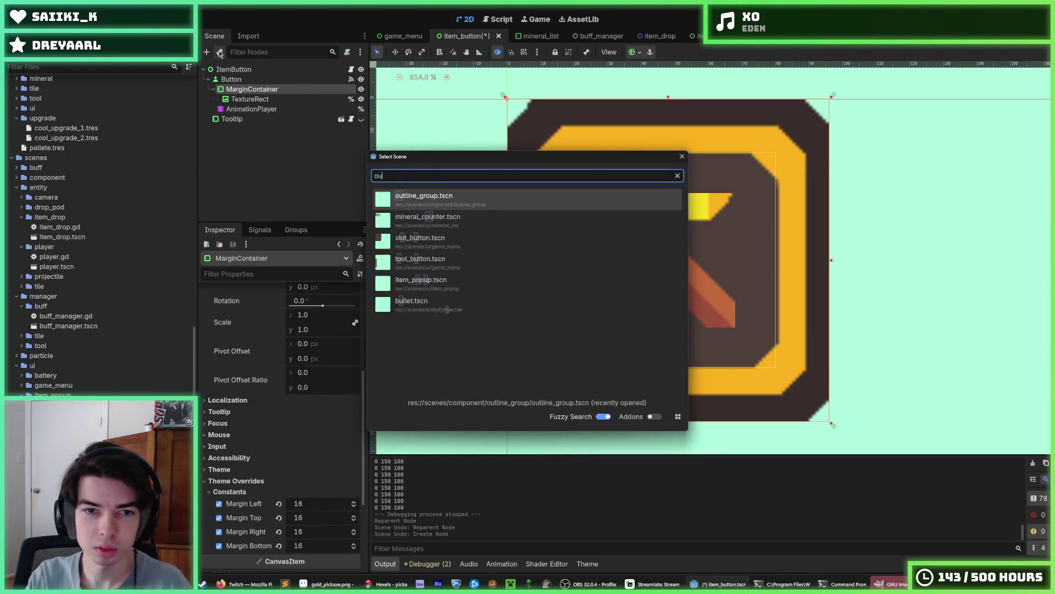
pyautogui.press('Return')
# Place OutlineGroup above TextureRect and nest the pickaxe texture inside it.
pyautogui.moveTo(250, 109); pyautogui.dragTo(256, 104)
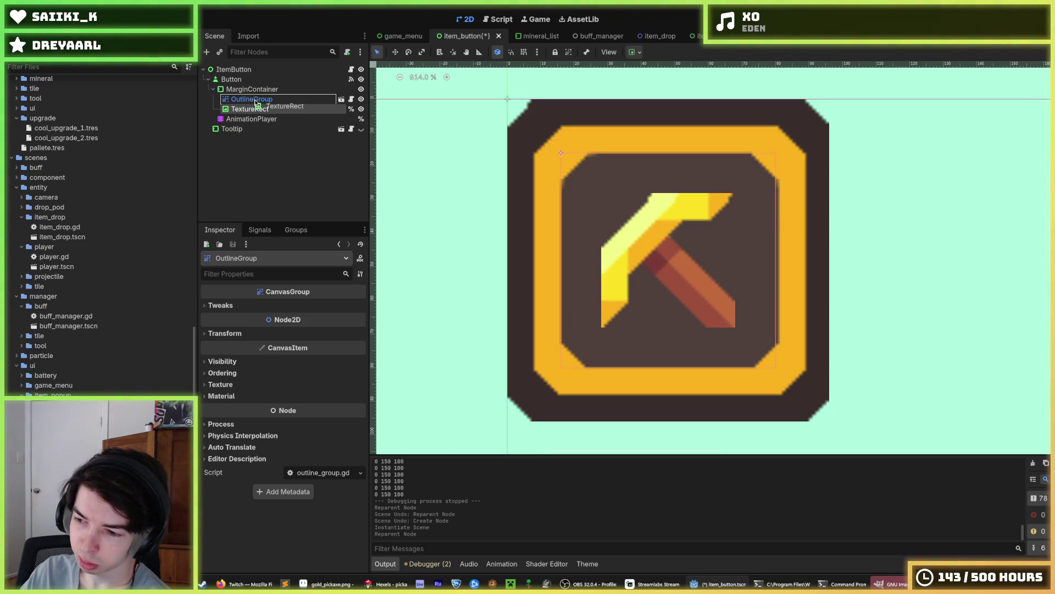
pyautogui.moveTo(256, 103); pyautogui.dragTo(256, 102)
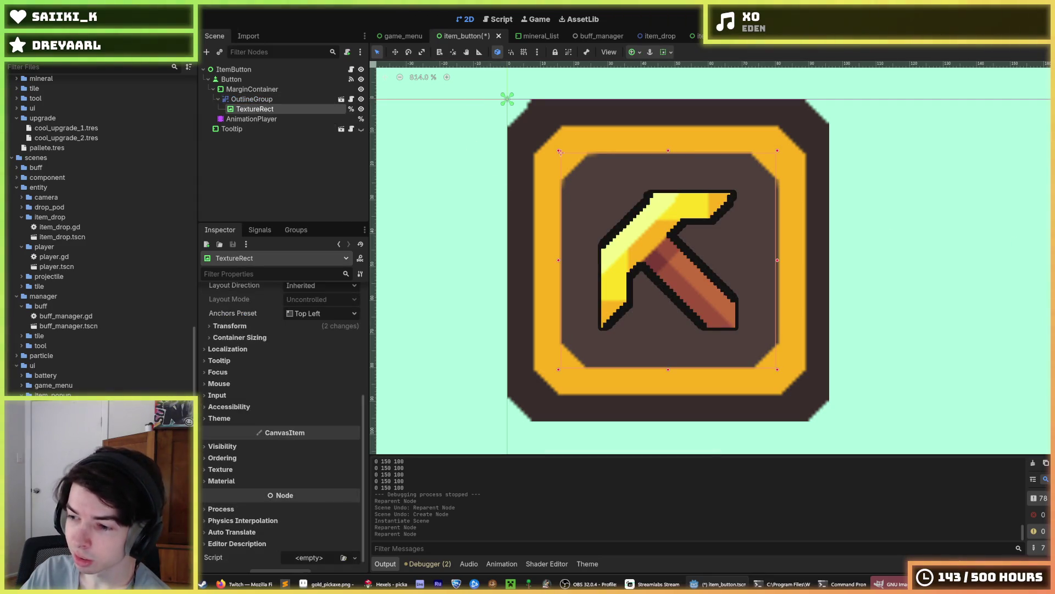
pyautogui.hotkey('alt', 'Tab')
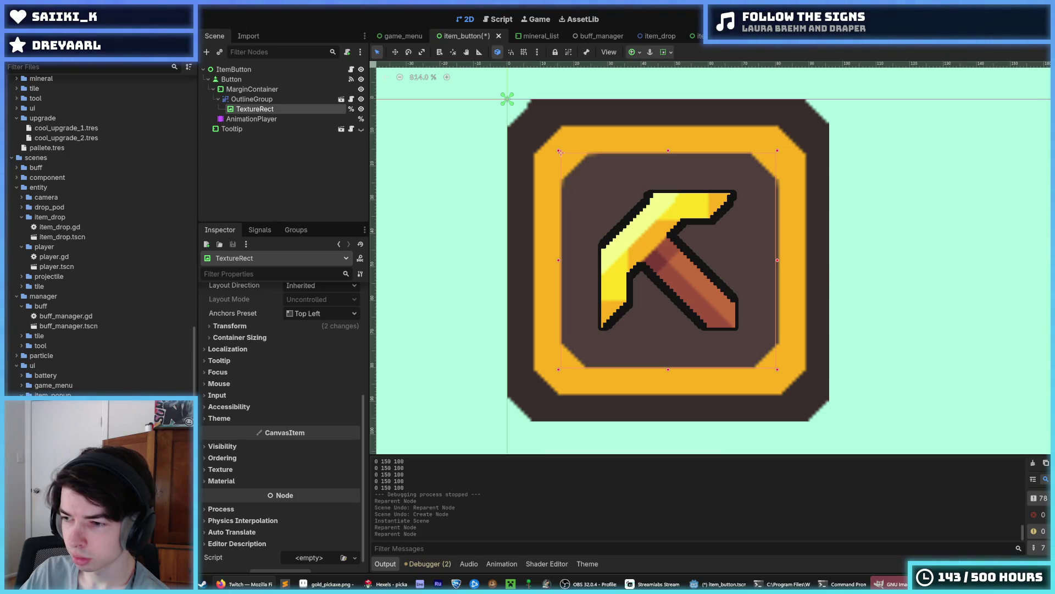
# Review OutlineGroup's ShaderMaterial and the TextureRect, then save item_button.tscn.
pyautogui.scroll(-5, 691, 308)
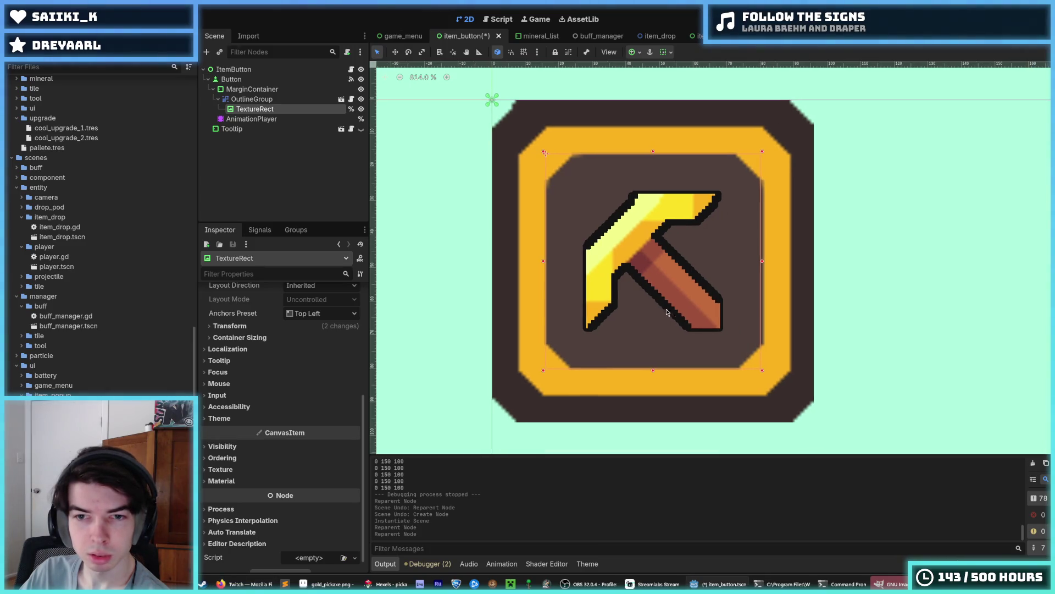
pyautogui.click(265, 100)
pyautogui.click(255, 398)
pyautogui.scroll(-11, 498, 346)
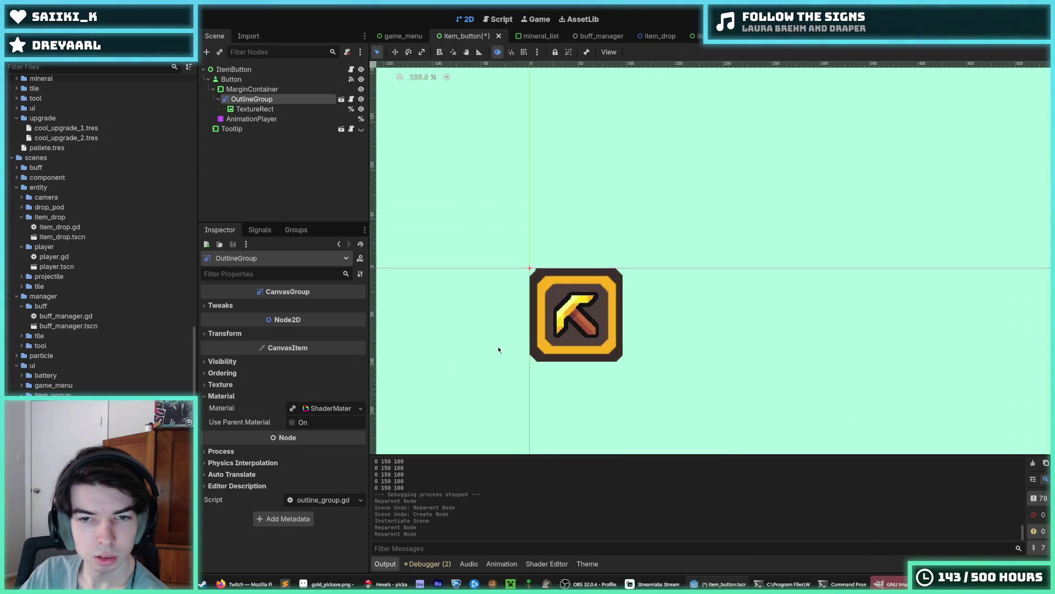
pyautogui.click(254, 109)
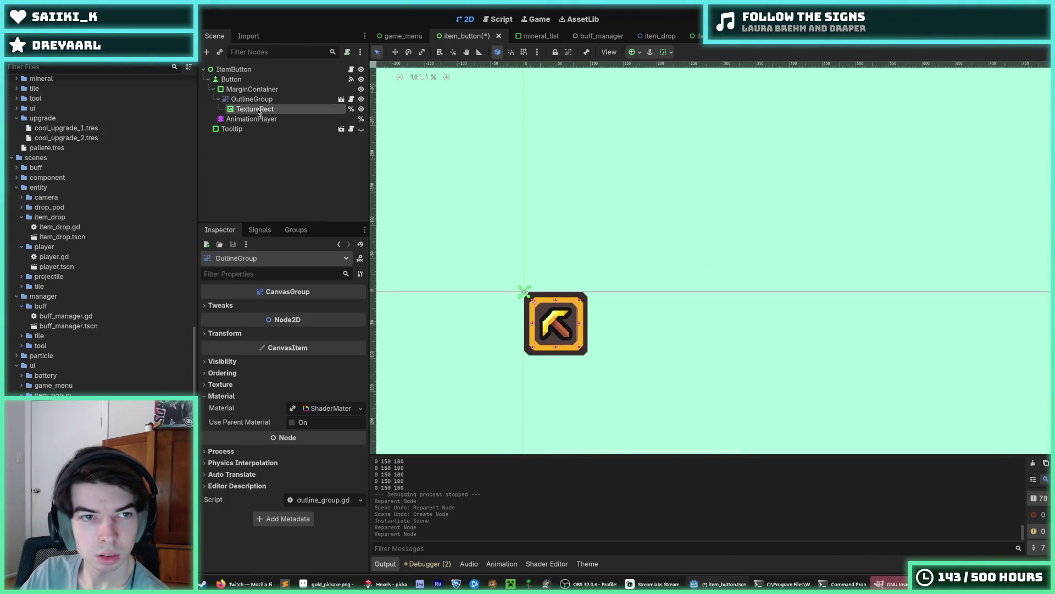
pyautogui.click(251, 99)
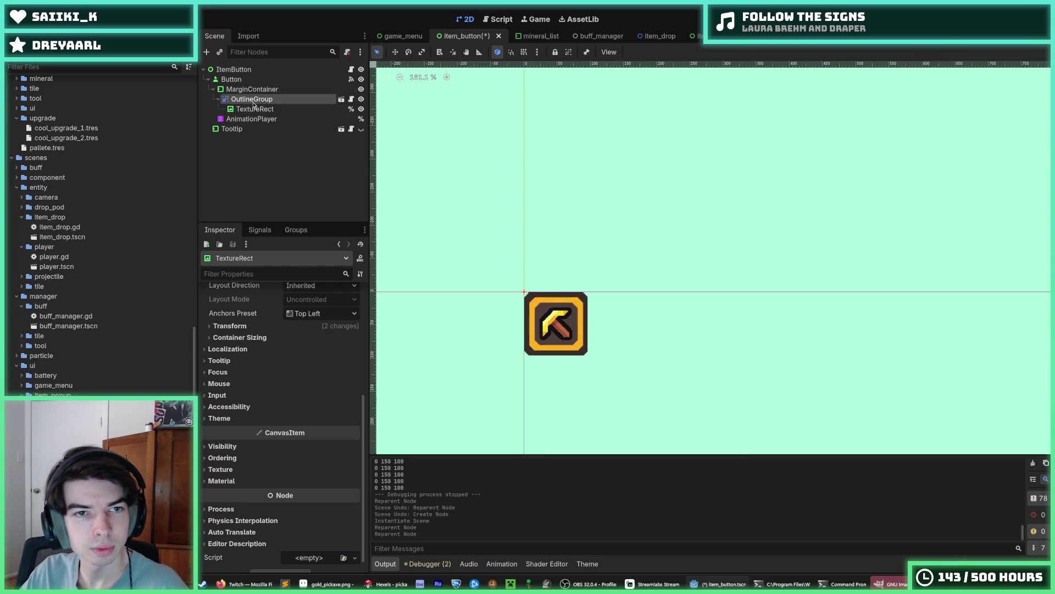
pyautogui.hotkey('ctrl', 's')
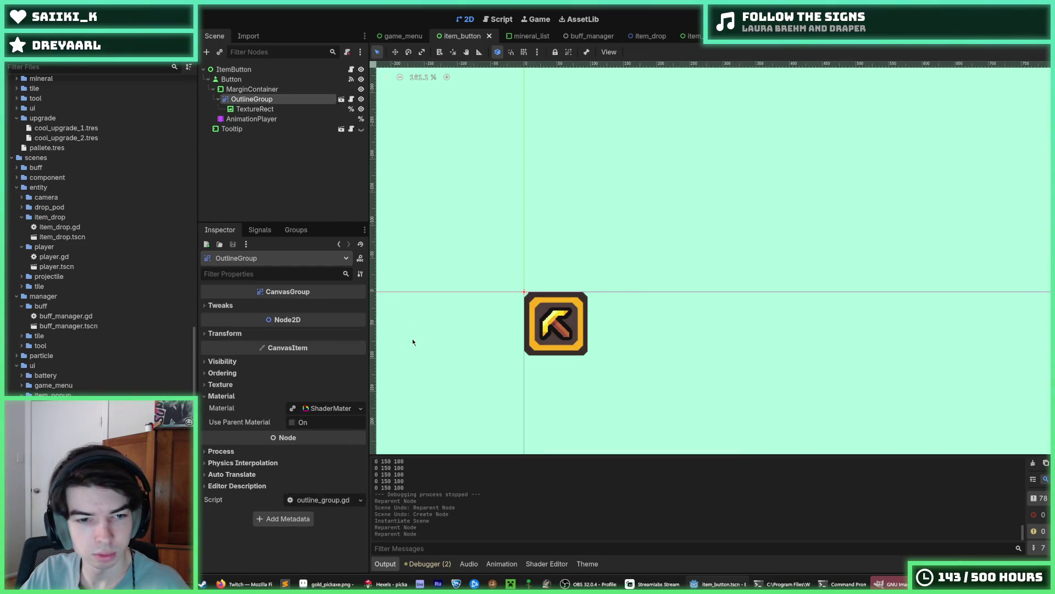
pyautogui.click(254, 108)
pyautogui.click(252, 100)
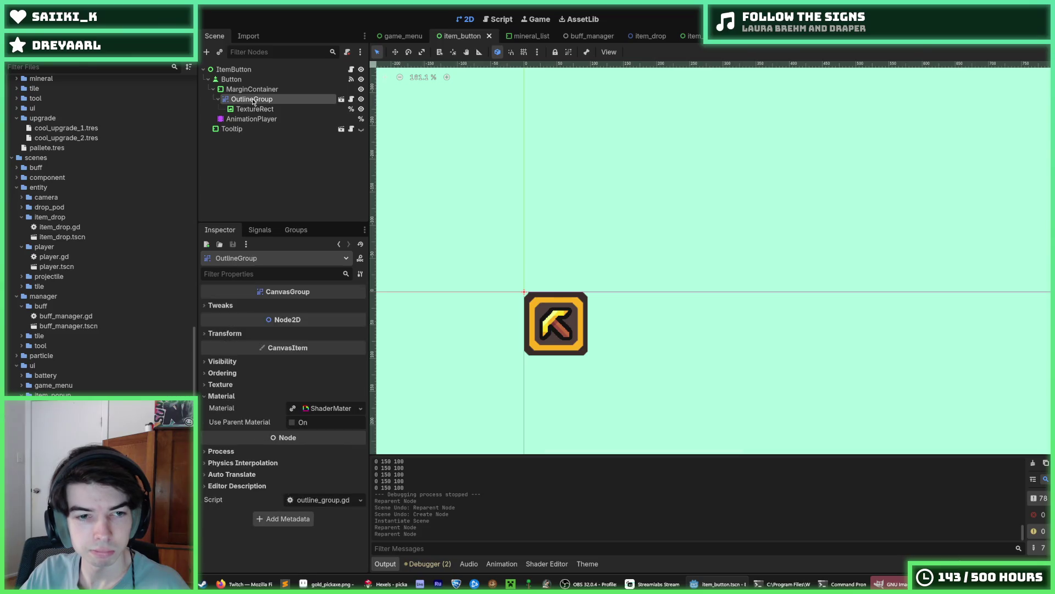
pyautogui.hotkey('ctrl', 's')
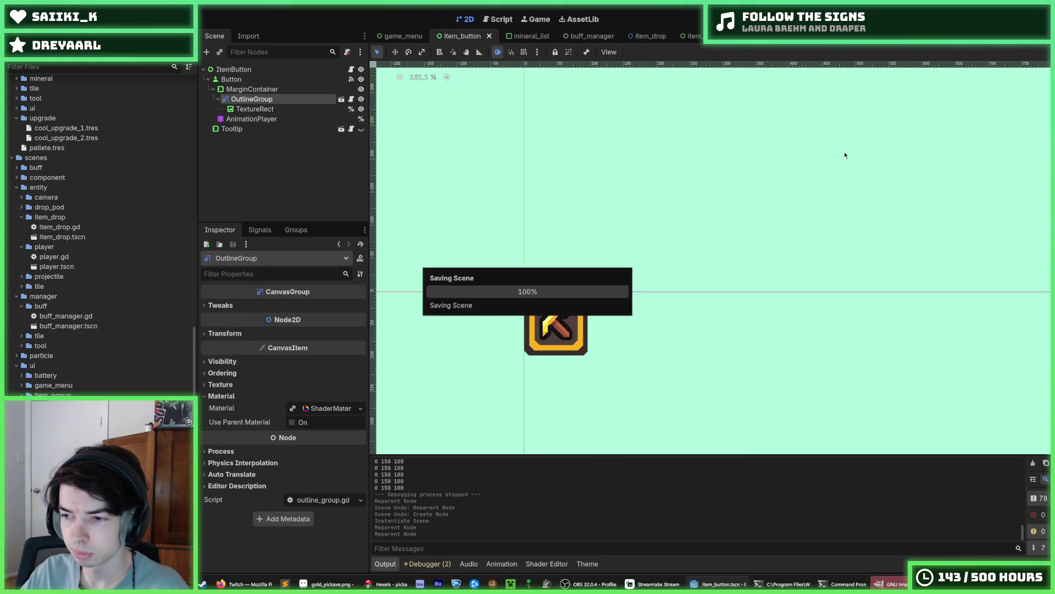
pyautogui.hotkey('ctrl', 's')
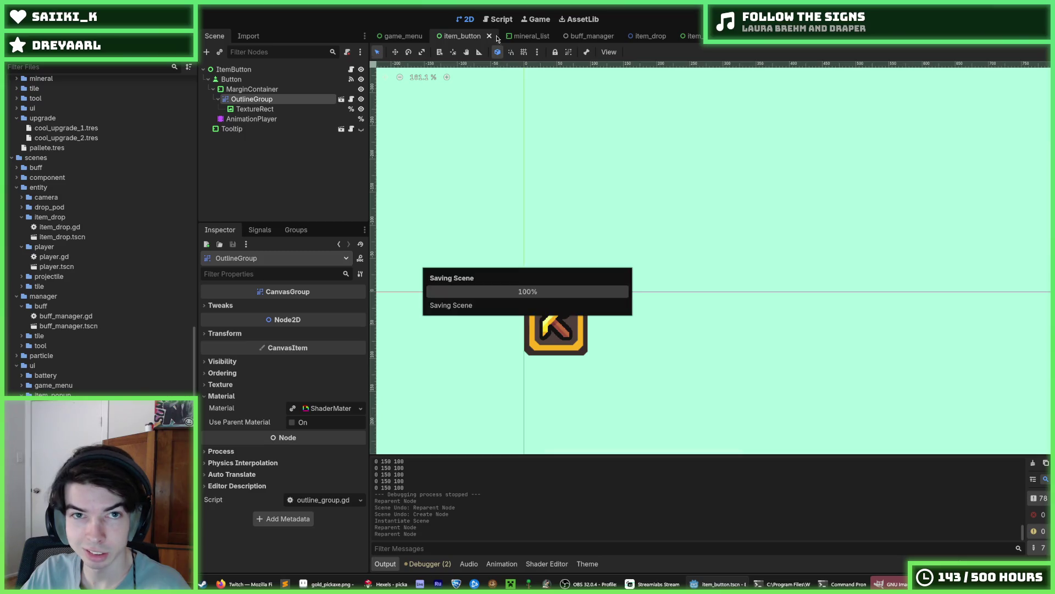
# Save the game_menu scene and launch the game.
pyautogui.click(403, 36)
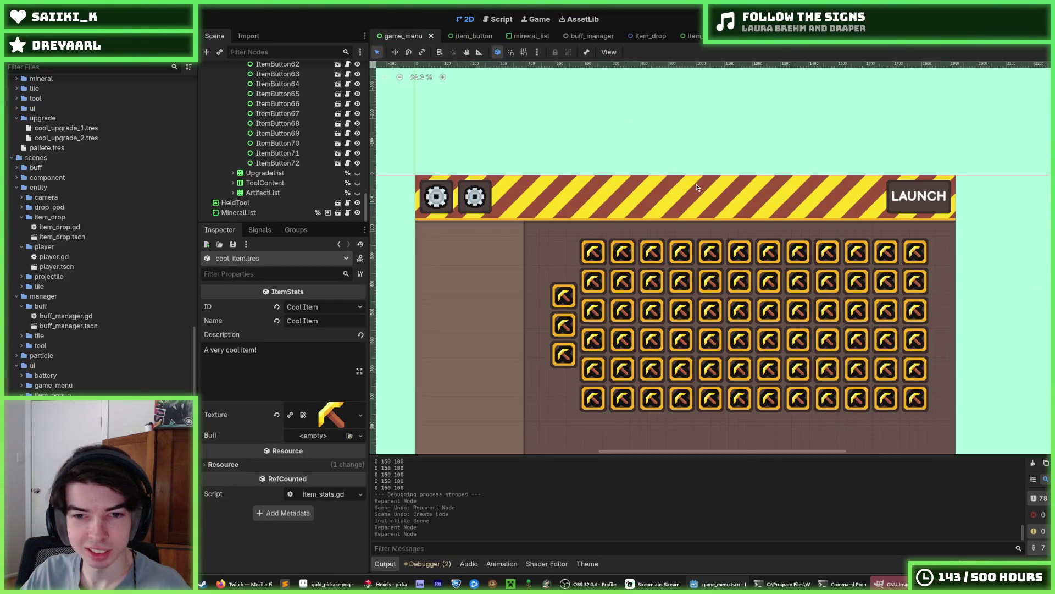
pyautogui.scroll(3, 635, 146)
pyautogui.hotkey('ctrl', 's')
pyautogui.press('F5')
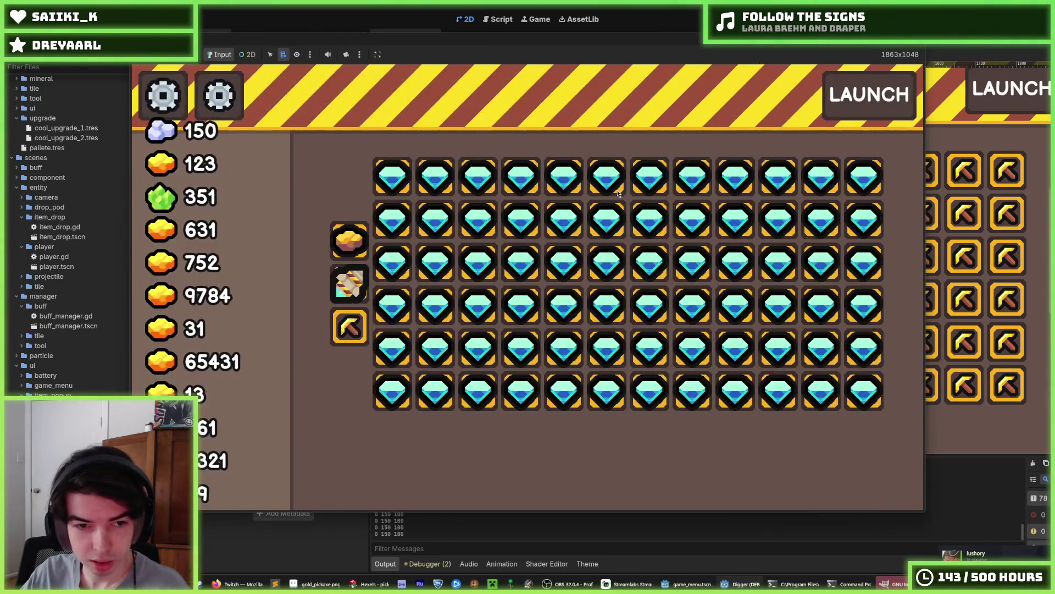
# Buy the outlined pickaxe Cool Item for 100 minerals, then return to item_button.
pyautogui.moveTo(351, 344)
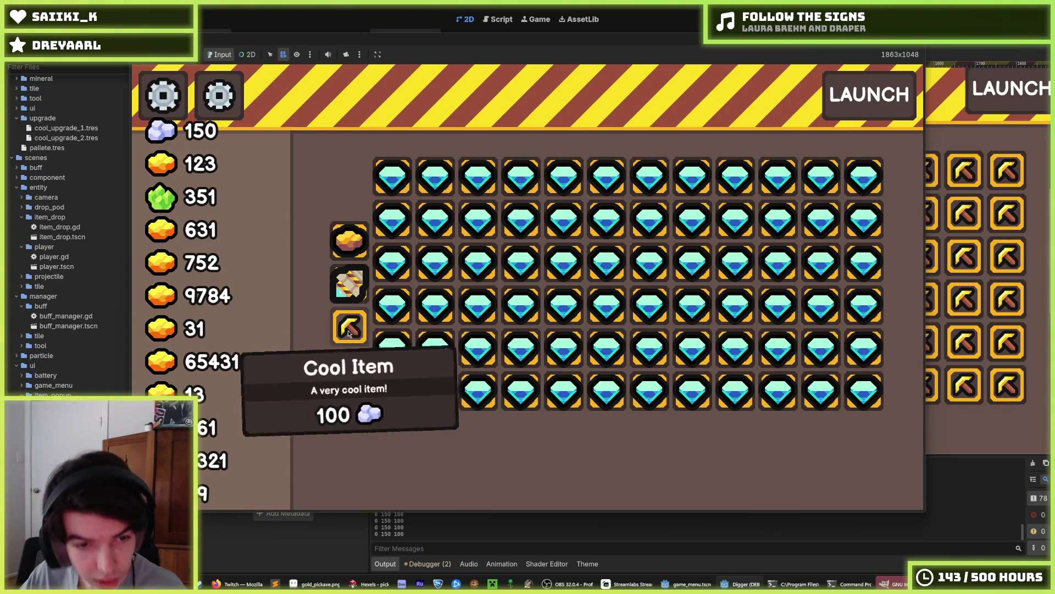
pyautogui.click(356, 340)
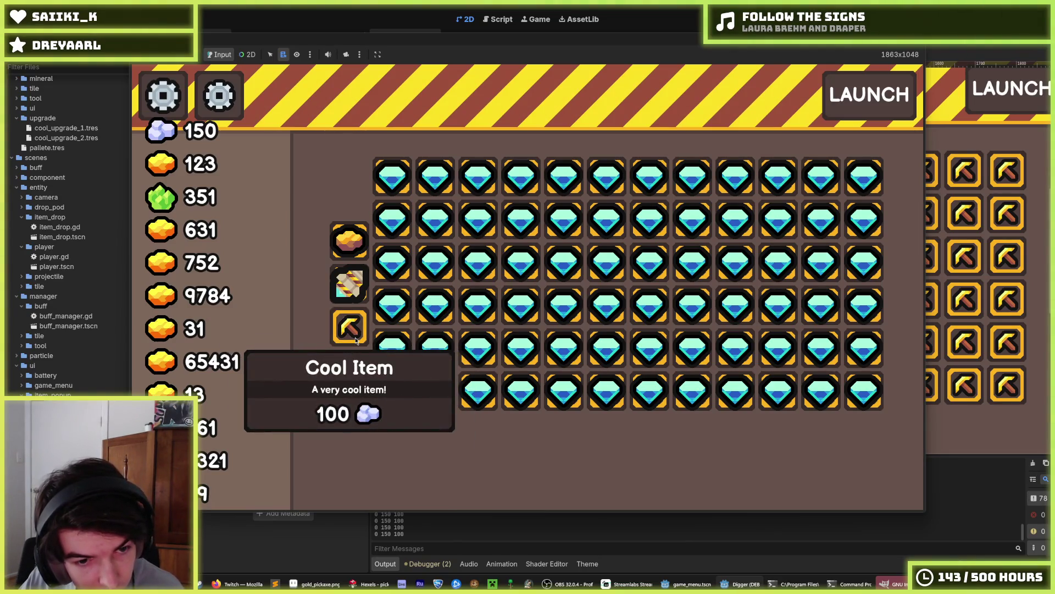
pyautogui.moveTo(607, 228)
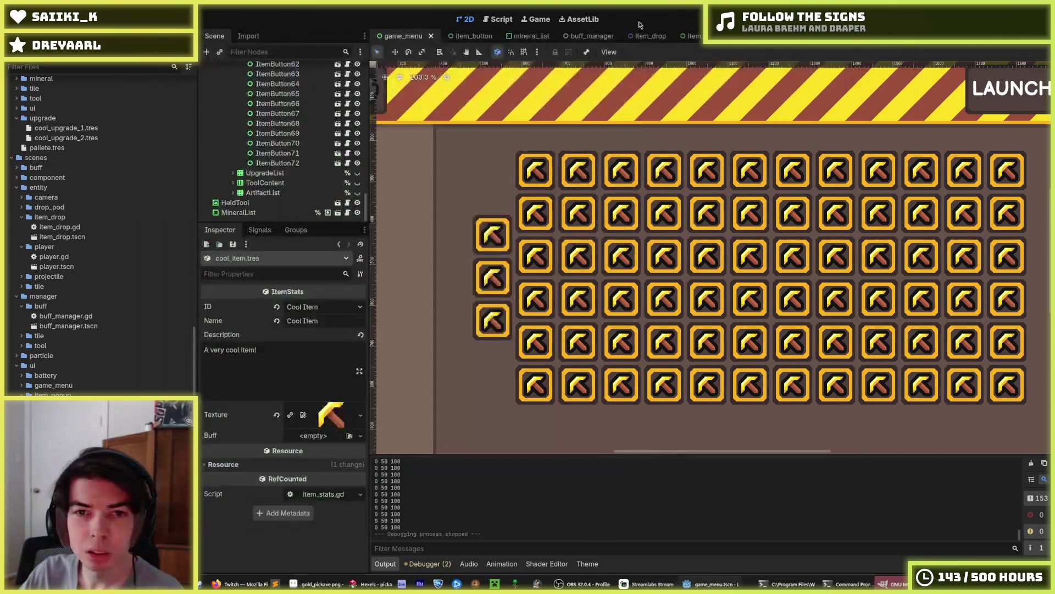
pyautogui.click(456, 36)
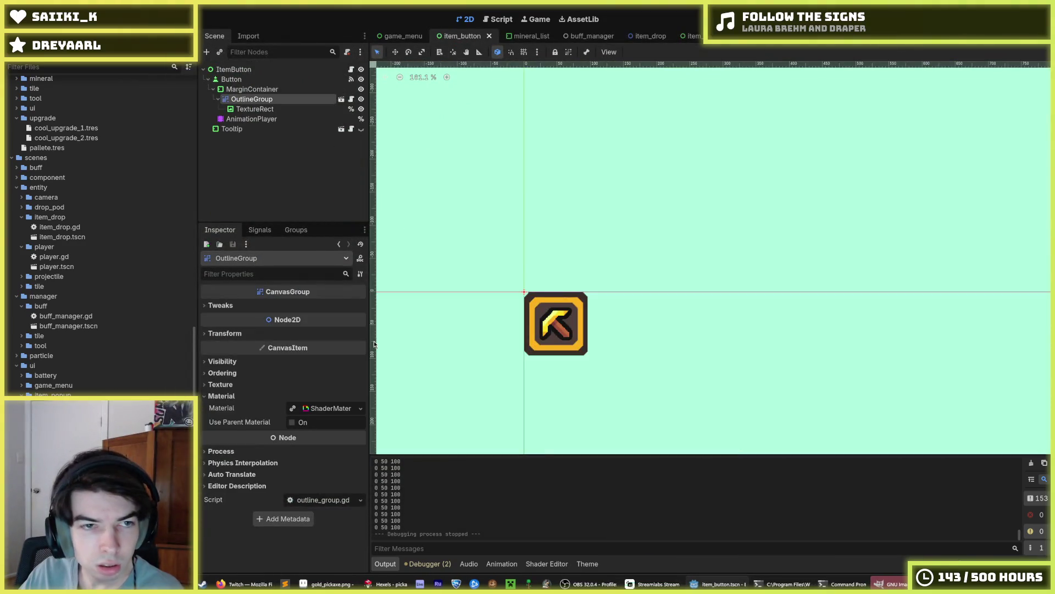
# Move OutlineGroup directly under Button and delete the MarginContainer.
pyautogui.click(254, 108)
pyautogui.click(252, 99)
pyautogui.click(263, 93)
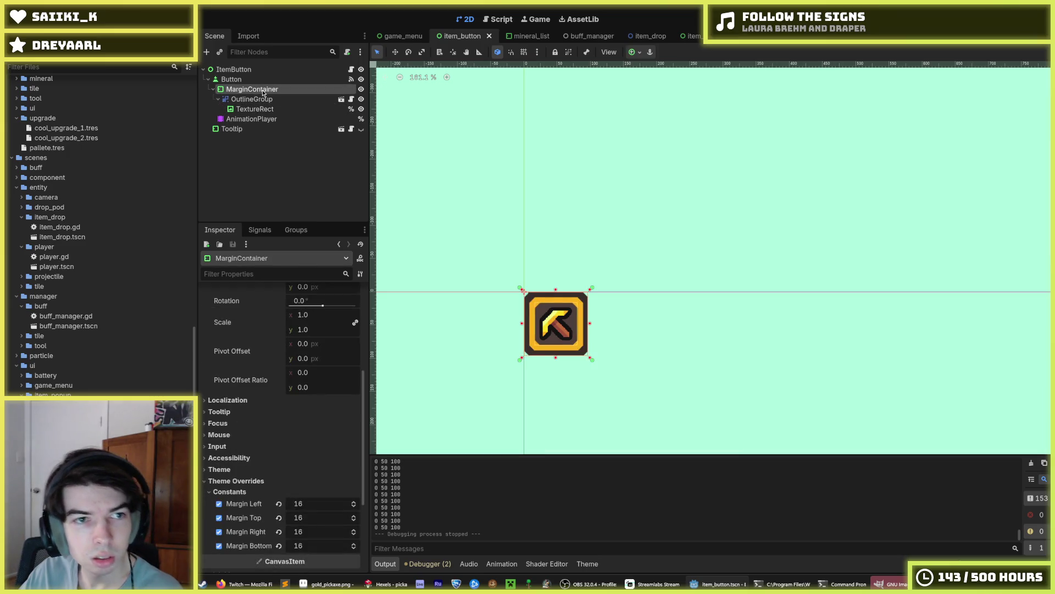
pyautogui.click(263, 99)
pyautogui.moveTo(264, 100); pyautogui.dragTo(250, 81)
pyautogui.click(251, 89)
pyautogui.press('Delete')
pyautogui.press('Return')
# Reset the pickaxe TextureRect's Custom Minimum Size to 0; try and undo position and width edits.
pyautogui.click(248, 99)
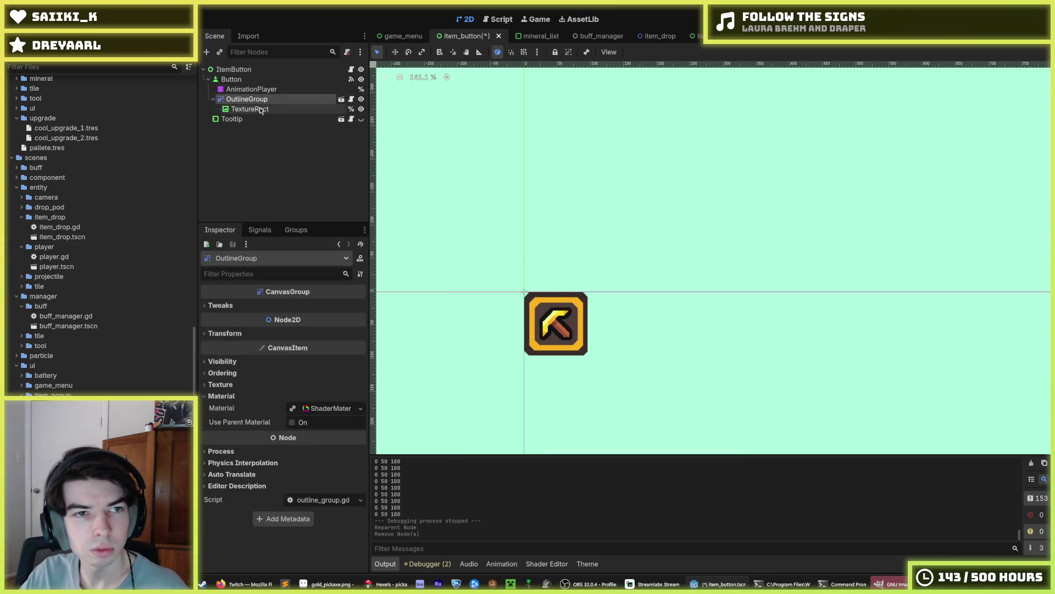
pyautogui.click(250, 109)
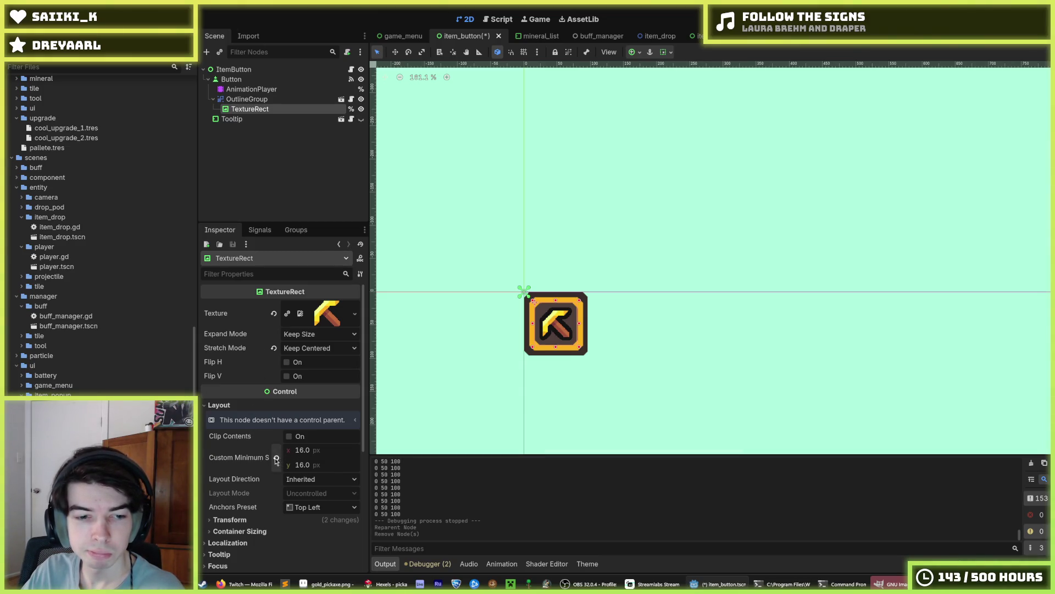
pyautogui.click(276, 457)
pyautogui.scroll(-2, 231, 456)
pyautogui.click(222, 449)
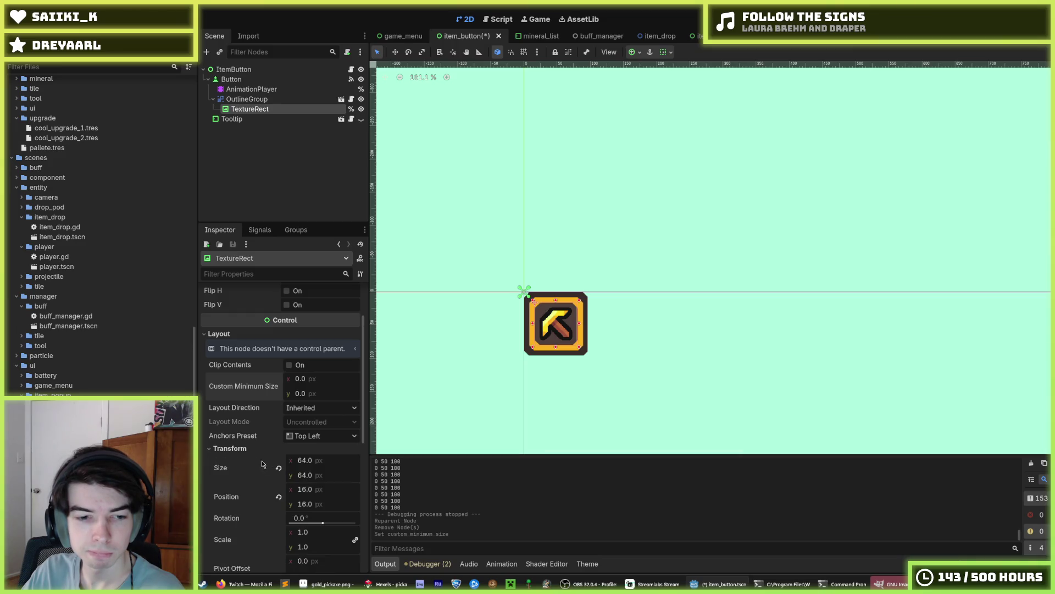
pyautogui.click(279, 496)
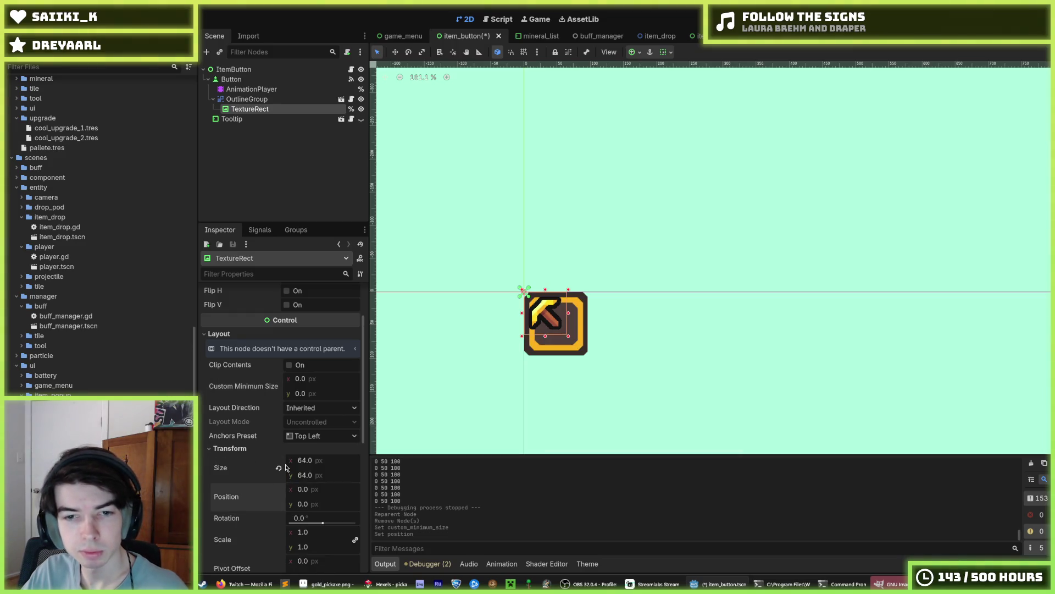
pyautogui.hotkey('ctrl', 'z')
pyautogui.moveTo(305, 460)
pyautogui.mouseDown()
pyautogui.moveTo(289, 460)
pyautogui.moveTo(318, 463)
pyautogui.mouseUp()
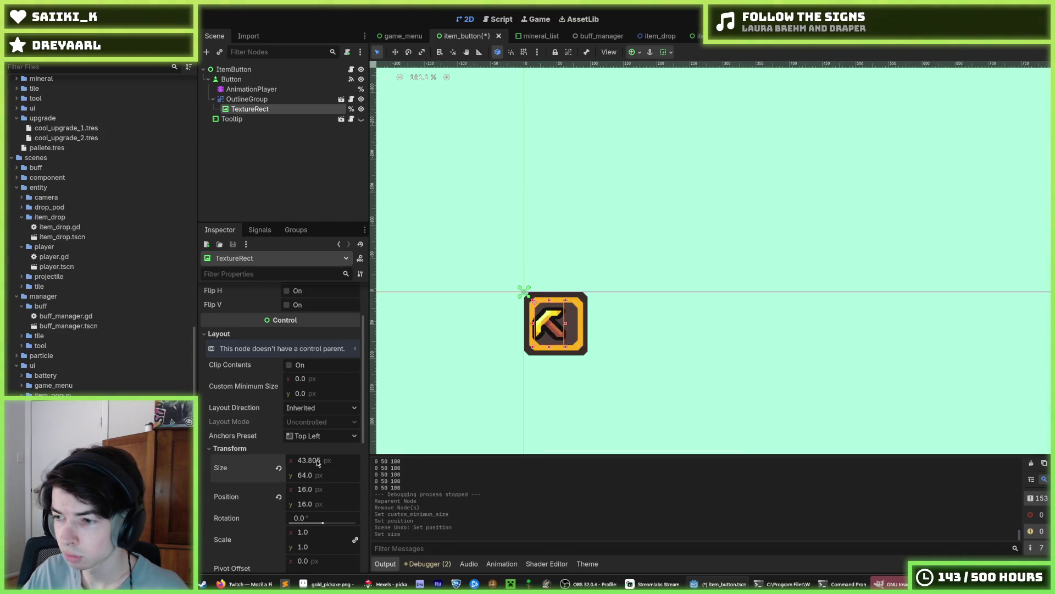
pyautogui.hotkey('ctrl', 'z')
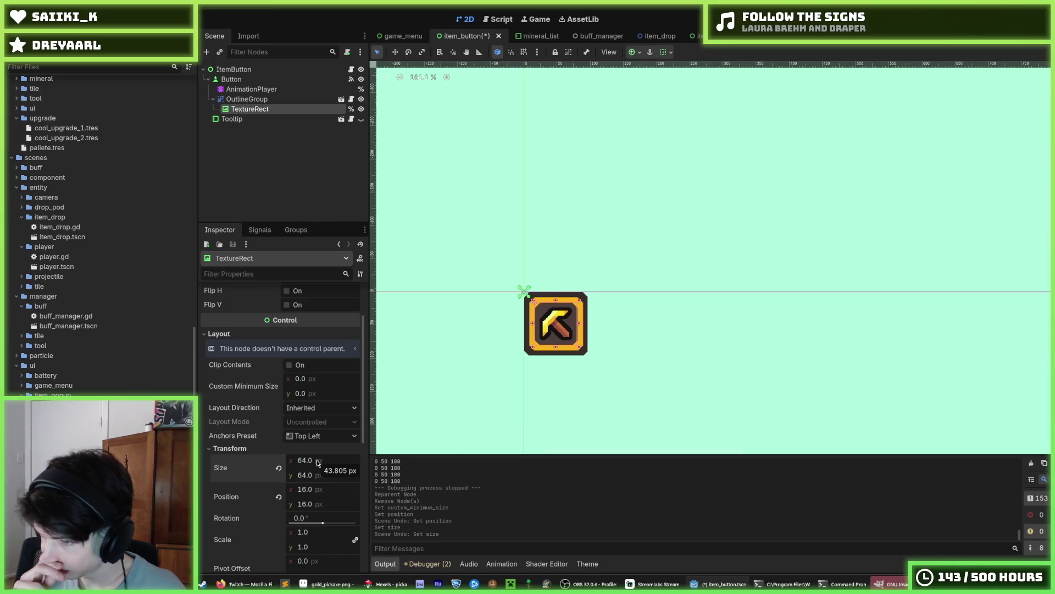
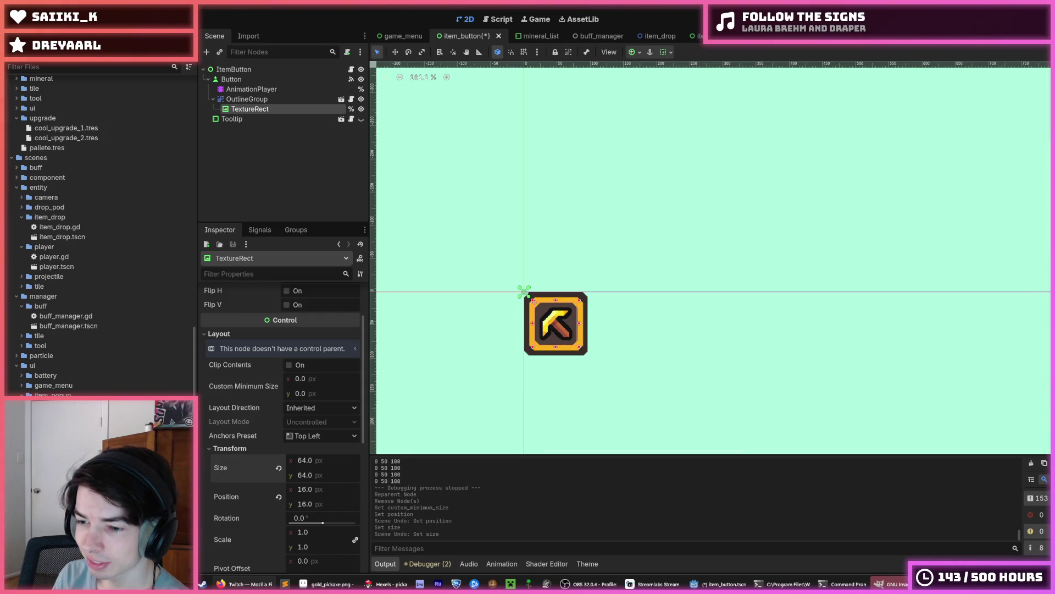
# Return to the Godot editor and inspect the 50 and 100 values in the output log.
pyautogui.click(890, 584)
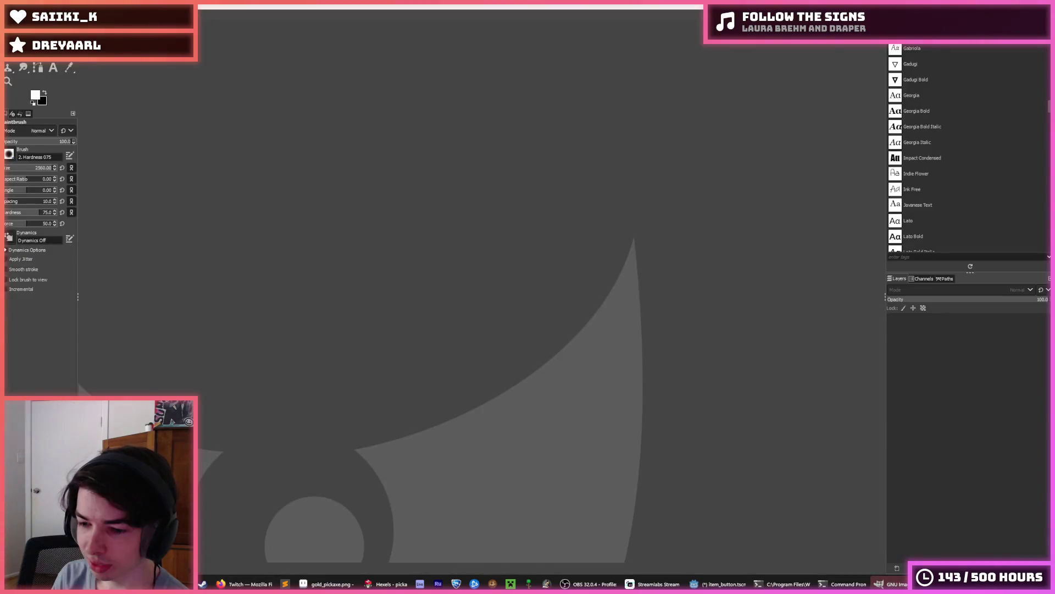
pyautogui.hotkey('alt', 'Tab')
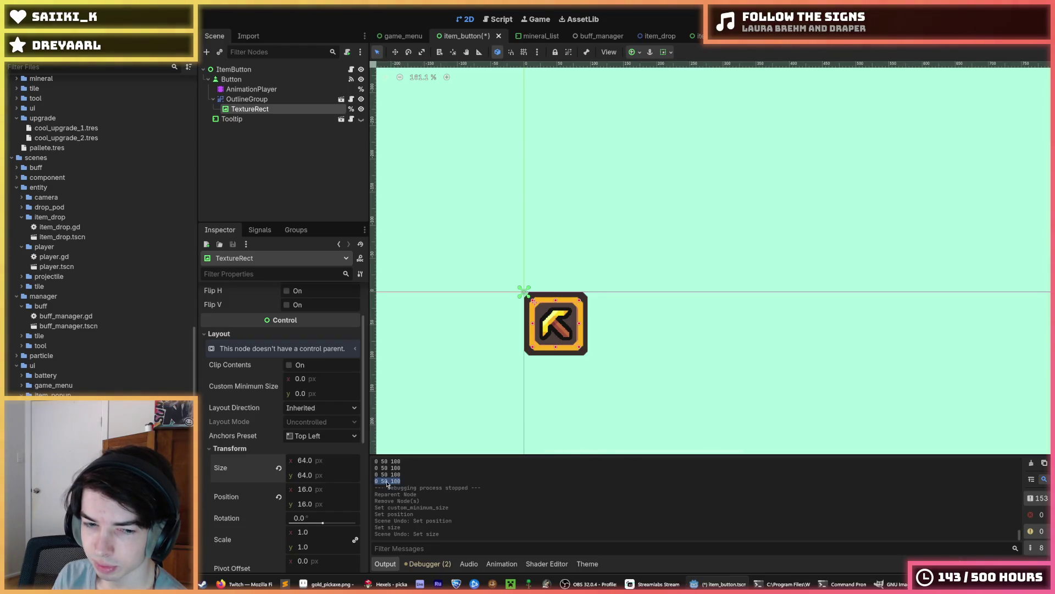
pyautogui.moveTo(380, 481); pyautogui.dragTo(414, 478)
pyautogui.click(416, 480)
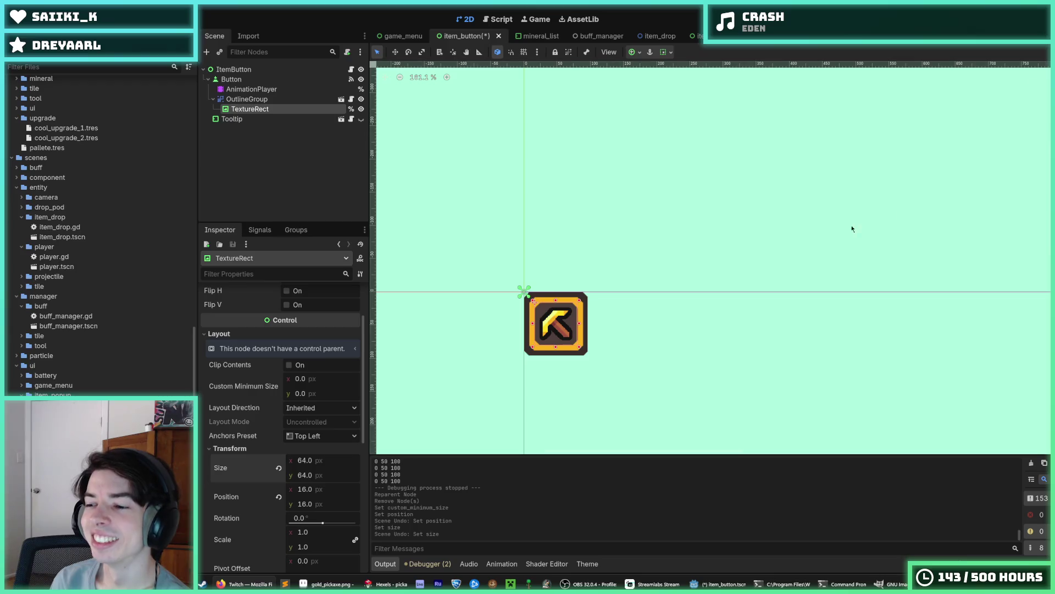
# Open outline.gdshader from the OutlineGroup's ShaderMaterial in the Shader Editor.
pyautogui.moveTo(654, 301); pyautogui.dragTo(714, 264)
pyautogui.click(711, 261)
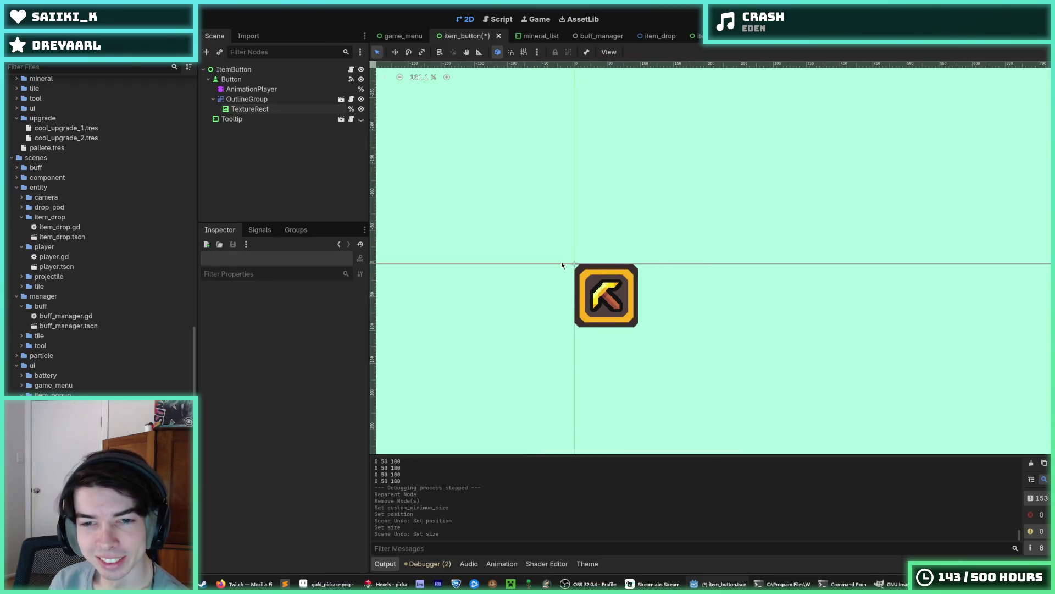
pyautogui.click(599, 297)
pyautogui.scroll(-2, 474, 331)
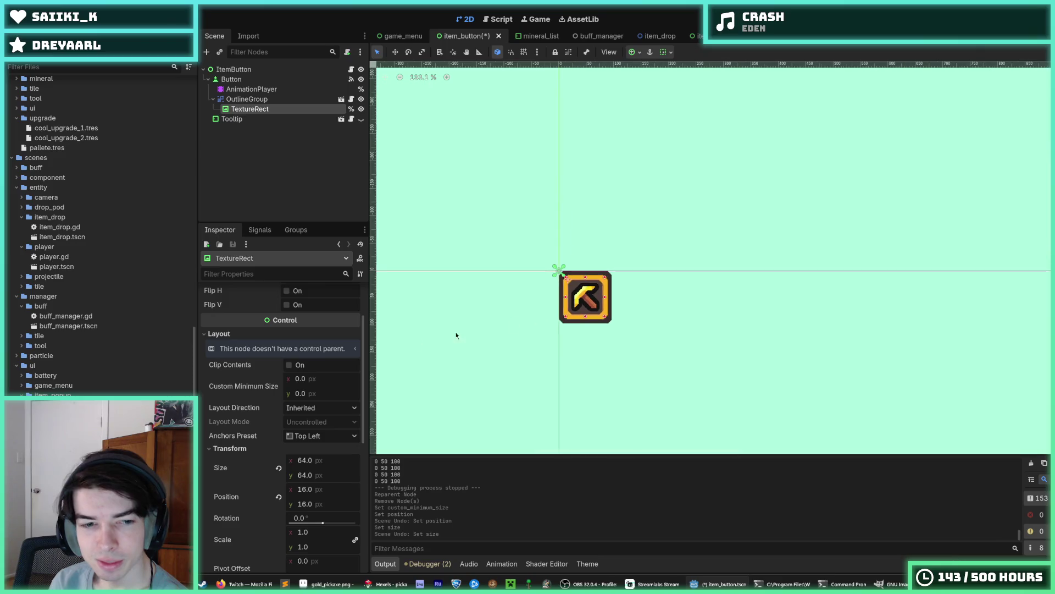
pyautogui.scroll(-5, 279, 402)
pyautogui.scroll(3, 253, 407)
pyautogui.click(247, 99)
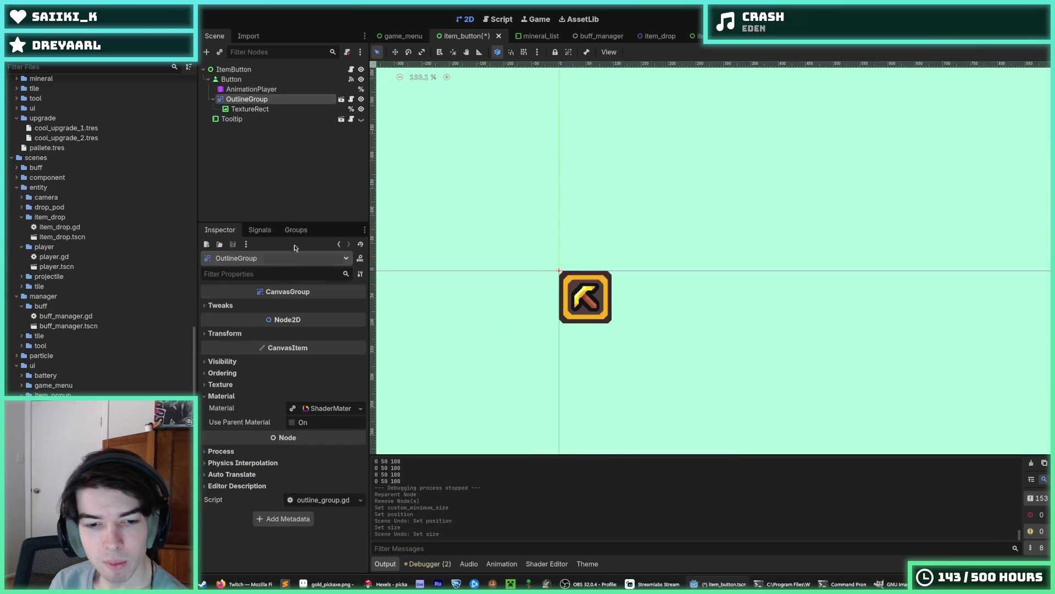
pyautogui.click(330, 408)
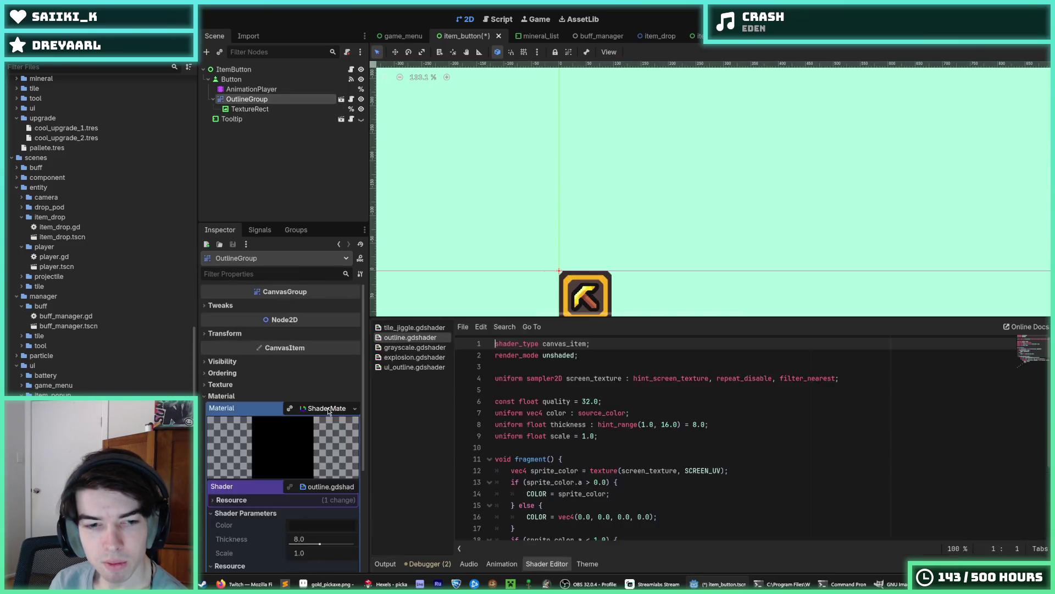
pyautogui.click(612, 413)
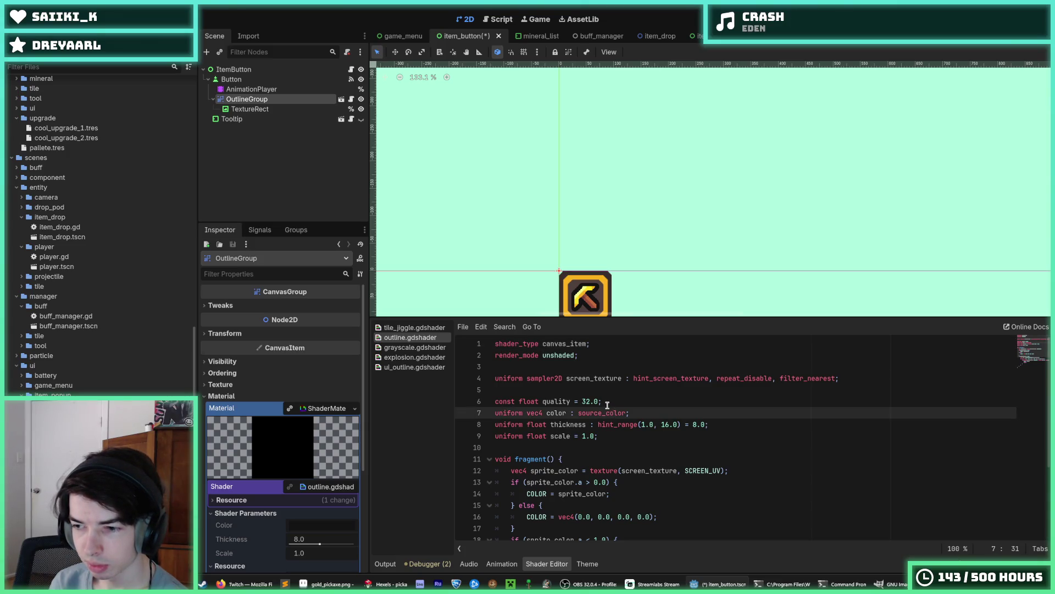
# Review the TextureRect and OutlineGroup nodes and save the item_button scene.
pyautogui.click(251, 109)
pyautogui.click(257, 100)
pyautogui.moveTo(573, 192); pyautogui.dragTo(589, 139)
pyautogui.hotkey('ctrl', 's')
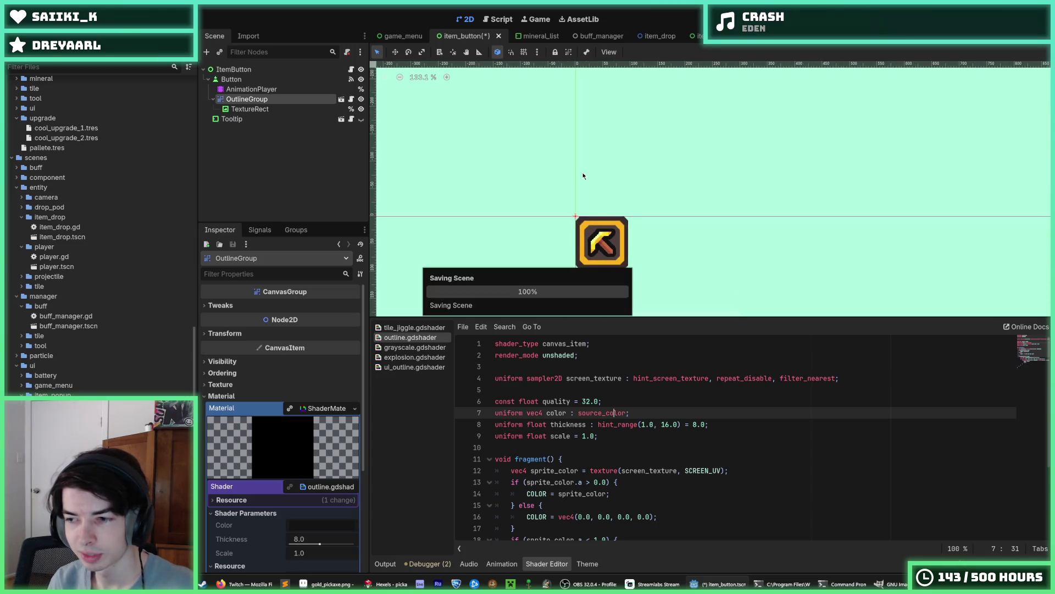
pyautogui.moveTo(394, 586)
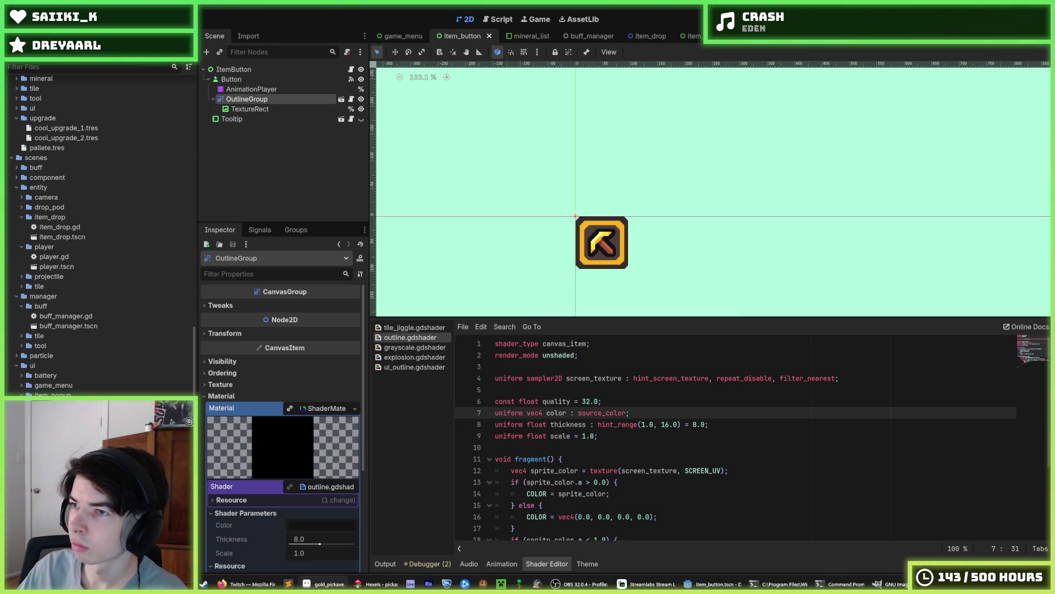
pyautogui.click(250, 109)
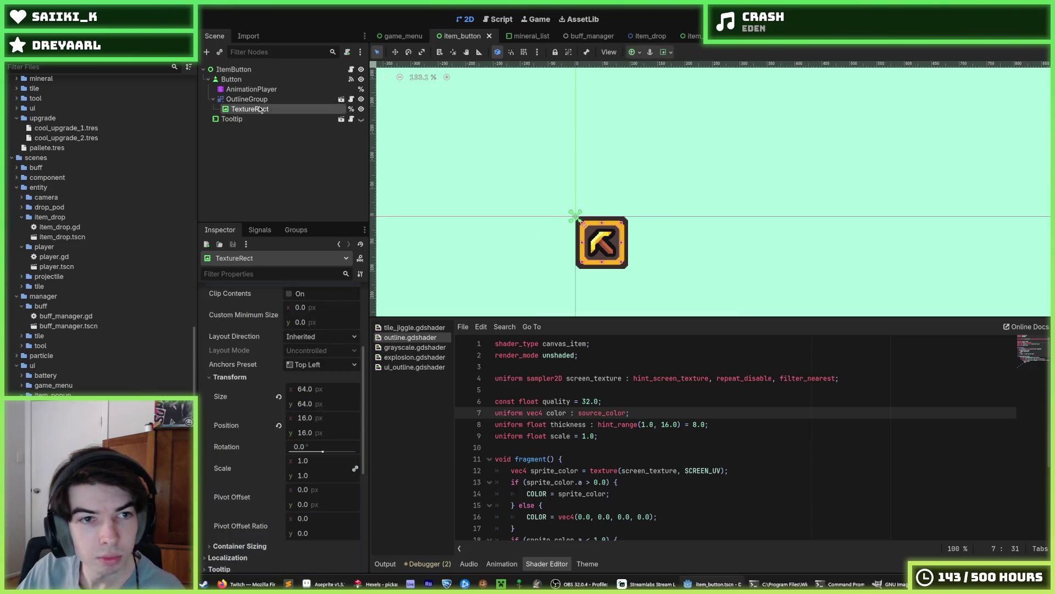
# Shrink the icon to 40×40 px and try positions 24, 24 and 32, 32.
pyautogui.click(277, 397)
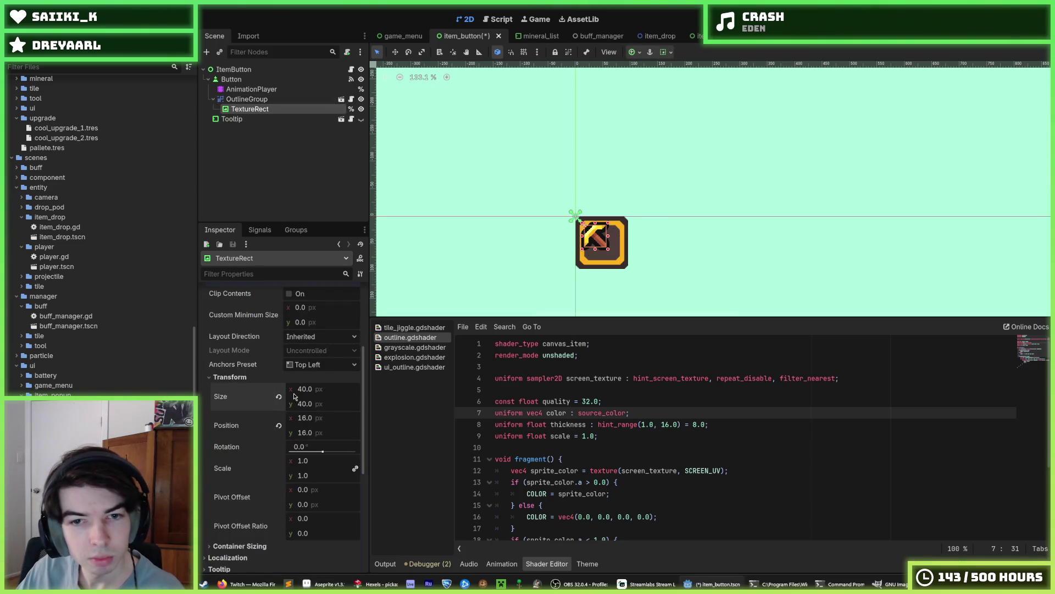
pyautogui.scroll(10, 579, 243)
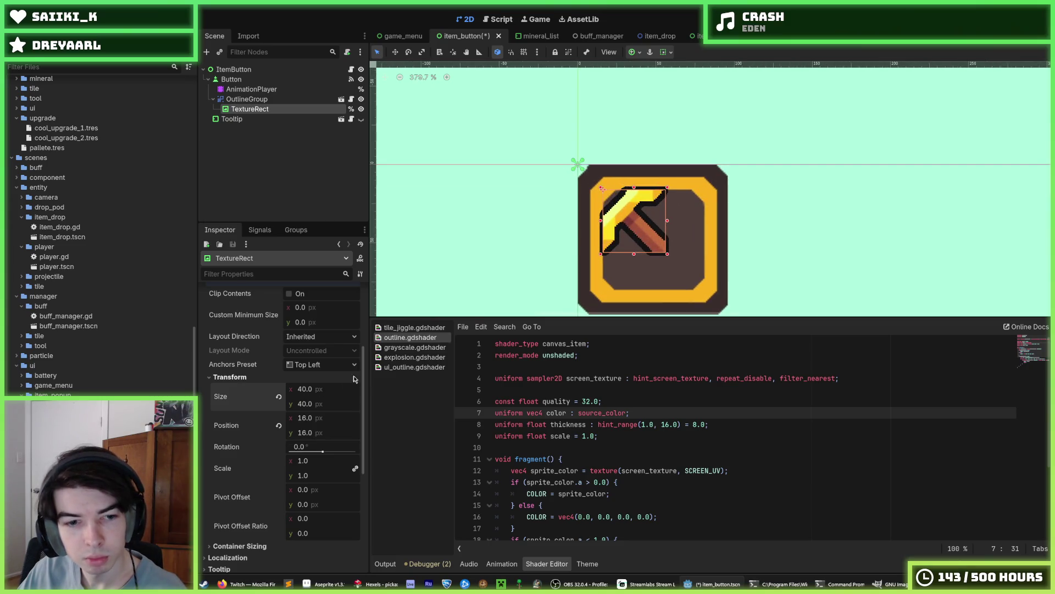
pyautogui.click(309, 421)
pyautogui.write('24')
pyautogui.press('Tab')
pyautogui.write('24')
pyautogui.press('Return')
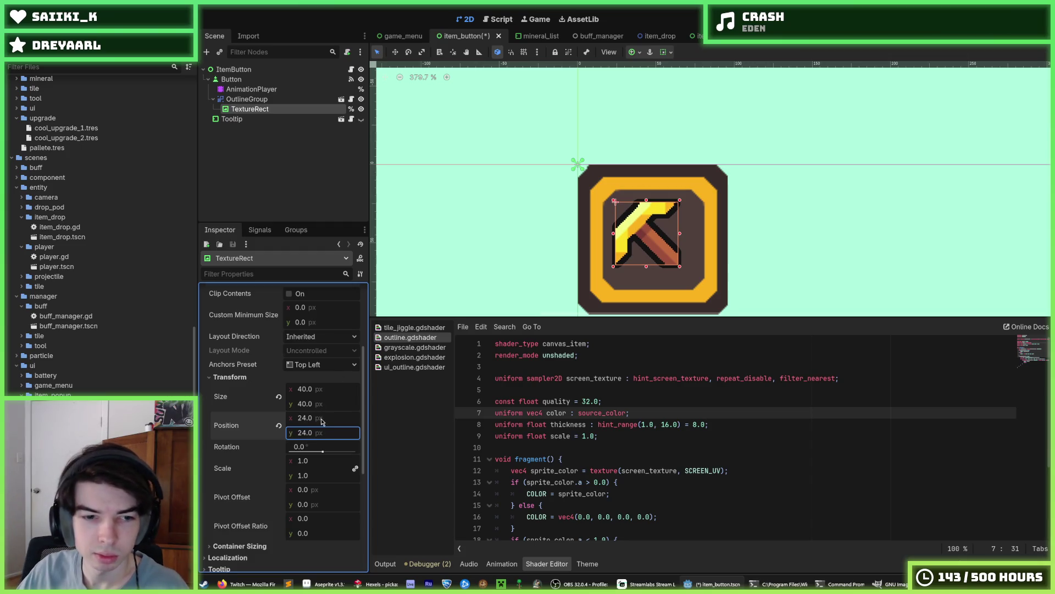
pyautogui.click(321, 420)
pyautogui.write('32')
pyautogui.press('Tab')
pyautogui.write('32')
pyautogui.press('Return')
# Try icon positions 20, 20 and 32, 32, then settle on 28, 28.
pyautogui.click(321, 420)
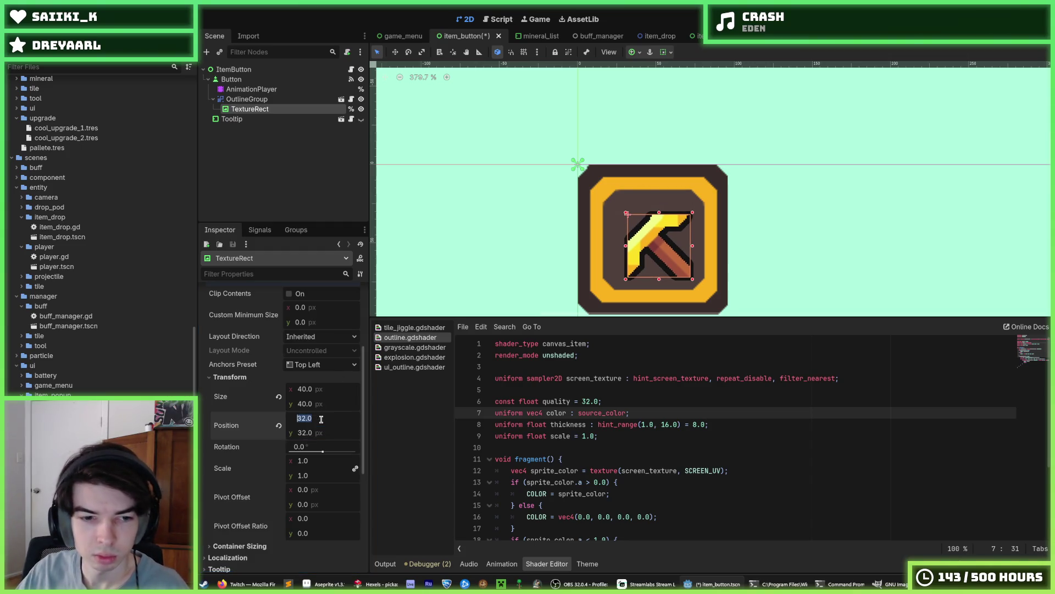
pyautogui.write('20')
pyautogui.press('Tab')
pyautogui.write('20')
pyautogui.press('Return')
pyautogui.click(321, 419)
pyautogui.write('32')
pyautogui.press('Tab')
pyautogui.write('32')
pyautogui.press('Return')
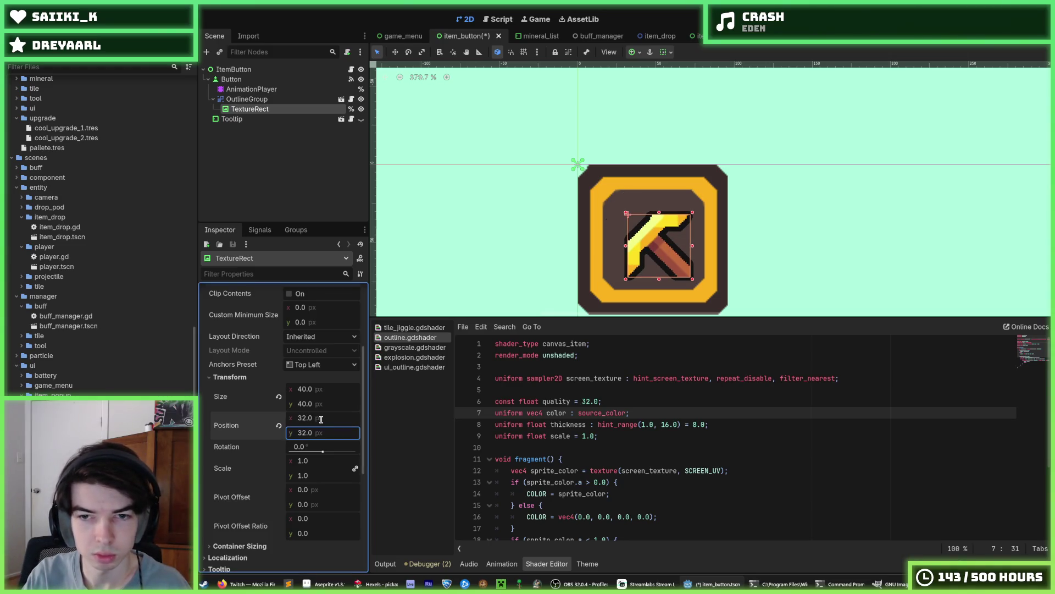
pyautogui.click(321, 420)
pyautogui.write('28')
pyautogui.press('Tab')
pyautogui.write('28')
pyautogui.press('Return')
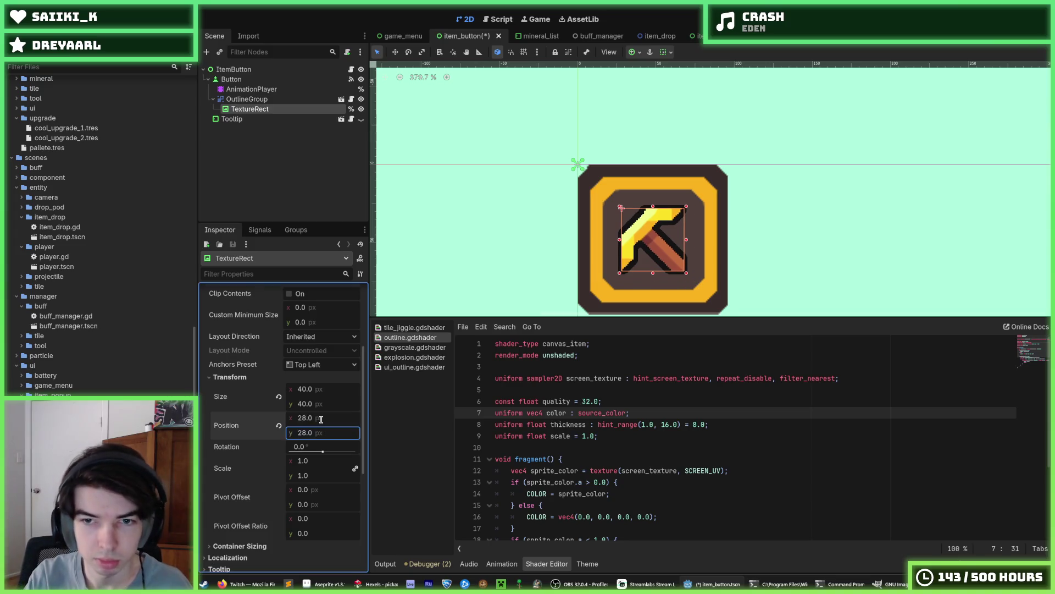
# Save the item_button scene and run the game with F5 to test the icon.
pyautogui.click(850, 193)
pyautogui.hotkey('ctrl', 's')
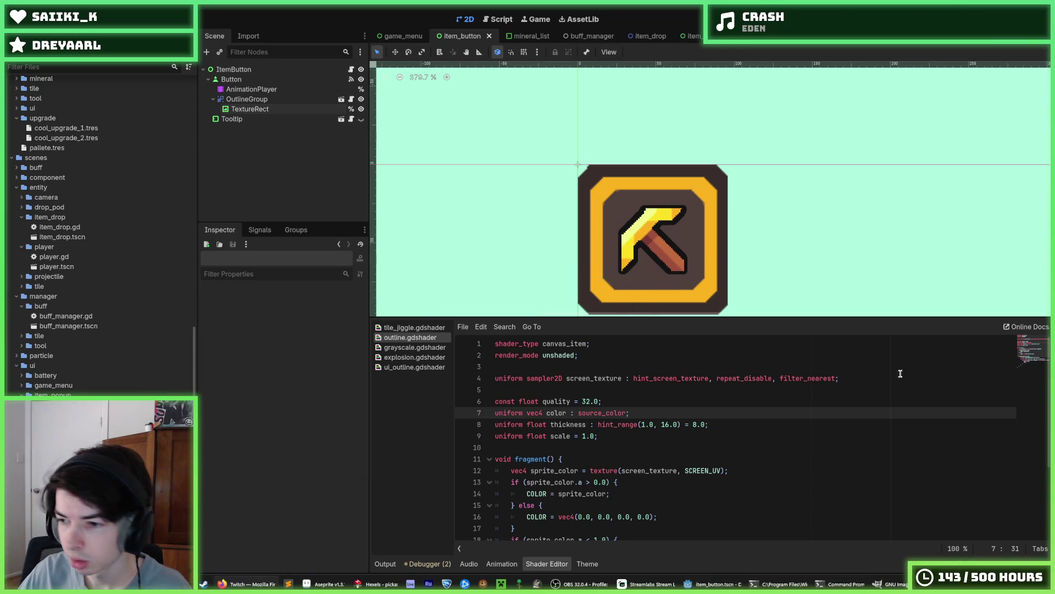
pyautogui.scroll(-5, 598, 231)
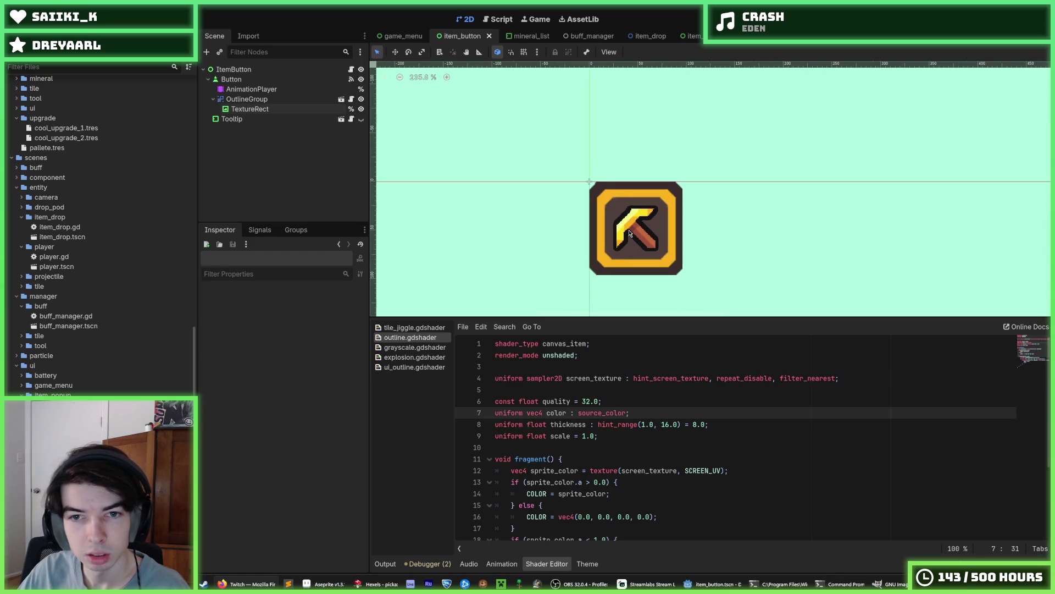
pyautogui.click(614, 226)
pyautogui.press('F5')
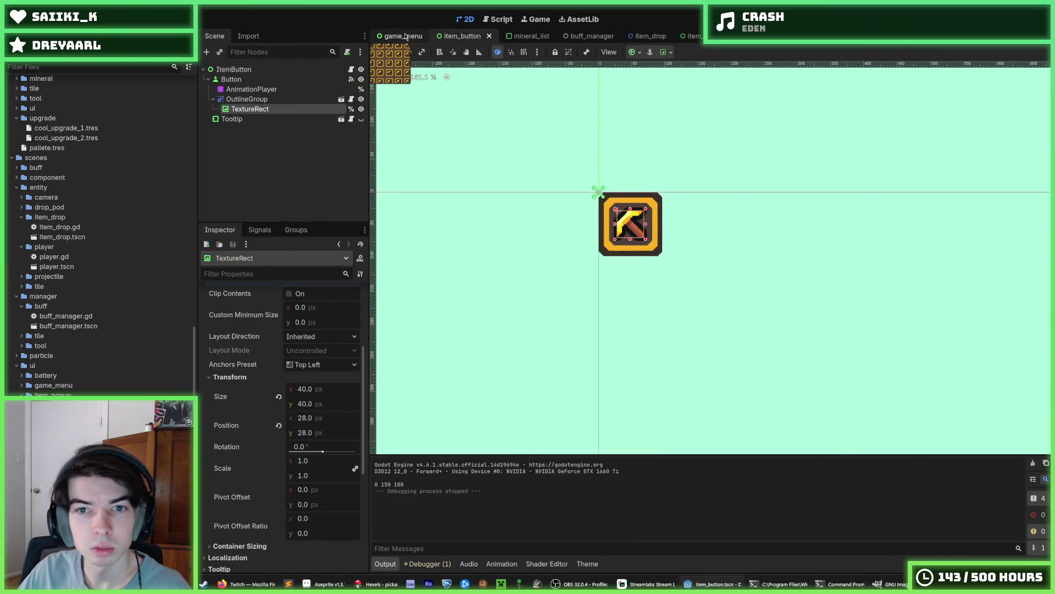
# Run the game from game_menu and buy the 100-crystal Cool Item pickaxe, leaving 50 crystals.
pyautogui.click(402, 36)
pyautogui.hotkey('ctrl', 's')
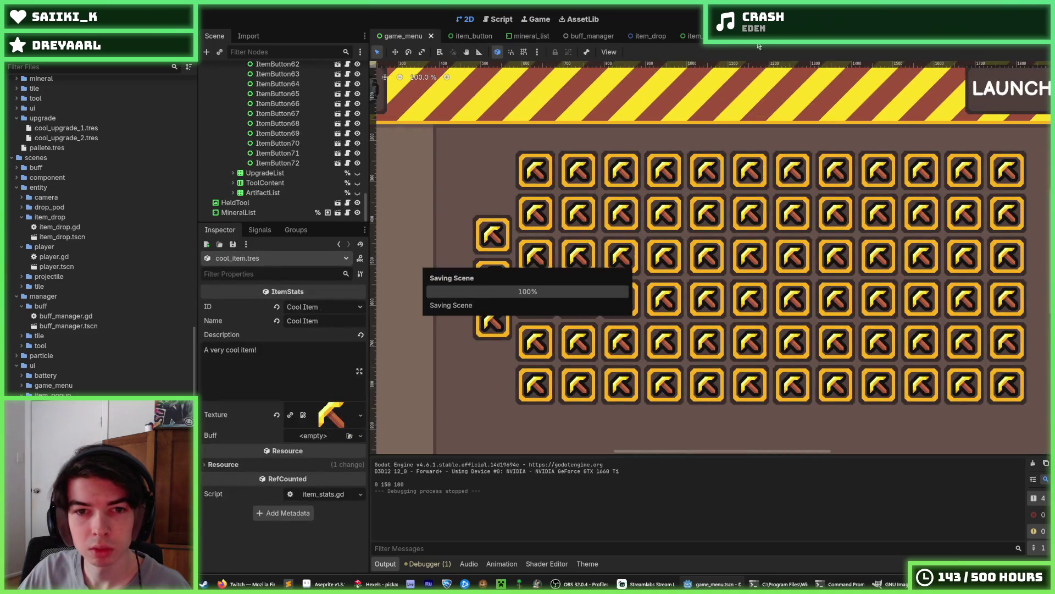
pyautogui.press('F5')
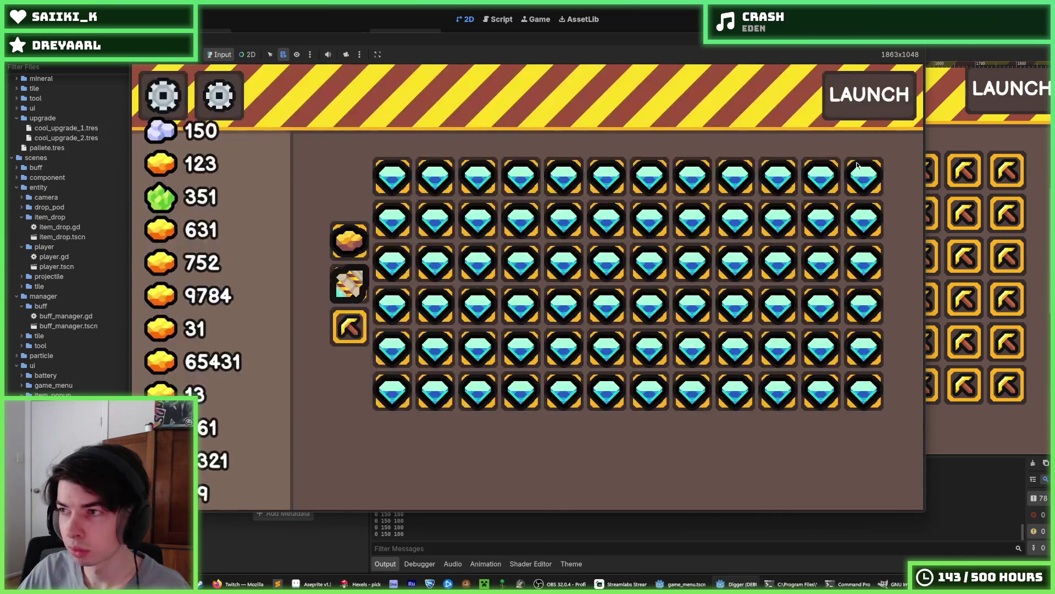
pyautogui.moveTo(811, 167)
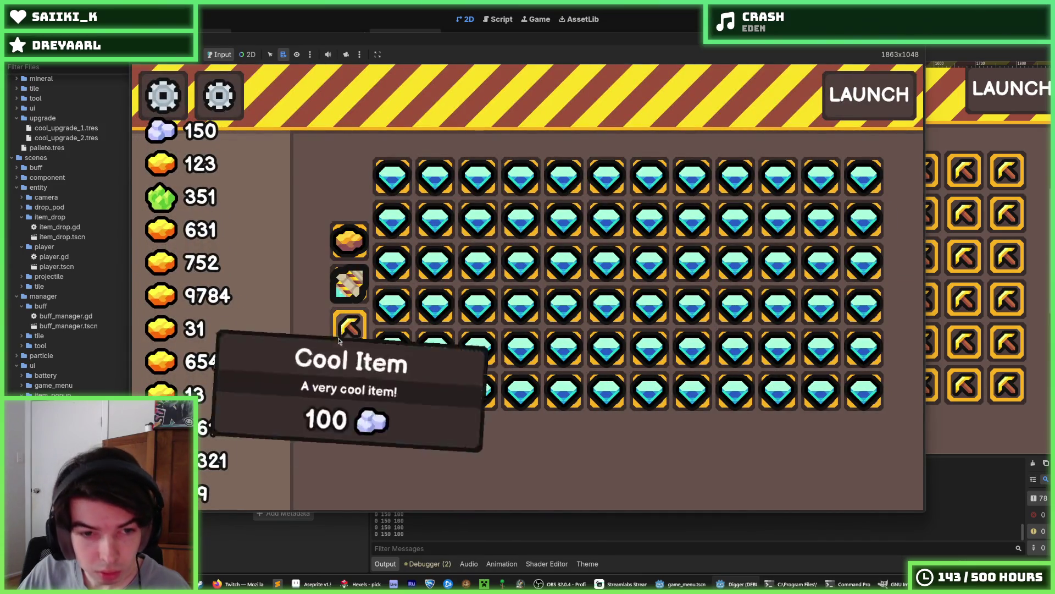
pyautogui.moveTo(351, 342)
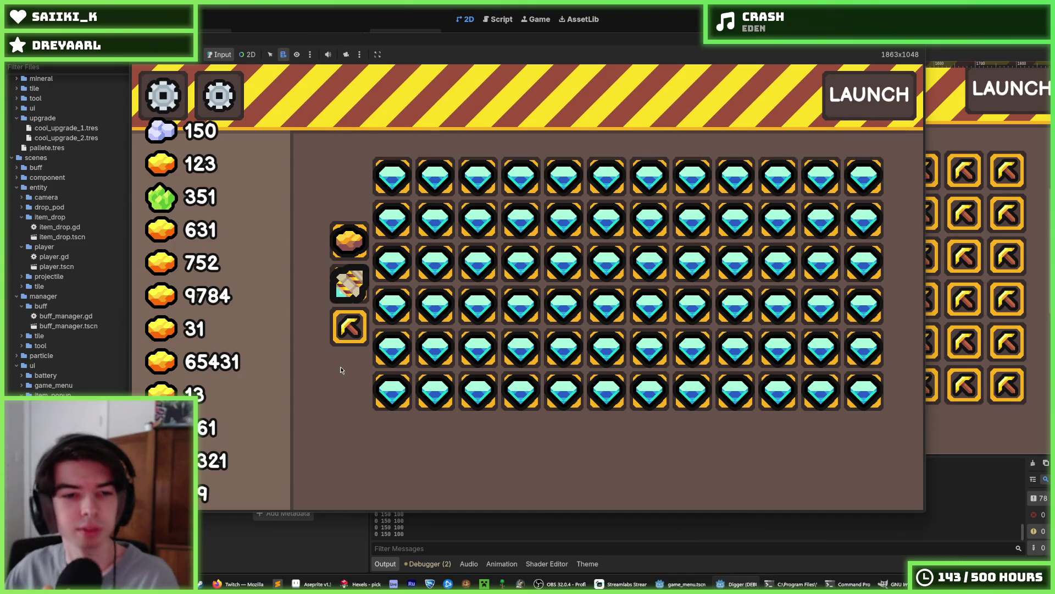
pyautogui.moveTo(364, 281)
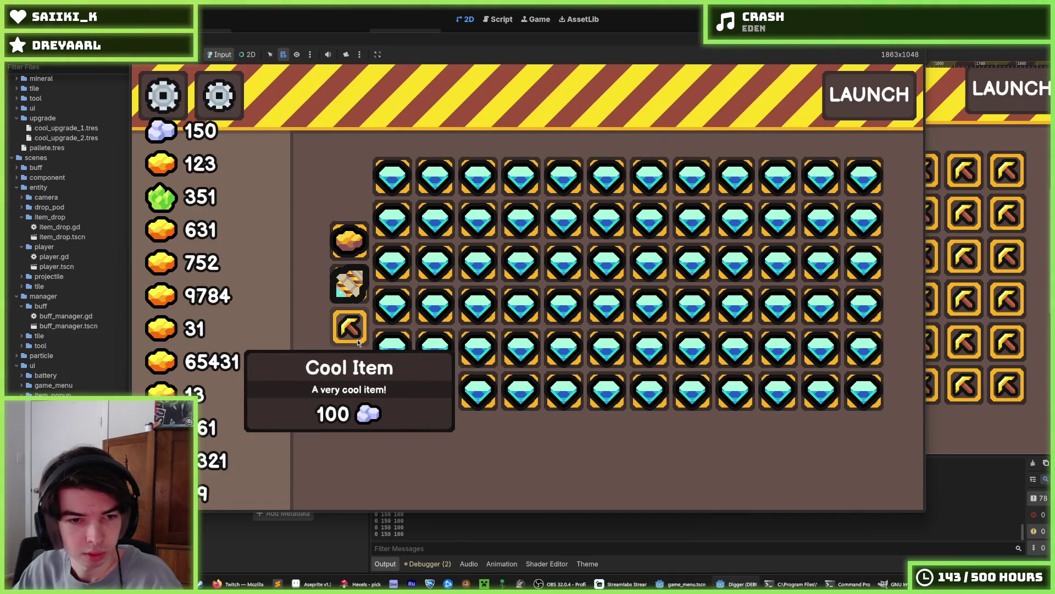
pyautogui.click(358, 343)
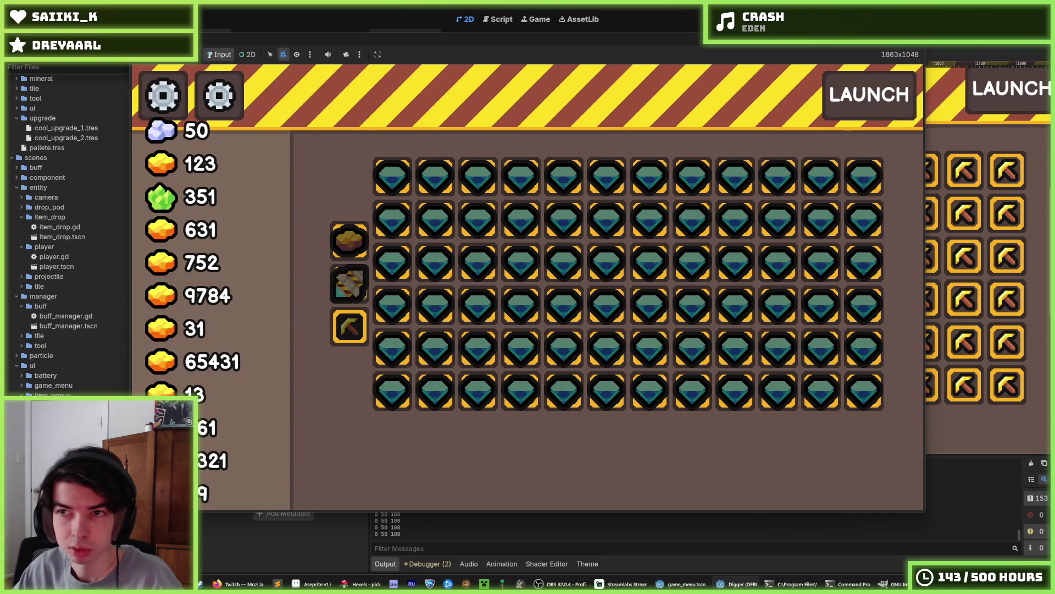
pyautogui.press('F8')
# Trim the pickaxe canvas in Hexels down to 8 by 4 hexels.
pyautogui.click(363, 583)
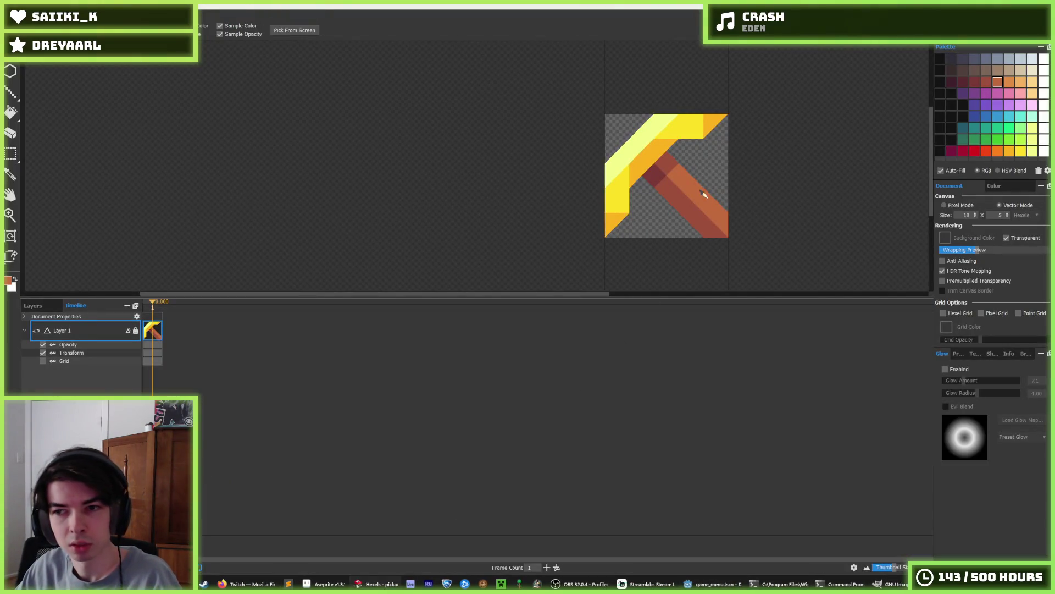
pyautogui.scroll(2, 703, 198)
pyautogui.click(976, 217)
pyautogui.click(976, 217)
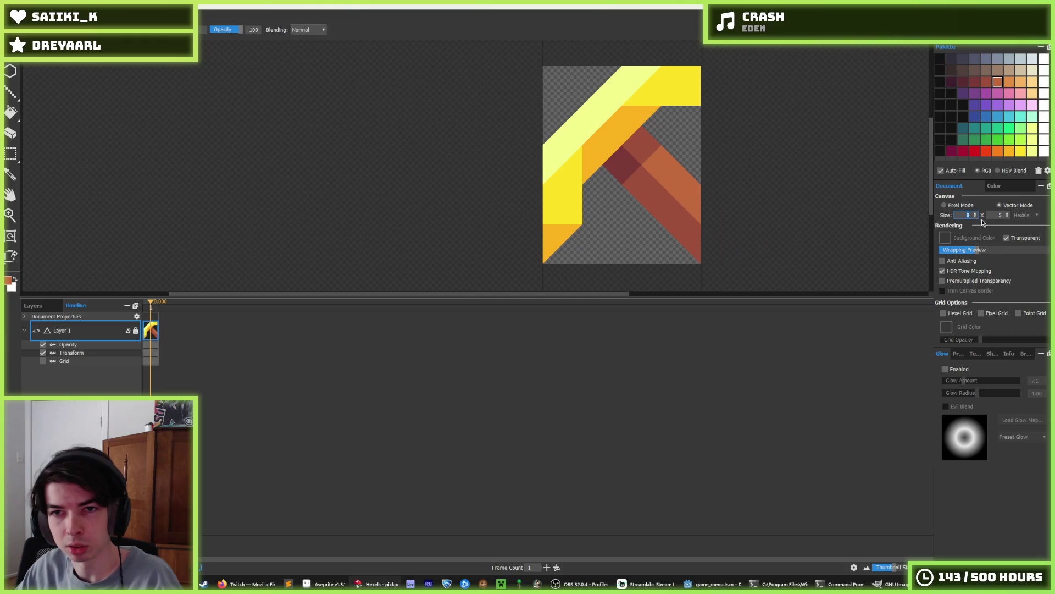
pyautogui.click(1009, 217)
# Try erasing part of the brown diagonal stripe, then undo it.
pyautogui.press('i')
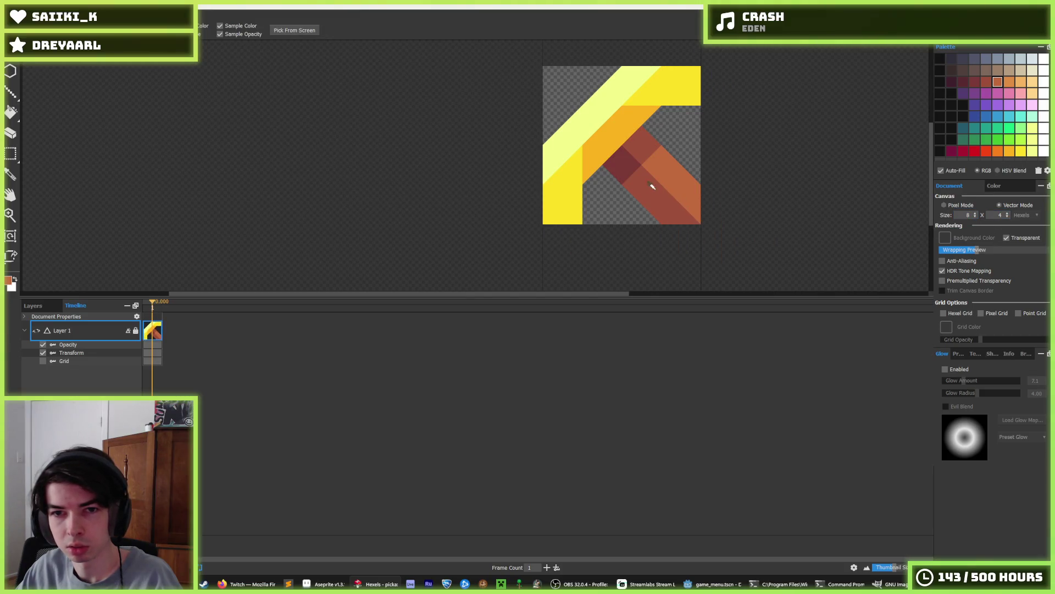
pyautogui.press('e')
pyautogui.moveTo(640, 135)
pyautogui.mouseDown()
pyautogui.moveTo(671, 184)
pyautogui.moveTo(654, 170)
pyautogui.mouseUp()
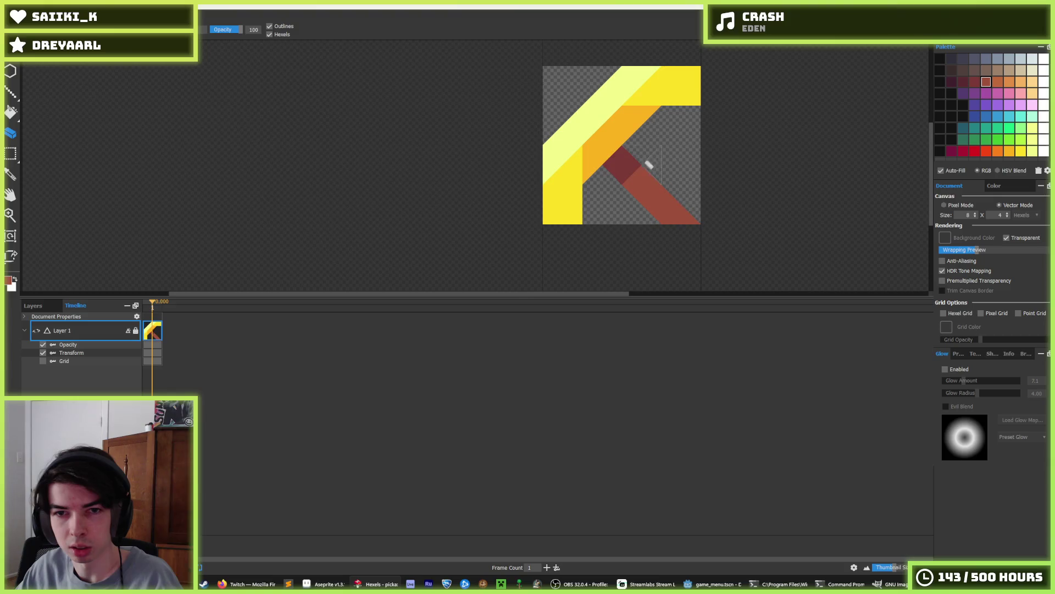
pyautogui.press('i')
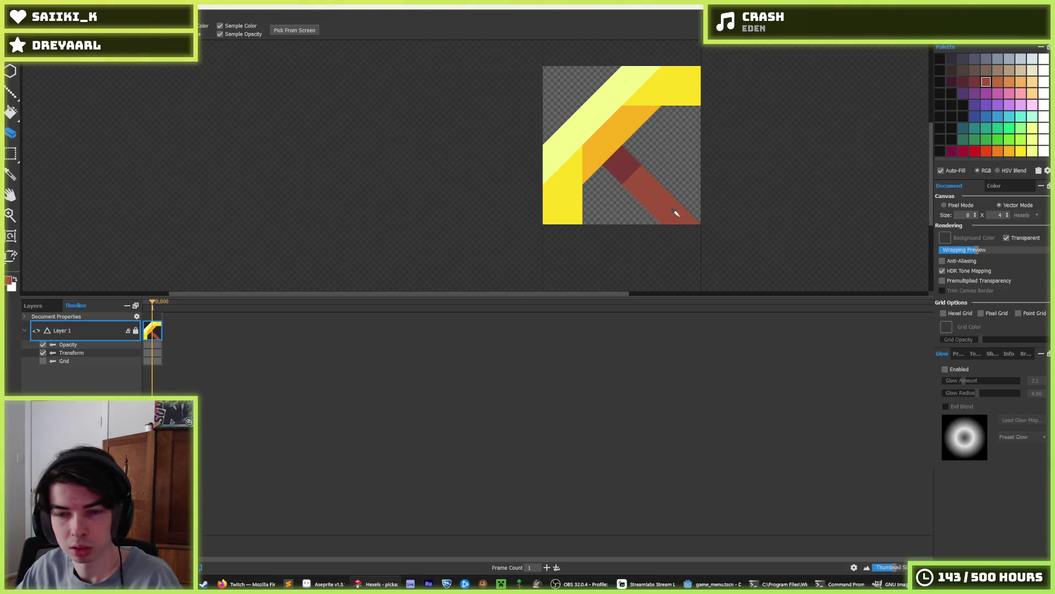
pyautogui.press('e')
pyautogui.hotkey('ctrl', 'z')
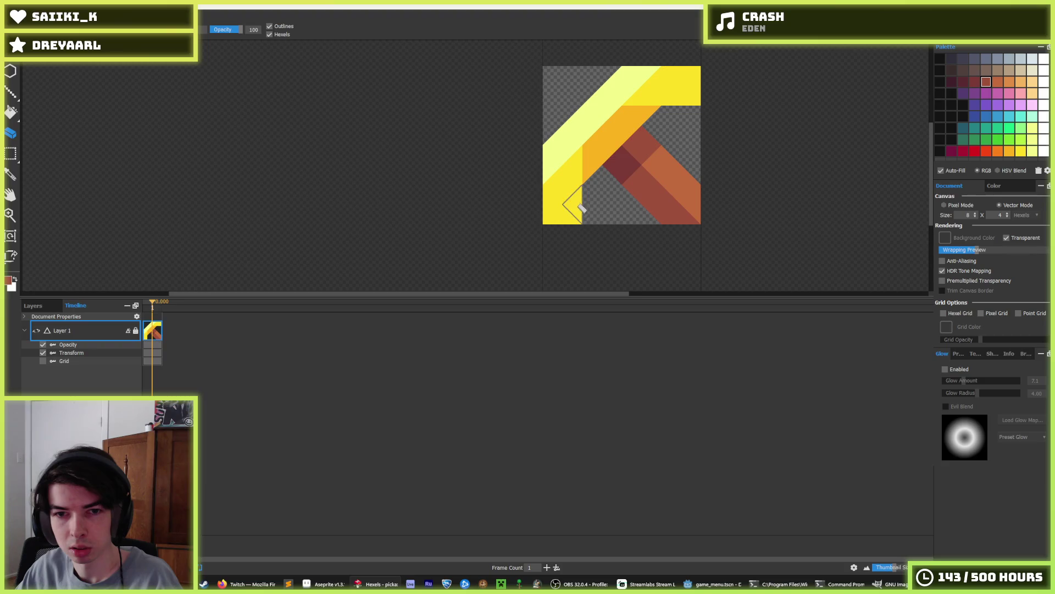
# Erase the lower-left and left-edge yellow triangles of the pickaxe.
pyautogui.click(577, 206)
pyautogui.moveTo(564, 207)
pyautogui.mouseDown()
pyautogui.moveTo(546, 170)
pyautogui.moveTo(553, 124)
pyautogui.mouseUp()
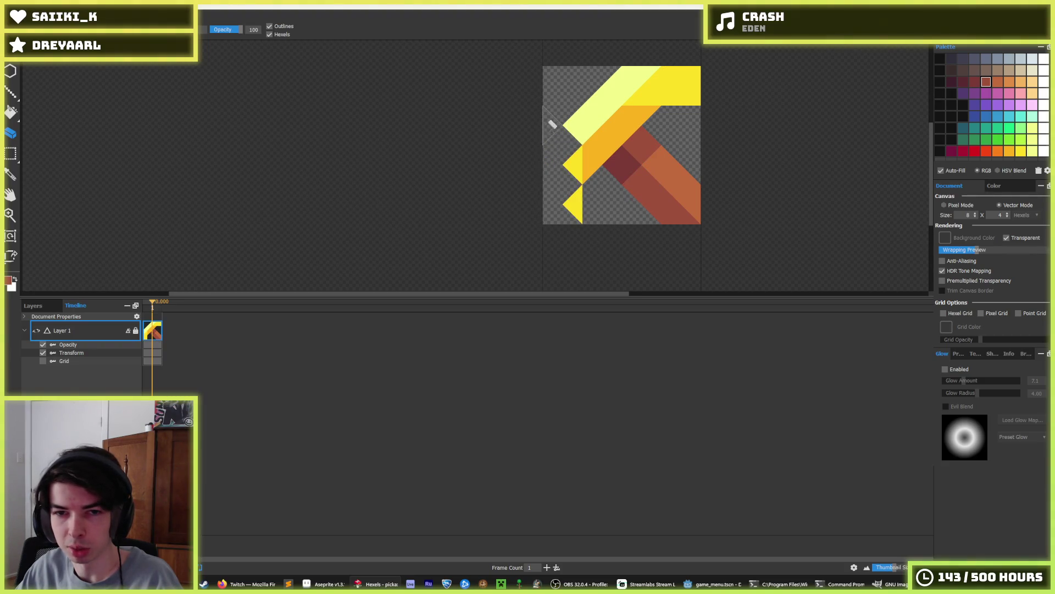
pyautogui.hotkey('ctrl', 'z')
pyautogui.hotkey('ctrl', 'z')
pyautogui.hotkey('ctrl', 'z')
pyautogui.hotkey('ctrl', 'y')
pyautogui.hotkey('ctrl', 'y')
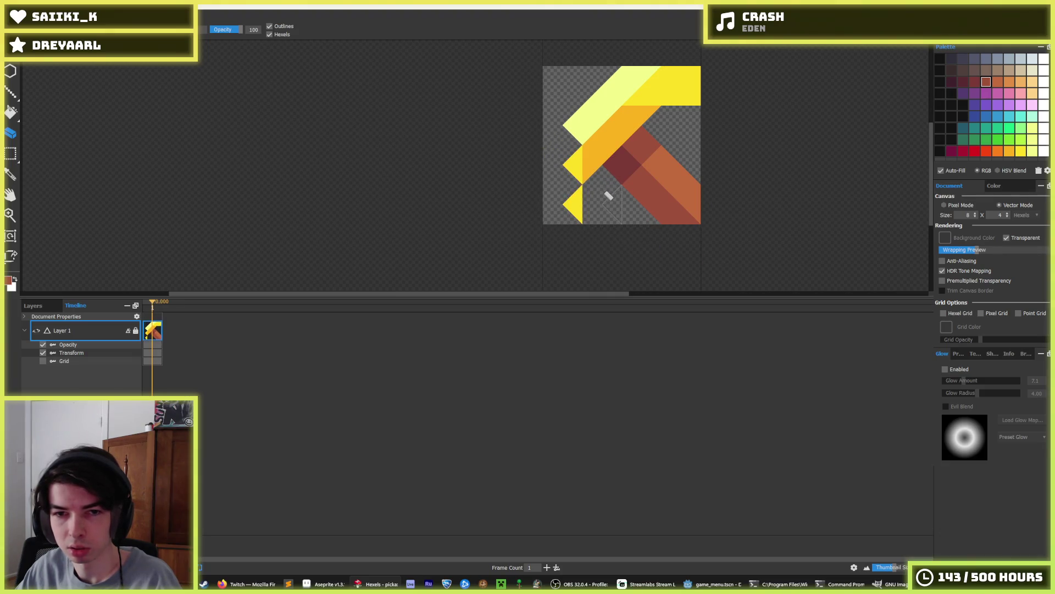
pyautogui.hotkey('ctrl', 'z')
pyautogui.hotkey('ctrl', 'z')
pyautogui.hotkey('ctrl', 'y')
pyautogui.scroll(-5, 664, 202)
pyautogui.scroll(5, 695, 223)
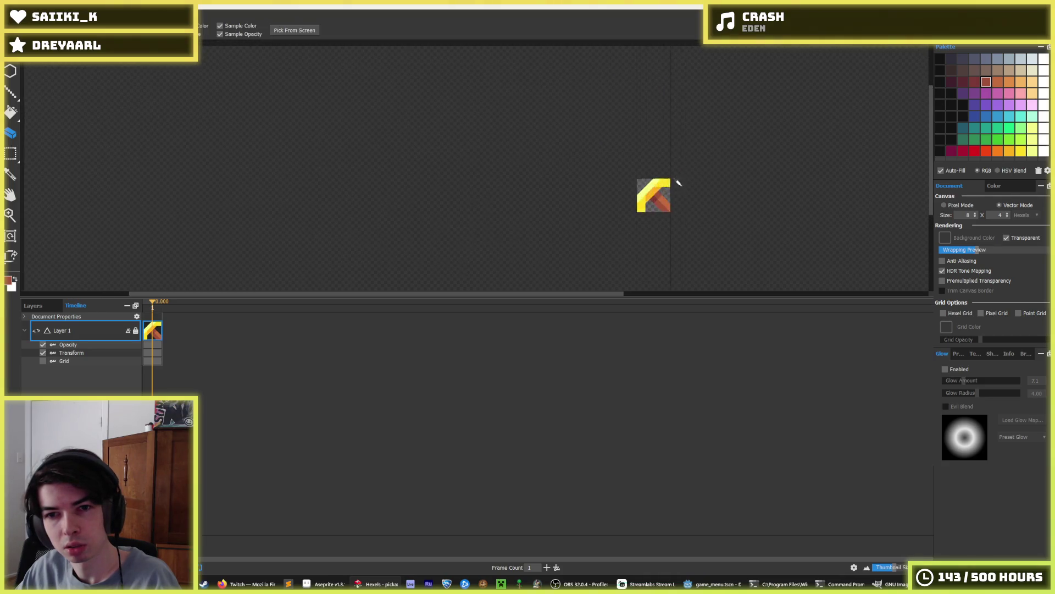
# Erase the yellow corner and orange band, then repaint the handle in dark red, brown and orange.
pyautogui.moveTo(696, 222)
pyautogui.mouseDown()
pyautogui.moveTo(704, 170)
pyautogui.moveTo(740, 118)
pyautogui.moveTo(787, 93)
pyautogui.mouseUp()
pyautogui.scroll(-3, 698, 177)
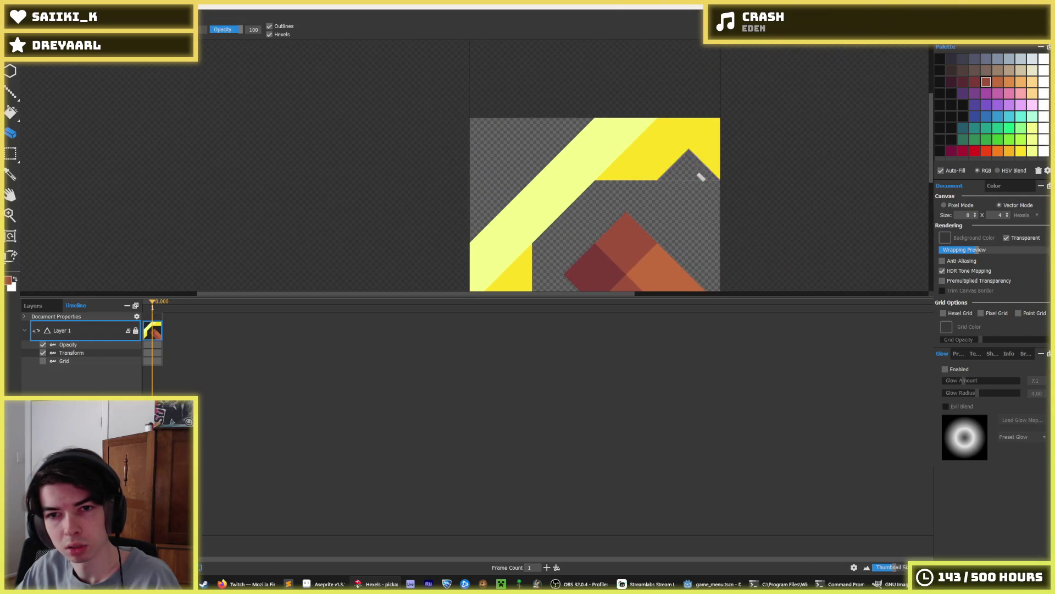
pyautogui.scroll(-1, 668, 230)
pyautogui.click(627, 226)
pyautogui.keyDown('alt'); pyautogui.click(617, 259); pyautogui.keyUp('alt')
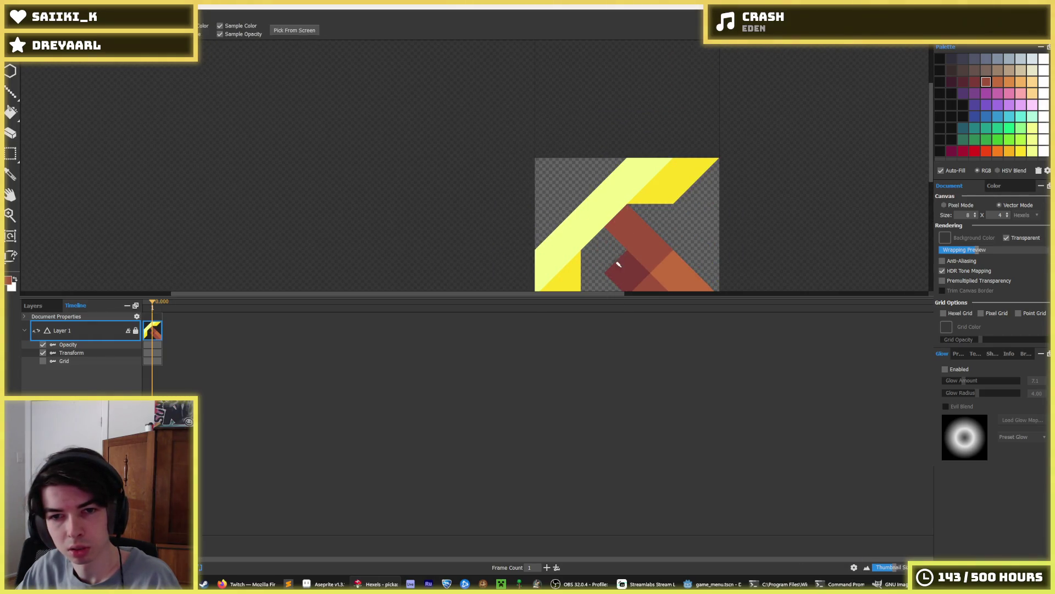
pyautogui.click(601, 245)
pyautogui.moveTo(637, 236); pyautogui.dragTo(649, 154)
pyautogui.click(636, 184)
pyautogui.keyDown('alt'); pyautogui.click(681, 189); pyautogui.keyUp('alt')
pyautogui.moveTo(681, 189); pyautogui.dragTo(654, 161)
# Enlarge the canvas back to 10 by 5 hexels.
pyautogui.scroll(-5, 654, 161)
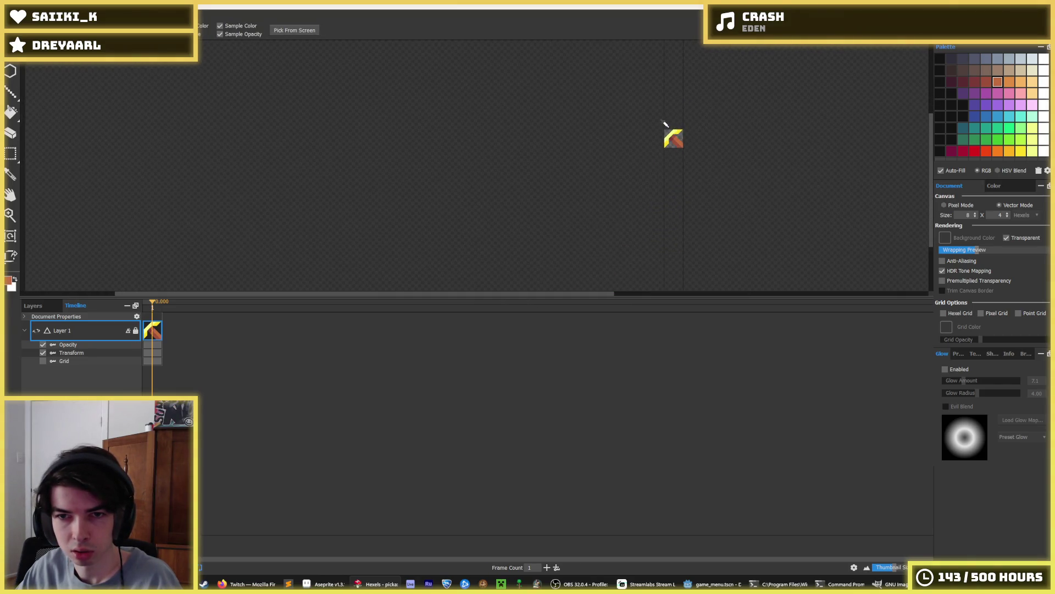
pyautogui.scroll(2, 667, 149)
pyautogui.scroll(-3, 650, 104)
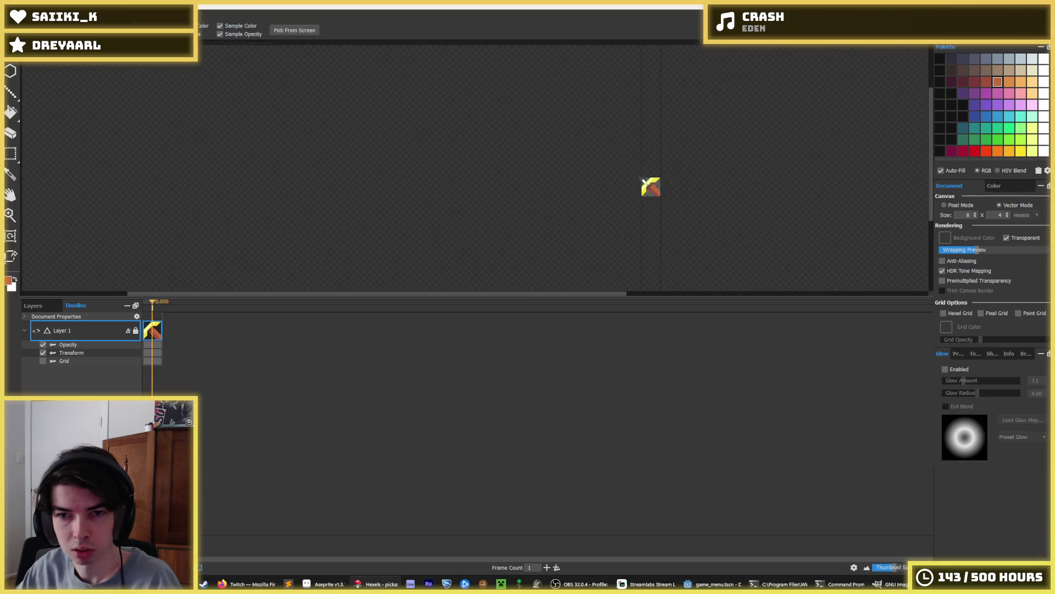
pyautogui.scroll(3, 654, 186)
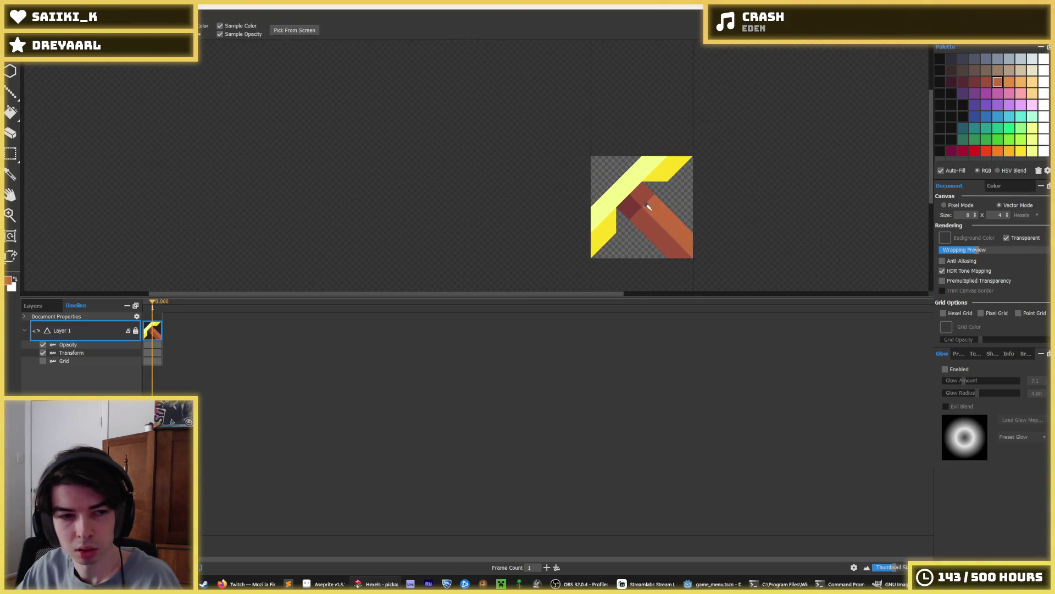
pyautogui.scroll(1, 654, 228)
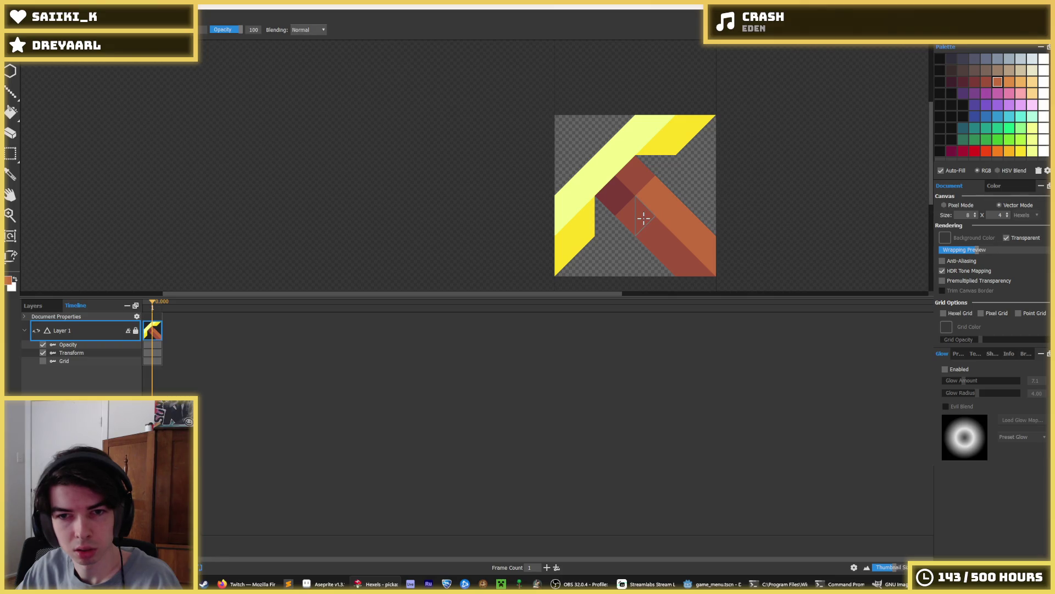
pyautogui.scroll(-4, 643, 218)
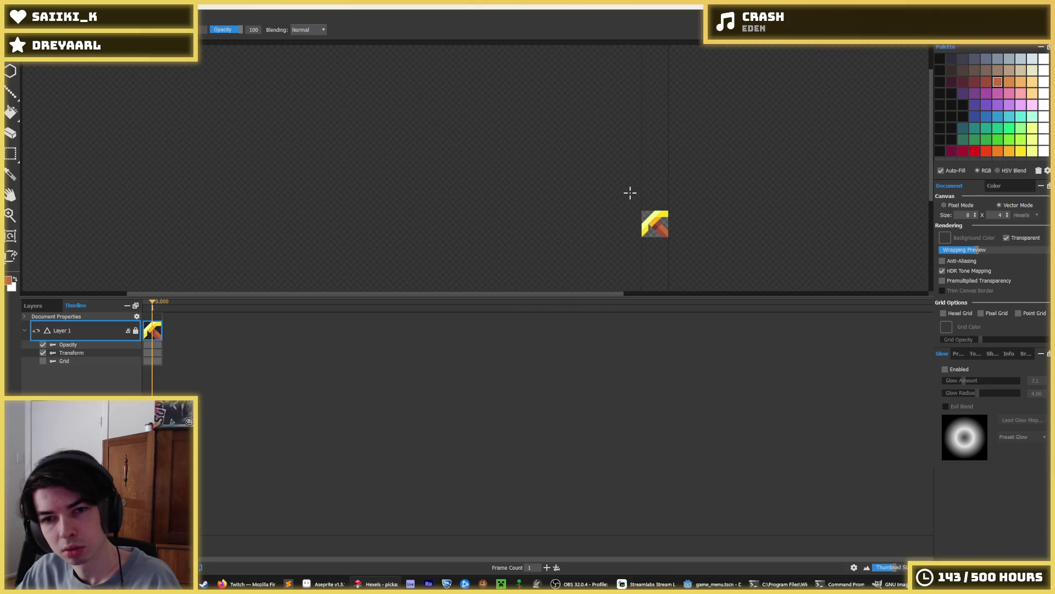
pyautogui.hotkey('ctrl', 'z')
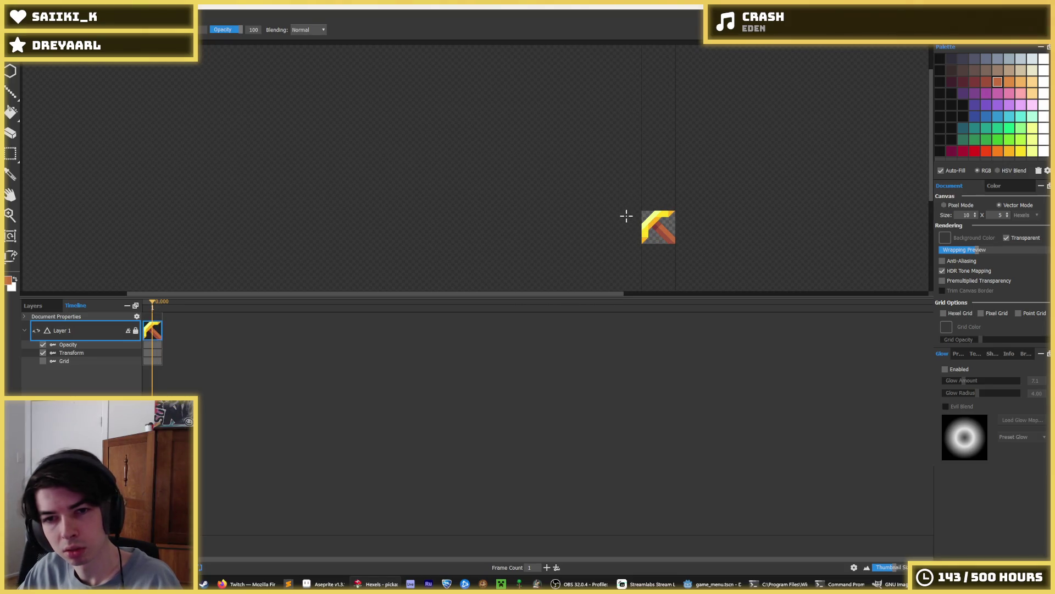
# Save the image as pickaxe.png and view the updated icons in Godot's game menu.
pyautogui.hotkey('ctrl', 'e')
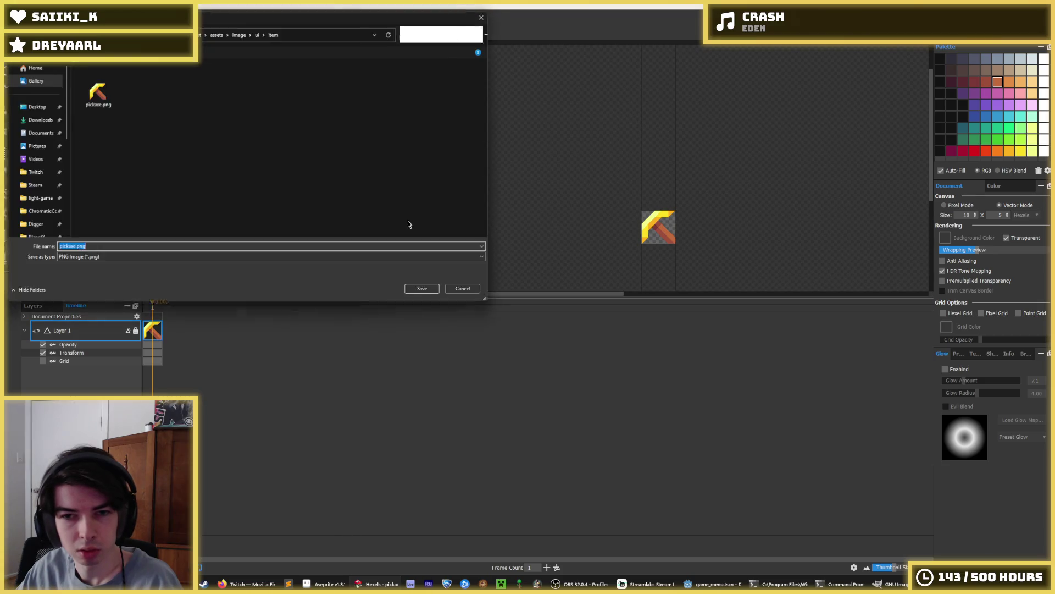
pyautogui.press('Return')
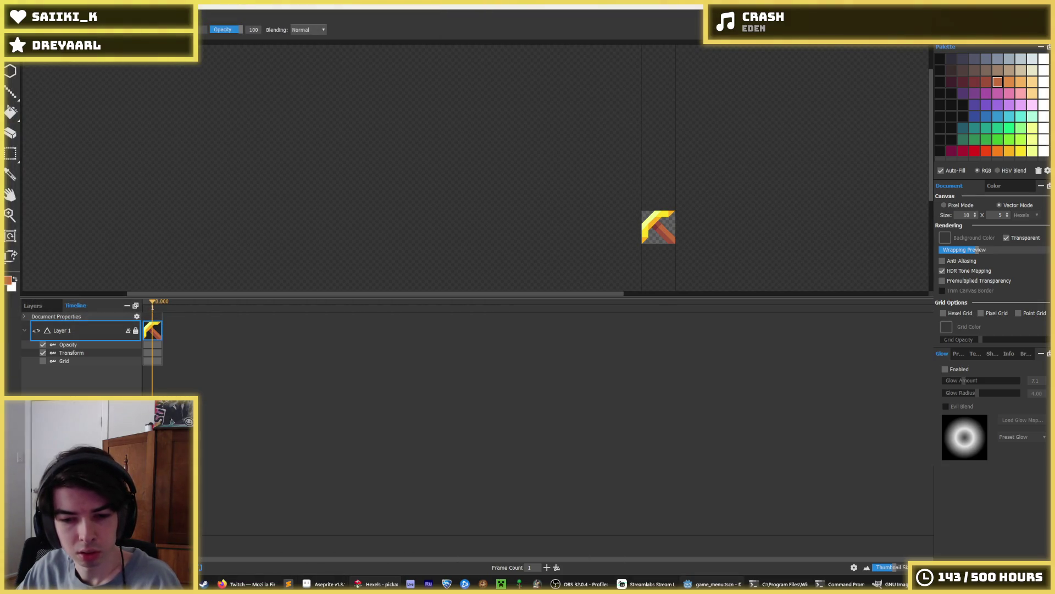
pyautogui.click(711, 584)
pyautogui.scroll(-3, 628, 348)
pyautogui.scroll(4, 593, 350)
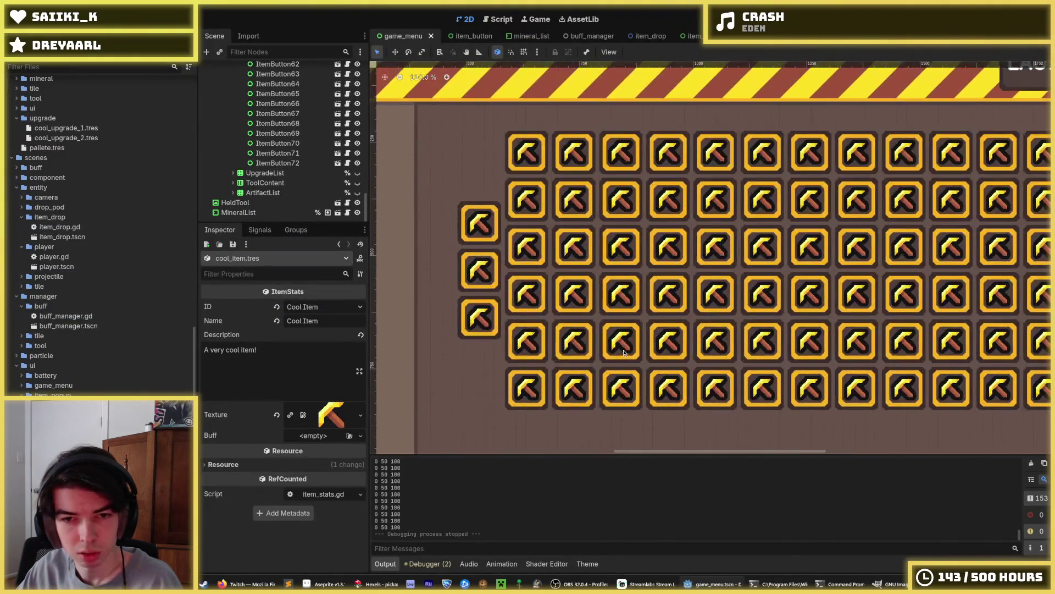
pyautogui.scroll(1, 557, 350)
pyautogui.scroll(-2, 562, 353)
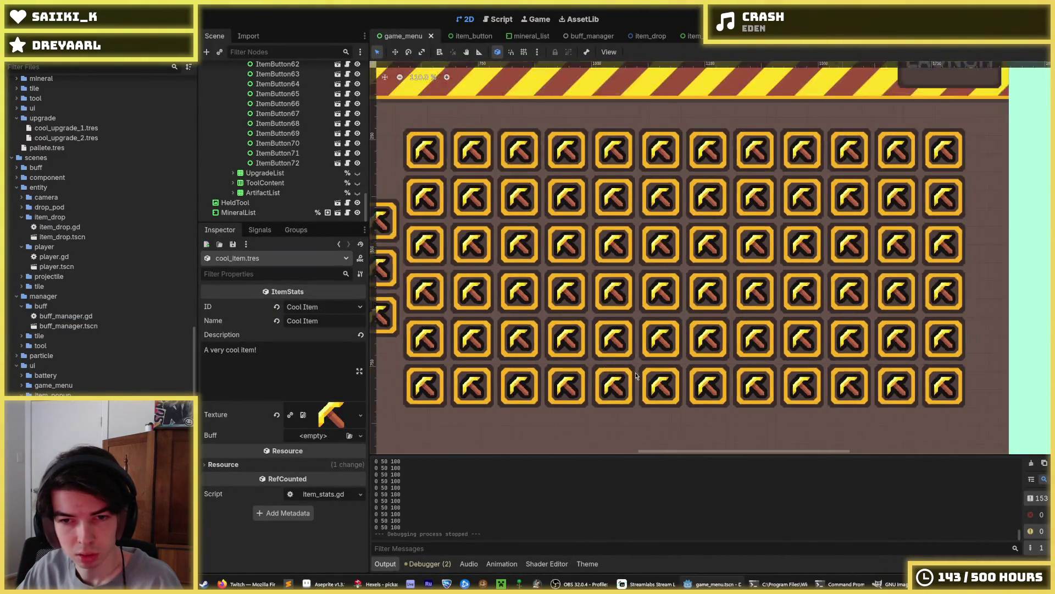
# Pan the game_menu view over the item grid, then start exporting pickaxe.png from Hexels.
pyautogui.moveTo(707, 323); pyautogui.dragTo(747, 303)
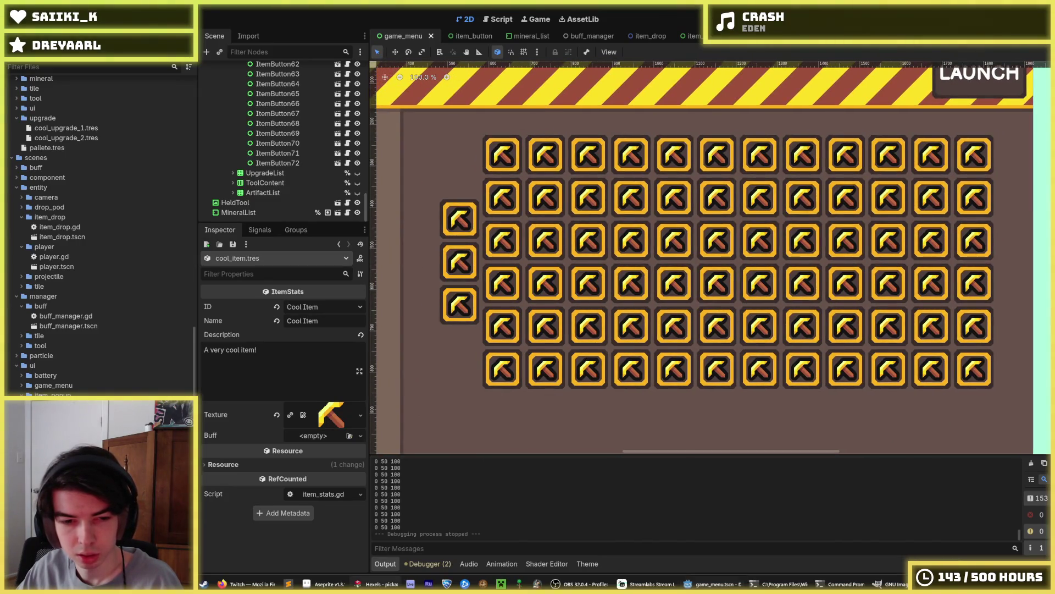
pyautogui.hotkey('alt', 'Tab')
pyautogui.scroll(2, 705, 247)
pyautogui.moveTo(677, 264); pyautogui.dragTo(688, 166)
pyautogui.hotkey('ctrl', 'shift', 'e')
pyautogui.doubleClick(97, 90)
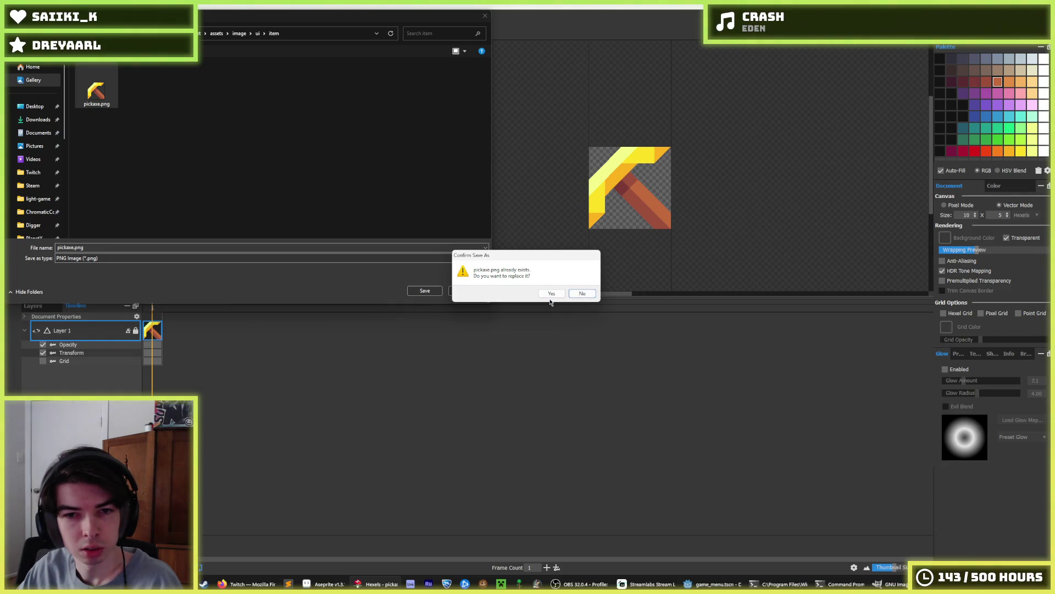
# Replace pickaxe.png with a 40×40 px export and return to Godot's item_button scene.
pyautogui.click(551, 295)
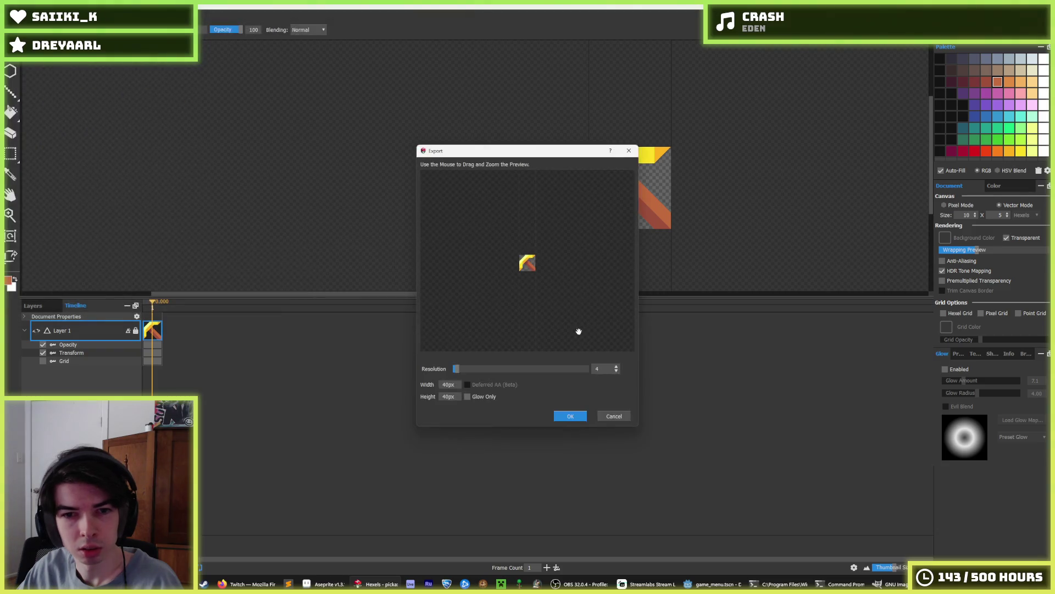
pyautogui.press('Return')
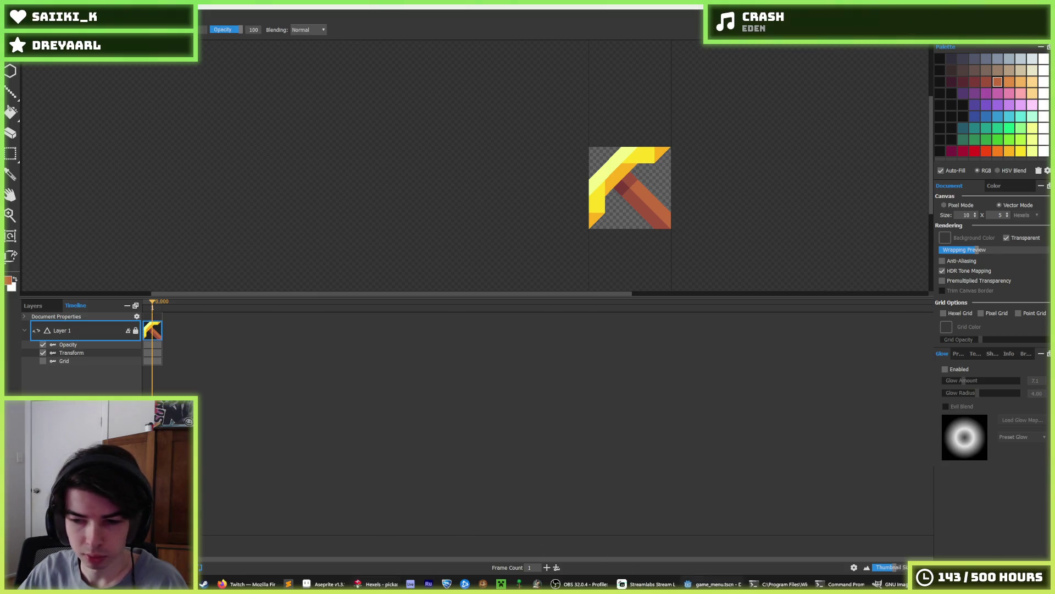
pyautogui.hotkey('alt', 'Tab')
pyautogui.click(462, 36)
# Set the ItemButton root's custom minimum size to 104 px square.
pyautogui.scroll(3, 605, 220)
pyautogui.click(626, 190)
pyautogui.scroll(2, 618, 213)
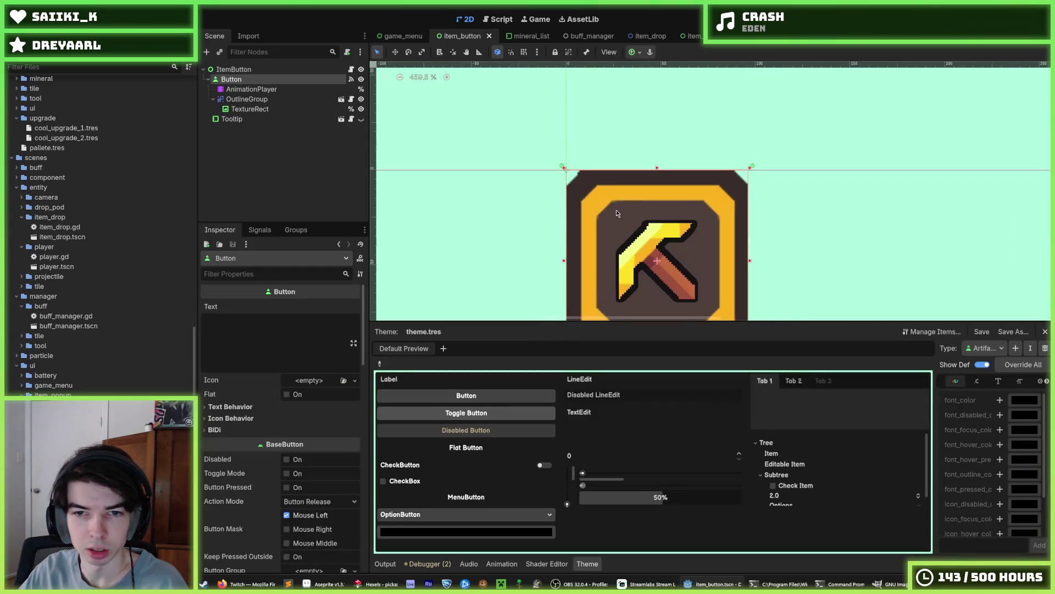
pyautogui.scroll(-2, 623, 240)
pyautogui.scroll(-10, 467, 250)
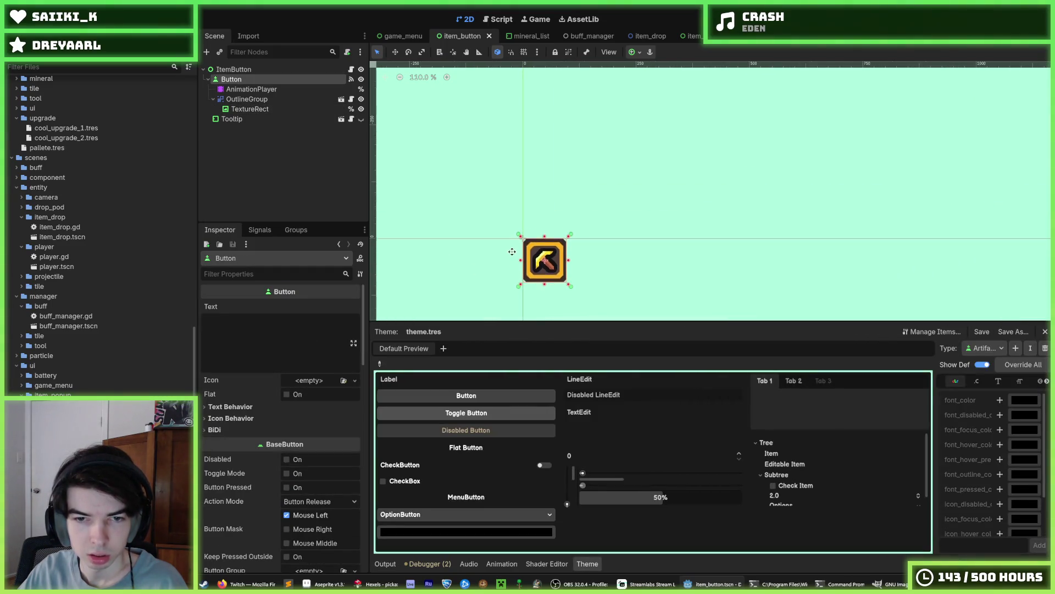
pyautogui.click(233, 70)
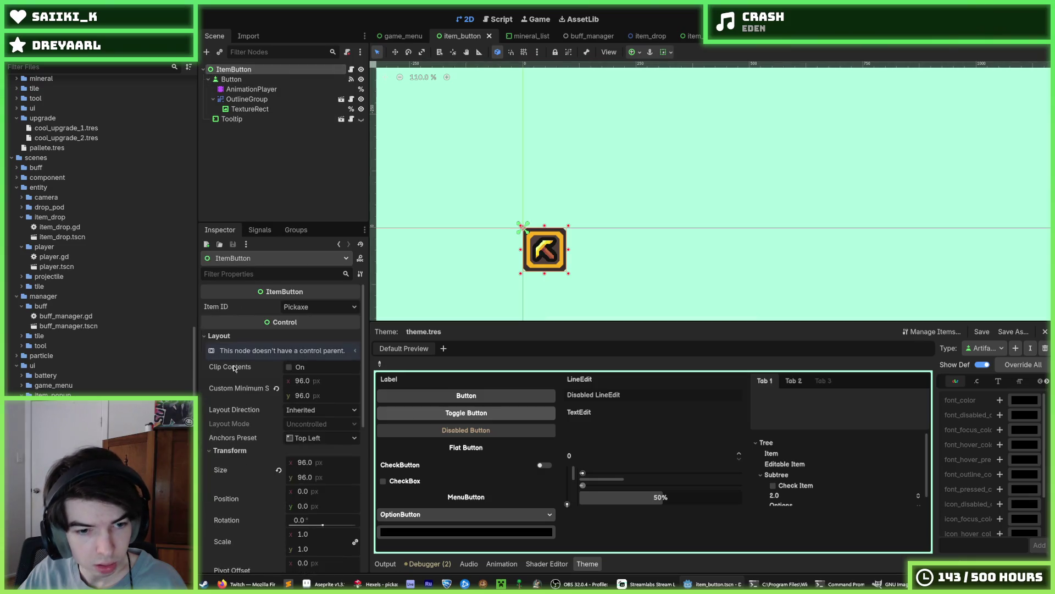
pyautogui.click(324, 463)
pyautogui.write('+')
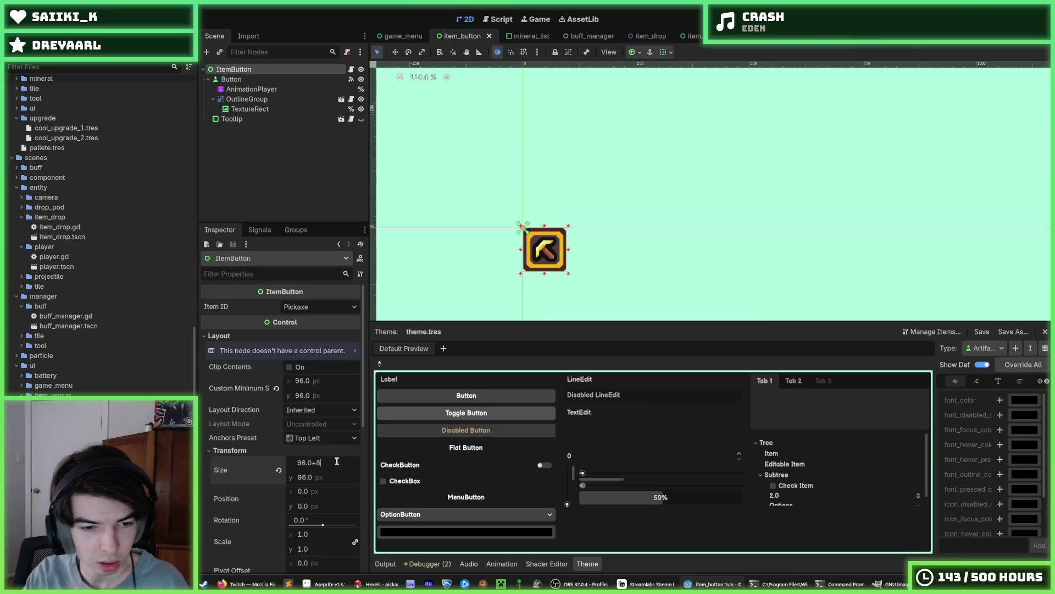
pyautogui.click(326, 384)
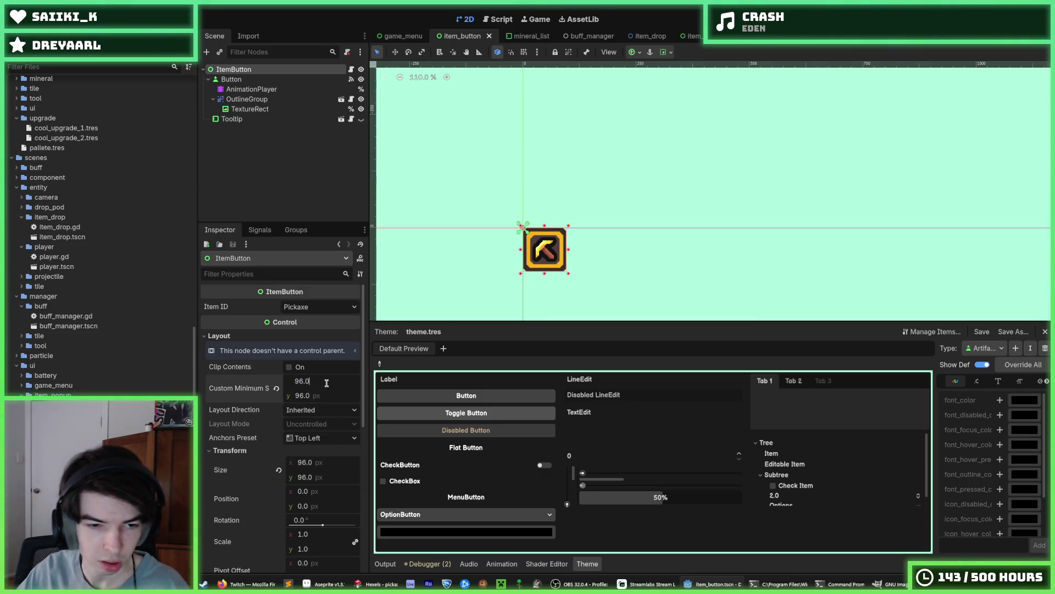
pyautogui.write('+89')
pyautogui.press('BackSpace')
pyautogui.press('Tab')
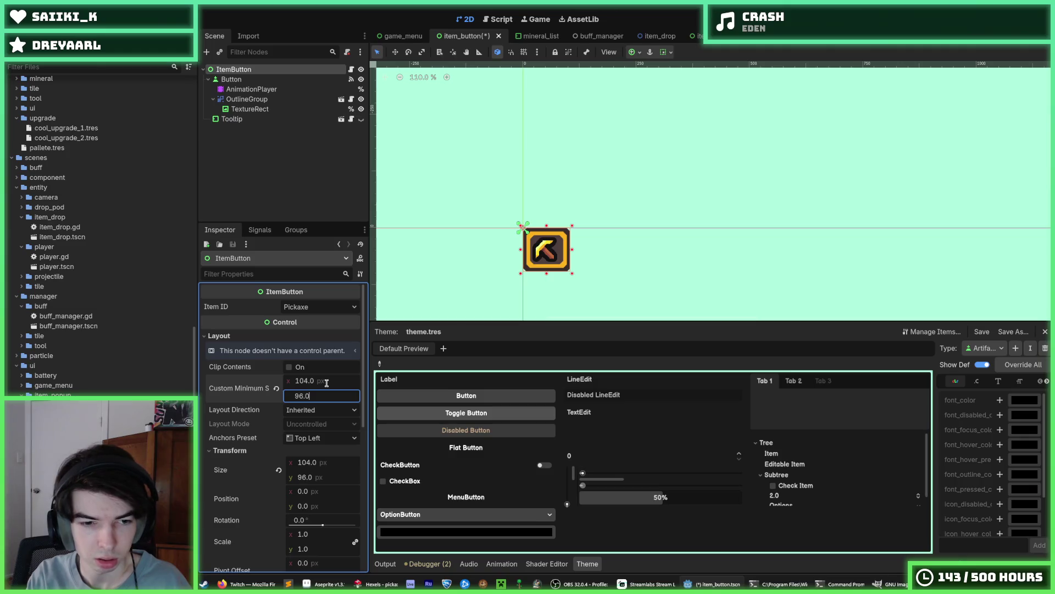
pyautogui.write('+8')
pyautogui.write('104')
pyautogui.press('Return')
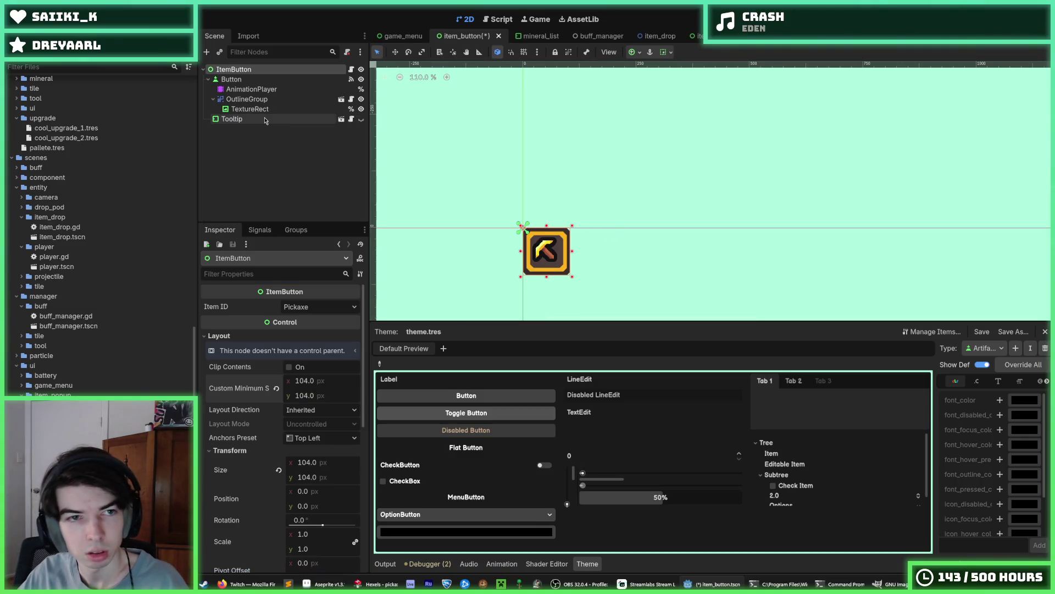
# Move the TextureRect icon to position 32, 32 and save the scene.
pyautogui.click(250, 109)
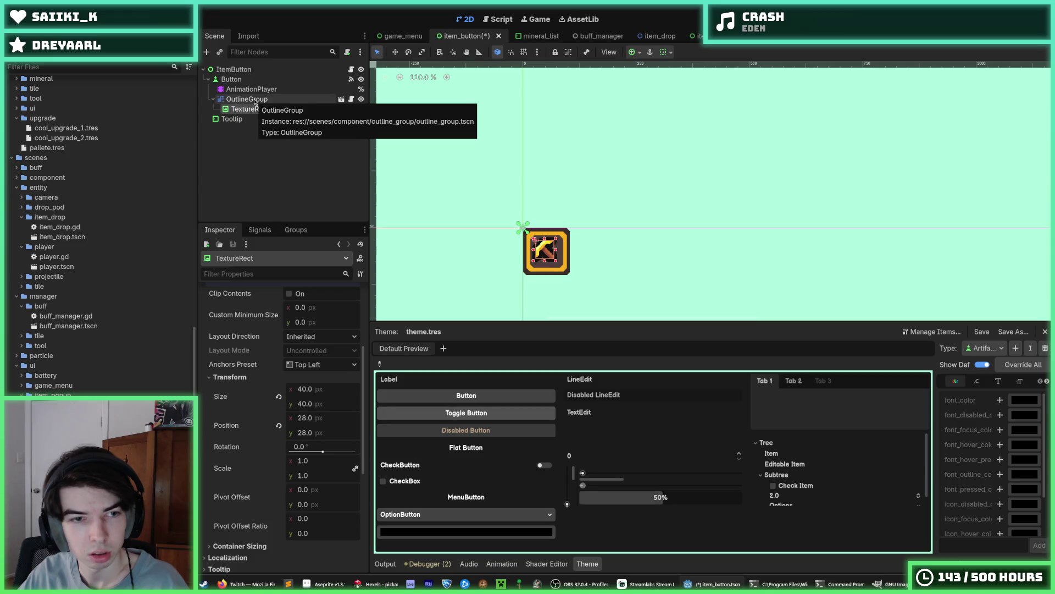
pyautogui.click(305, 417)
pyautogui.write('32')
pyautogui.press('Tab')
pyautogui.write('32')
pyautogui.press('Return')
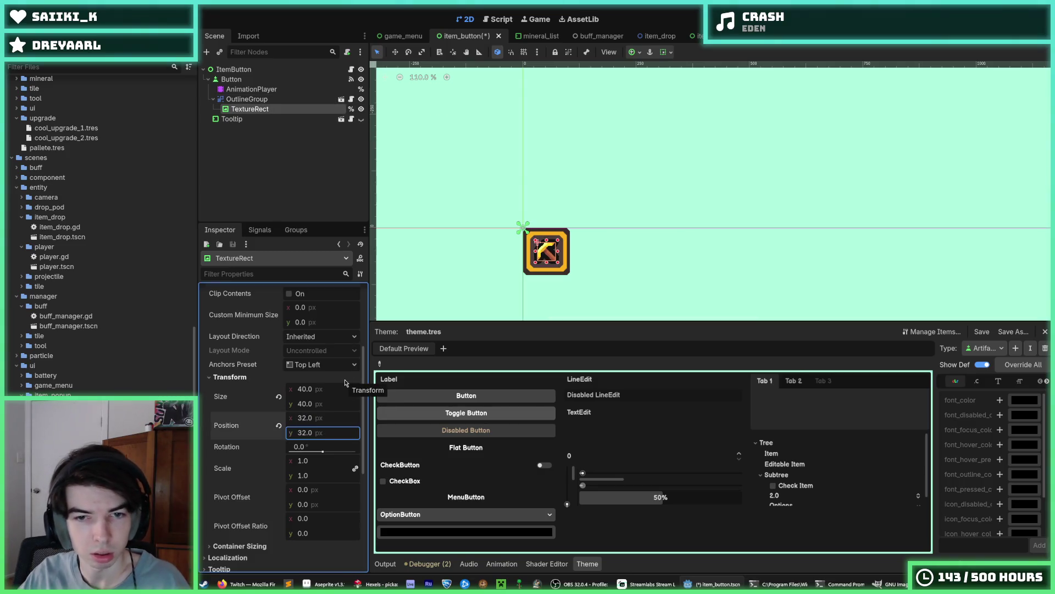
pyautogui.scroll(11, 582, 257)
pyautogui.hotkey('ctrl', 's')
# Try the Center anchor preset, undo it, resave the scene and run the game.
pyautogui.click(322, 365)
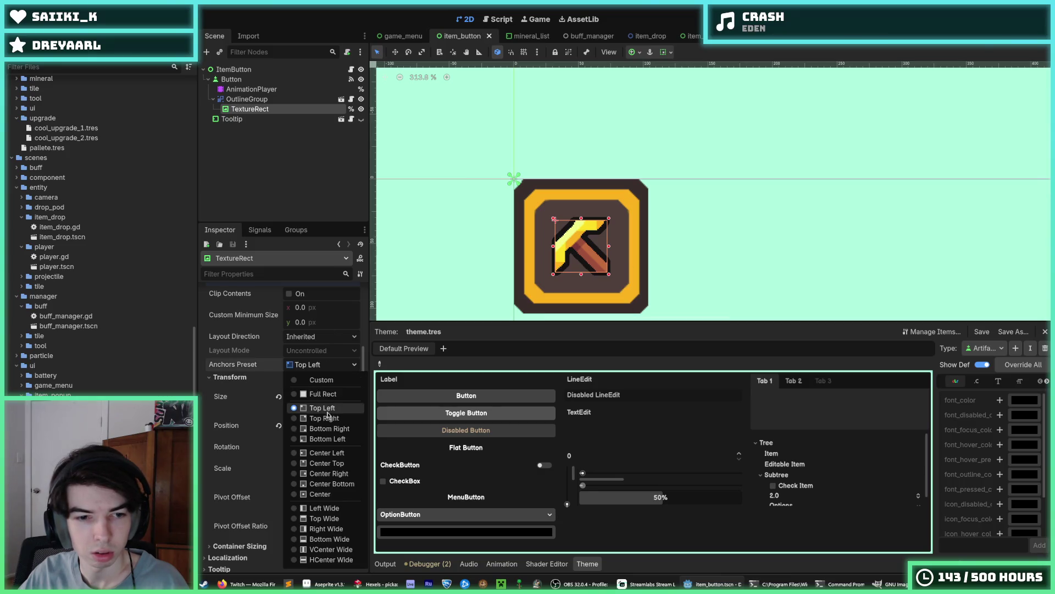
pyautogui.click(327, 494)
pyautogui.hotkey('ctrl', 'z')
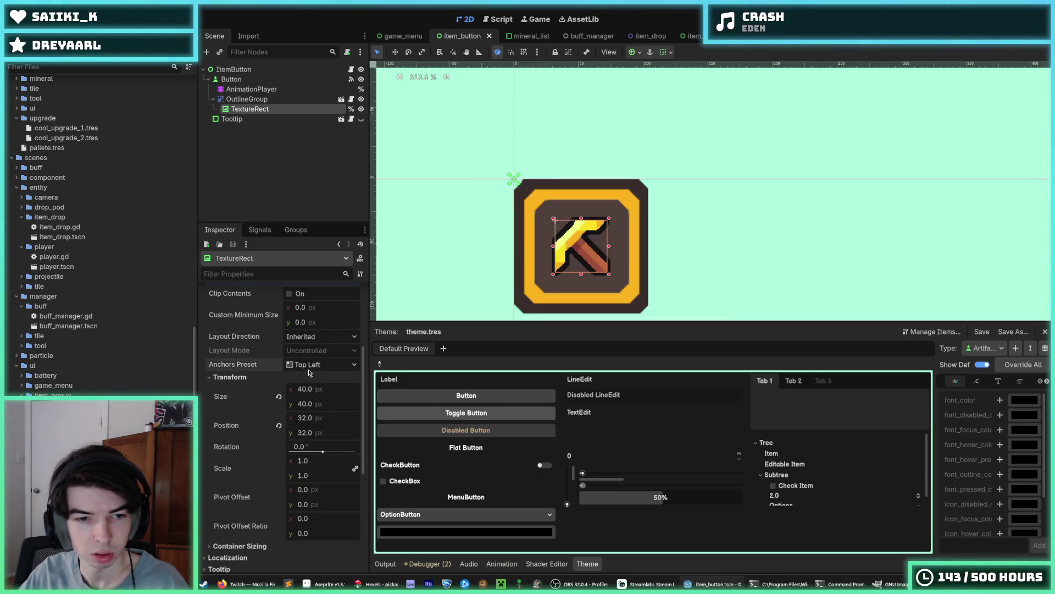
pyautogui.press('Escape')
pyautogui.hotkey('ctrl', 's')
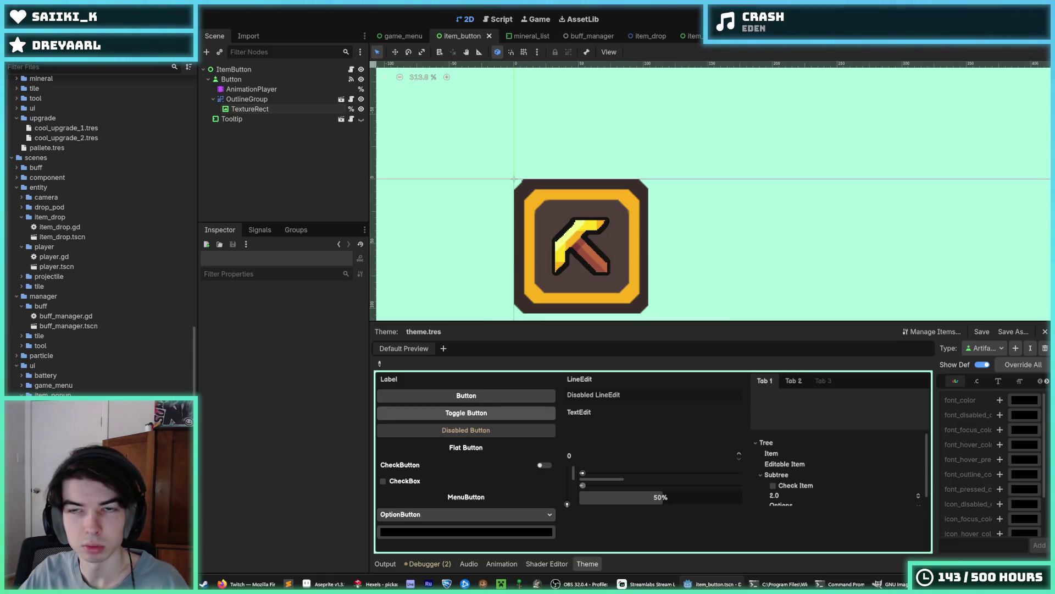
pyautogui.press('F5')
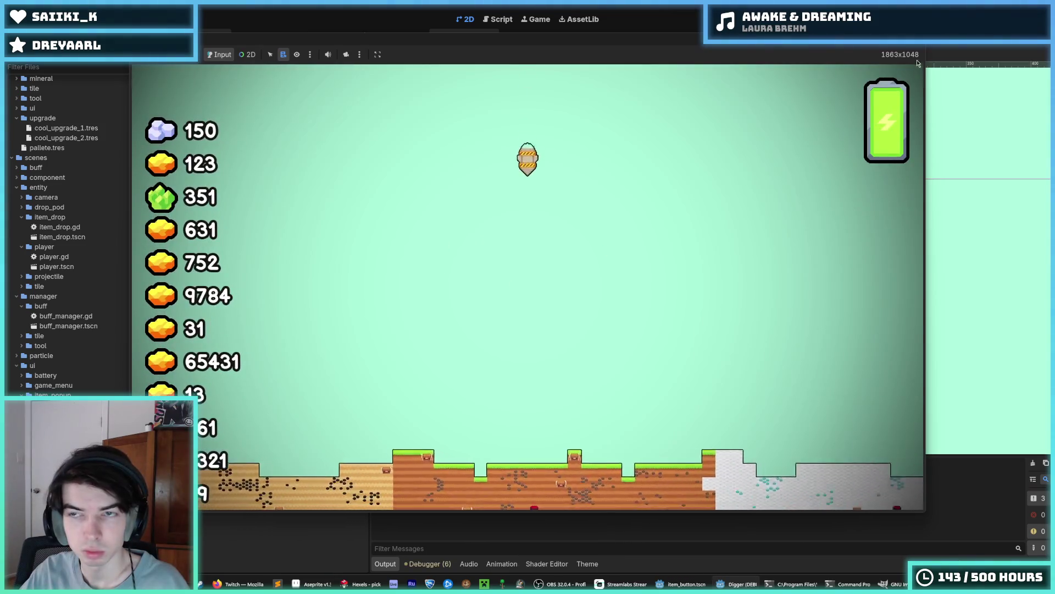
# Run the game, buy the pickaxe item in the shop, then stop it.
pyautogui.press('F5')
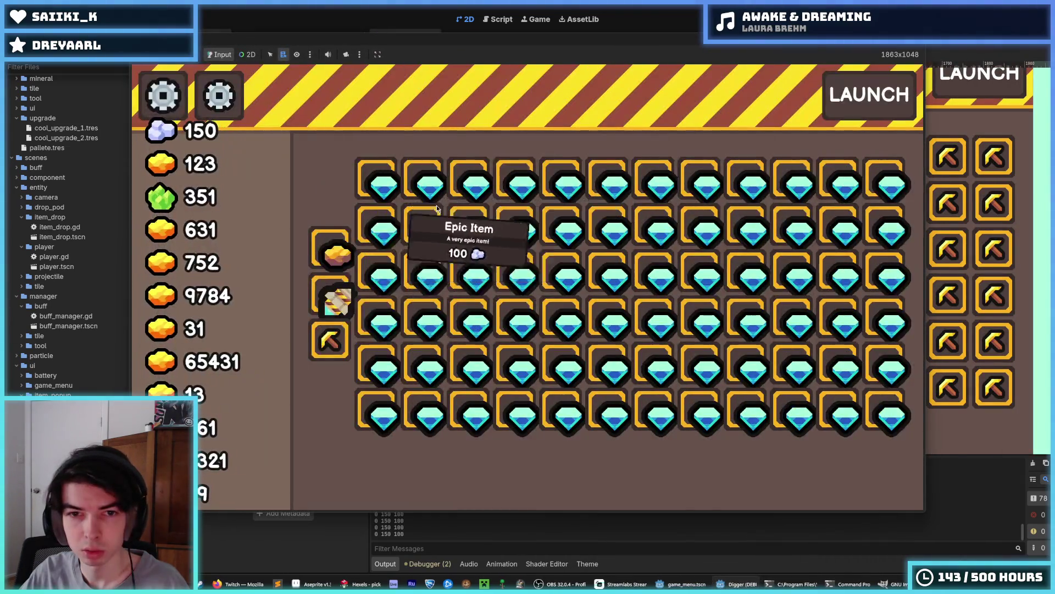
pyautogui.moveTo(331, 346)
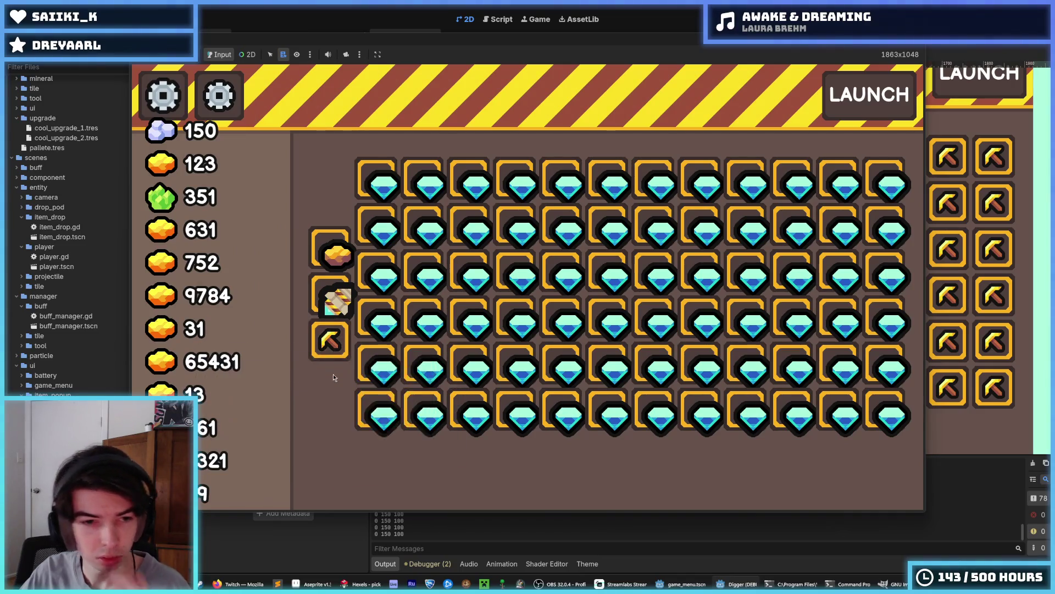
pyautogui.click(330, 352)
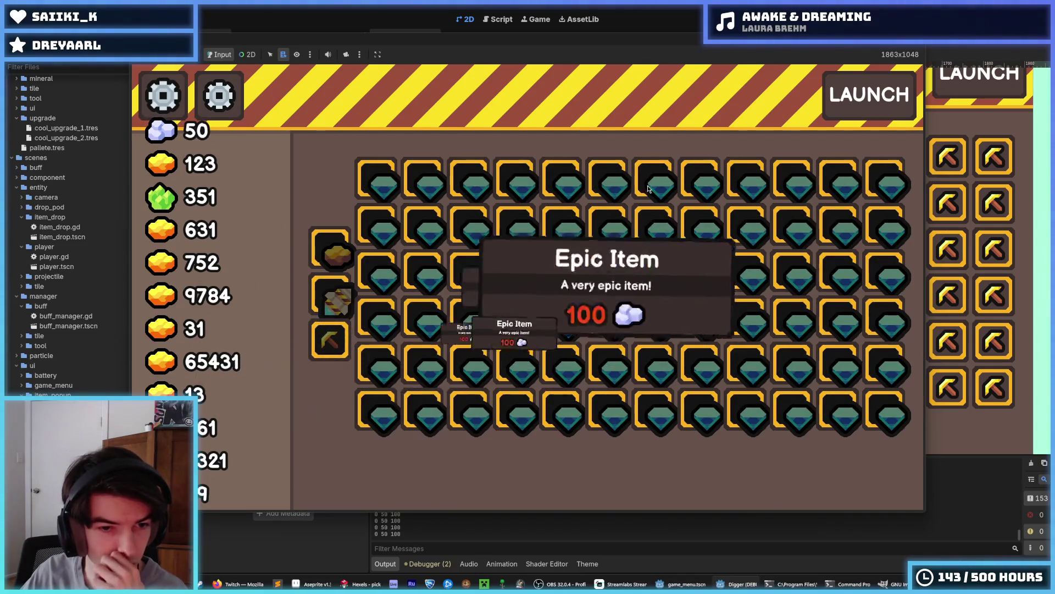
pyautogui.press('F8')
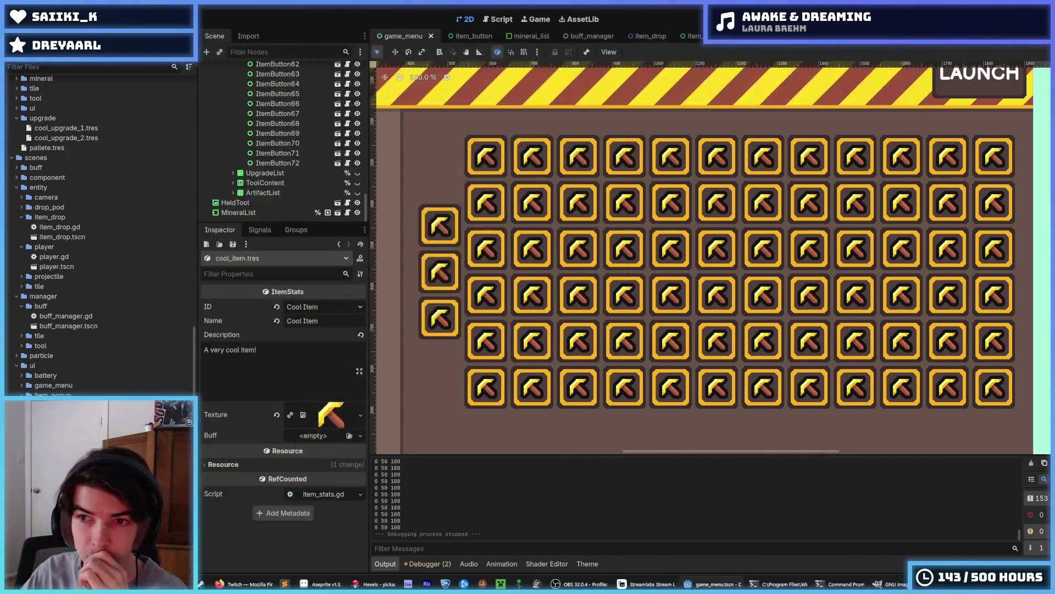
# Run the game again to check the resized item buttons, then stop it.
pyautogui.press('F5')
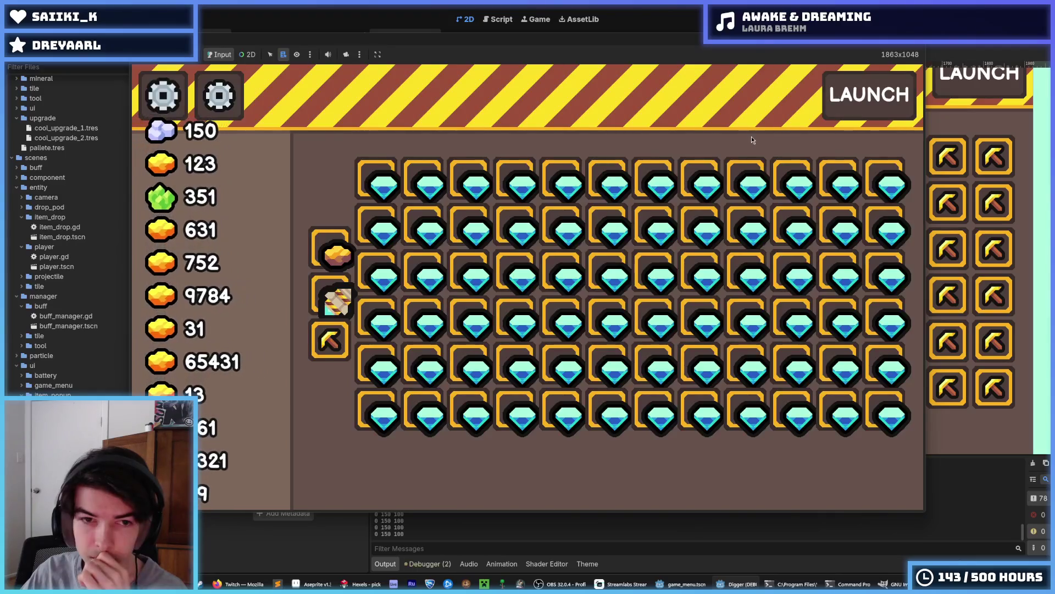
pyautogui.moveTo(325, 341)
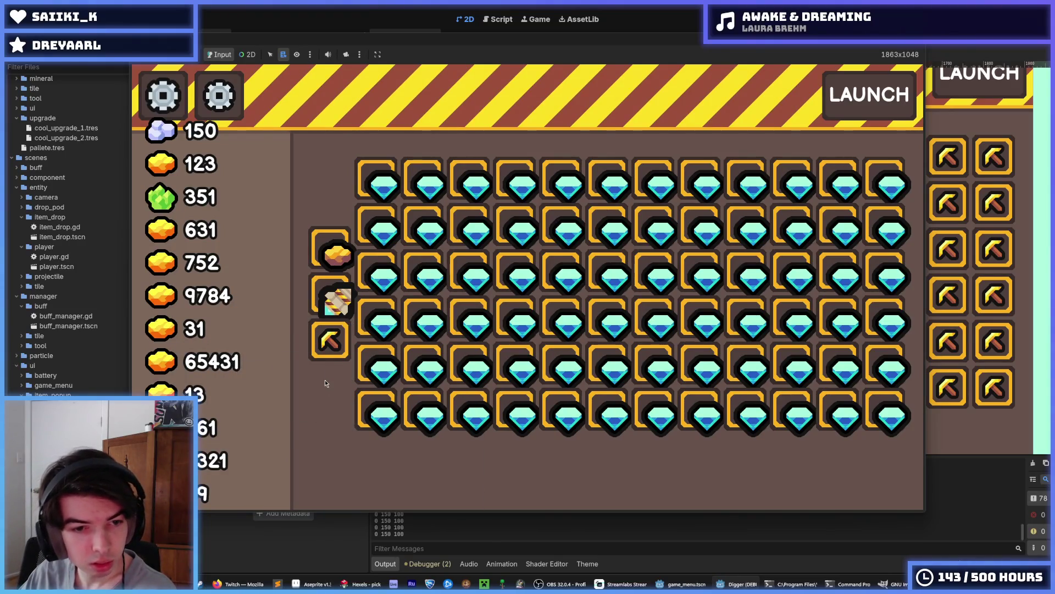
pyautogui.moveTo(326, 363)
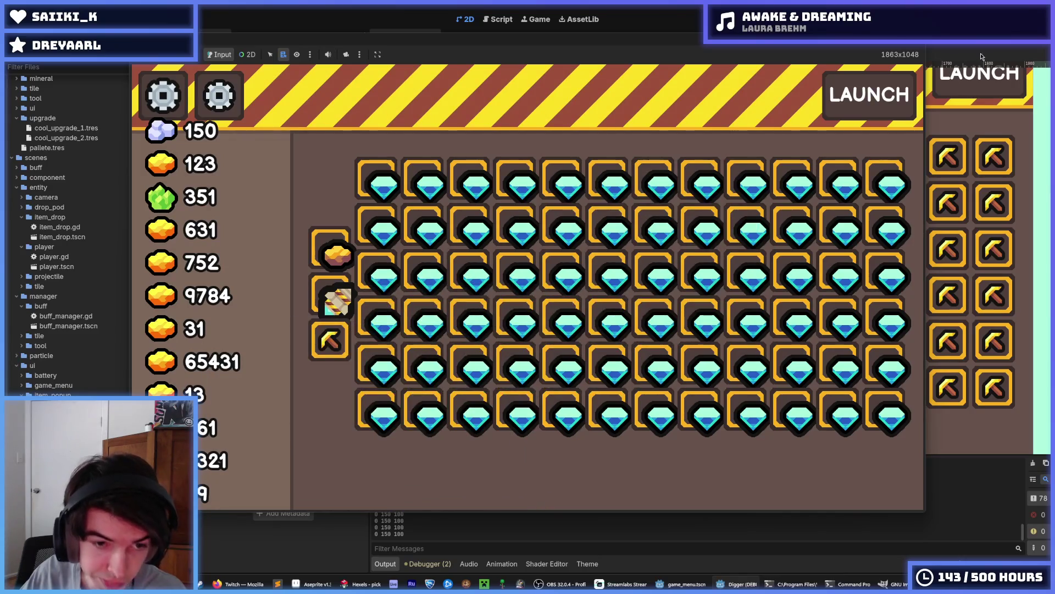
pyautogui.press('F8')
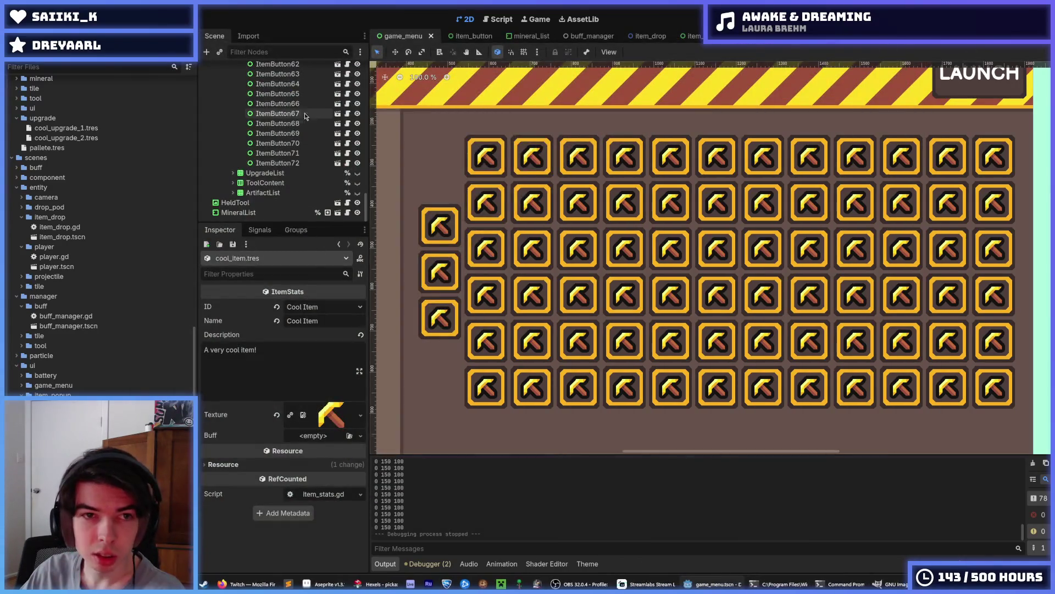
# Delete ui_outline.gdshader from the project and confirm the removal.
pyautogui.click(463, 35)
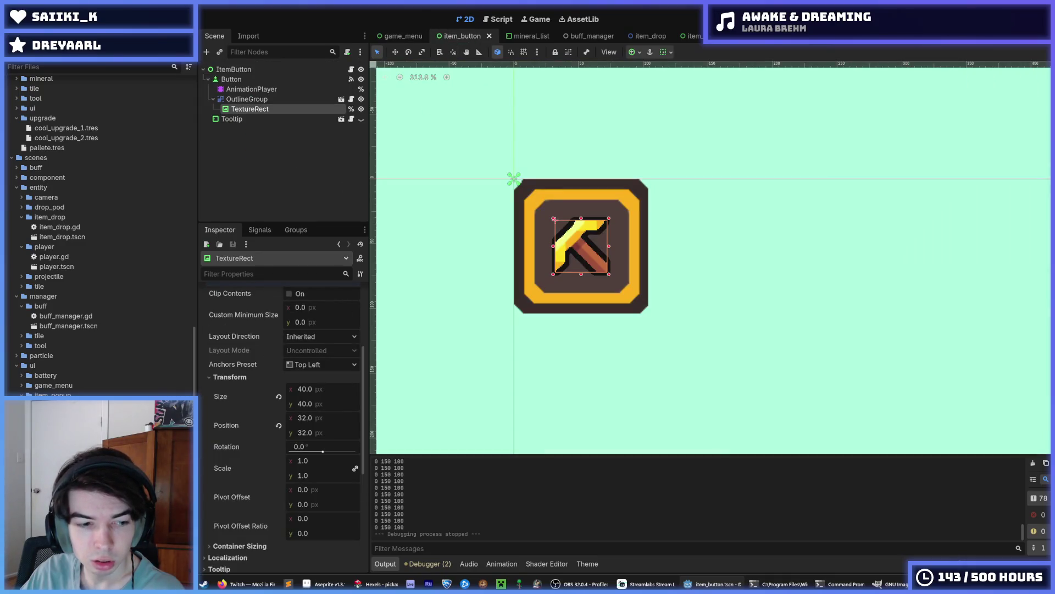
pyautogui.press('Delete')
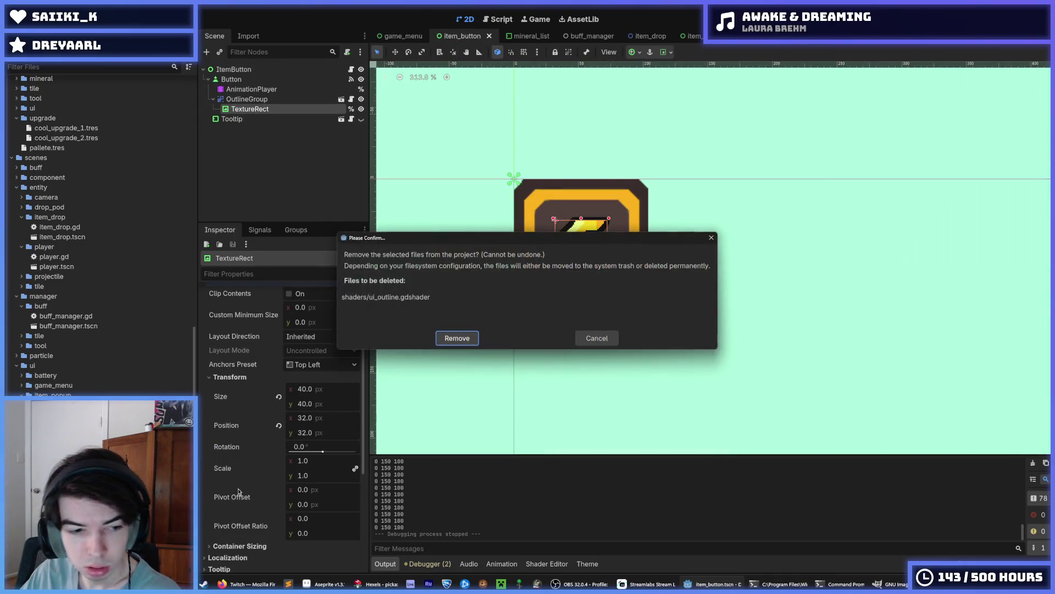
pyautogui.click(450, 340)
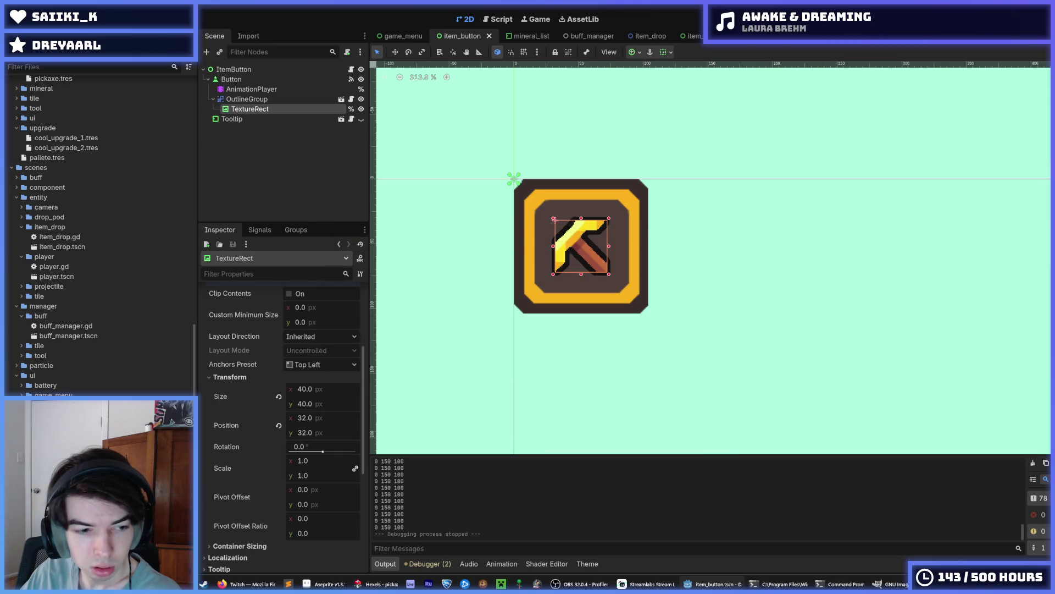
# Change the outline shader quality from 32 to 64.0, then run the game_menu scene.
pyautogui.moveTo(591, 401); pyautogui.dragTo(582, 402)
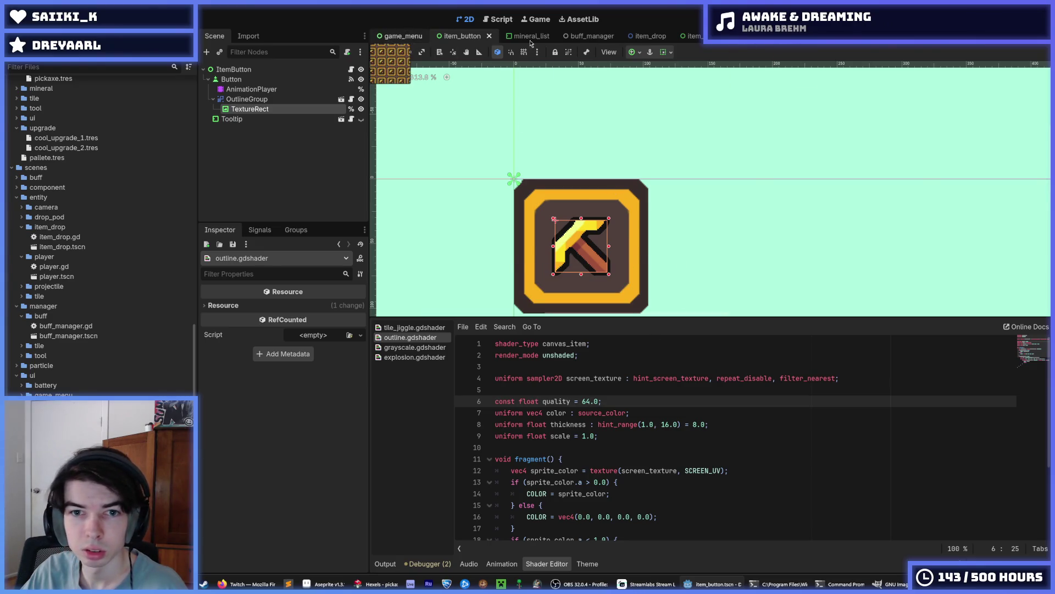
pyautogui.click(403, 36)
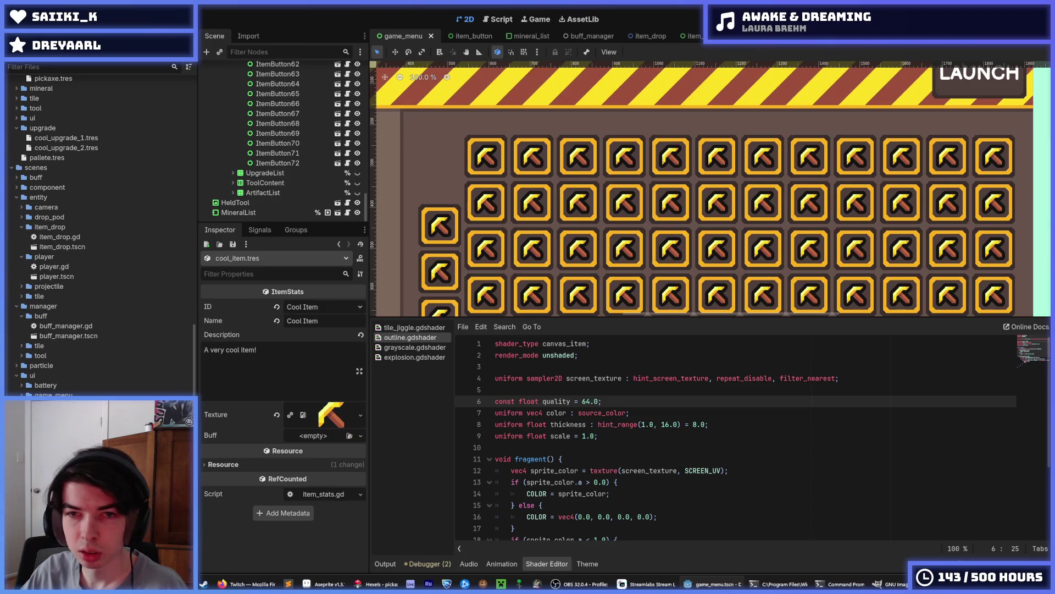
pyautogui.press('F6')
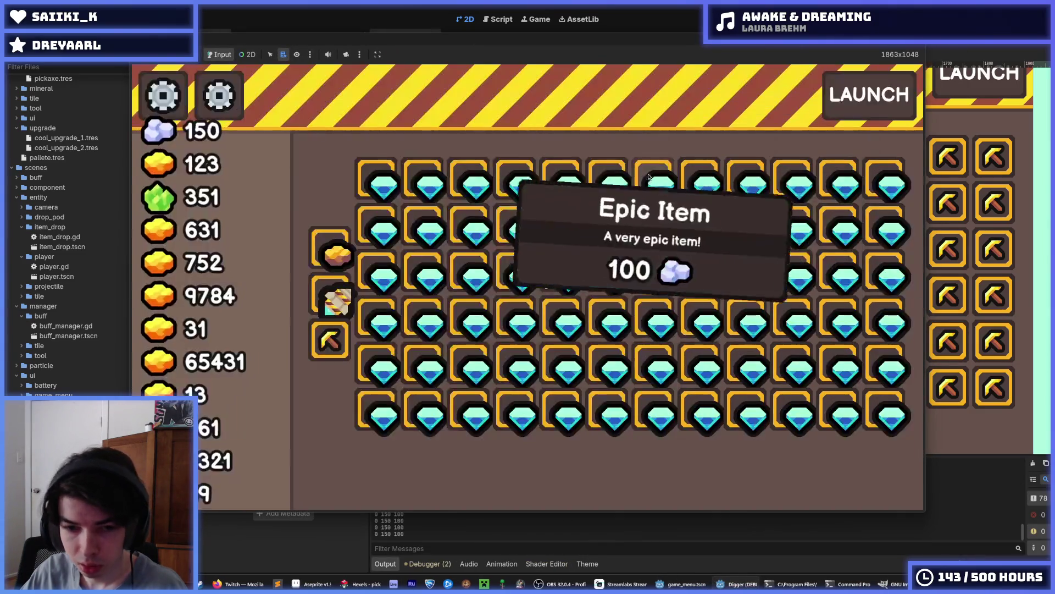
pyautogui.click(337, 351)
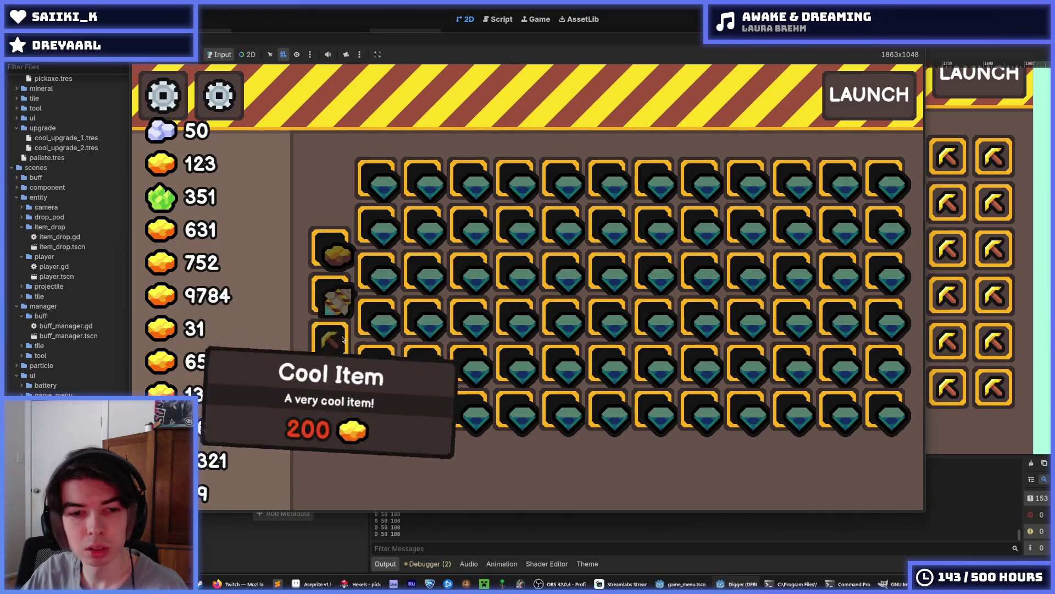
pyautogui.moveTo(335, 296)
pyautogui.moveTo(337, 261)
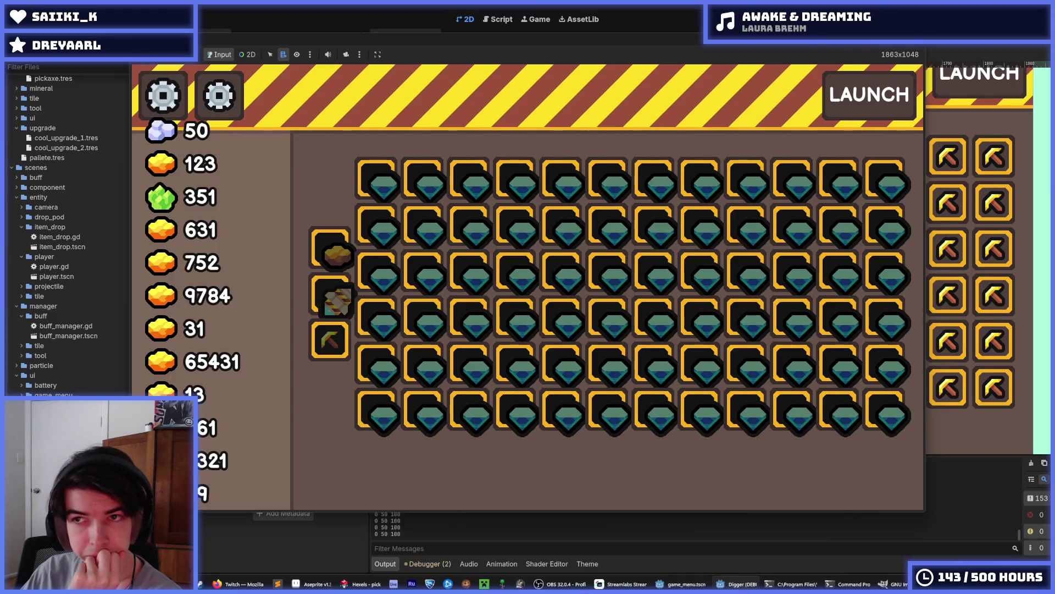
pyautogui.press('F8')
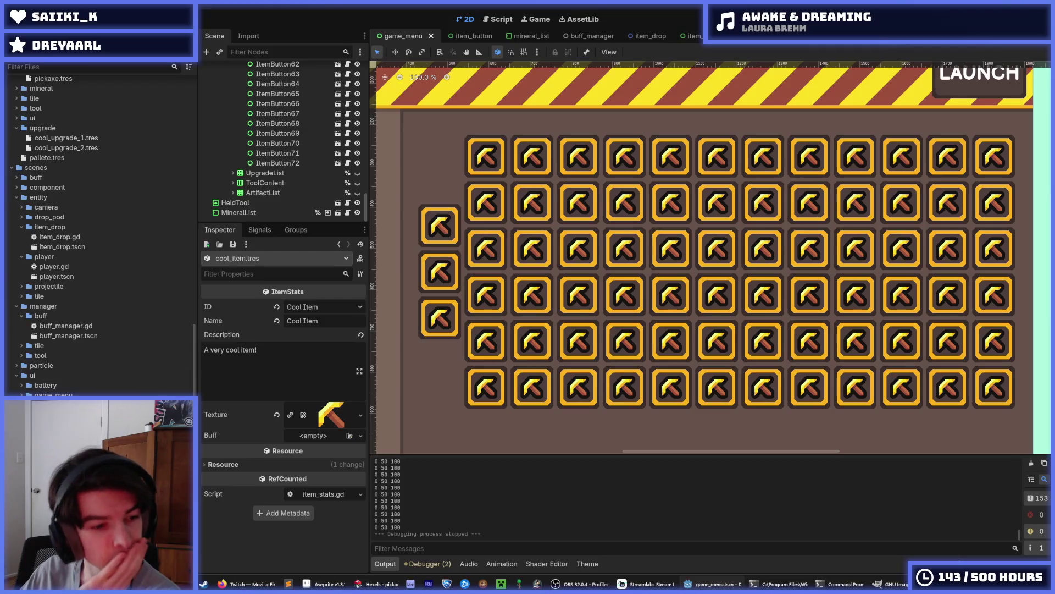
# Inspect the drill, cool_item and pickaxe resources, and assign pickaxe.png as the Pickaxe texture.
pyautogui.scroll(10, 65, 385)
pyautogui.scroll(2, 69, 390)
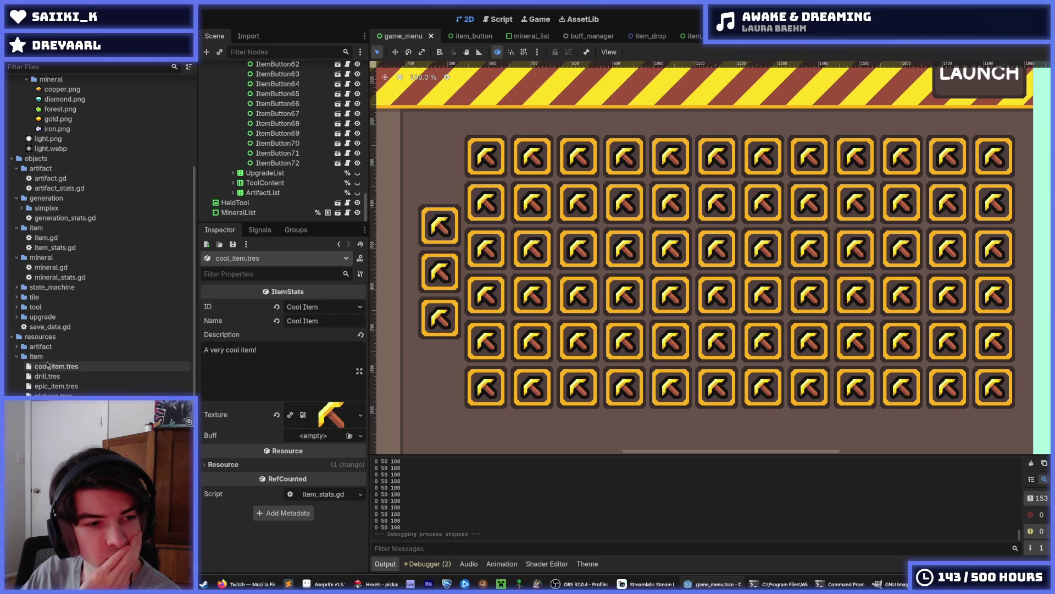
pyautogui.click(59, 377)
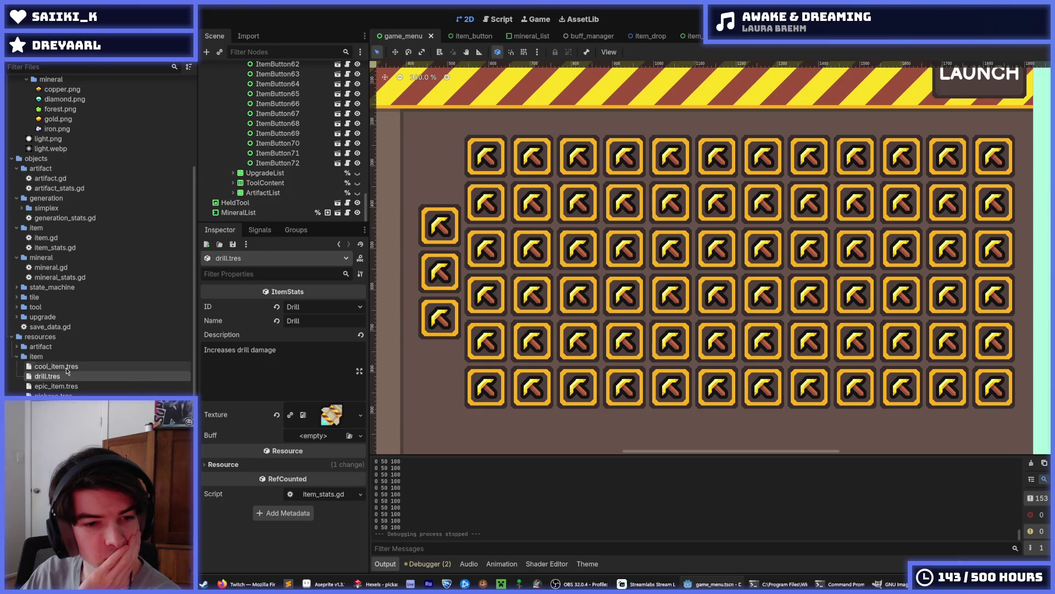
pyautogui.click(60, 367)
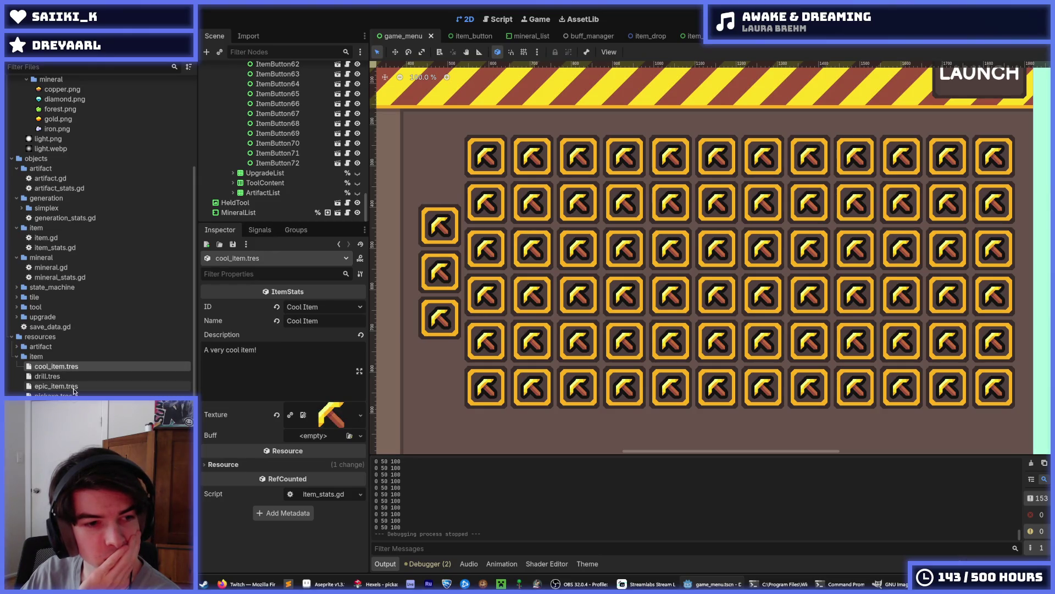
pyautogui.click(61, 395)
pyautogui.scroll(6, 71, 388)
pyautogui.moveTo(82, 254)
pyautogui.mouseDown()
pyautogui.moveTo(224, 312)
pyautogui.moveTo(339, 421)
pyautogui.mouseUp()
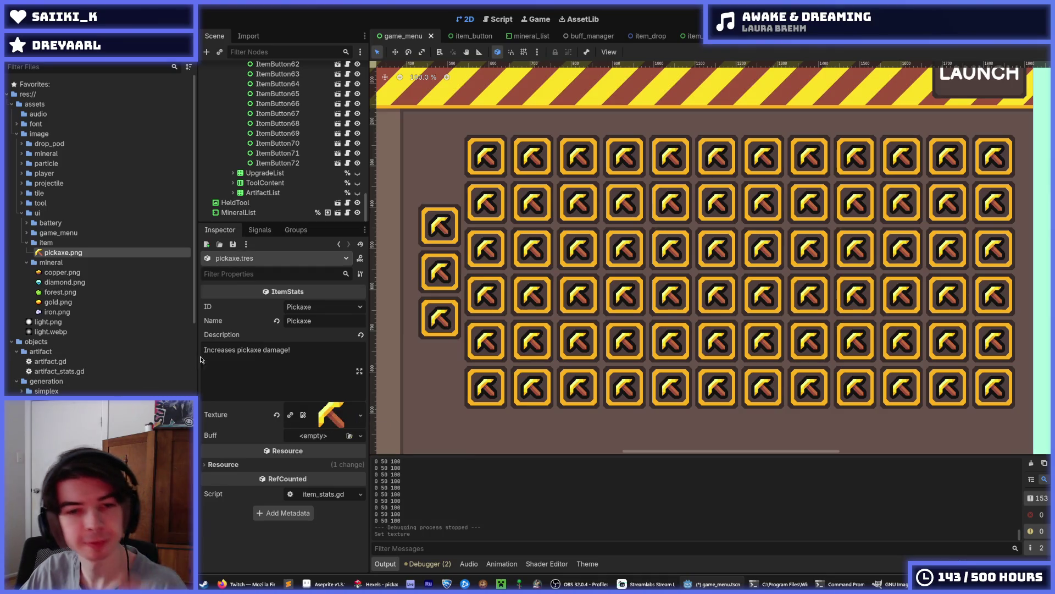
# Select the second item button and open drill.tres in the Inspector.
pyautogui.moveTo(607, 305); pyautogui.dragTo(657, 272)
pyautogui.scroll(-2, 656, 272)
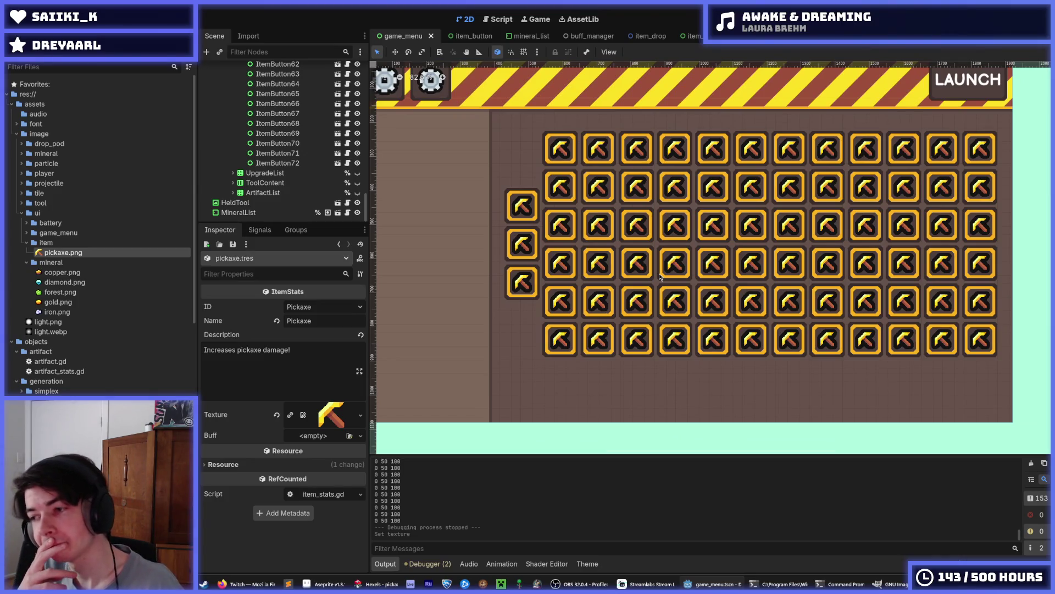
pyautogui.scroll(5, 659, 272)
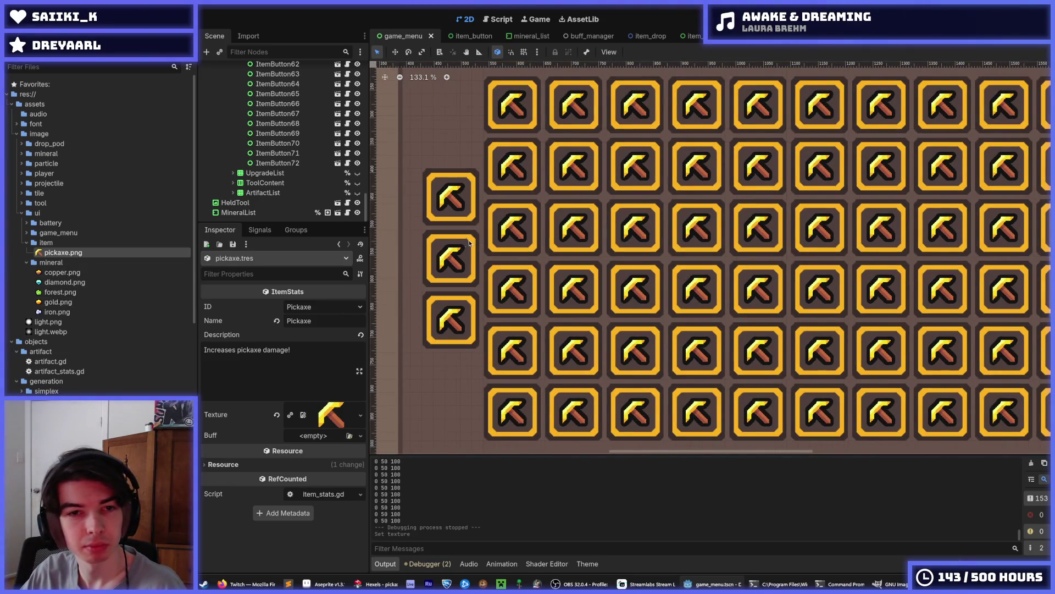
pyautogui.click(439, 244)
pyautogui.scroll(-10, 70, 350)
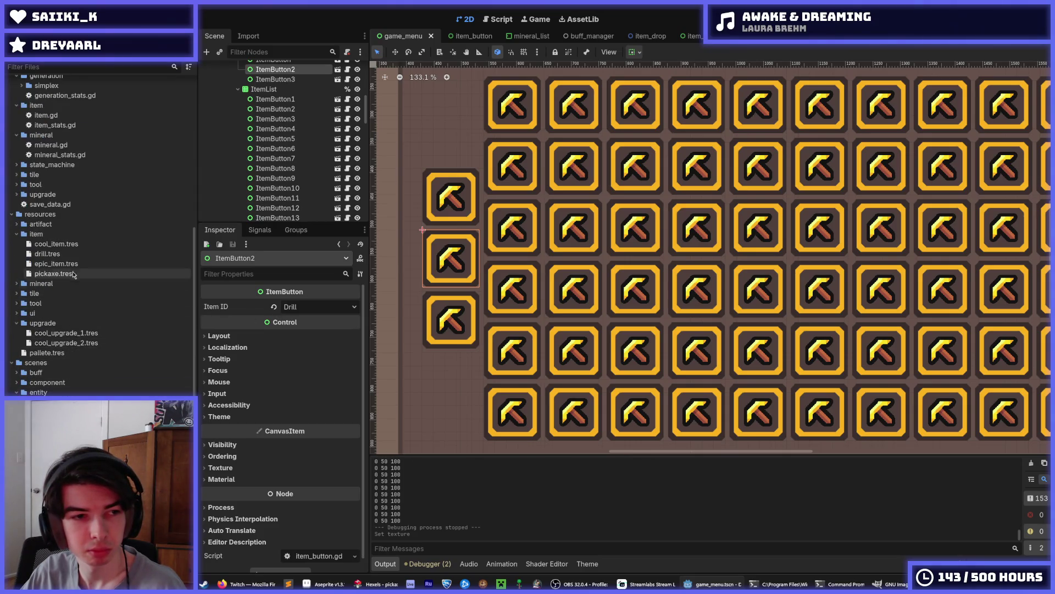
pyautogui.click(48, 253)
# Bring Hexels forward and zoom around the pickaxe sprite on the canvas.
pyautogui.hotkey('alt', 'Tab')
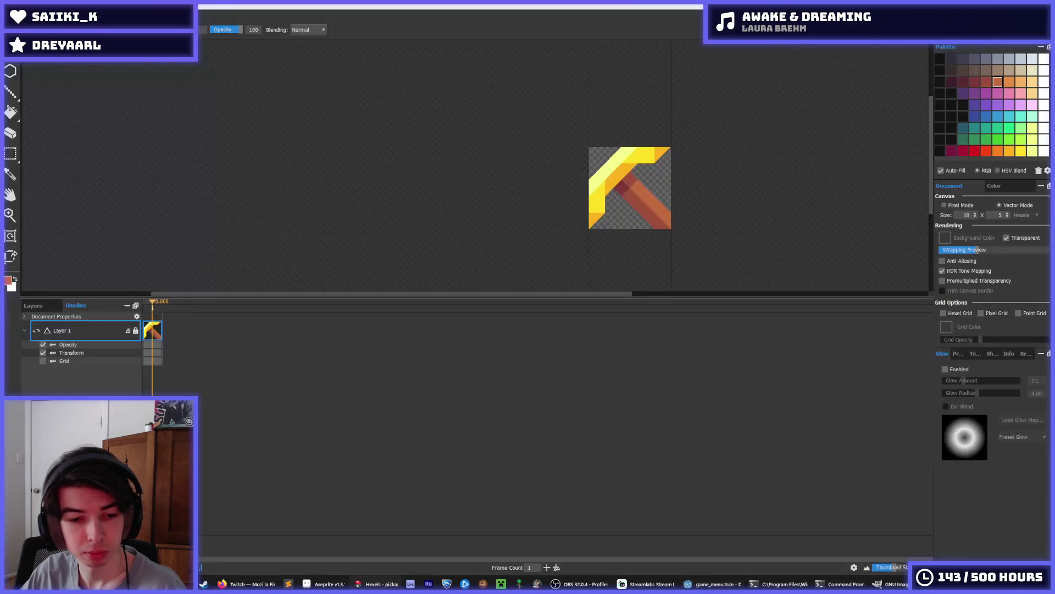
pyautogui.press('i')
pyautogui.scroll(4, 610, 181)
pyautogui.scroll(-1, 609, 163)
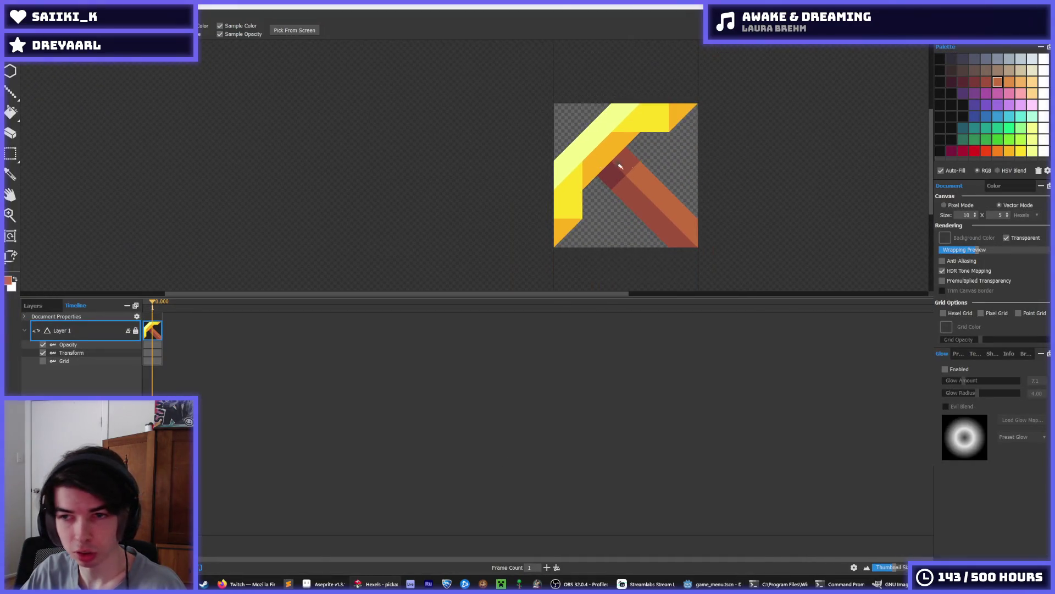
pyautogui.scroll(2, 674, 162)
pyautogui.scroll(-1, 613, 168)
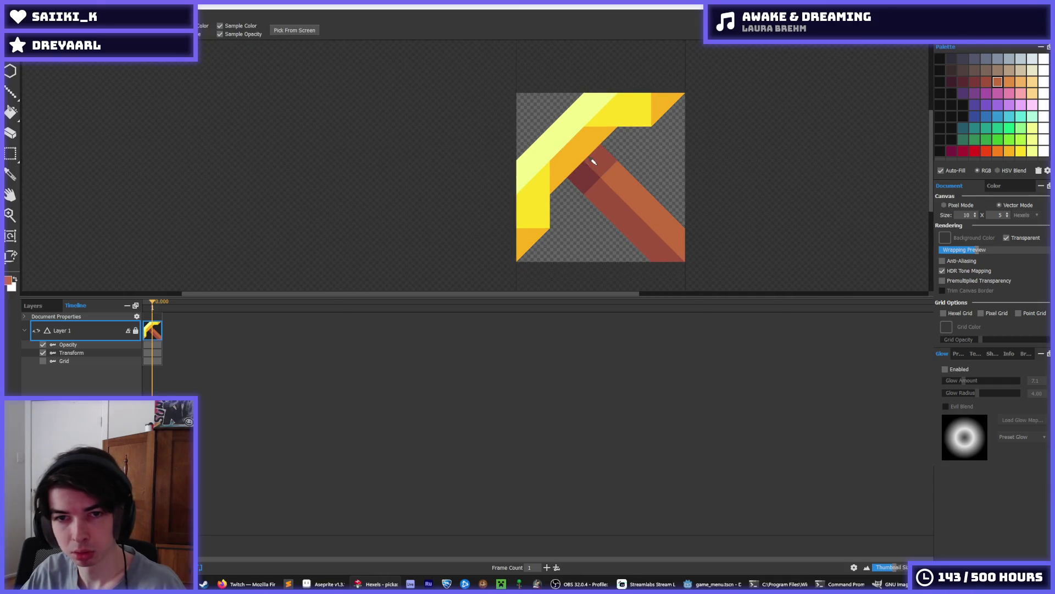
pyautogui.scroll(-3, 594, 164)
pyautogui.scroll(-1, 593, 163)
pyautogui.scroll(3, 588, 167)
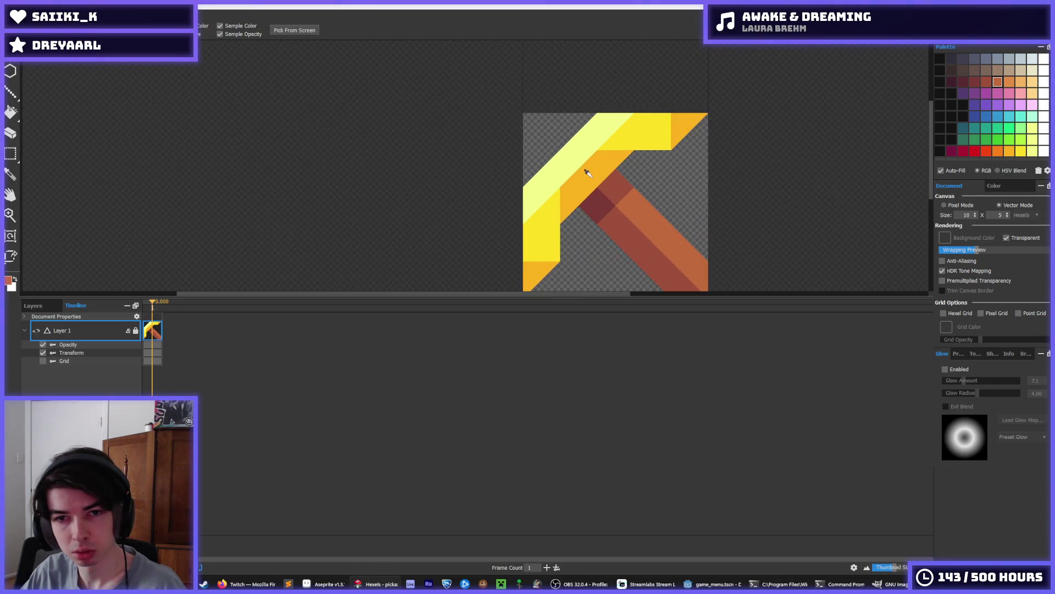
pyautogui.scroll(-2, 588, 171)
pyautogui.scroll(3, 597, 175)
pyautogui.press('b')
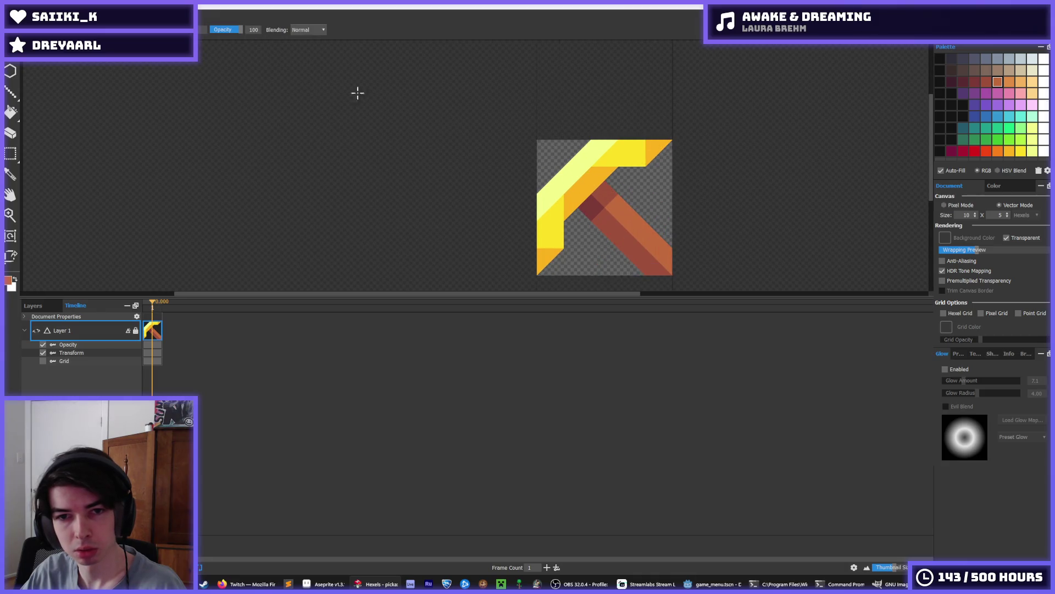
# Mirror the pickaxe sprite horizontally with Edit > Flip Horizontally.
pyautogui.click(38, 14)
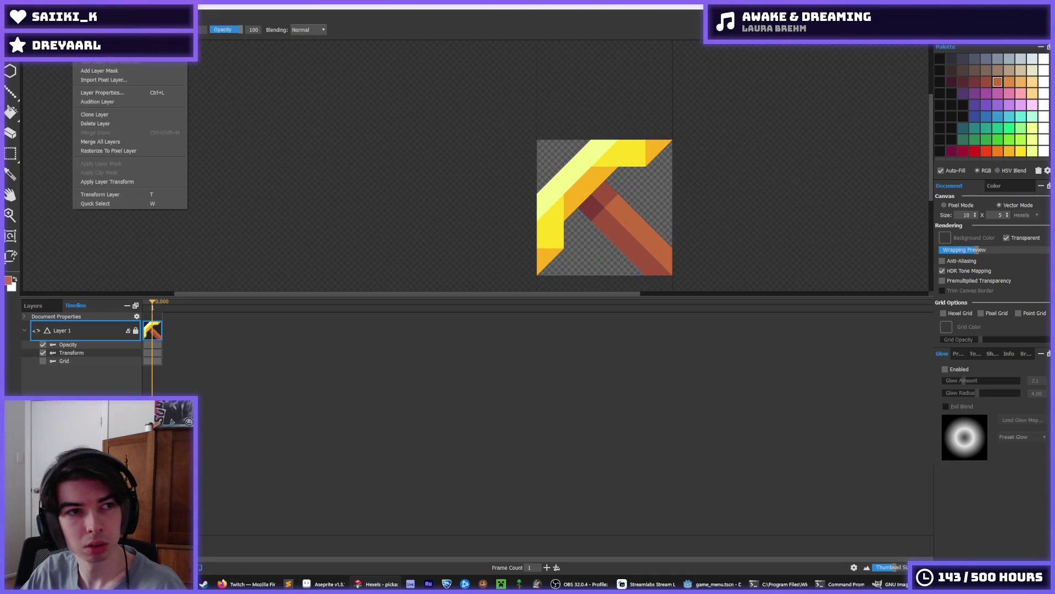
pyautogui.moveTo(132, 12)
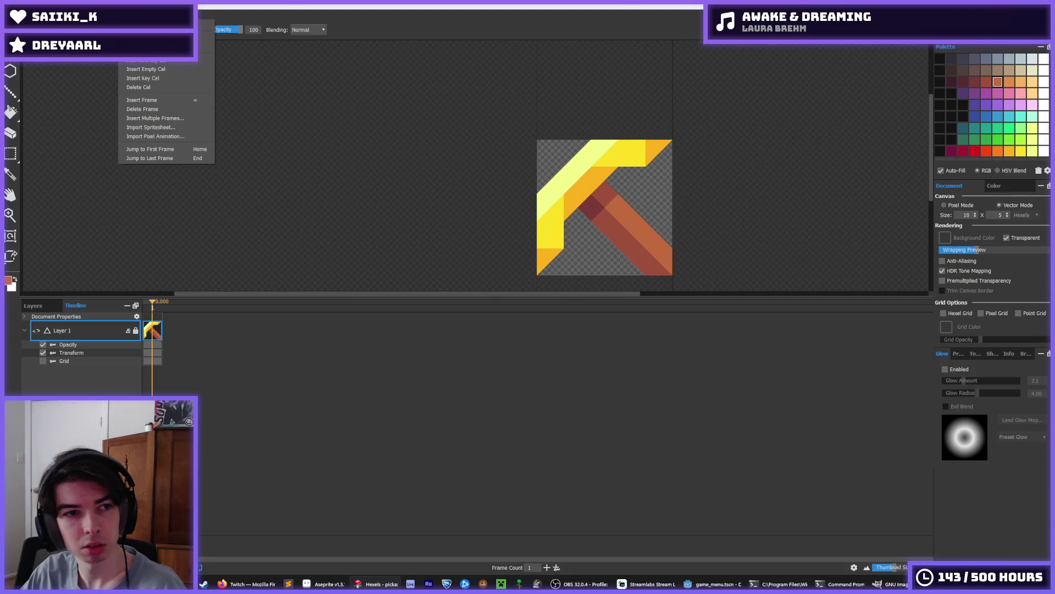
pyautogui.moveTo(164, 12)
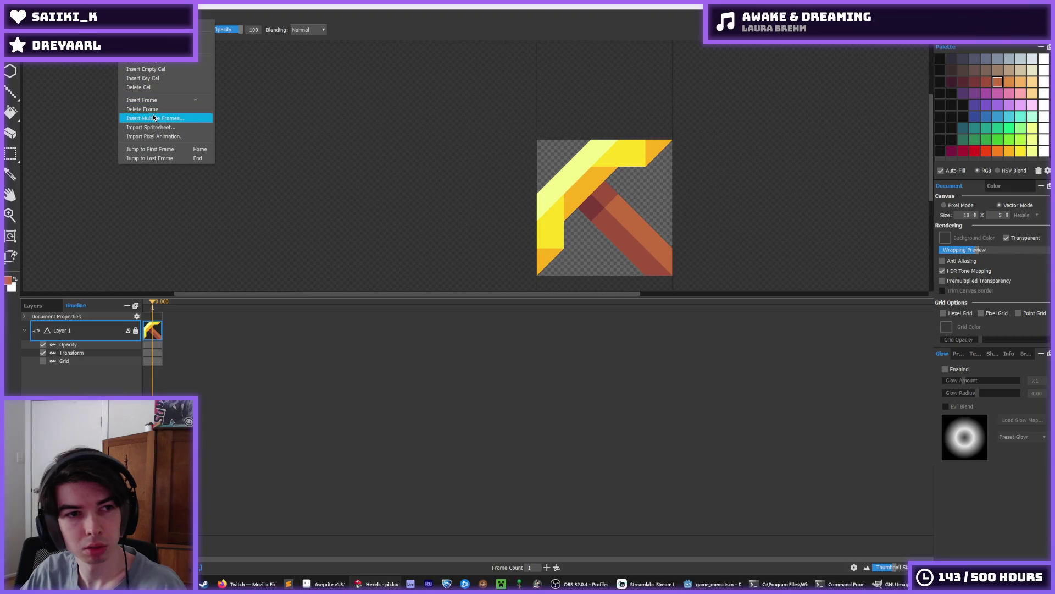
pyautogui.moveTo(85, 12)
pyautogui.moveTo(33, 12)
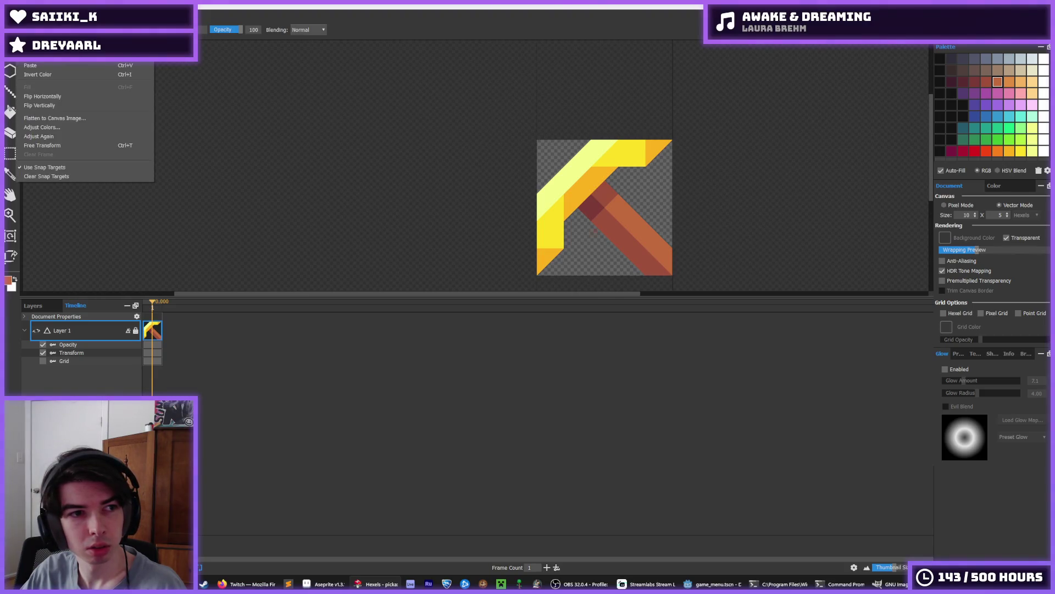
pyautogui.click(53, 96)
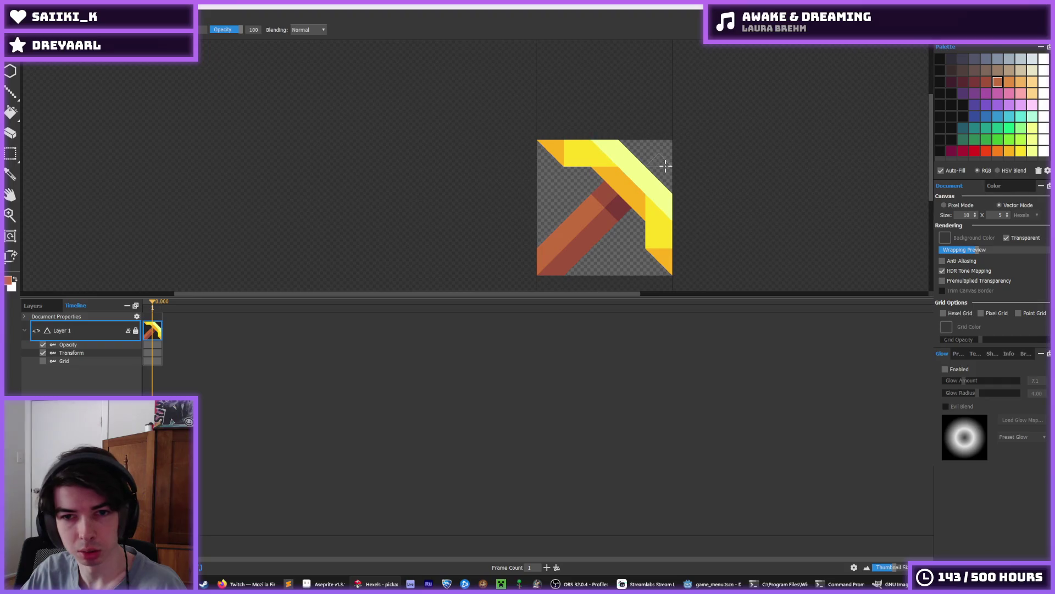
# Export the flipped sprite over pickaxe.png, accepting the replace prompt and export settings.
pyautogui.scroll(-5, 643, 178)
pyautogui.hotkey('ctrl', 'e')
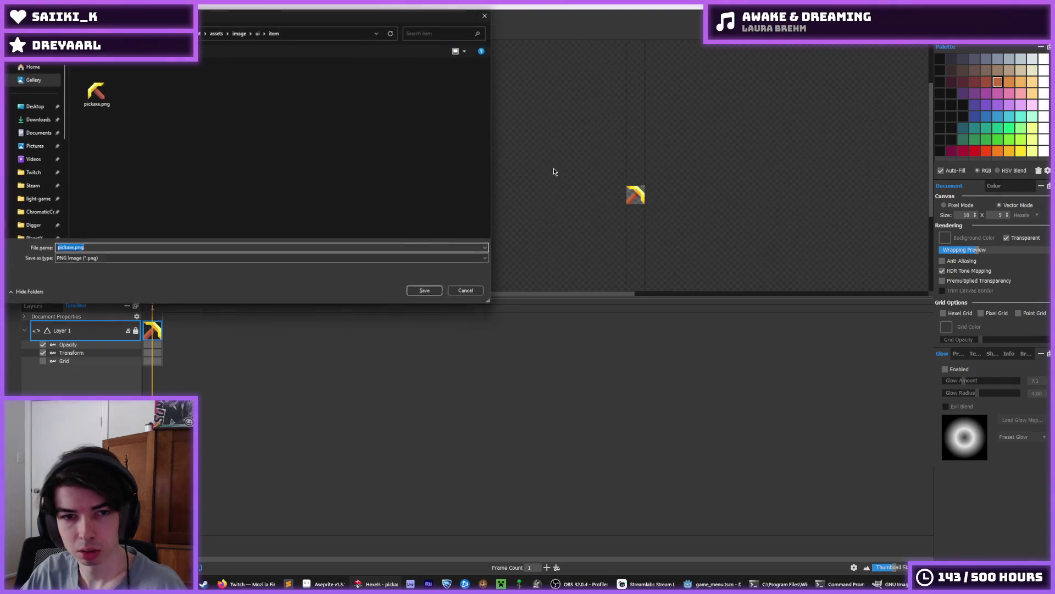
pyautogui.doubleClick(107, 94)
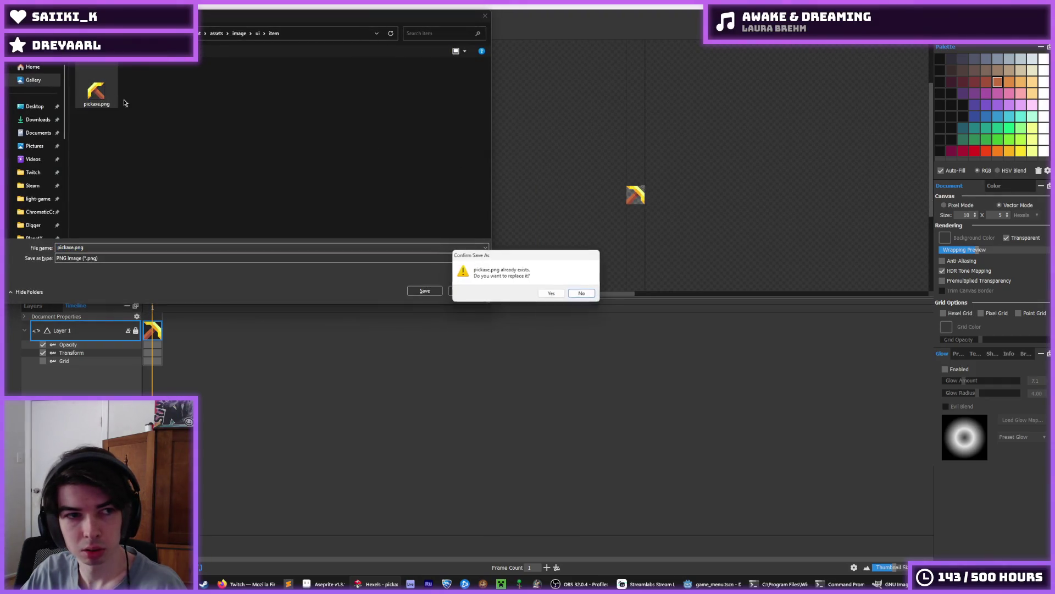
pyautogui.click(553, 296)
pyautogui.click(566, 416)
pyautogui.click(718, 584)
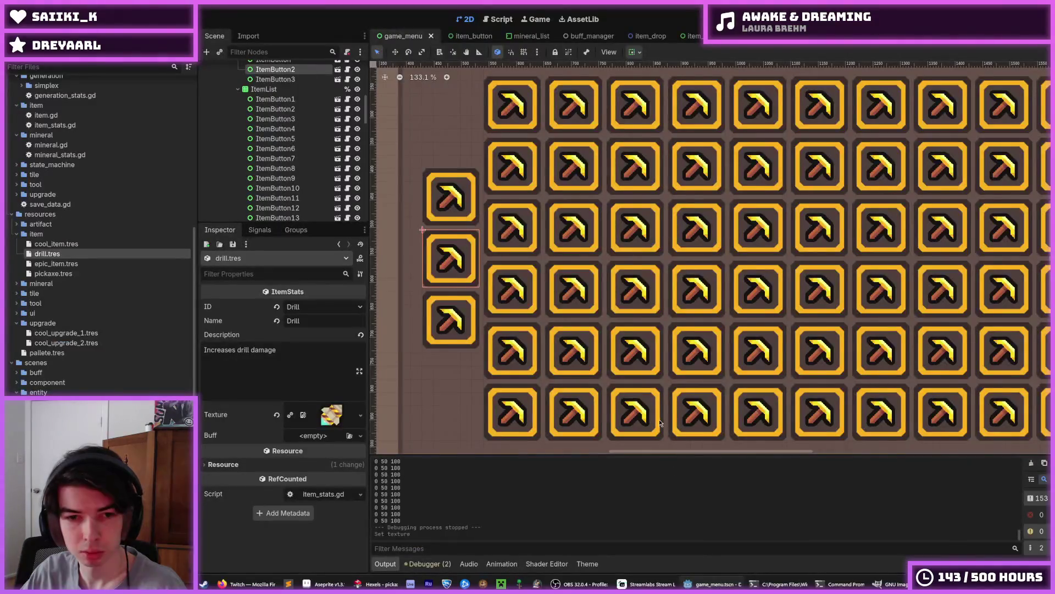
# Zoom Godot's view on the mirrored icons, then sample the pickaxe's yellow in Hexels.
pyautogui.scroll(4, 649, 434)
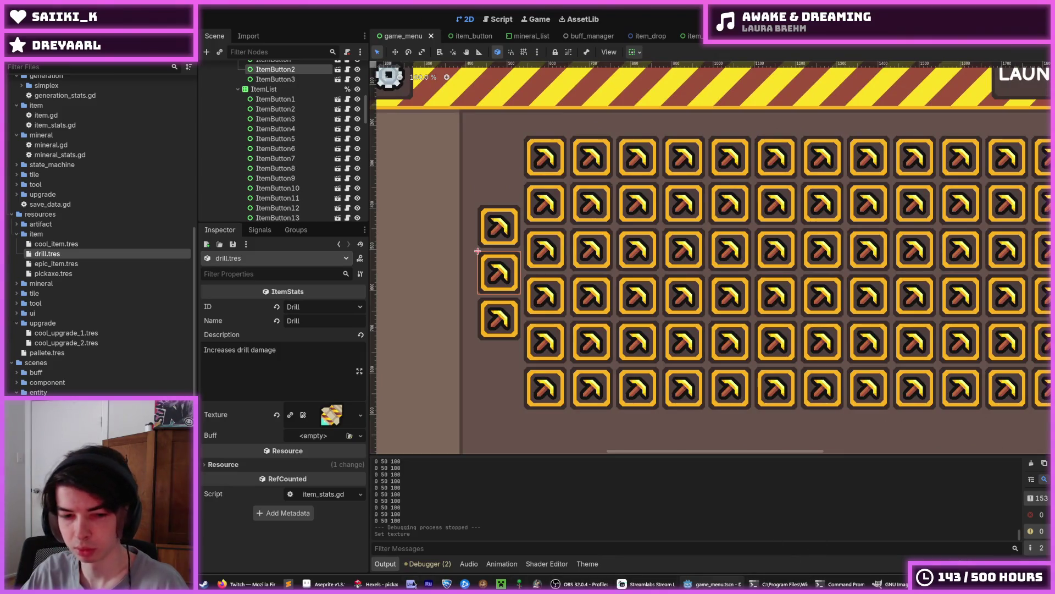
pyautogui.click(379, 584)
pyautogui.scroll(5, 651, 224)
pyautogui.scroll(2, 651, 224)
pyautogui.click(669, 193)
# Start a Save As, browse the Sprites and ui folders, then cancel.
pyautogui.press('i')
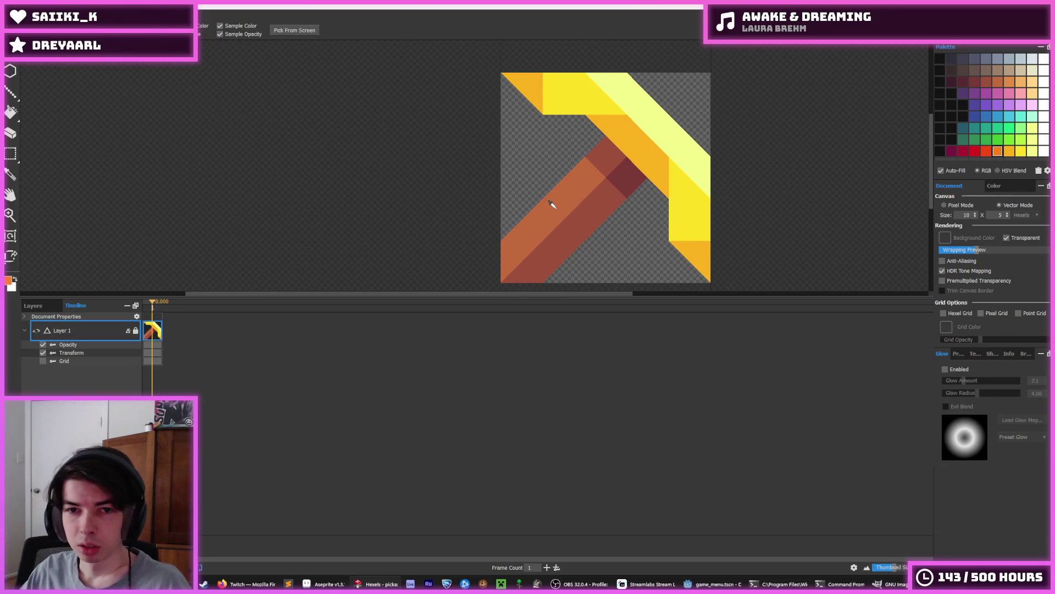
pyautogui.hotkey('ctrl', 'shift', 's')
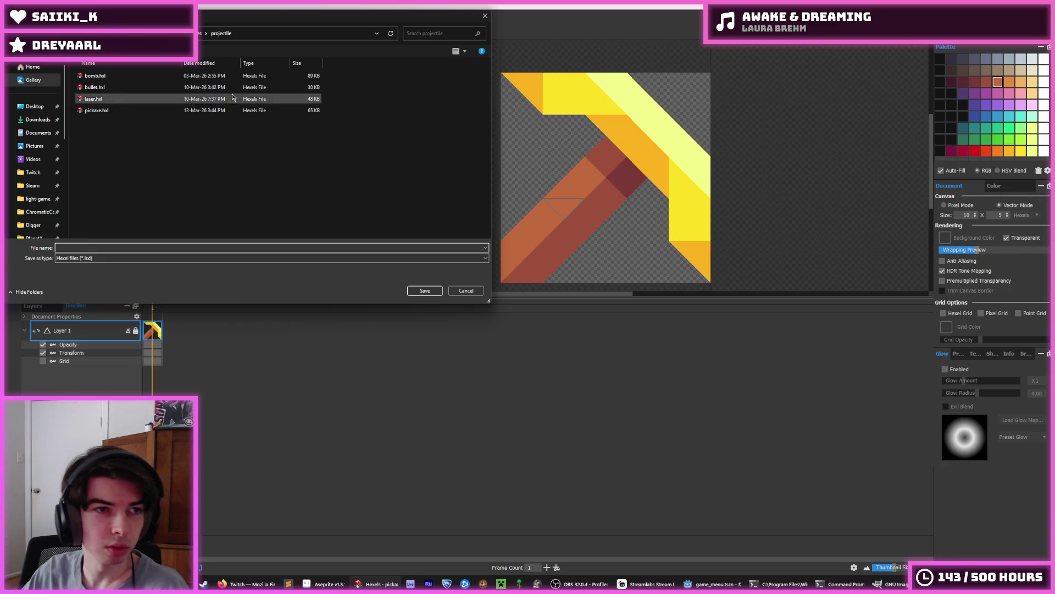
pyautogui.click(199, 34)
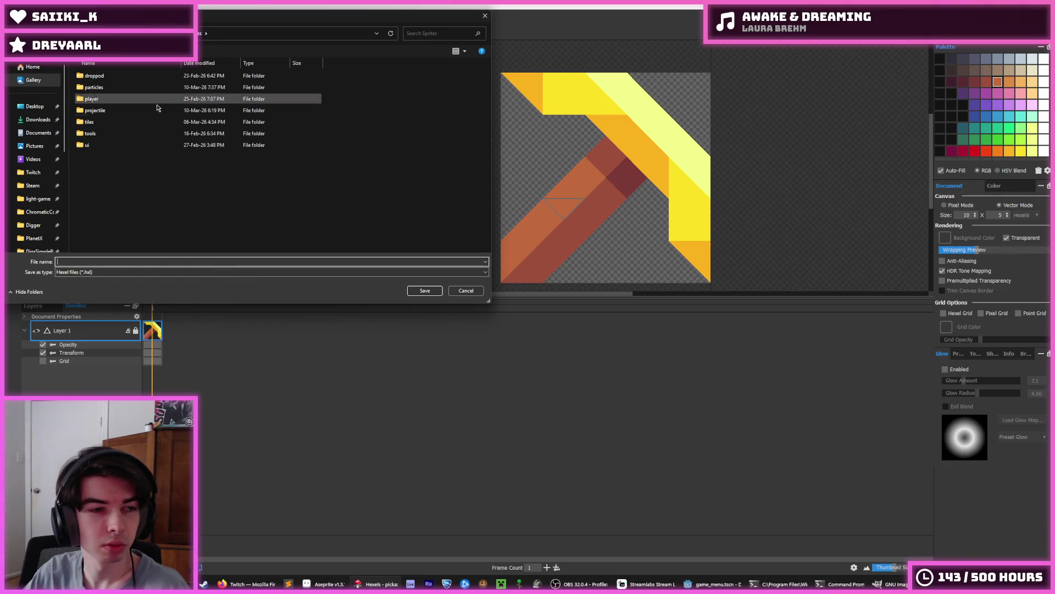
pyautogui.doubleClick(123, 145)
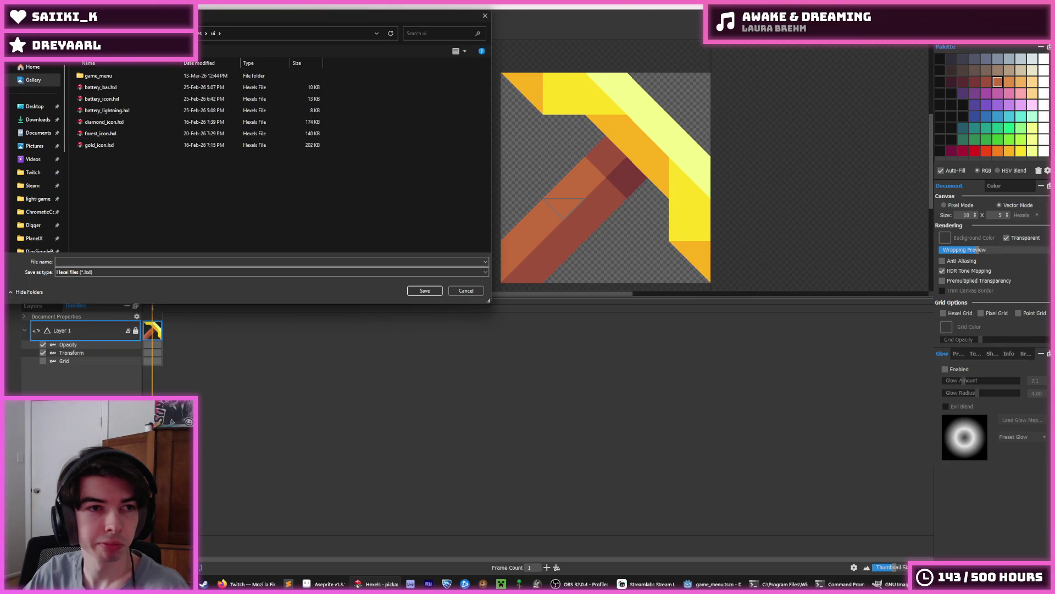
pyautogui.click(199, 34)
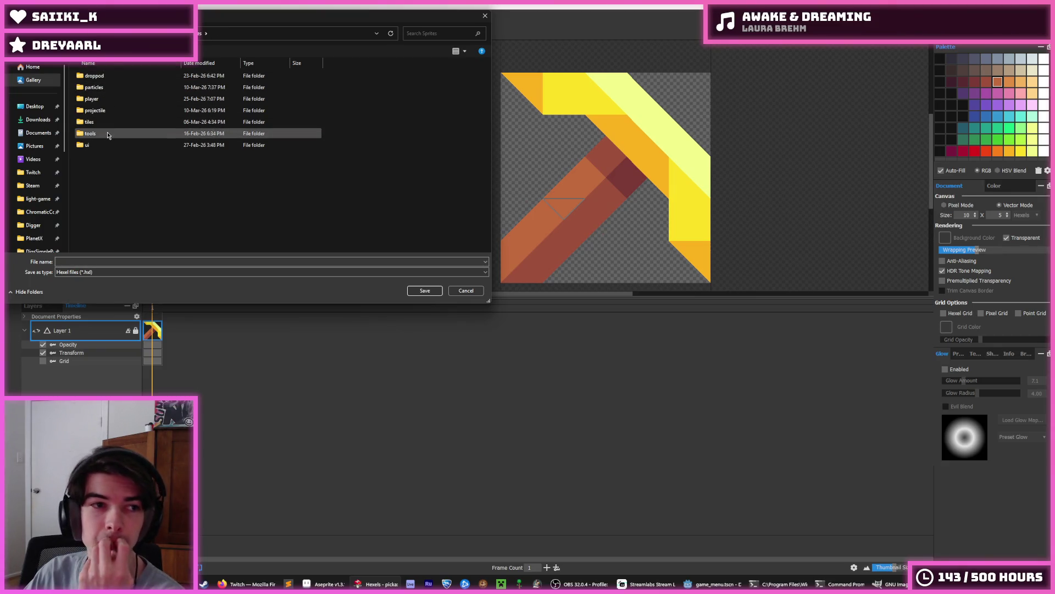
pyautogui.moveTo(108, 136)
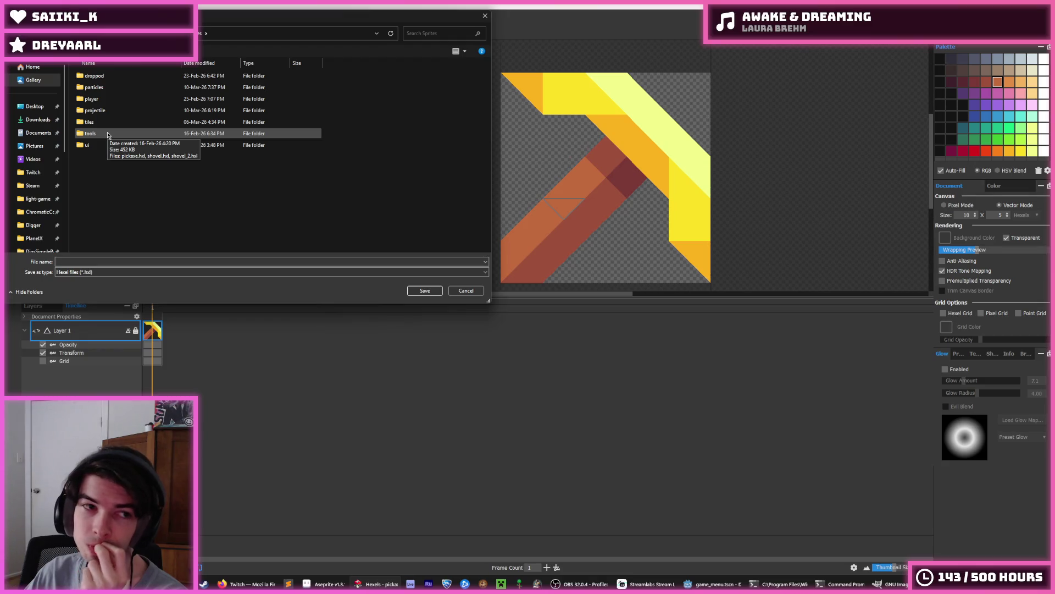
pyautogui.click(466, 291)
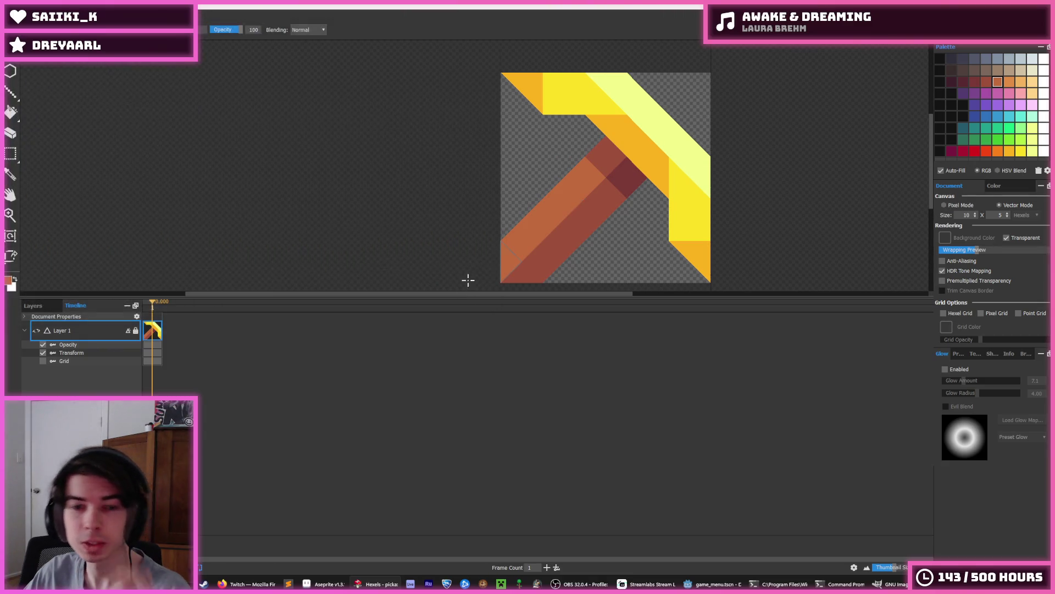
# Mirror the pickaxe back and open Save As in the Sprites/ui folder.
pyautogui.hotkey('shift', 'h')
pyautogui.hotkey('shift', 'h')
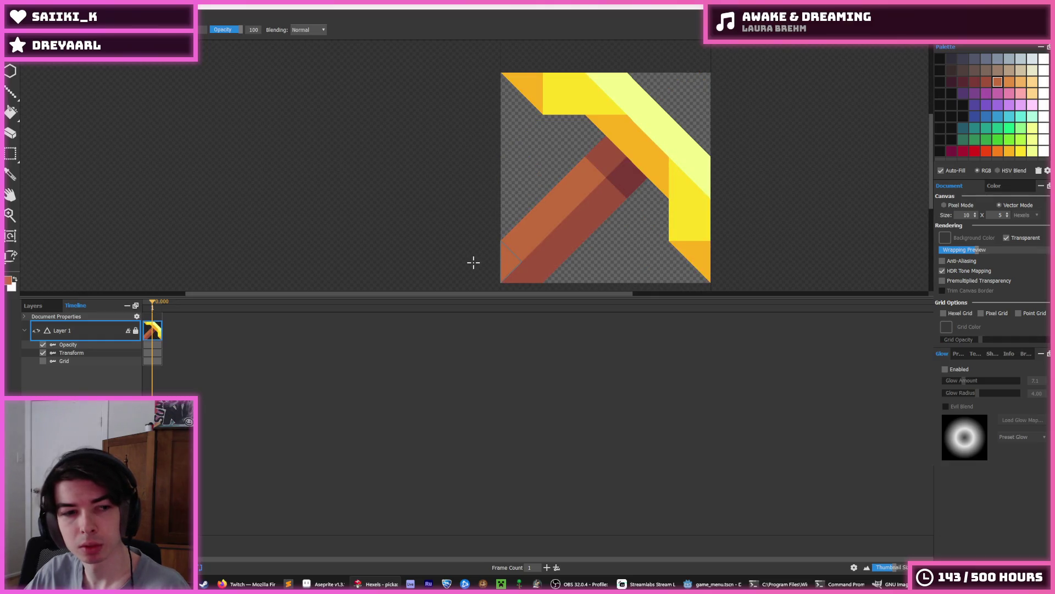
pyautogui.hotkey('ctrl', 'shift', 's')
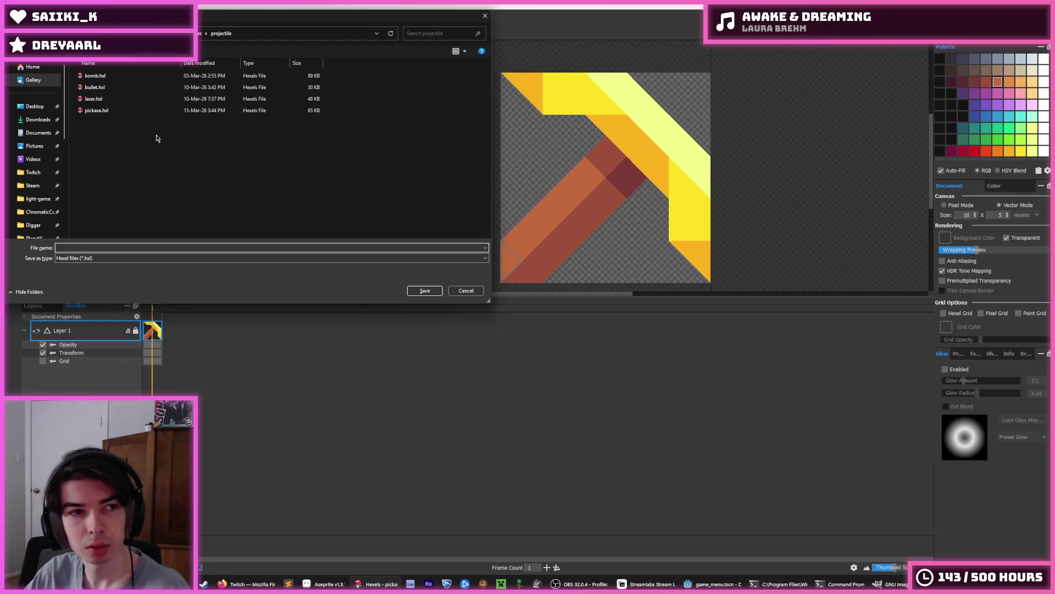
pyautogui.click(203, 33)
pyautogui.doubleClick(121, 133)
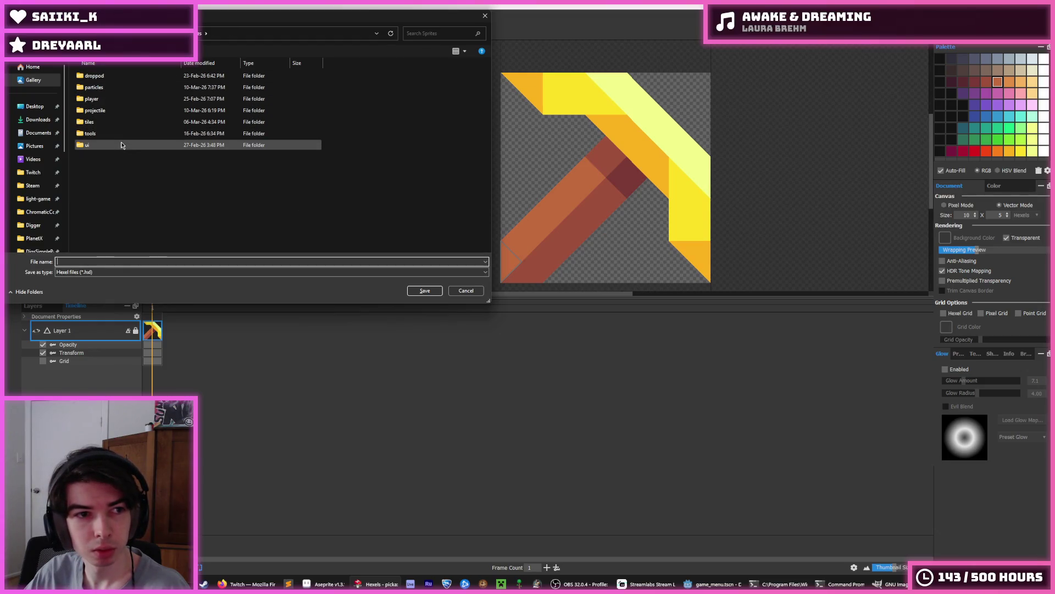
# Create a new item folder inside ui and open it, then flip the pickaxe again.
pyautogui.rightClick(177, 178)
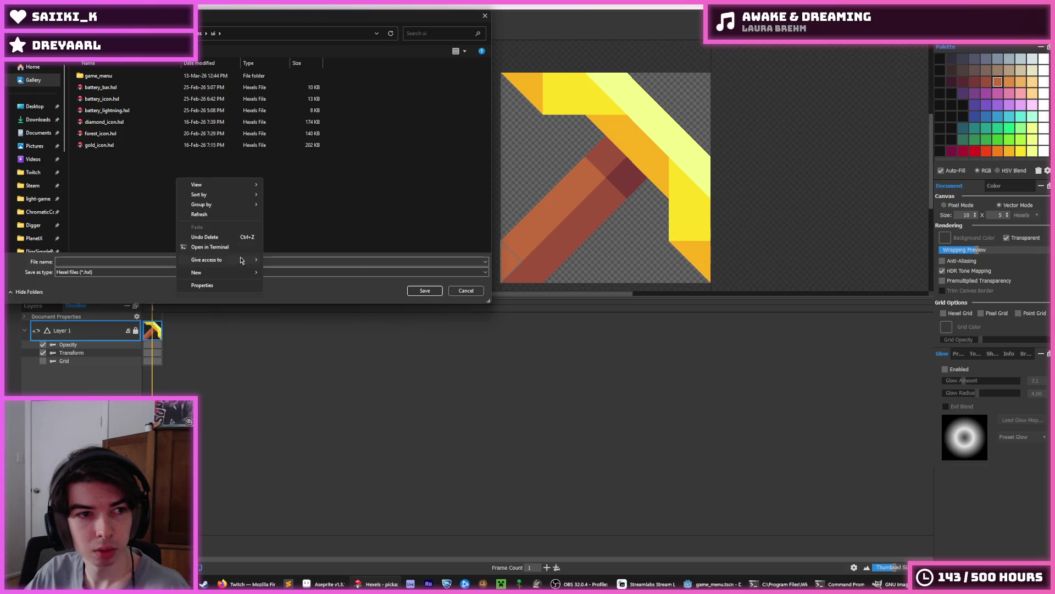
pyautogui.moveTo(236, 276)
pyautogui.click(287, 272)
pyautogui.write('item')
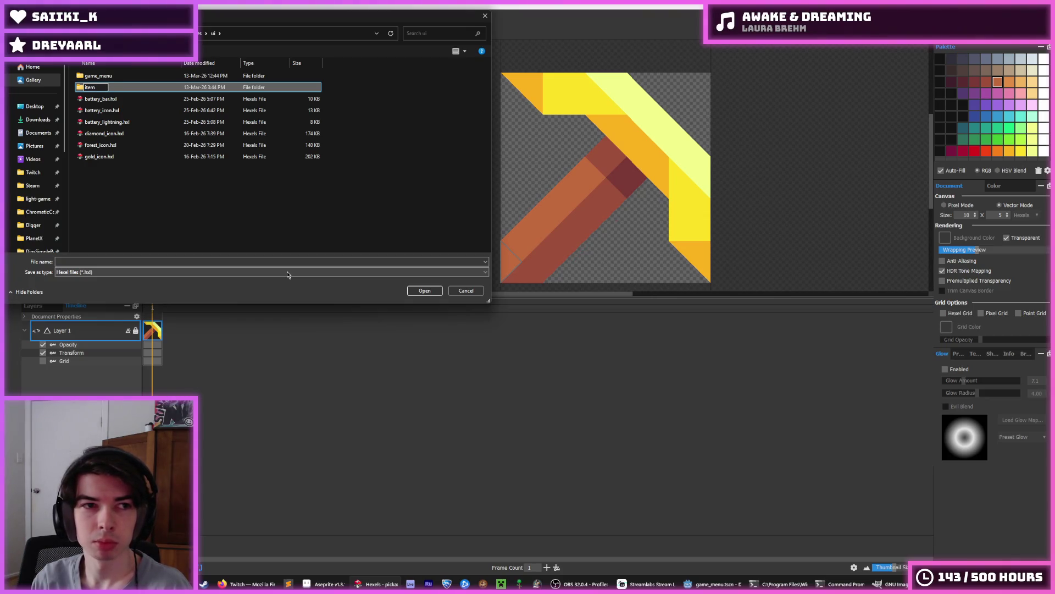
pyautogui.press('Return')
pyautogui.press('Return')
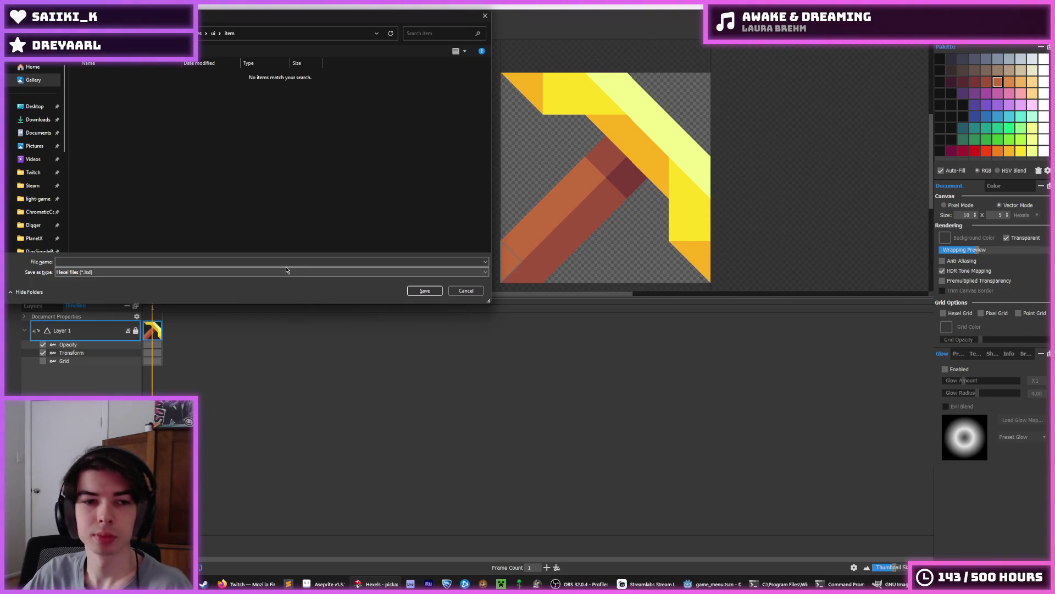
pyautogui.write('pickax')
pyautogui.press('Return')
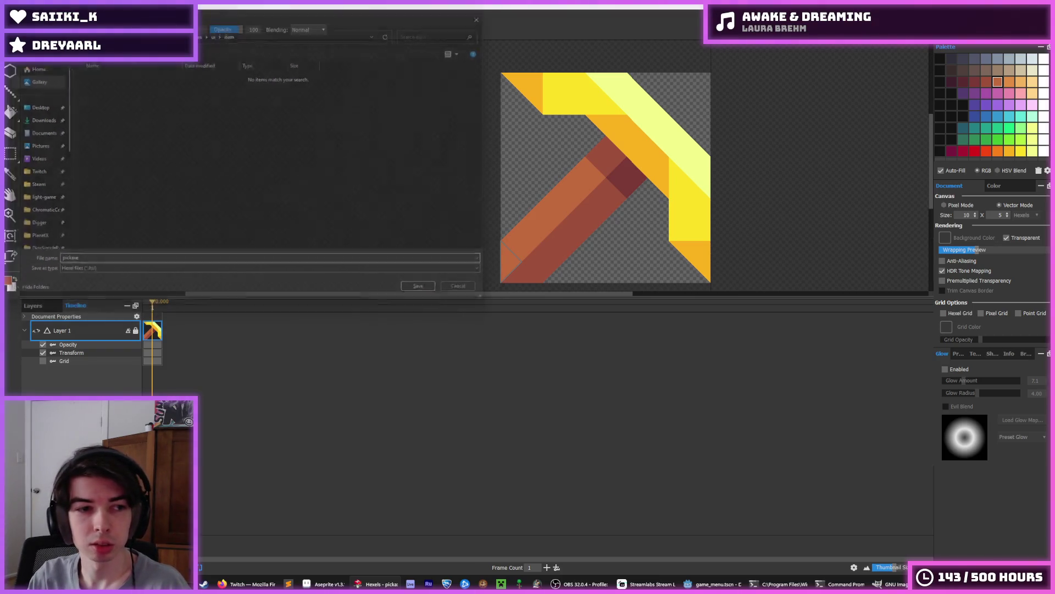
pyautogui.press('h')
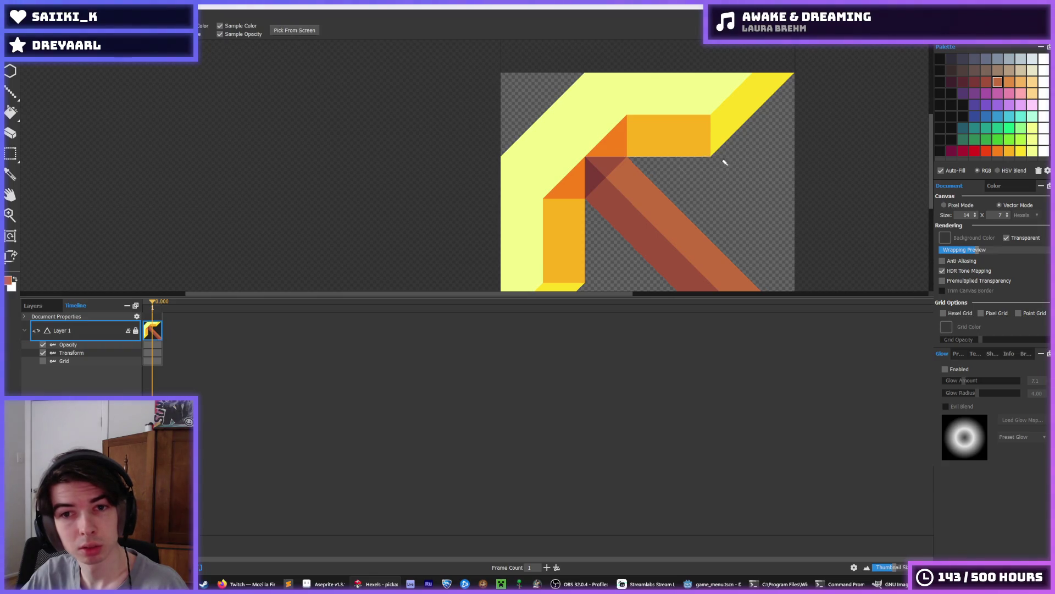
# Save the document as pickaxe.hxl, replacing the existing file.
pyautogui.scroll(-5, 761, 203)
pyautogui.hotkey('ctrl', 'shift', 's')
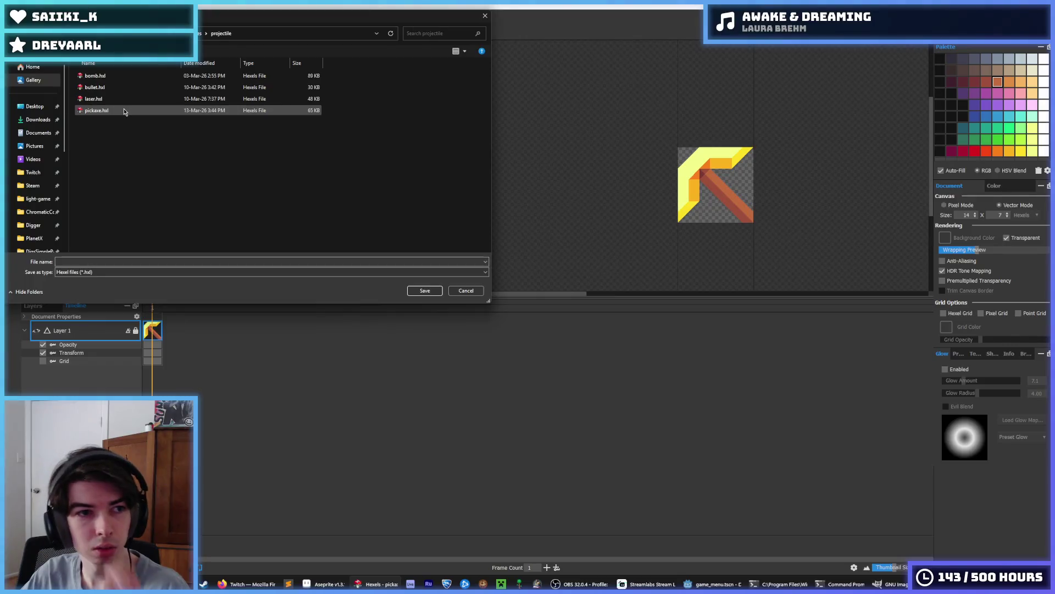
pyautogui.press('Return')
pyautogui.click(553, 293)
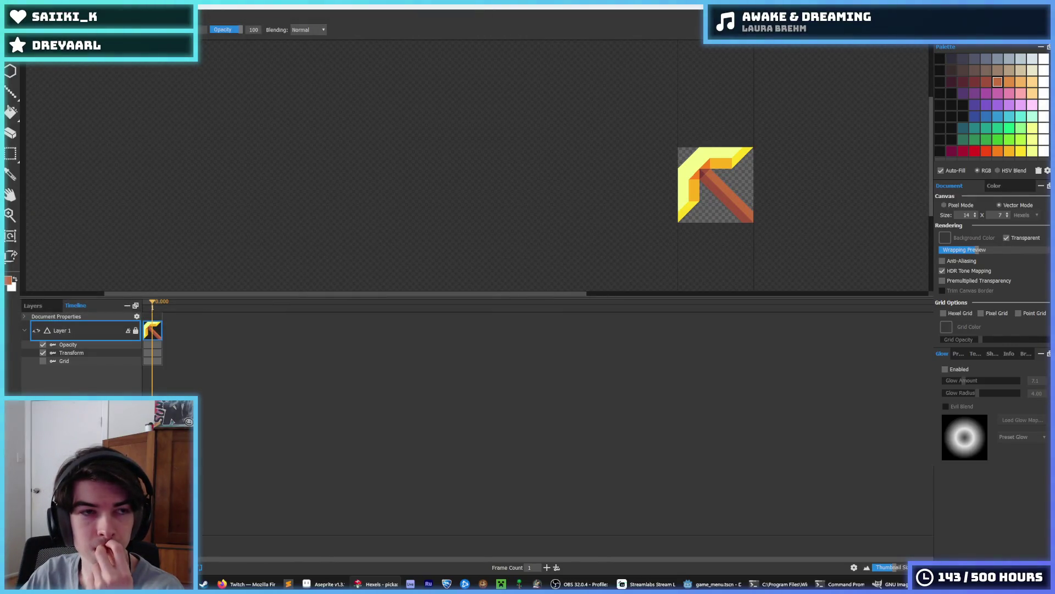
# Reopen the 10 × 5 pickaxe file from File > Open Recent.
pyautogui.click(12, 16)
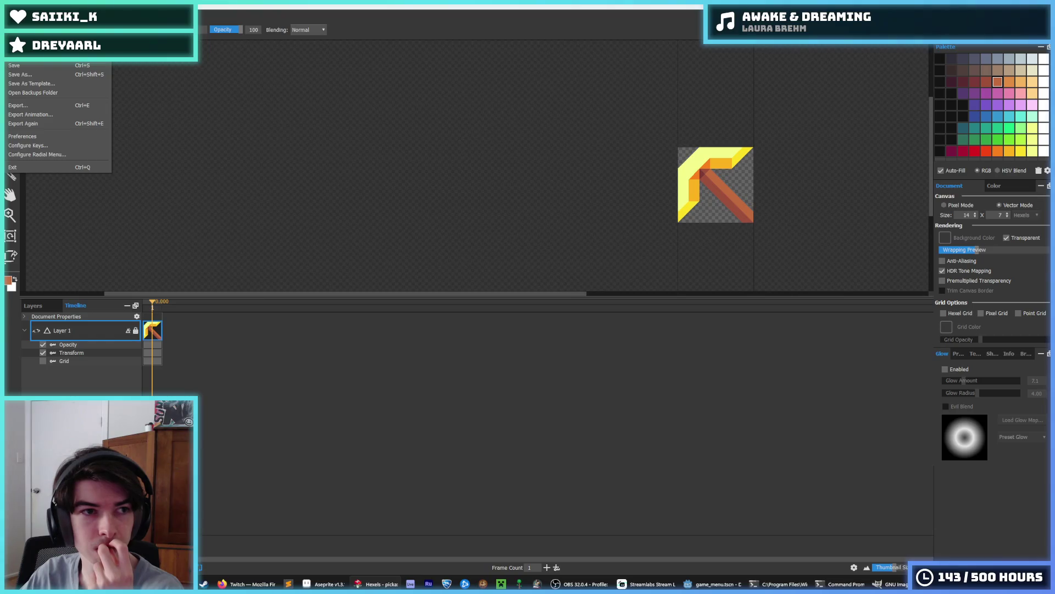
pyautogui.click(140, 69)
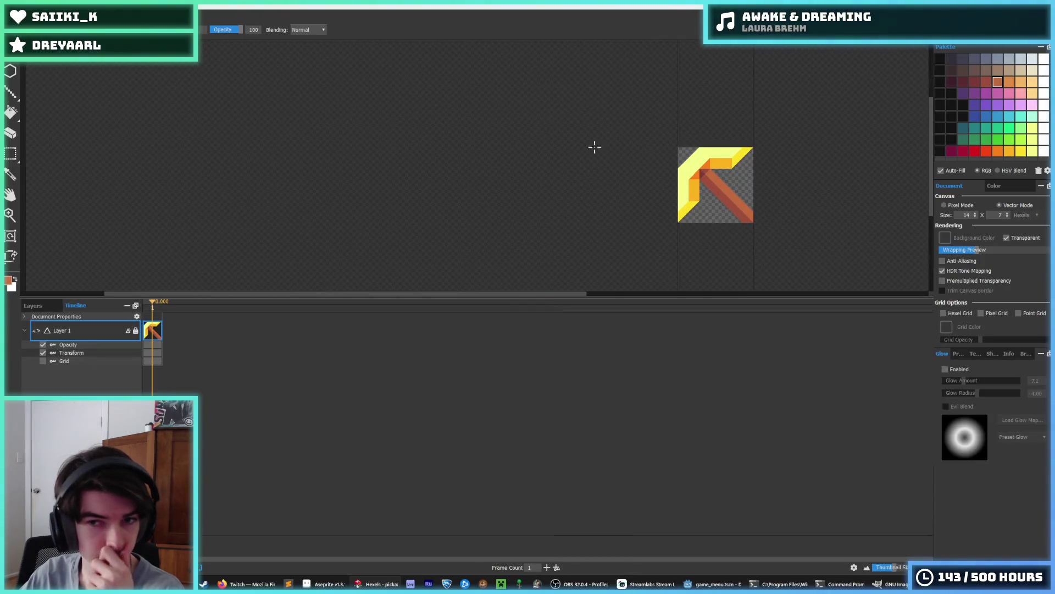
pyautogui.click(12, 17)
pyautogui.moveTo(33, 56)
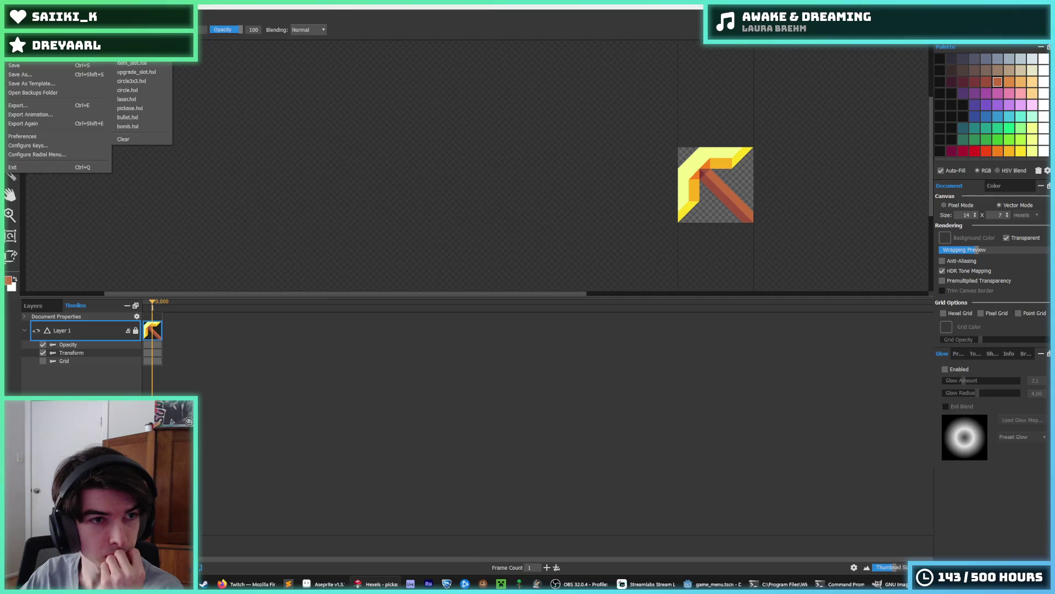
pyautogui.click(129, 108)
pyautogui.press('i')
pyautogui.scroll(-5, 635, 152)
# Sample the pickaxe's light yellow and paint the canvas's top-right corner with it.
pyautogui.scroll(3, 574, 165)
pyautogui.scroll(-5, 637, 154)
pyautogui.scroll(5, 641, 156)
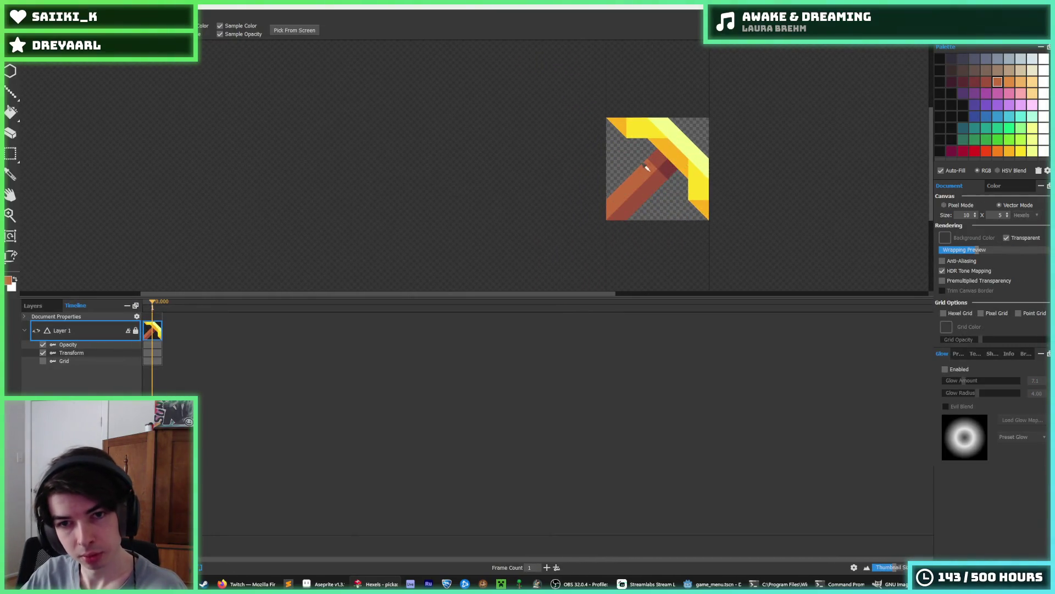
pyautogui.scroll(-2, 702, 162)
pyautogui.scroll(2, 669, 172)
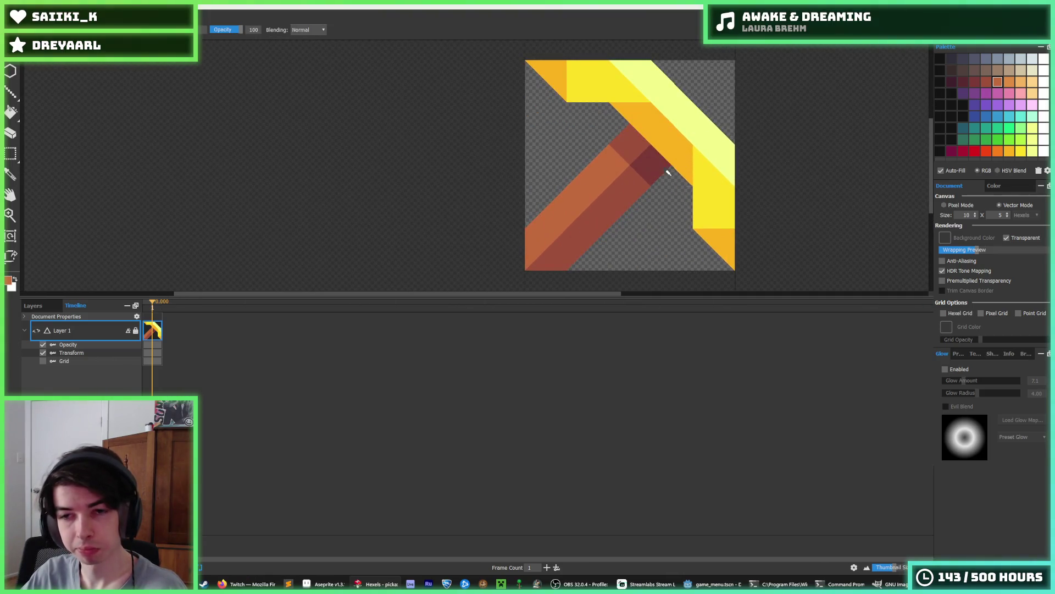
pyautogui.press('i')
pyautogui.scroll(1, 693, 127)
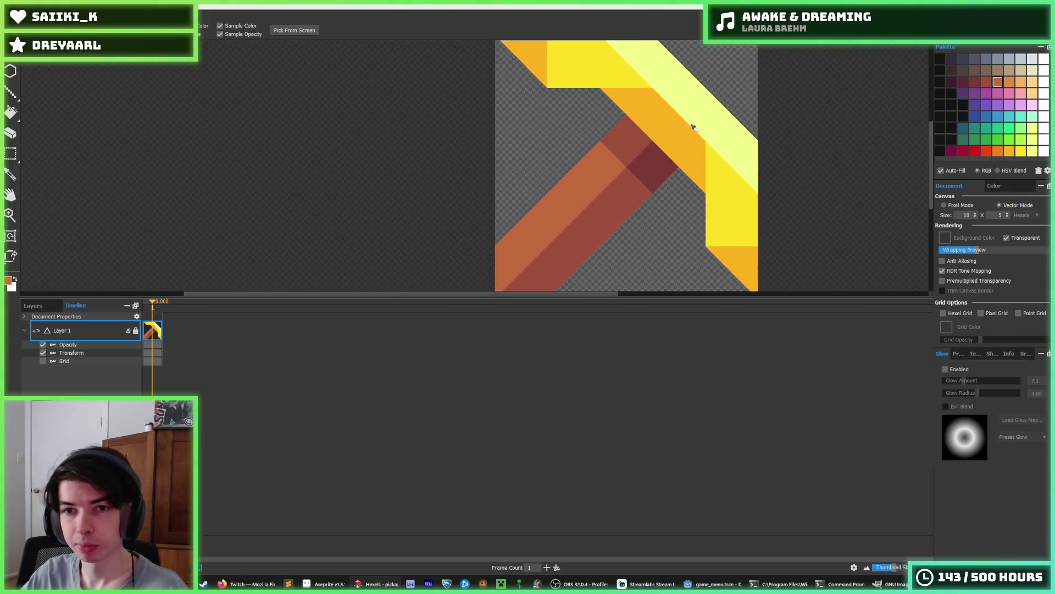
pyautogui.click(708, 100)
pyautogui.scroll(-2, 687, 88)
pyautogui.moveTo(681, 71)
pyautogui.mouseDown()
pyautogui.moveTo(715, 105)
pyautogui.moveTo(664, 76)
pyautogui.moveTo(715, 124)
pyautogui.mouseUp()
# Erase the orange and yellow head bands and repaint the top-right corner bright yellow.
pyautogui.keyDown('alt'); pyautogui.click(660, 83); pyautogui.keyUp('alt')
pyautogui.press('e')
pyautogui.moveTo(616, 72)
pyautogui.mouseDown()
pyautogui.moveTo(654, 83)
pyautogui.moveTo(709, 137)
pyautogui.moveTo(695, 165)
pyautogui.moveTo(628, 107)
pyautogui.mouseUp()
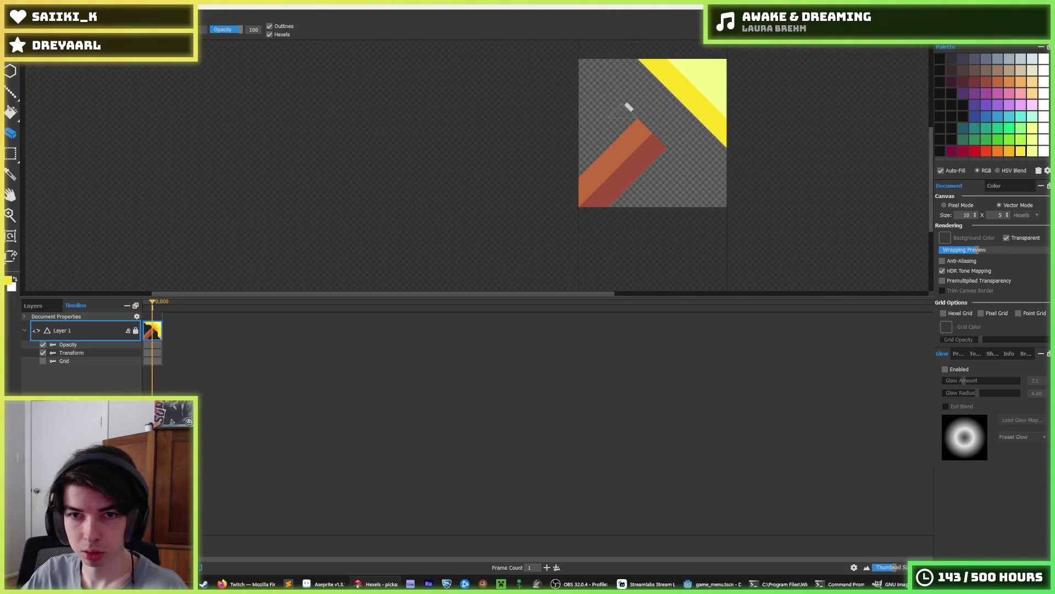
pyautogui.press('b')
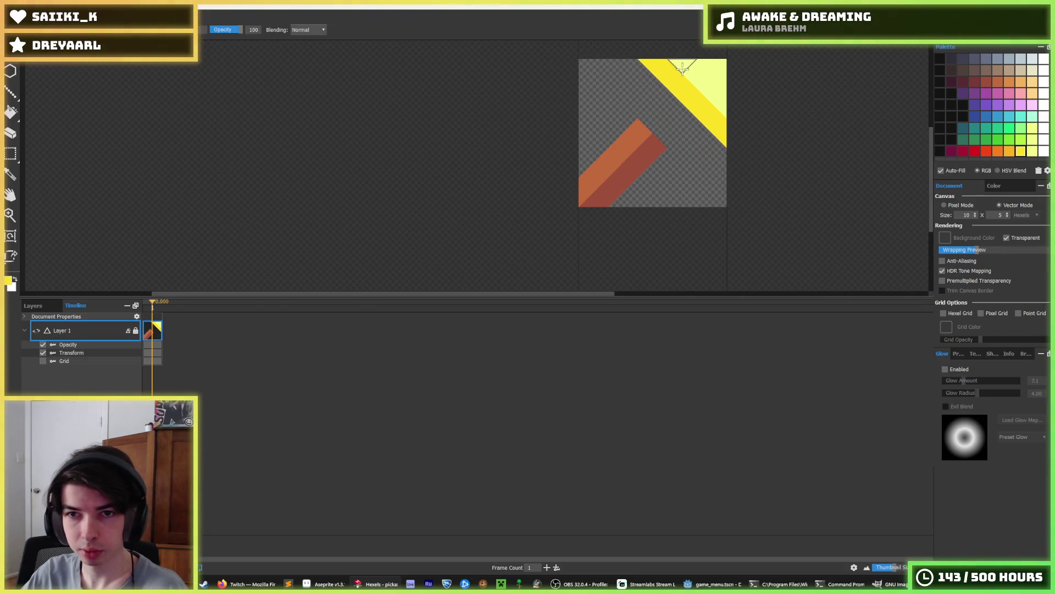
pyautogui.moveTo(682, 66); pyautogui.dragTo(720, 100)
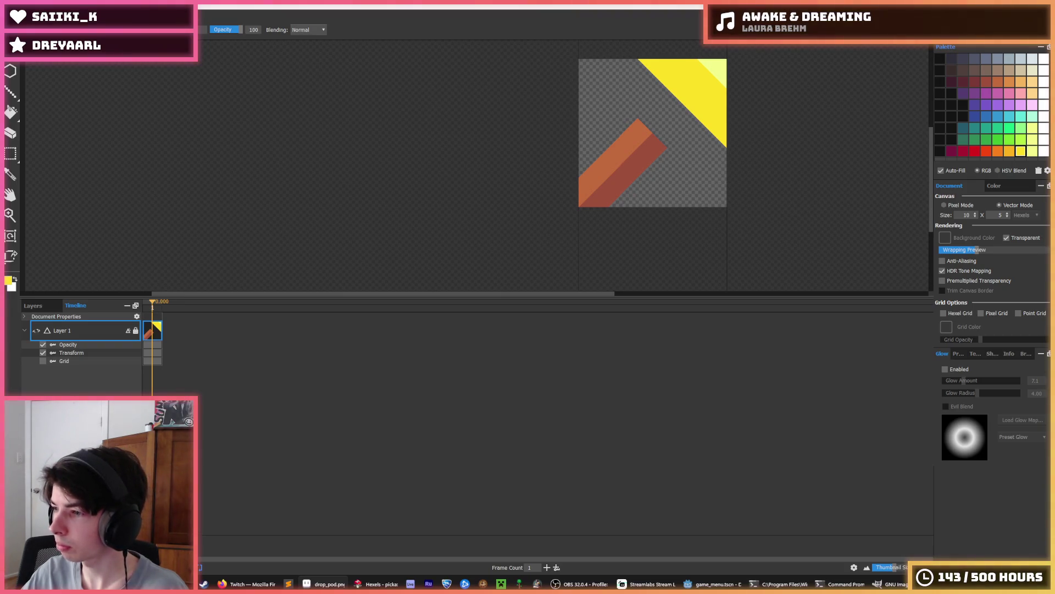
pyautogui.scroll(2, 709, 90)
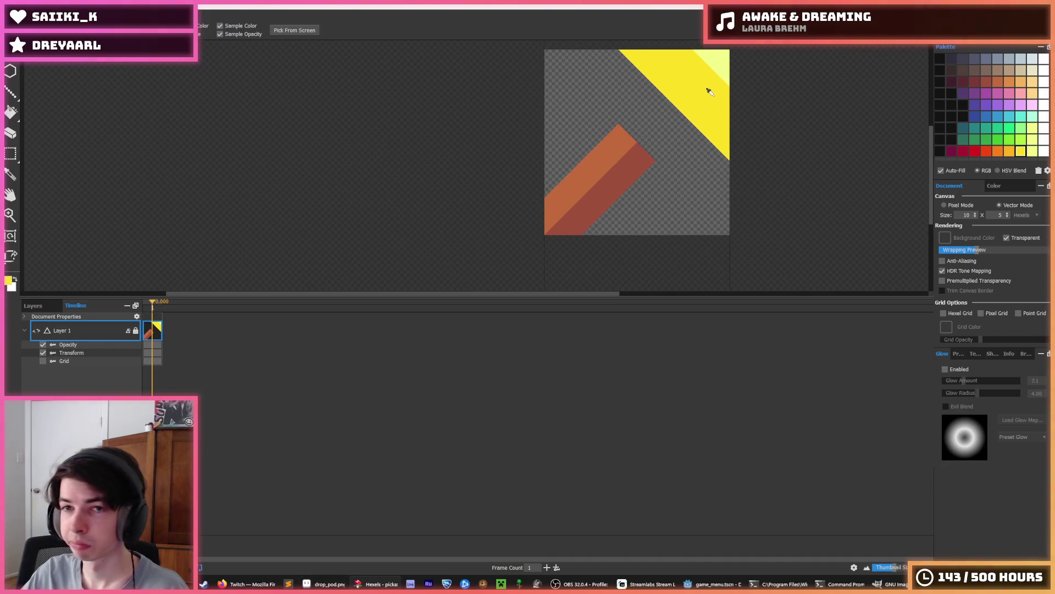
# Paint a thick light-yellow diagonal band and extend yellow to the top-left corner.
pyautogui.click(692, 122)
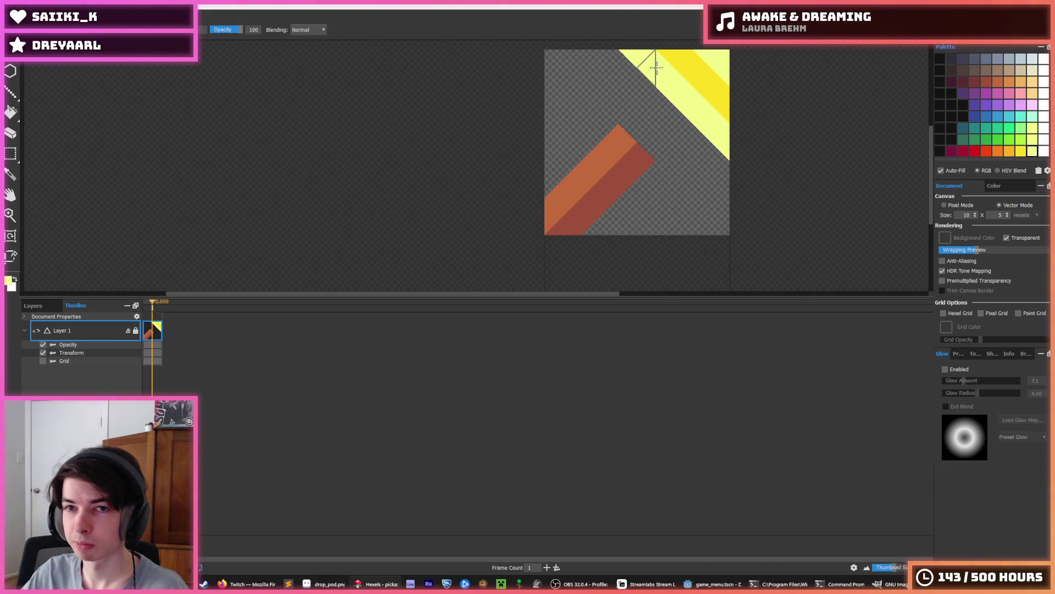
pyautogui.click(728, 177)
pyautogui.moveTo(555, 52)
pyautogui.mouseDown()
pyautogui.moveTo(604, 82)
pyautogui.moveTo(660, 176)
pyautogui.moveTo(707, 189)
pyautogui.moveTo(624, 102)
pyautogui.mouseUp()
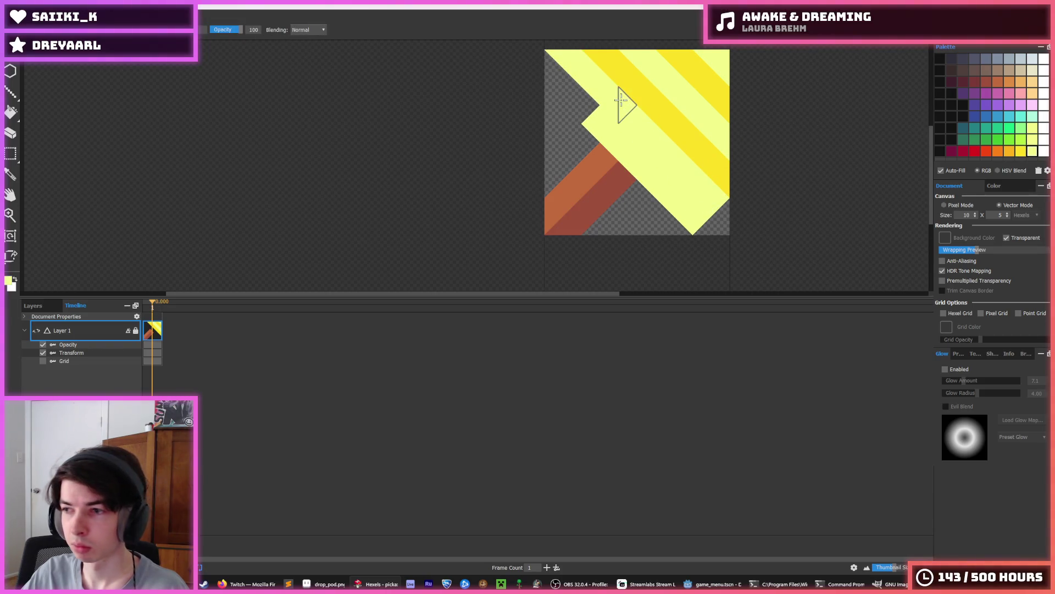
pyautogui.click(720, 217)
pyautogui.press('alt')
pyautogui.moveTo(698, 151)
pyautogui.mouseDown()
pyautogui.moveTo(697, 213)
pyautogui.moveTo(556, 71)
pyautogui.moveTo(586, 85)
pyautogui.mouseUp()
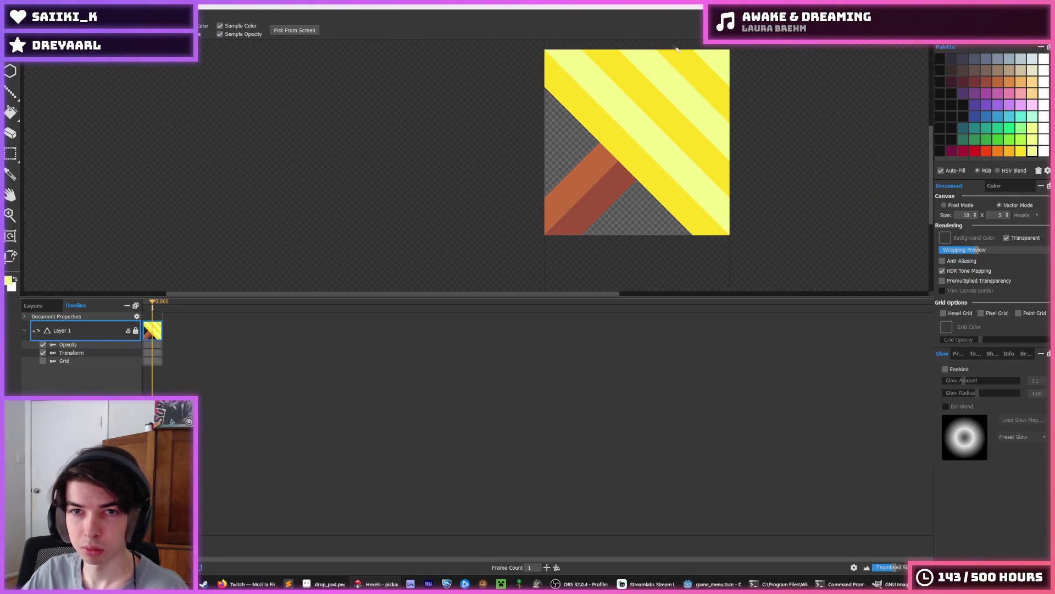
# Paint tan stripes over the lower-left area of the tile.
pyautogui.scroll(-5, 729, 149)
pyautogui.scroll(5, 694, 130)
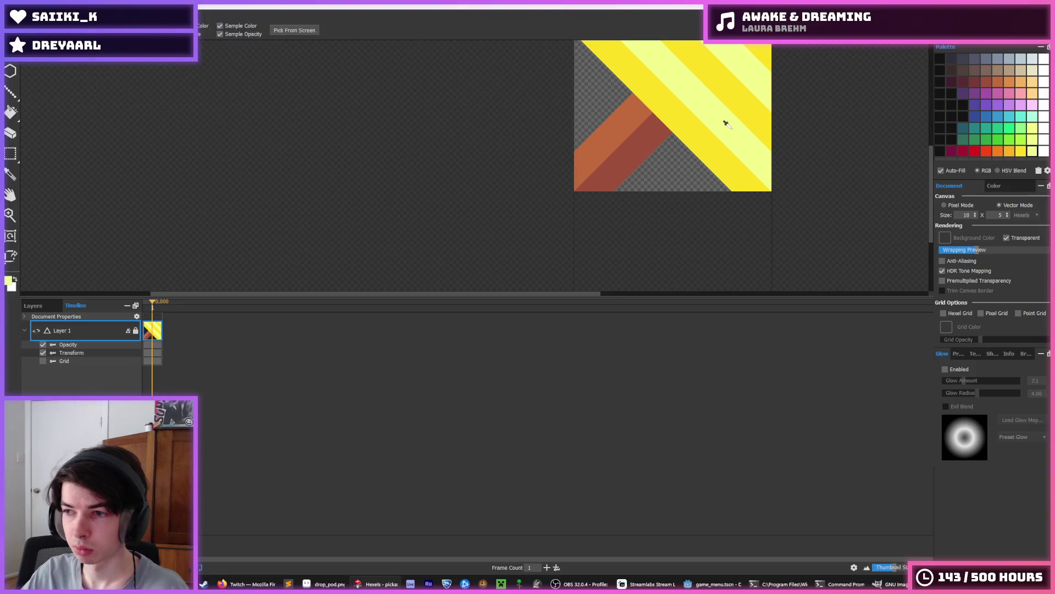
pyautogui.scroll(3, 725, 122)
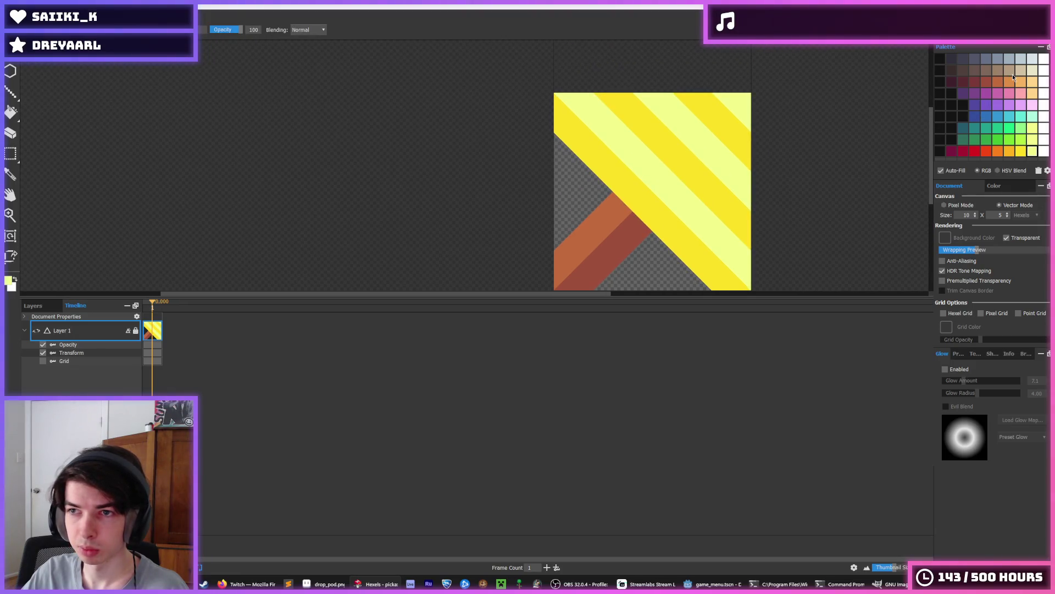
pyautogui.moveTo(556, 153)
pyautogui.mouseDown()
pyautogui.moveTo(610, 245)
pyautogui.moveTo(560, 203)
pyautogui.moveTo(633, 236)
pyautogui.moveTo(523, 141)
pyautogui.moveTo(535, 173)
pyautogui.moveTo(493, 185)
pyautogui.mouseUp()
# Erase the hexels in the canvas's top-left corner.
pyautogui.press('e')
pyautogui.scroll(-3, 547, 222)
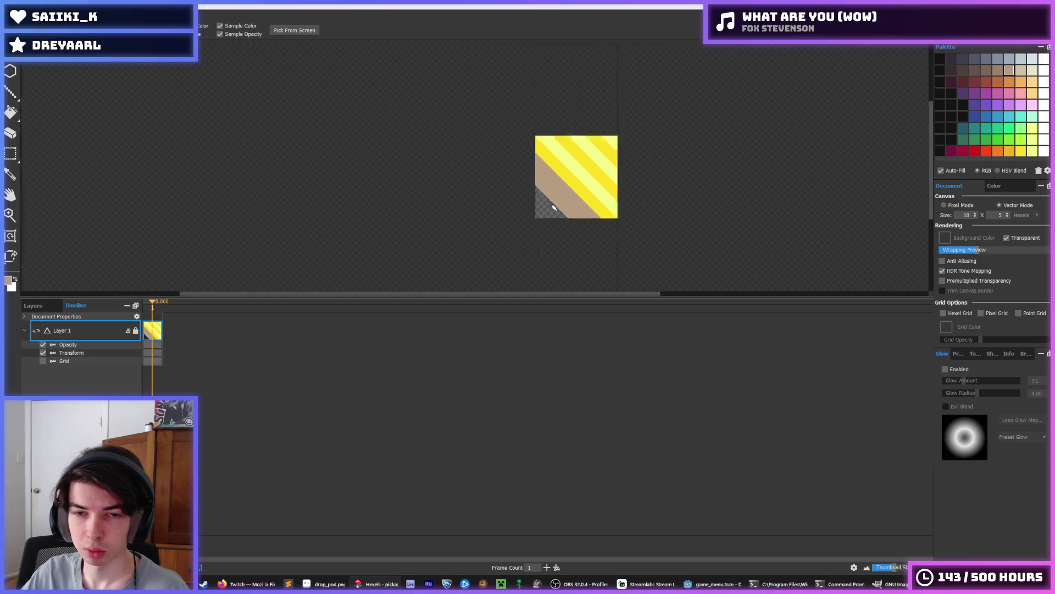
pyautogui.scroll(4, 549, 179)
pyautogui.moveTo(510, 130); pyautogui.dragTo(498, 128)
# Paint a darker stroke along the tan strip.
pyautogui.press('i')
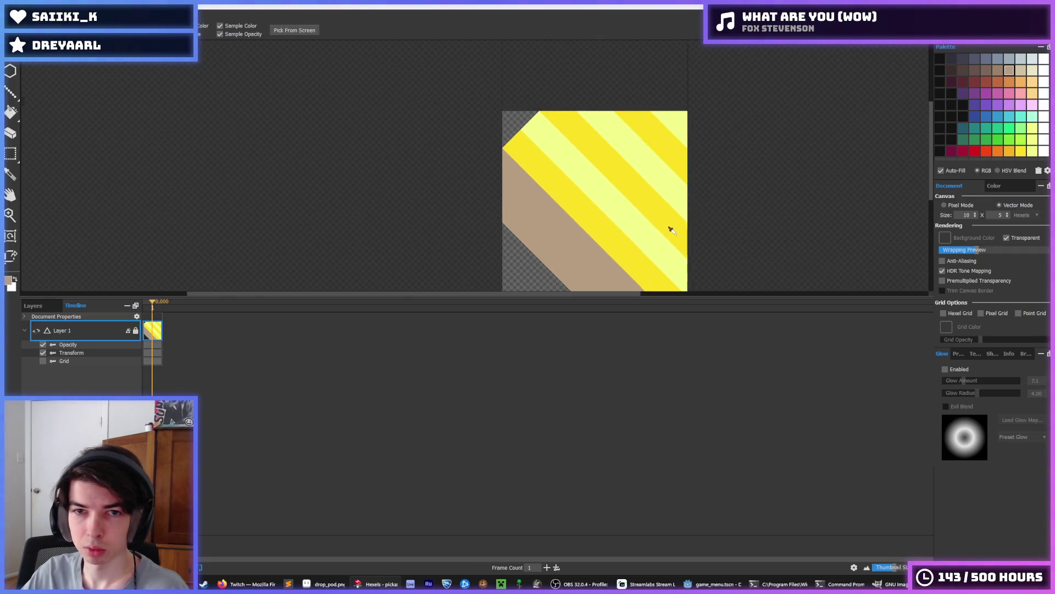
pyautogui.scroll(-2, 682, 264)
pyautogui.scroll(-3, 700, 245)
pyautogui.press('v')
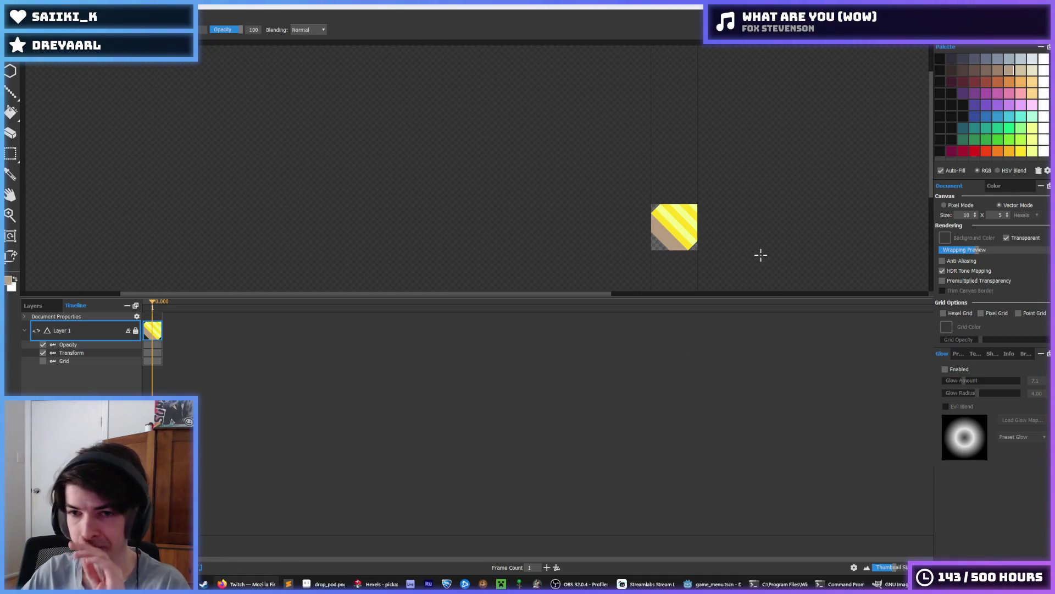
pyautogui.scroll(3, 684, 253)
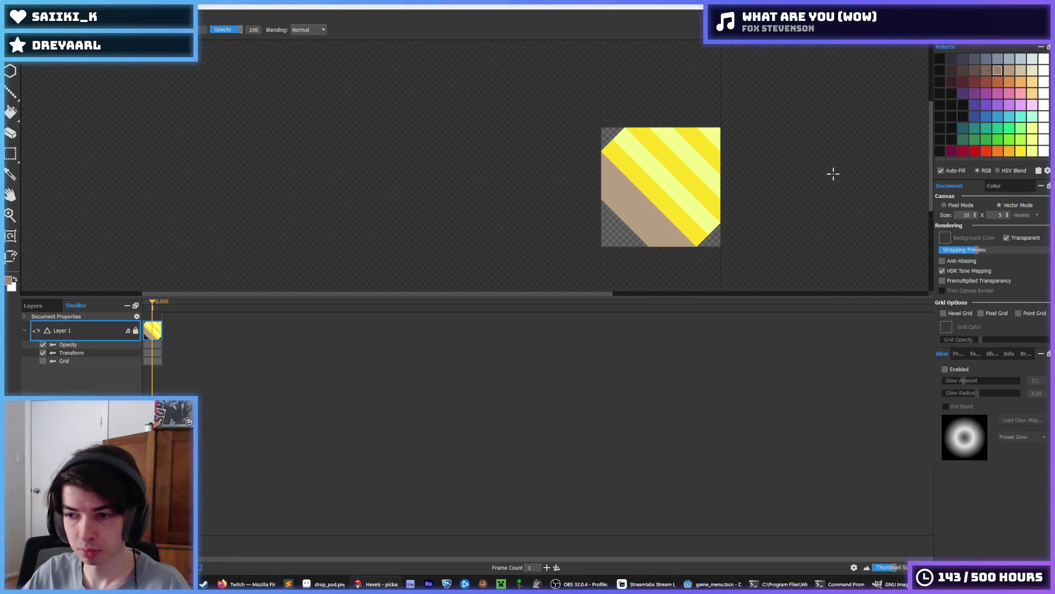
pyautogui.moveTo(609, 167)
pyautogui.mouseDown()
pyautogui.moveTo(687, 245)
pyautogui.moveTo(714, 226)
pyautogui.mouseUp()
# Sample the bright yellow, light yellow and brown, then paint a brown stroke over the yellow stripes.
pyautogui.press('i')
pyautogui.scroll(-5, 736, 202)
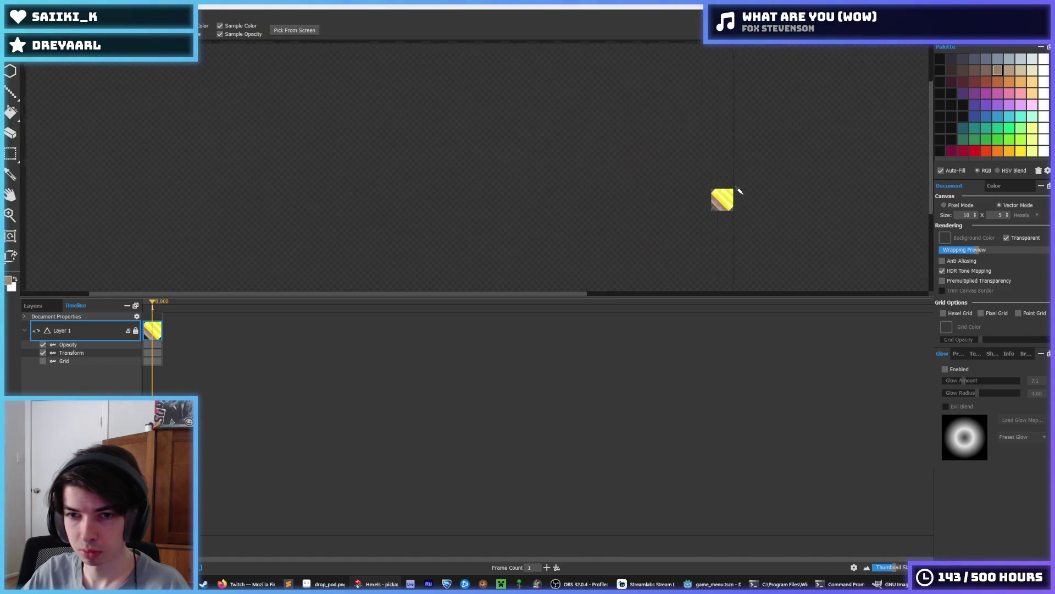
pyautogui.scroll(1, 738, 186)
pyautogui.scroll(3, 726, 201)
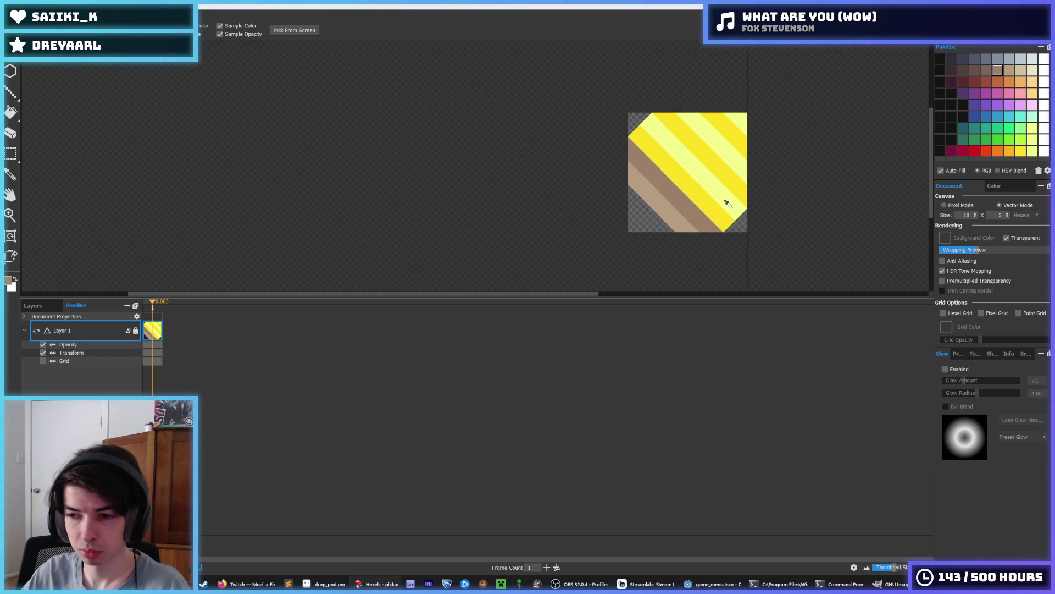
pyautogui.moveTo(756, 202); pyautogui.dragTo(690, 190)
pyautogui.scroll(-1, 676, 186)
pyautogui.press('i')
pyautogui.press('b')
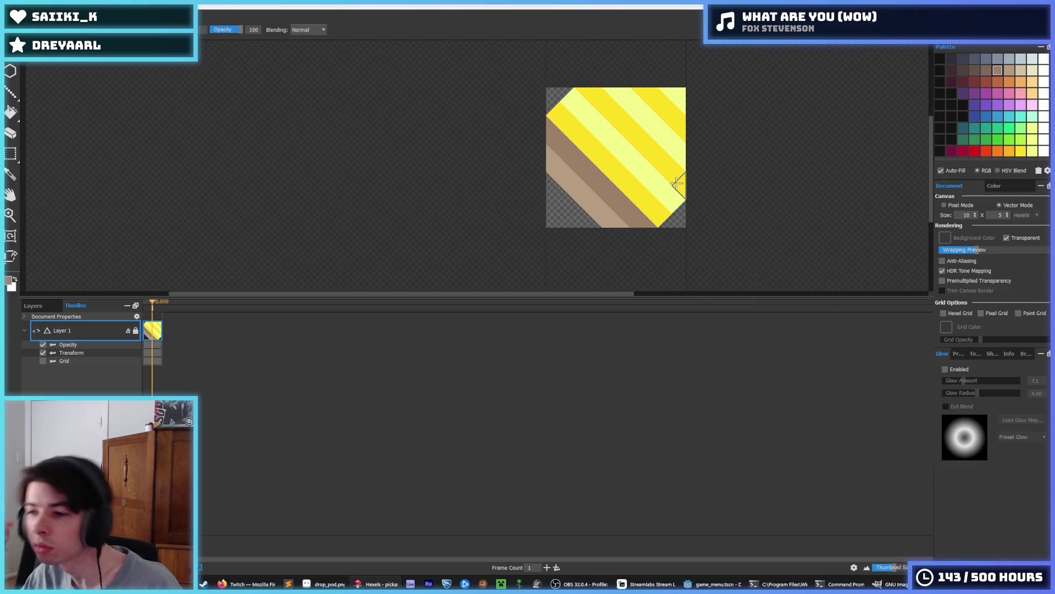
pyautogui.press('i')
pyautogui.scroll(-3, 632, 116)
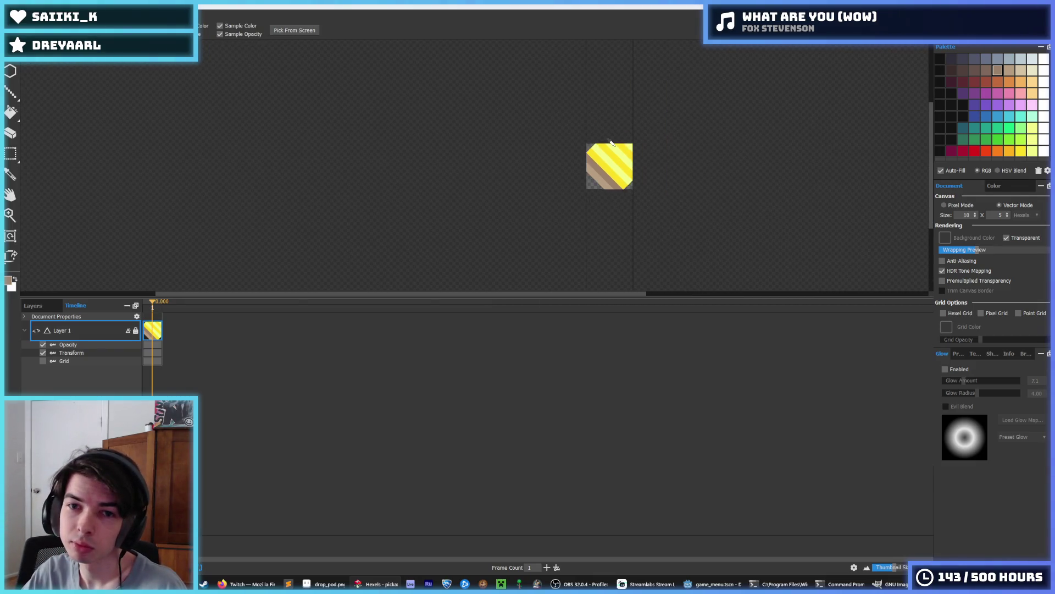
pyautogui.scroll(3, 555, 133)
pyautogui.click(554, 133)
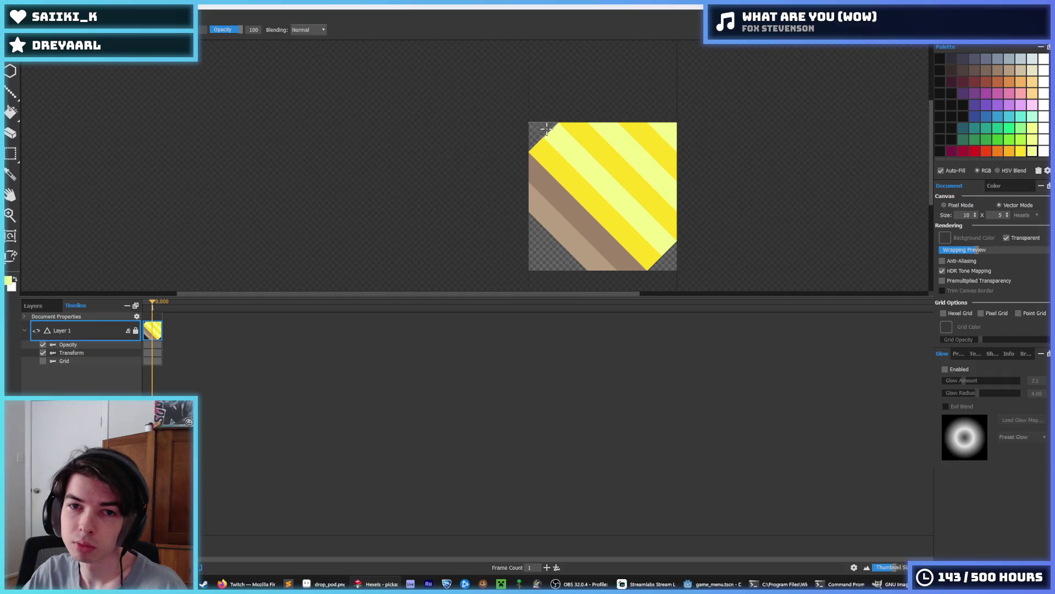
pyautogui.click(664, 243)
pyautogui.click(617, 251)
pyautogui.press('b')
pyautogui.moveTo(670, 265)
pyautogui.mouseDown()
pyautogui.moveTo(522, 147)
pyautogui.moveTo(615, 233)
pyautogui.mouseUp()
# Select a light grey paint colour from the palette.
pyautogui.scroll(-5, 643, 187)
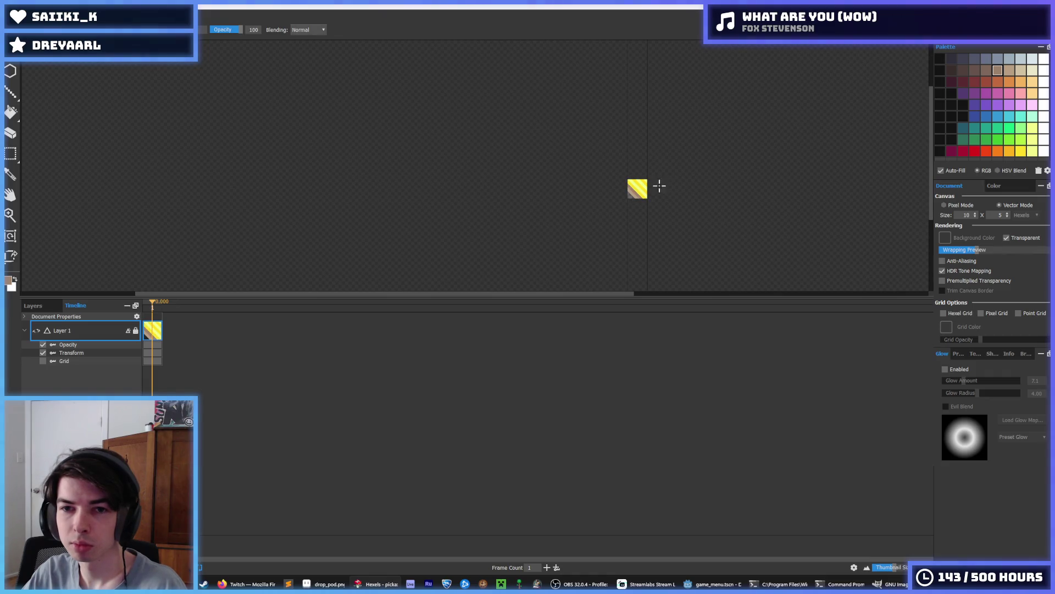
pyautogui.scroll(5, 660, 186)
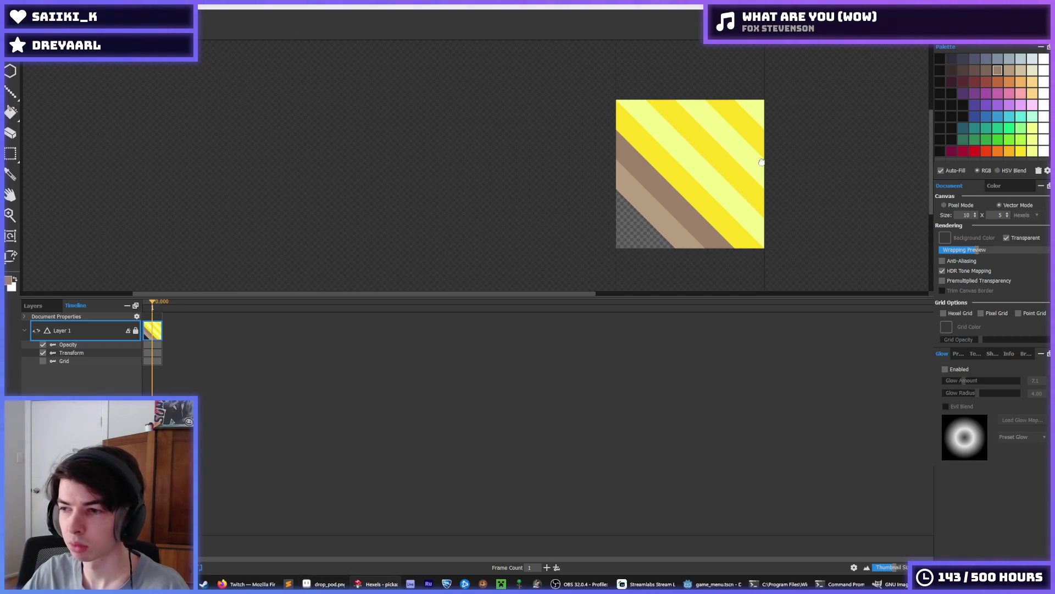
pyautogui.press('i')
pyautogui.scroll(2, 679, 189)
pyautogui.scroll(-3, 687, 180)
pyautogui.press('b')
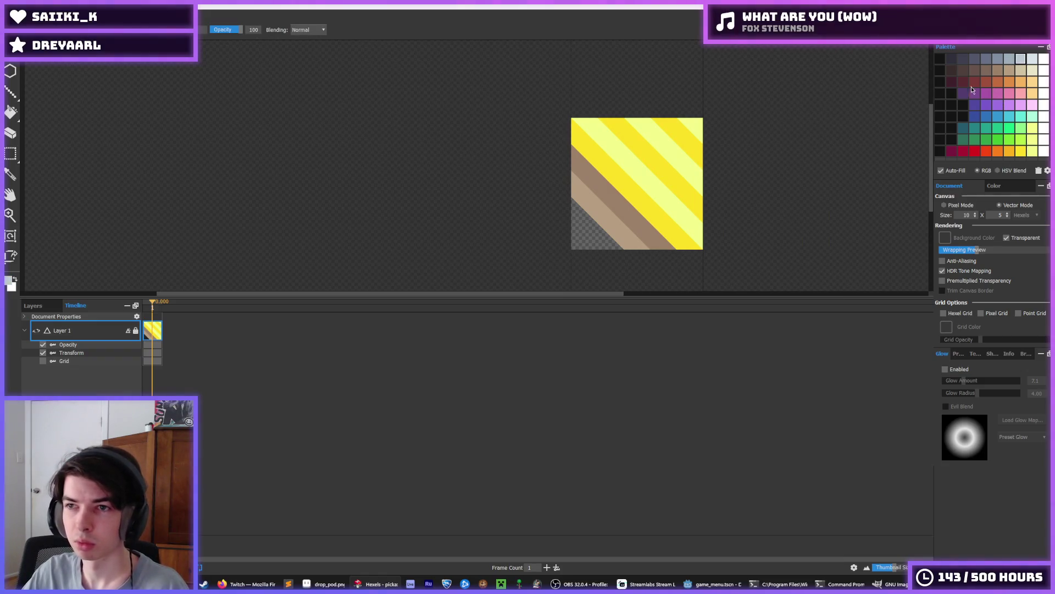
pyautogui.click(1032, 59)
# Bucket-fill the pale yellow stripes light grey and the yellow stripes a slightly darker grey.
pyautogui.press('g')
pyautogui.click(691, 130)
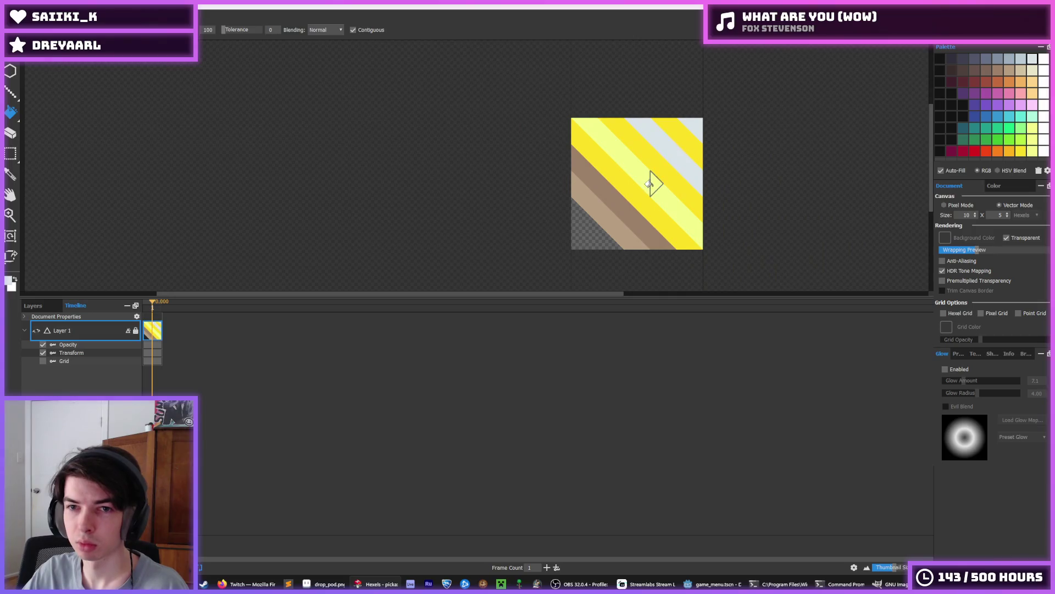
pyautogui.click(654, 181)
pyautogui.click(1020, 60)
pyautogui.click(690, 151)
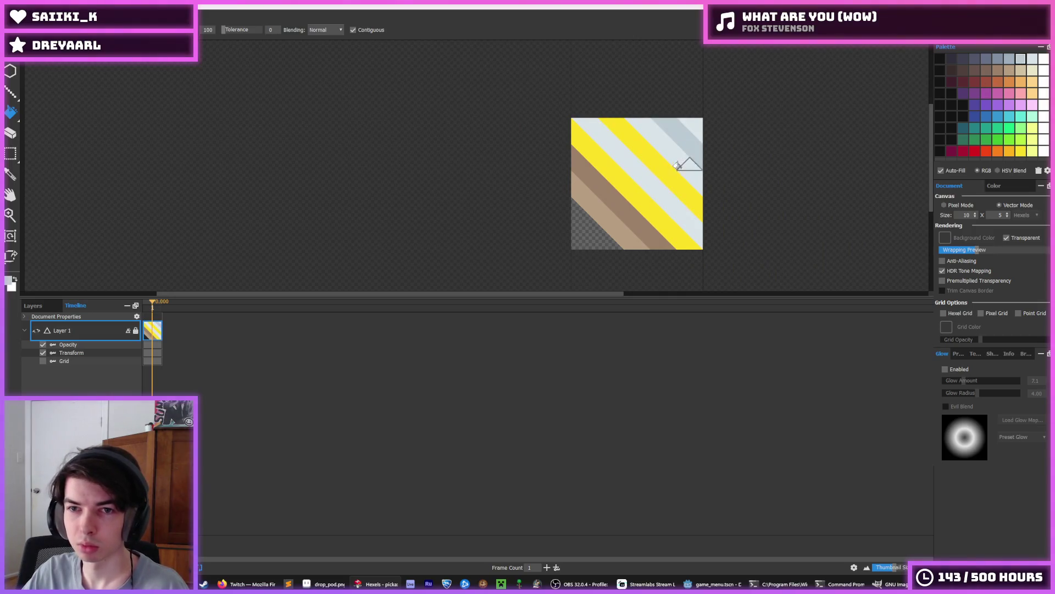
pyautogui.click(682, 181)
pyautogui.click(663, 208)
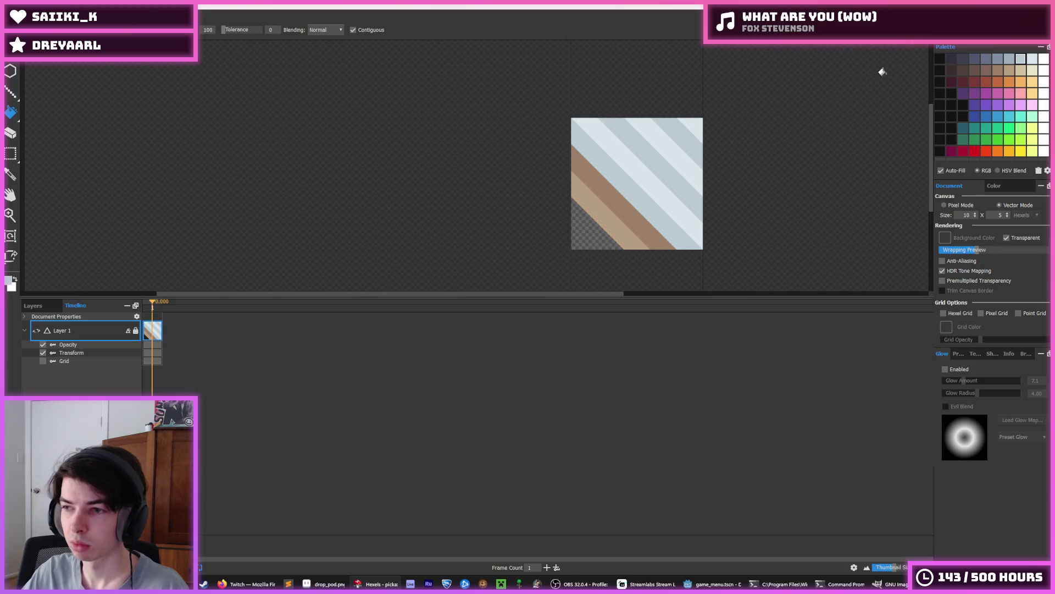
# Paint a darker grey diagonal band and a grey strip down the right edge.
pyautogui.press('b')
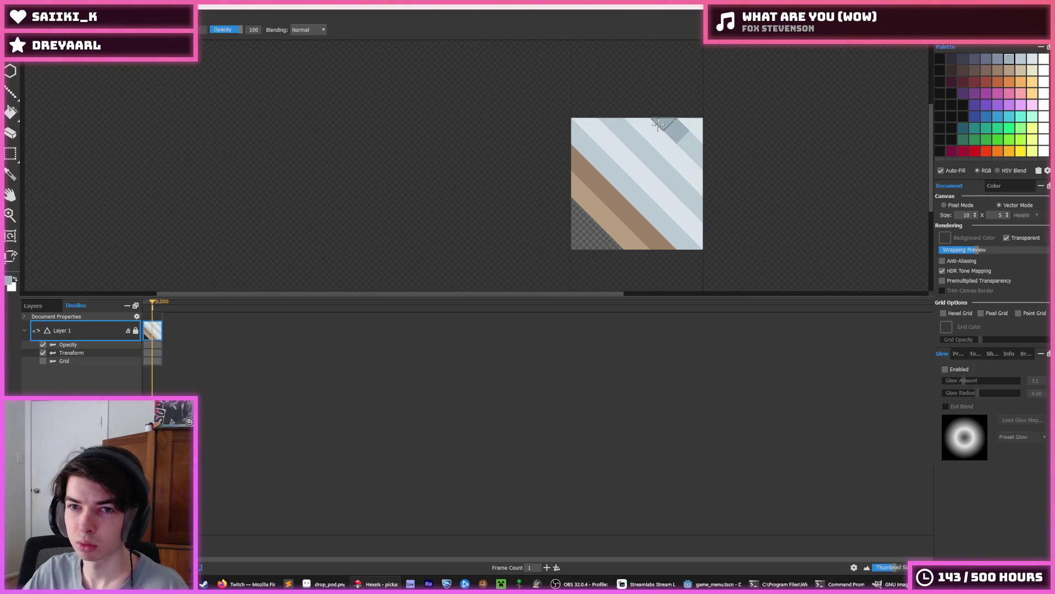
pyautogui.moveTo(629, 121)
pyautogui.mouseDown()
pyautogui.moveTo(583, 134)
pyautogui.moveTo(694, 246)
pyautogui.moveTo(693, 117)
pyautogui.mouseUp()
pyautogui.moveTo(691, 214)
pyautogui.mouseDown()
pyautogui.moveTo(688, 123)
pyautogui.moveTo(682, 242)
pyautogui.moveTo(678, 129)
pyautogui.moveTo(577, 127)
pyautogui.mouseUp()
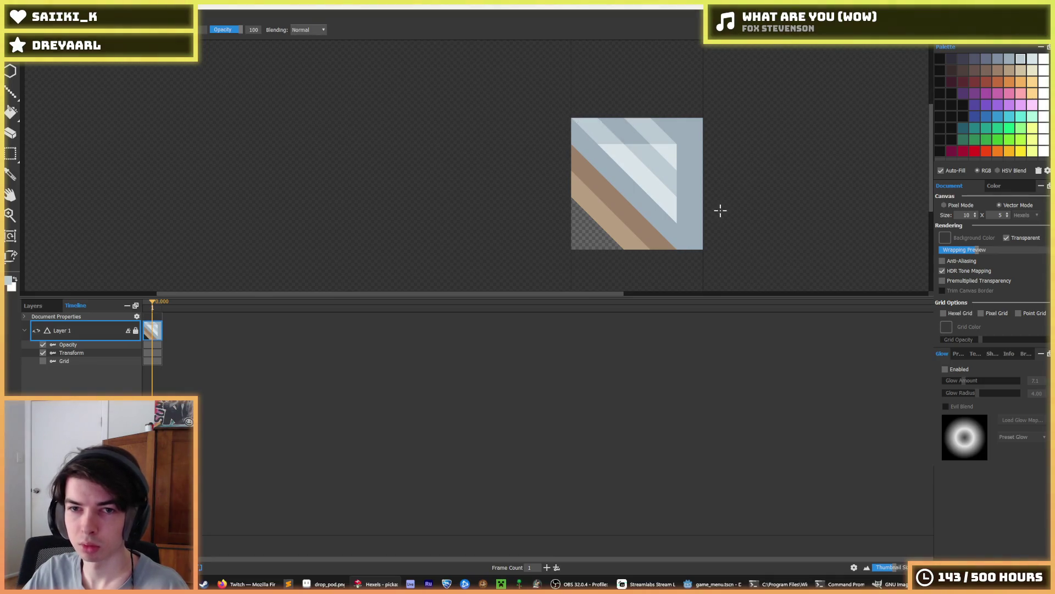
# Touch up the stripe segments along the tile's right edge.
pyautogui.moveTo(682, 210)
pyautogui.mouseDown()
pyautogui.moveTo(684, 179)
pyautogui.moveTo(701, 177)
pyautogui.mouseUp()
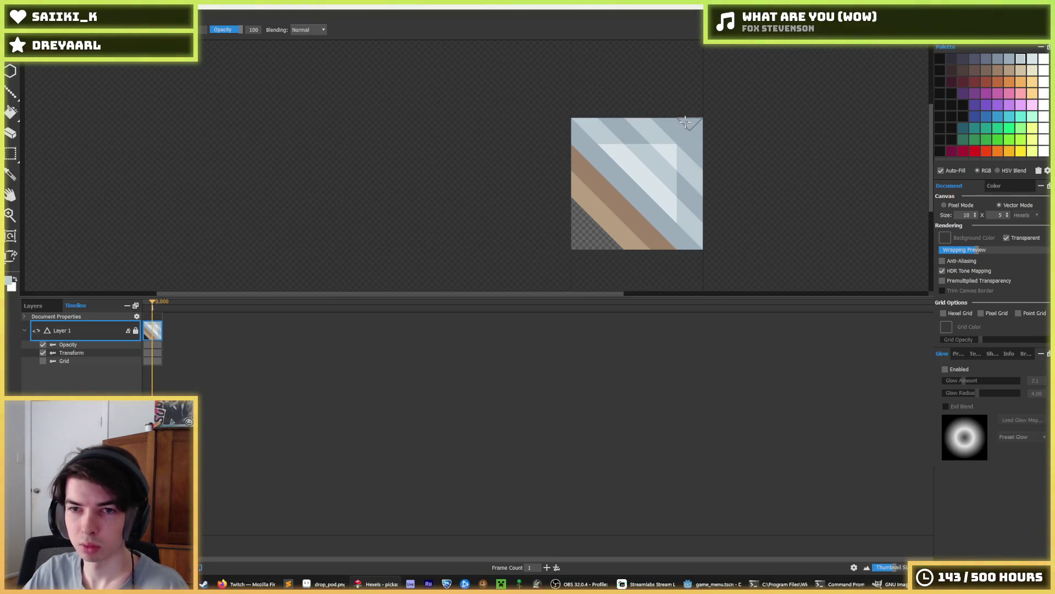
pyautogui.press('i')
pyautogui.scroll(-5, 725, 148)
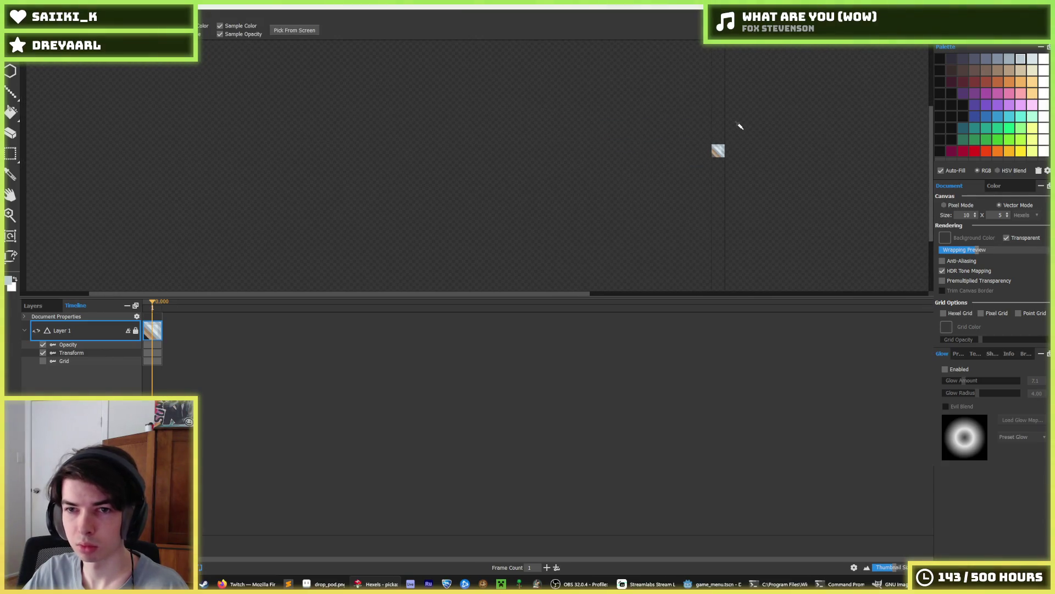
pyautogui.scroll(5, 717, 150)
pyautogui.press('b')
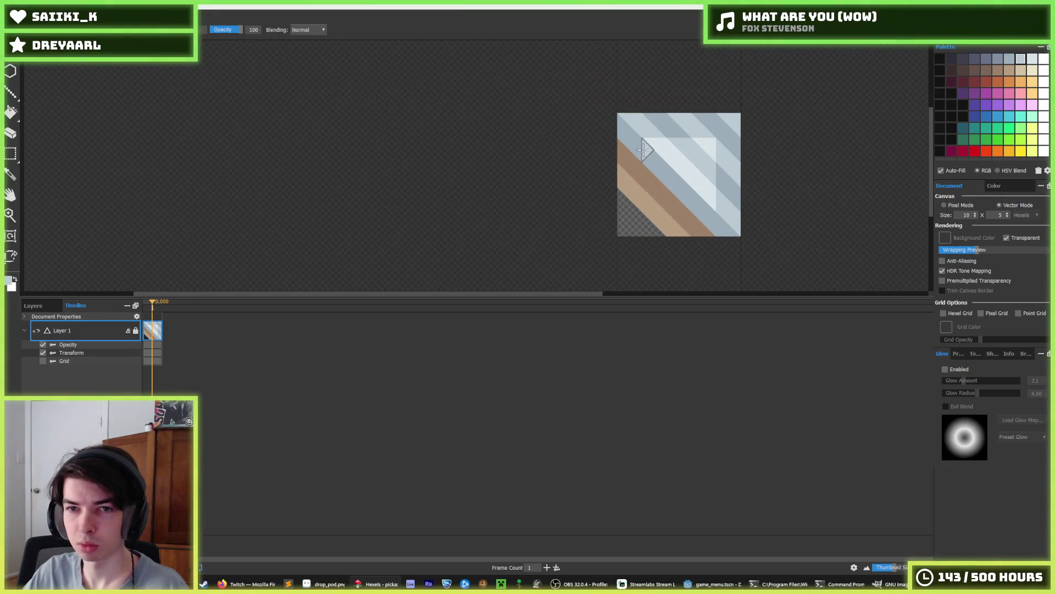
pyautogui.press('i')
pyautogui.scroll(-5, 737, 170)
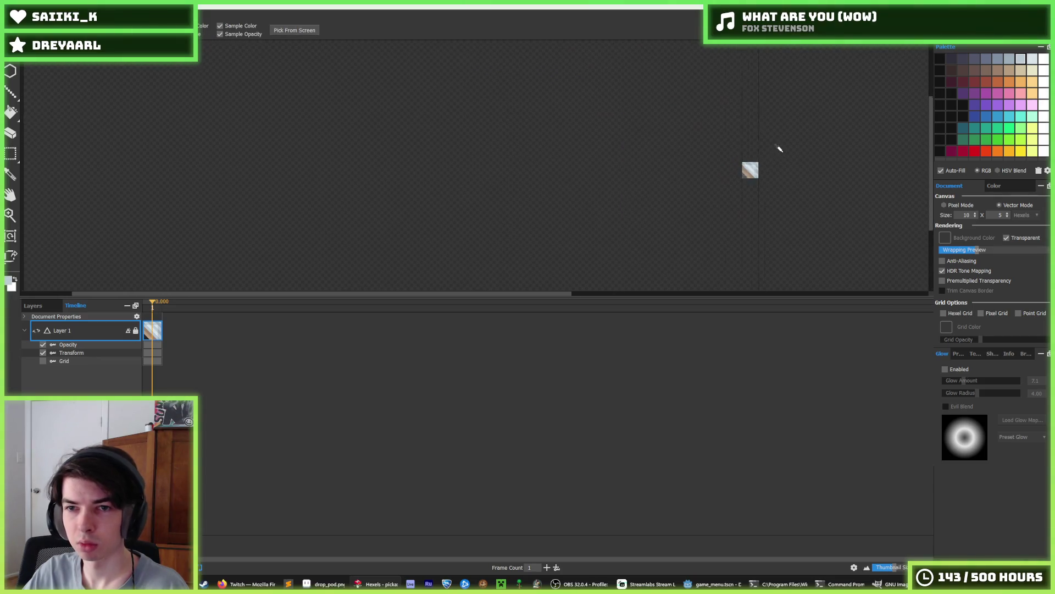
pyautogui.scroll(5, 715, 187)
pyautogui.scroll(-2, 654, 242)
pyautogui.scroll(1, 643, 267)
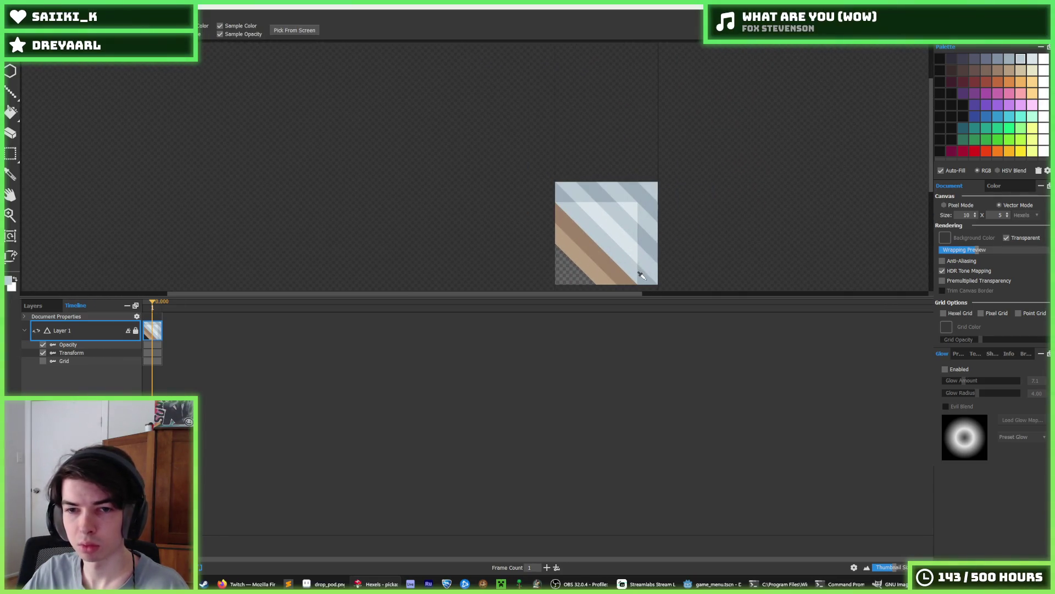
# Paint a darker grey diagonal stroke and repaint the upper-right into alternating grey stripes.
pyautogui.press('b')
pyautogui.moveTo(635, 268)
pyautogui.mouseDown()
pyautogui.moveTo(574, 207)
pyautogui.moveTo(636, 238)
pyautogui.moveTo(591, 179)
pyautogui.moveTo(632, 193)
pyautogui.moveTo(652, 217)
pyautogui.mouseUp()
pyautogui.moveTo(593, 200)
pyautogui.mouseDown()
pyautogui.moveTo(616, 187)
pyautogui.moveTo(647, 212)
pyautogui.moveTo(660, 228)
pyautogui.moveTo(641, 250)
pyautogui.mouseUp()
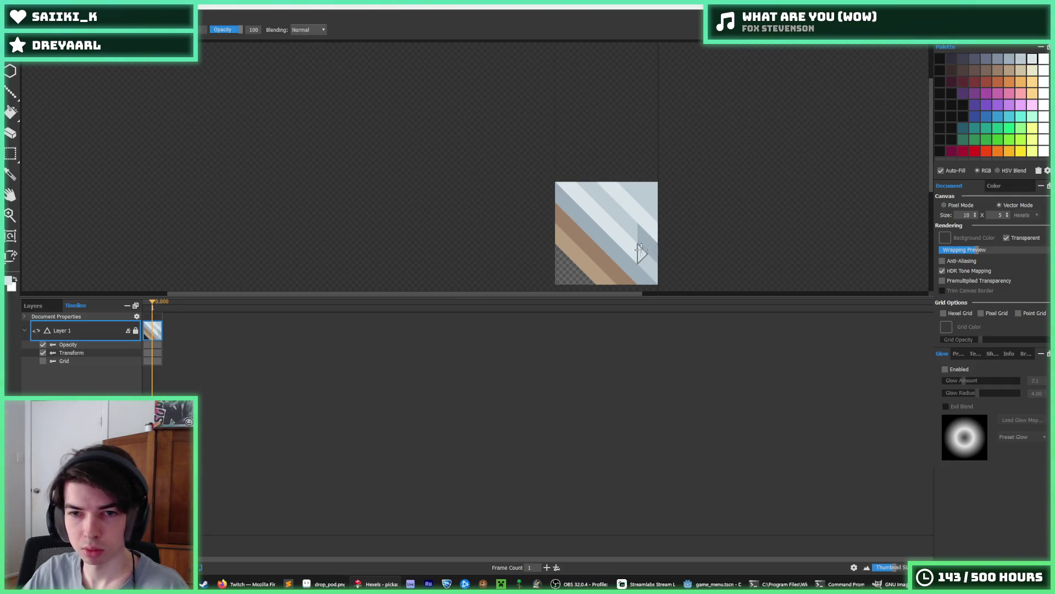
# Clean up the upper-right stripes using the tile's light blue-grey.
pyautogui.keyDown('alt'); pyautogui.click(585, 186); pyautogui.keyUp('alt')
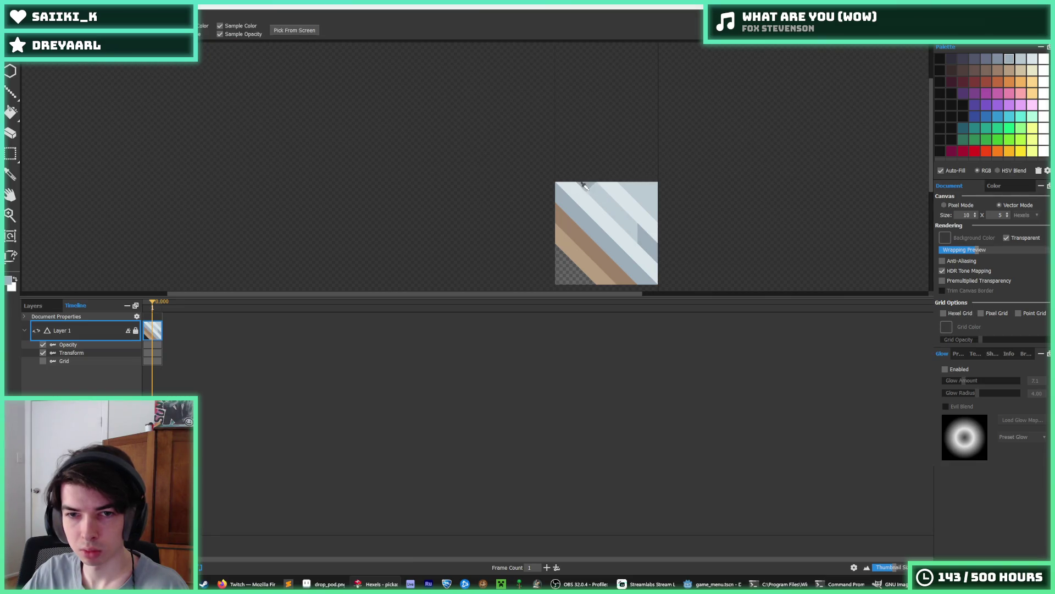
pyautogui.moveTo(584, 189)
pyautogui.mouseDown()
pyautogui.moveTo(620, 200)
pyautogui.moveTo(658, 252)
pyautogui.moveTo(532, 161)
pyautogui.mouseUp()
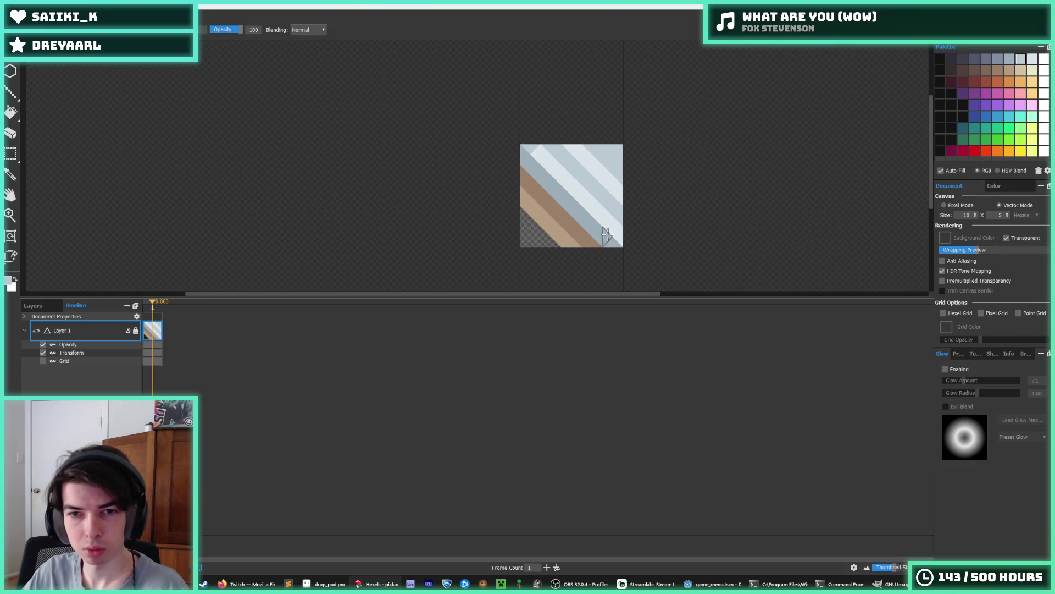
pyautogui.scroll(-3, 649, 187)
pyautogui.scroll(3, 659, 171)
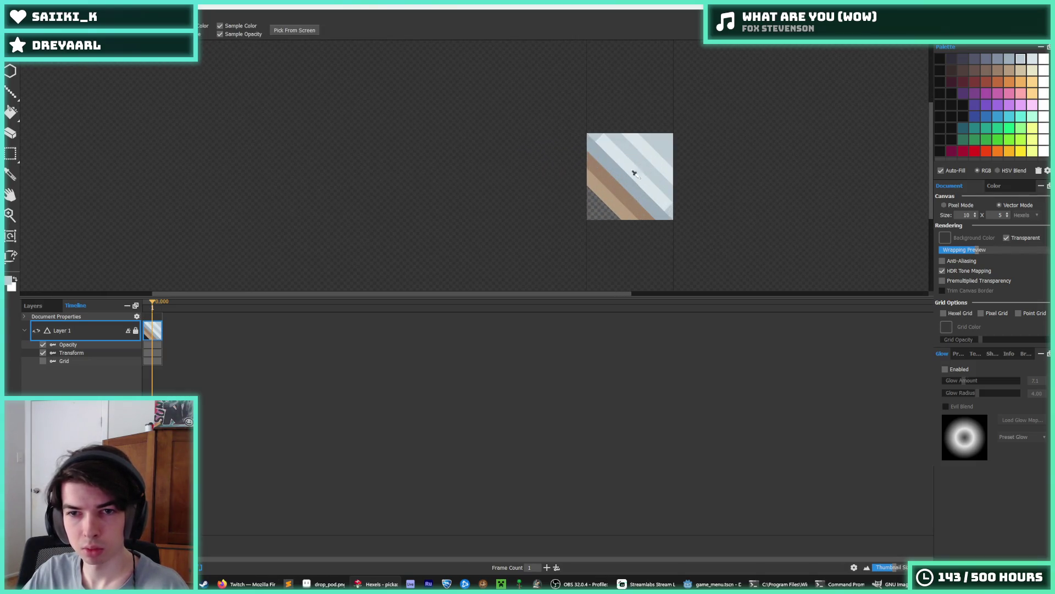
pyautogui.scroll(-3, 693, 162)
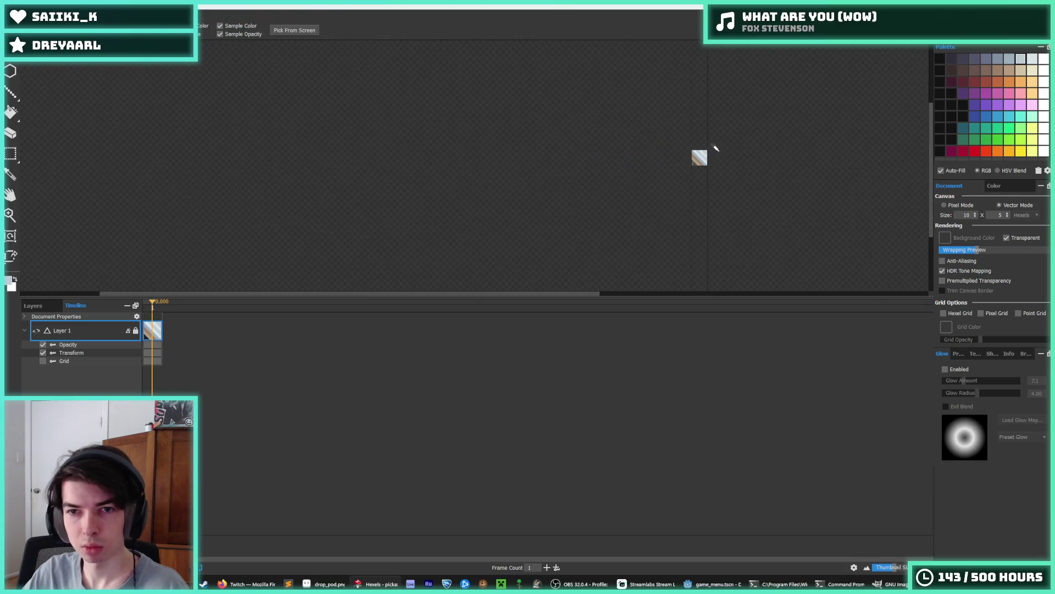
pyautogui.scroll(4, 726, 139)
# Pick up the darker grey and the lighter blue-grey from the tile.
pyautogui.press('alt')
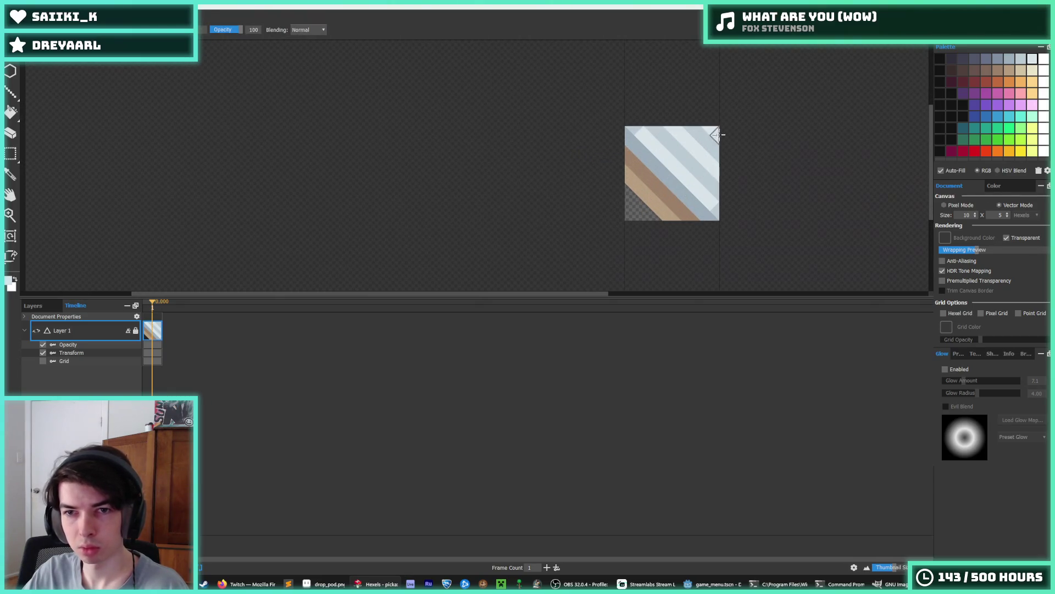
pyautogui.scroll(-3, 687, 192)
pyautogui.scroll(3, 680, 188)
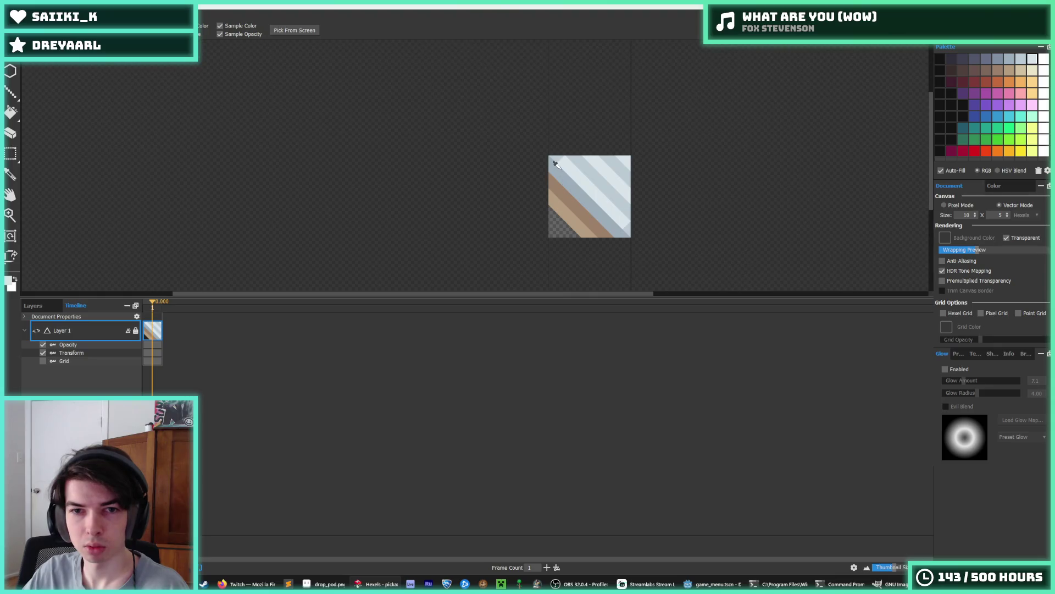
pyautogui.scroll(1, 556, 163)
pyautogui.scroll(-4, 668, 214)
pyautogui.press('alt')
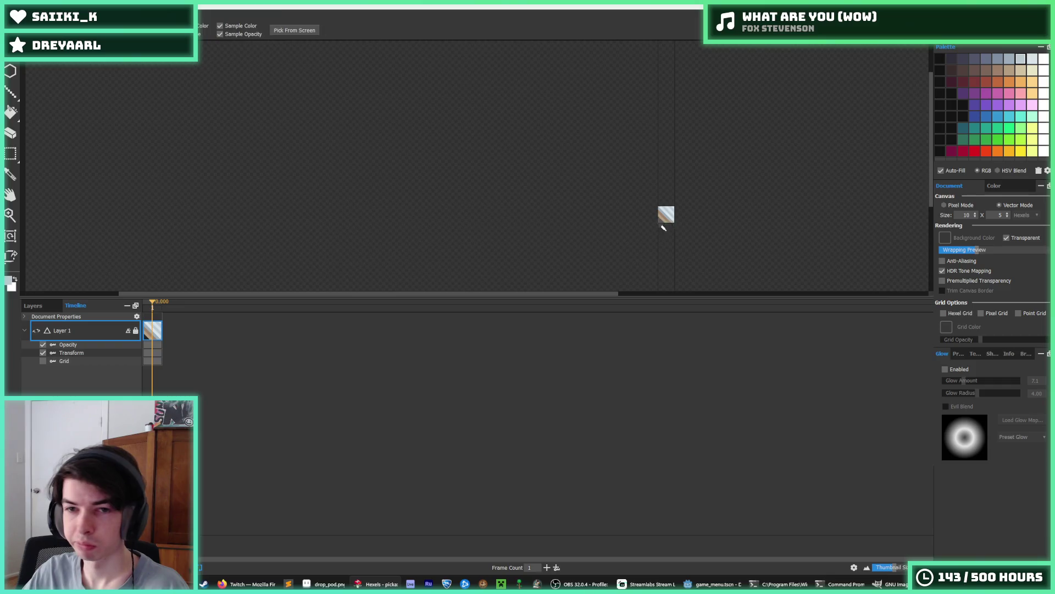
pyautogui.scroll(5, 690, 192)
pyautogui.press('alt')
pyautogui.press('alt')
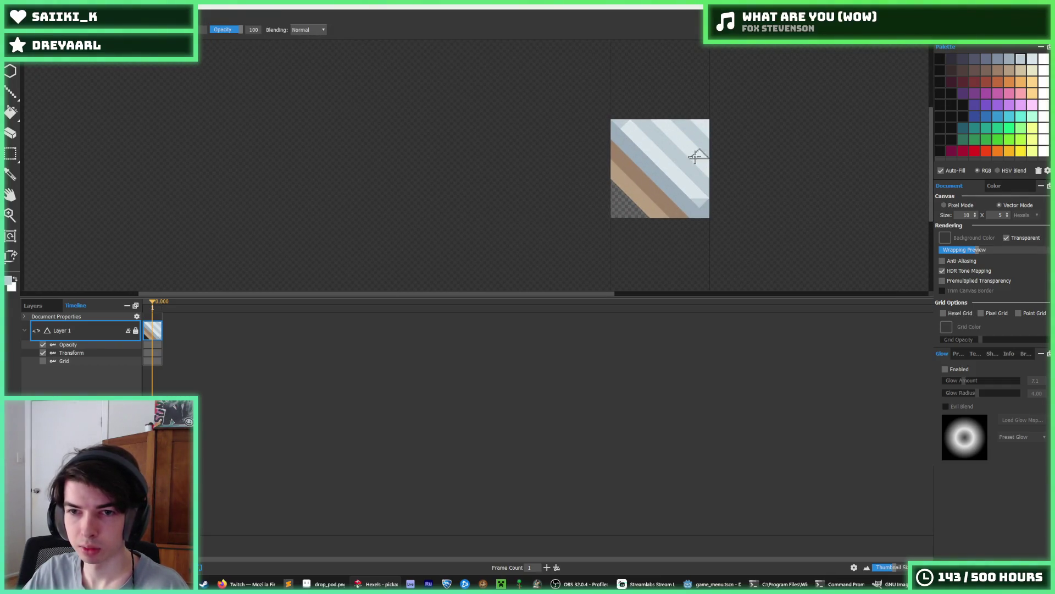
pyautogui.press('alt')
pyautogui.scroll(-3, 695, 157)
pyautogui.scroll(4, 677, 161)
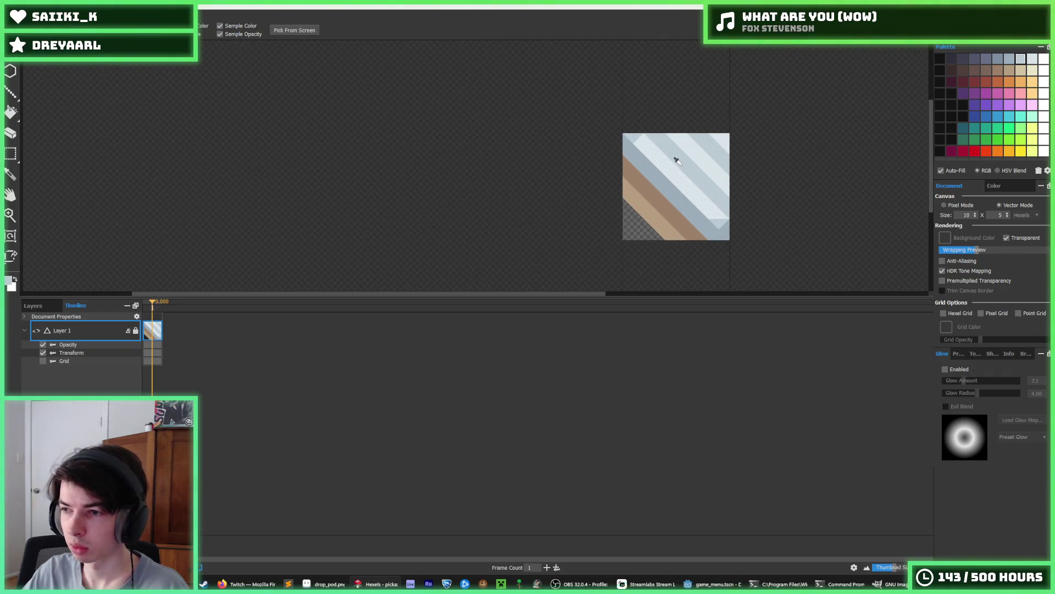
pyautogui.scroll(1, 682, 164)
pyautogui.keyDown('alt'); pyautogui.click(627, 139); pyautogui.keyUp('alt')
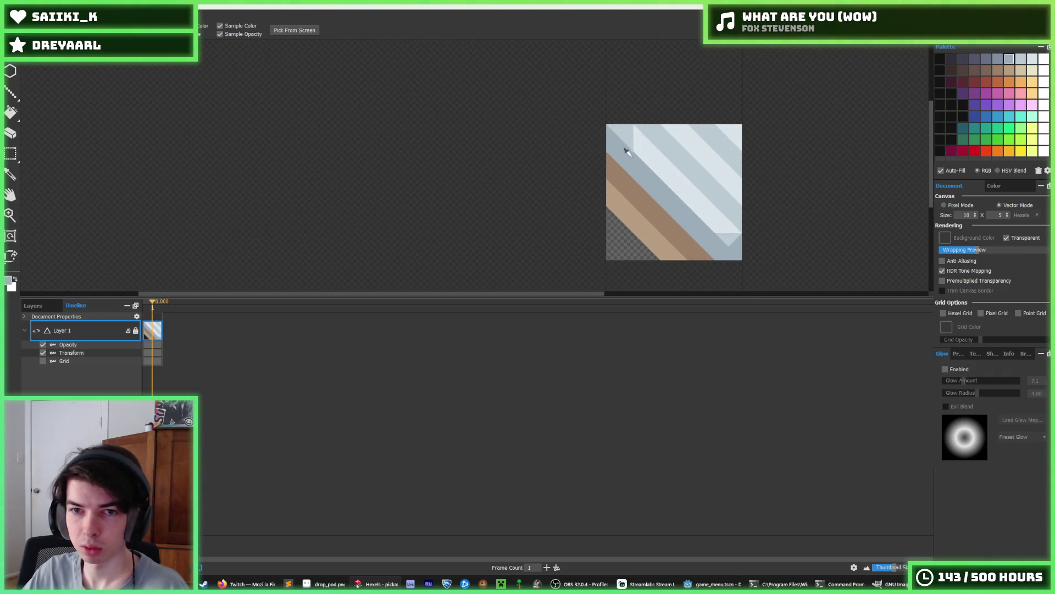
pyautogui.scroll(-2, 764, 156)
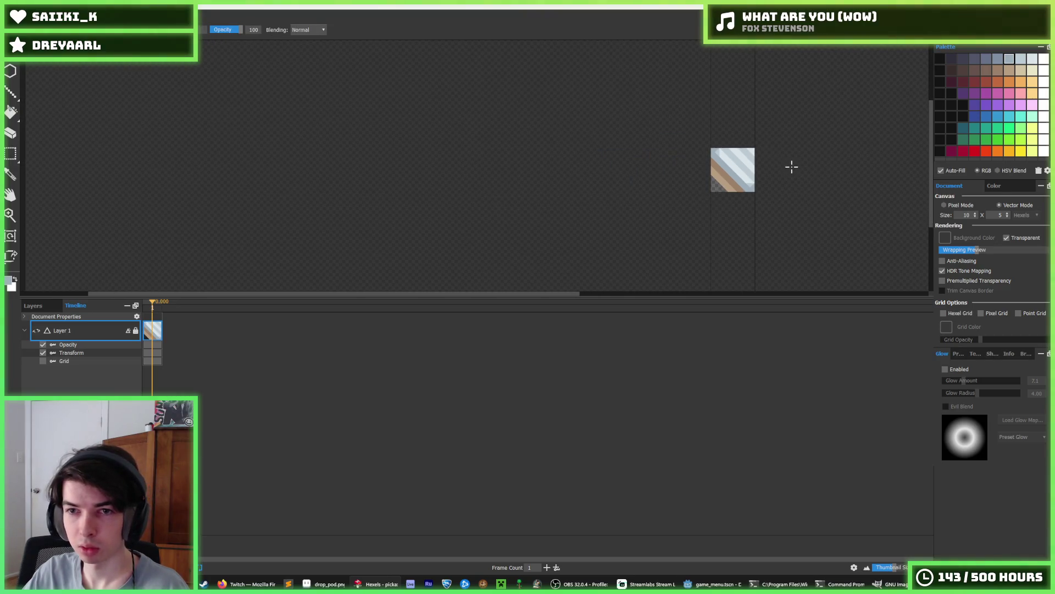
pyautogui.scroll(3, 690, 140)
pyautogui.keyDown('alt'); pyautogui.click(692, 141); pyautogui.keyUp('alt')
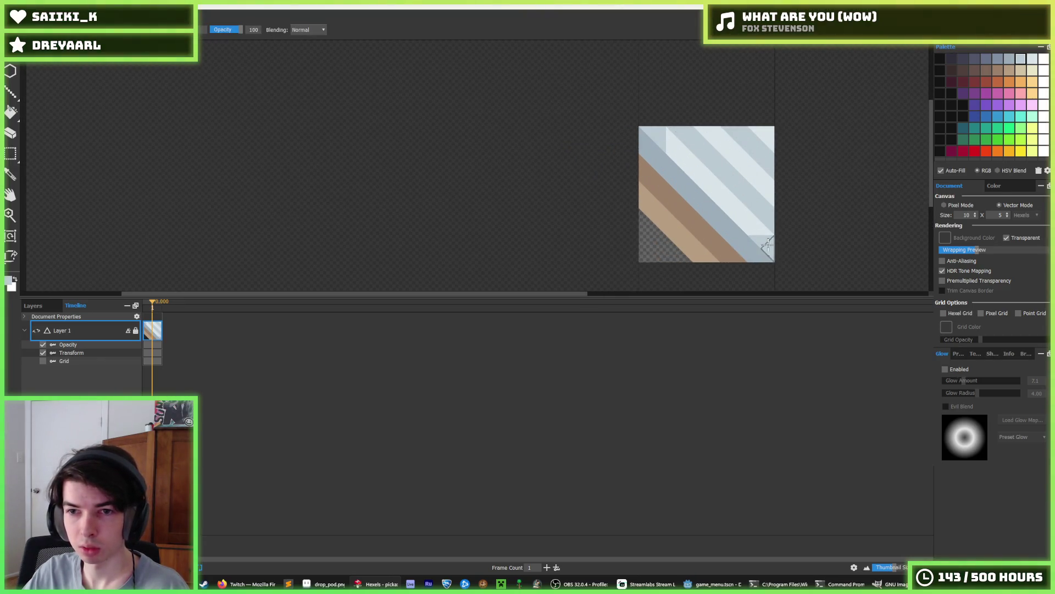
# Try a lighter stroke over the middle diagonal band, then undo it.
pyautogui.scroll(-3, 679, 135)
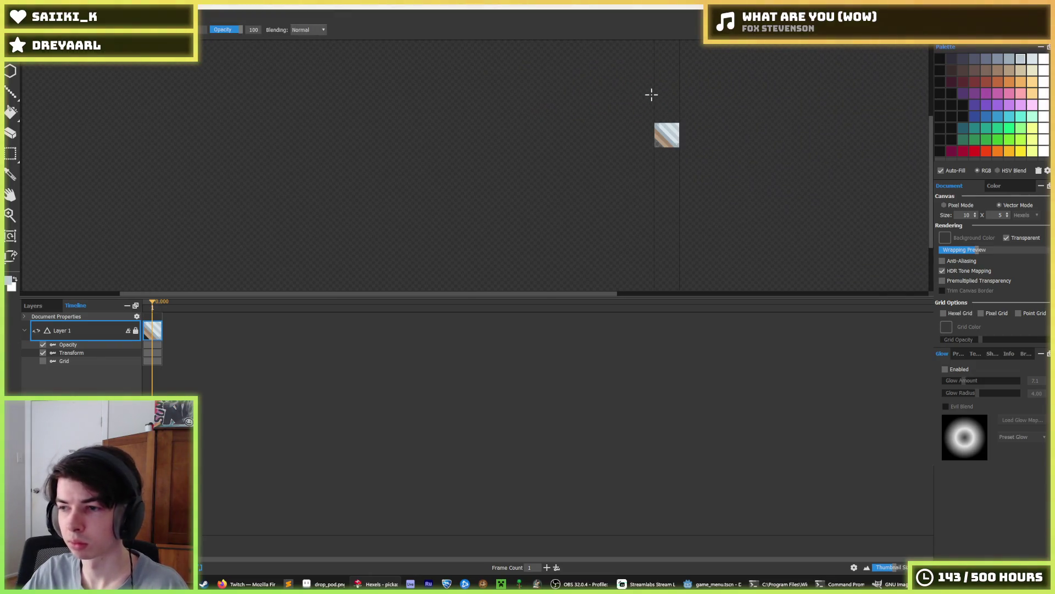
pyautogui.press('alt')
pyautogui.scroll(3, 662, 124)
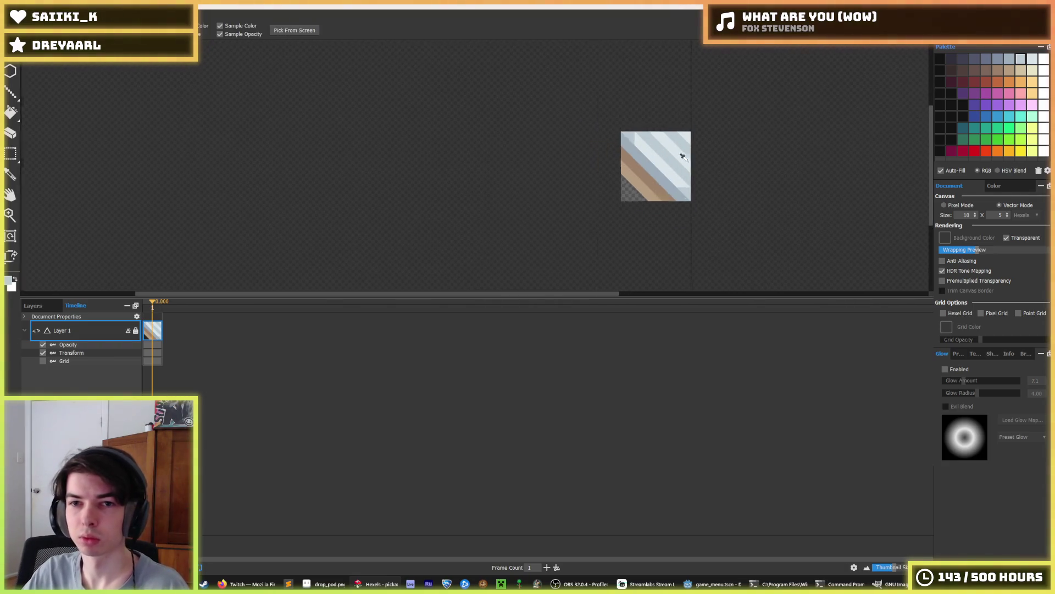
pyautogui.scroll(2, 651, 147)
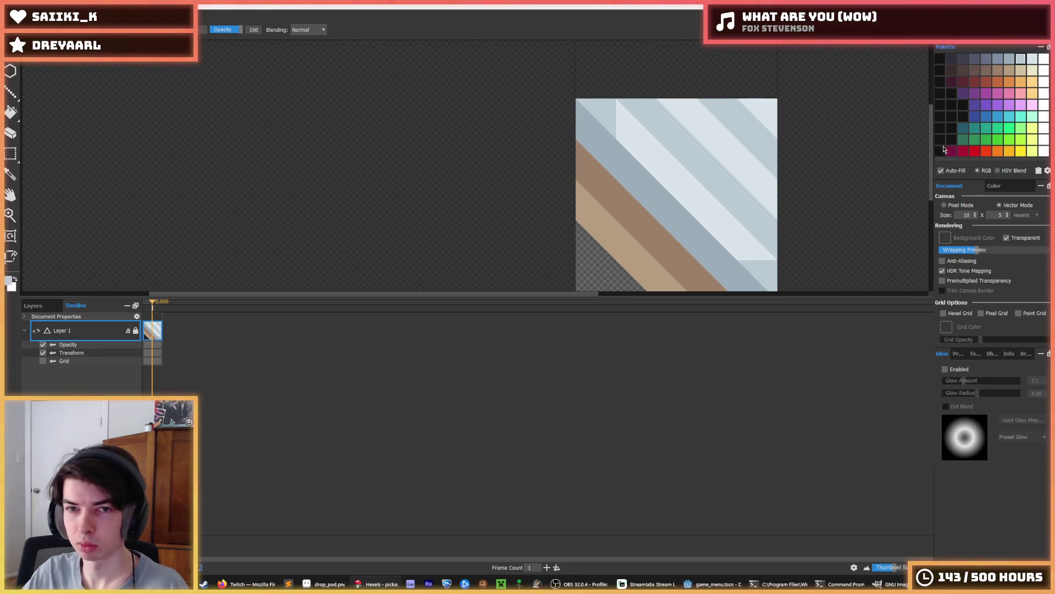
pyautogui.moveTo(794, 193); pyautogui.dragTo(738, 145)
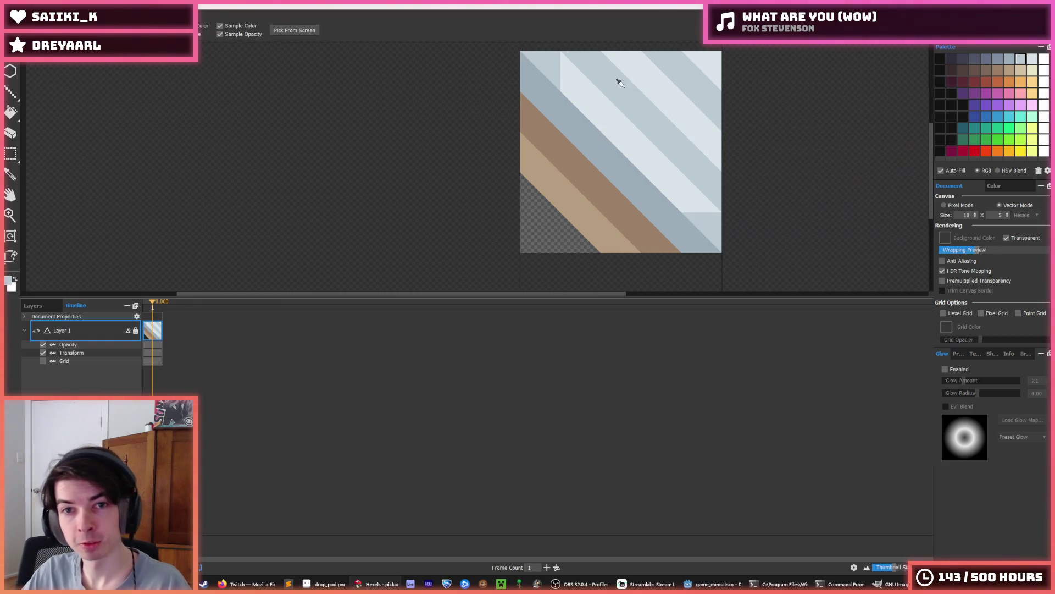
pyautogui.moveTo(561, 109)
pyautogui.mouseDown()
pyautogui.moveTo(644, 199)
pyautogui.moveTo(564, 97)
pyautogui.mouseUp()
pyautogui.hotkey('ctrl', 'z')
pyautogui.scroll(-4, 703, 117)
# Erase part of the brown stripe with the Eraser.
pyautogui.press('b')
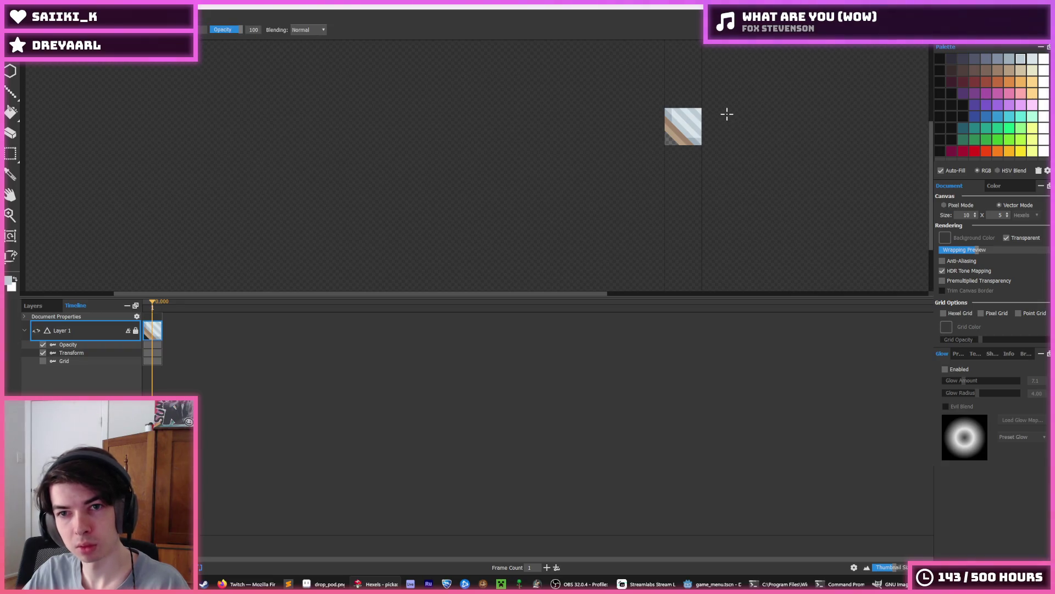
pyautogui.scroll(-2, 727, 114)
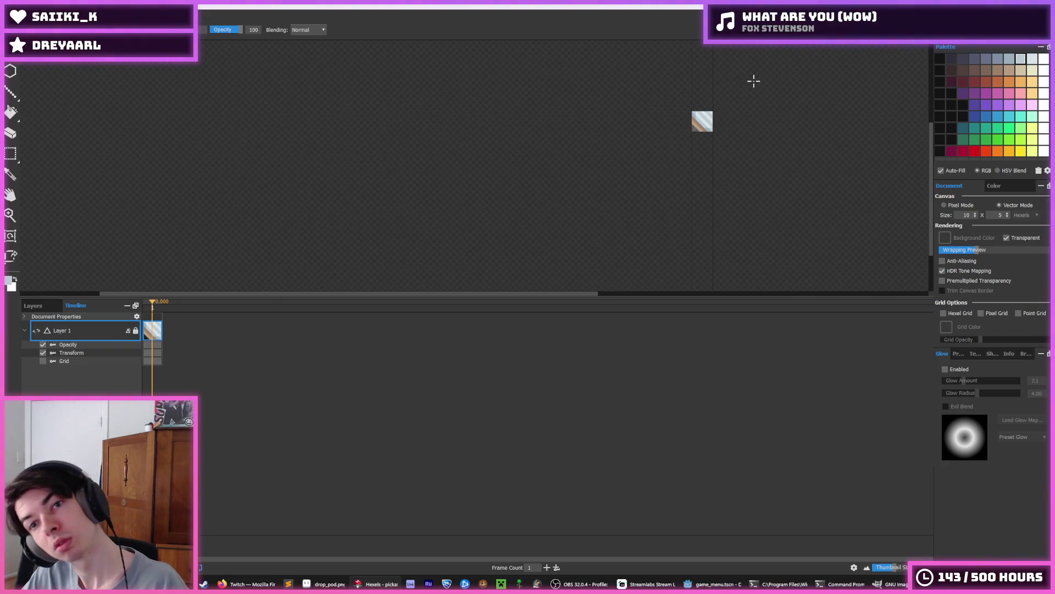
pyautogui.press('i')
pyautogui.scroll(7, 678, 105)
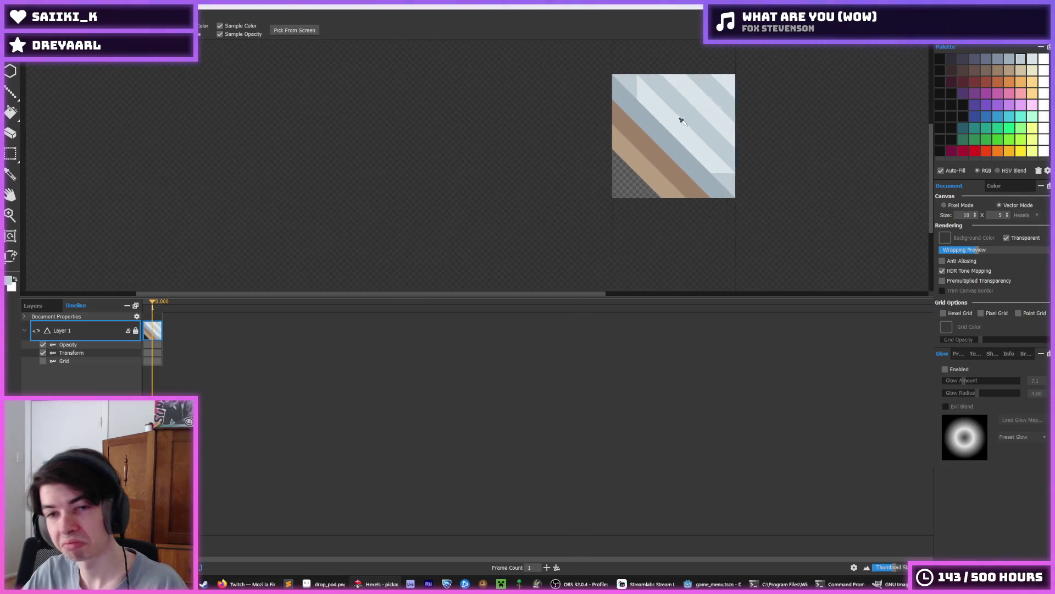
pyautogui.scroll(-2, 662, 173)
pyautogui.scroll(2, 656, 171)
pyautogui.scroll(-3, 643, 169)
pyautogui.scroll(2, 616, 148)
pyautogui.press('e')
pyautogui.moveTo(602, 132)
pyautogui.mouseDown()
pyautogui.moveTo(599, 109)
pyautogui.moveTo(603, 175)
pyautogui.mouseUp()
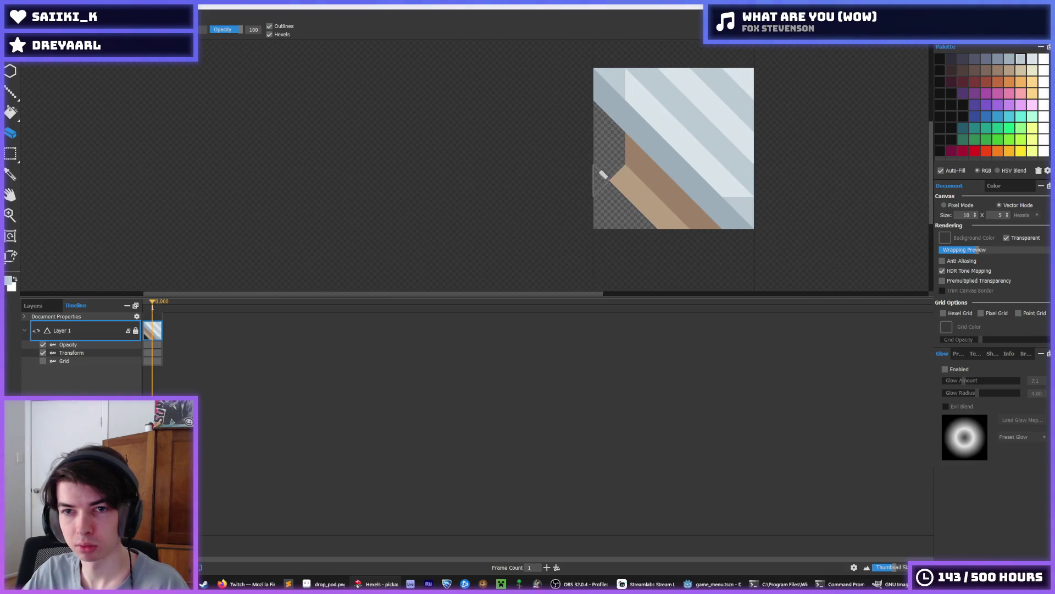
# Erase the remaining brown stripe and repaint the lower-left with grey-blue and a light stripe.
pyautogui.moveTo(701, 211)
pyautogui.mouseDown()
pyautogui.moveTo(636, 229)
pyautogui.moveTo(608, 153)
pyautogui.moveTo(643, 160)
pyautogui.mouseUp()
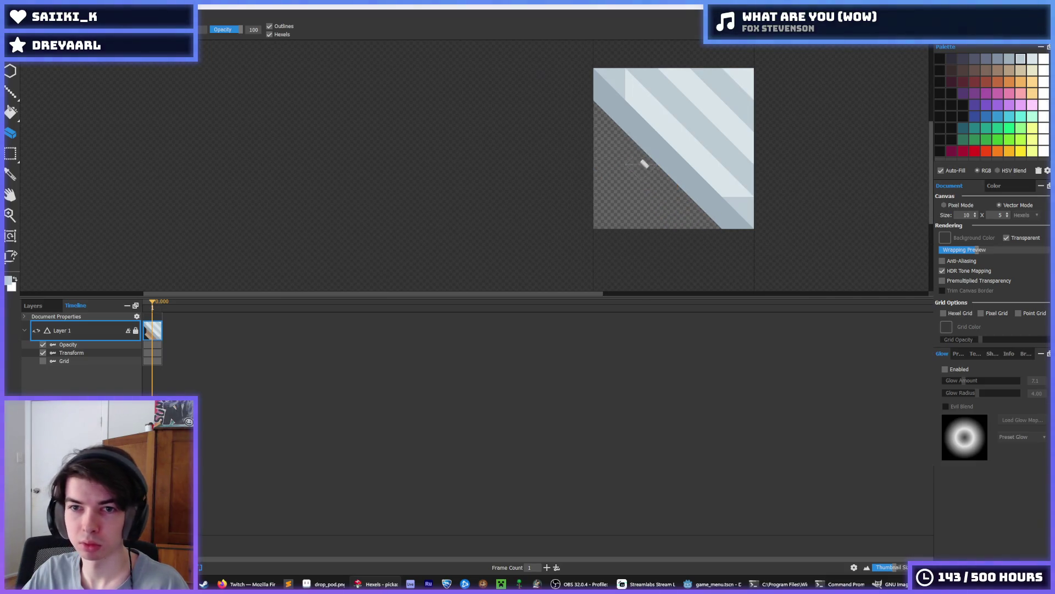
pyautogui.press('i')
pyautogui.moveTo(630, 119)
pyautogui.mouseDown()
pyautogui.moveTo(605, 132)
pyautogui.moveTo(697, 236)
pyautogui.moveTo(682, 220)
pyautogui.mouseUp()
pyautogui.press('e')
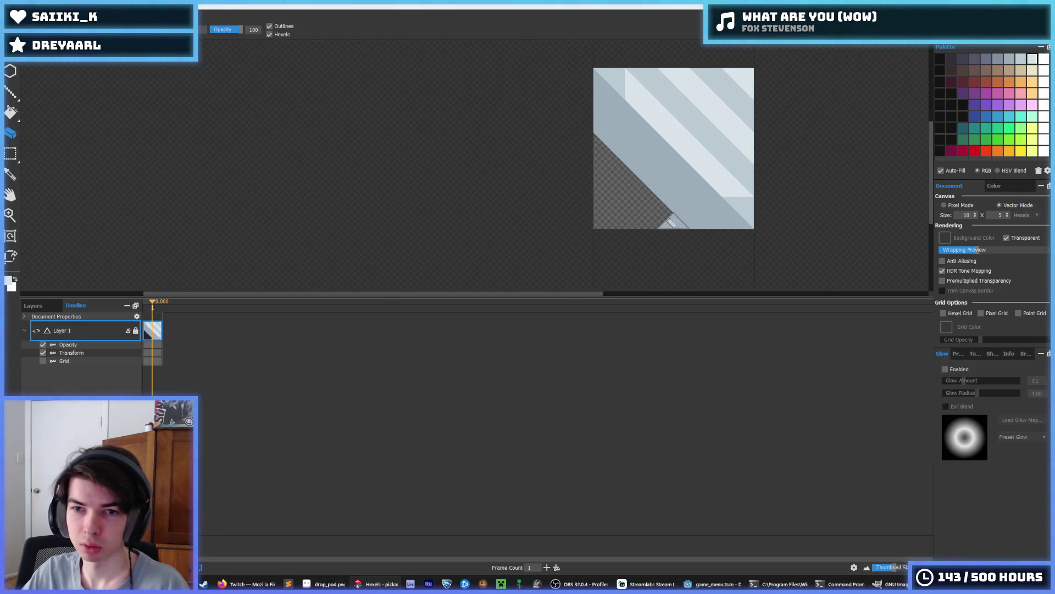
pyautogui.press('i')
pyautogui.scroll(-5, 720, 204)
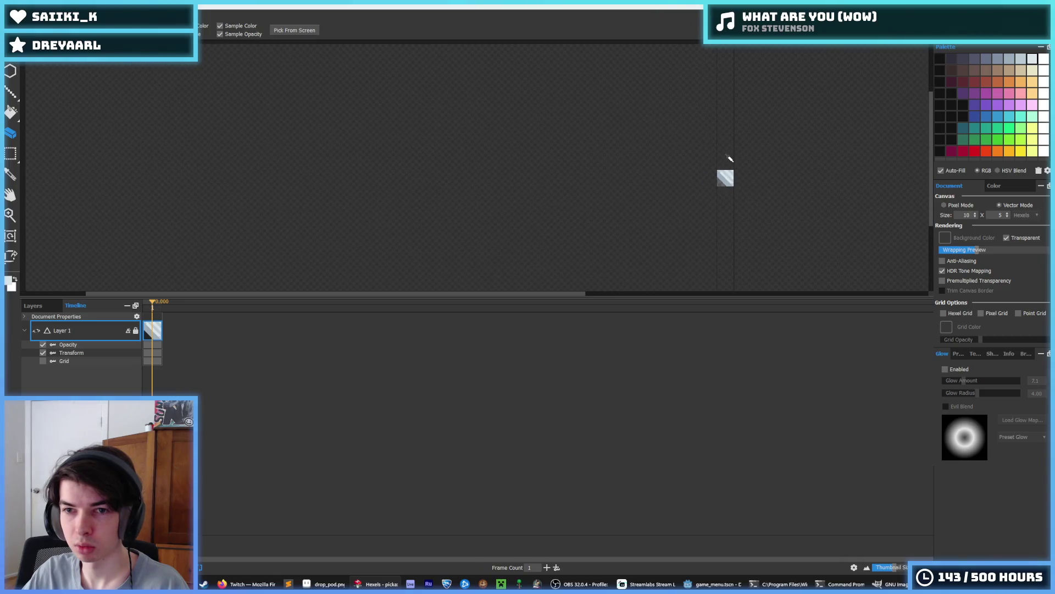
pyautogui.scroll(4, 702, 221)
pyautogui.press('b')
pyautogui.keyDown('alt'); pyautogui.click(658, 170); pyautogui.keyUp('alt')
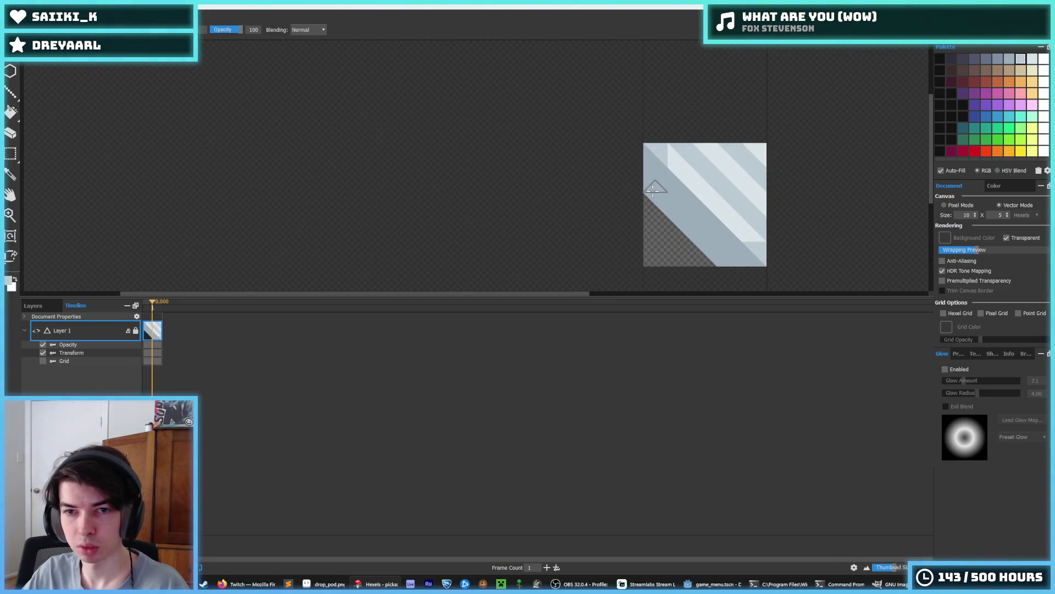
pyautogui.moveTo(667, 183); pyautogui.dragTo(709, 253)
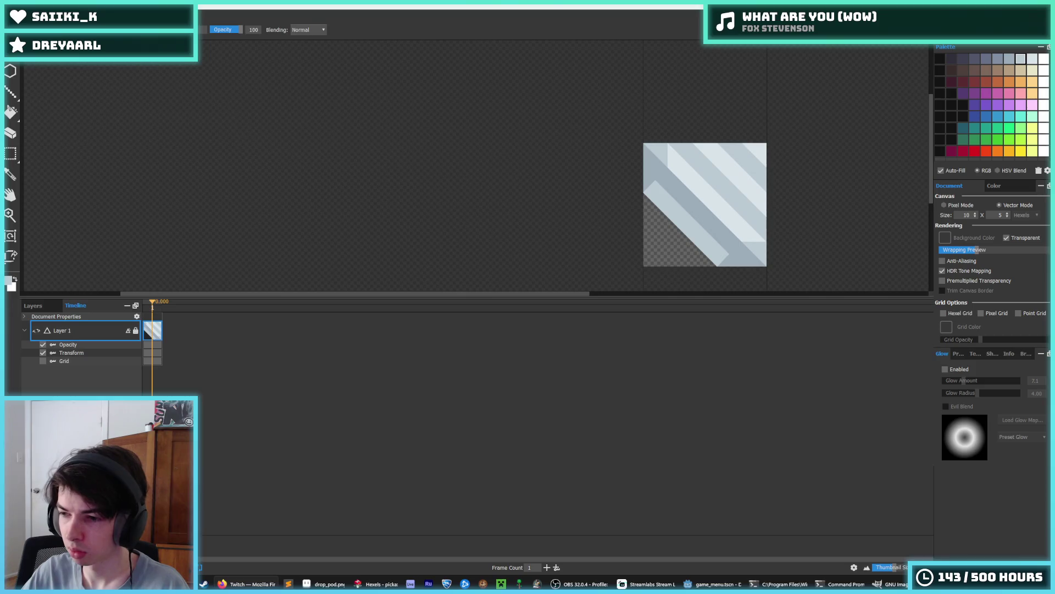
# Clear the tile's top-left corner to transparent.
pyautogui.press('e')
pyautogui.press('b')
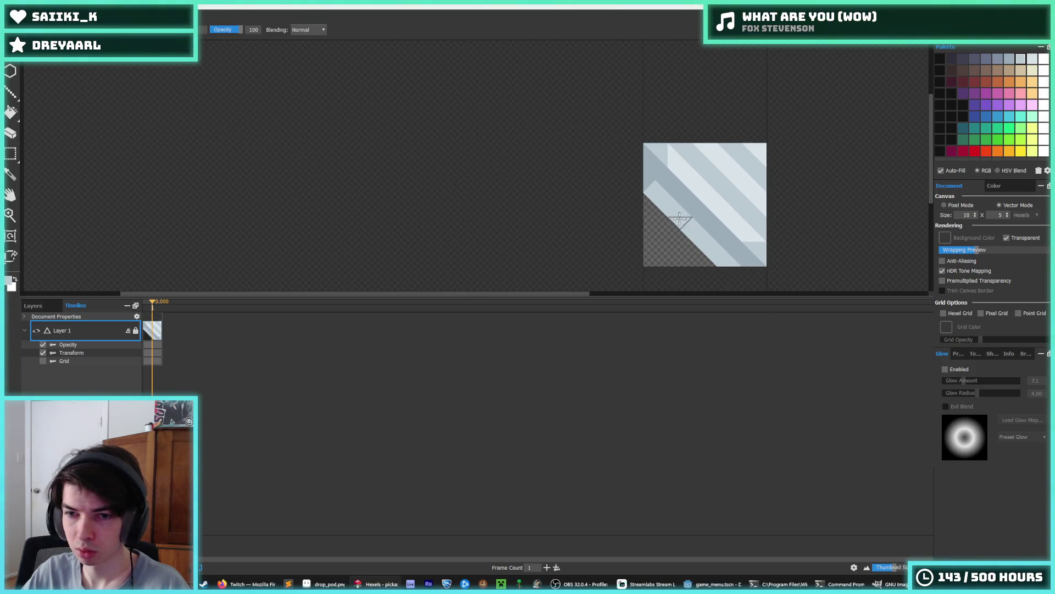
pyautogui.press('e')
pyautogui.click(639, 155)
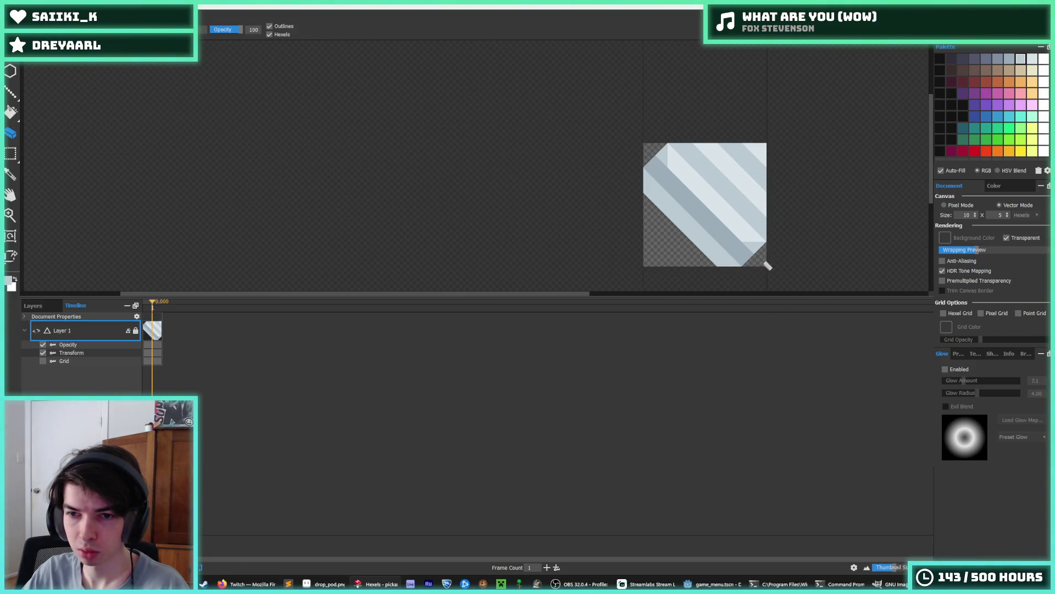
pyautogui.scroll(-5, 792, 244)
pyautogui.scroll(-2, 816, 213)
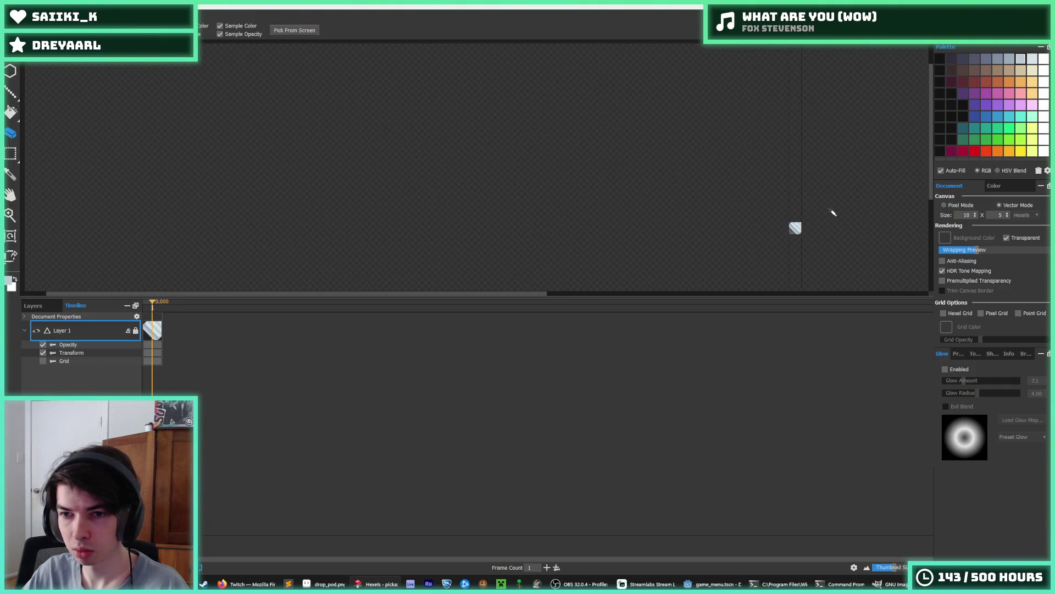
pyautogui.scroll(6, 812, 228)
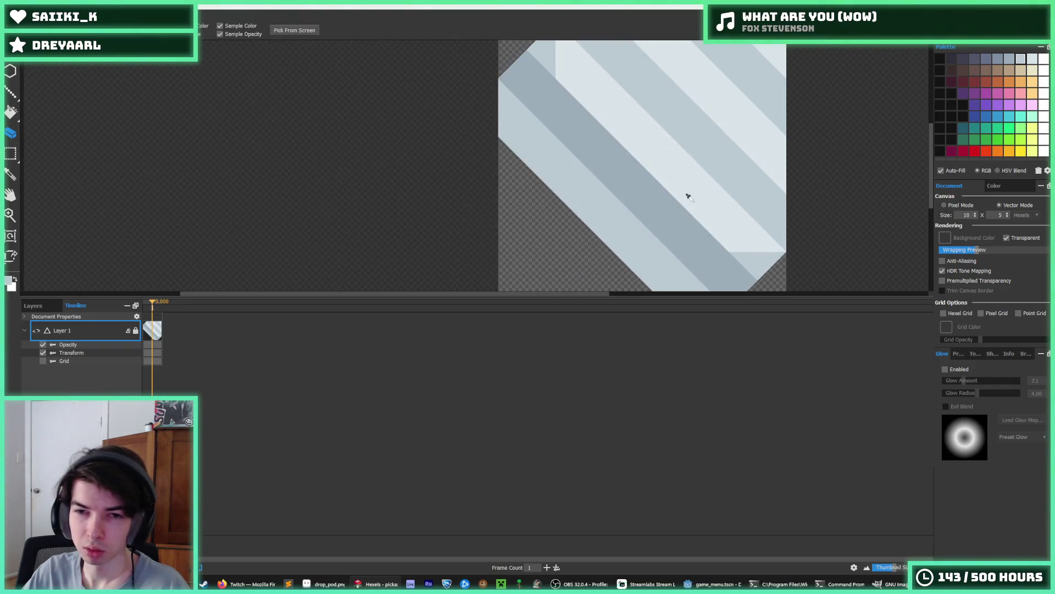
pyautogui.scroll(-2, 691, 196)
# Redo the top-left corner erase with a cleaner stroke after undoing the first attempt.
pyautogui.press('b')
pyautogui.press('i')
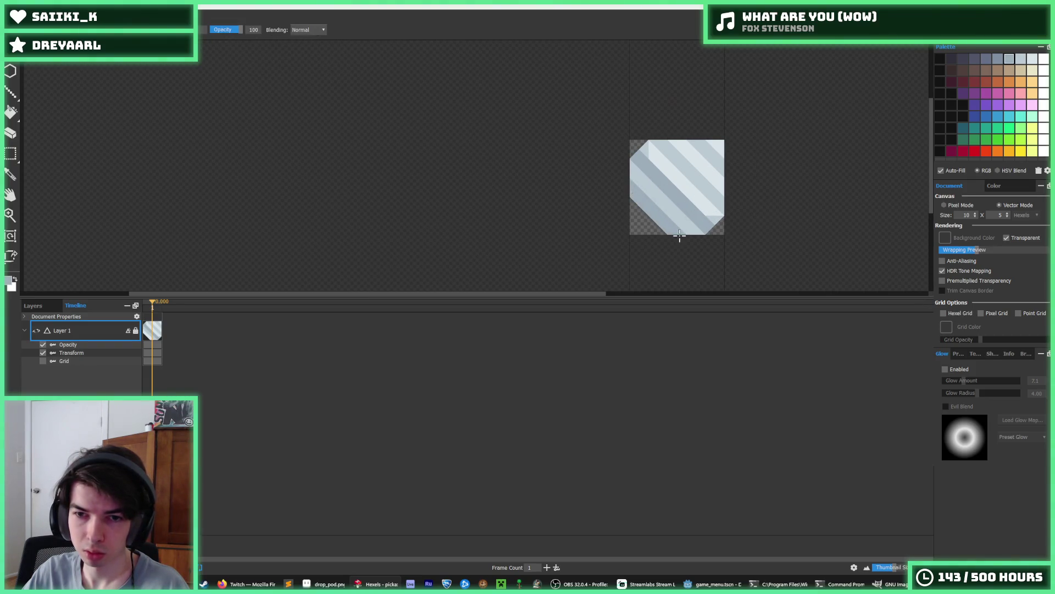
pyautogui.scroll(-5, 722, 203)
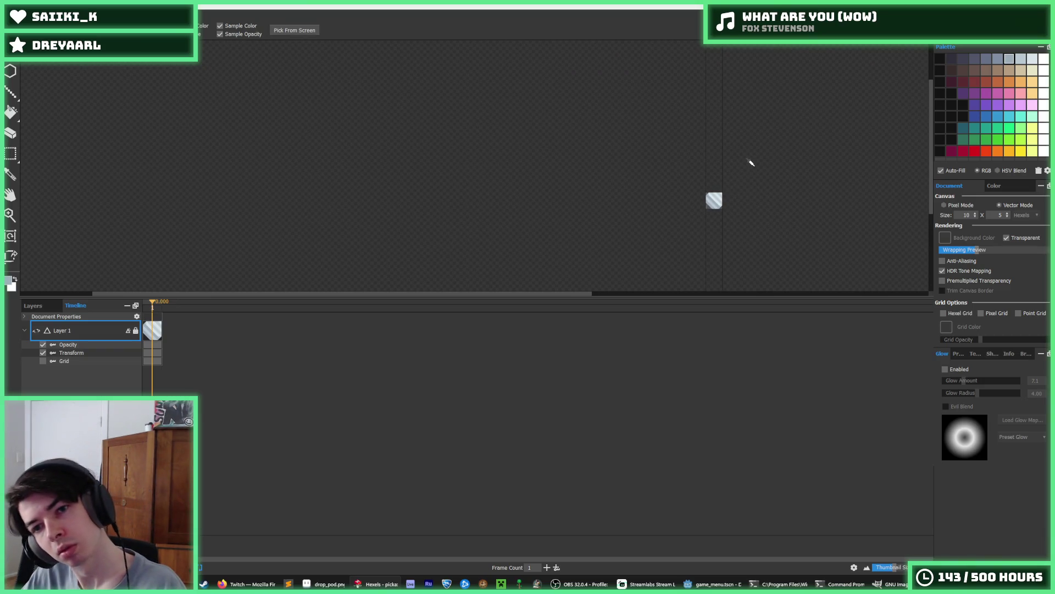
pyautogui.scroll(3, 737, 190)
pyautogui.scroll(-4, 734, 195)
pyautogui.scroll(2, 670, 258)
pyautogui.scroll(5, 674, 242)
pyautogui.scroll(-3, 649, 230)
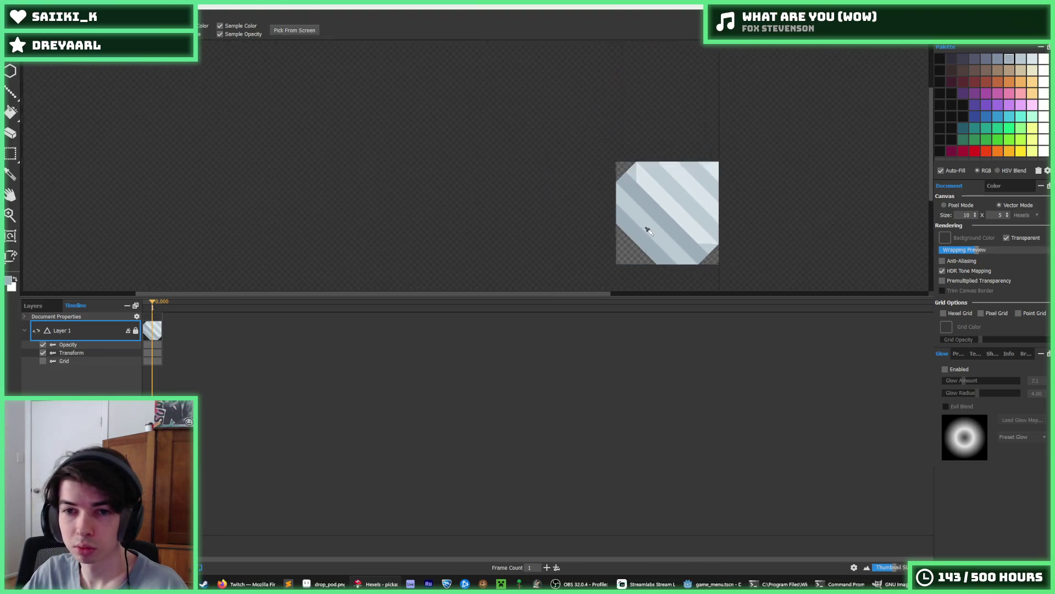
pyautogui.scroll(1, 648, 181)
pyautogui.press('e')
pyautogui.moveTo(646, 117); pyautogui.dragTo(574, 198)
pyautogui.hotkey('ctrl', 'z')
pyautogui.moveTo(636, 123); pyautogui.dragTo(569, 179)
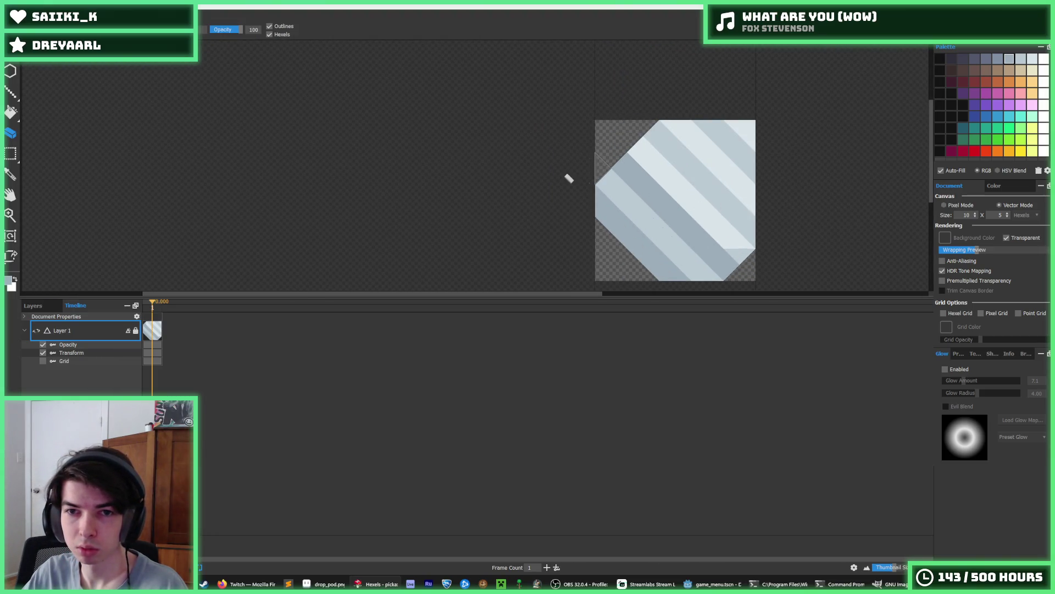
pyautogui.scroll(-5, 765, 231)
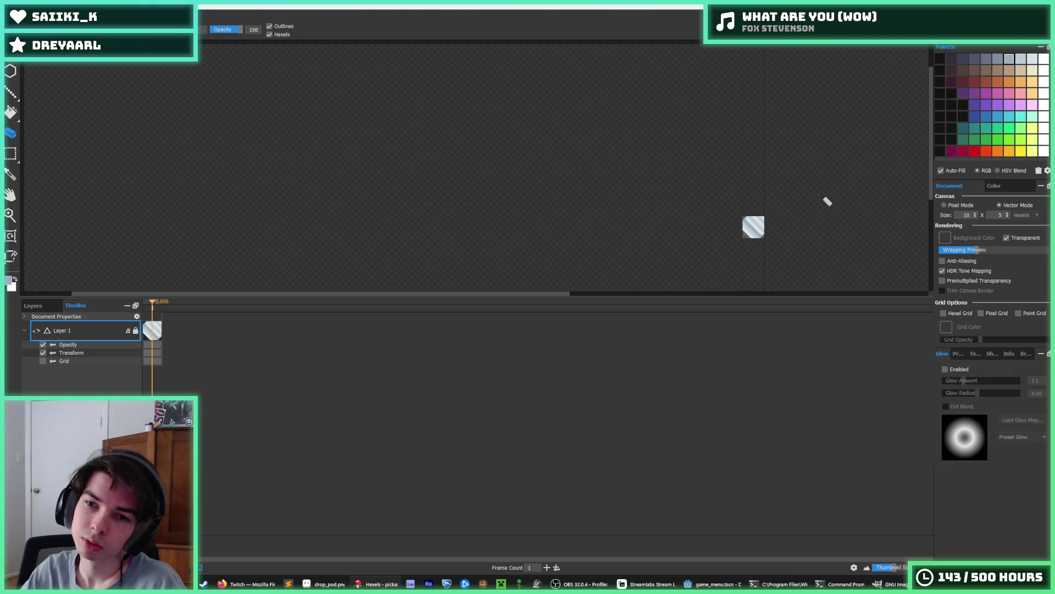
pyautogui.scroll(5, 764, 228)
# Darken part of the tile and fill the lower-right stripe with darker grey.
pyautogui.click(765, 226)
pyautogui.press('f')
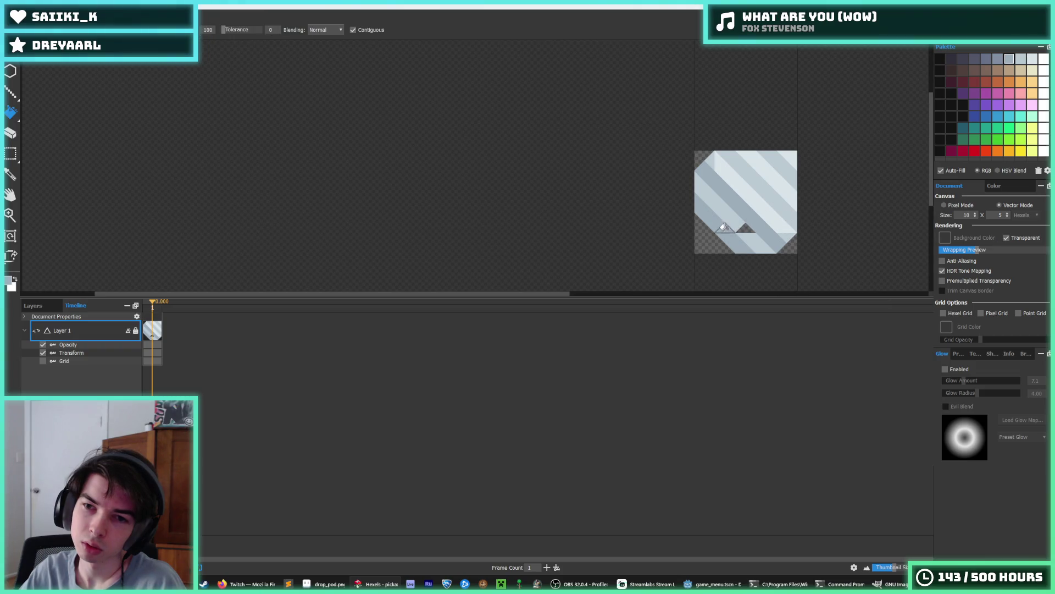
pyautogui.scroll(-5, 797, 223)
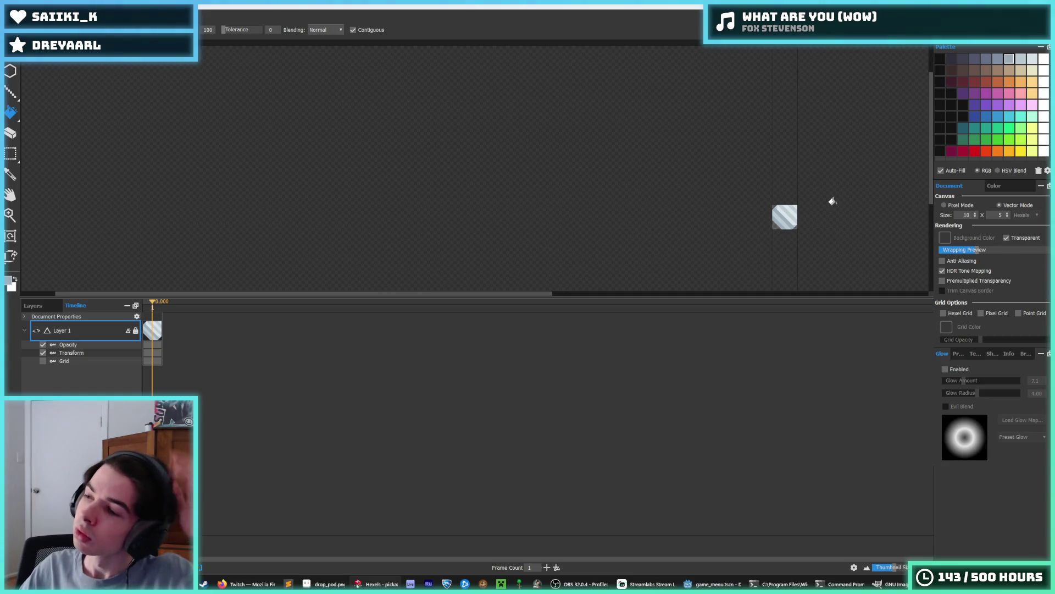
pyautogui.press('alt')
pyautogui.scroll(4, 801, 219)
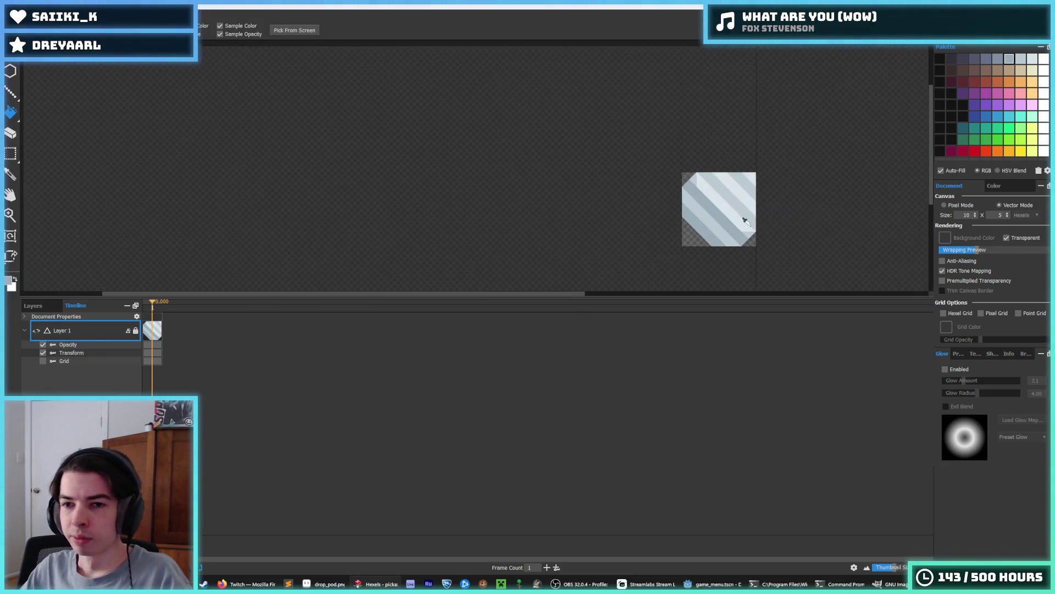
pyautogui.scroll(3, 746, 220)
pyautogui.press('alt')
pyautogui.scroll(-8, 703, 197)
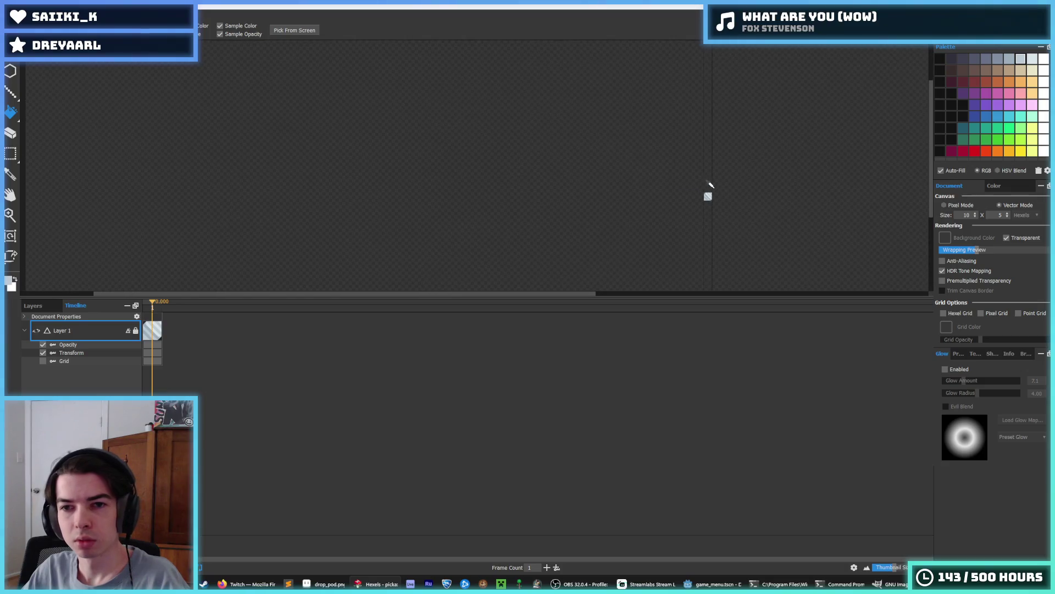
pyautogui.press('alt')
pyautogui.press('alt')
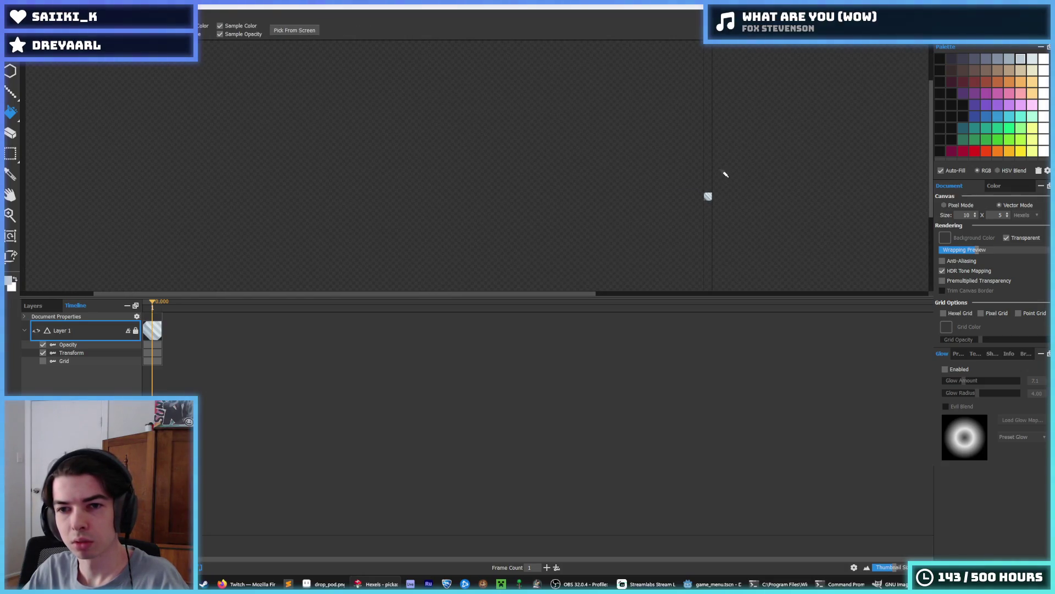
pyautogui.scroll(10, 715, 187)
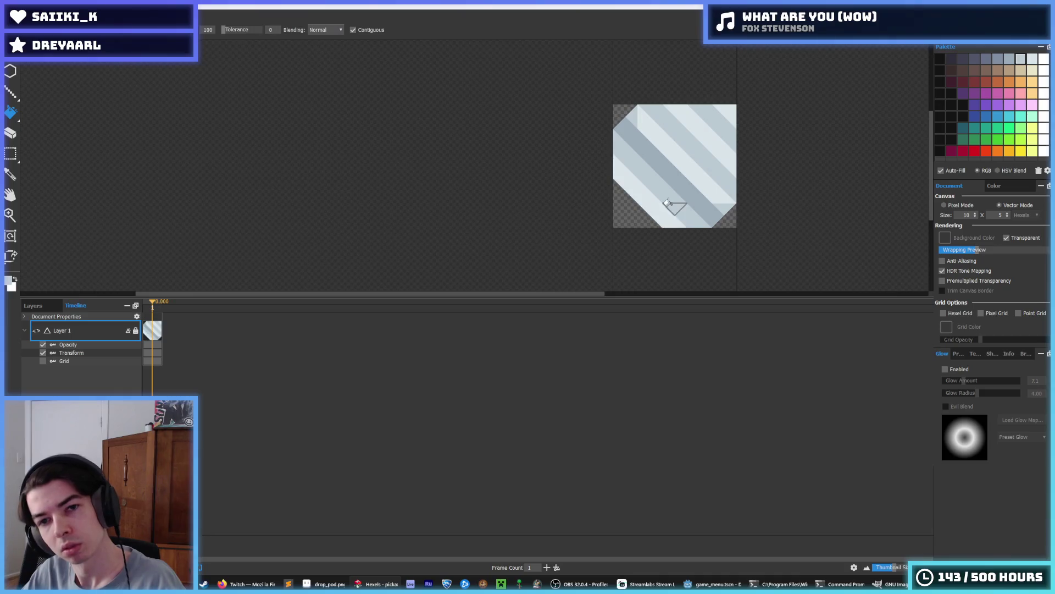
pyautogui.scroll(-10, 673, 201)
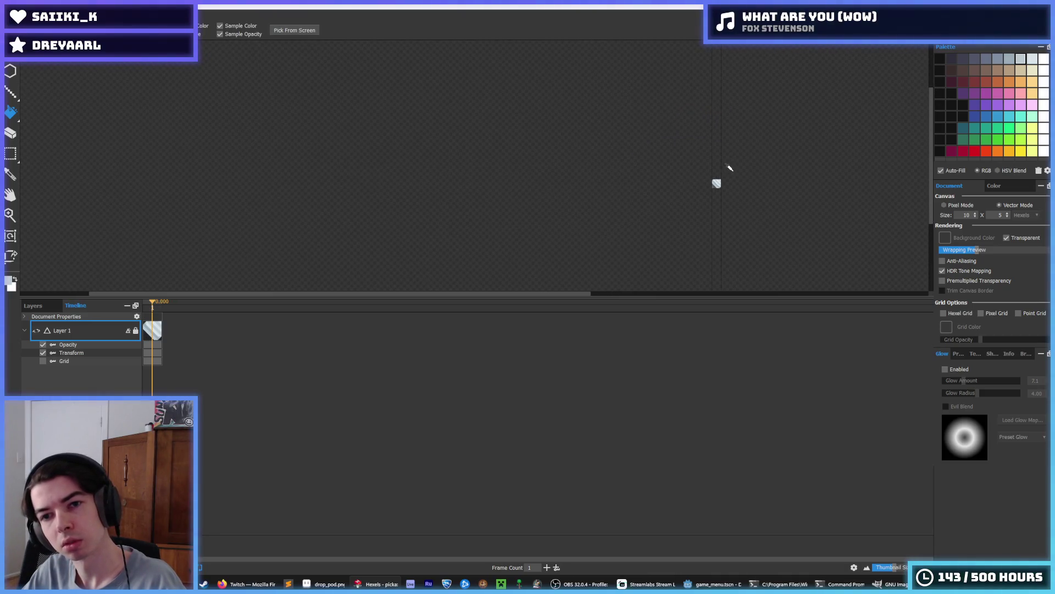
pyautogui.scroll(8, 709, 187)
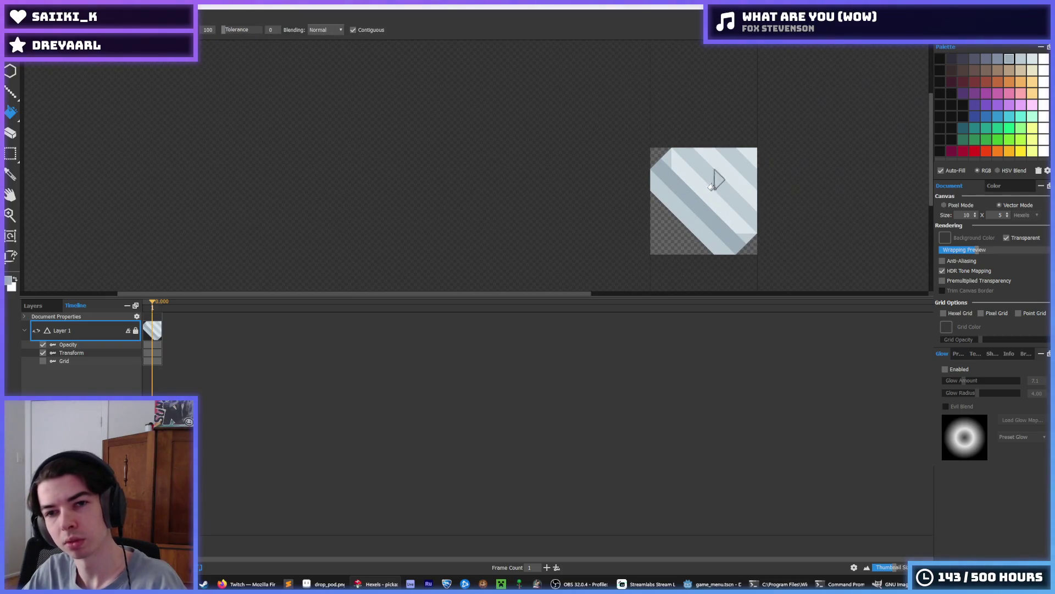
pyautogui.click(724, 242)
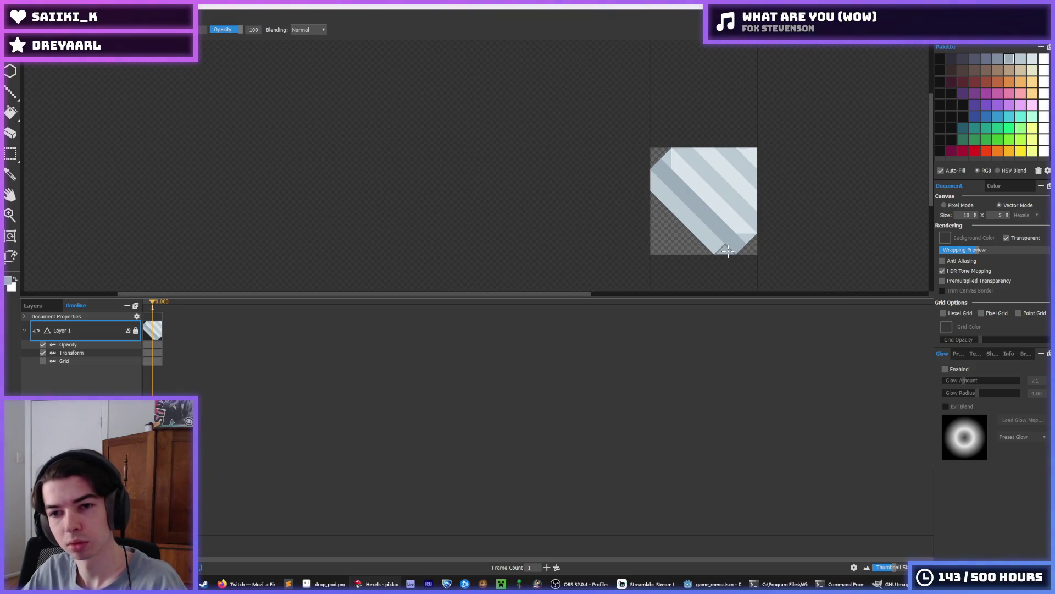
pyautogui.scroll(-8, 680, 174)
pyautogui.scroll(8, 681, 187)
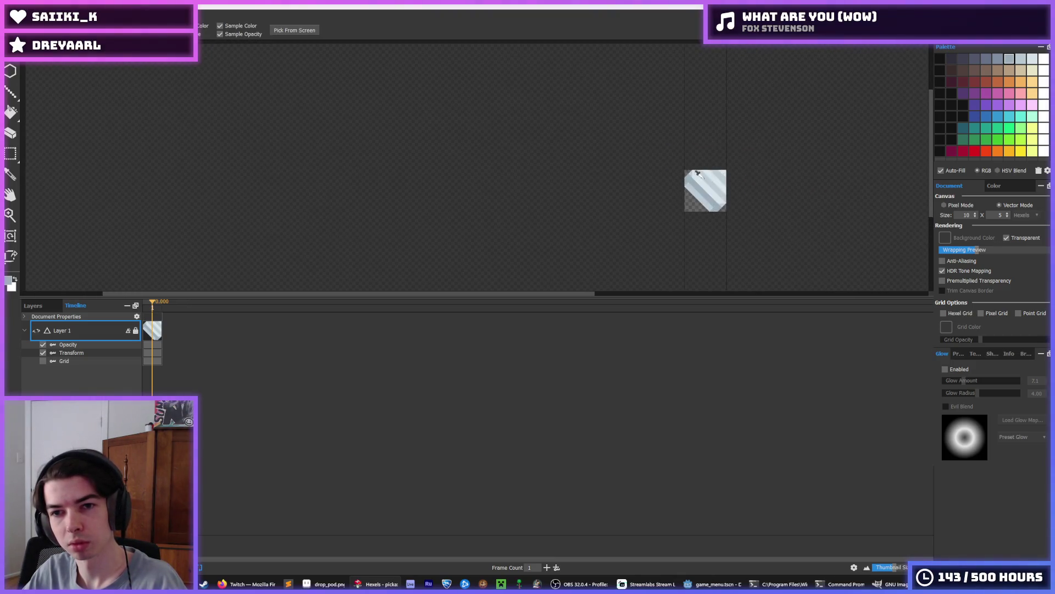
# Repaint the left-edge hexels in the medium stripe colour, sampling colours from the canvas.
pyautogui.moveTo(682, 190); pyautogui.dragTo(705, 203)
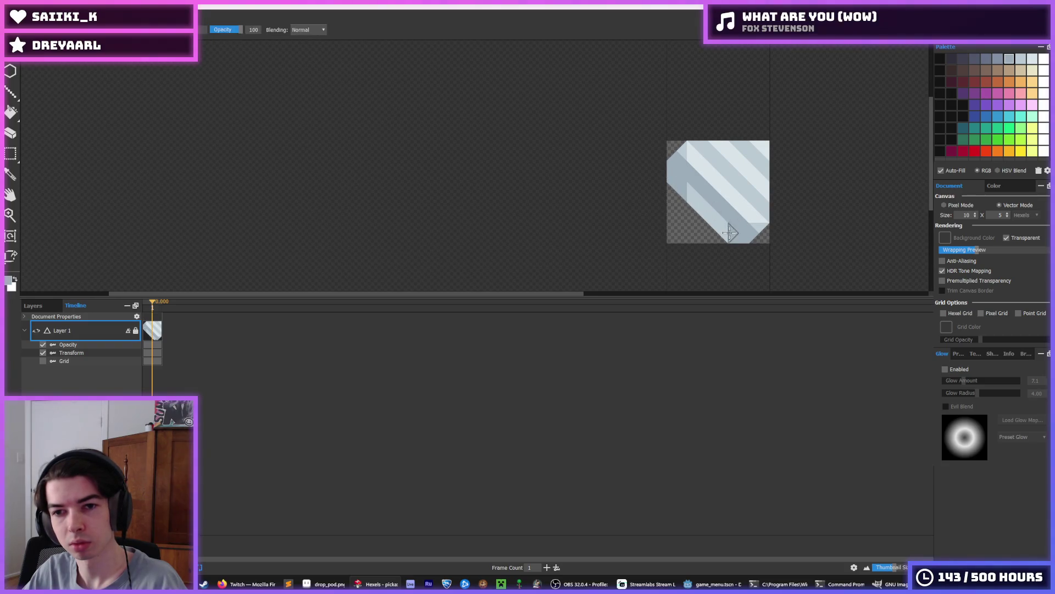
pyautogui.scroll(-5, 761, 211)
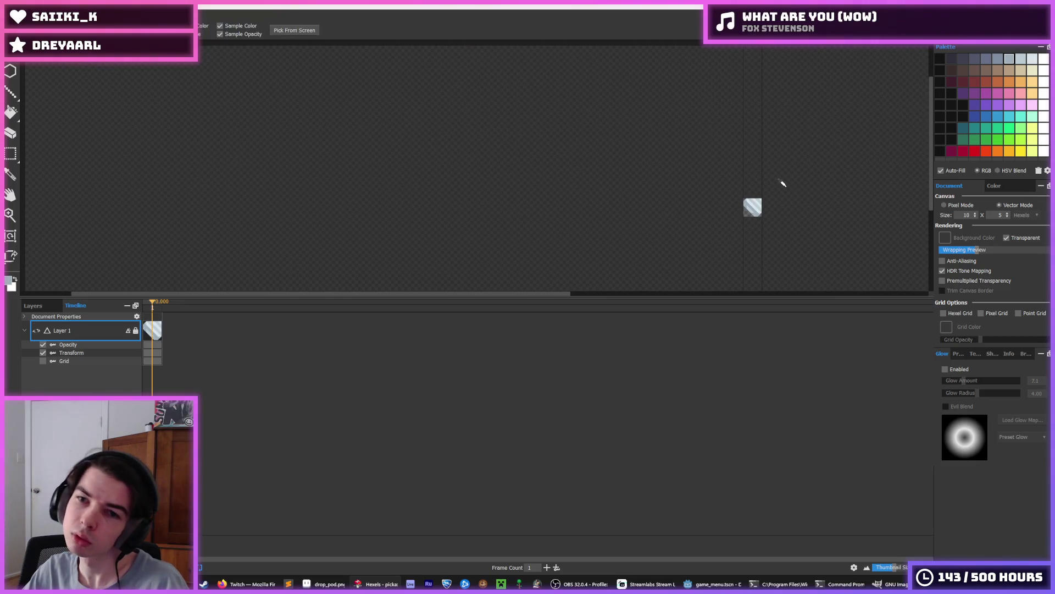
pyautogui.scroll(-1, 787, 186)
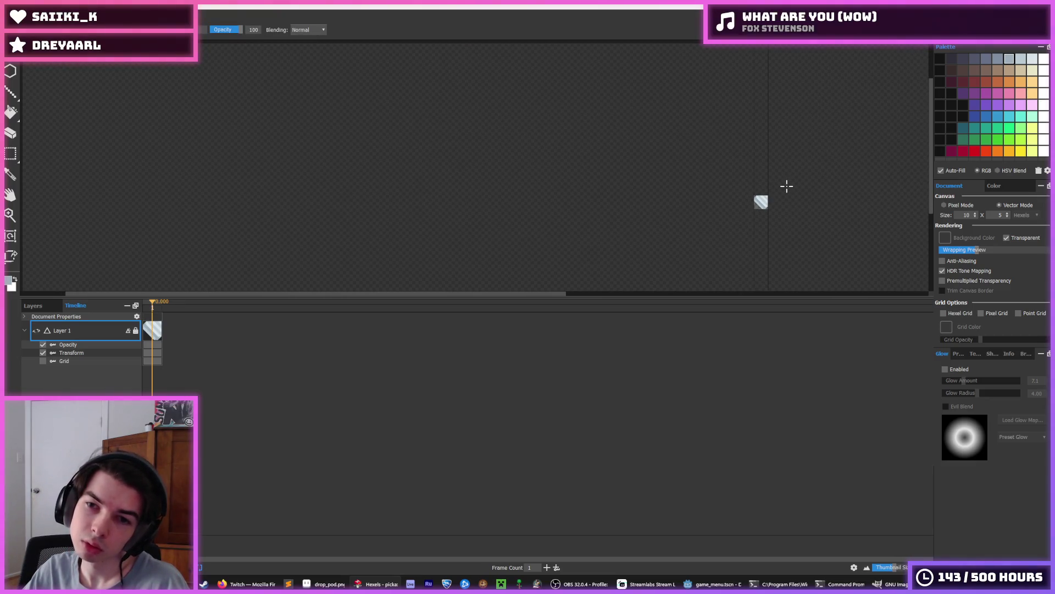
pyautogui.press('i')
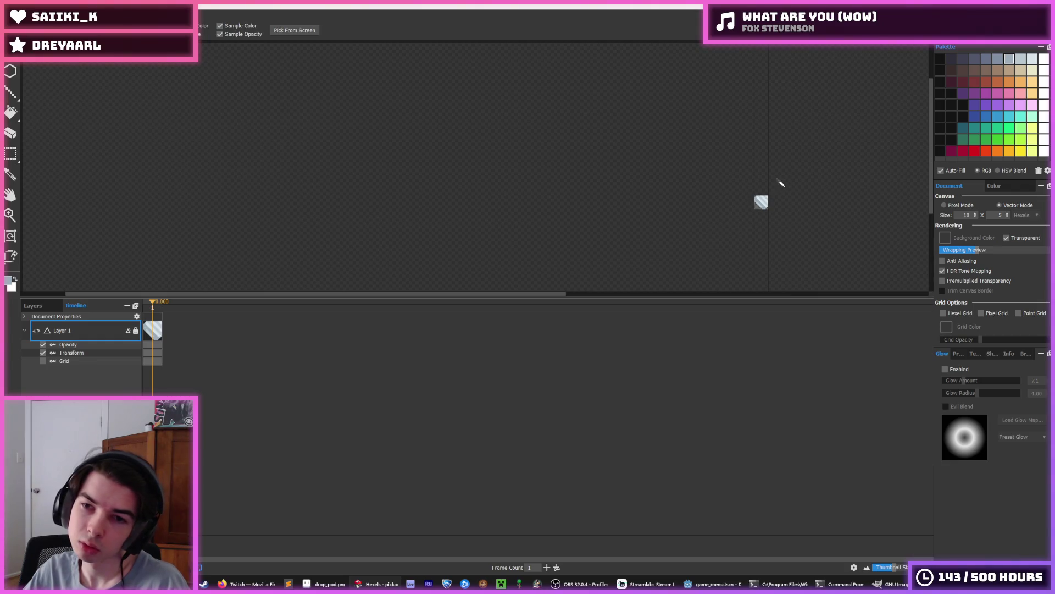
pyautogui.scroll(5, 780, 185)
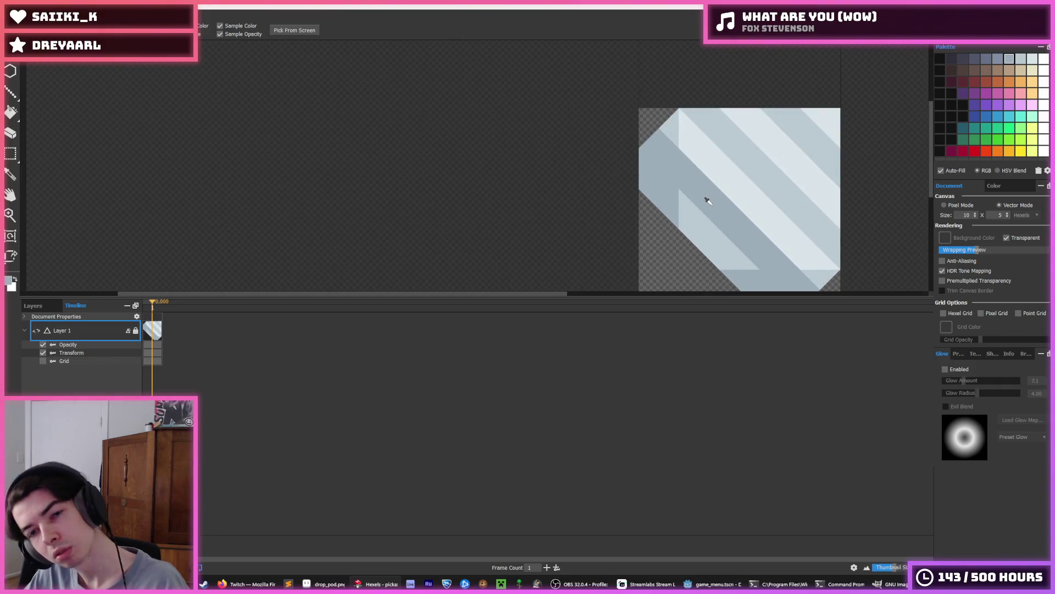
pyautogui.scroll(-2, 708, 201)
pyautogui.scroll(-6, 708, 201)
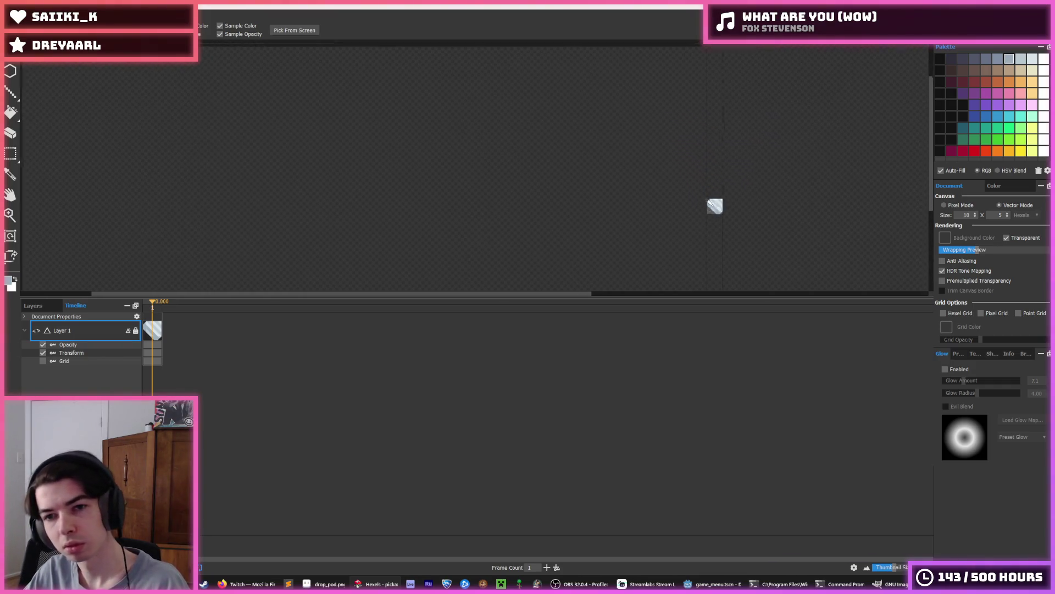
pyautogui.scroll(4, 703, 209)
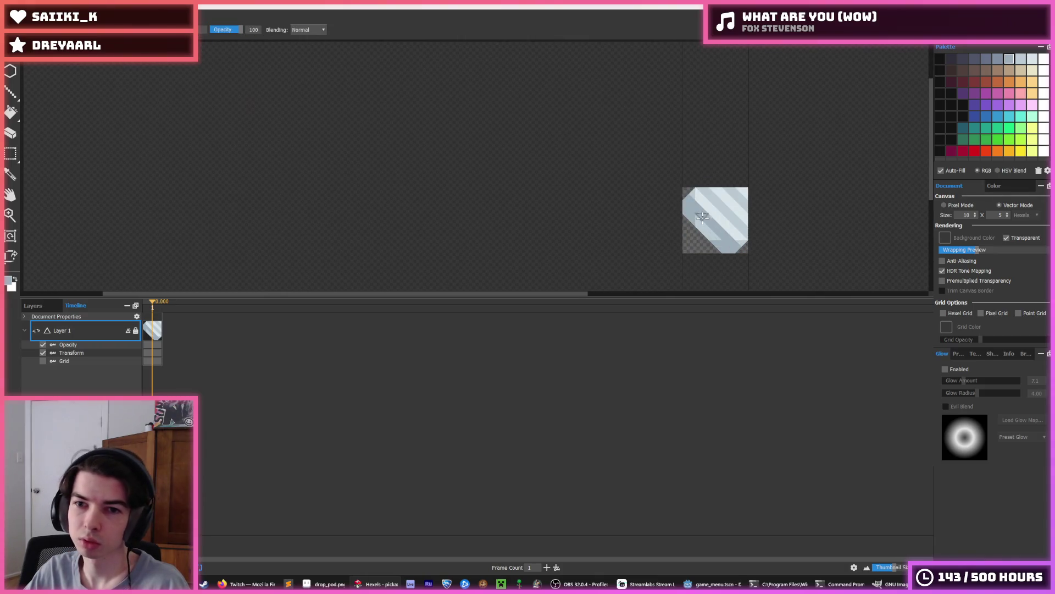
pyautogui.scroll(-4, 728, 187)
pyautogui.scroll(-2, 732, 179)
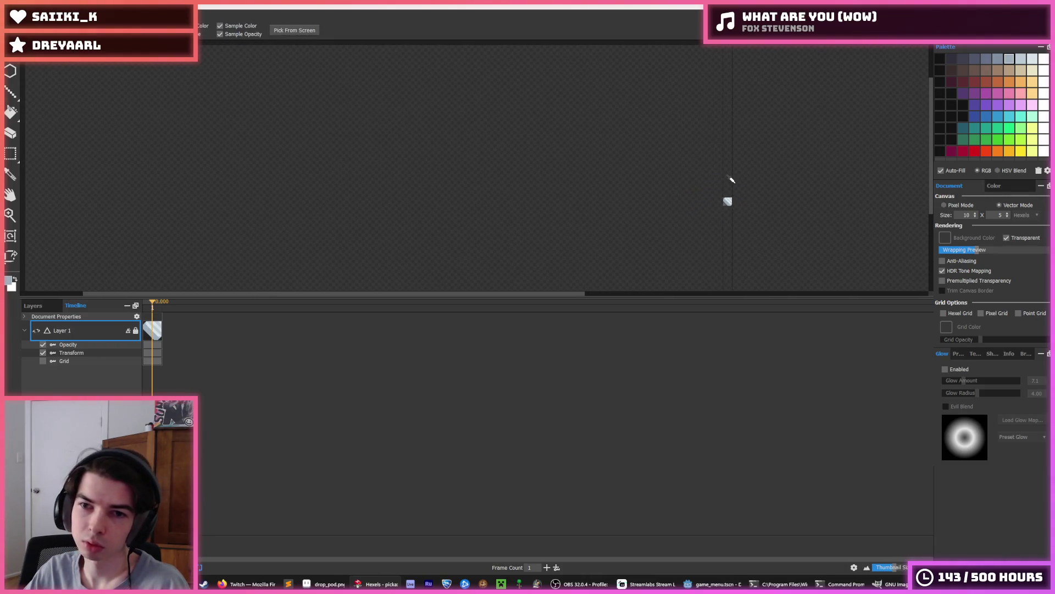
pyautogui.scroll(1, 732, 179)
pyautogui.press('b')
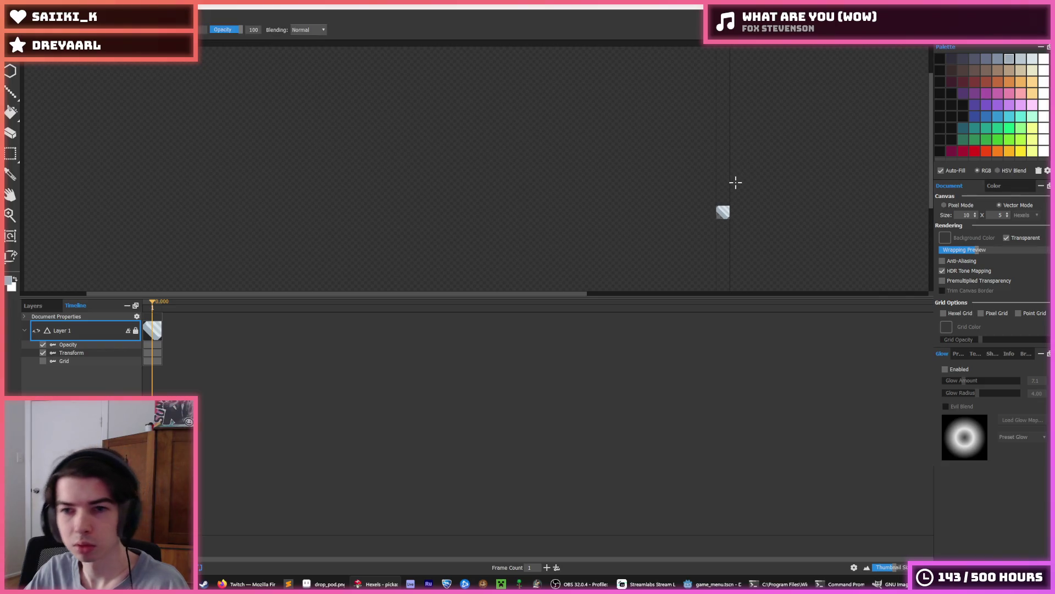
pyautogui.scroll(-1, 735, 182)
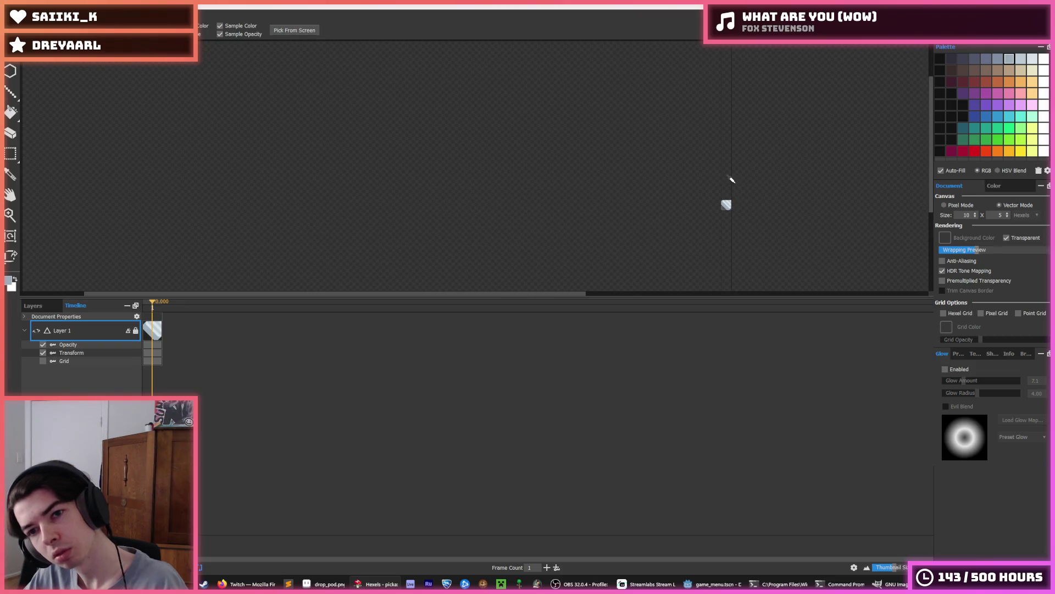
pyautogui.scroll(2, 726, 194)
pyautogui.scroll(2, 732, 221)
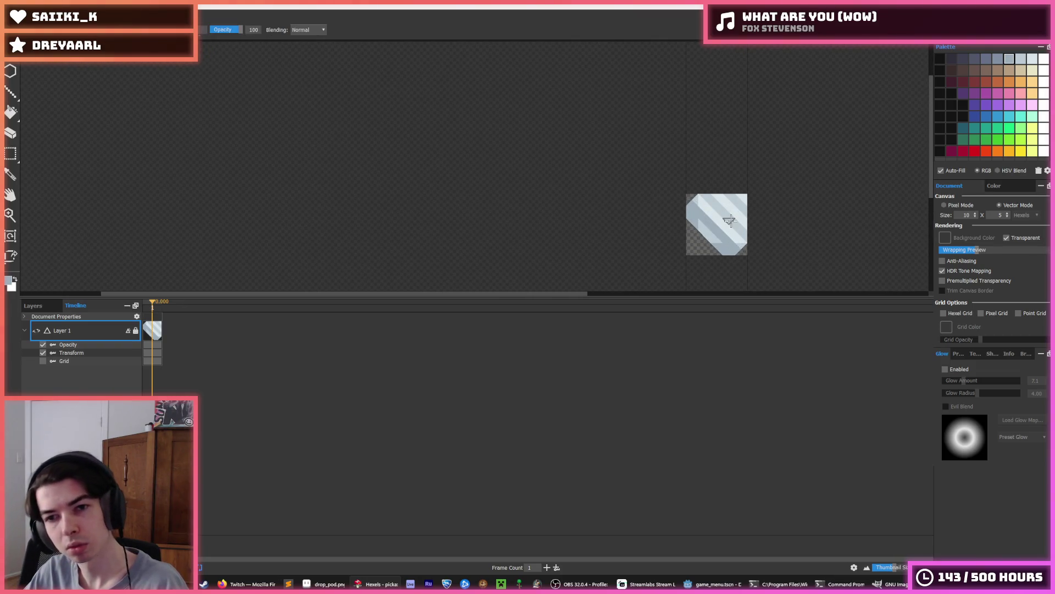
# Export the sprite as drill.png, confirm the export settings, and switch to Godot.
pyautogui.hotkey('ctrl', 's')
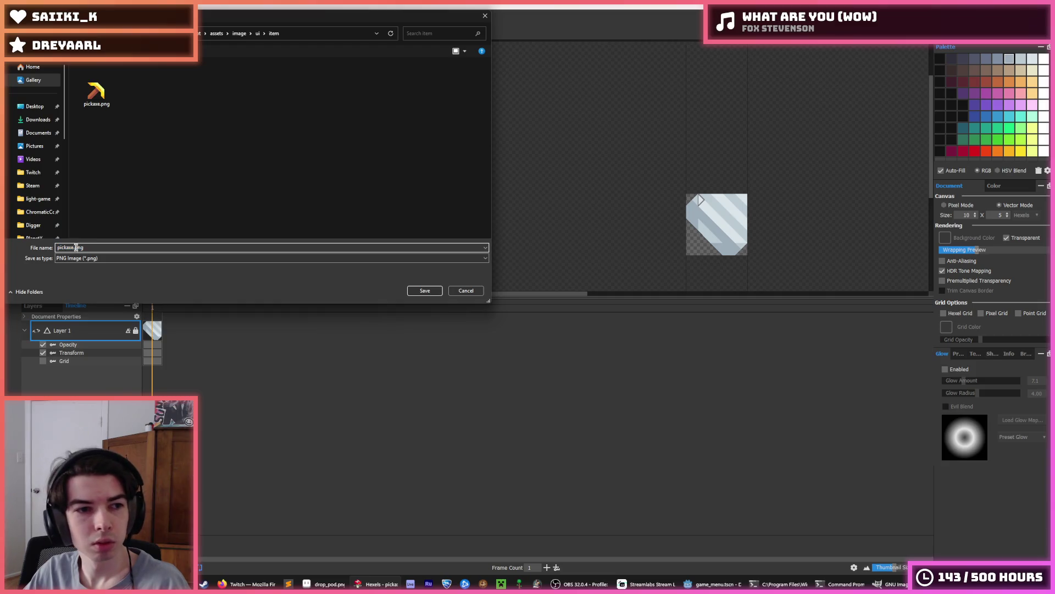
pyautogui.write('drill')
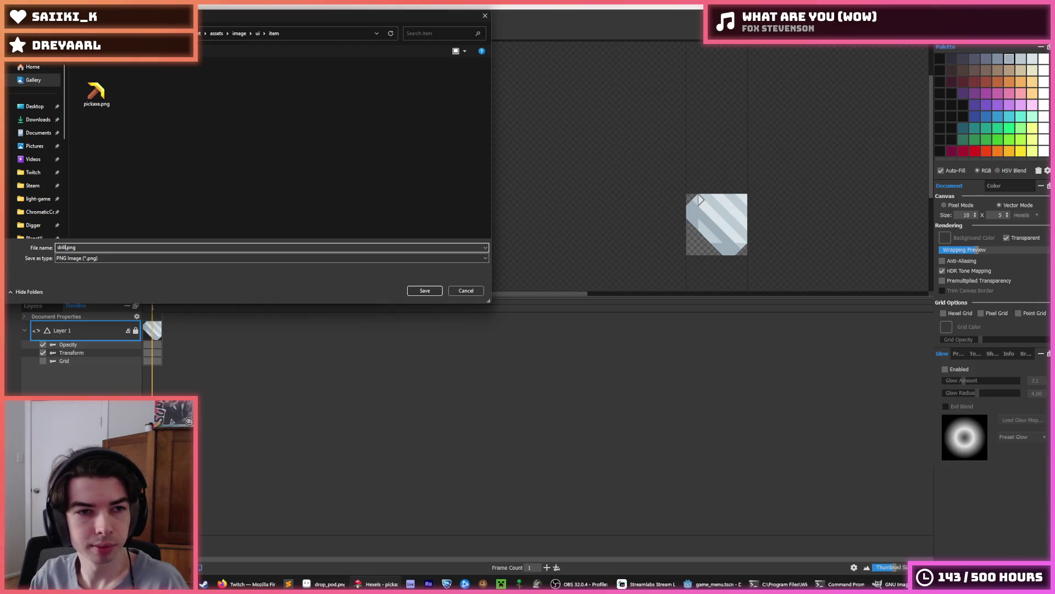
pyautogui.press('Return')
pyautogui.click(570, 415)
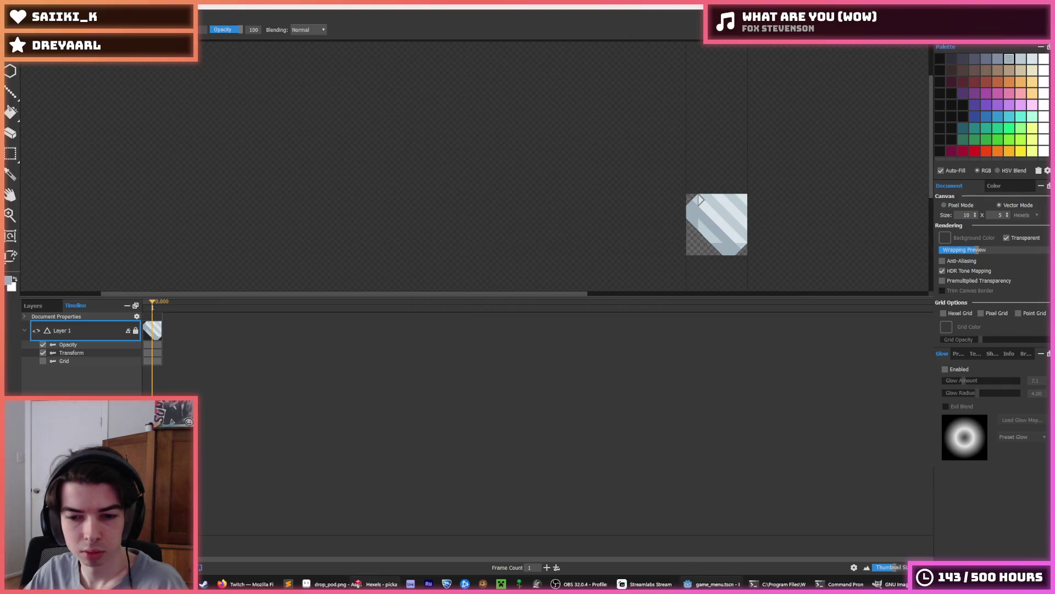
pyautogui.hotkey('alt', 'Tab')
pyautogui.hotkey('ctrl', 's')
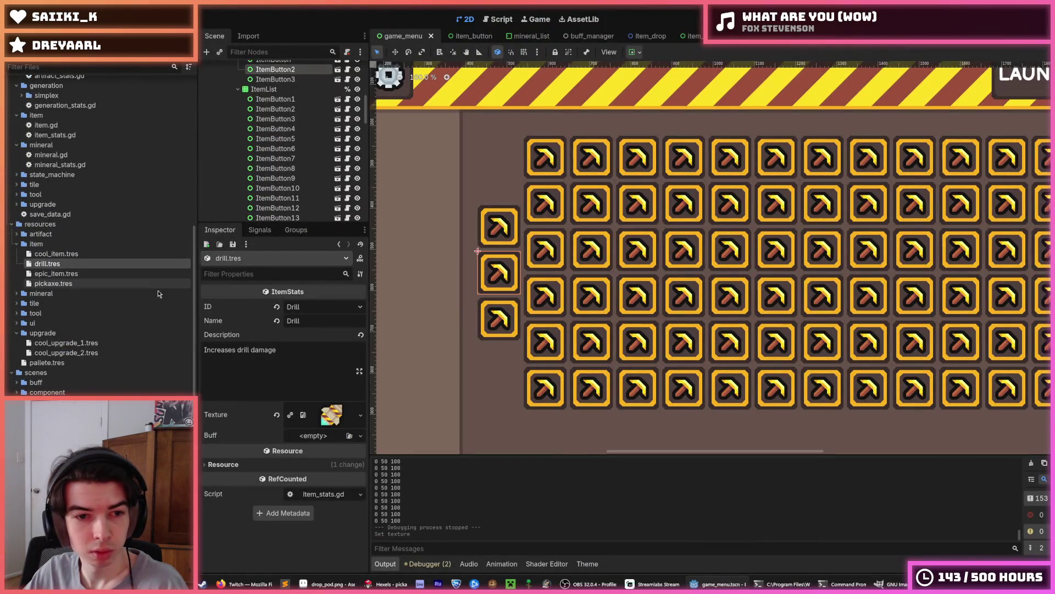
# Assign drill.png as drill.tres's Texture, save the scene, and run the game with F5.
pyautogui.scroll(10, 159, 294)
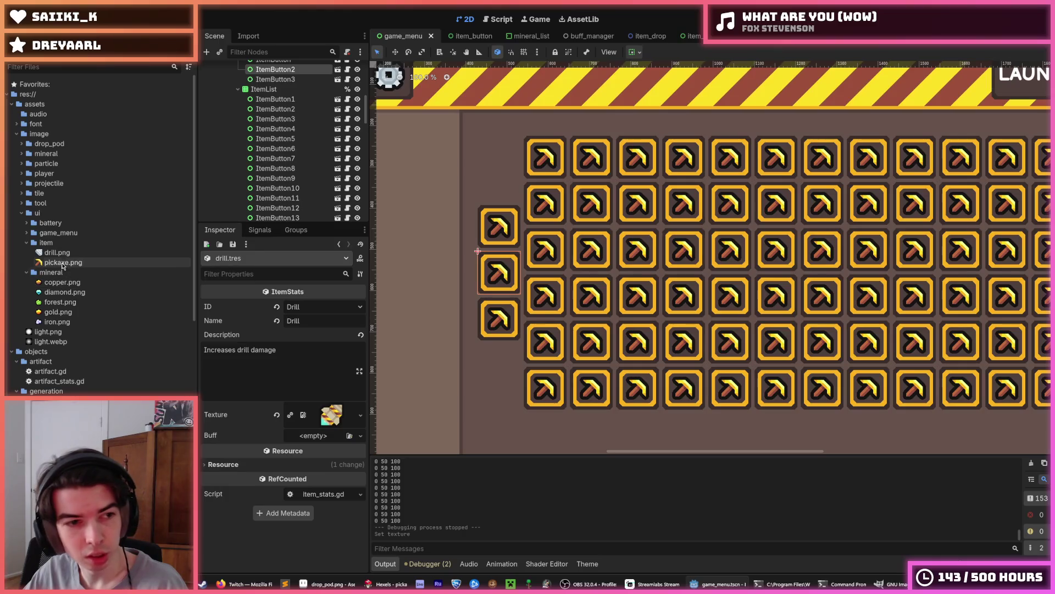
pyautogui.moveTo(59, 254); pyautogui.dragTo(327, 418)
pyautogui.hotkey('ctrl', 's')
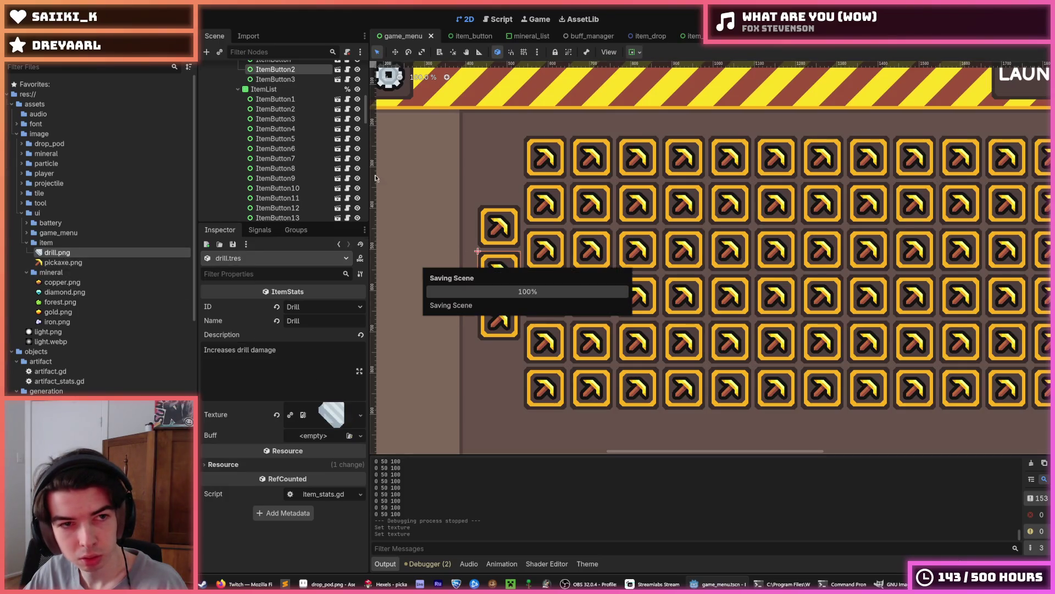
pyautogui.scroll(3, 294, 167)
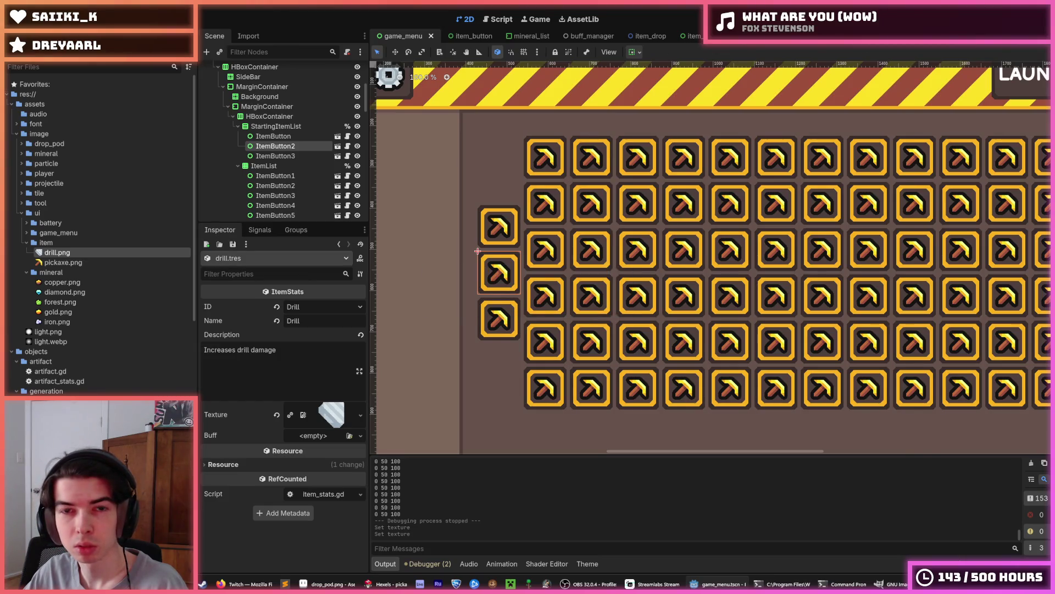
pyautogui.press('F5')
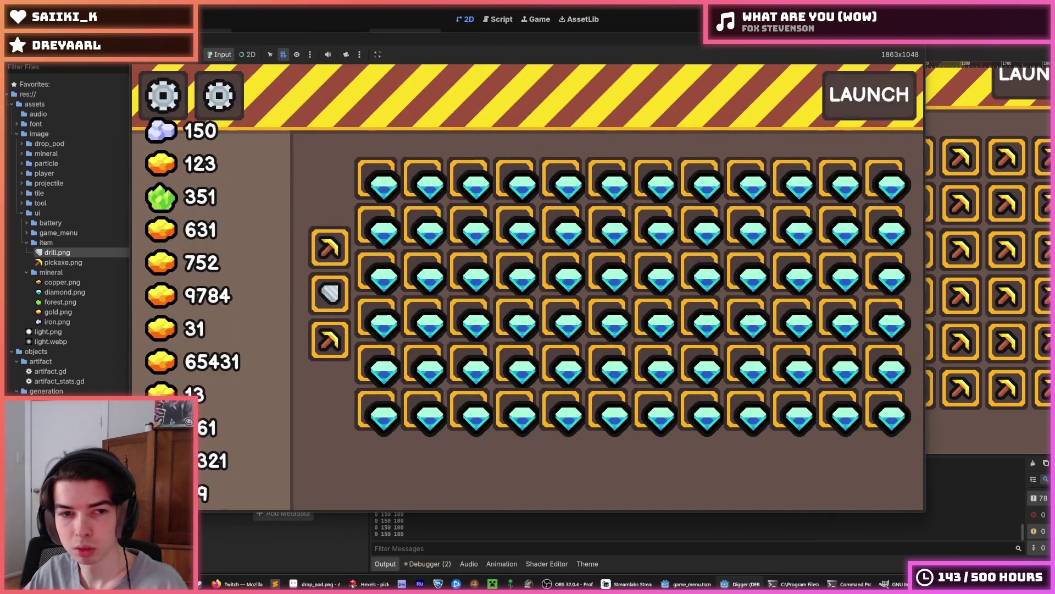
# Check the drill slot and other item tooltips in the running shop, then stop the game.
pyautogui.moveTo(313, 304)
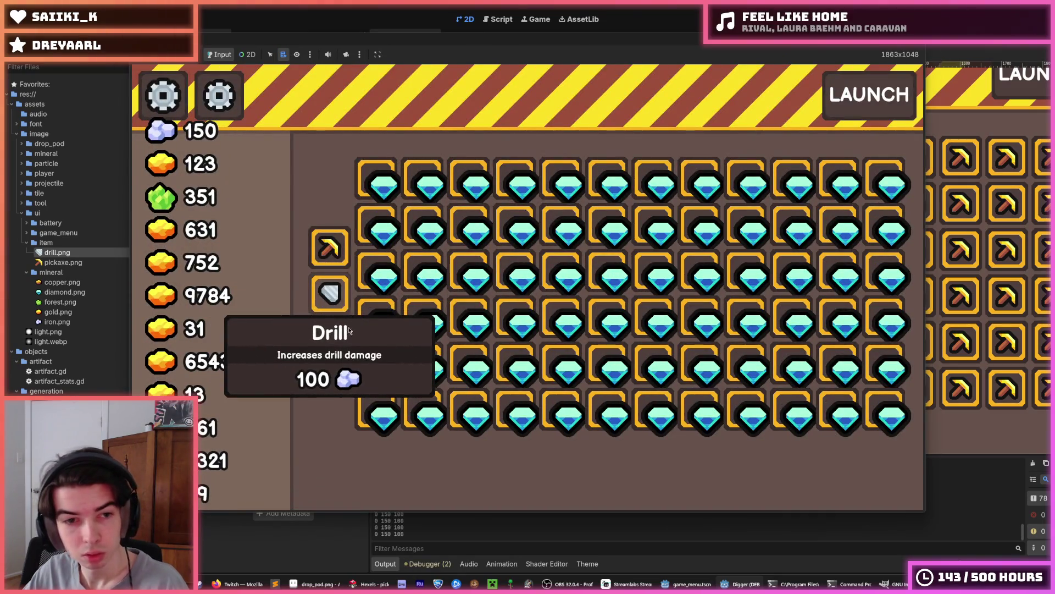
pyautogui.moveTo(344, 353)
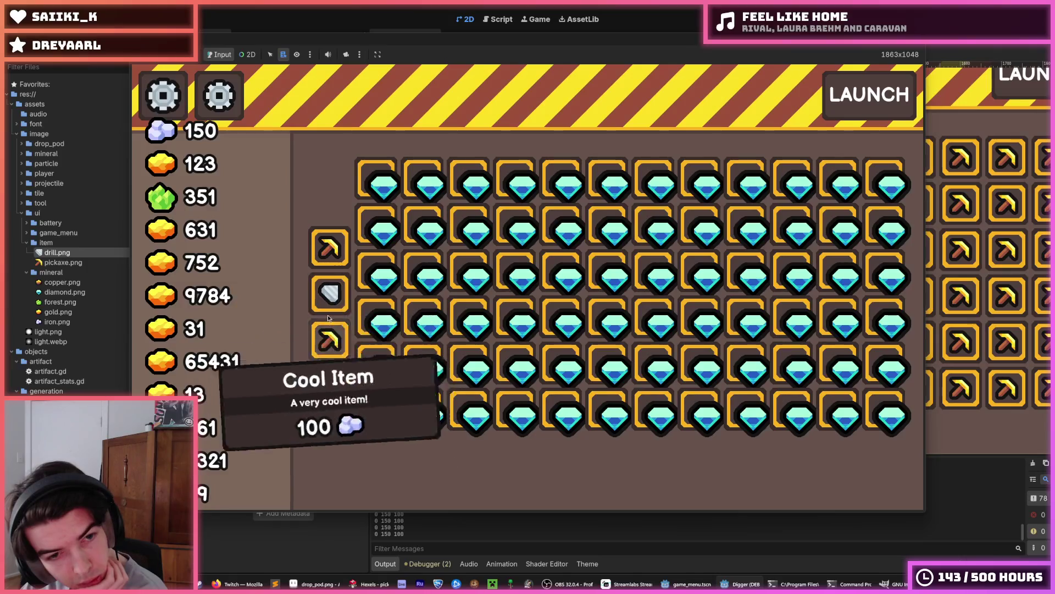
pyautogui.moveTo(342, 327)
pyautogui.moveTo(340, 251)
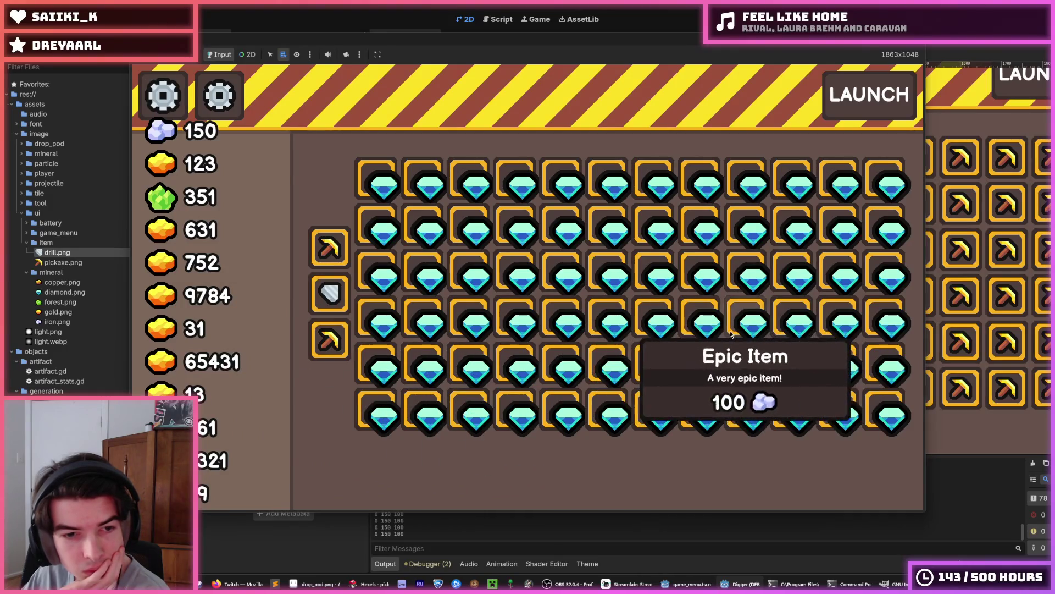
pyautogui.press('F8')
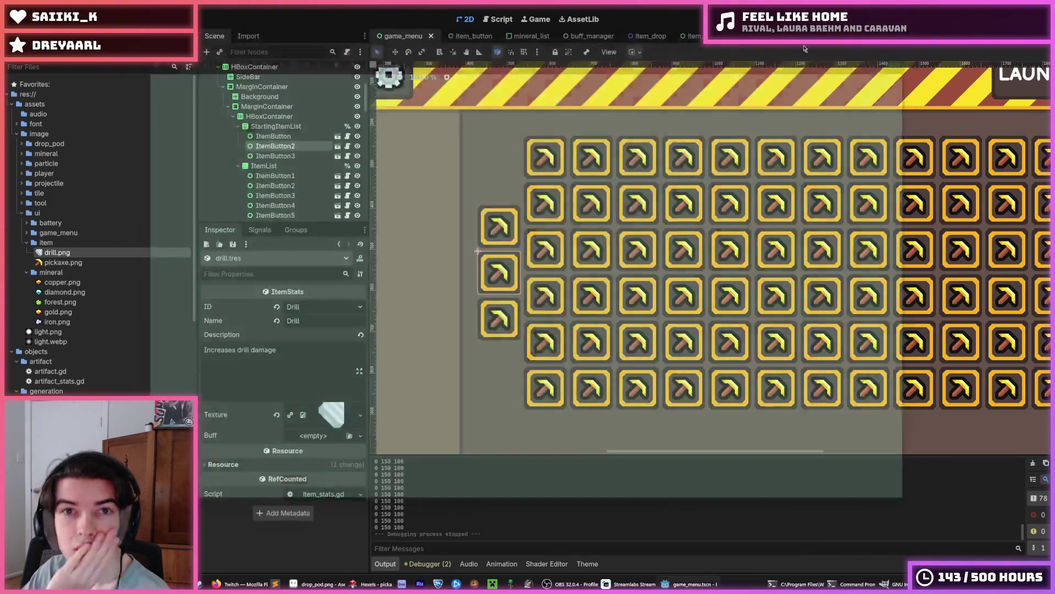
# Switch to the item_button scene and zoom in on the icon inside the frame.
pyautogui.click(473, 36)
pyautogui.scroll(6, 737, 275)
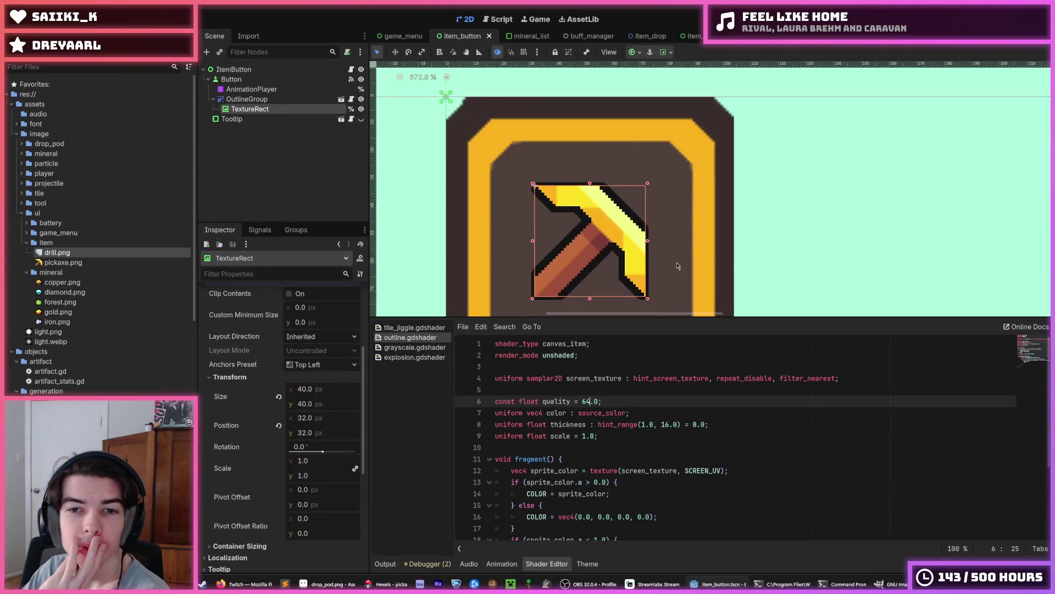
pyautogui.scroll(3, 690, 270)
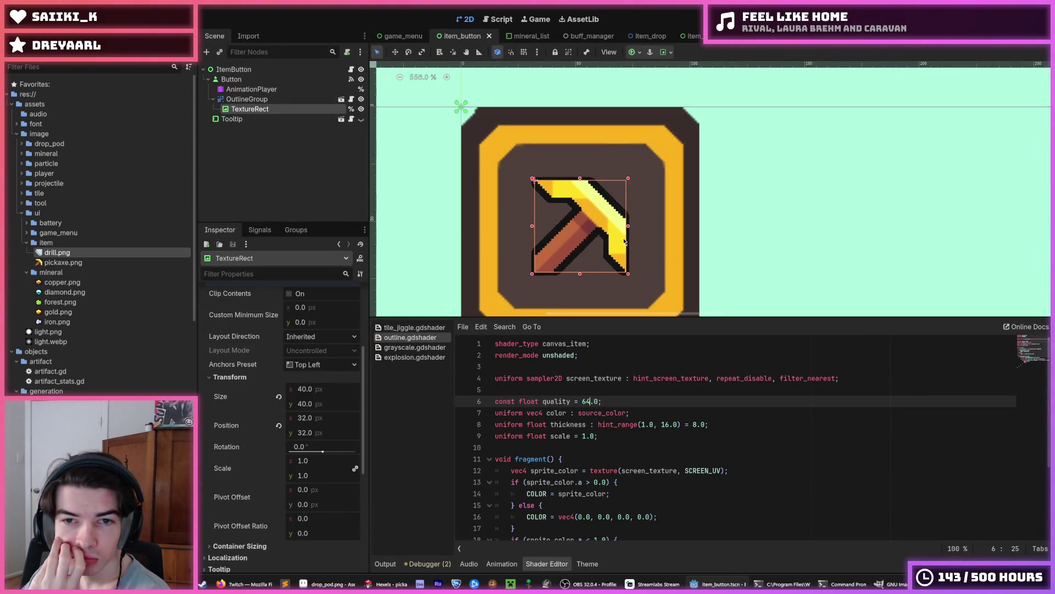
pyautogui.click(271, 118)
pyautogui.click(272, 109)
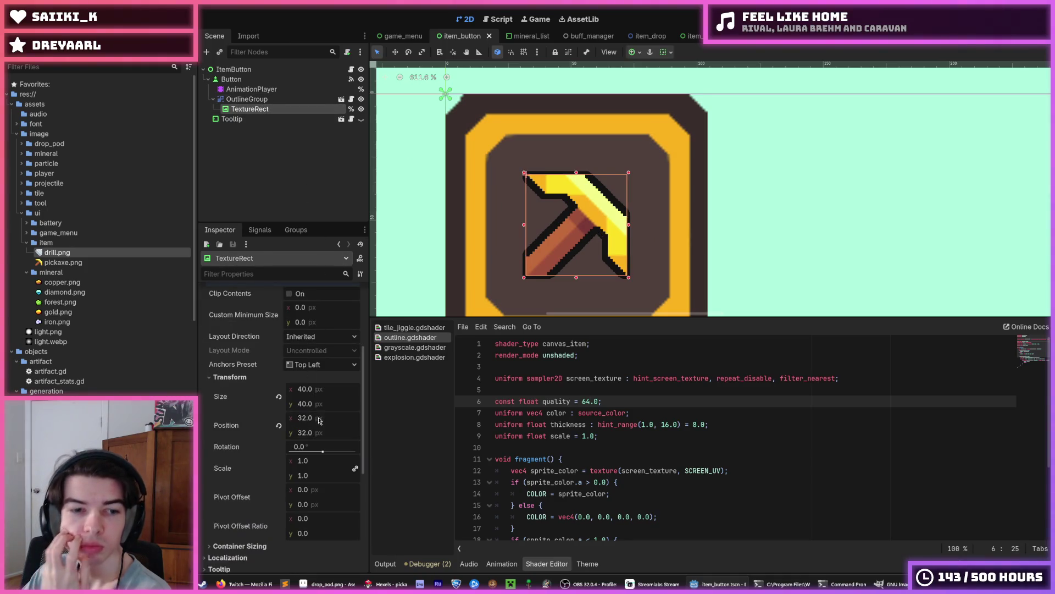
# Try moving the TextureRect to position 36, 36, then undo back to 32, 32.
pyautogui.click(319, 420)
pyautogui.write('36')
pyautogui.press('Tab')
pyautogui.write('36')
pyautogui.press('Return')
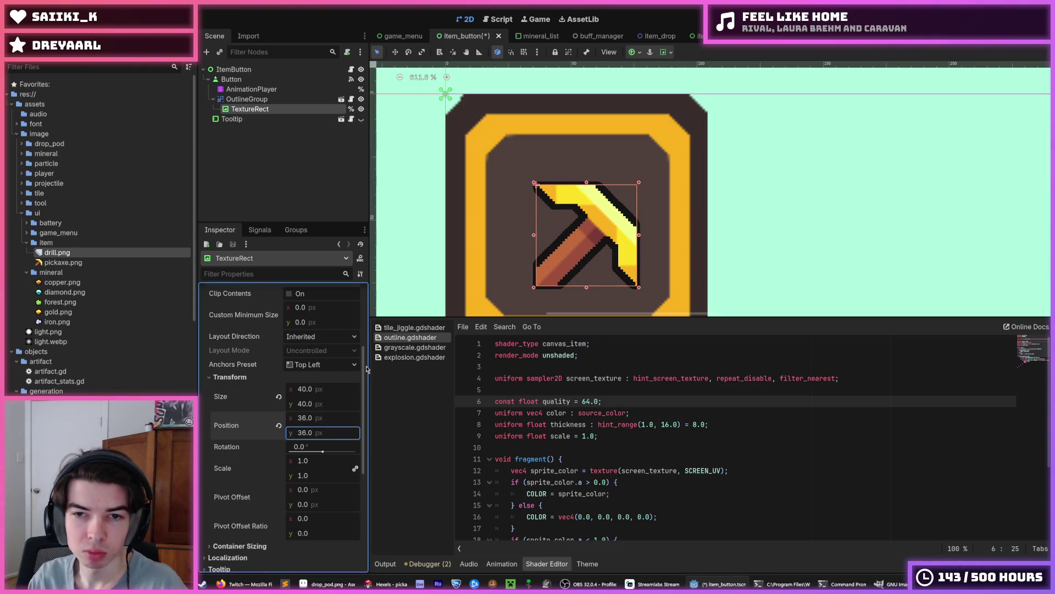
pyautogui.hotkey('ctrl', 'z')
pyautogui.hotkey('ctrl', 'z')
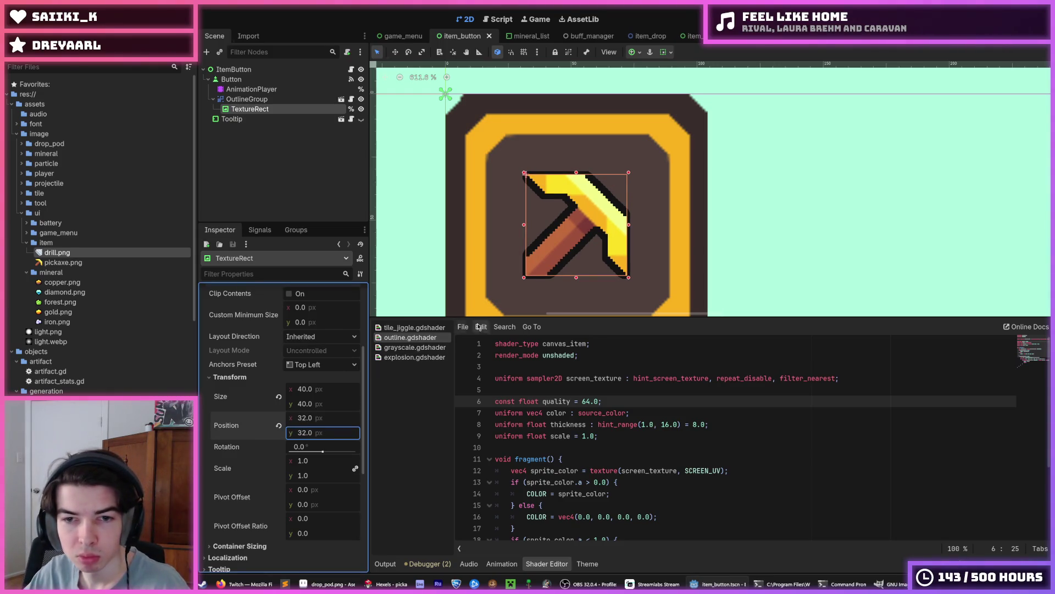
pyautogui.scroll(4, 566, 251)
pyautogui.scroll(-2, 565, 250)
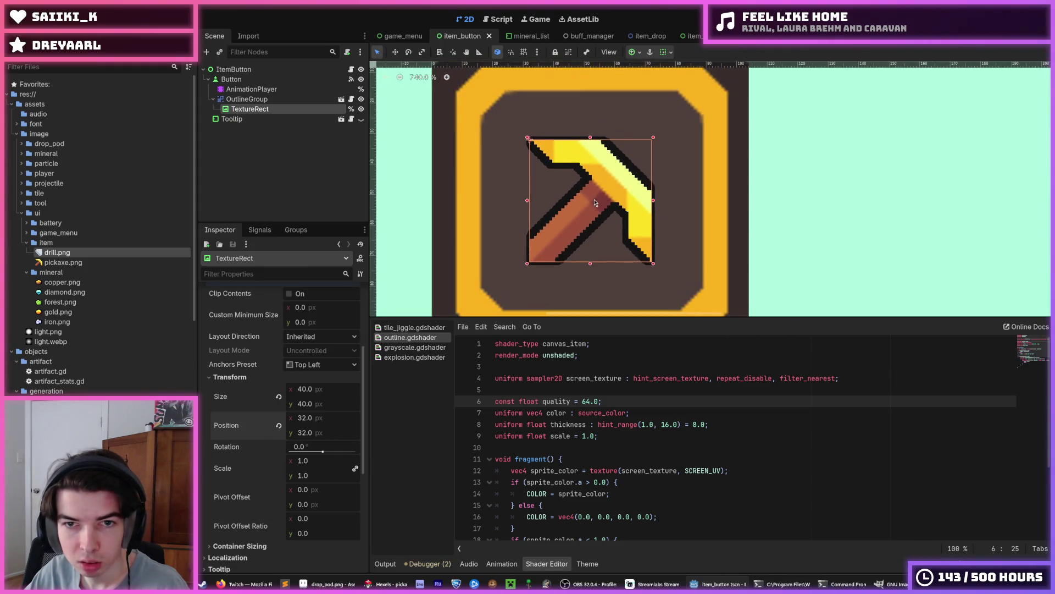
pyautogui.scroll(1, 596, 203)
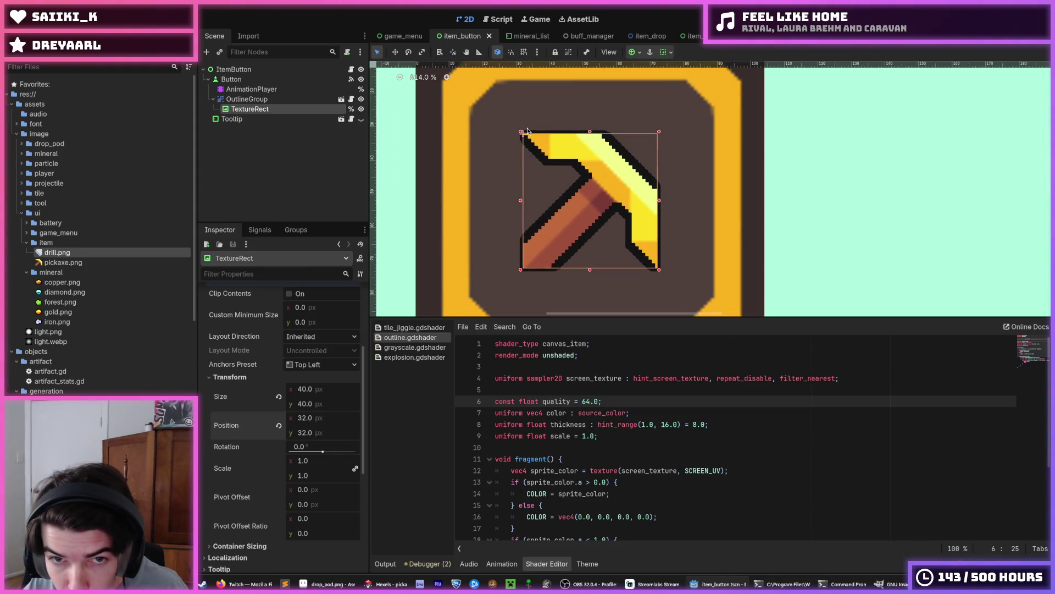
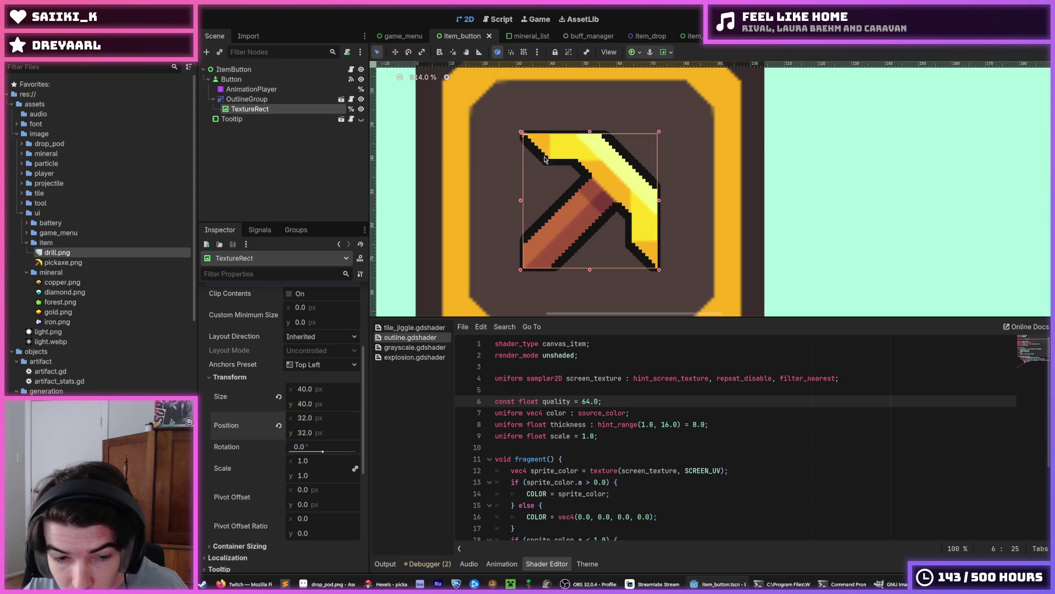
# Reset the TextureRect's size and stretch mode, set Expand Mode to Fit Width, and undo the position nudge.
pyautogui.click(279, 398)
pyautogui.scroll(3, 314, 407)
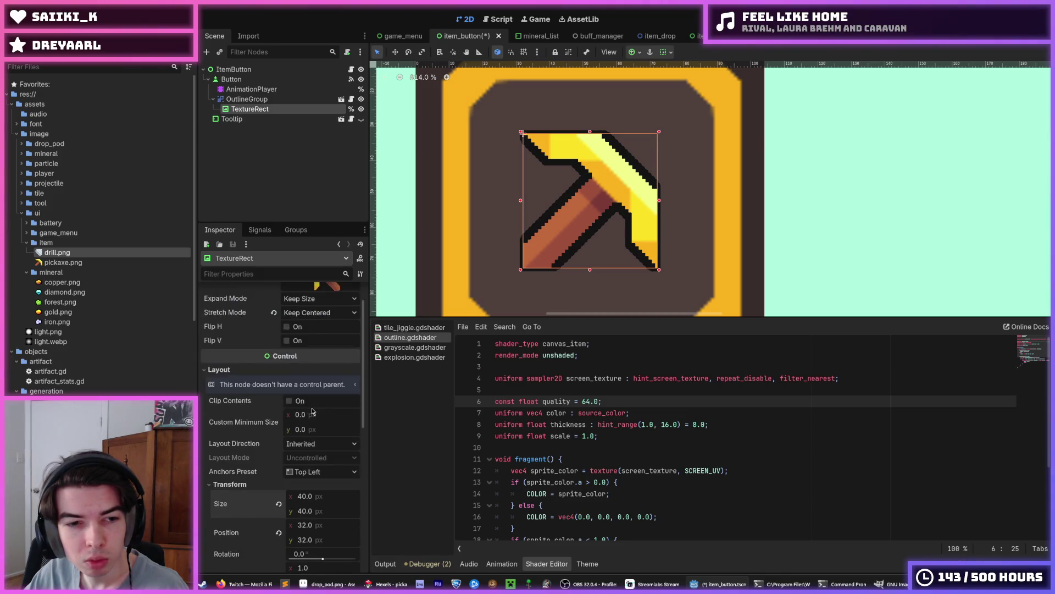
pyautogui.click(274, 349)
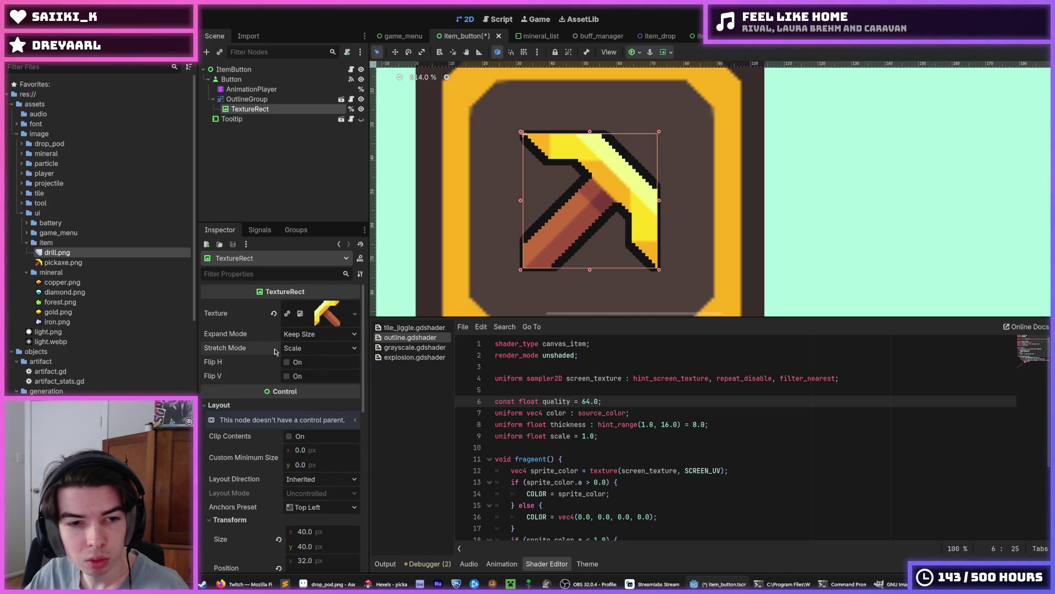
pyautogui.click(303, 339)
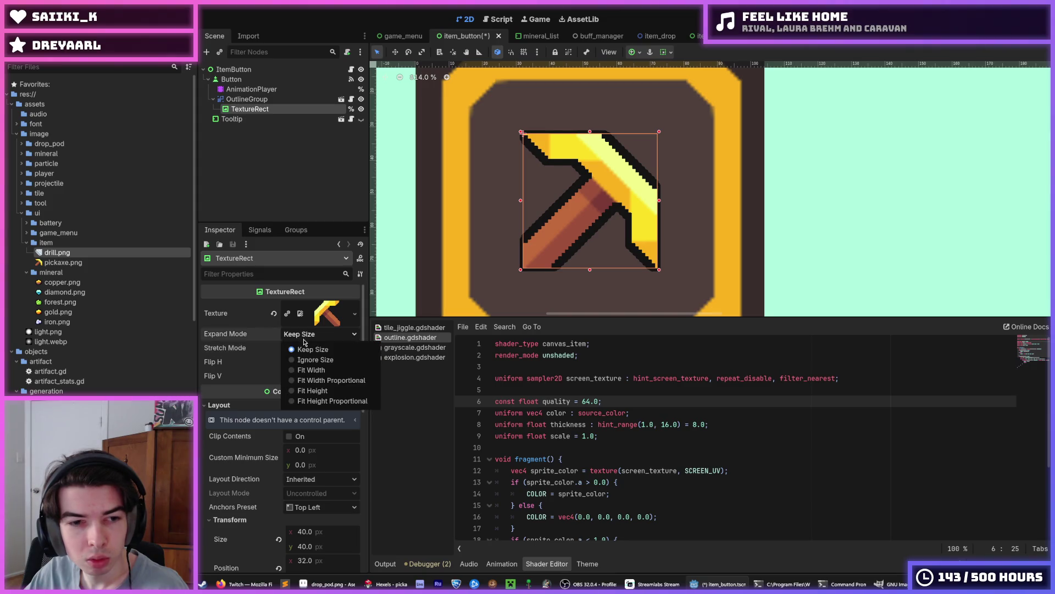
pyautogui.click(313, 360)
pyautogui.click(314, 339)
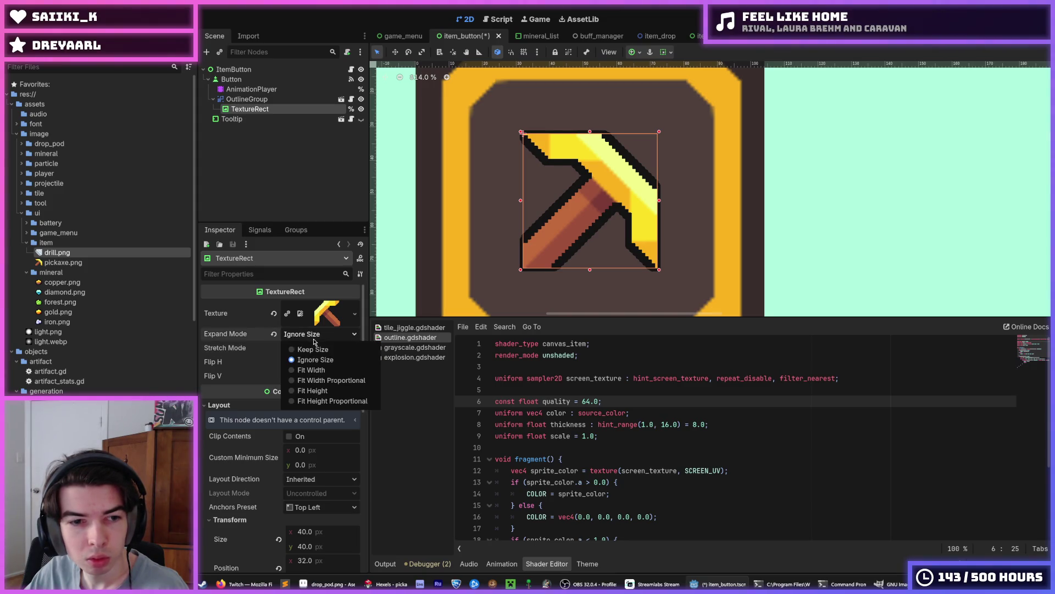
pyautogui.click(316, 370)
pyautogui.scroll(-5, 299, 344)
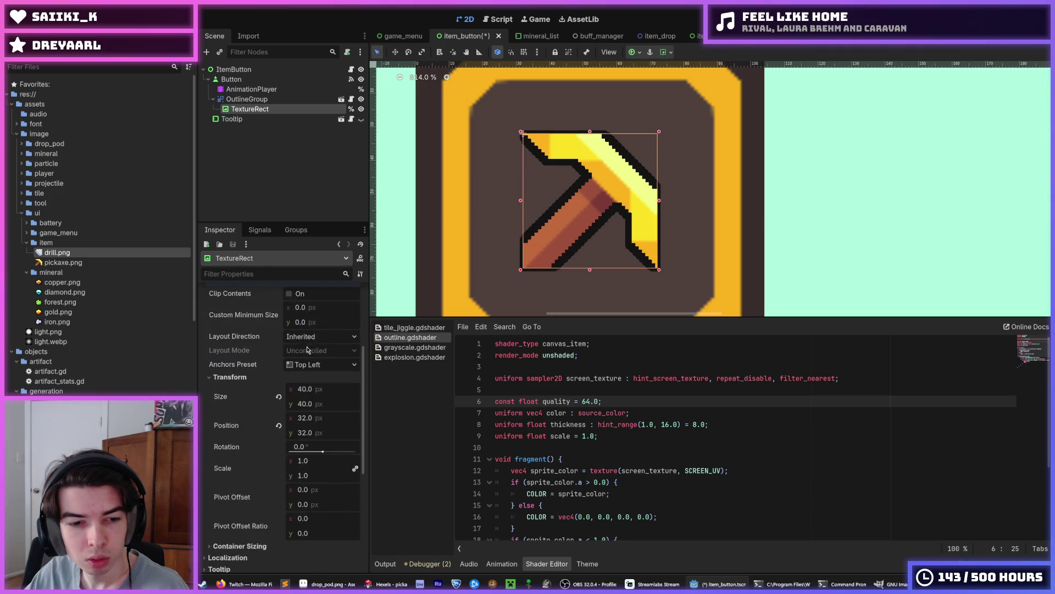
pyautogui.moveTo(310, 419); pyautogui.dragTo(332, 419)
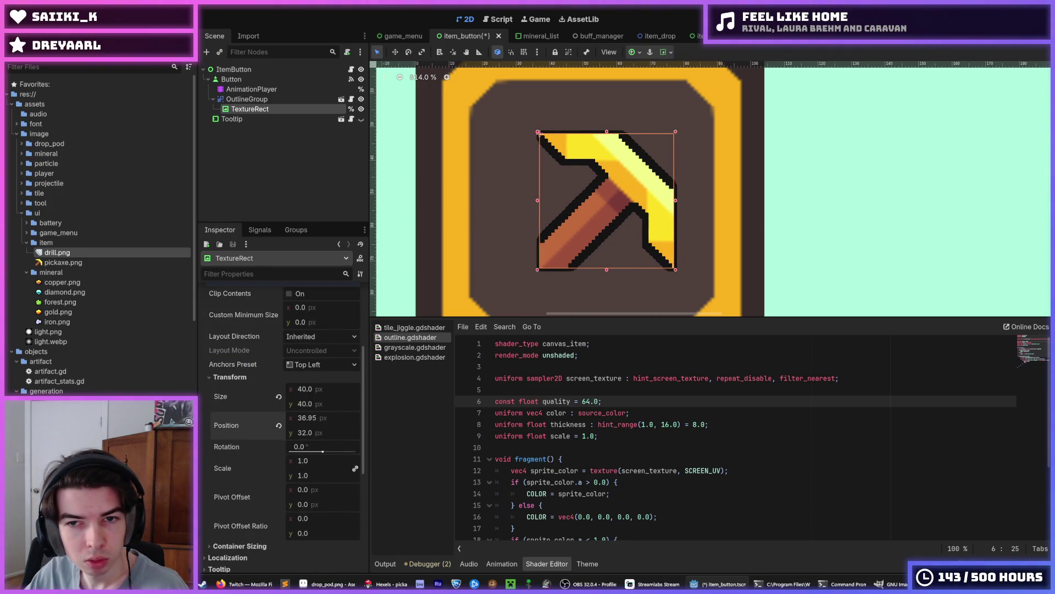
pyautogui.hotkey('ctrl', 'z')
# Reselect the pickaxe texture on the canvas and save the item_button scene.
pyautogui.scroll(-3, 523, 214)
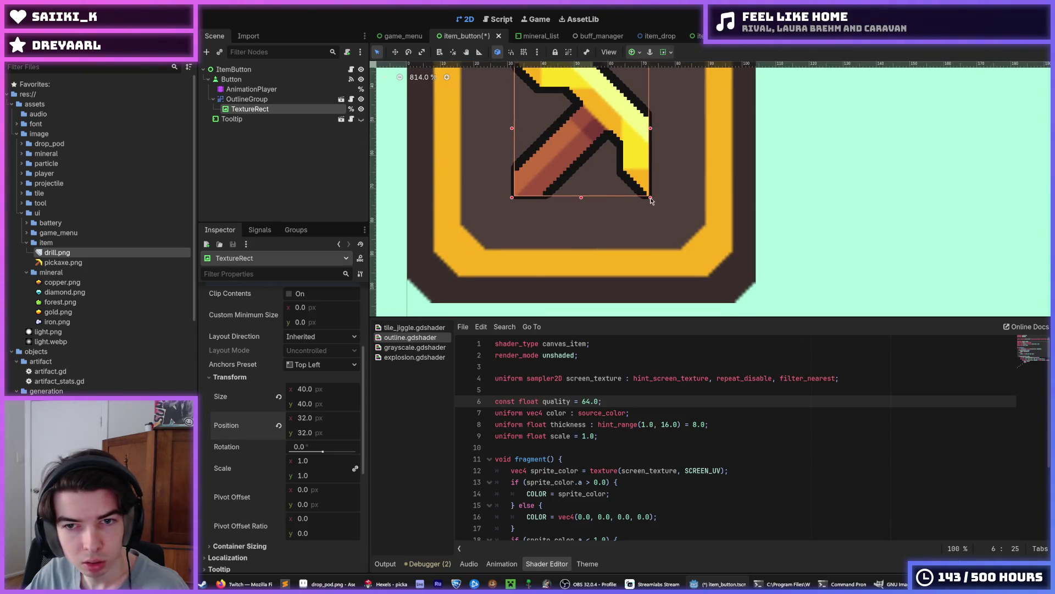
pyautogui.scroll(3, 683, 216)
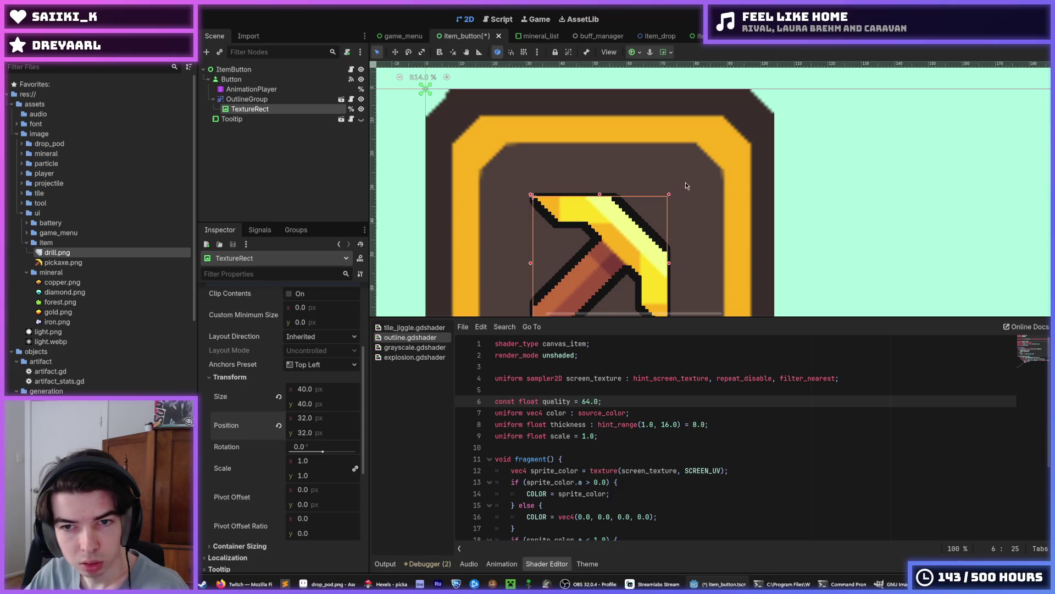
pyautogui.scroll(-8, 686, 186)
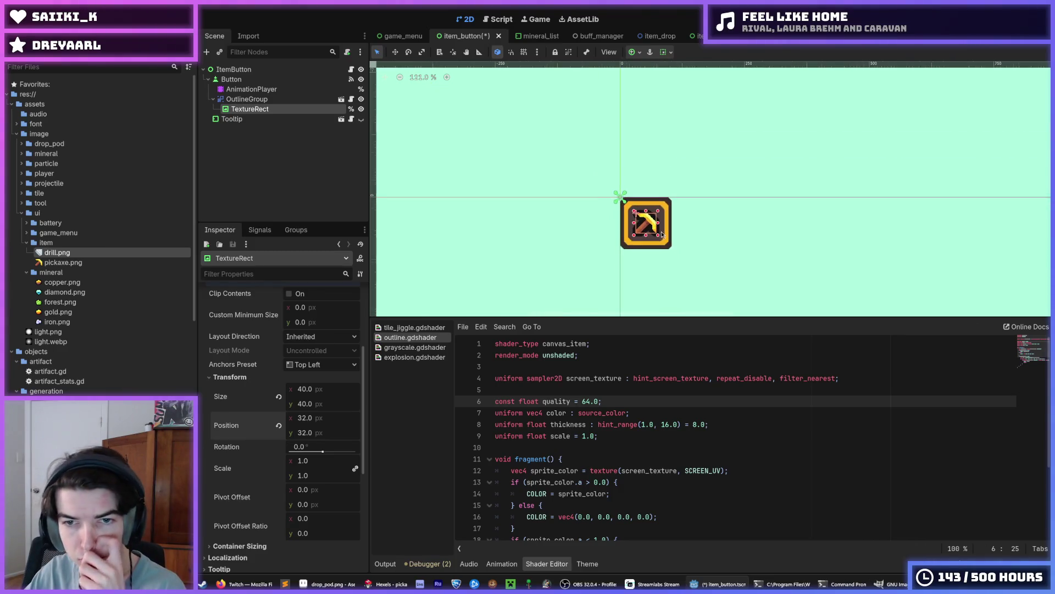
pyautogui.scroll(-4, 662, 237)
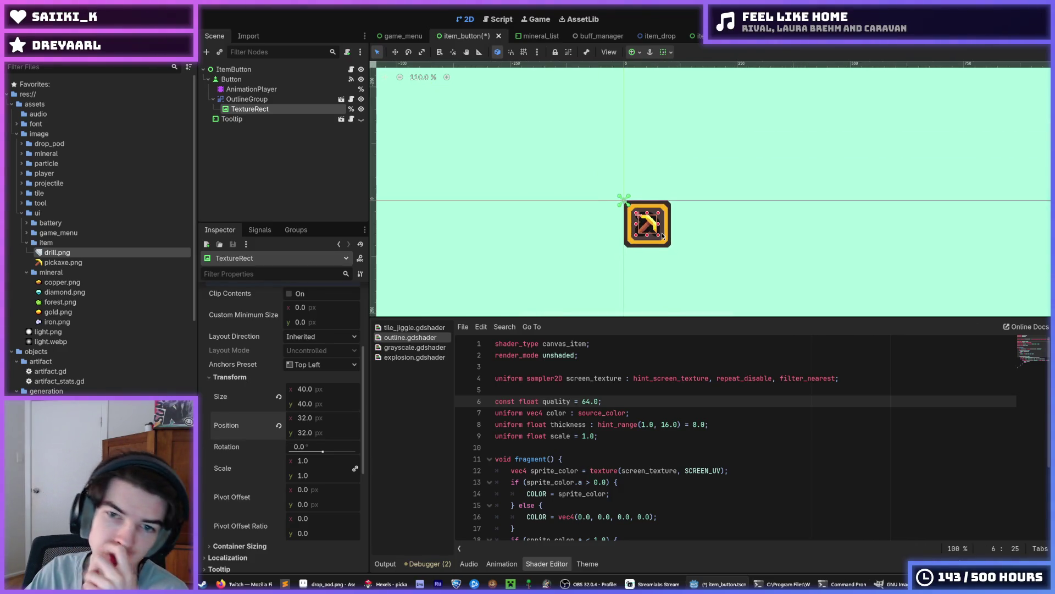
pyautogui.click(694, 240)
pyautogui.scroll(3, 687, 236)
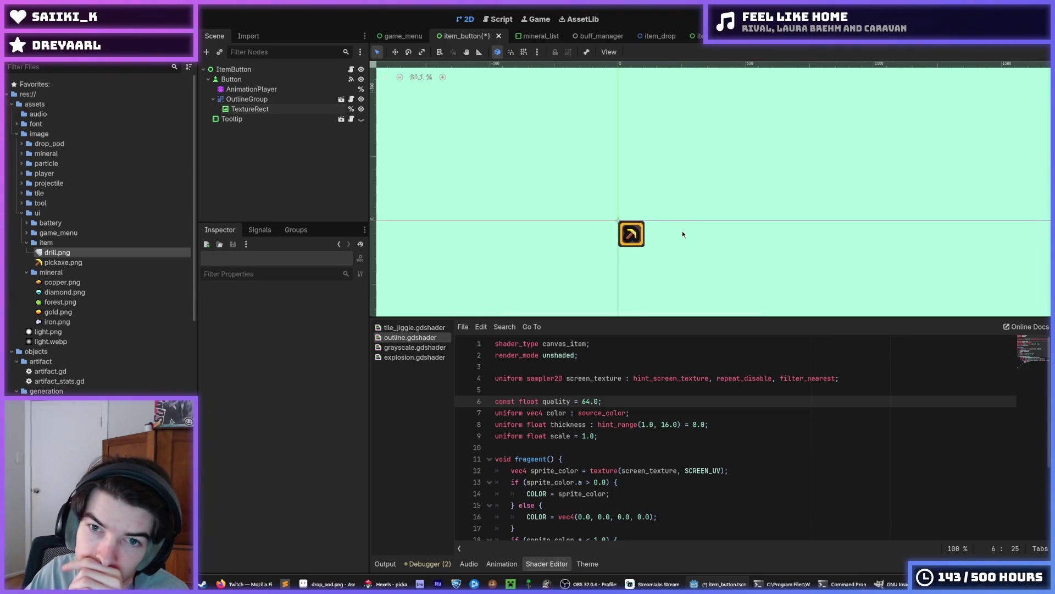
pyautogui.scroll(-1, 683, 234)
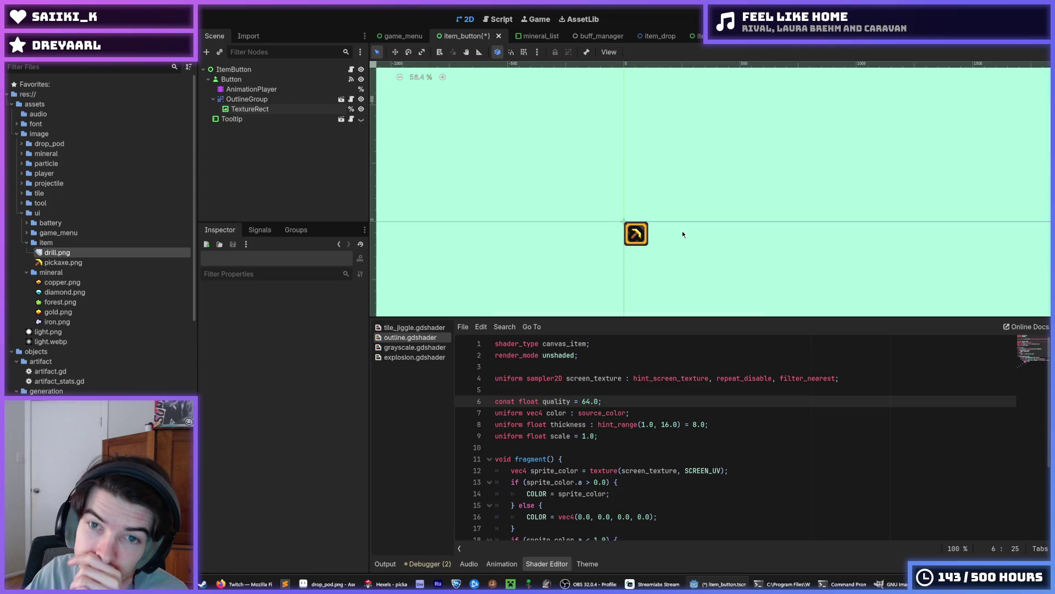
pyautogui.scroll(4, 634, 234)
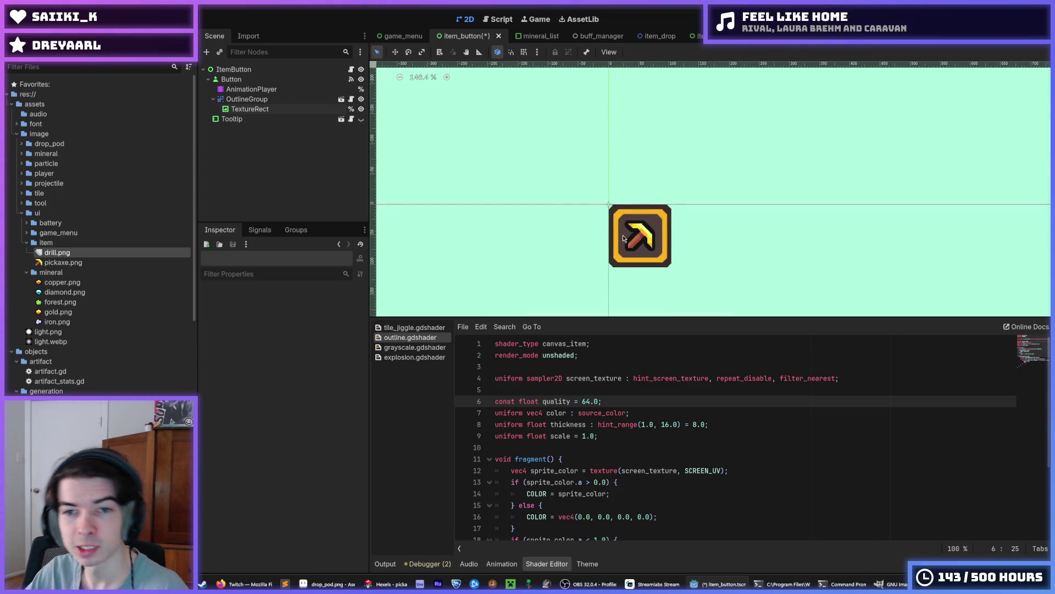
pyautogui.scroll(2, 623, 235)
pyautogui.click(622, 235)
pyautogui.hotkey('ctrl', 's')
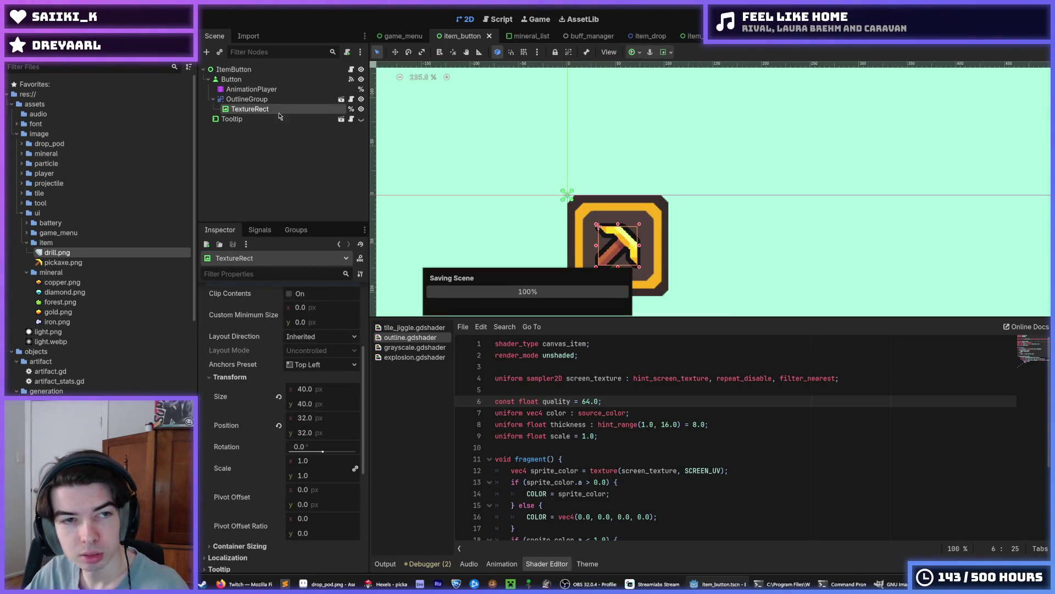
# Move OutlineGroup above AnimationPlayer under Button and save the scene.
pyautogui.click(247, 99)
pyautogui.click(250, 109)
pyautogui.moveTo(246, 99); pyautogui.dragTo(258, 89)
pyautogui.click(250, 80)
pyautogui.hotkey('ctrl', 's')
# Scrub and play the icon animation in the AnimationPlayer, then save.
pyautogui.click(252, 109)
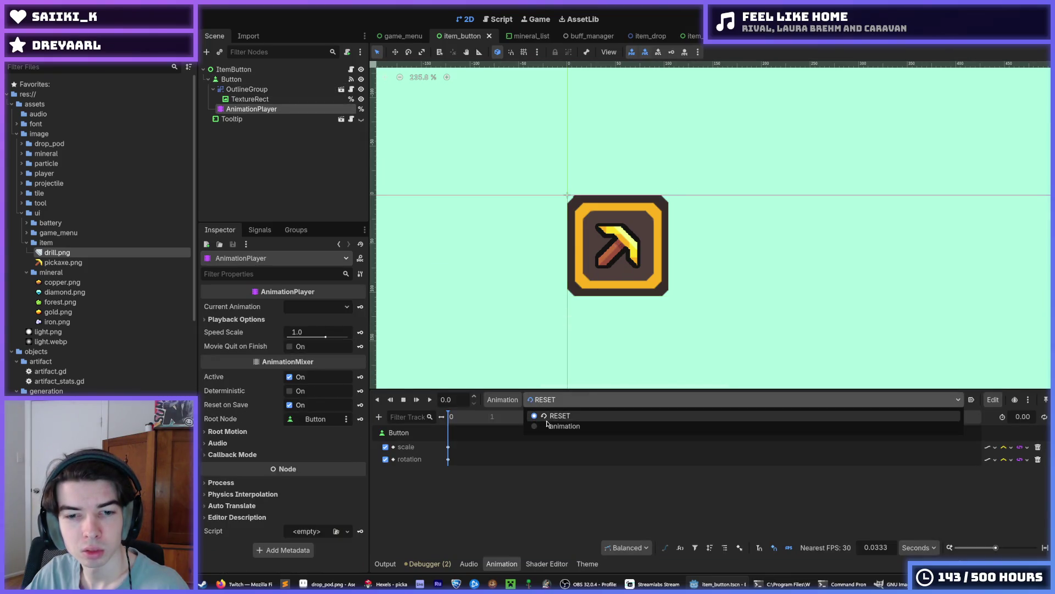
pyautogui.moveTo(462, 421)
pyautogui.mouseDown()
pyautogui.moveTo(449, 422)
pyautogui.moveTo(457, 424)
pyautogui.mouseUp()
pyautogui.click(430, 400)
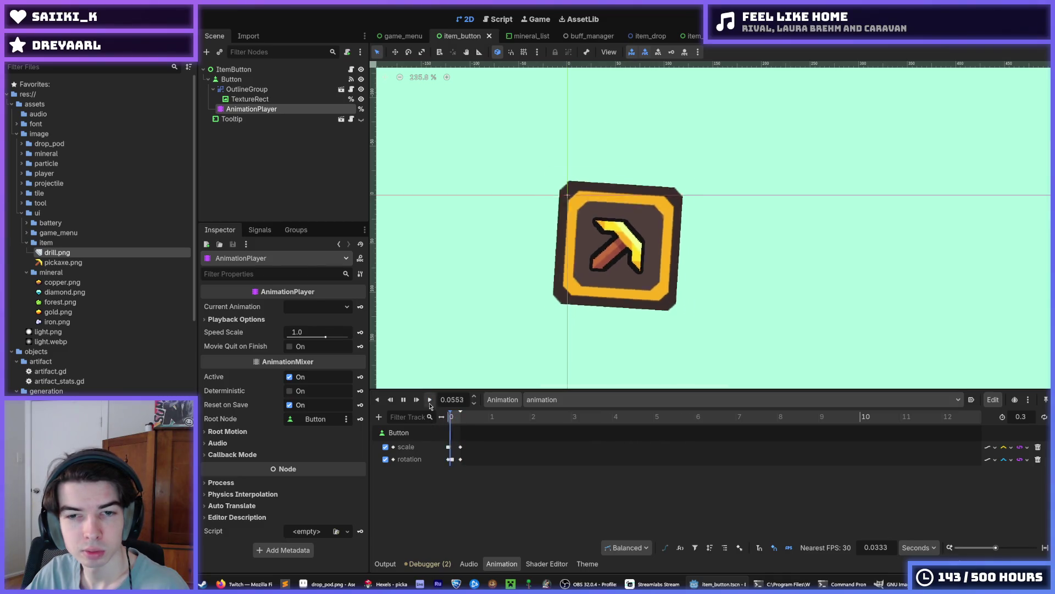
pyautogui.hotkey('ctrl', 's')
# Test-run the game_menu scene, then bring up the striped sprite in Hexels.
pyautogui.click(396, 36)
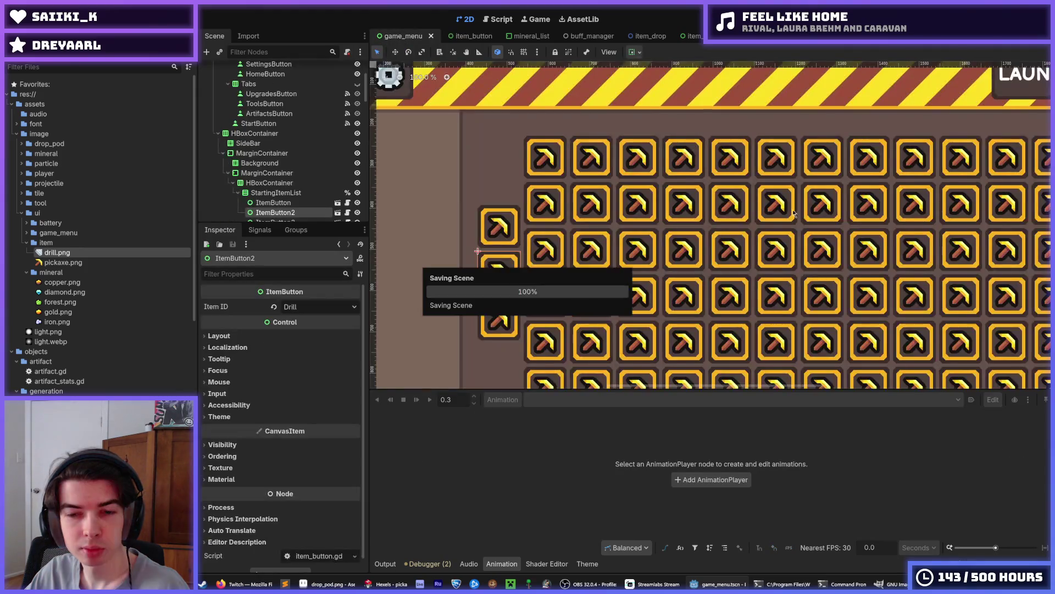
pyautogui.press('F5')
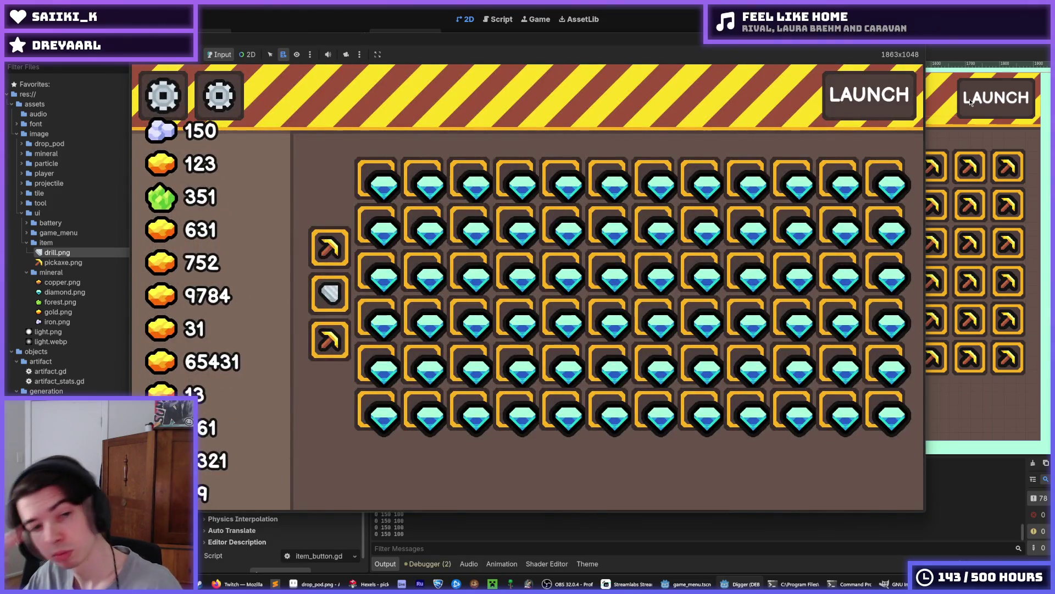
pyautogui.press('F8')
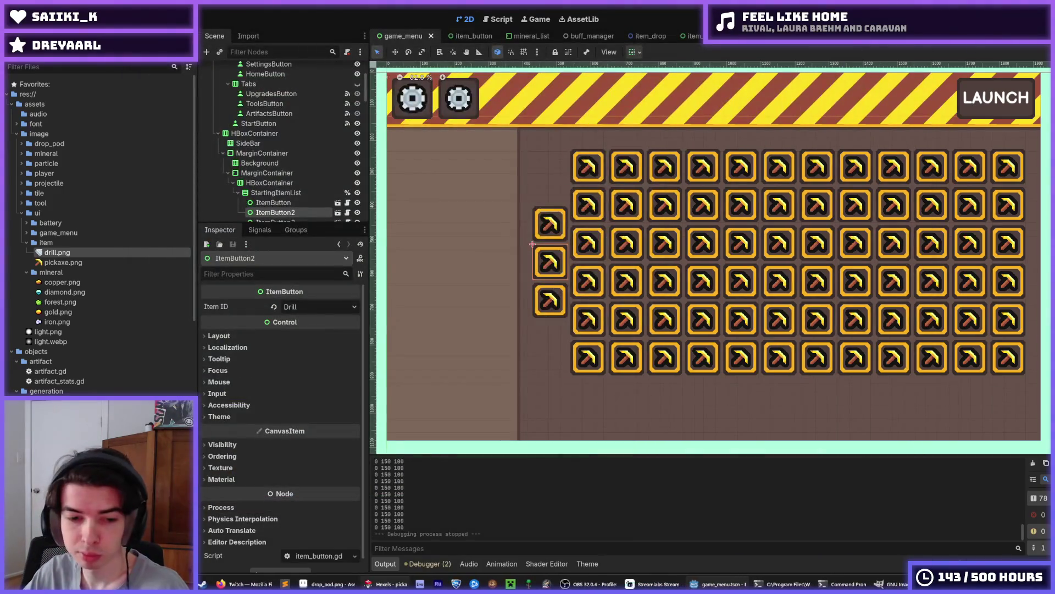
pyautogui.click(370, 584)
pyautogui.scroll(-2, 688, 216)
pyautogui.moveTo(712, 220)
pyautogui.mouseDown()
pyautogui.moveTo(669, 160)
pyautogui.moveTo(729, 237)
pyautogui.moveTo(717, 208)
pyautogui.moveTo(644, 131)
pyautogui.moveTo(747, 231)
pyautogui.mouseUp()
# Pan the Hexels canvas to the stripes and save the game_menu scene in Godot.
pyautogui.scroll(-5, 747, 232)
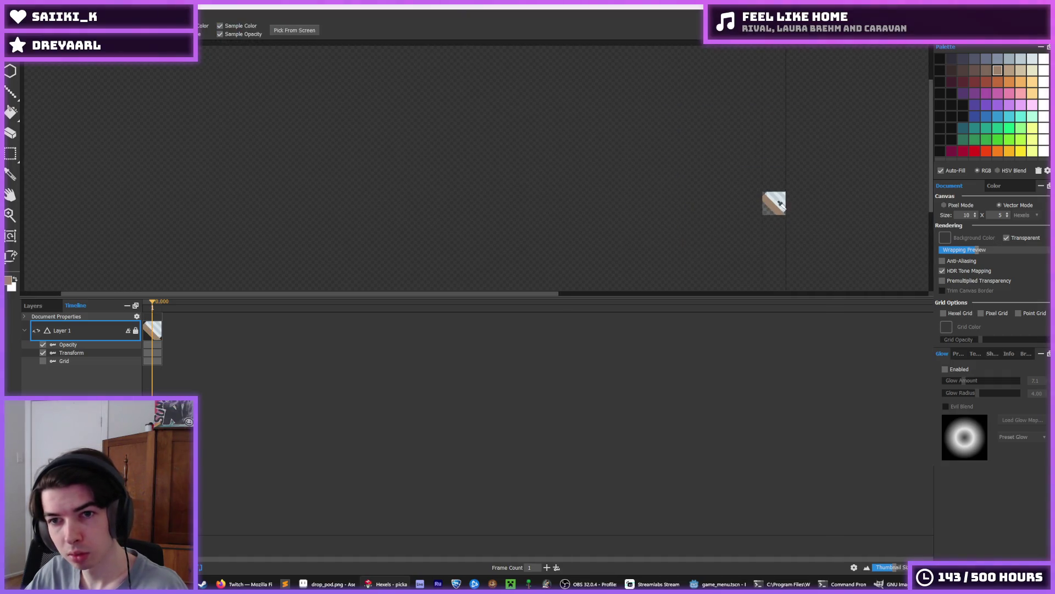
pyautogui.scroll(4, 759, 214)
pyautogui.press('alt')
pyautogui.scroll(4, 768, 197)
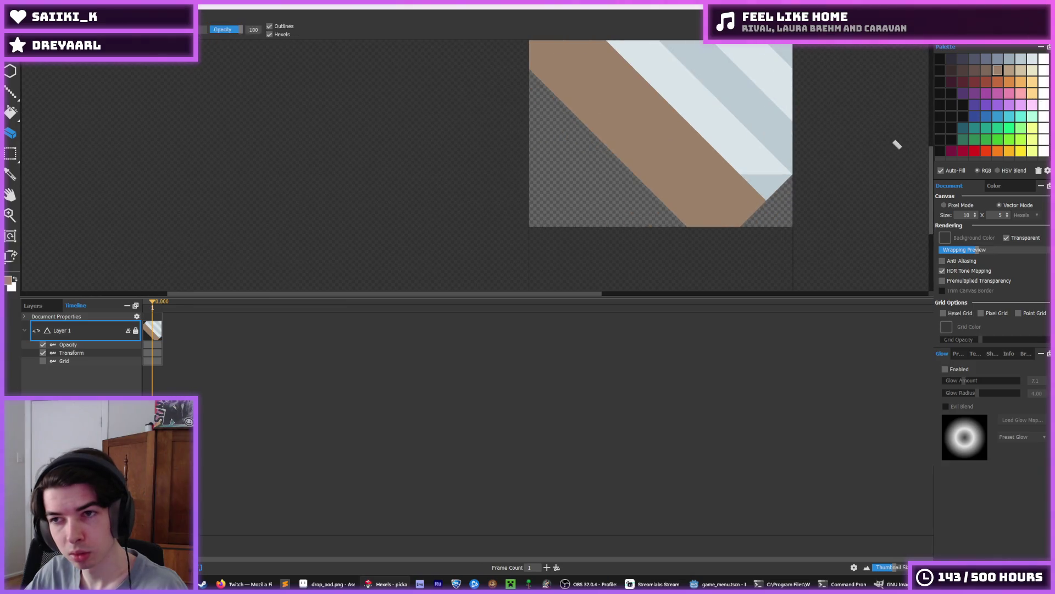
pyautogui.moveTo(643, 157); pyautogui.dragTo(595, 206)
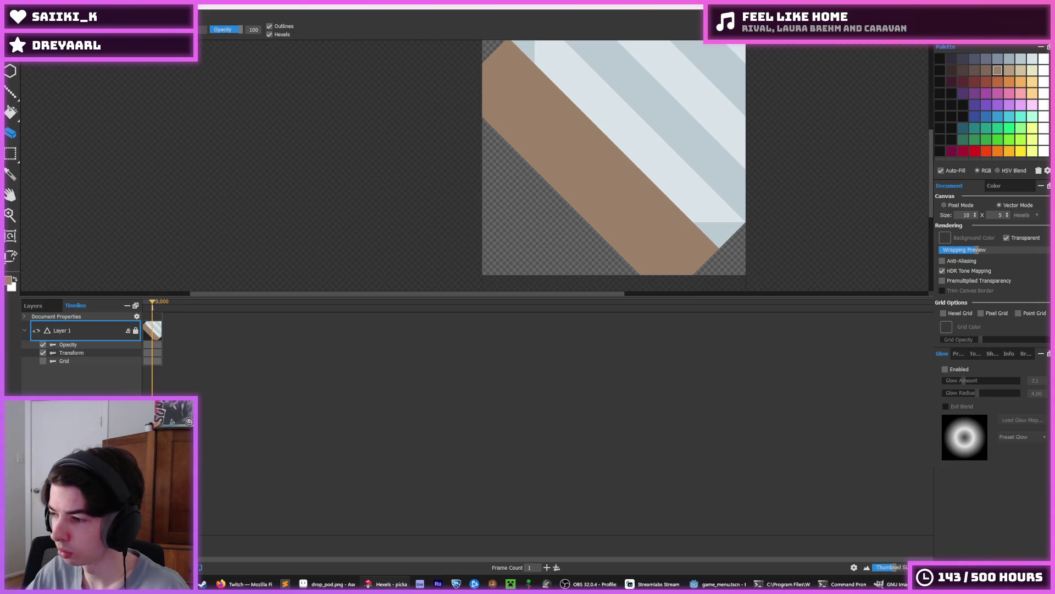
pyautogui.hotkey('alt', 'Tab')
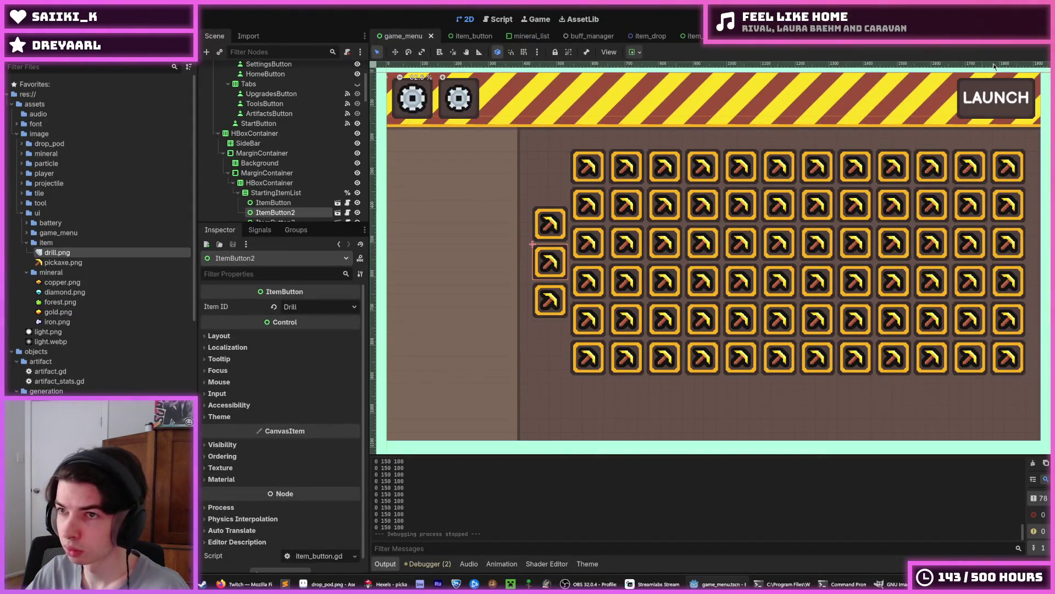
pyautogui.hotkey('ctrl', 's')
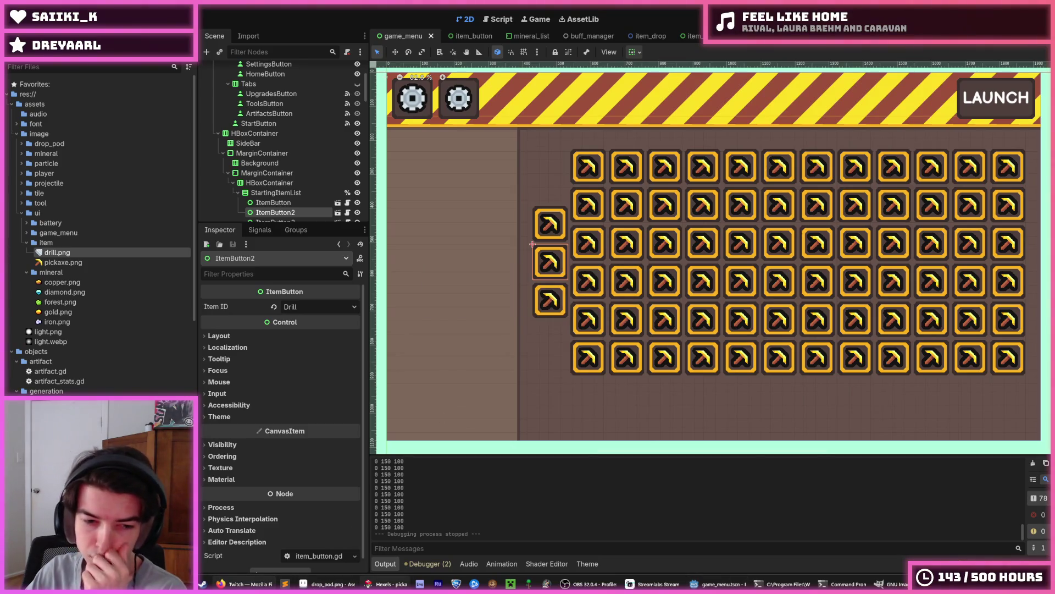
pyautogui.hotkey('alt', 'Tab')
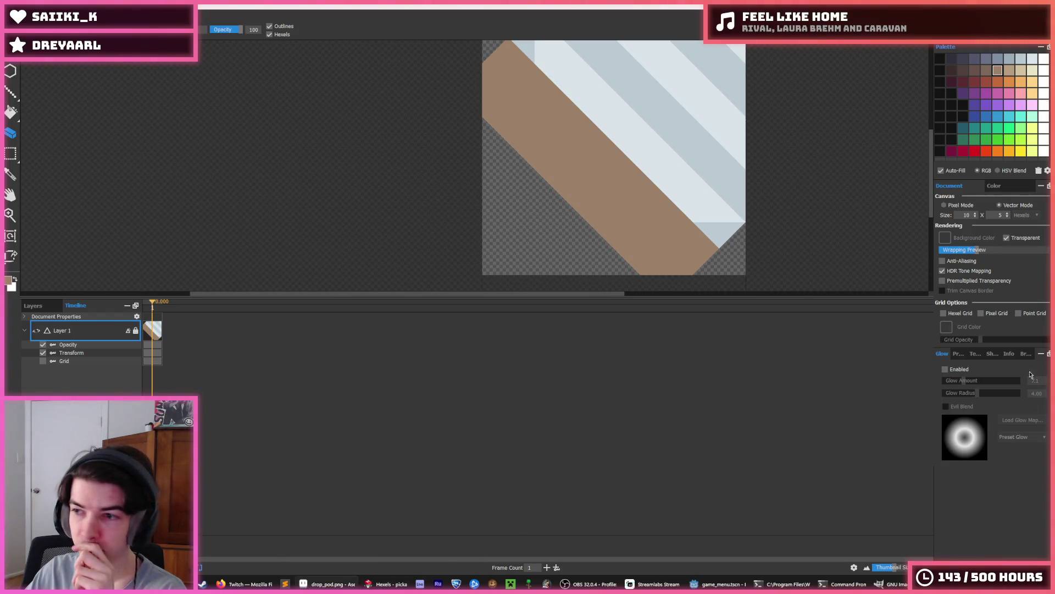
# Paint a blue-grey stripe over the band's upper part, then repaint brown along the lower left.
pyautogui.press('alt')
pyautogui.scroll(-1, 579, 176)
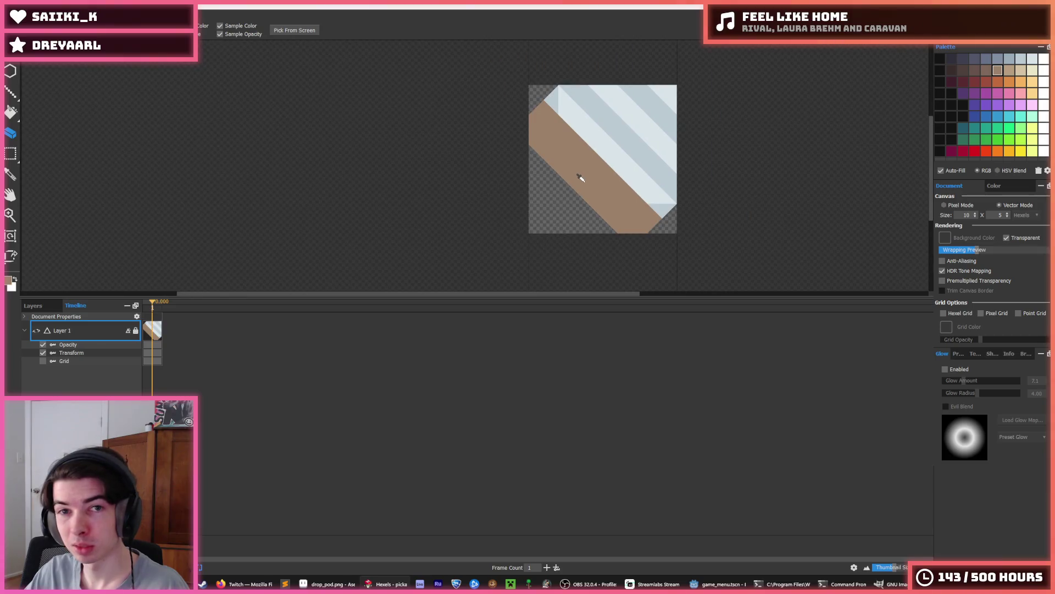
pyautogui.scroll(-2, 583, 138)
pyautogui.scroll(2, 622, 165)
pyautogui.scroll(-2, 636, 180)
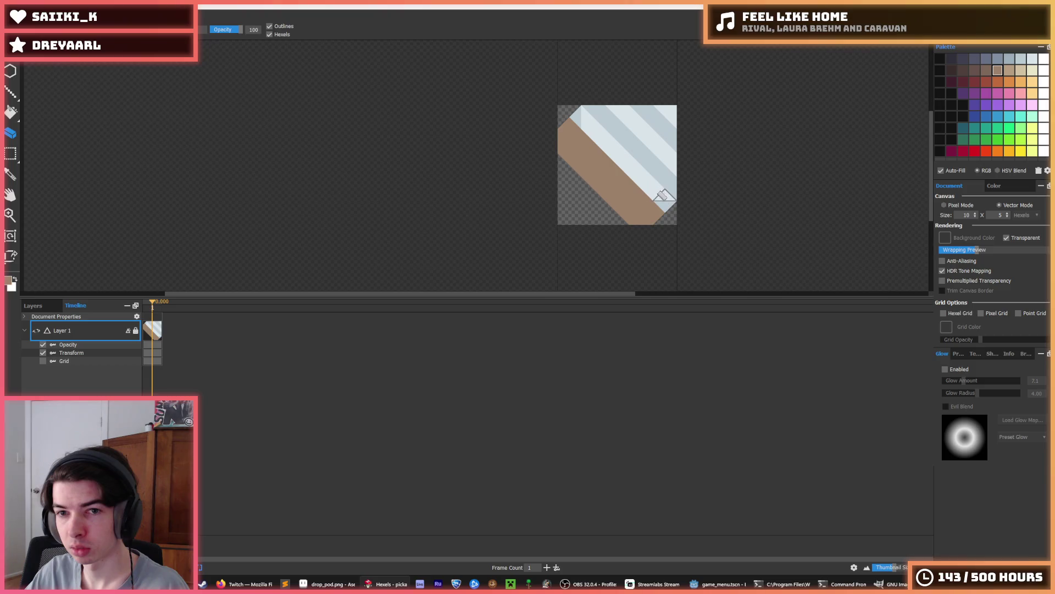
pyautogui.press('b')
pyautogui.keyDown('alt'); pyautogui.click(664, 205); pyautogui.keyUp('alt')
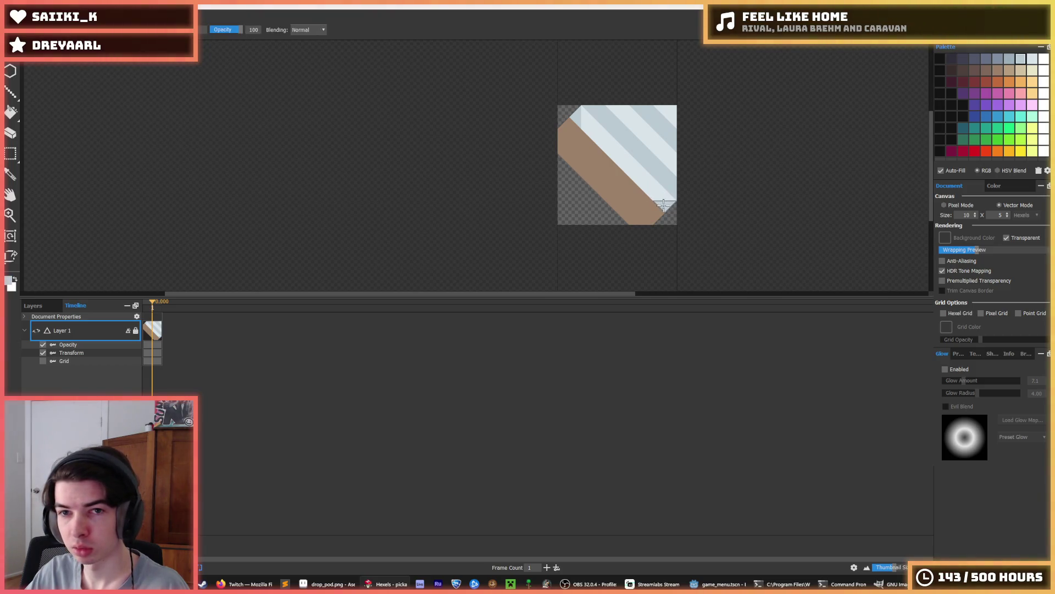
pyautogui.click(668, 203)
pyautogui.scroll(-2, 615, 165)
pyautogui.scroll(3, 599, 165)
pyautogui.keyDown('alt'); pyautogui.click(587, 167); pyautogui.keyUp('alt')
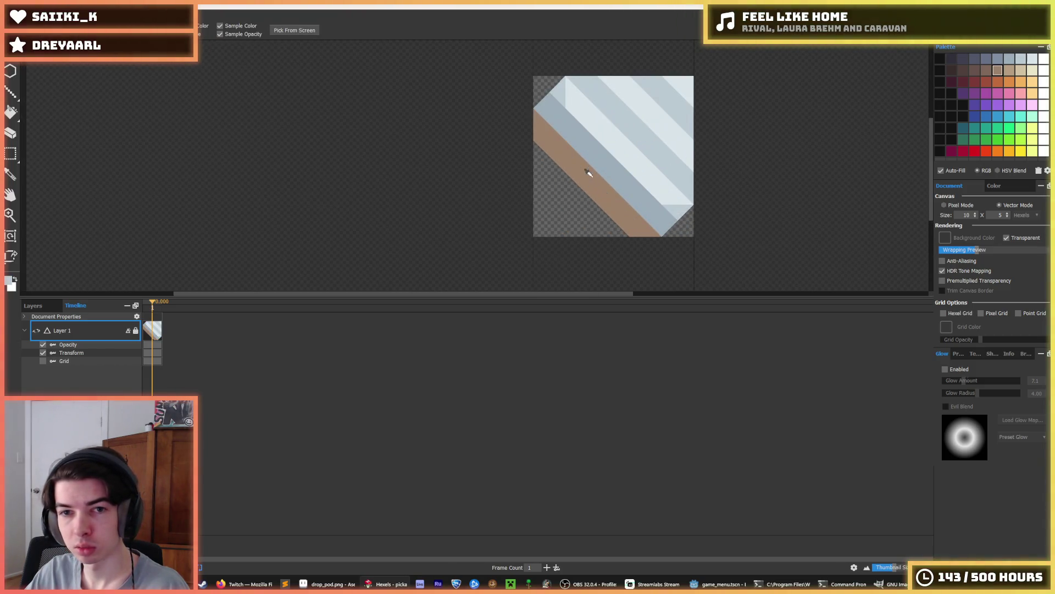
pyautogui.click(549, 165)
pyautogui.moveTo(548, 165); pyautogui.dragTo(620, 235)
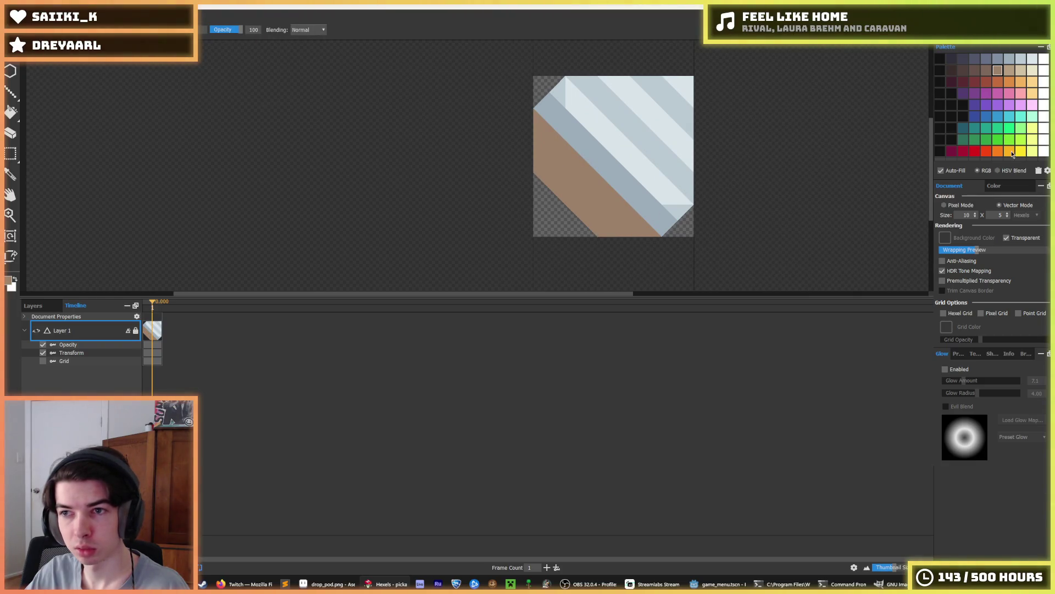
# Paint orange stripes over the brown and yellow bands, then sample yellow.
pyautogui.moveTo(625, 183)
pyautogui.mouseDown()
pyautogui.moveTo(574, 228)
pyautogui.moveTo(544, 137)
pyautogui.moveTo(608, 207)
pyautogui.moveTo(694, 235)
pyautogui.mouseUp()
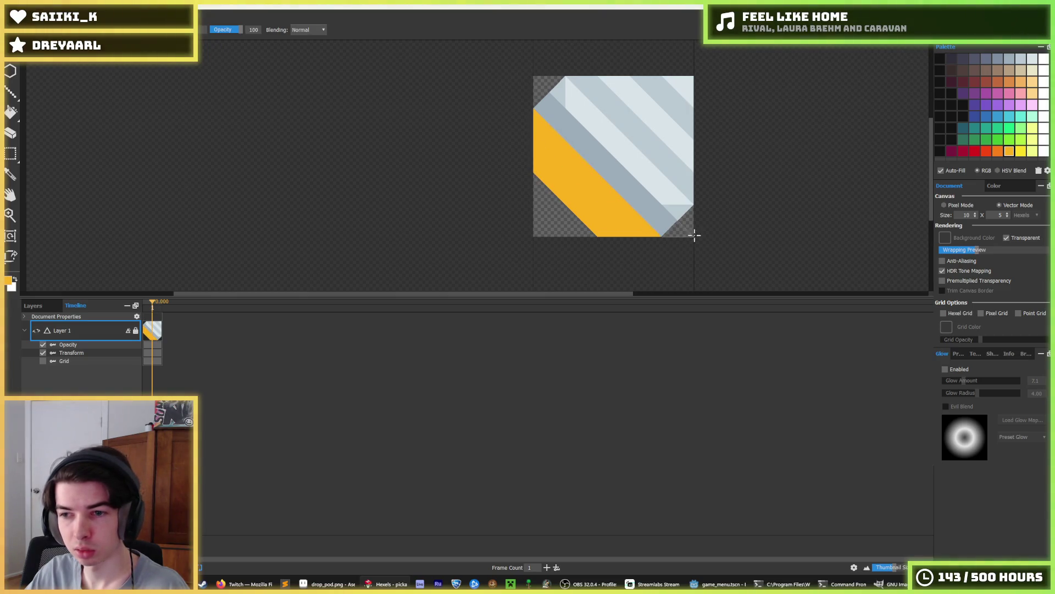
pyautogui.scroll(-5, 722, 203)
pyautogui.scroll(-2, 736, 195)
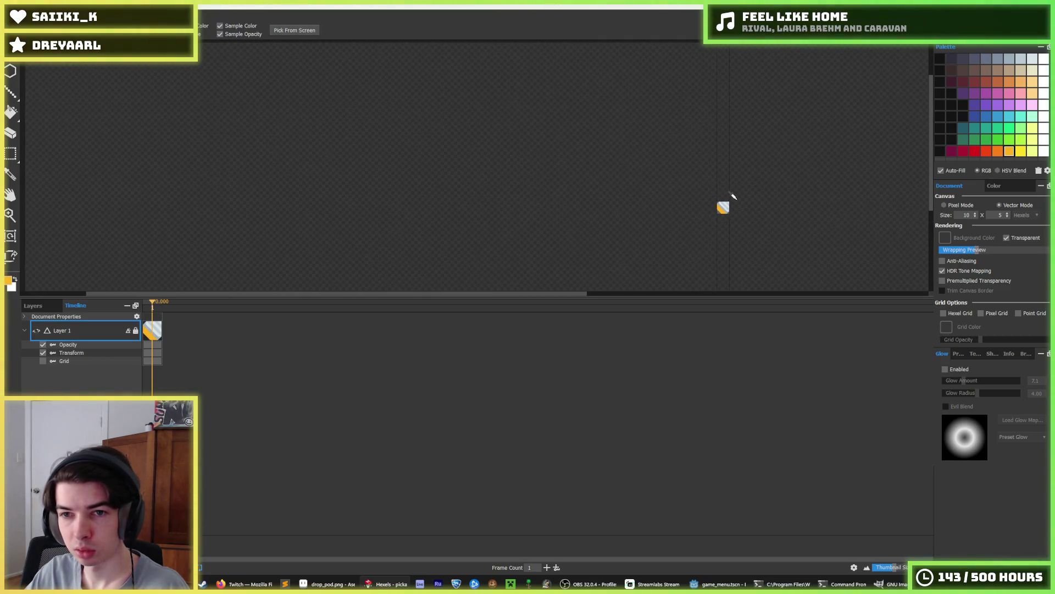
pyautogui.scroll(7, 731, 198)
pyautogui.moveTo(624, 151); pyautogui.dragTo(712, 234)
pyautogui.press('alt')
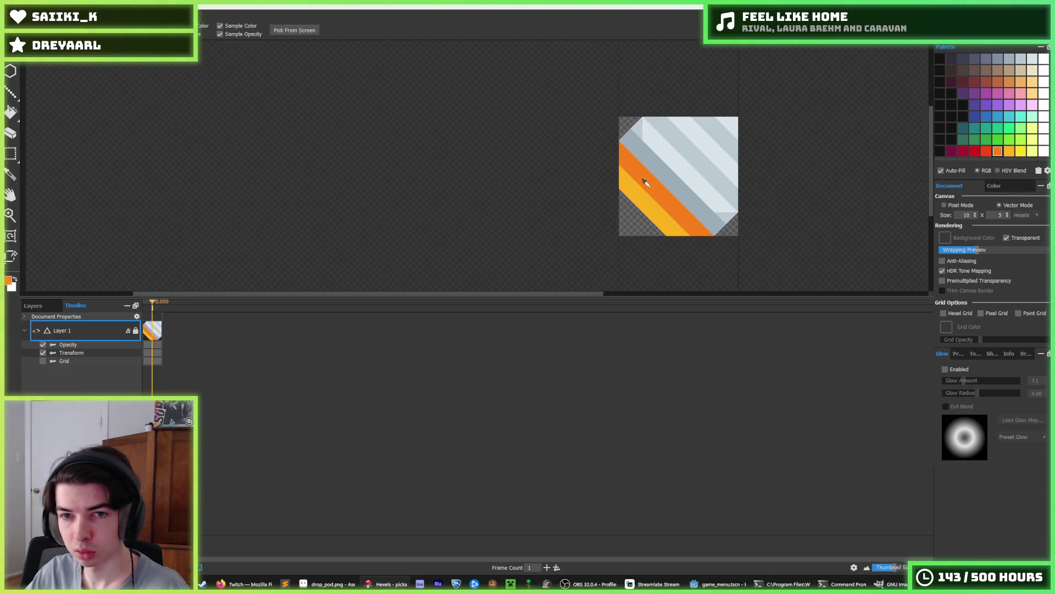
pyautogui.moveTo(620, 192); pyautogui.dragTo(653, 234)
pyautogui.moveTo(622, 170)
pyautogui.mouseDown()
pyautogui.moveTo(676, 223)
pyautogui.moveTo(645, 213)
pyautogui.moveTo(667, 223)
pyautogui.mouseUp()
pyautogui.keyDown('alt'); pyautogui.click(639, 192); pyautogui.keyUp('alt')
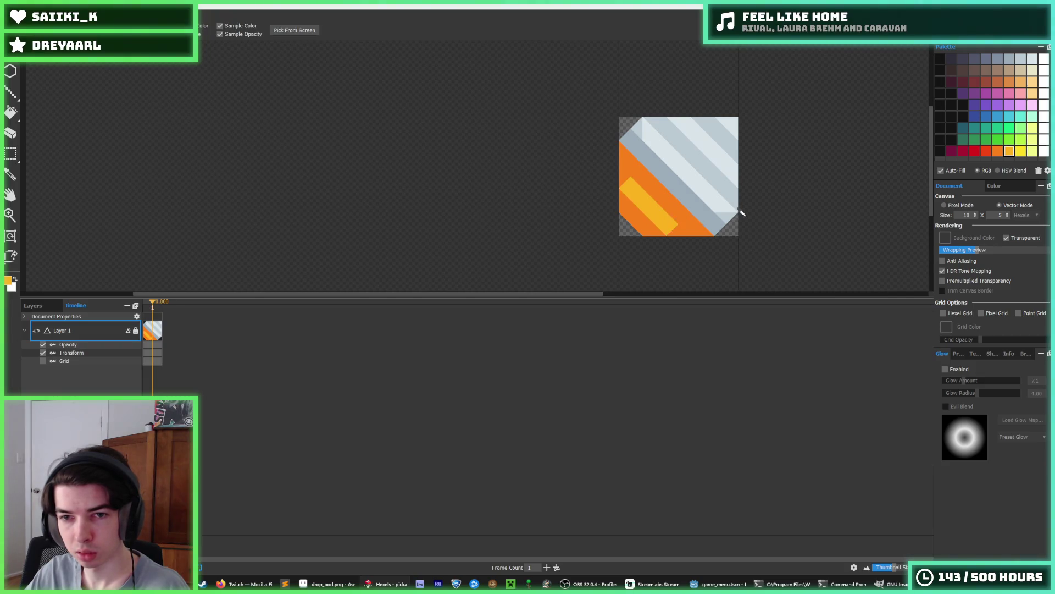
# Fill the yellow stripe, orange band and lower-left triangles with brown.
pyautogui.scroll(-5, 739, 209)
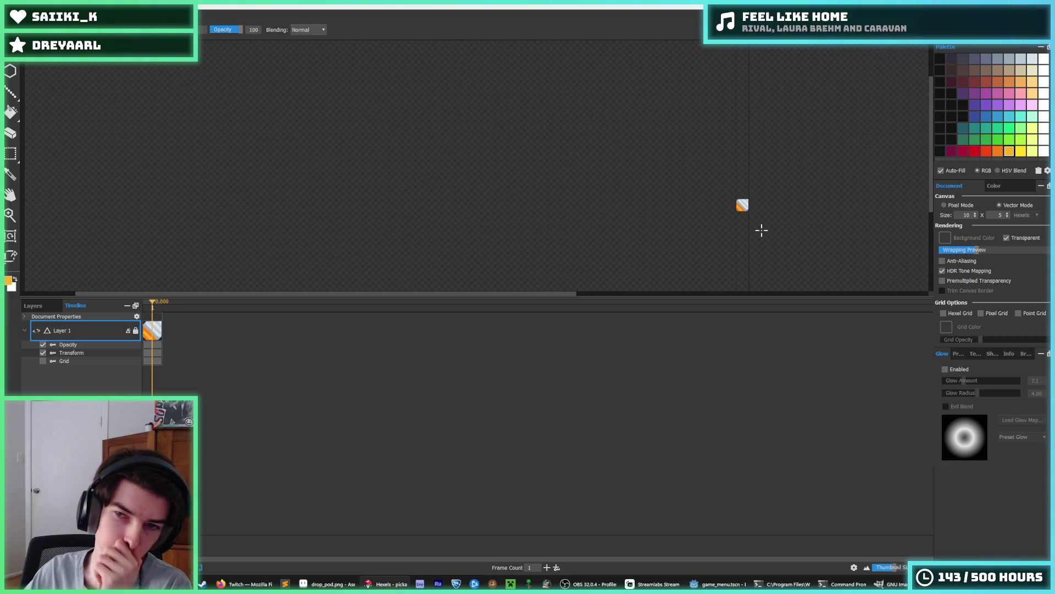
pyautogui.press('alt')
pyautogui.scroll(5, 731, 216)
pyautogui.scroll(3, 731, 216)
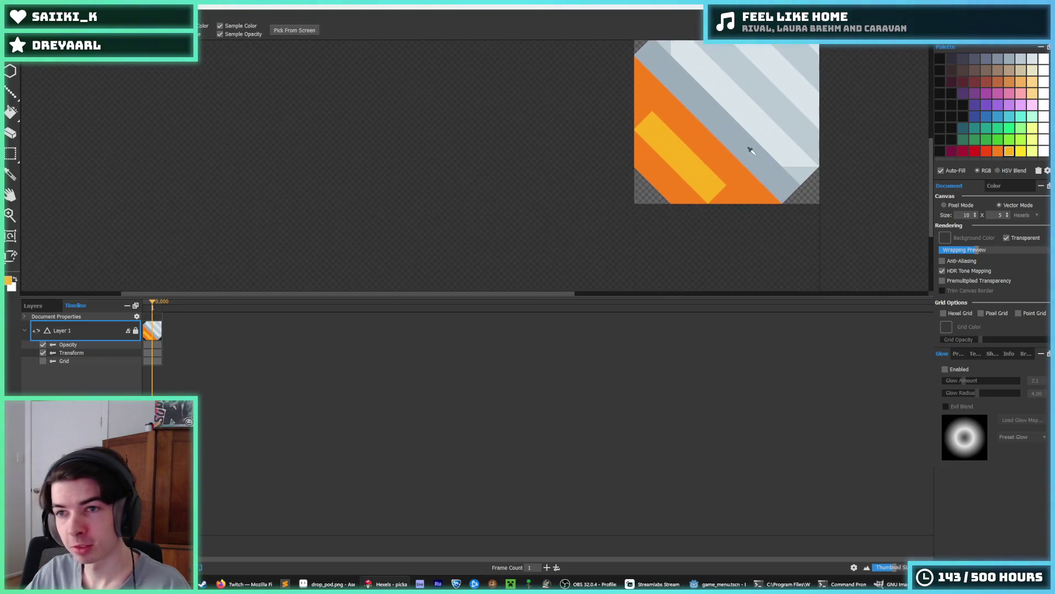
pyautogui.press('f')
pyautogui.click(601, 213)
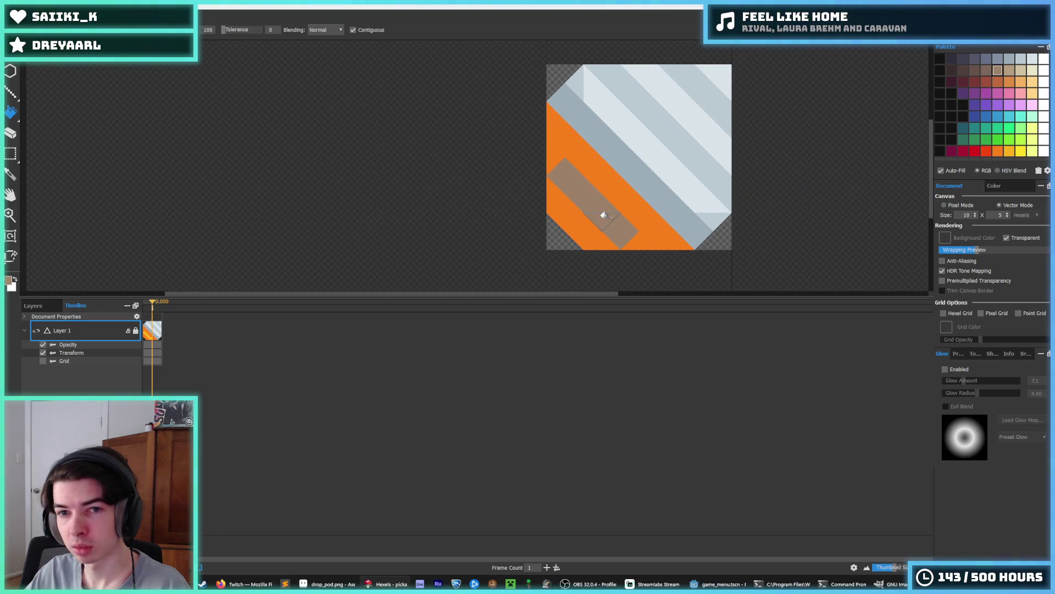
pyautogui.click(637, 209)
pyautogui.click(587, 226)
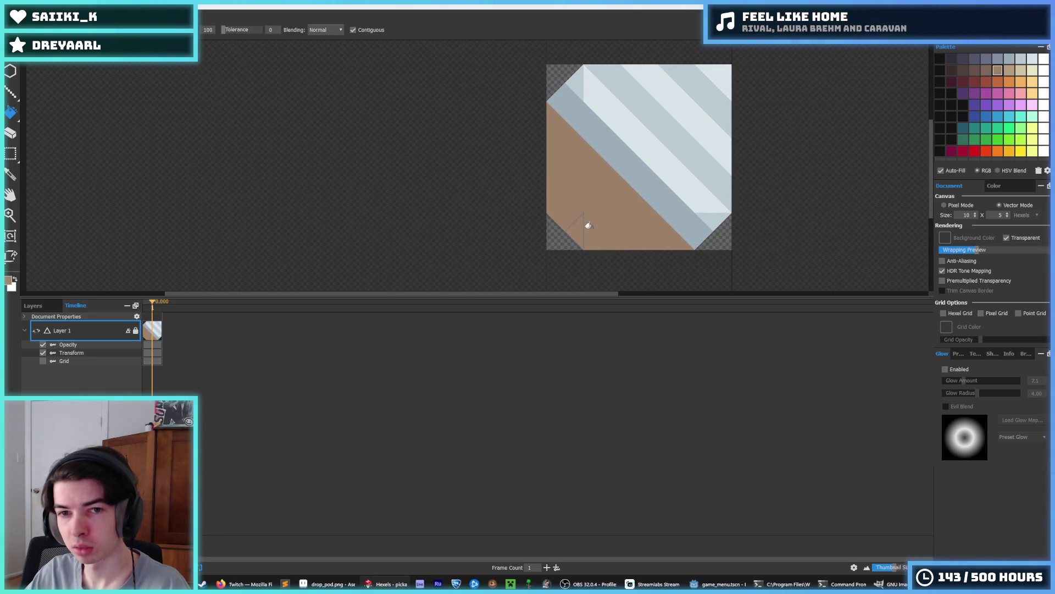
# Paint a lighter brown stripe across the band and the tile's top-left corner light tan.
pyautogui.press('b')
pyautogui.moveTo(558, 177)
pyautogui.mouseDown()
pyautogui.moveTo(549, 160)
pyautogui.moveTo(624, 226)
pyautogui.moveTo(663, 223)
pyautogui.mouseUp()
pyautogui.press('i')
pyautogui.scroll(-8, 662, 222)
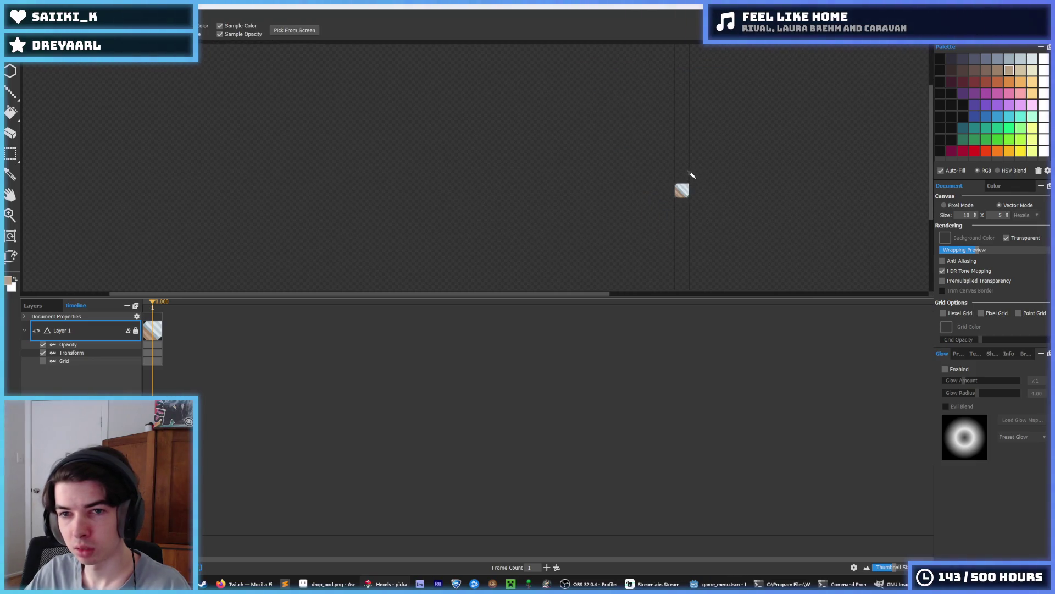
pyautogui.scroll(8, 681, 187)
pyautogui.press('b')
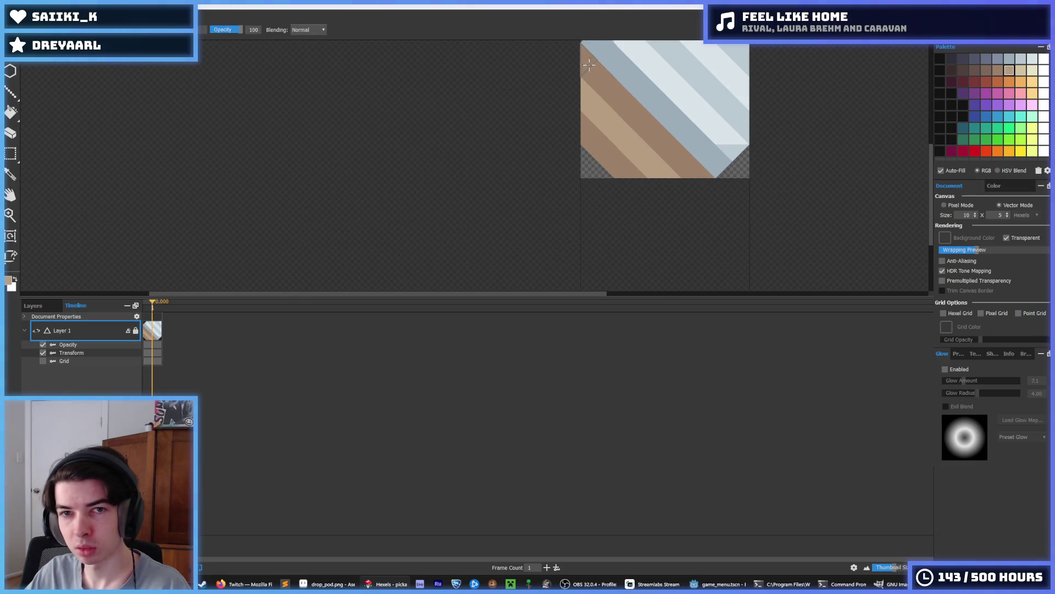
pyautogui.moveTo(583, 61); pyautogui.dragTo(611, 91)
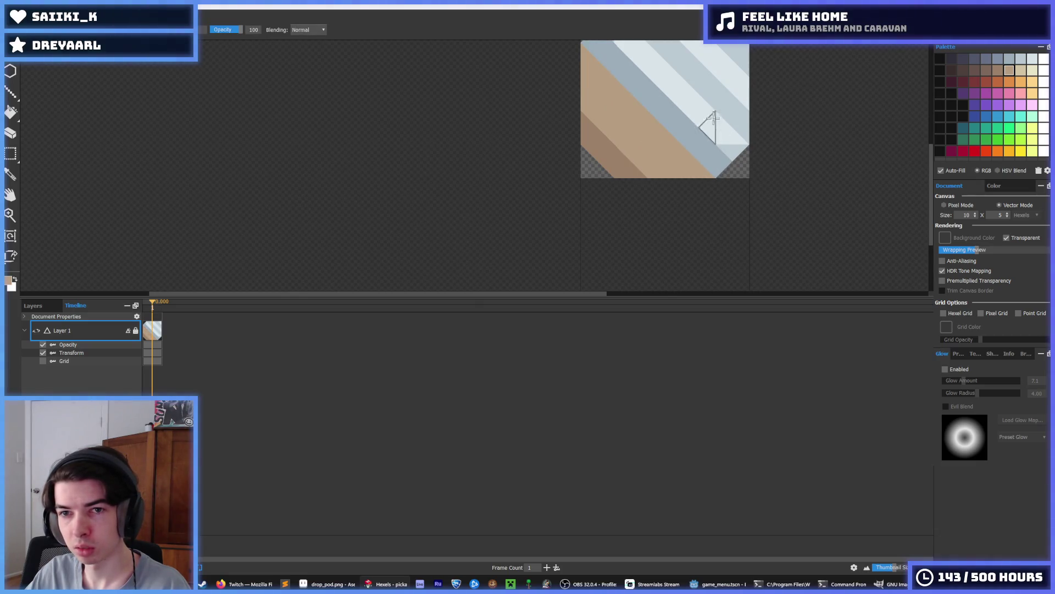
pyautogui.scroll(-4, 676, 187)
pyautogui.press('i')
pyautogui.scroll(4, 671, 193)
pyautogui.press('b')
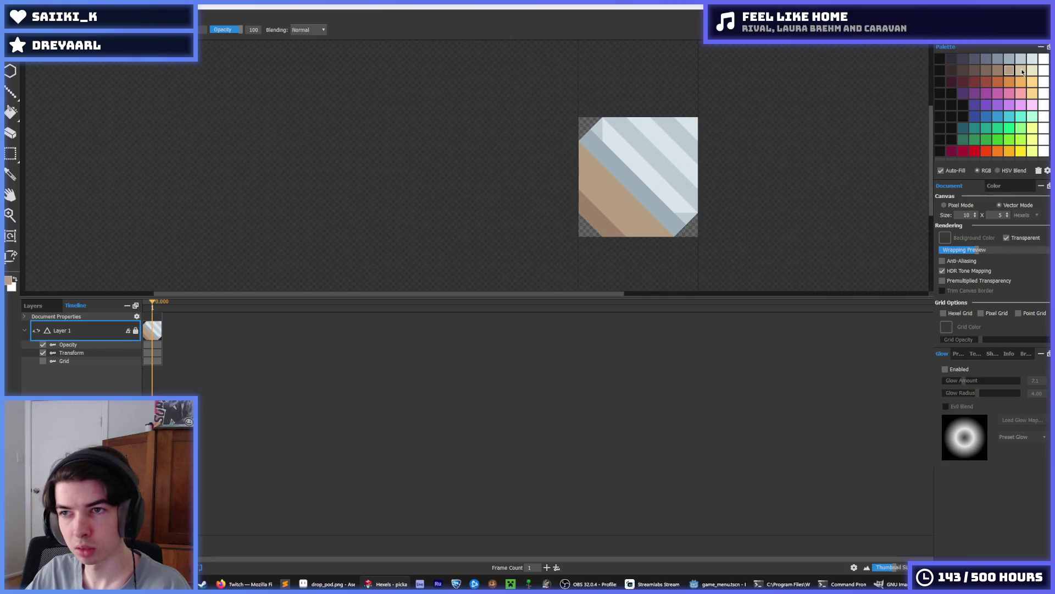
# Paint a beige stripe along the blue stripe and a lighter beige patch near the lower left.
pyautogui.moveTo(589, 165); pyautogui.dragTo(643, 226)
pyautogui.hotkey('ctrl', 'z')
pyautogui.moveTo(589, 165); pyautogui.dragTo(667, 211)
pyautogui.scroll(-5, 671, 165)
pyautogui.press('i')
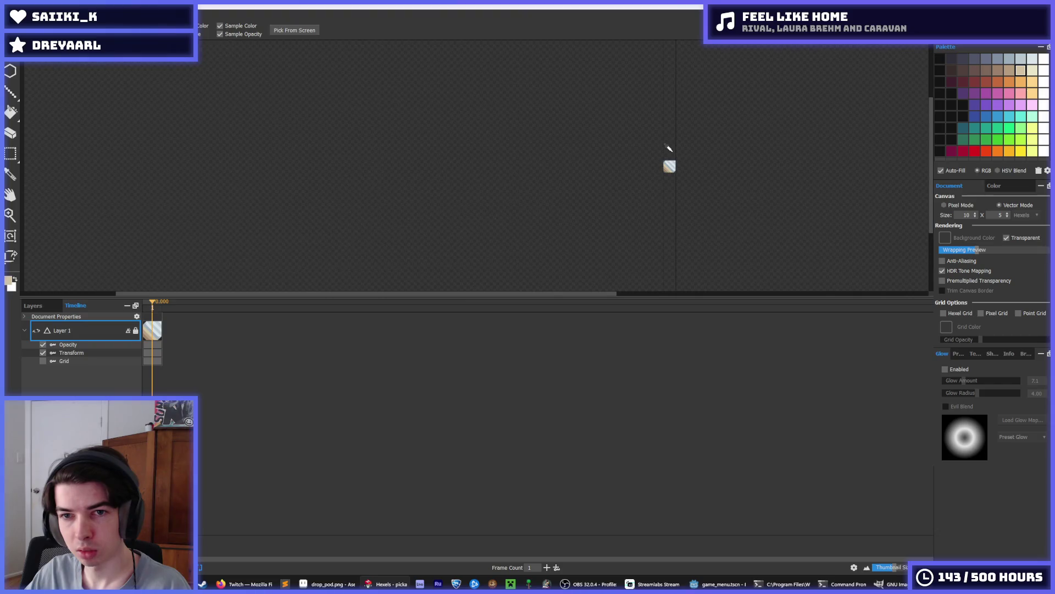
pyautogui.scroll(5, 670, 157)
pyautogui.click(620, 182)
pyautogui.press('b')
pyautogui.moveTo(620, 187); pyautogui.dragTo(628, 206)
# Fill the tan stripe with brown, then lighter beige, and fill the lower-left stripe darker brown.
pyautogui.scroll(-5, 654, 181)
pyautogui.press('i')
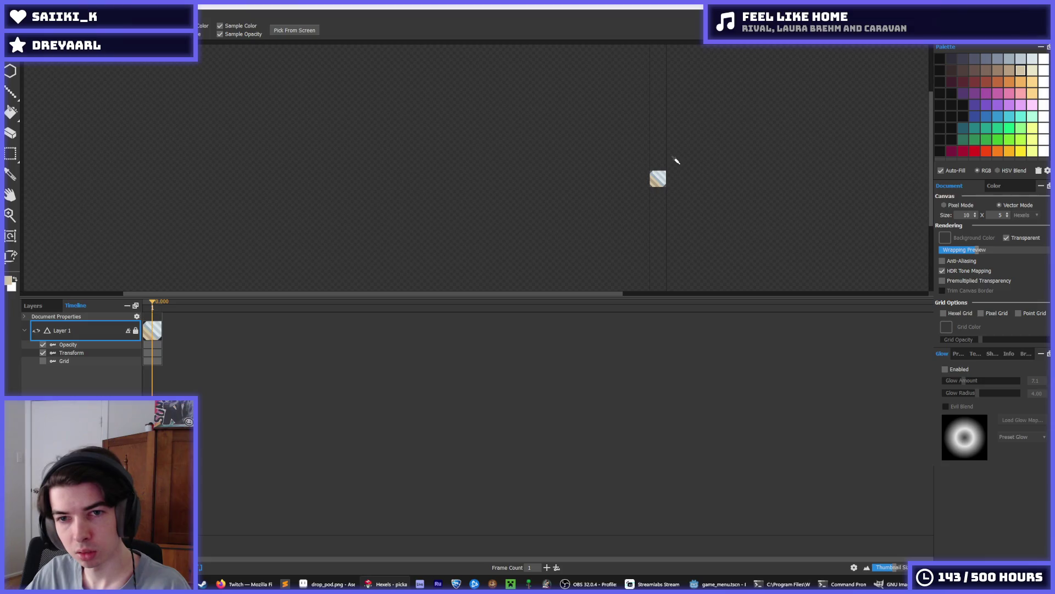
pyautogui.scroll(5, 674, 163)
pyautogui.click(631, 167)
pyautogui.scroll(-5, 632, 167)
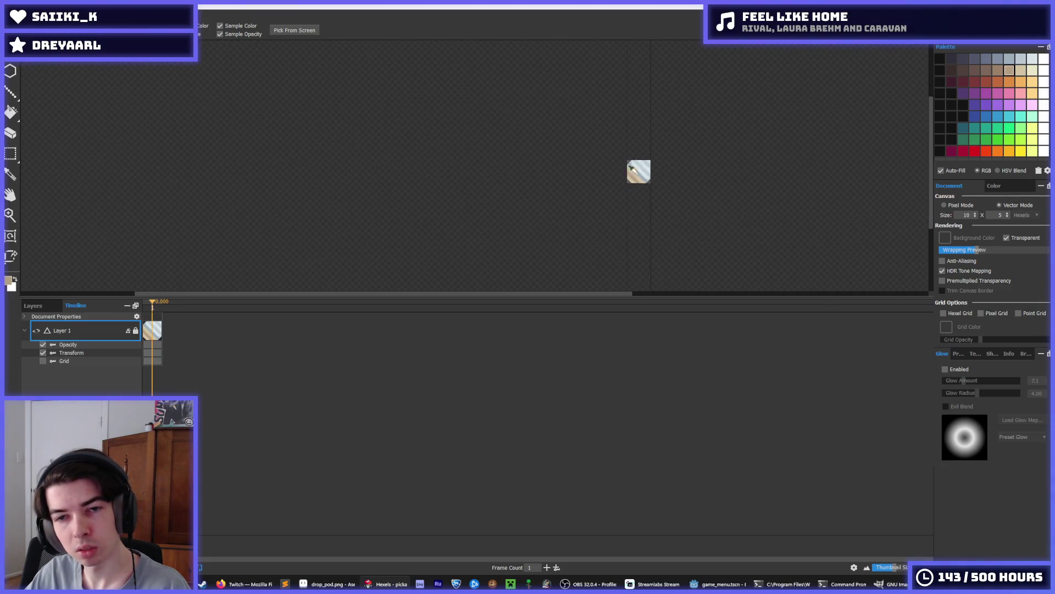
pyautogui.scroll(5, 656, 140)
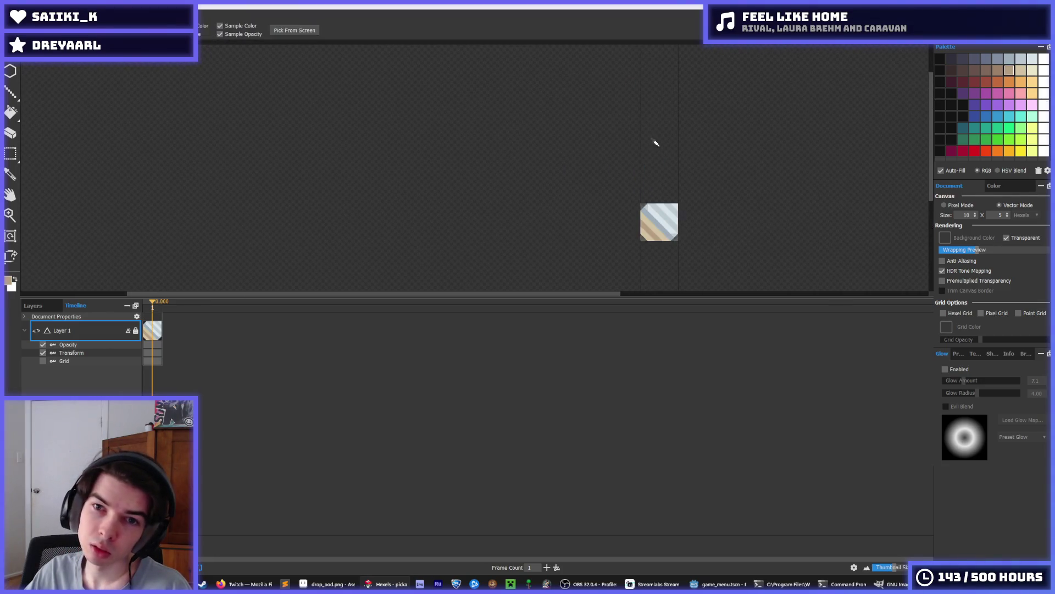
pyautogui.scroll(2, 622, 258)
pyautogui.press('g')
pyautogui.click(625, 236)
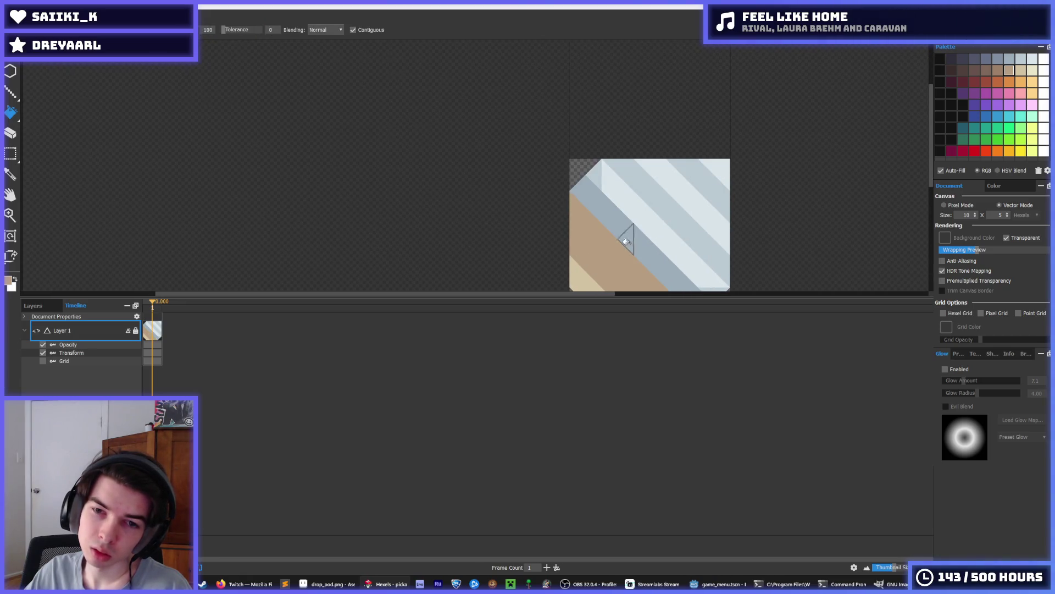
pyautogui.keyDown('alt'); pyautogui.click(584, 225); pyautogui.keyUp('alt')
pyautogui.click(613, 207)
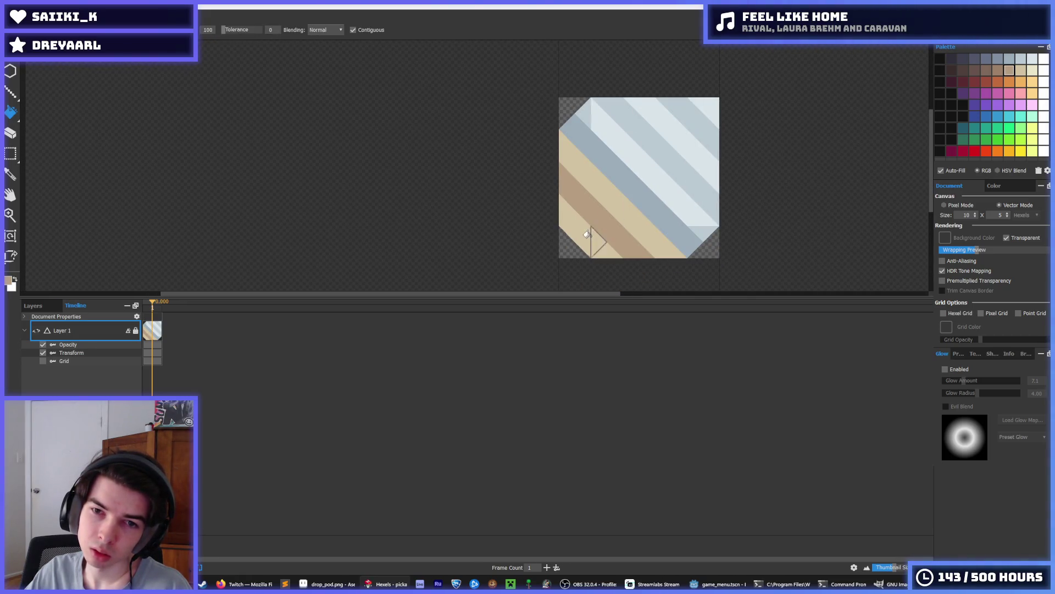
pyautogui.click(594, 236)
# Paint the bottom hexels a darker brown.
pyautogui.scroll(-5, 665, 183)
pyautogui.scroll(-3, 665, 181)
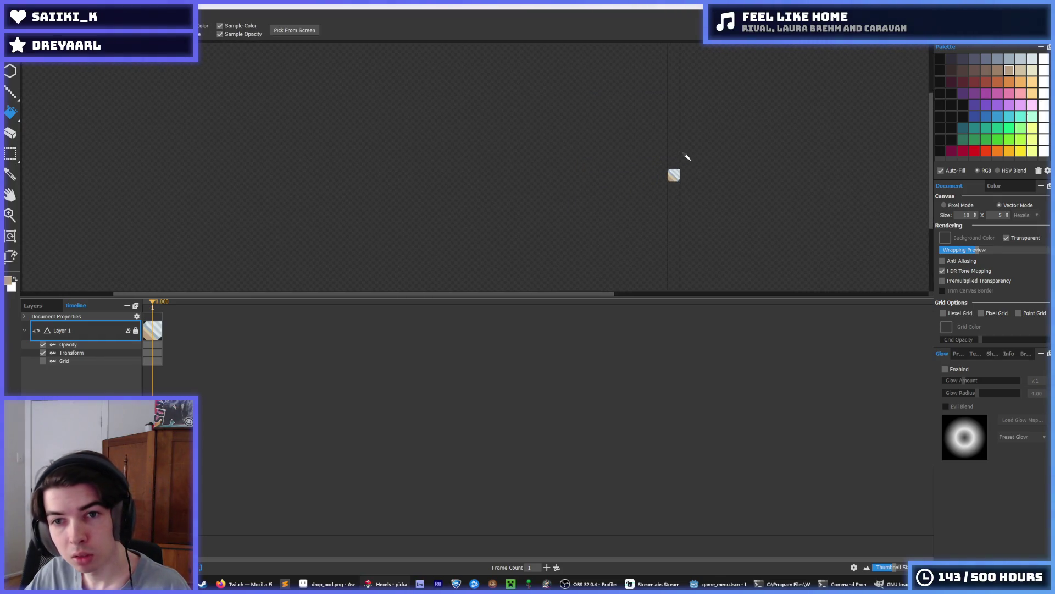
pyautogui.scroll(3, 687, 157)
pyautogui.scroll(2, 649, 195)
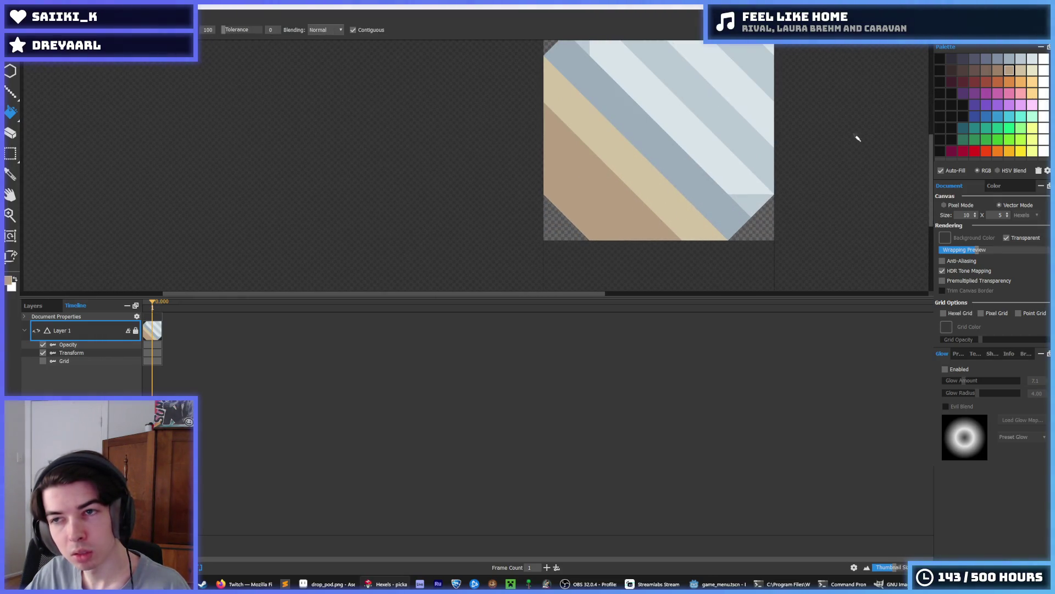
pyautogui.press('b')
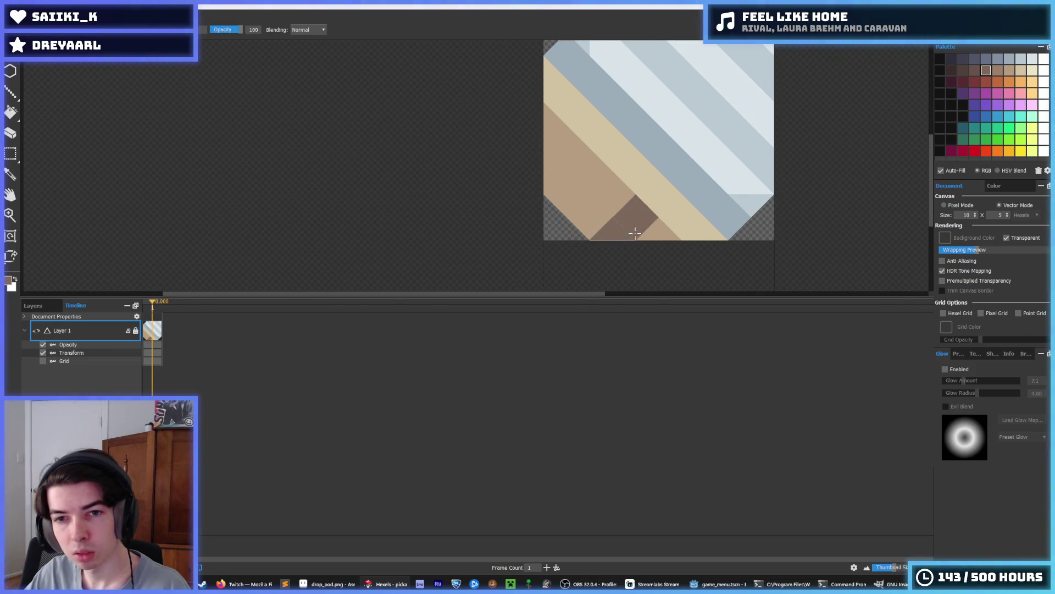
pyautogui.moveTo(654, 235); pyautogui.dragTo(549, 203)
# Paint the lower stripe area and top-left corner brown, darkening a triangle in the beige stripe.
pyautogui.press('i')
pyautogui.scroll(-3, 711, 151)
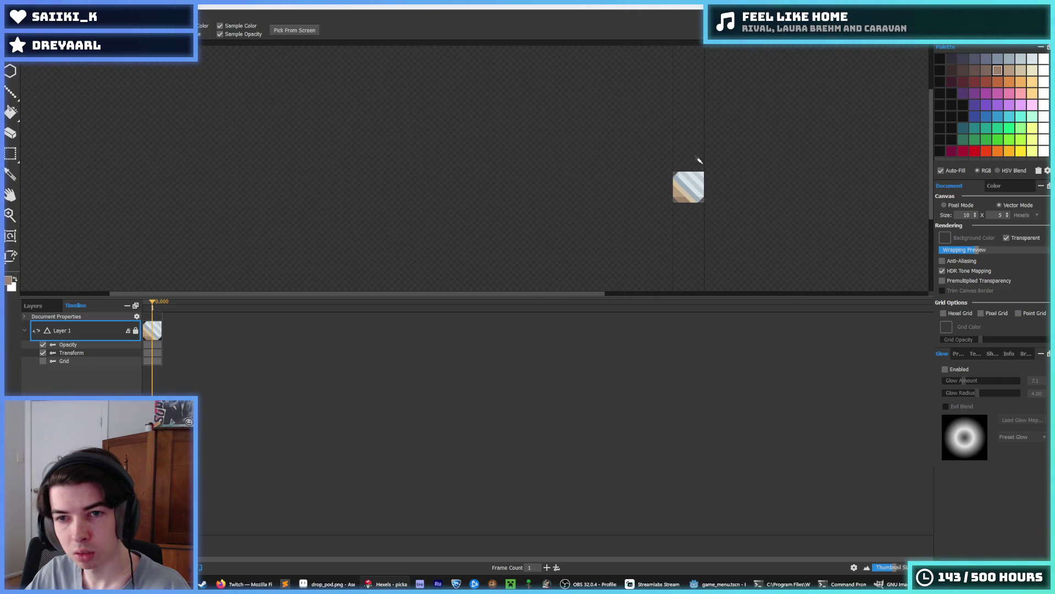
pyautogui.scroll(-2, 700, 161)
pyautogui.scroll(5, 688, 150)
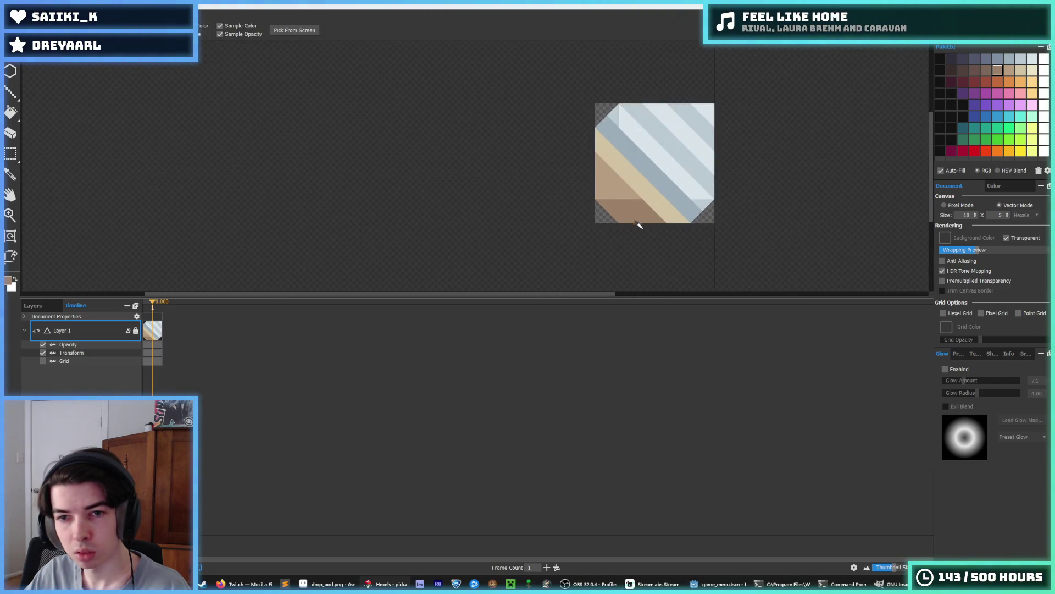
pyautogui.click(603, 158)
pyautogui.press('b')
pyautogui.moveTo(638, 179); pyautogui.dragTo(718, 214)
pyautogui.keyDown('alt'); pyautogui.click(575, 102); pyautogui.keyUp('alt')
pyautogui.moveTo(575, 101); pyautogui.dragTo(555, 53)
pyautogui.click(566, 88)
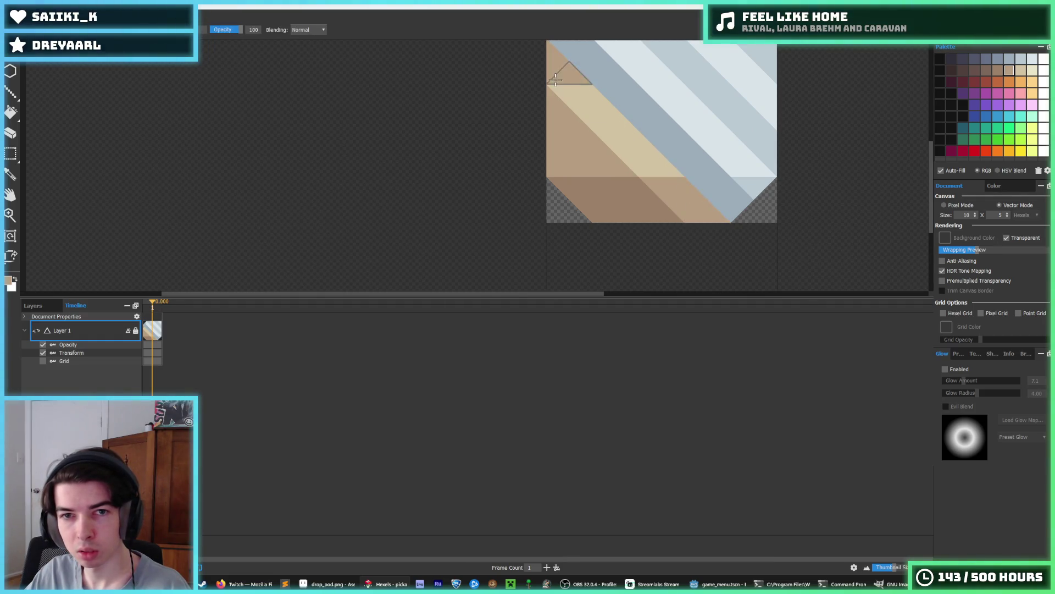
# Erase a tan hexel at the tile's left edge to transparency.
pyautogui.scroll(-5, 702, 117)
pyautogui.press('i')
pyautogui.scroll(-3, 688, 128)
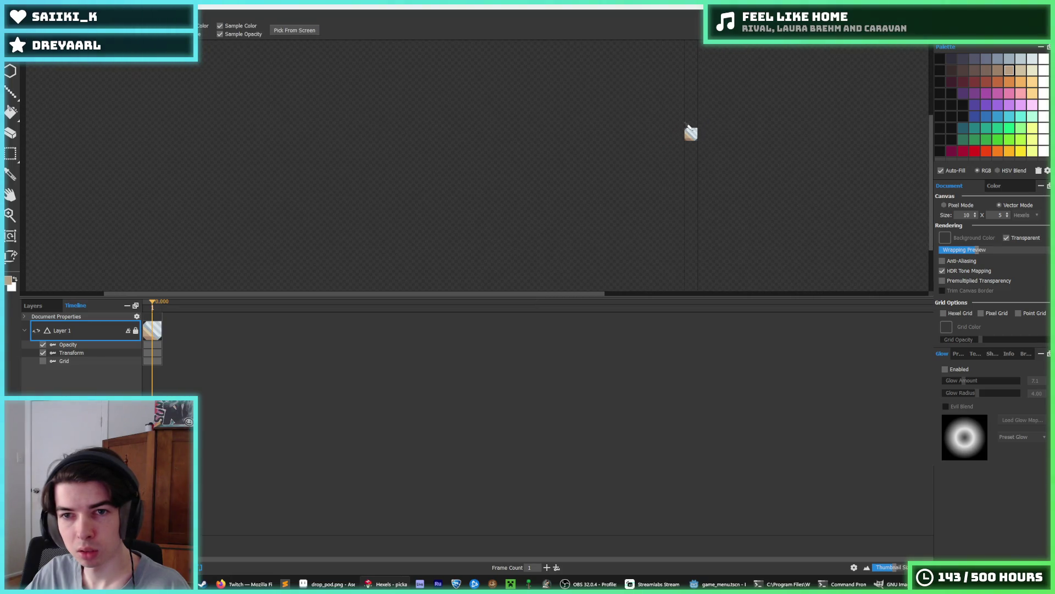
pyautogui.scroll(3, 689, 122)
pyautogui.press('b')
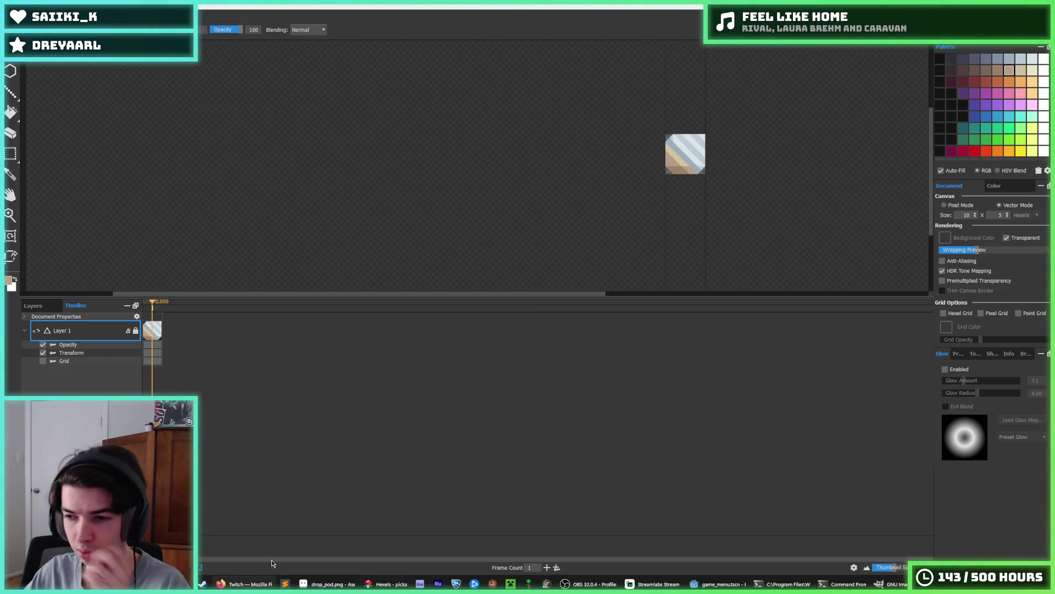
pyautogui.press('i')
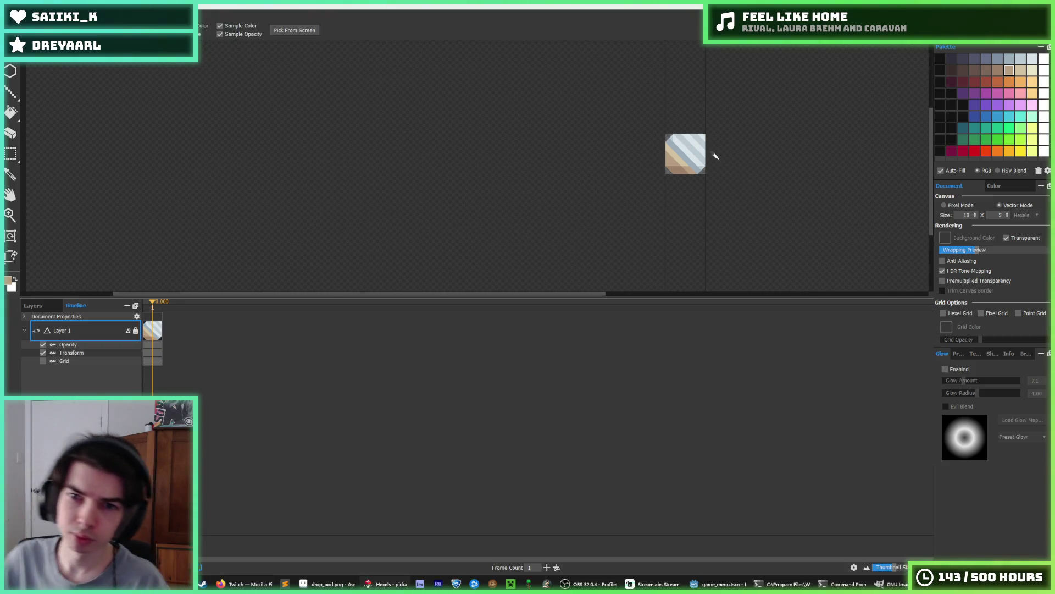
pyautogui.scroll(-3, 713, 159)
pyautogui.scroll(7, 709, 158)
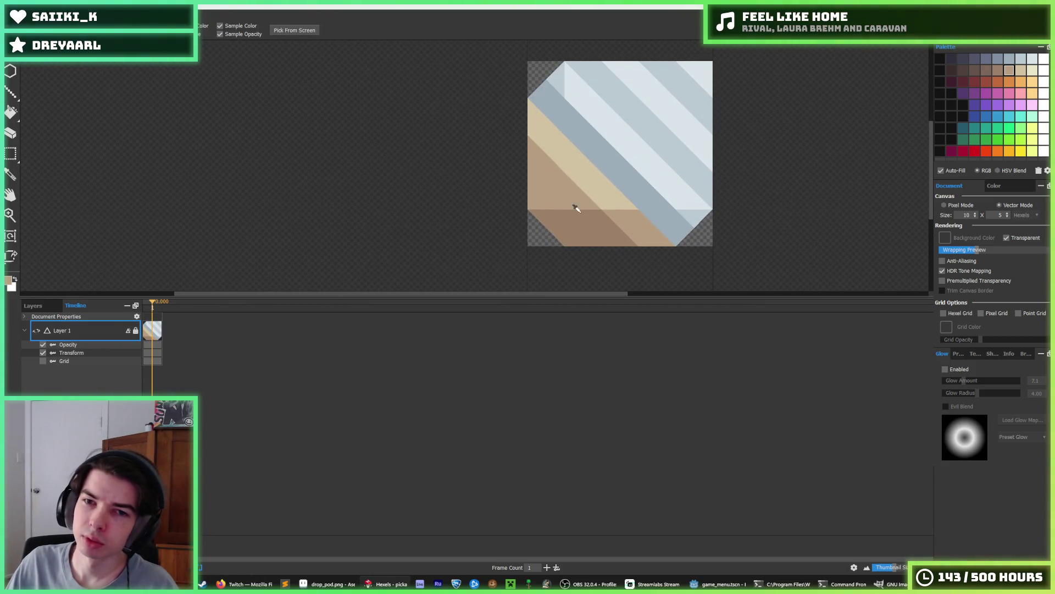
pyautogui.scroll(-2, 583, 200)
pyautogui.scroll(1, 586, 190)
pyautogui.press('e')
pyautogui.press('i')
pyautogui.press('e')
pyautogui.click(550, 149)
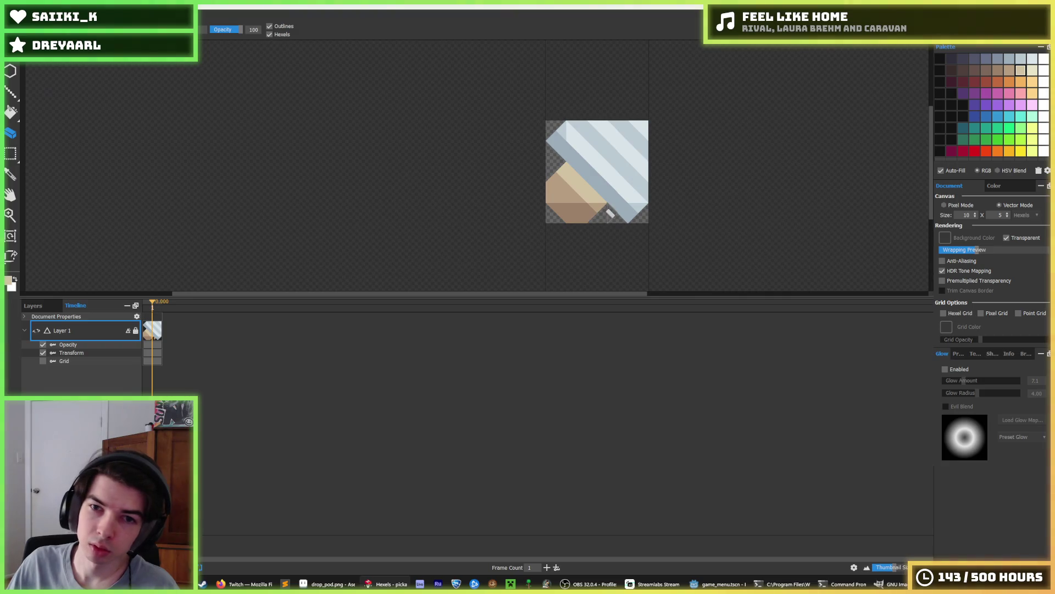
# Erase along the tile's left and lower-left edges, then undo those strokes.
pyautogui.press('i')
pyautogui.scroll(-8, 630, 173)
pyautogui.scroll(8, 625, 160)
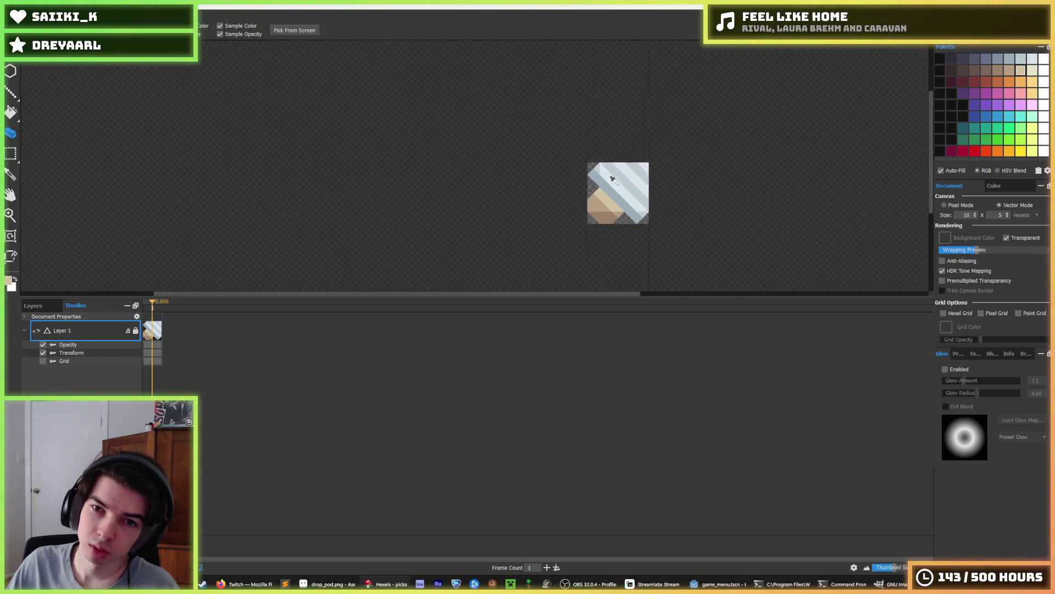
pyautogui.press('e')
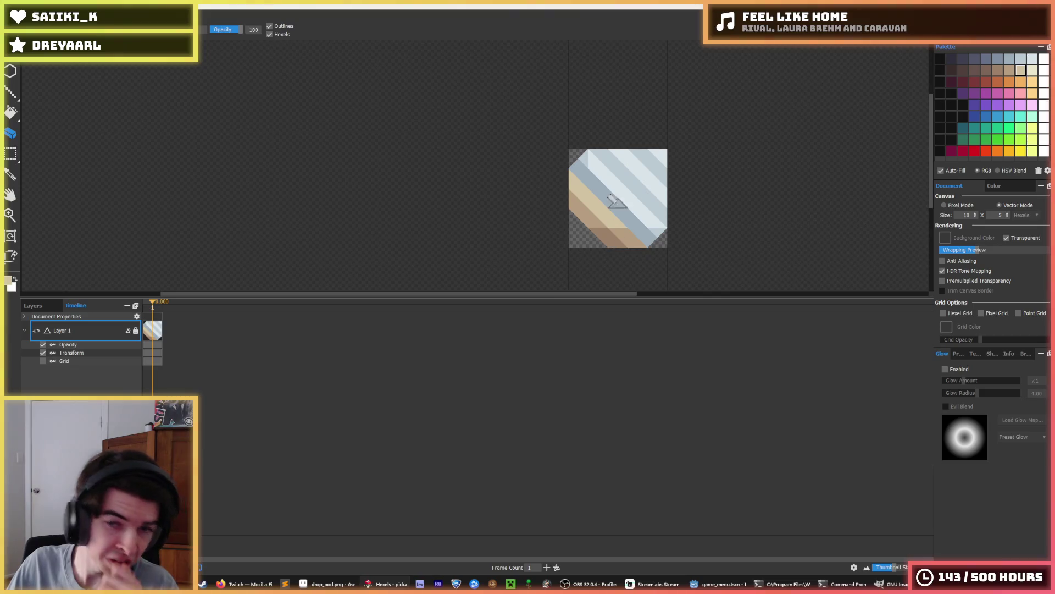
pyautogui.moveTo(565, 170); pyautogui.dragTo(567, 216)
pyautogui.hotkey('ctrl', 'z')
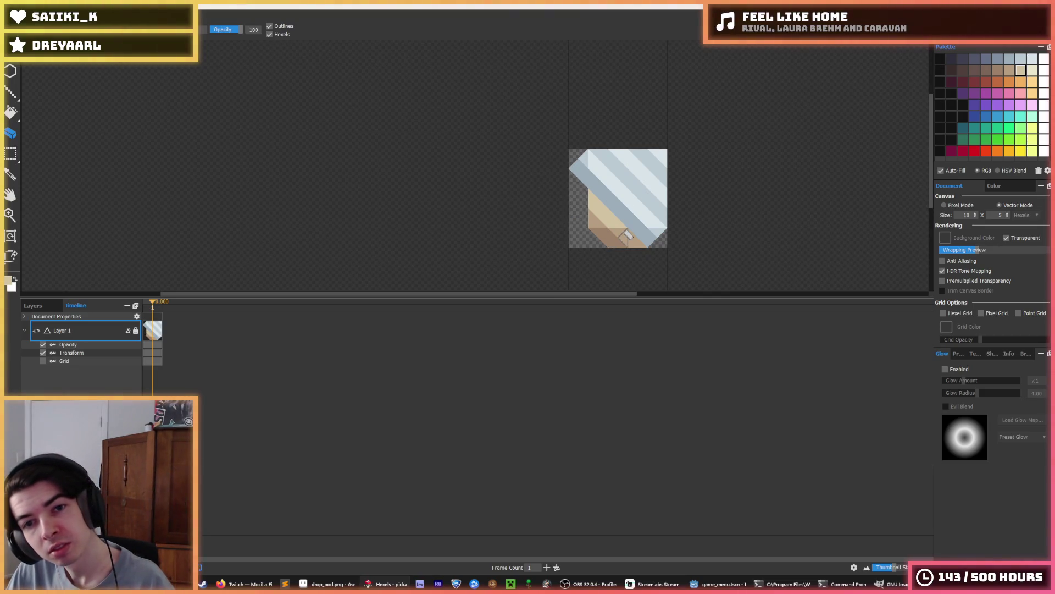
pyautogui.moveTo(571, 197); pyautogui.dragTo(573, 225)
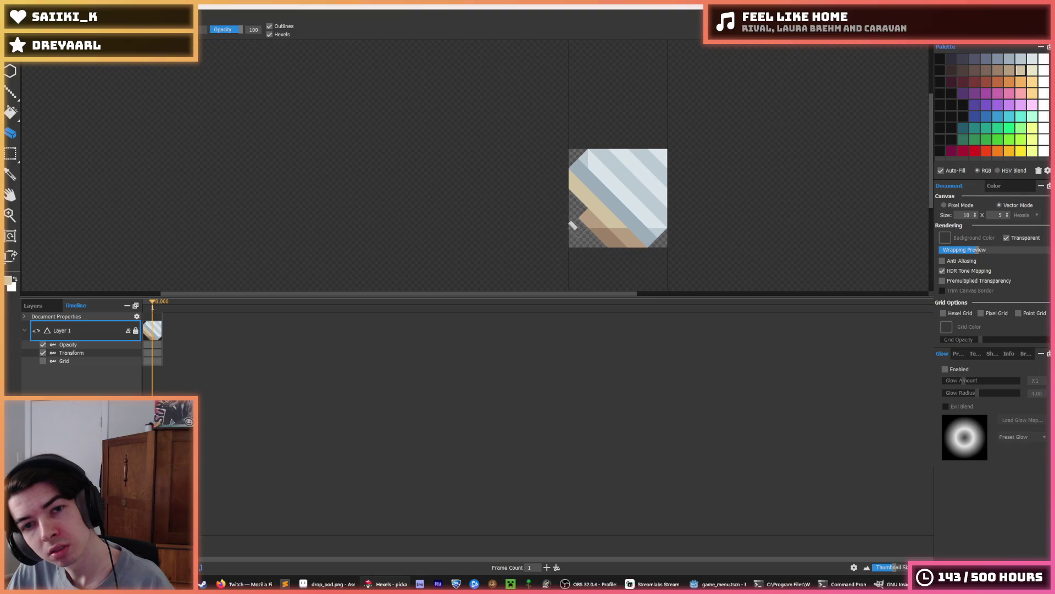
pyautogui.hotkey('ctrl', 'z')
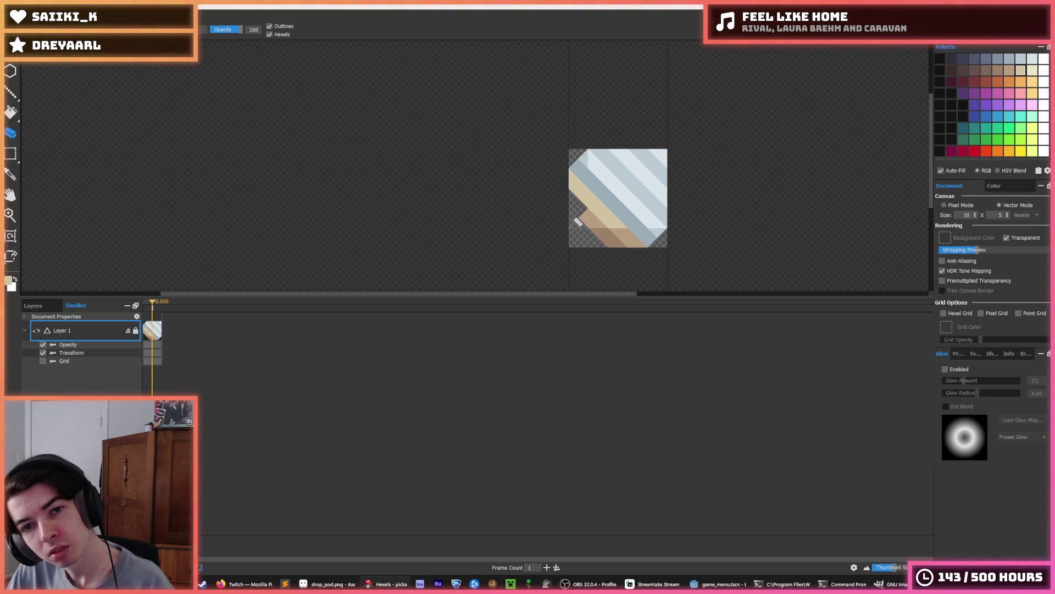
pyautogui.hotkey('ctrl', 'z')
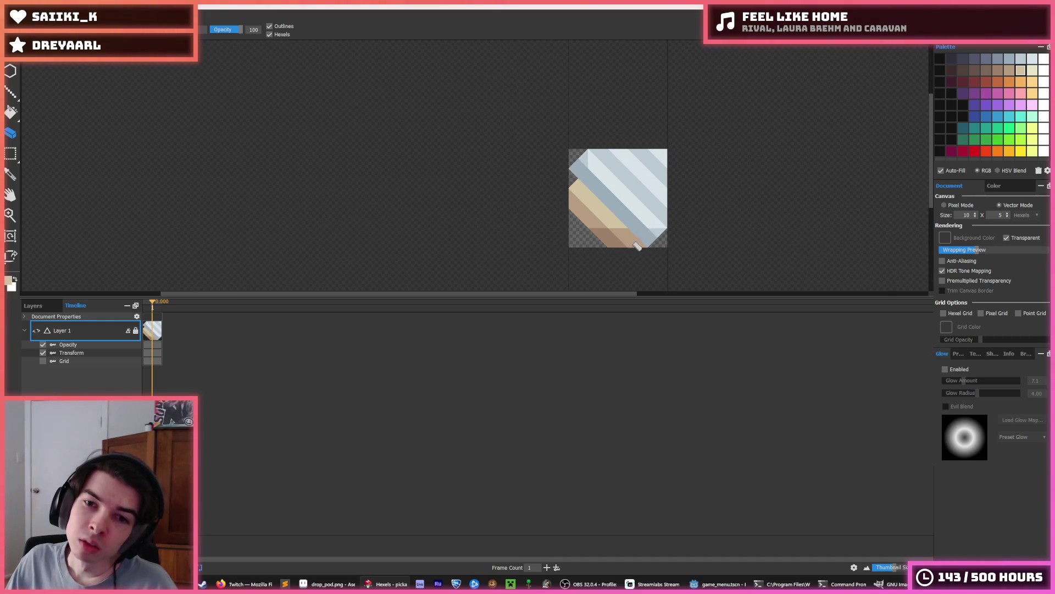
# Undo the remaining eraser strokes to restore the tile's corners.
pyautogui.scroll(-4, 637, 241)
pyautogui.scroll(1, 653, 198)
pyautogui.press('i')
pyautogui.scroll(-1, 678, 182)
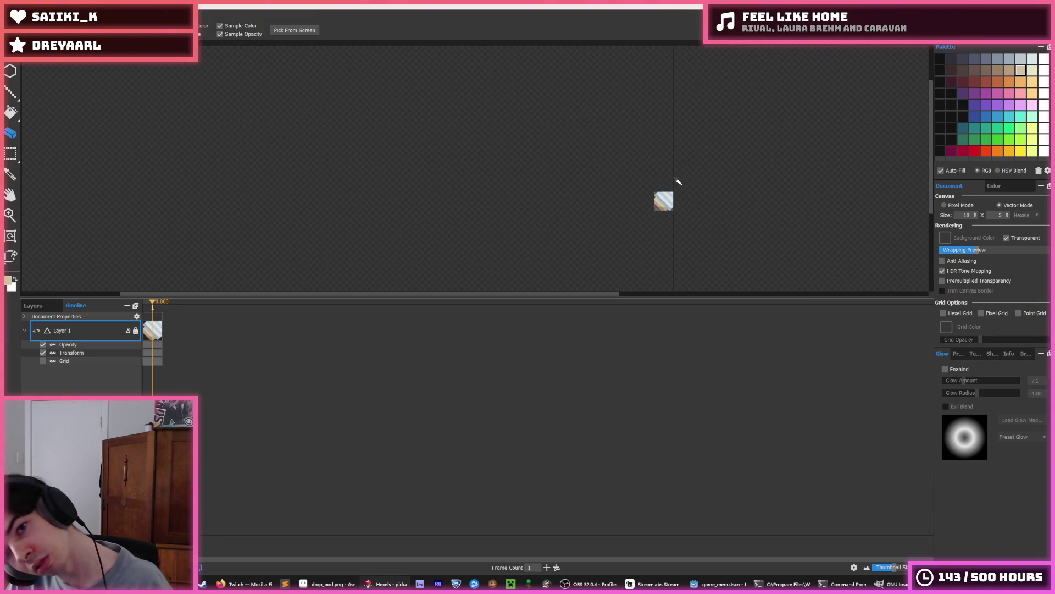
pyautogui.scroll(4, 679, 182)
pyautogui.press('e')
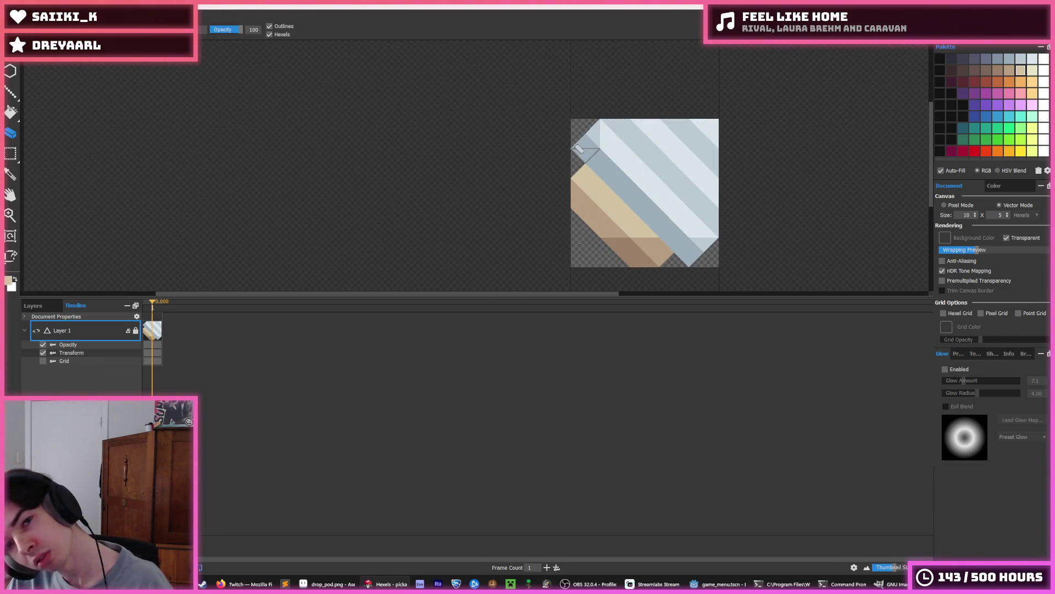
pyautogui.hotkey('ctrl', 'z')
pyautogui.hotkey('ctrl', 'z')
pyautogui.hotkey('ctrl', 'z')
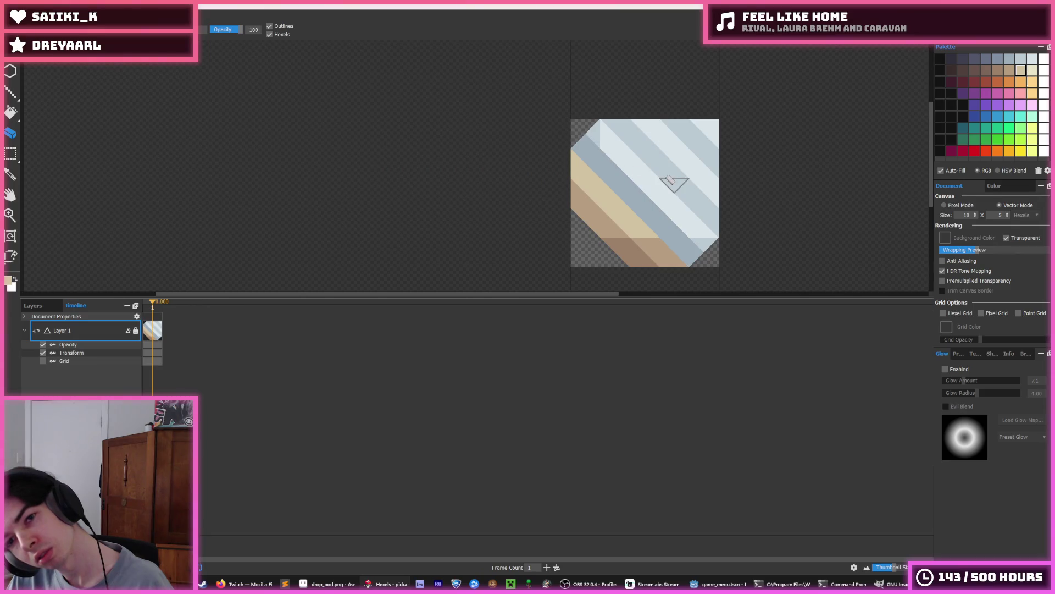
pyautogui.scroll(-4, 671, 181)
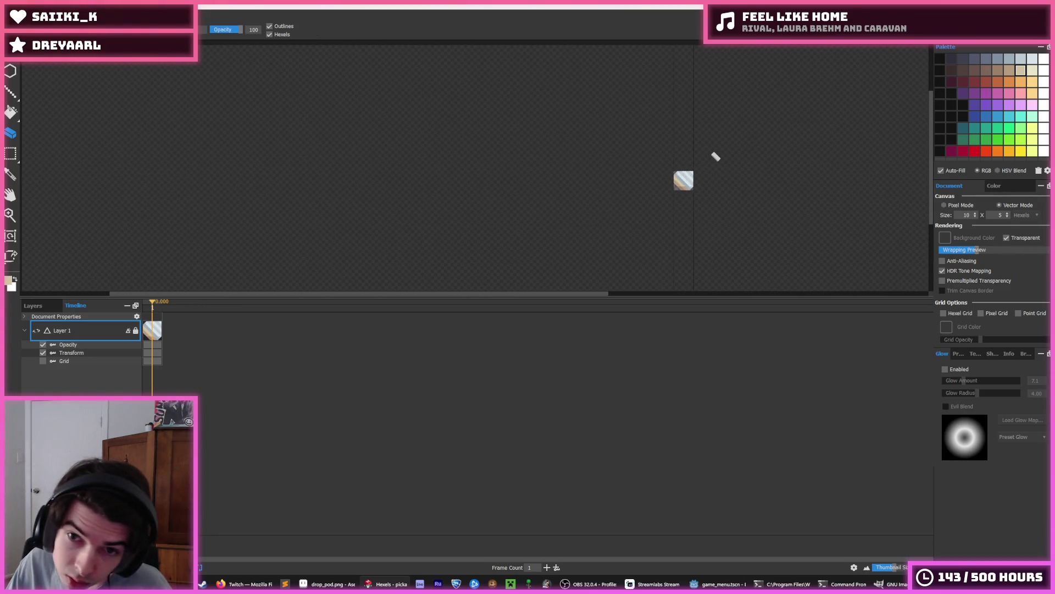
pyautogui.scroll(4, 715, 165)
# Fill the handle stripes with brown and tan swatches, then return to Godot.
pyautogui.press('b')
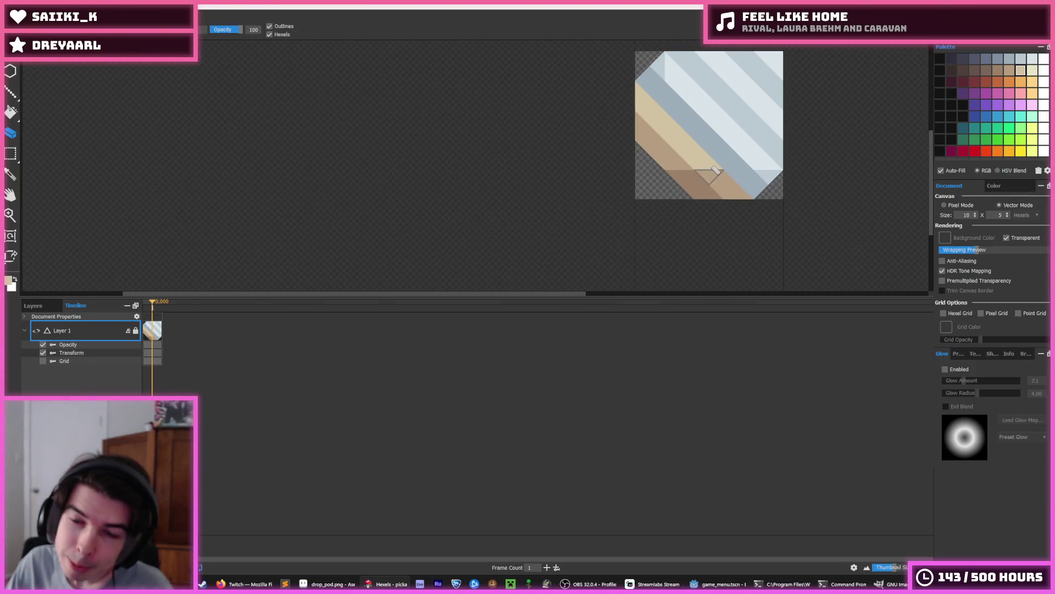
pyautogui.keyDown('alt'); pyautogui.click(693, 179); pyautogui.keyUp('alt')
pyautogui.click(676, 148)
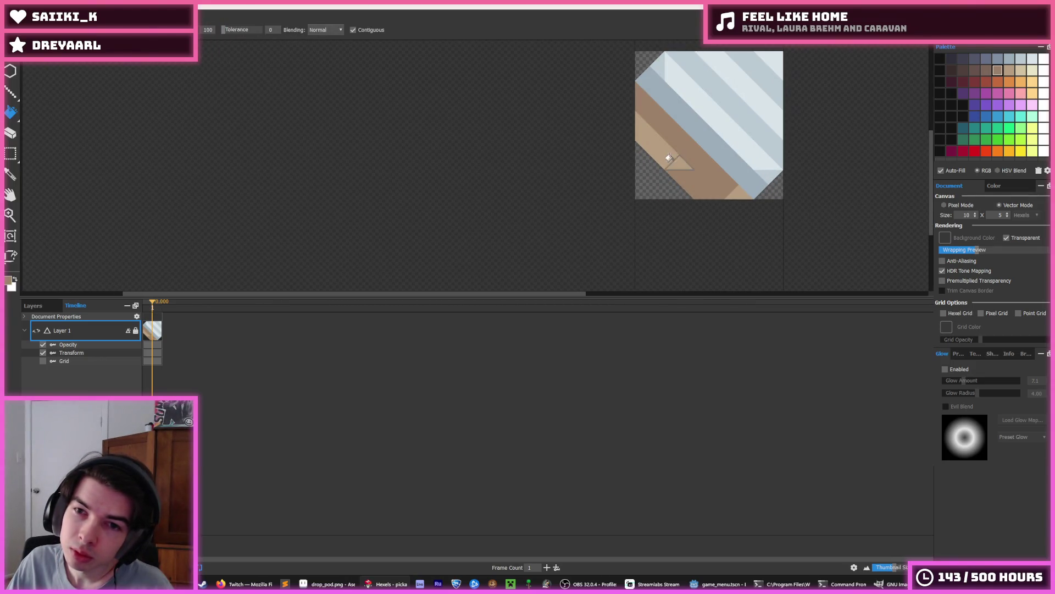
pyautogui.keyDown('alt'); pyautogui.click(669, 160); pyautogui.keyUp('alt')
pyautogui.click(708, 195)
pyautogui.keyDown('alt'); pyautogui.click(708, 196); pyautogui.keyUp('alt')
pyautogui.click(733, 187)
pyautogui.moveTo(731, 184)
pyautogui.mouseDown()
pyautogui.moveTo(720, 174)
pyautogui.moveTo(681, 217)
pyautogui.mouseUp()
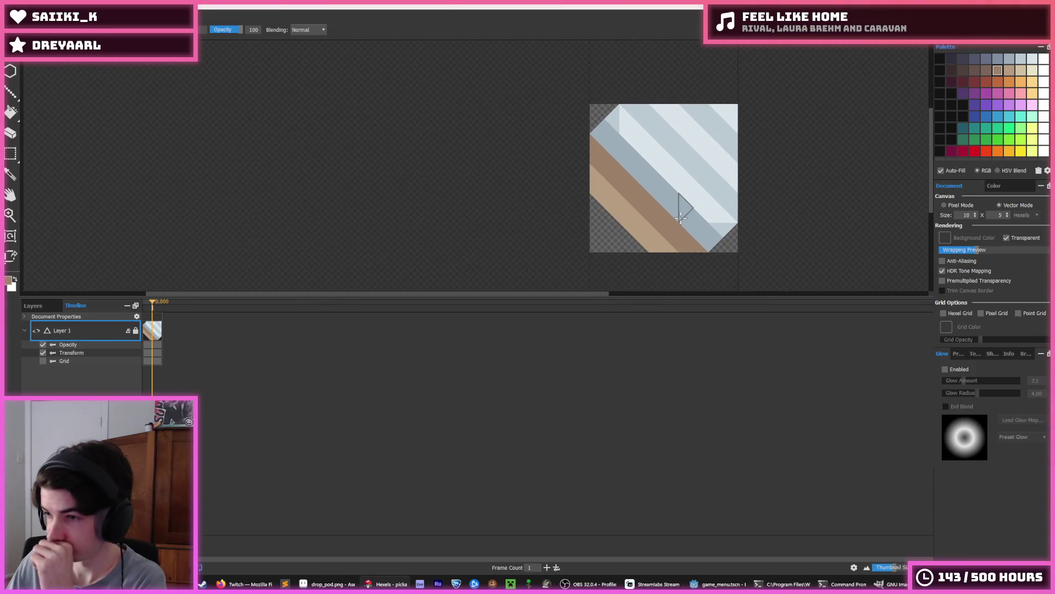
pyautogui.hotkey('alt', 'Tab')
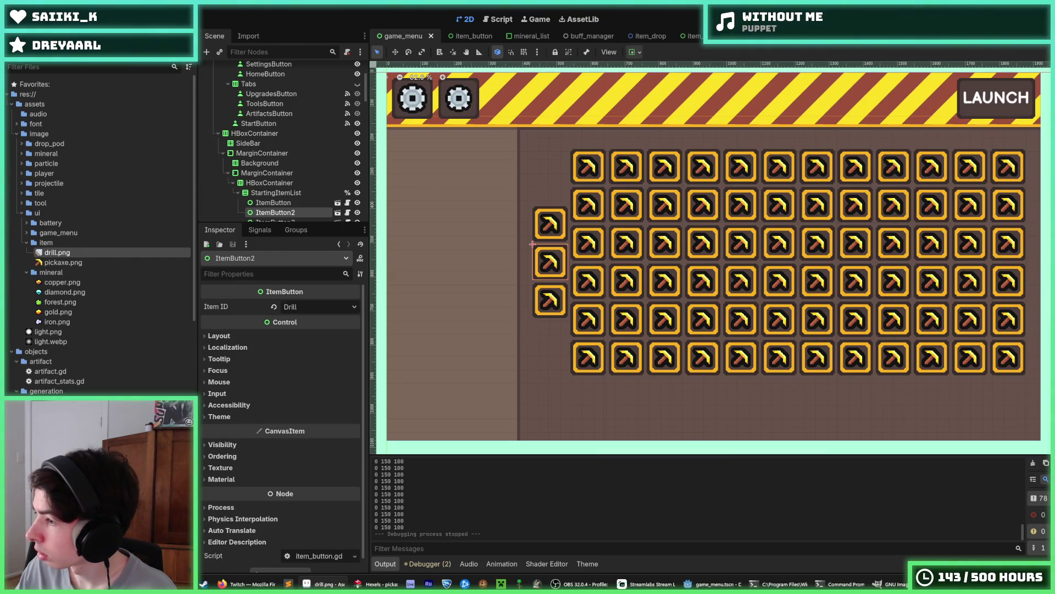
pyautogui.click(694, 4)
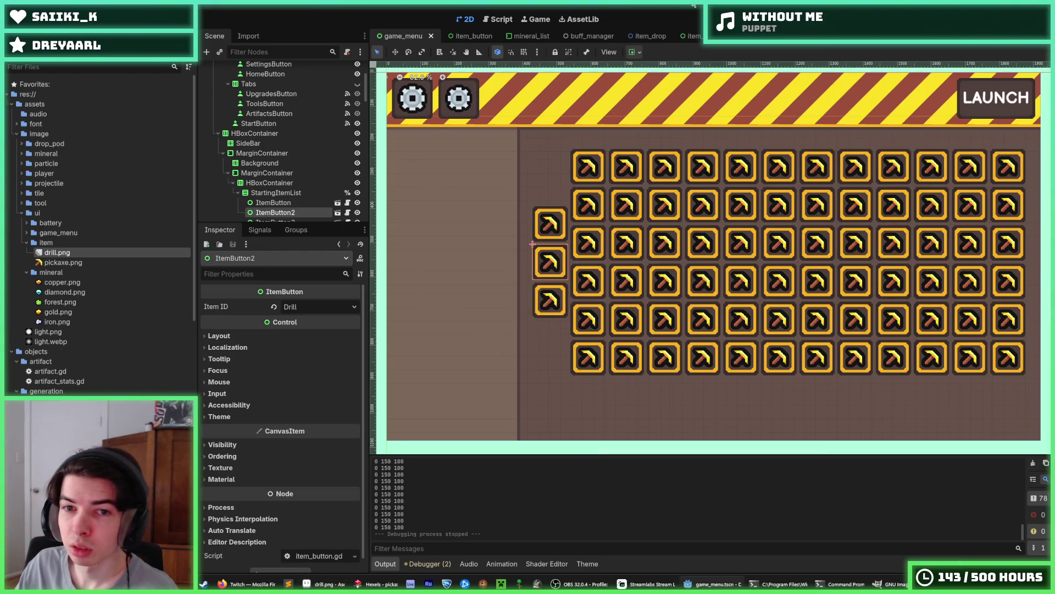
pyautogui.scroll(-3, 778, 221)
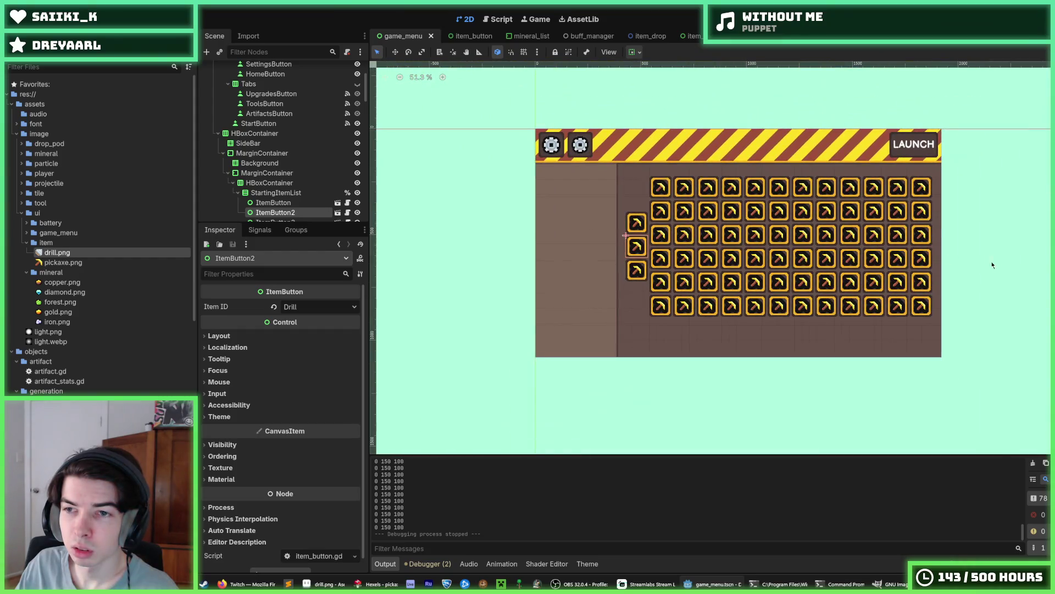
pyautogui.click(993, 265)
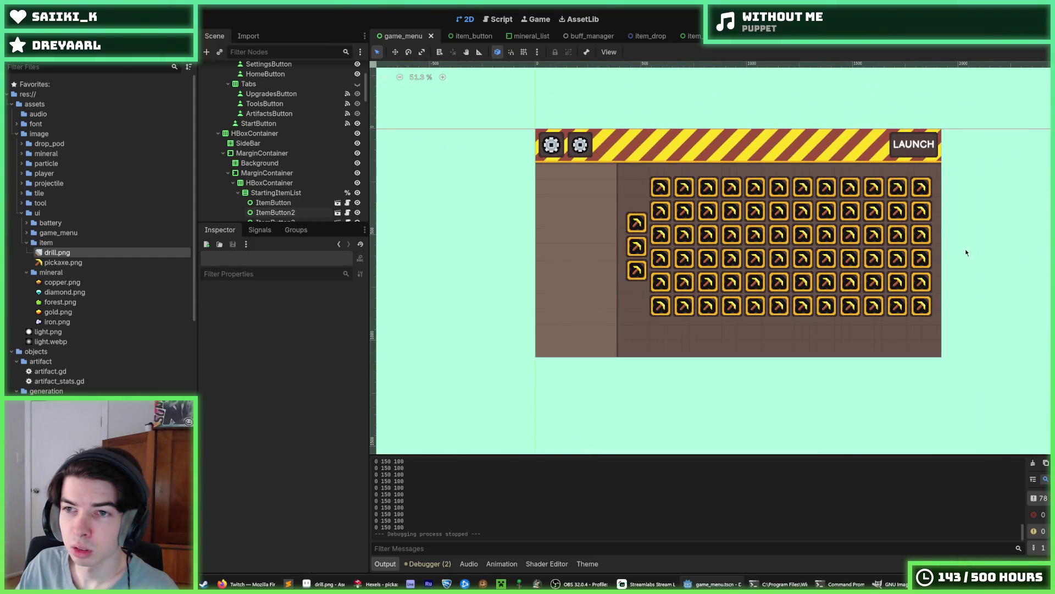
pyautogui.scroll(4, 966, 248)
# Save and run the game twice, checking the drill slot's tooltip, then leave Godot.
pyautogui.press('F5')
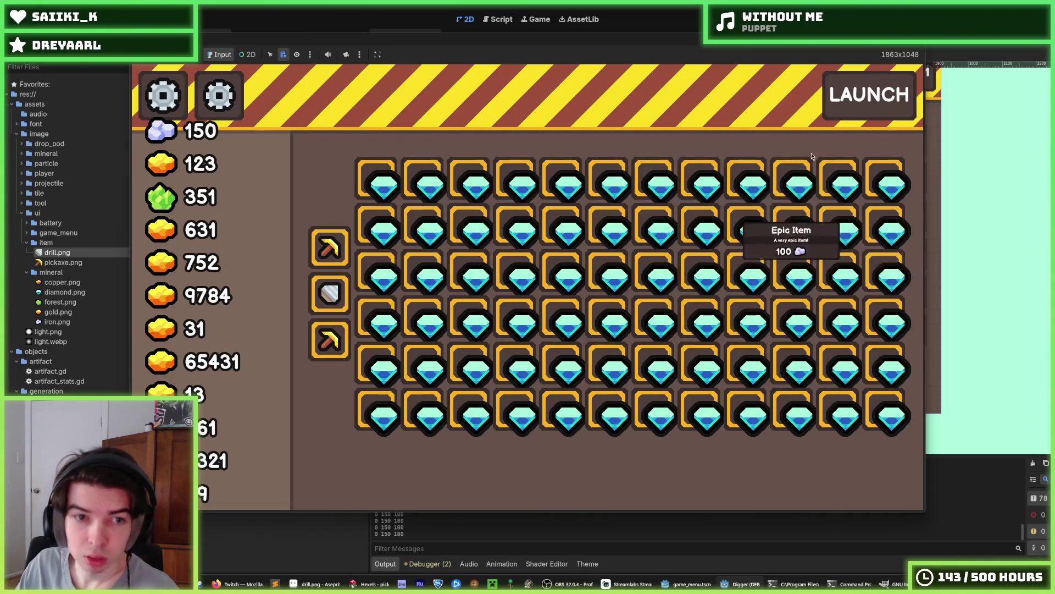
pyautogui.press('F8')
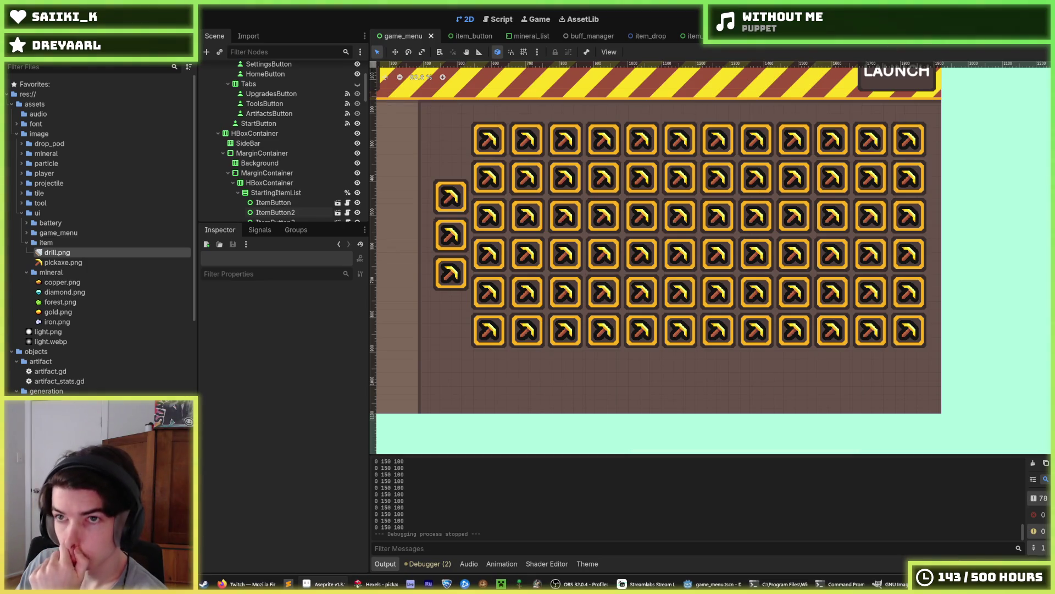
pyautogui.press('F5')
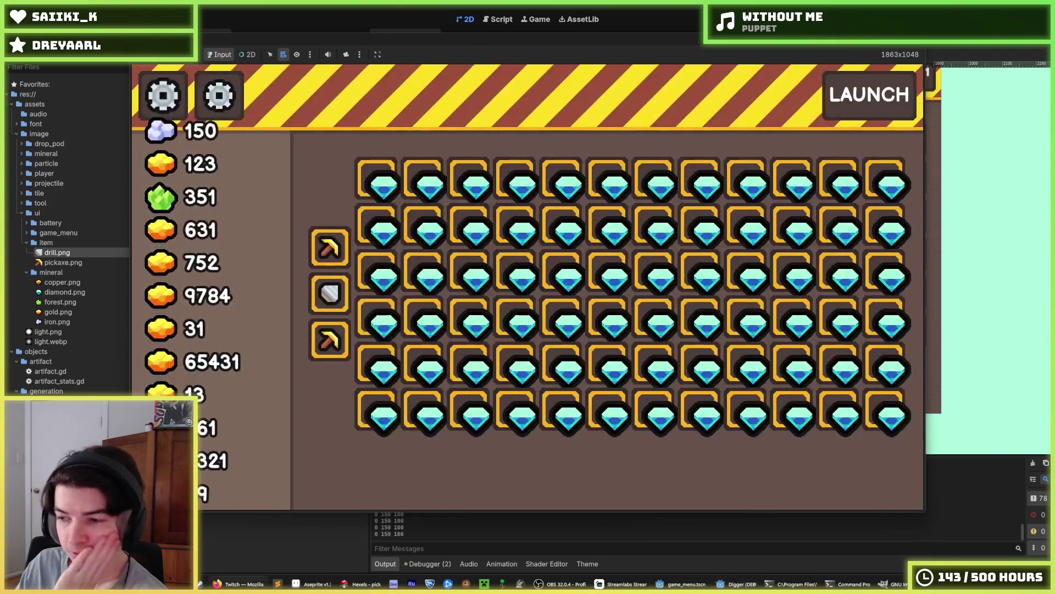
pyautogui.moveTo(331, 311)
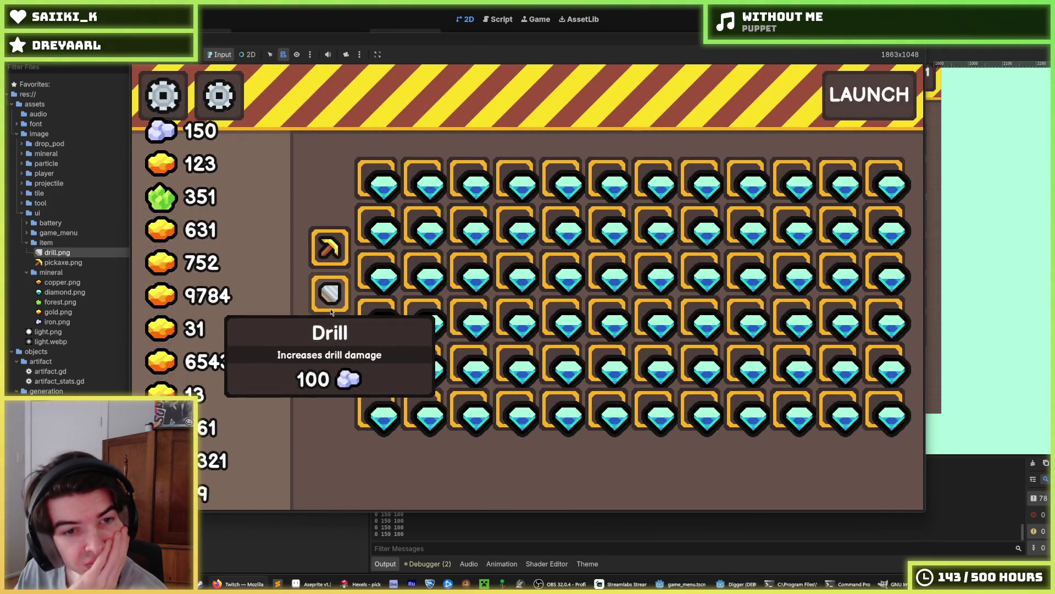
pyautogui.moveTo(349, 331)
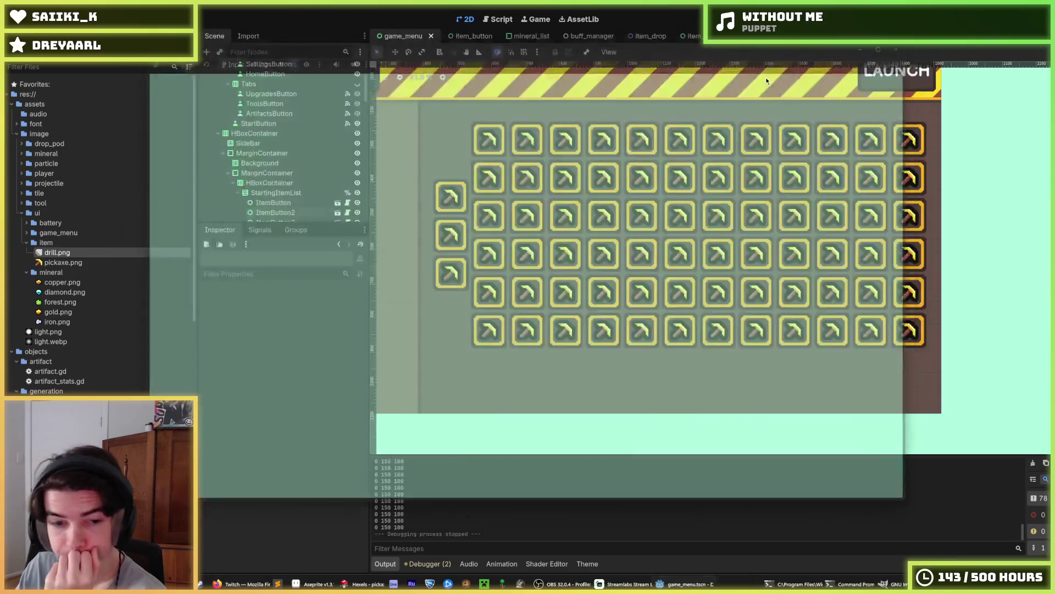
pyautogui.hotkey('alt', 'Tab')
# Repaint the tile's top-left and bottom-right corner triangles in slate and lighter grey-blue.
pyautogui.scroll(5, 610, 137)
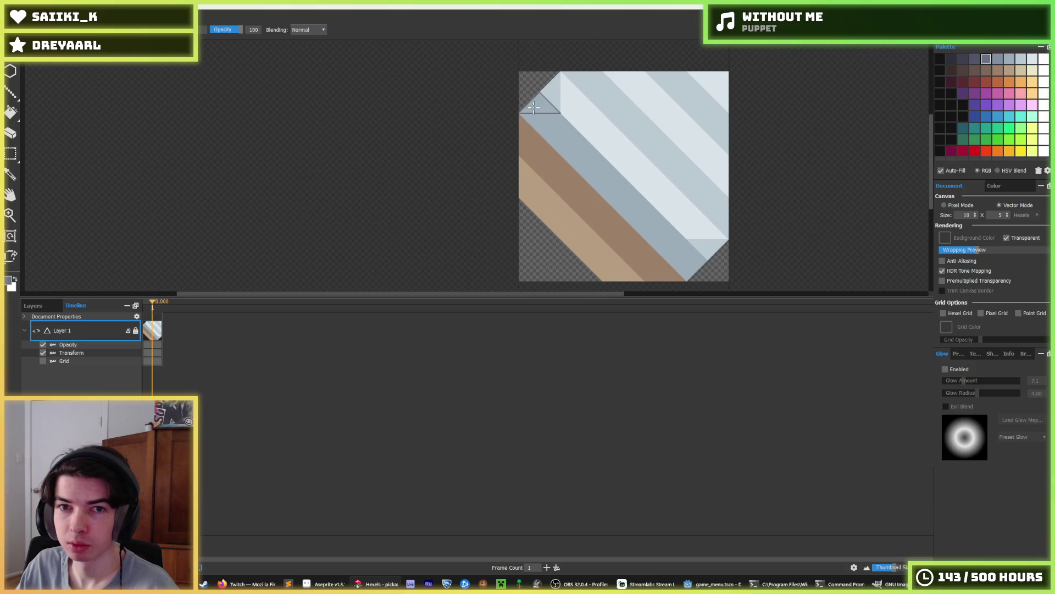
pyautogui.click(537, 124)
pyautogui.click(998, 58)
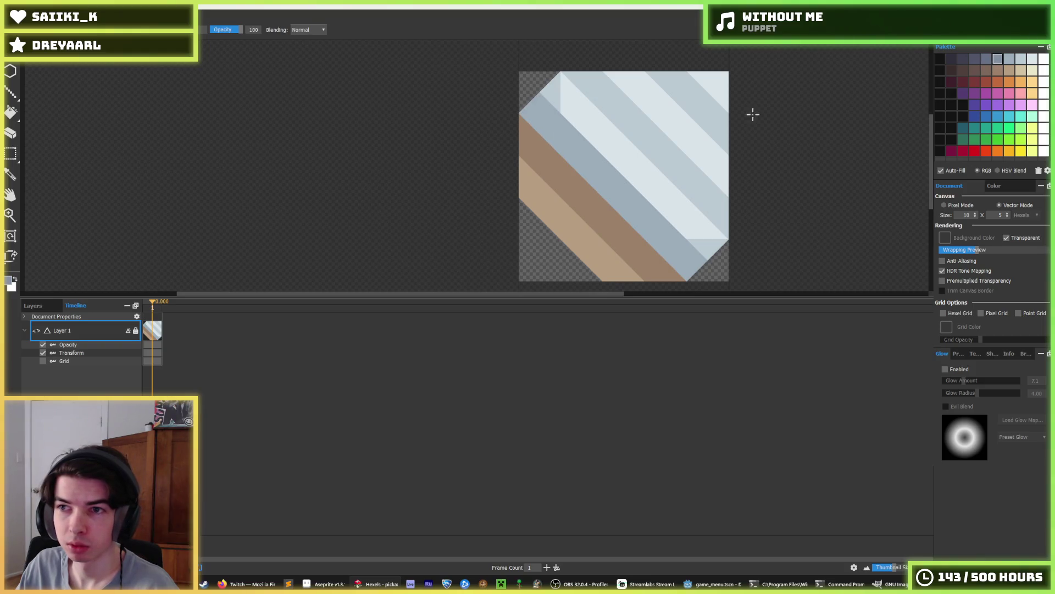
pyautogui.click(540, 118)
pyautogui.click(689, 265)
pyautogui.scroll(-6, 734, 187)
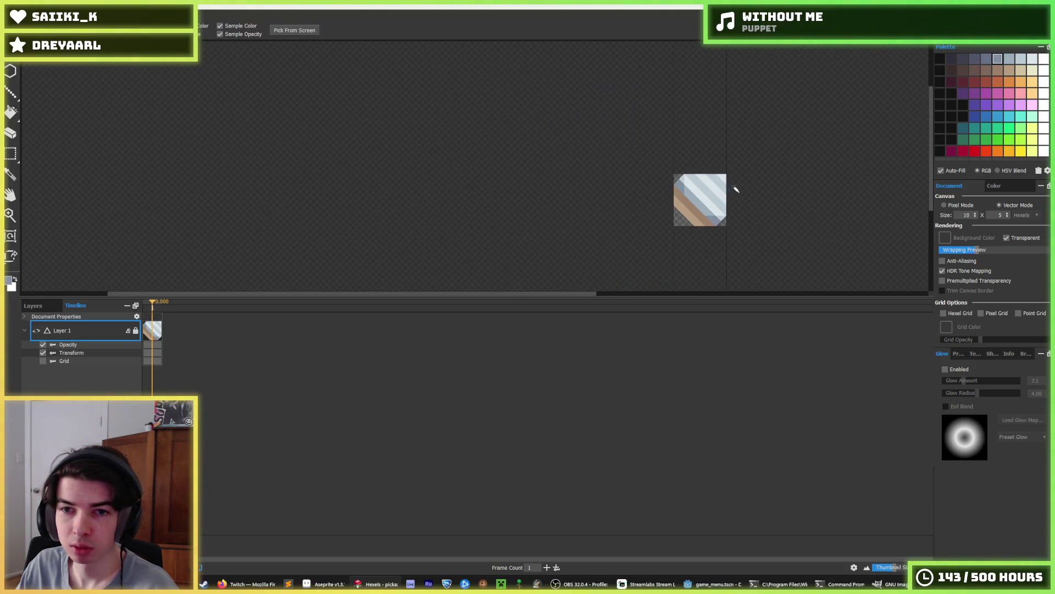
pyautogui.scroll(6, 734, 167)
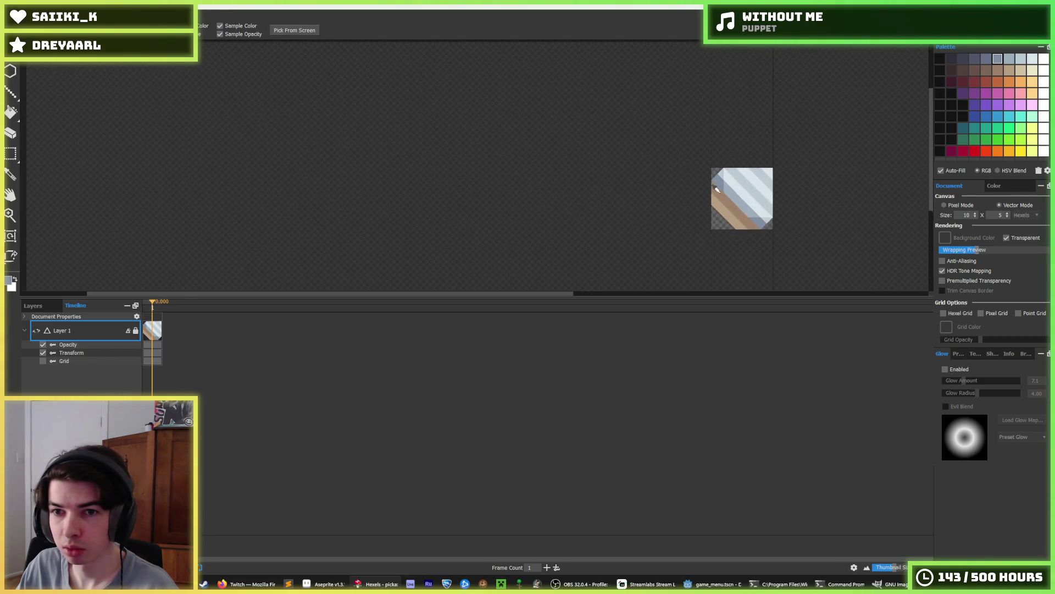
pyautogui.keyDown('alt'); pyautogui.click(723, 176); pyautogui.keyUp('alt')
pyautogui.hotkey('ctrl', 'z')
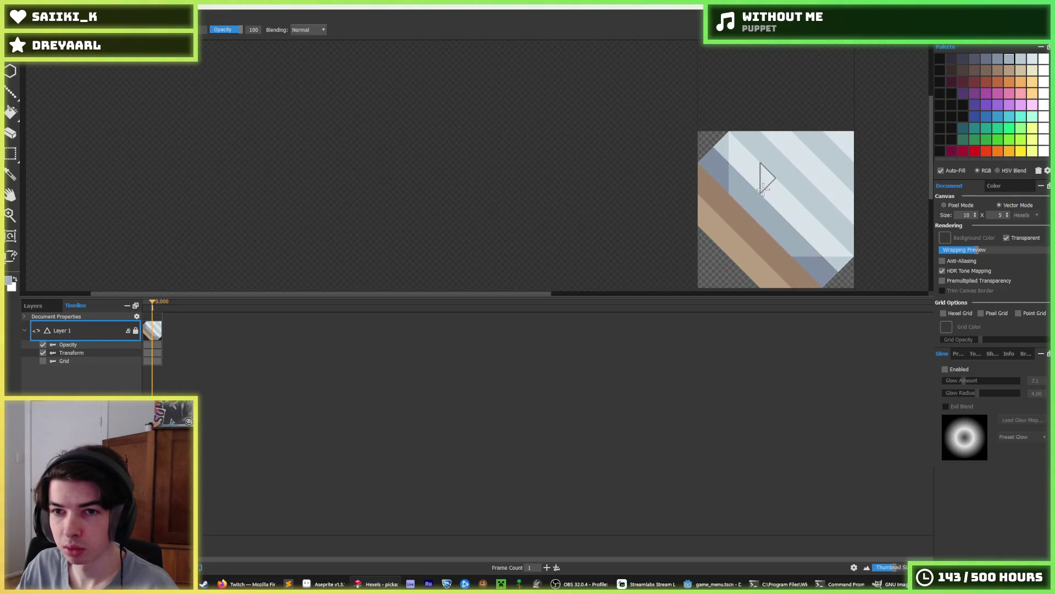
pyautogui.press('alt')
pyautogui.keyDown('alt'); pyautogui.click(751, 172); pyautogui.keyUp('alt')
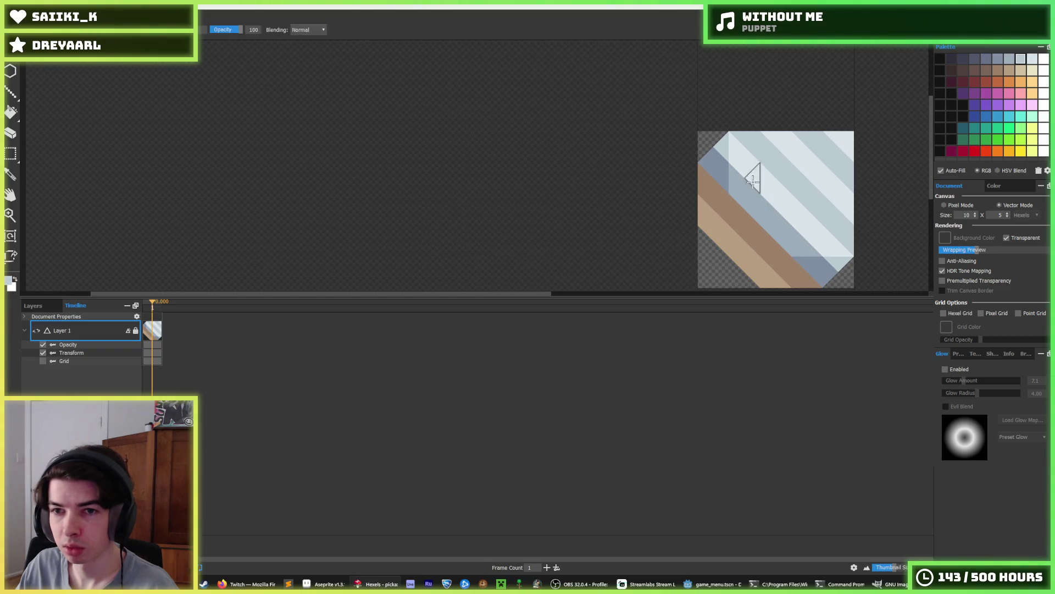
pyautogui.click(745, 184)
pyautogui.press('alt')
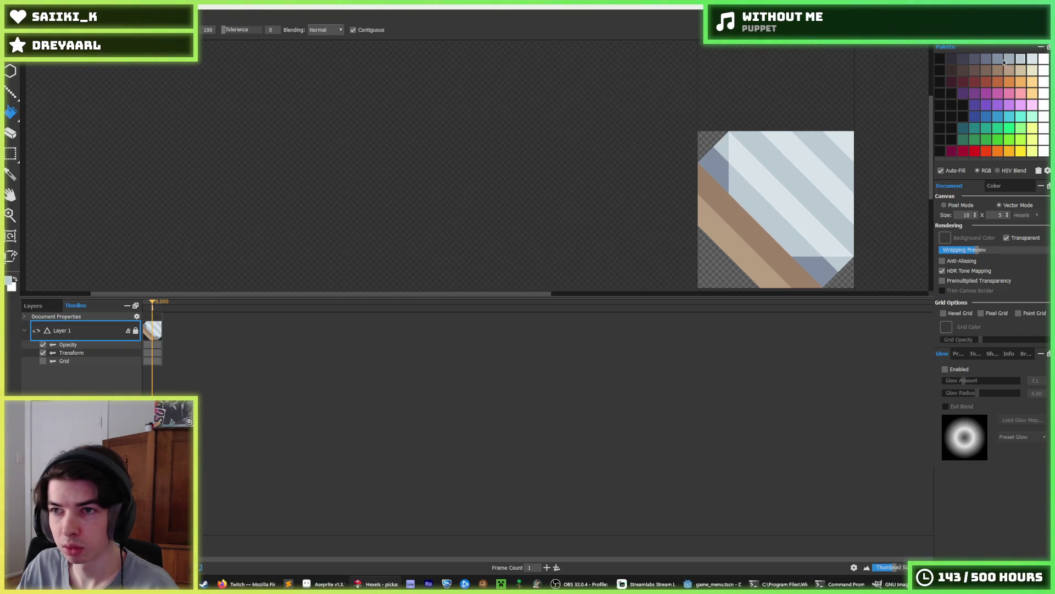
# Paint the left-edge and bottom-right handle hexels in brown and lighter brown.
pyautogui.scroll(-5, 850, 224)
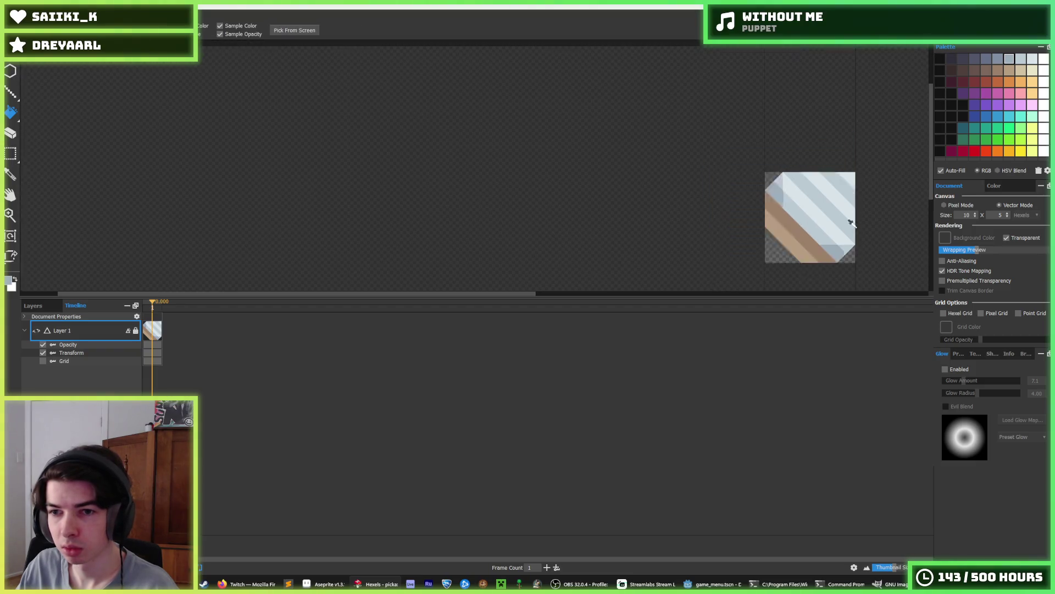
pyautogui.moveTo(863, 190); pyautogui.dragTo(703, 156)
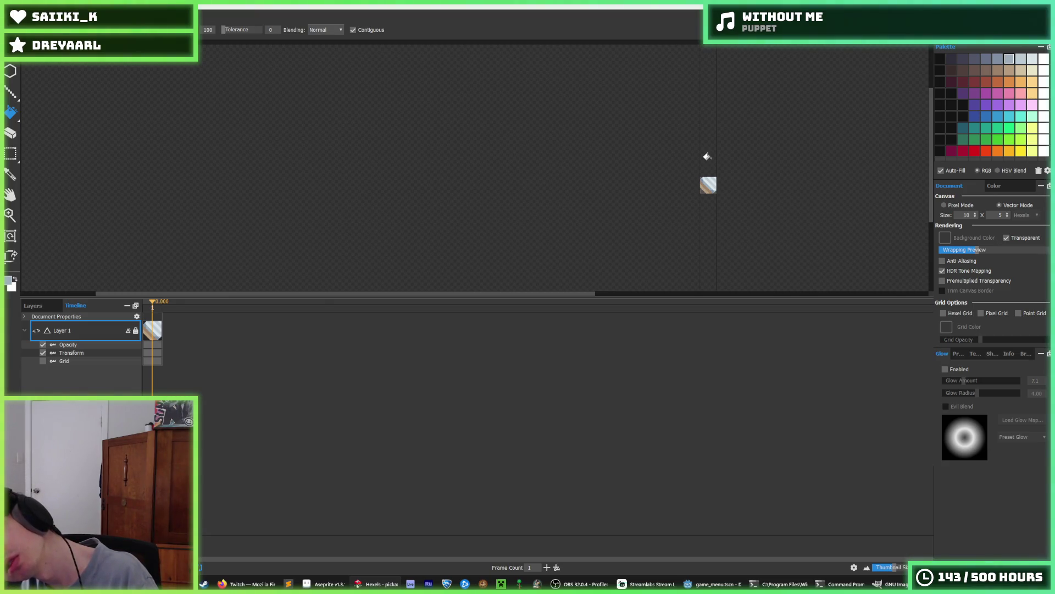
pyautogui.scroll(5, 720, 165)
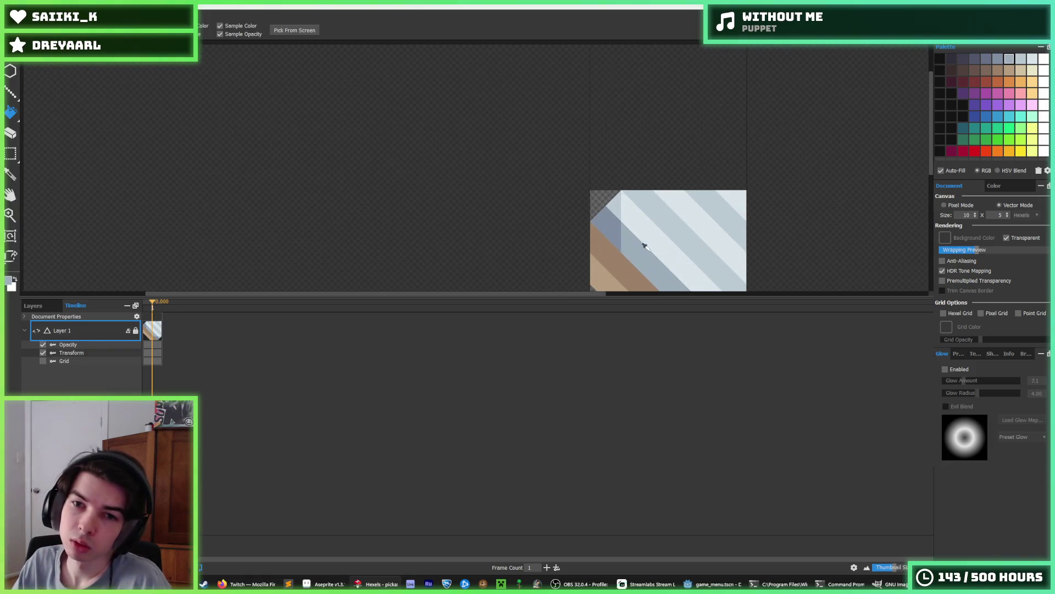
pyautogui.moveTo(631, 235); pyautogui.dragTo(608, 165)
pyautogui.press('b')
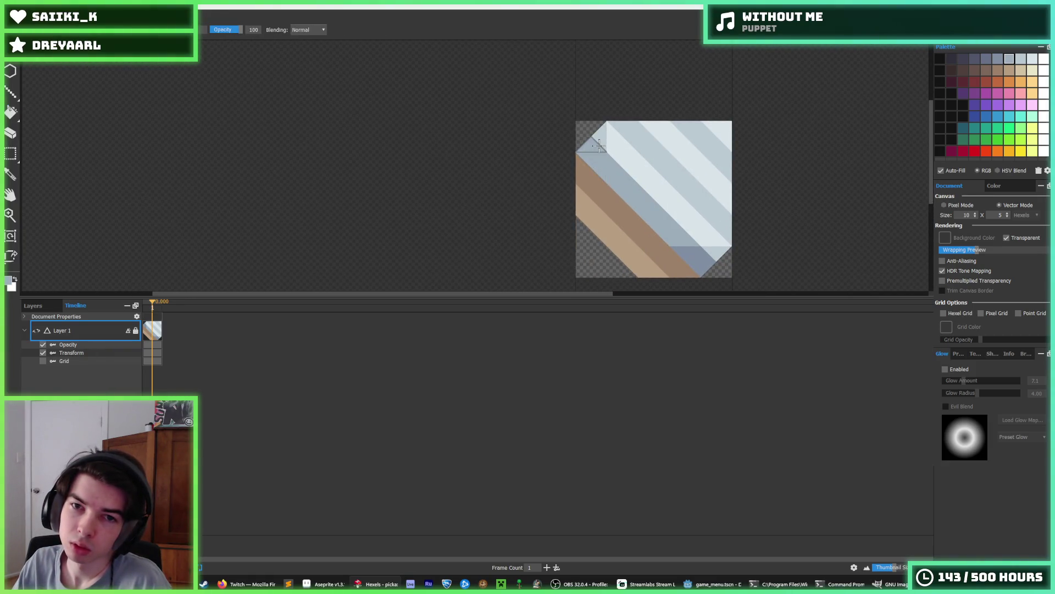
pyautogui.press('i')
pyautogui.scroll(-5, 663, 208)
pyautogui.scroll(4, 675, 206)
pyautogui.scroll(2, 594, 227)
pyautogui.press('b')
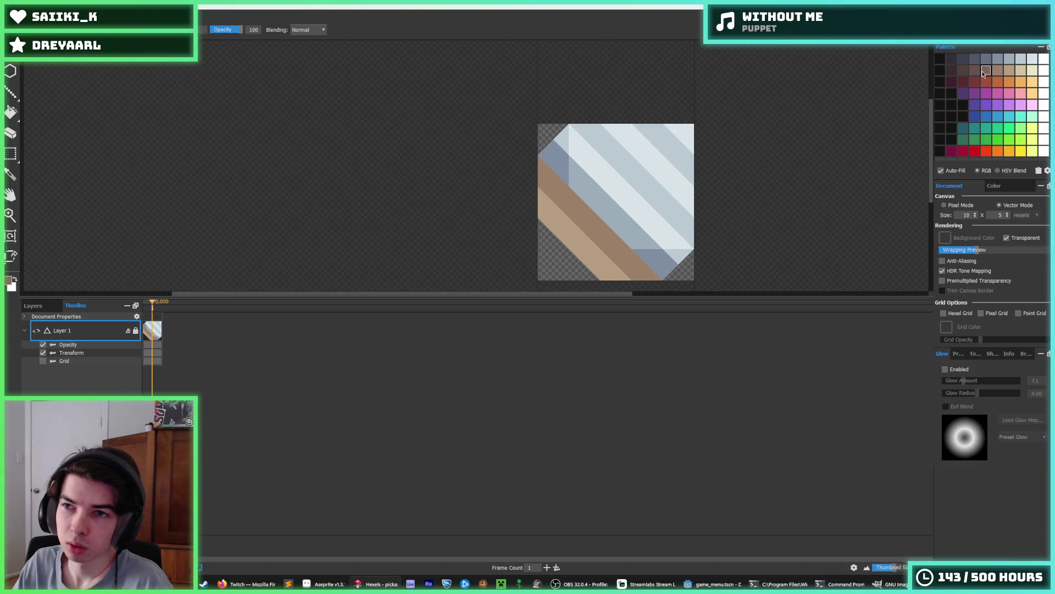
pyautogui.moveTo(544, 174); pyautogui.dragTo(569, 187)
pyautogui.moveTo(609, 235)
pyautogui.mouseDown()
pyautogui.moveTo(642, 270)
pyautogui.moveTo(629, 267)
pyautogui.mouseUp()
pyautogui.keyDown('alt'); pyautogui.click(620, 252); pyautogui.keyUp('alt')
pyautogui.keyDown('alt'); pyautogui.click(632, 264); pyautogui.keyUp('alt')
pyautogui.moveTo(572, 200); pyautogui.dragTo(550, 190)
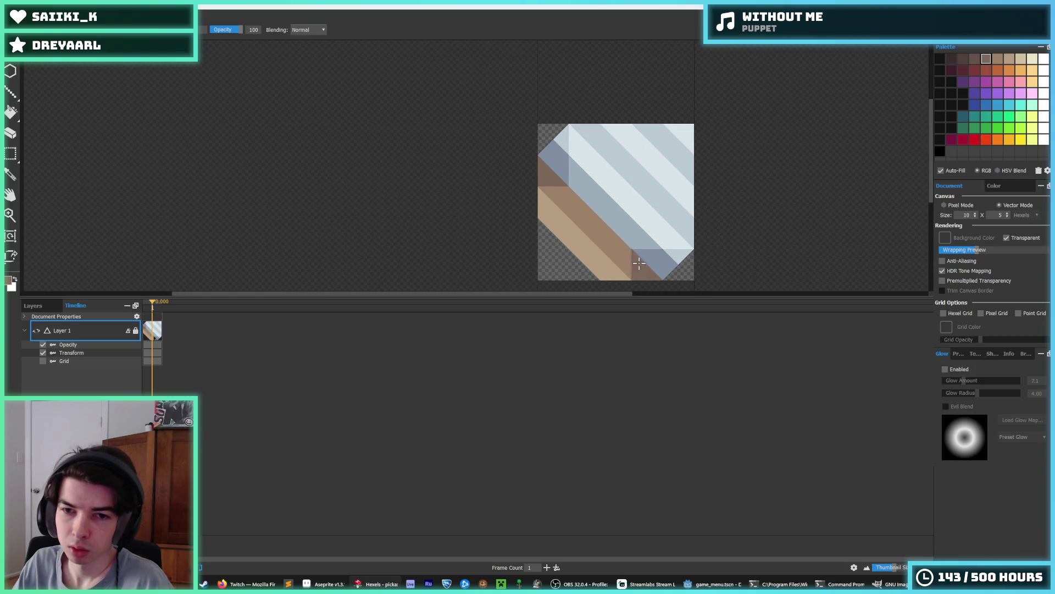
# Sample the handle's dark brown and tan, then export the tile as drill.png.
pyautogui.scroll(-6, 664, 206)
pyautogui.scroll(2, 662, 207)
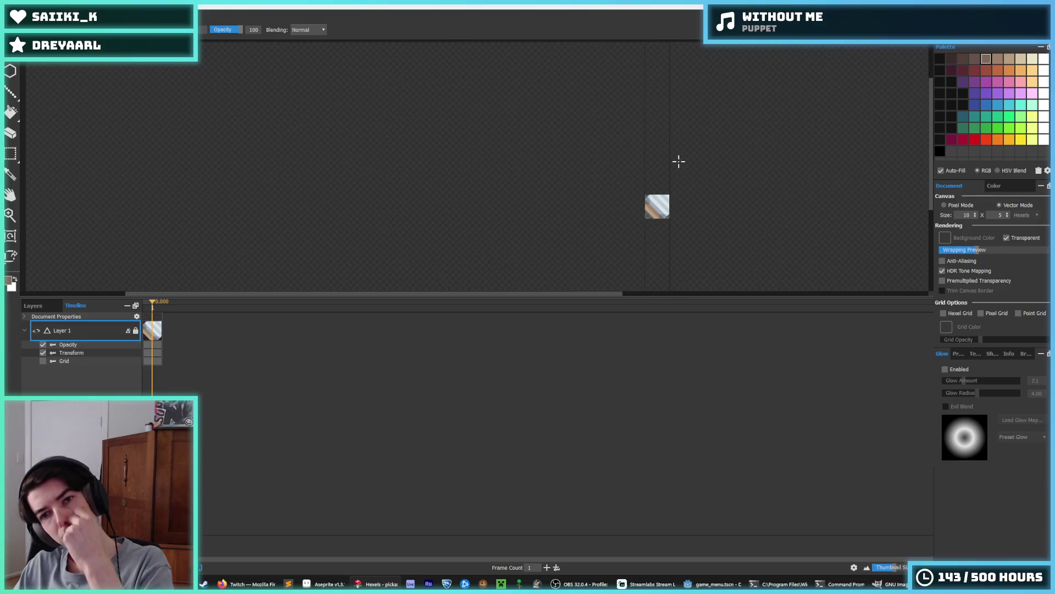
pyautogui.scroll(1, 657, 212)
pyautogui.press('alt')
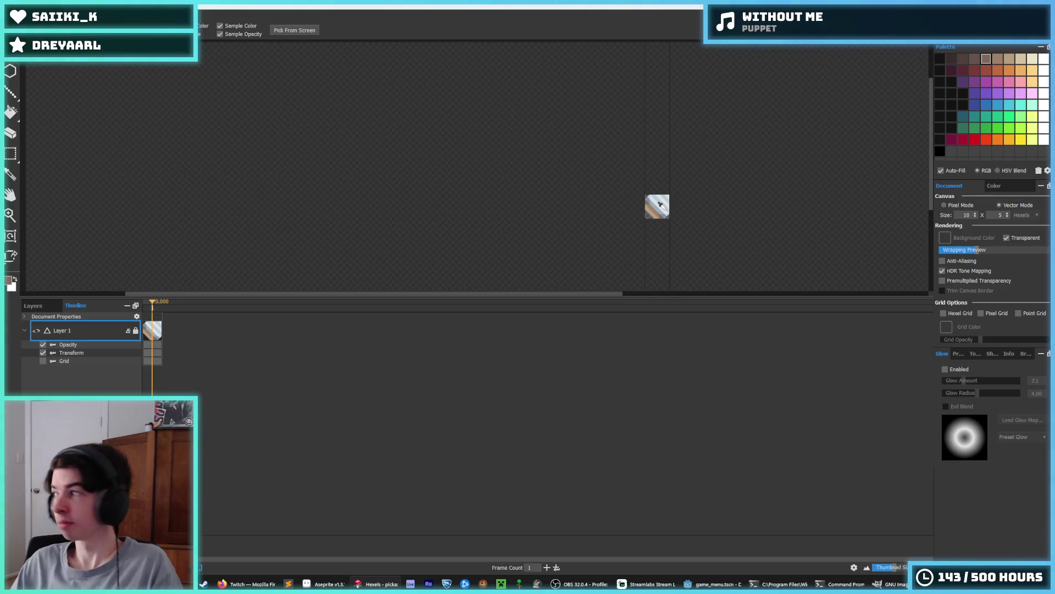
pyautogui.scroll(5, 649, 212)
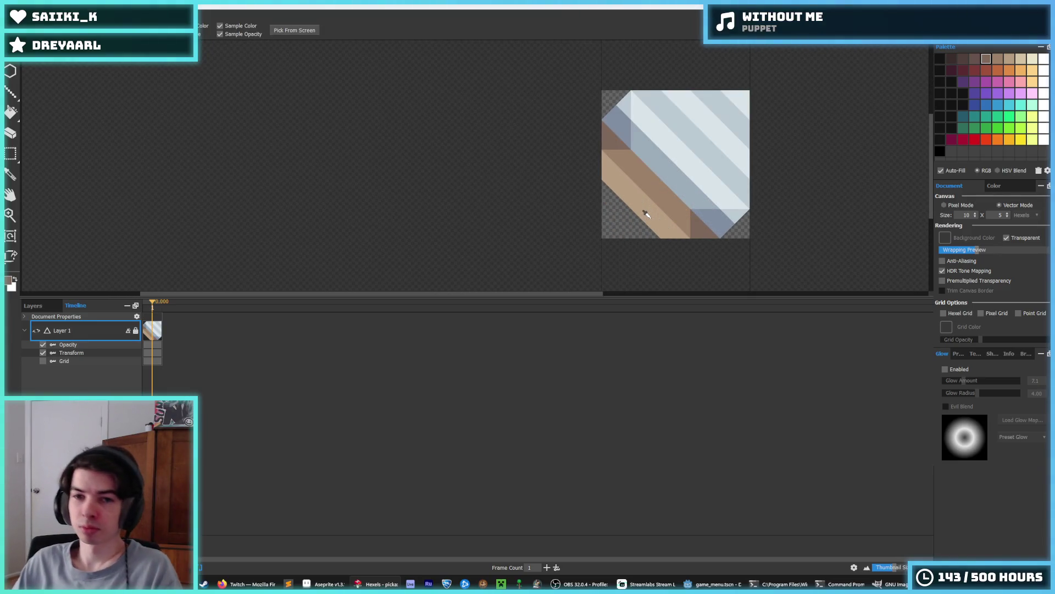
pyautogui.keyDown('alt'); pyautogui.click(616, 147); pyautogui.keyUp('alt')
pyautogui.keyDown('alt'); pyautogui.click(600, 167); pyautogui.keyUp('alt')
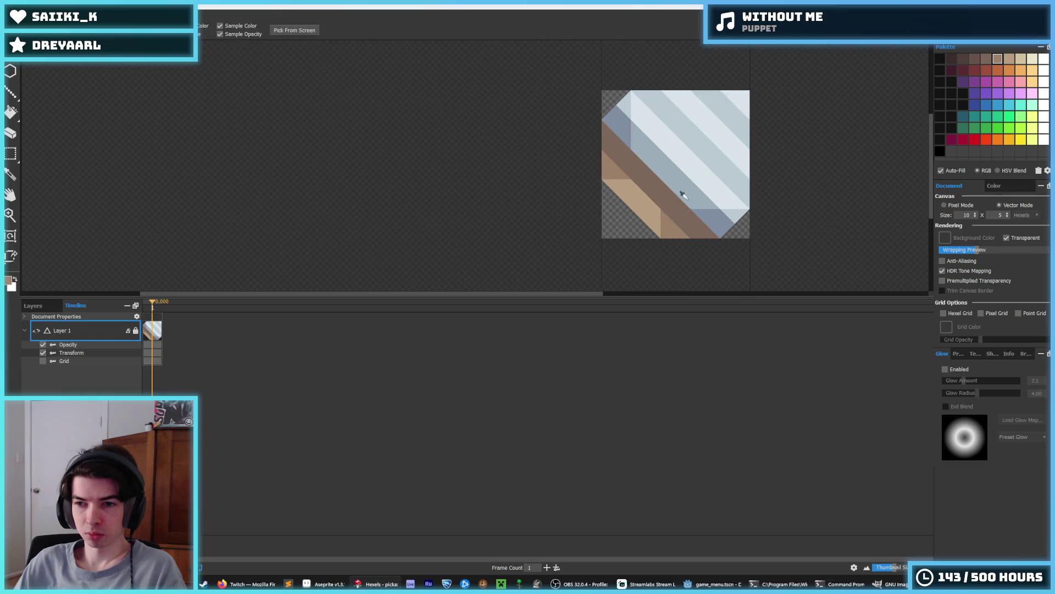
pyautogui.scroll(-8, 716, 181)
pyautogui.press('i')
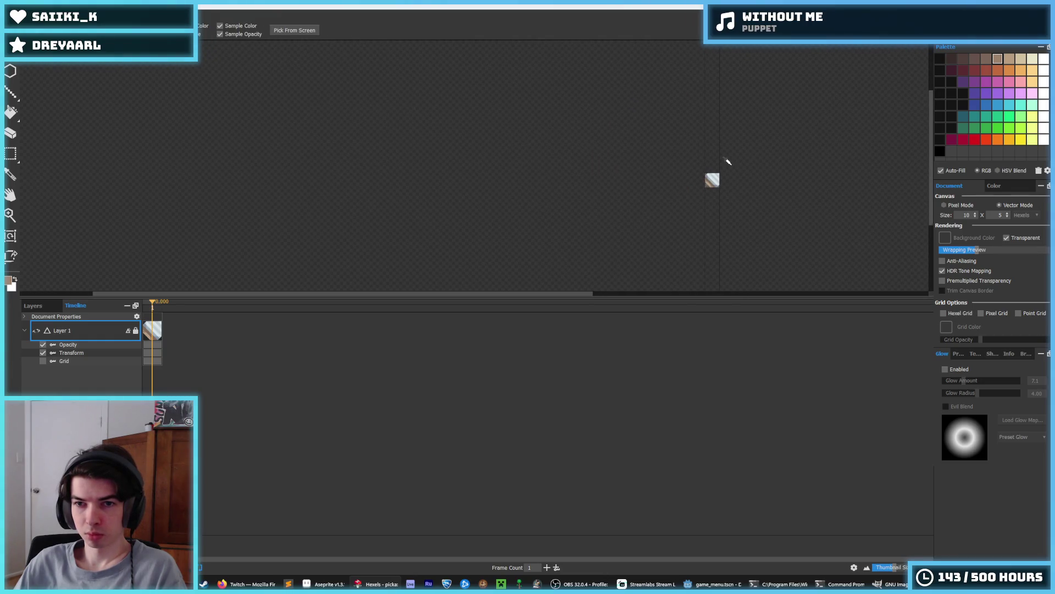
pyautogui.scroll(3, 717, 162)
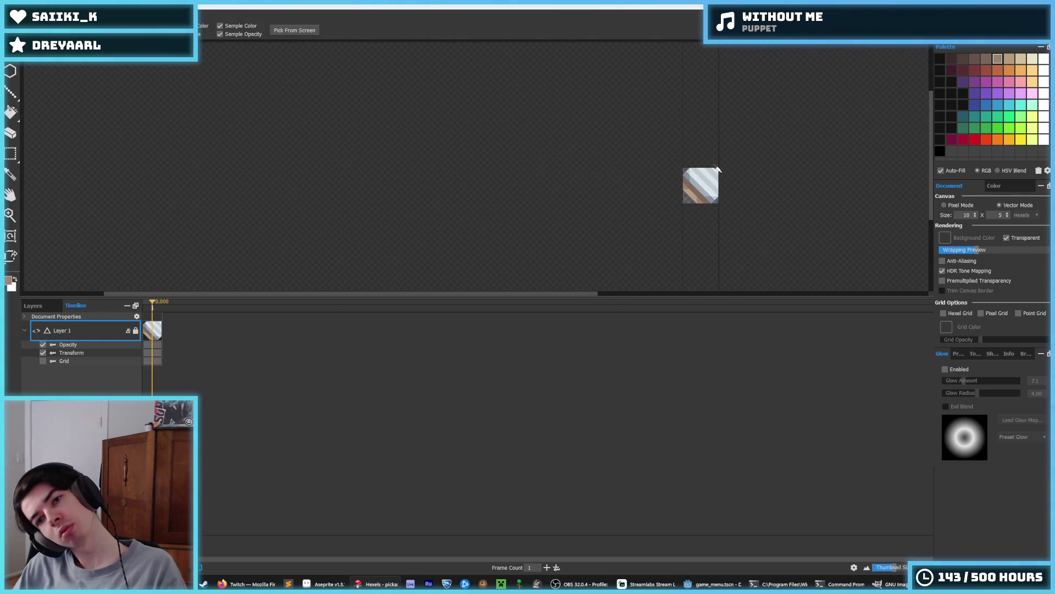
pyautogui.scroll(2, 711, 171)
pyautogui.press('b')
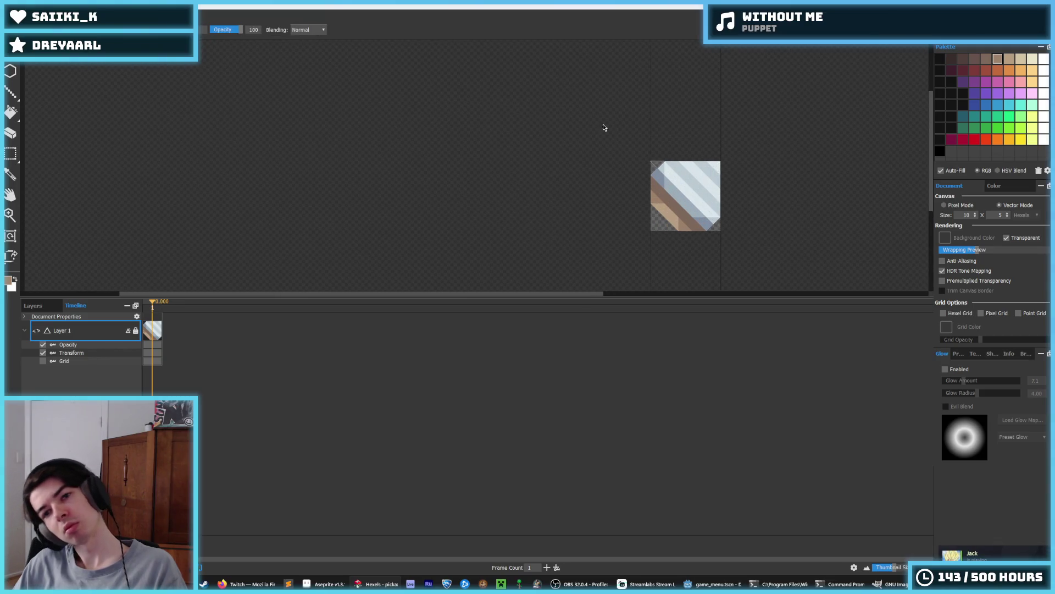
pyautogui.hotkey('ctrl', 'shift', 's')
pyautogui.click(96, 91)
# Save the export over the existing drill.png and confirm the export options.
pyautogui.click(424, 290)
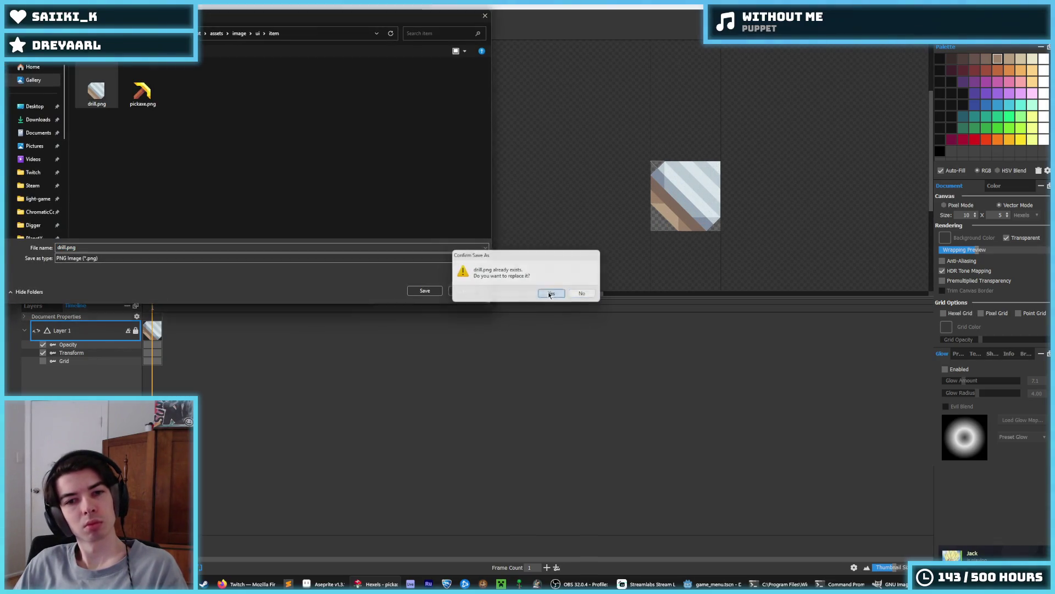
pyautogui.click(551, 293)
pyautogui.click(570, 416)
# Run the game in Godot to check the drill icon and Epic Item tooltips, then return to Hexels.
pyautogui.click(712, 584)
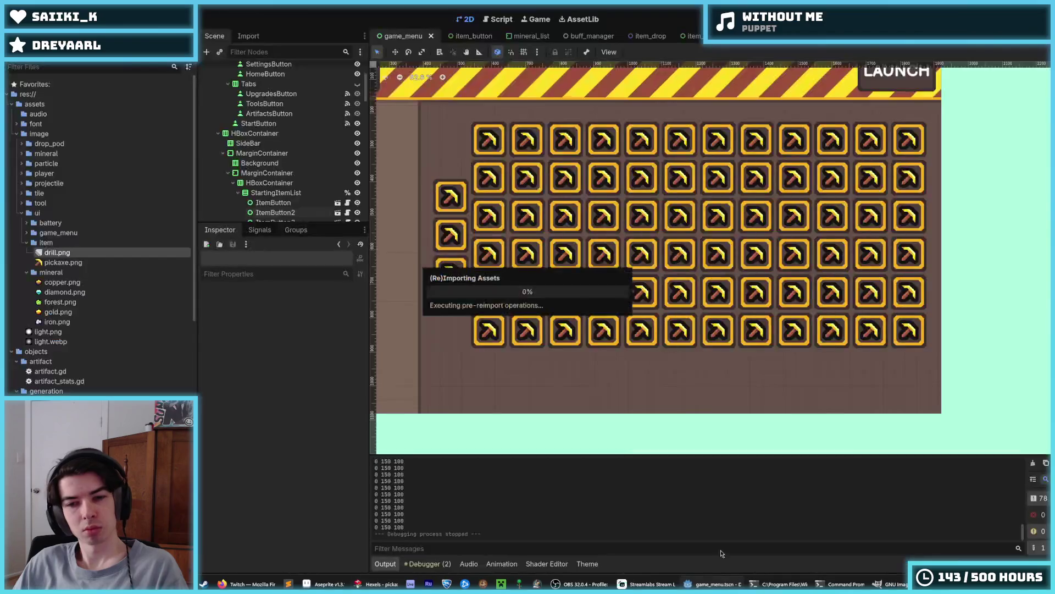
pyautogui.hotkey('ctrl', 's')
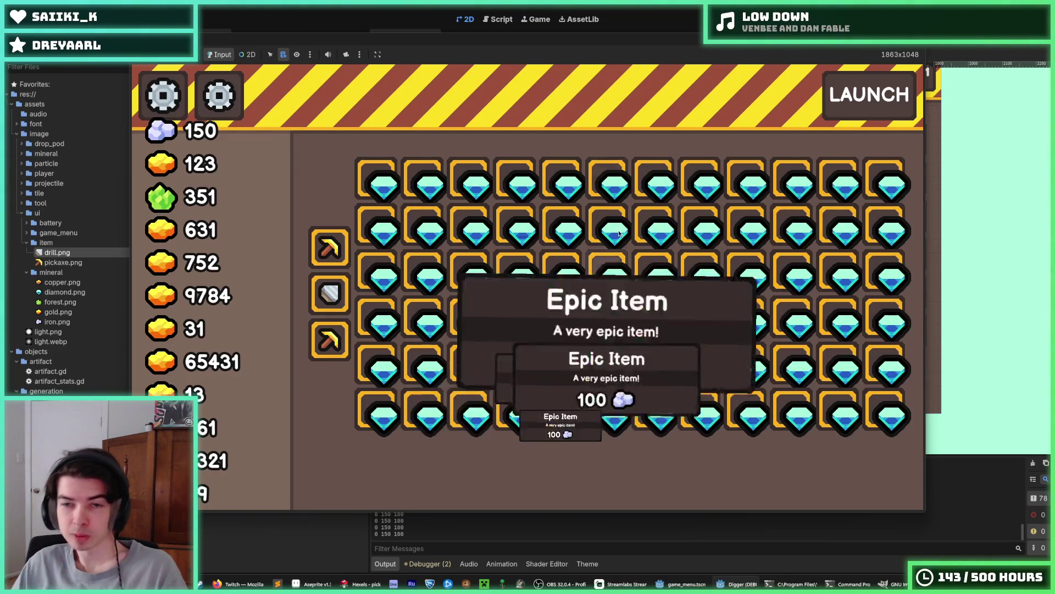
pyautogui.press('F8')
pyautogui.click(360, 584)
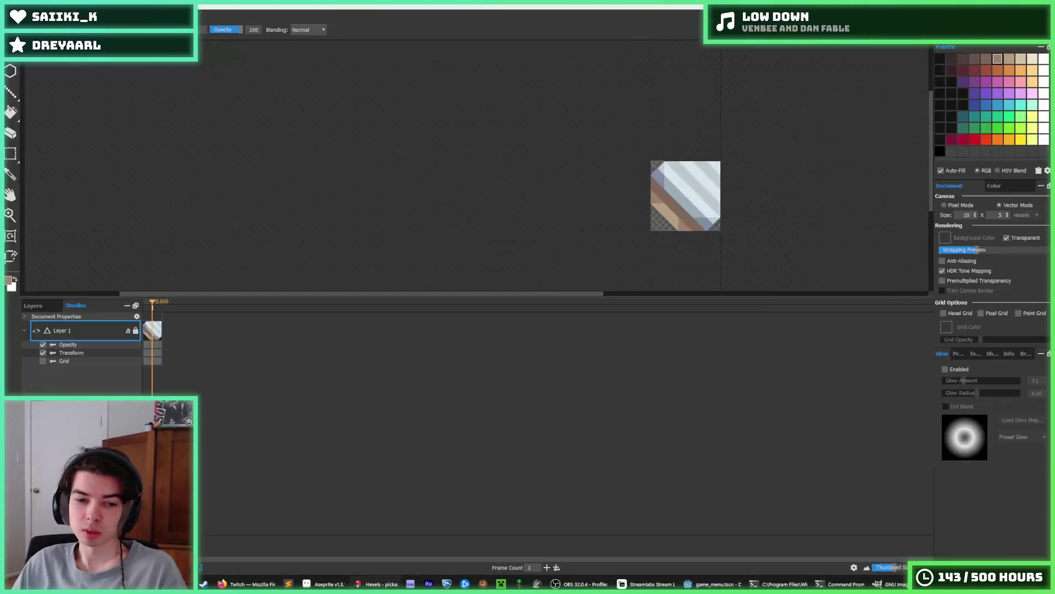
# Paint darker grey-blue hexels along the drill sprite's left edge.
pyautogui.click(639, 156)
pyautogui.click(626, 173)
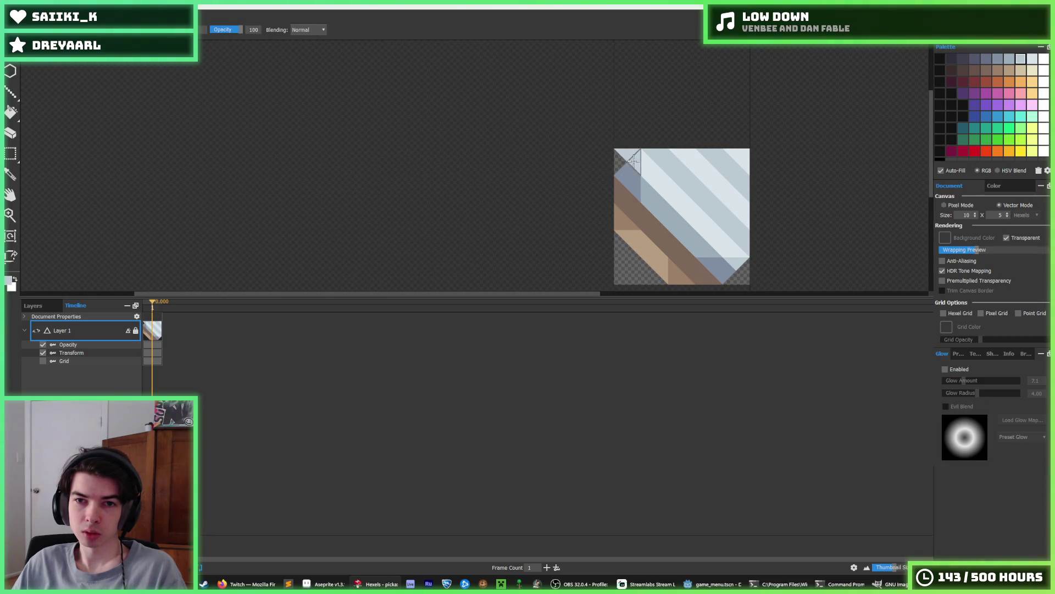
pyautogui.click(639, 185)
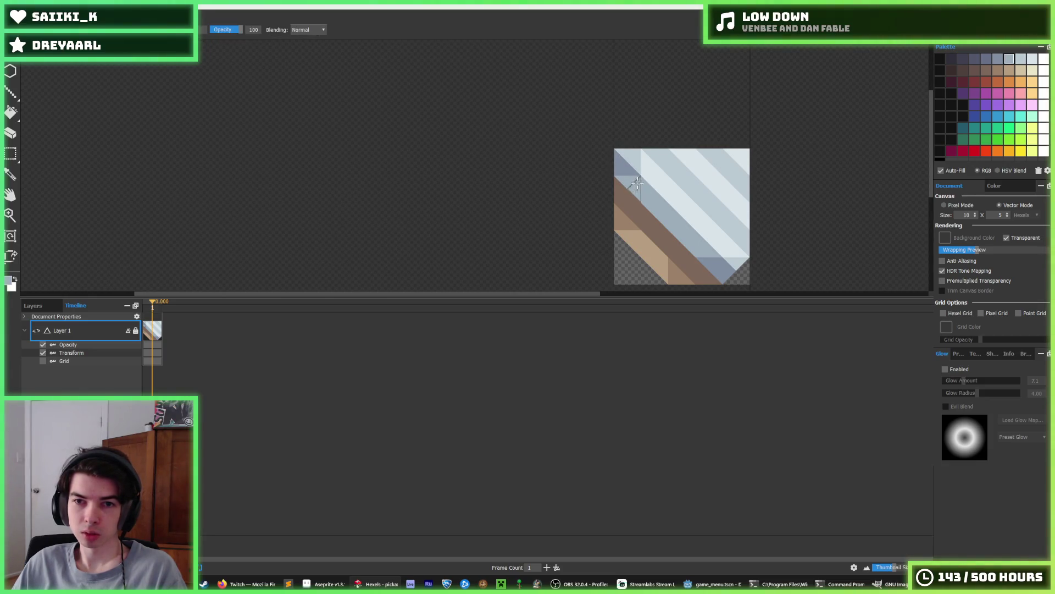
pyautogui.keyDown('alt'); pyautogui.click(636, 159); pyautogui.keyUp('alt')
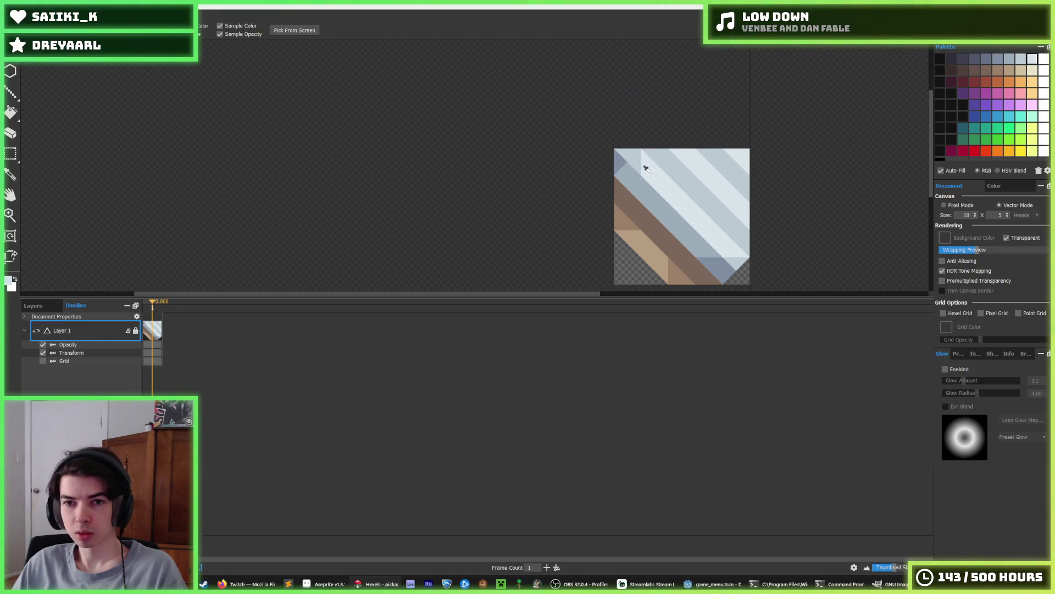
pyautogui.keyDown('alt'); pyautogui.click(621, 172); pyautogui.keyUp('alt')
pyautogui.moveTo(622, 172)
pyautogui.mouseDown()
pyautogui.moveTo(632, 193)
pyautogui.moveTo(640, 187)
pyautogui.mouseUp()
pyautogui.keyDown('alt'); pyautogui.click(634, 159); pyautogui.keyUp('alt')
pyautogui.scroll(-5, 763, 164)
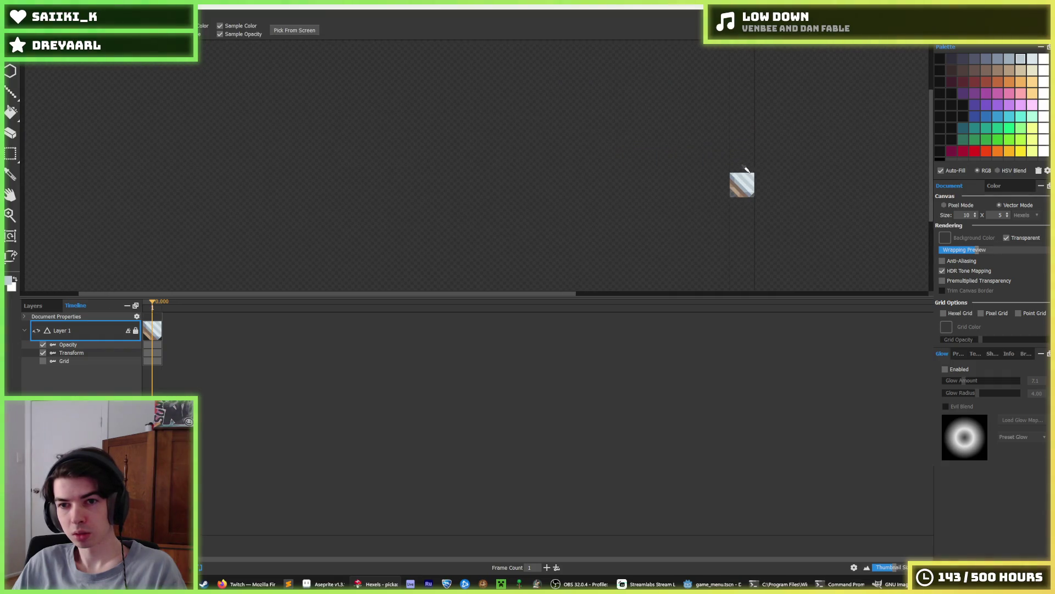
pyautogui.scroll(4, 745, 170)
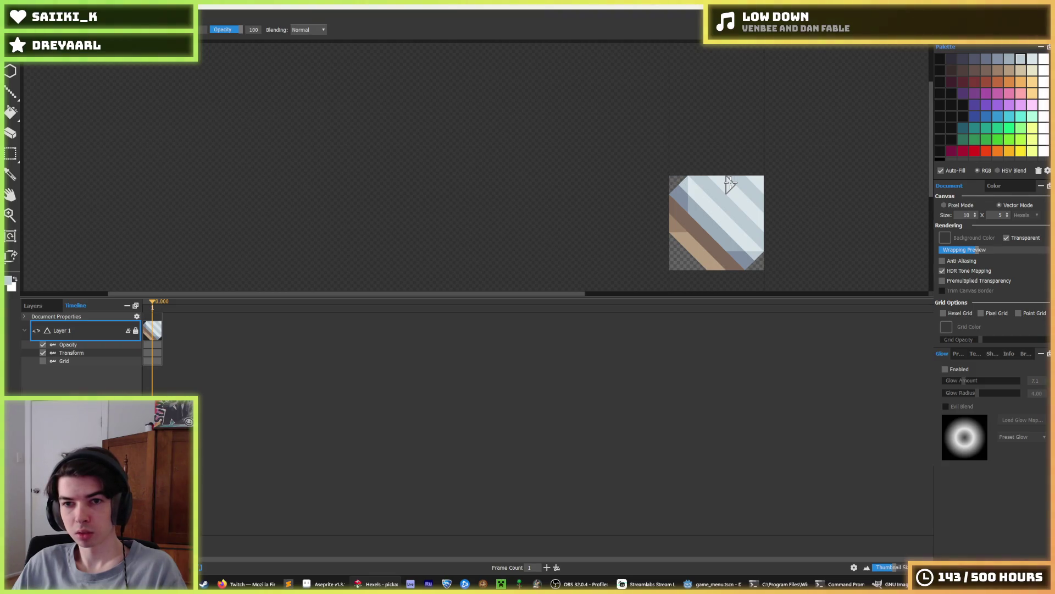
pyautogui.click(706, 228)
# Sample the handle's brown and tan, and revert two band triangles to brown.
pyautogui.press('alt')
pyautogui.scroll(-3, 748, 225)
pyautogui.scroll(3, 715, 228)
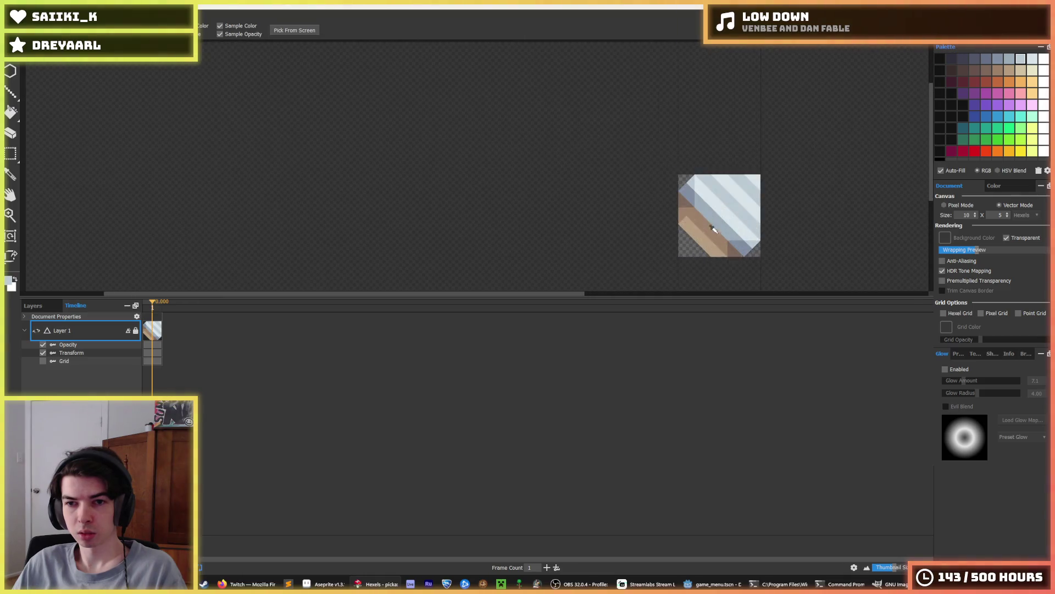
pyautogui.scroll(2, 715, 231)
pyautogui.keyDown('alt'); pyautogui.click(714, 231); pyautogui.keyUp('alt')
pyautogui.keyDown('alt'); pyautogui.click(700, 229); pyautogui.keyUp('alt')
pyautogui.scroll(-5, 710, 203)
pyautogui.scroll(5, 710, 200)
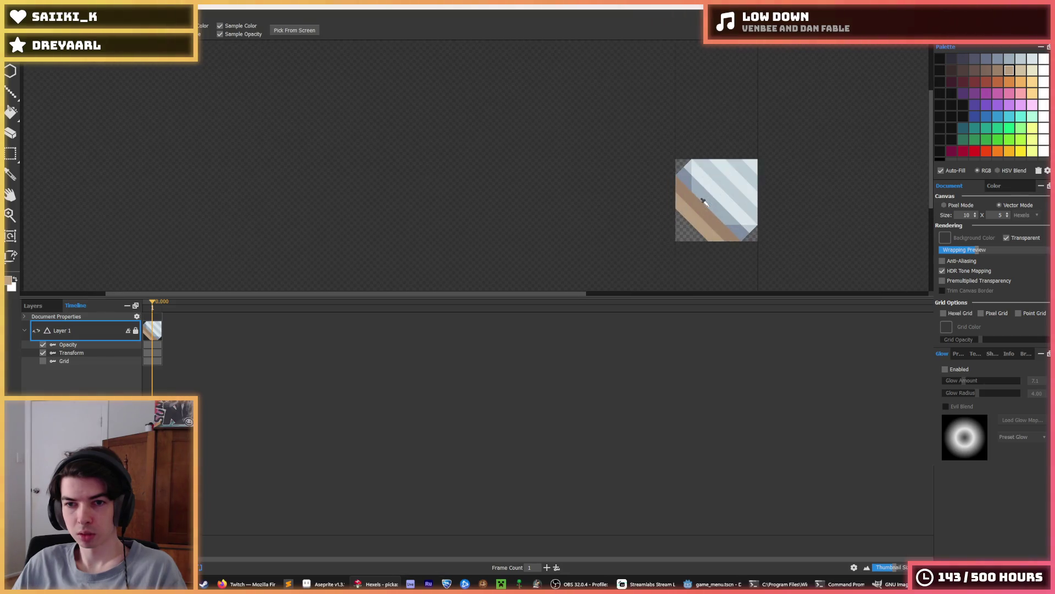
pyautogui.hotkey('ctrl', 'z')
pyautogui.hotkey('ctrl', 'z')
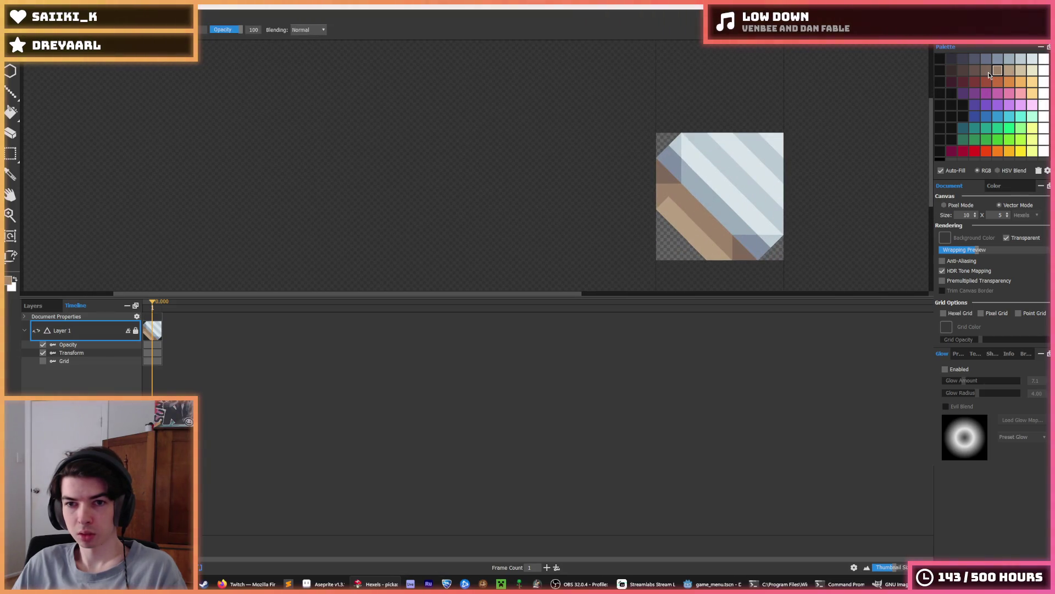
# Fill the diagonal handle band with darker brown and start the PNG export.
pyautogui.press('f')
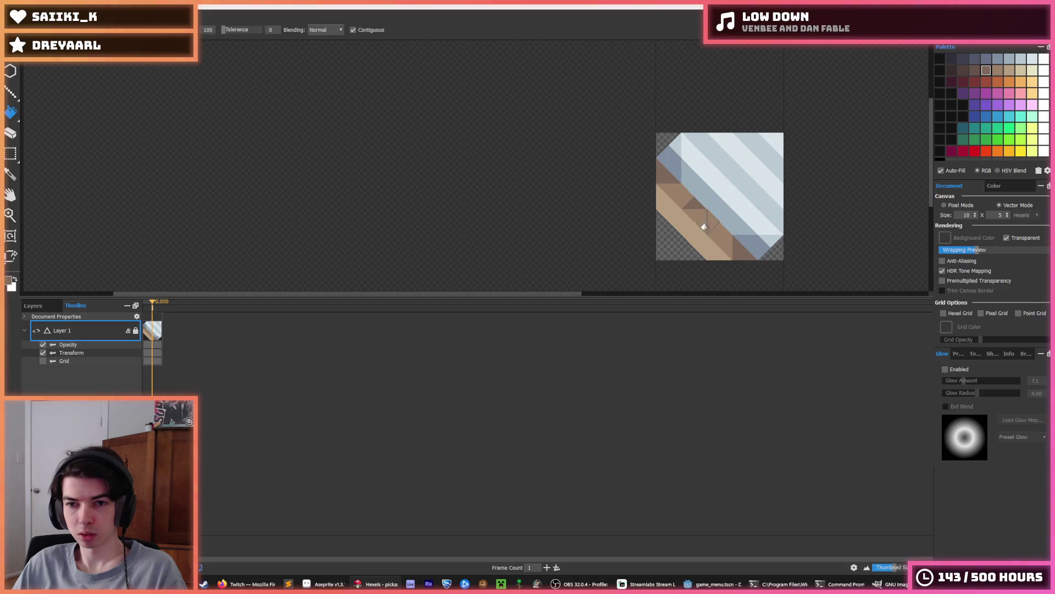
pyautogui.click(698, 224)
pyautogui.click(670, 188)
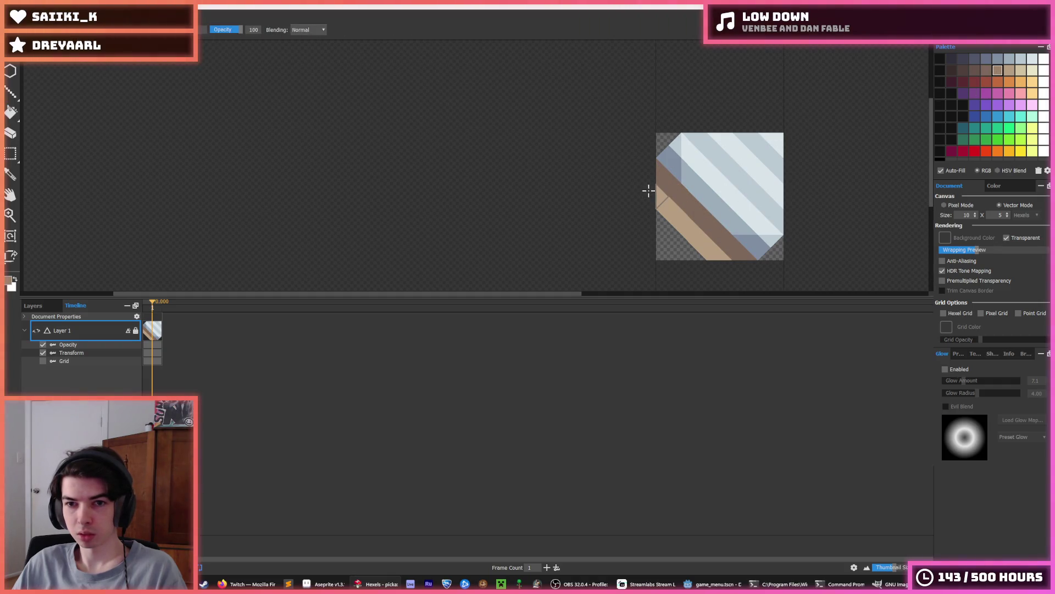
pyautogui.scroll(-5, 786, 198)
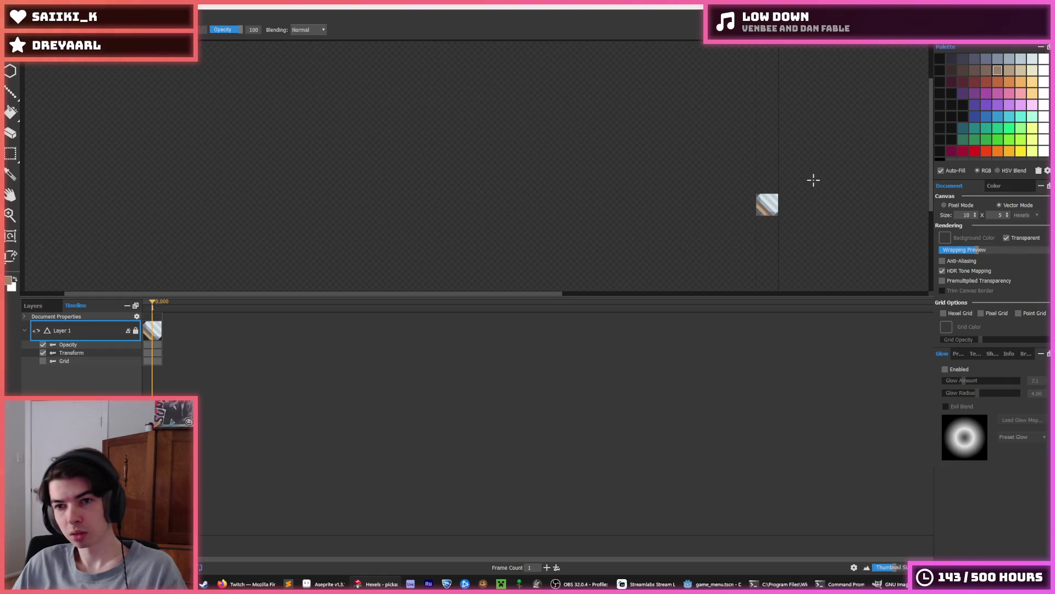
pyautogui.scroll(5, 808, 177)
pyautogui.scroll(-5, 641, 269)
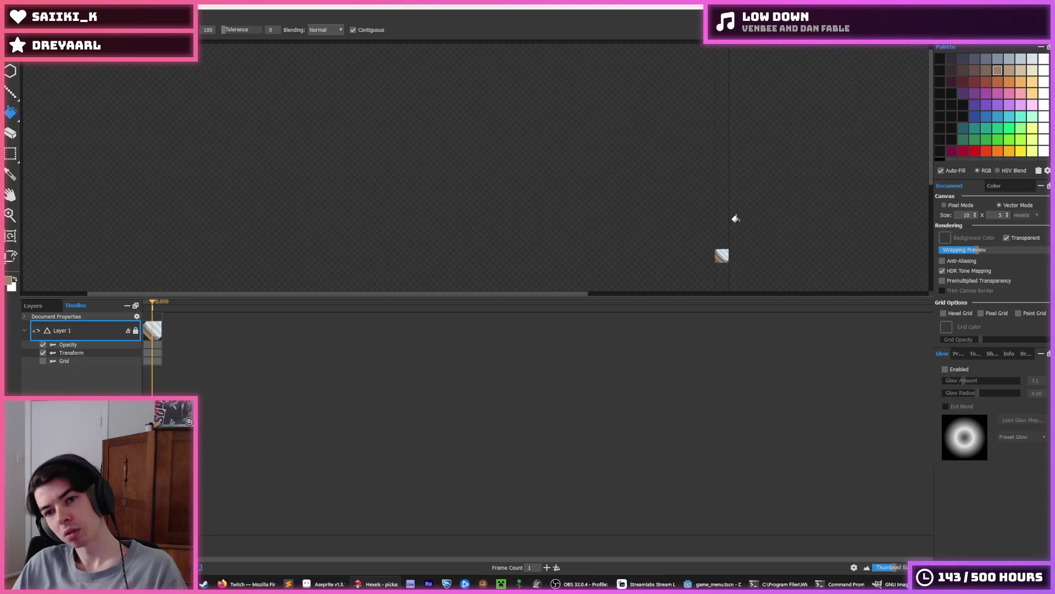
pyautogui.hotkey('ctrl', 'e')
# Export the tile over drill.png, confirming the replacement and export options.
pyautogui.click(103, 94)
pyautogui.click(415, 284)
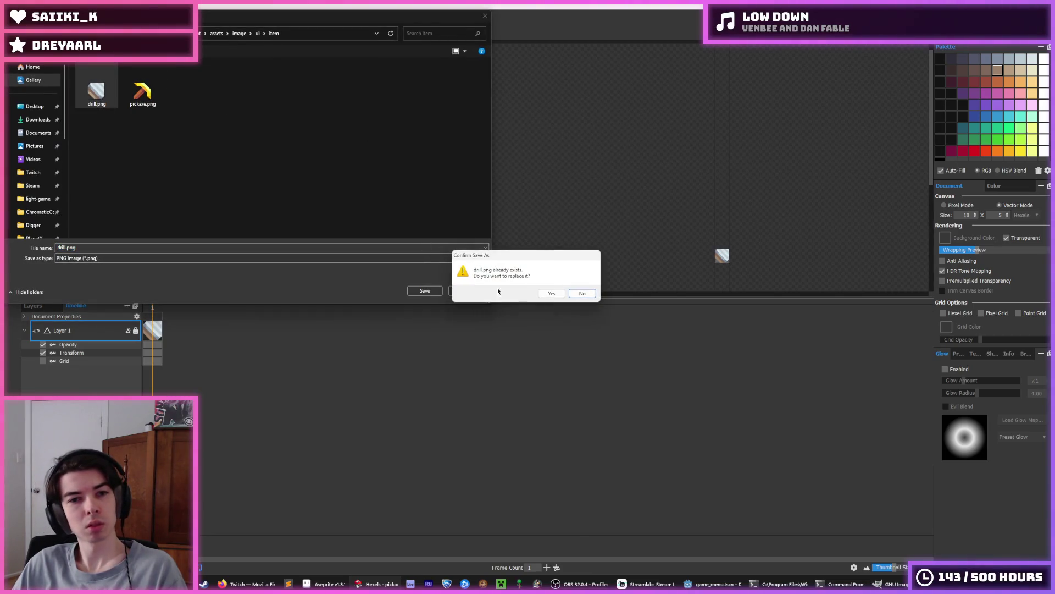
pyautogui.click(542, 292)
pyautogui.click(572, 416)
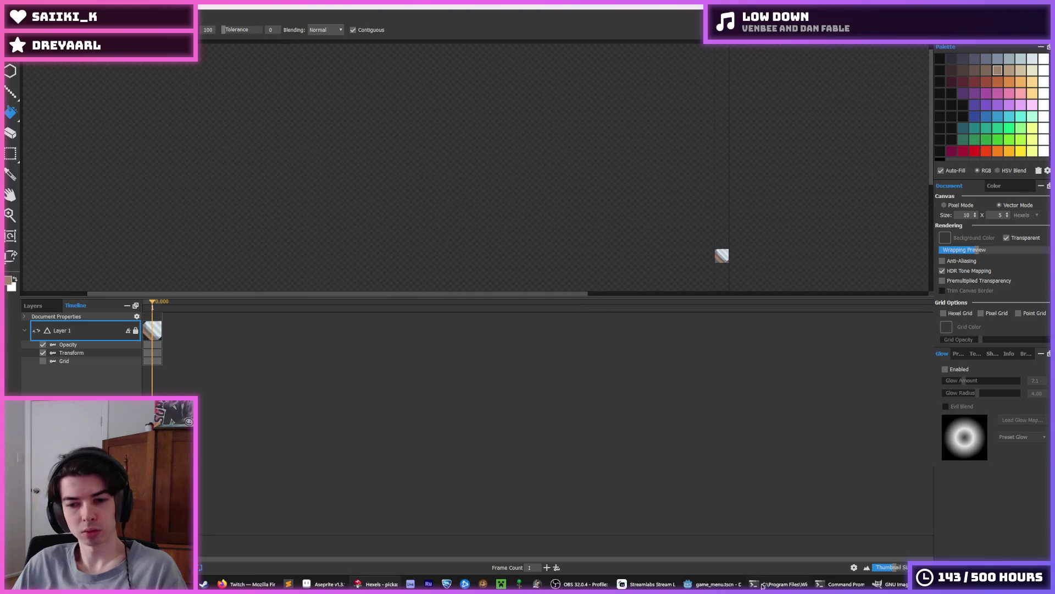
# Run the game in Godot to check the updated drill icon, then return to Hexels.
pyautogui.click(741, 584)
pyautogui.press('F5')
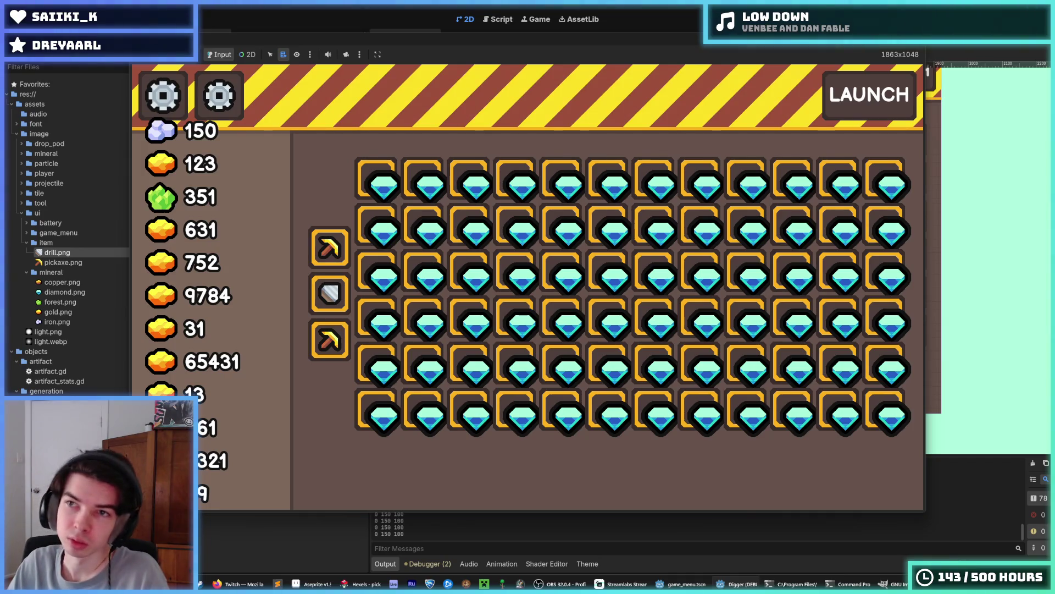
pyautogui.press('F8')
pyautogui.click(377, 583)
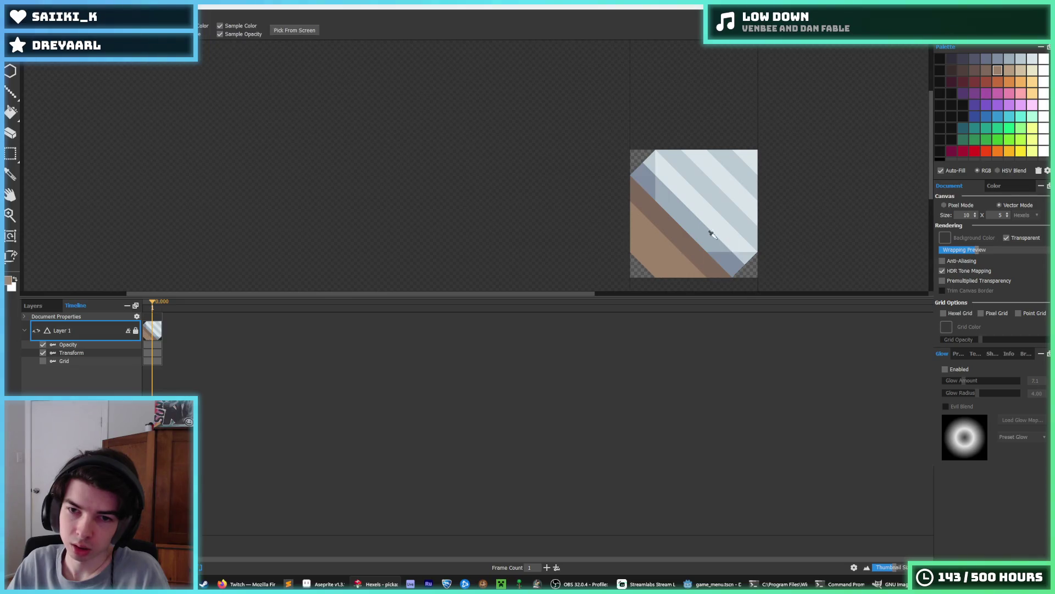
# Paint lighter tan hexels into the drill's brown area and band, undoing one stroke.
pyautogui.scroll(-3, 710, 230)
pyautogui.scroll(1, 708, 235)
pyautogui.press('b')
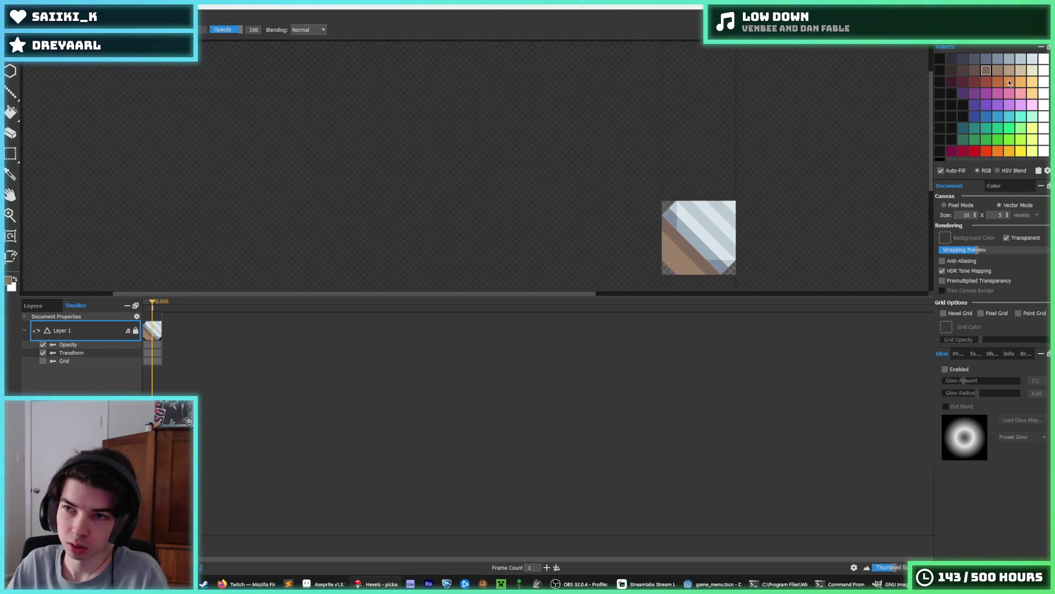
pyautogui.moveTo(690, 265); pyautogui.dragTo(672, 250)
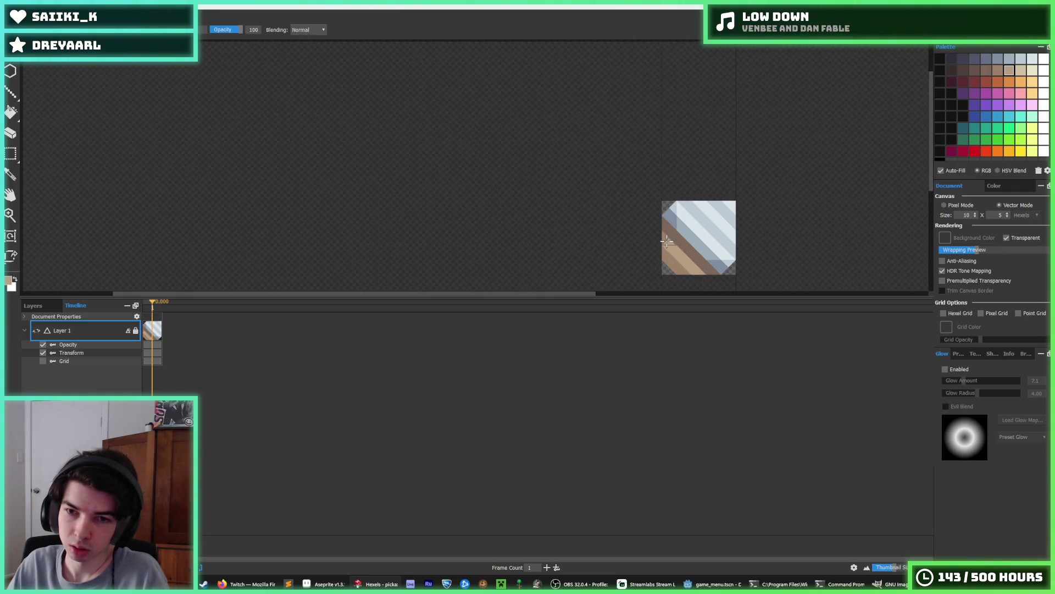
pyautogui.scroll(-1, 675, 237)
pyautogui.scroll(3, 700, 240)
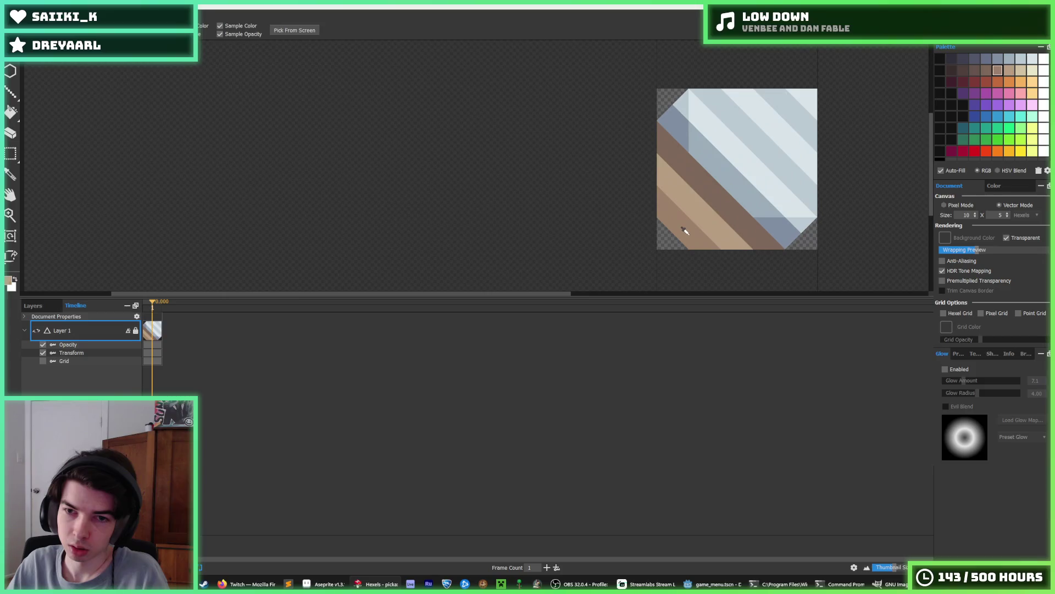
pyautogui.moveTo(718, 202); pyautogui.dragTo(745, 214)
pyautogui.hotkey('ctrl', 'z')
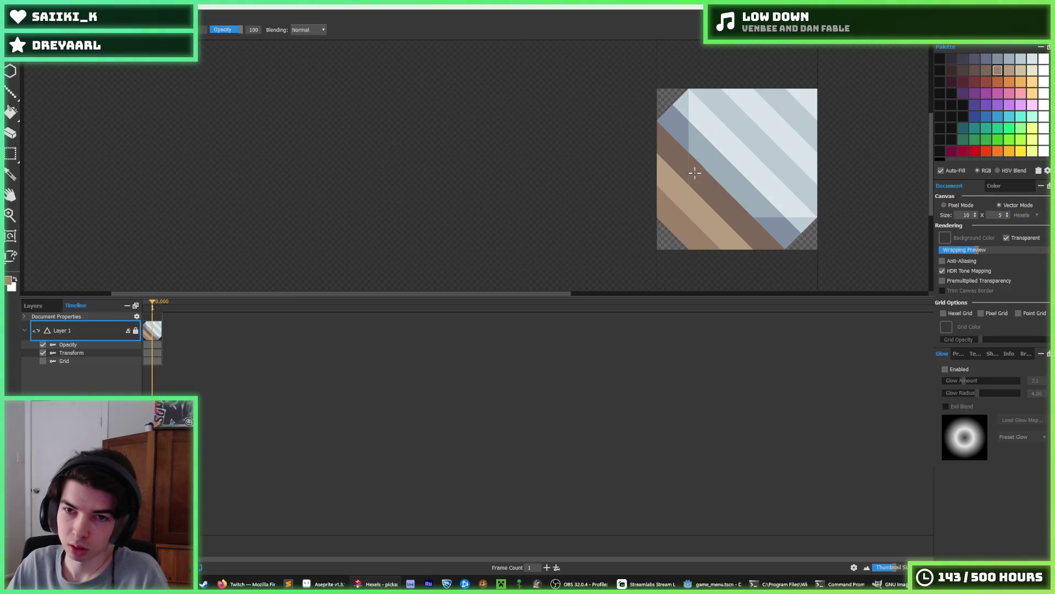
pyautogui.hotkey('ctrl', 'z')
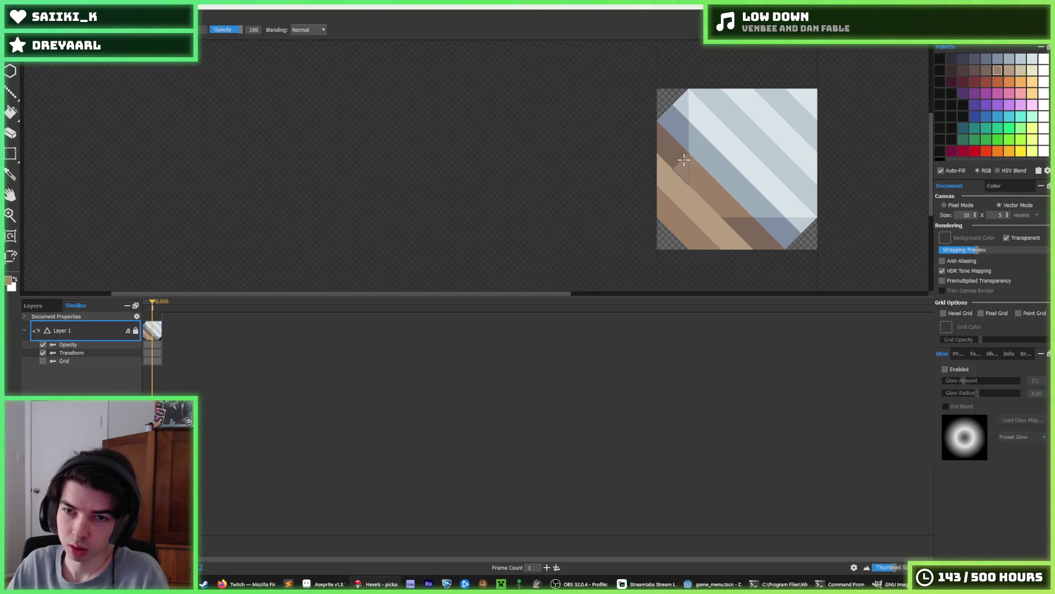
# Sample the brown shade from the drill's stripe as the paint colour.
pyautogui.press('i')
pyautogui.scroll(-5, 751, 181)
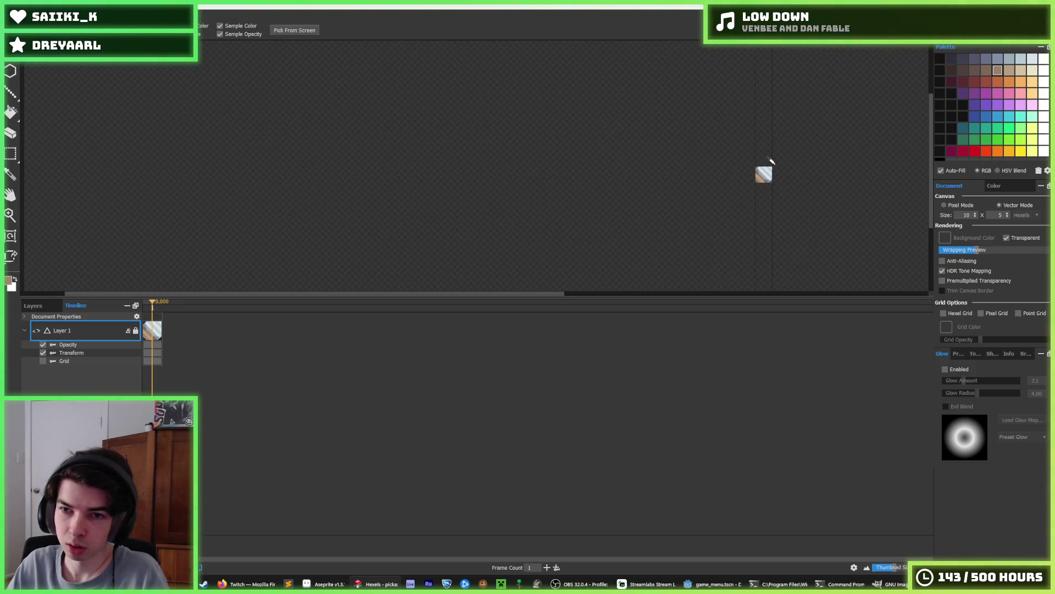
pyautogui.scroll(3, 752, 179)
pyautogui.scroll(3, 752, 179)
pyautogui.press('b')
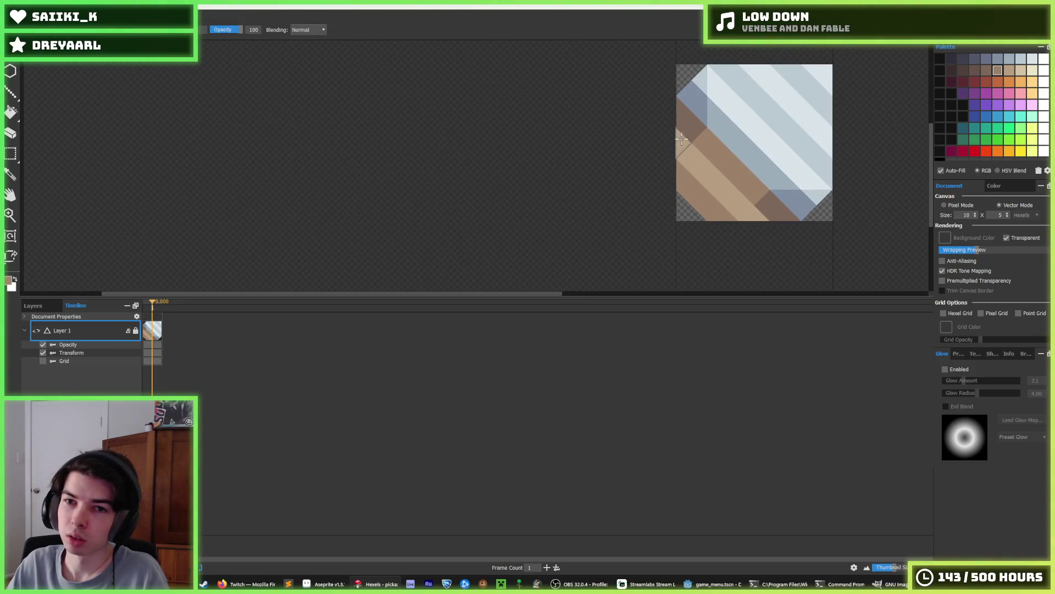
pyautogui.press('i')
pyautogui.scroll(-5, 758, 164)
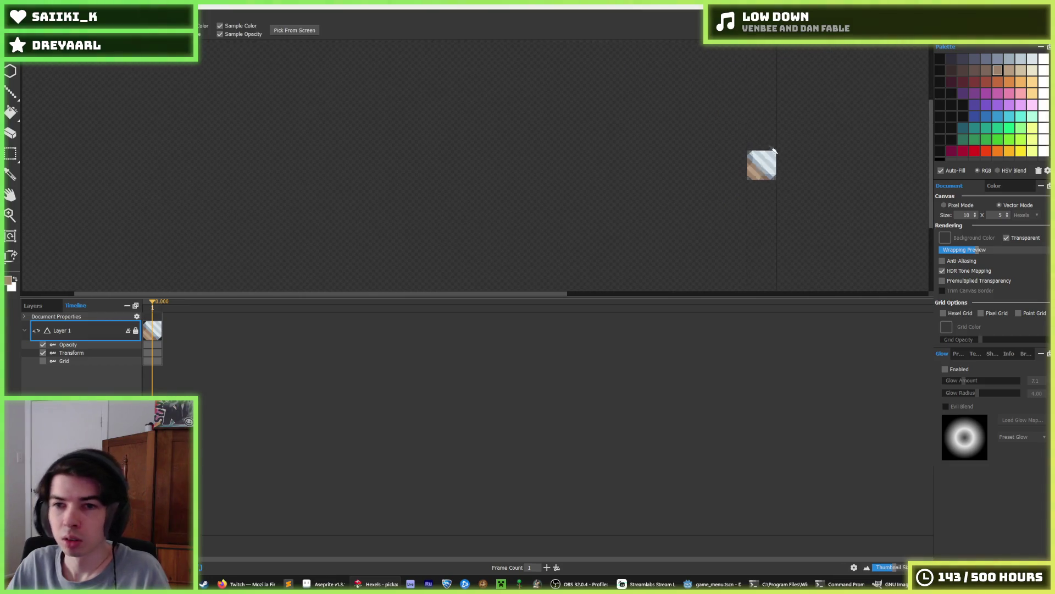
pyautogui.scroll(3, 781, 144)
pyautogui.press('b')
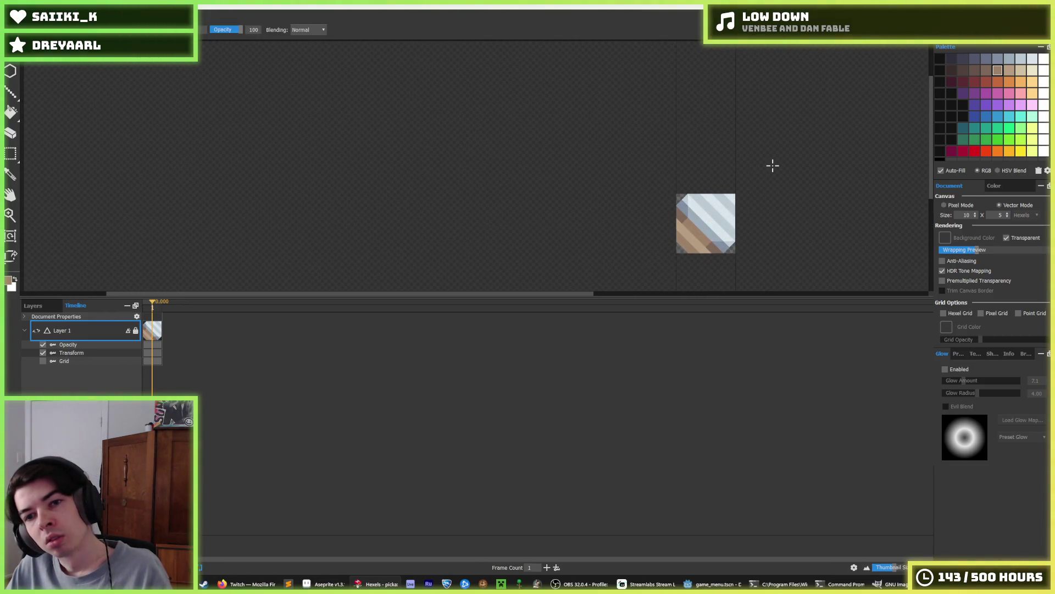
pyautogui.press('i')
pyautogui.scroll(4, 709, 237)
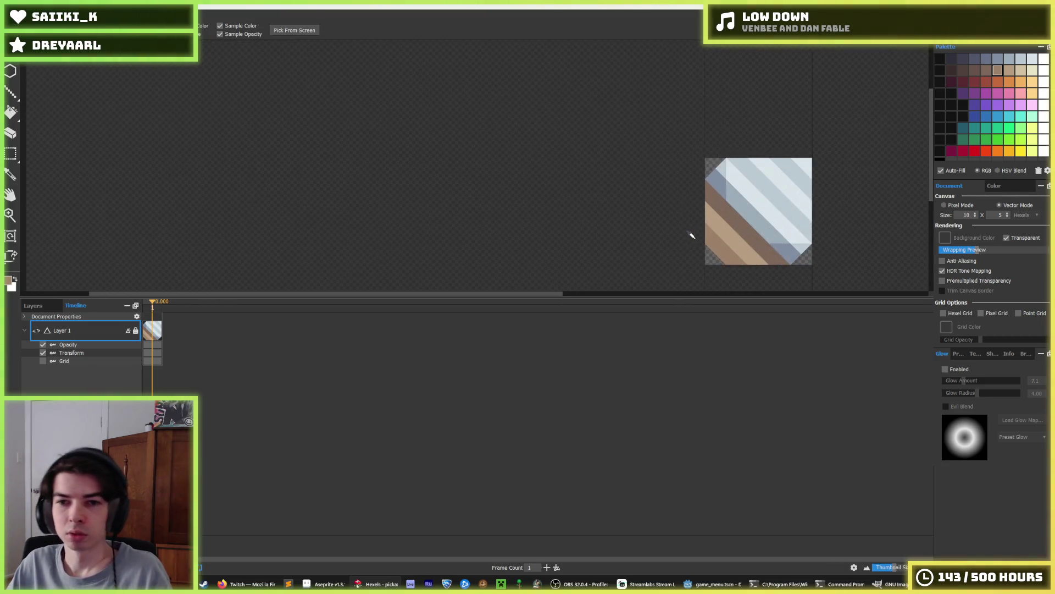
pyautogui.scroll(-5, 718, 246)
pyautogui.press('f')
pyautogui.scroll(-3, 821, 202)
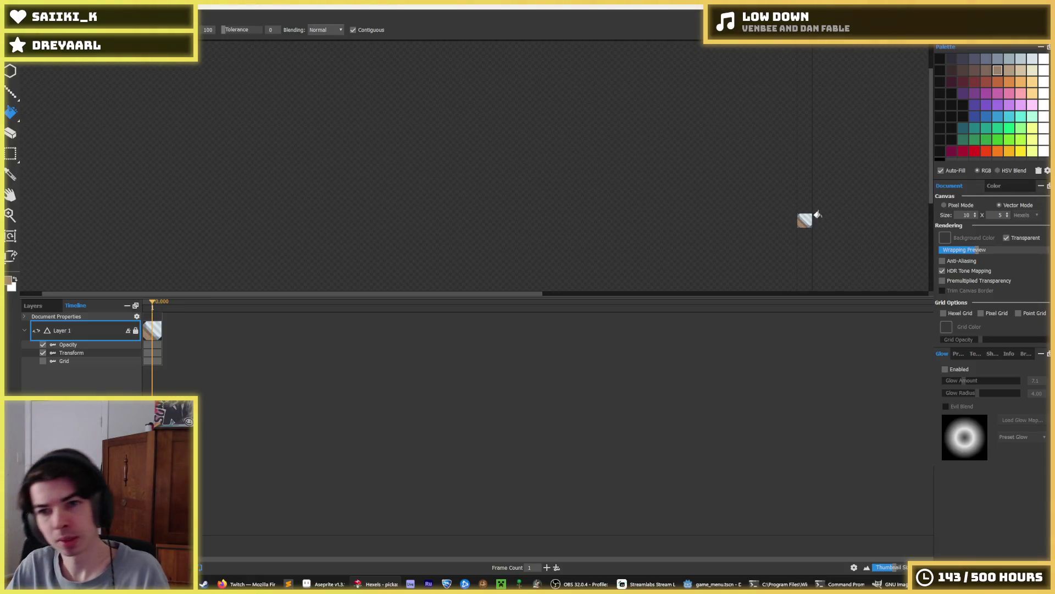
pyautogui.press('i')
pyautogui.scroll(4, 803, 224)
pyautogui.click(726, 206)
pyautogui.press('b')
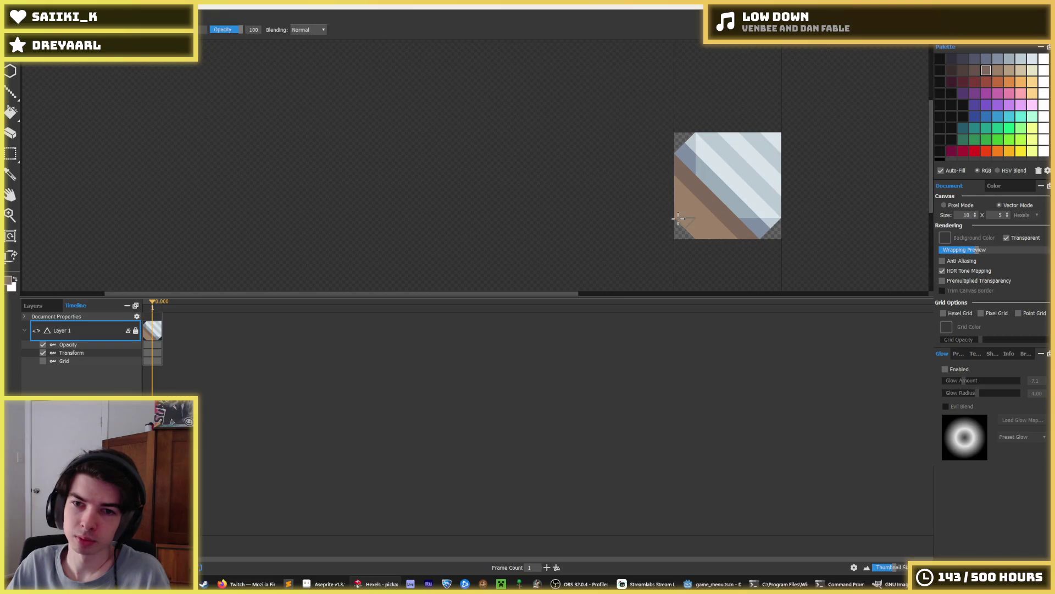
pyautogui.scroll(-3, 708, 231)
pyautogui.scroll(3, 714, 226)
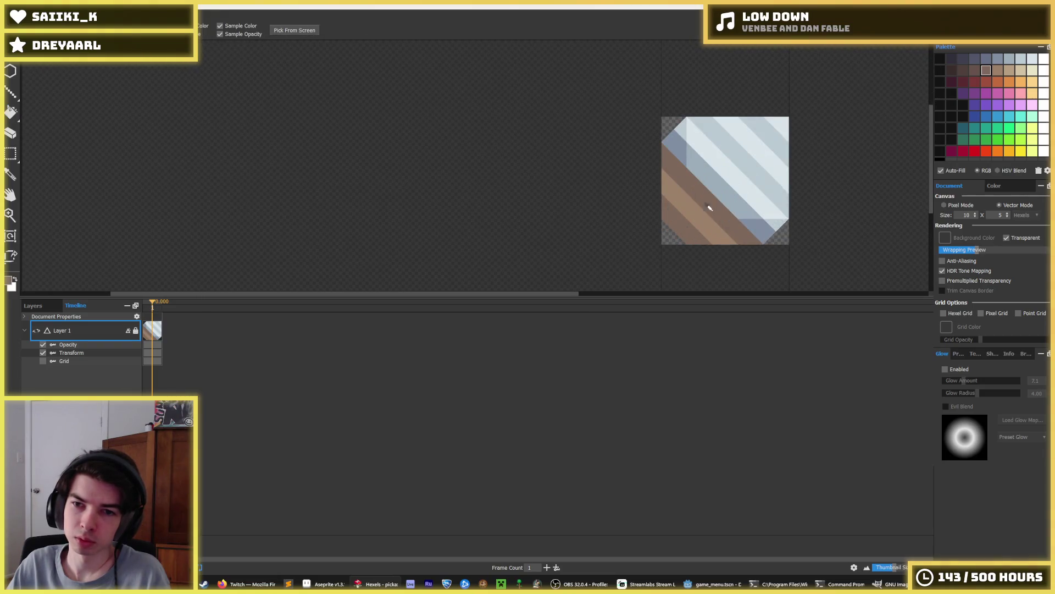
# Pick a different brown shade, then start exporting the tile as drill.png.
pyautogui.press('i')
pyautogui.scroll(-2, 743, 221)
pyautogui.scroll(2, 734, 220)
pyautogui.click(717, 224)
pyautogui.scroll(-2, 716, 224)
pyautogui.scroll(1, 726, 228)
pyautogui.press('b')
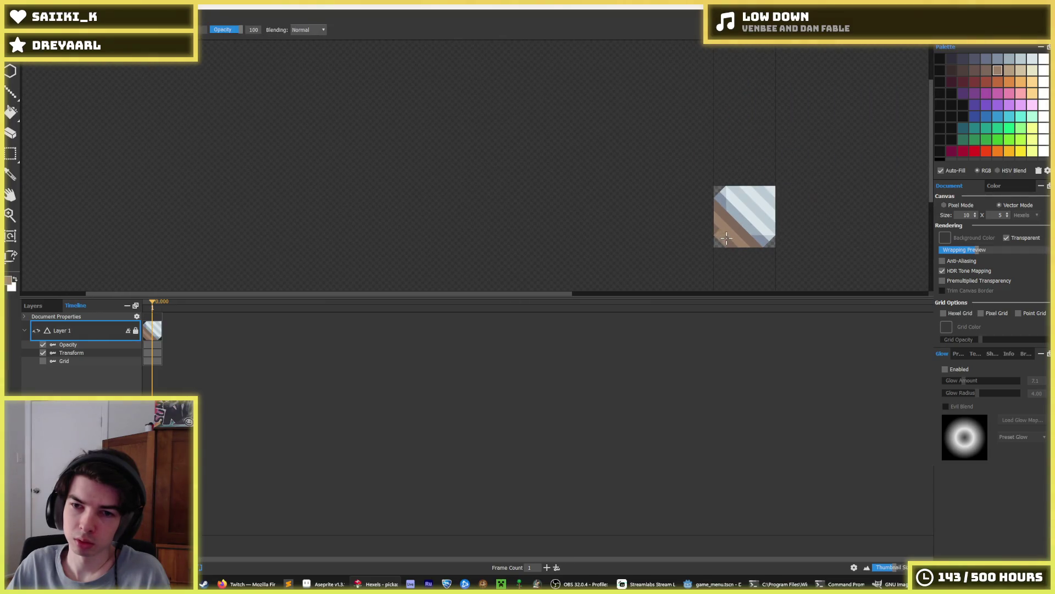
pyautogui.scroll(-2, 774, 211)
pyautogui.hotkey('ctrl', 'e')
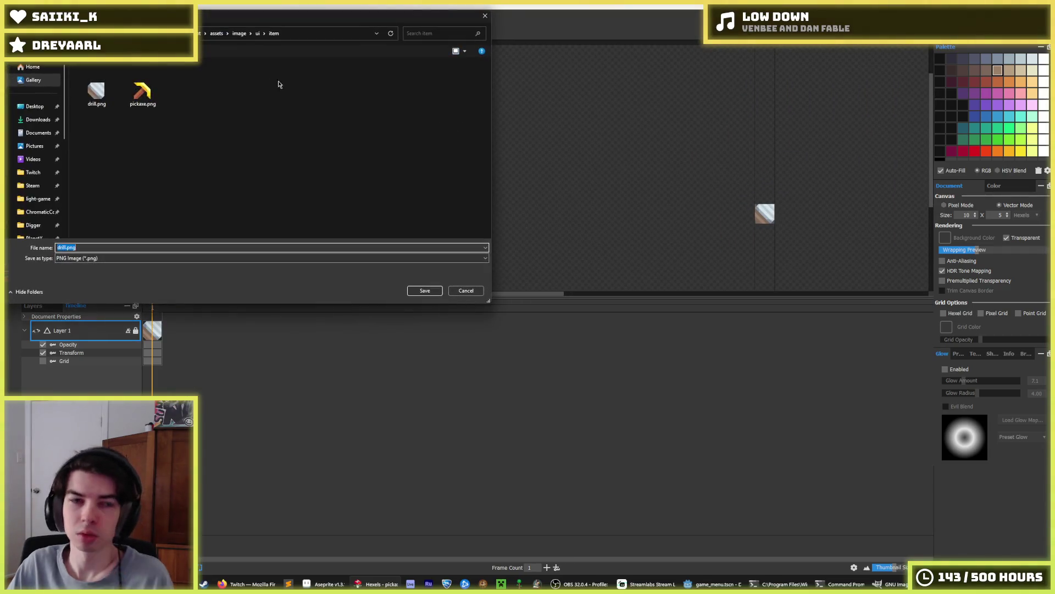
# Save the export as drill.png, replacing the existing file.
pyautogui.press('Return')
pyautogui.click(581, 293)
pyautogui.click(568, 416)
# Run the game in Godot, check the drill's 'Increases drill damage' tooltip, then stop it.
pyautogui.hotkey('alt', 'Tab')
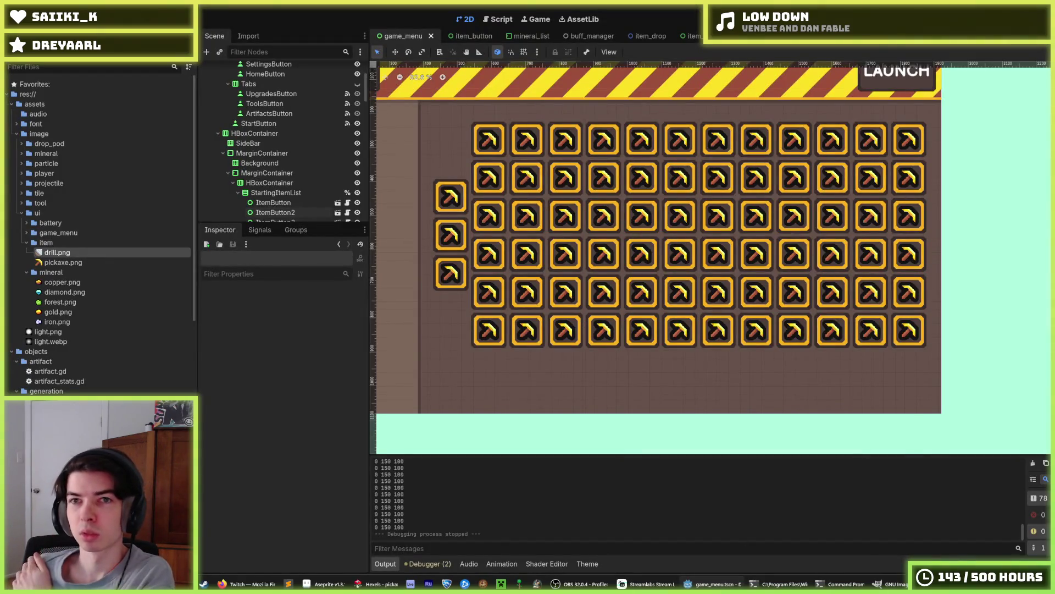
pyautogui.press('F5')
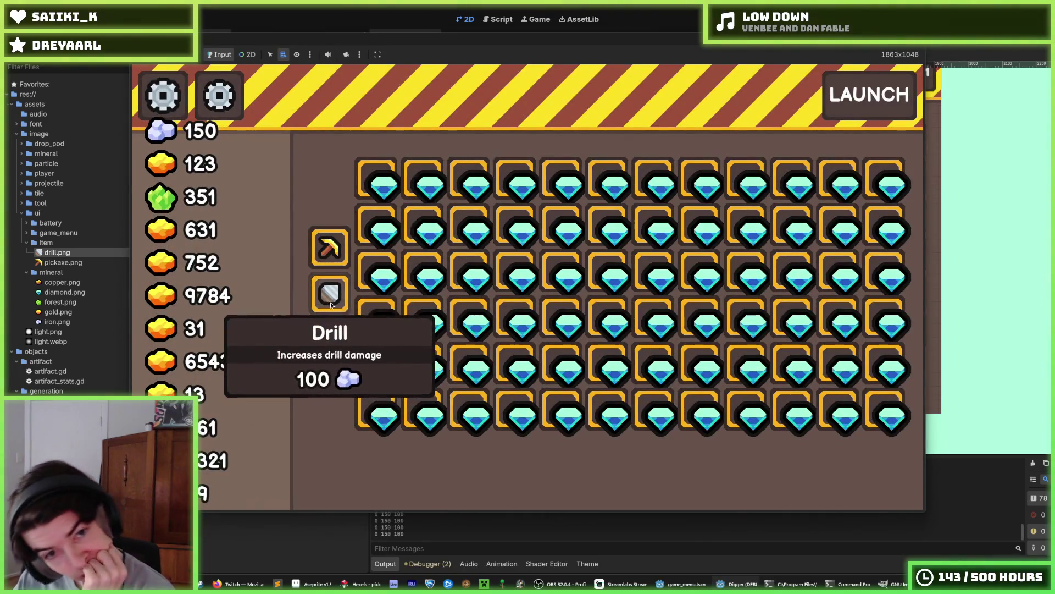
pyautogui.moveTo(337, 330)
pyautogui.moveTo(335, 311)
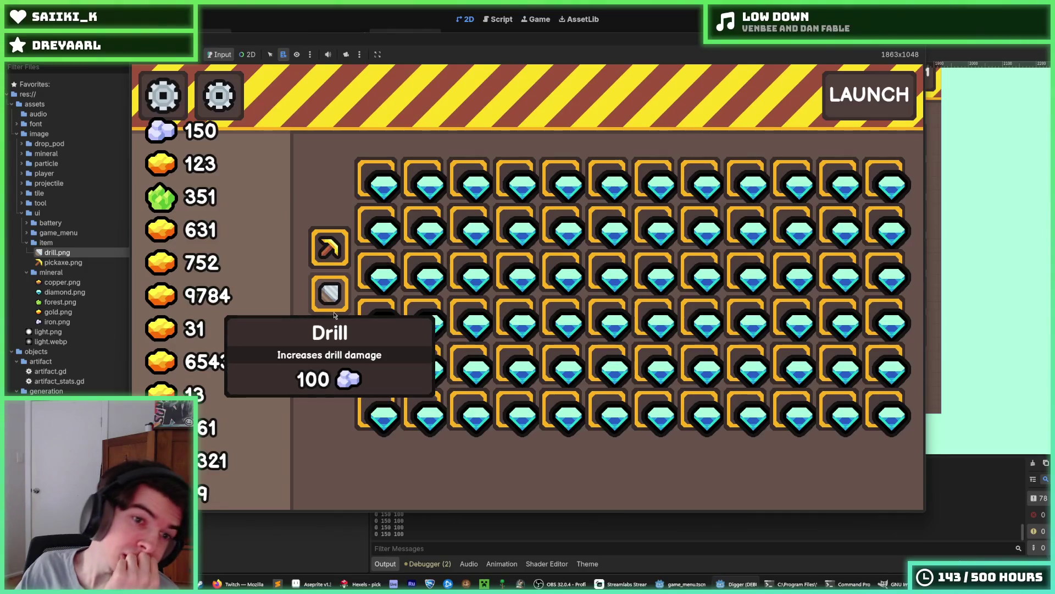
pyautogui.press('F8')
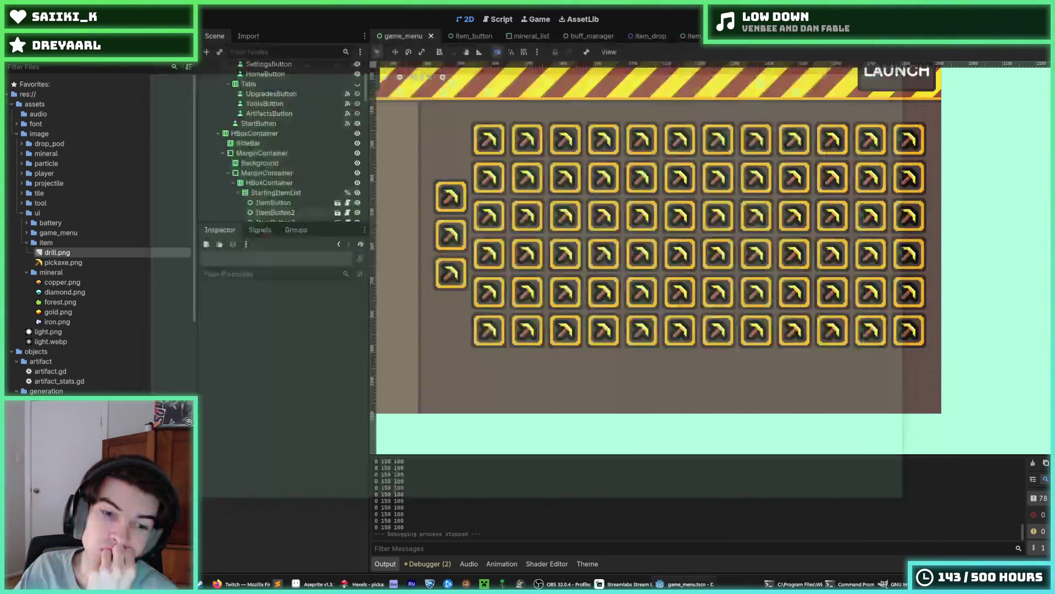
pyautogui.click(379, 586)
# Compare a lighter tan against darker brown on the drill's lower stripe, keeping the brown.
pyautogui.scroll(2, 803, 220)
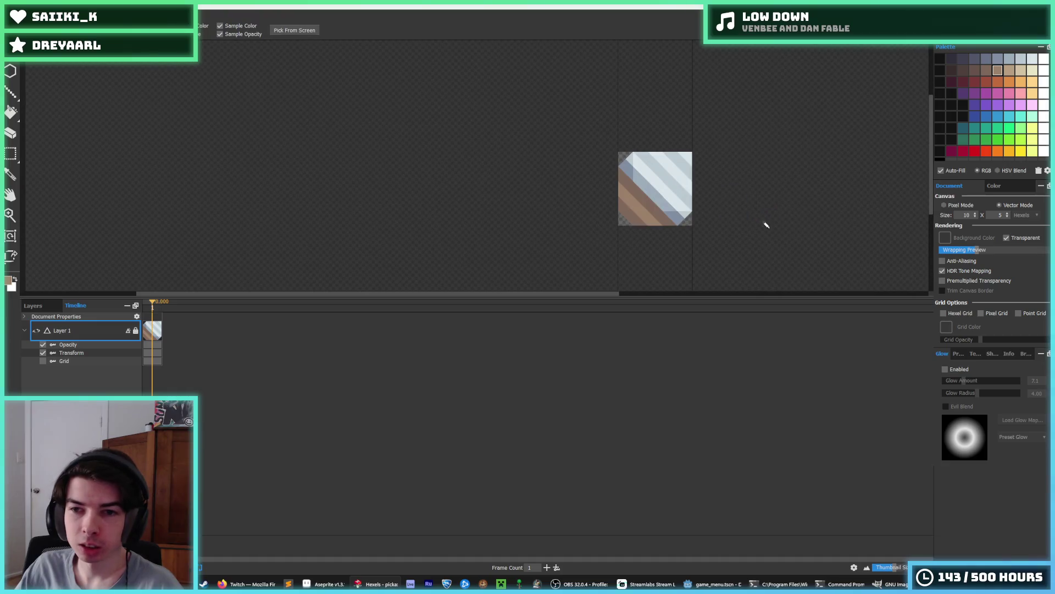
pyautogui.hotkey('ctrl', 'z')
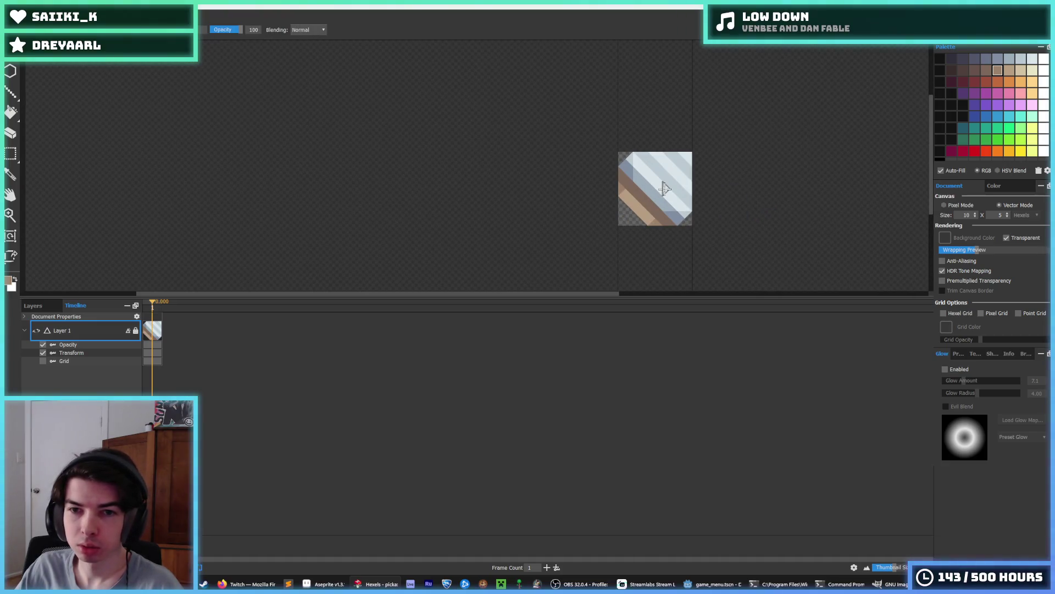
pyautogui.hotkey('ctrl', 'y')
pyautogui.scroll(-2, 663, 186)
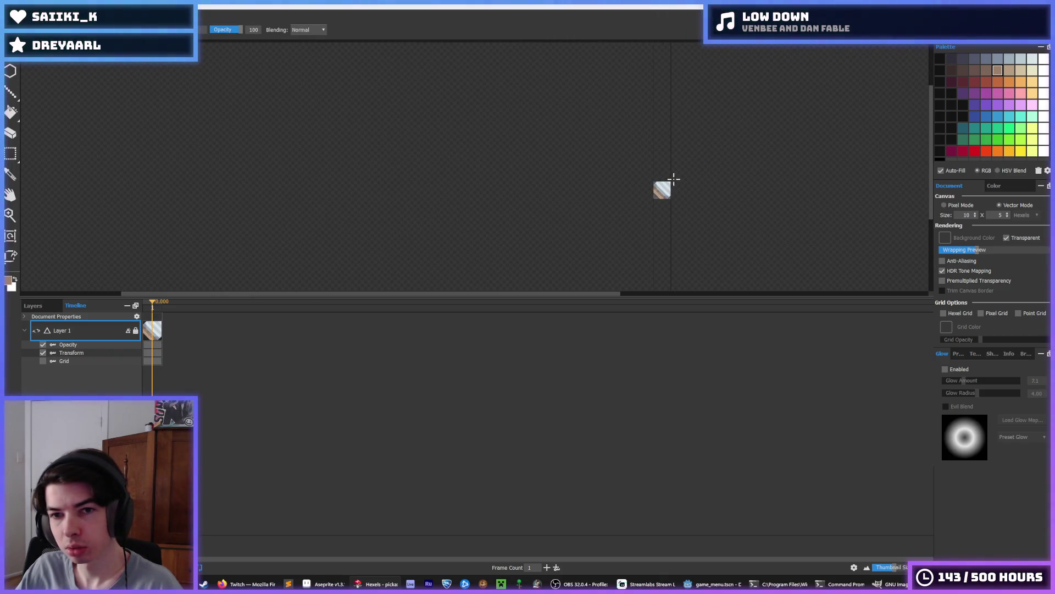
pyautogui.scroll(-1, 674, 178)
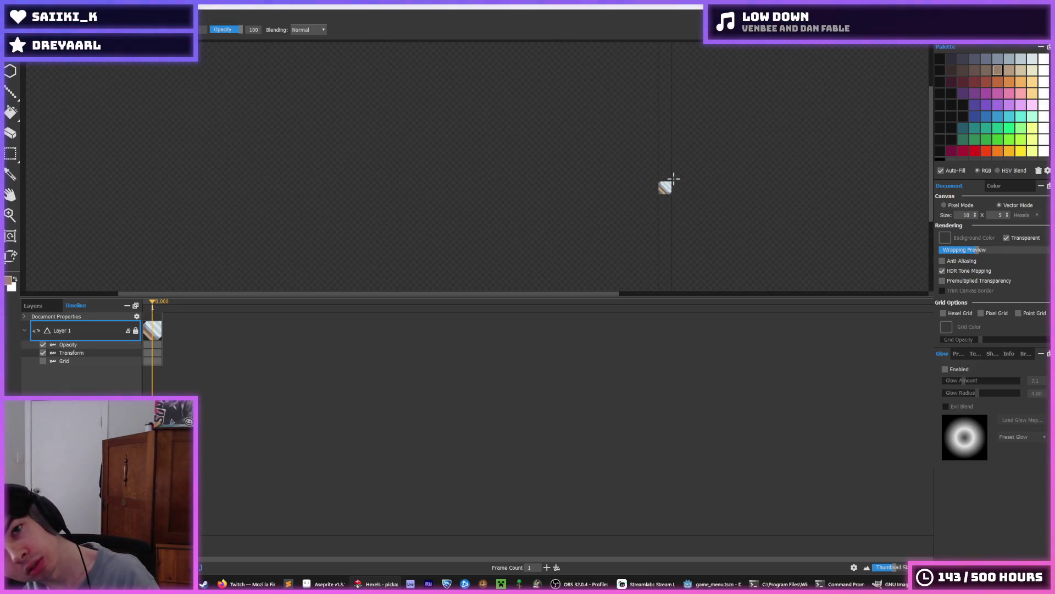
pyautogui.scroll(5, 667, 177)
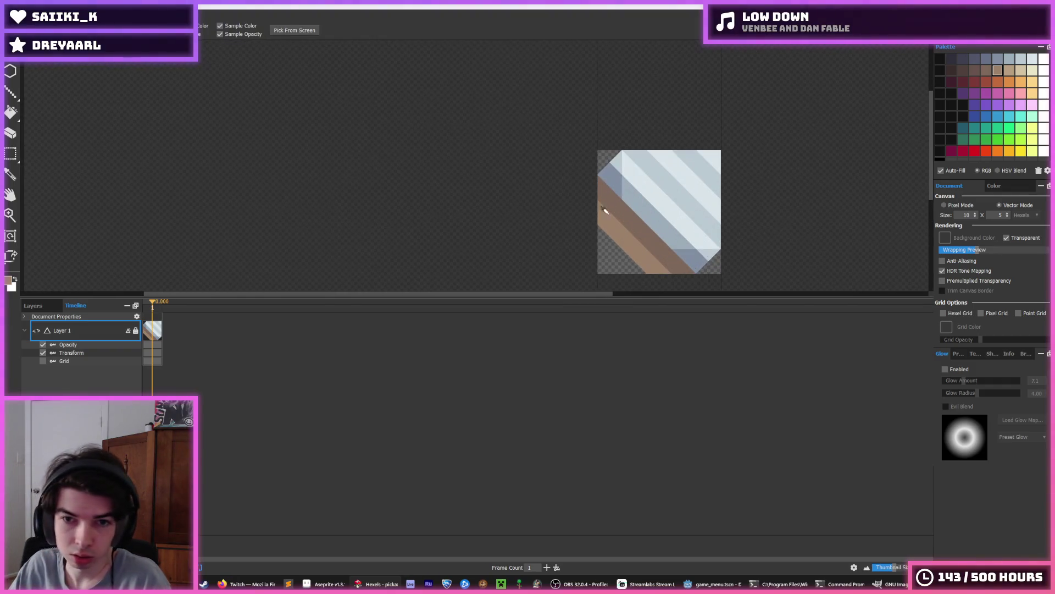
pyautogui.scroll(-5, 668, 253)
pyautogui.scroll(3, 651, 257)
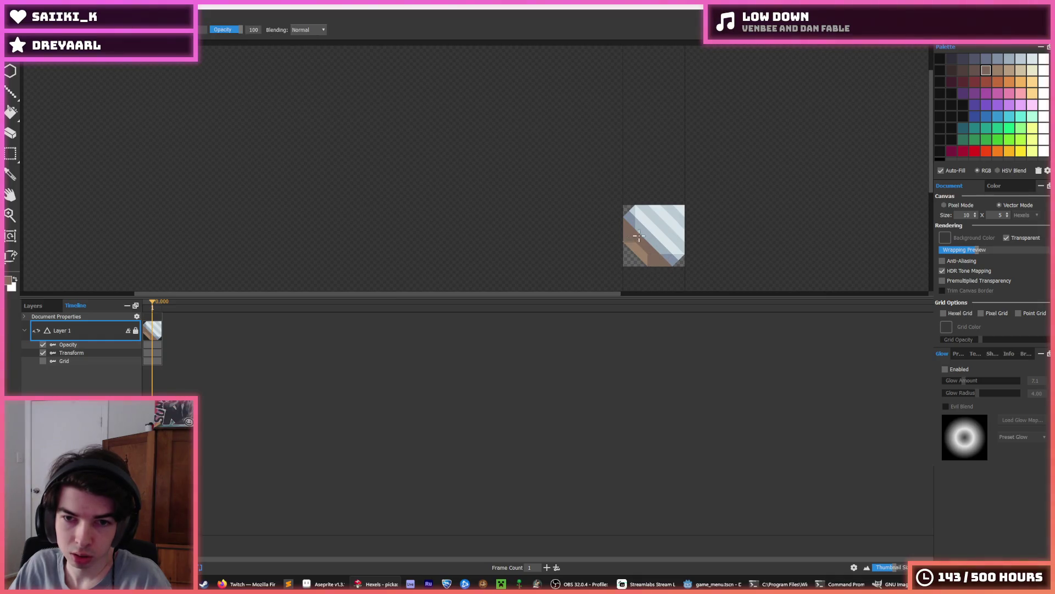
pyautogui.scroll(-4, 687, 220)
pyautogui.scroll(2, 706, 213)
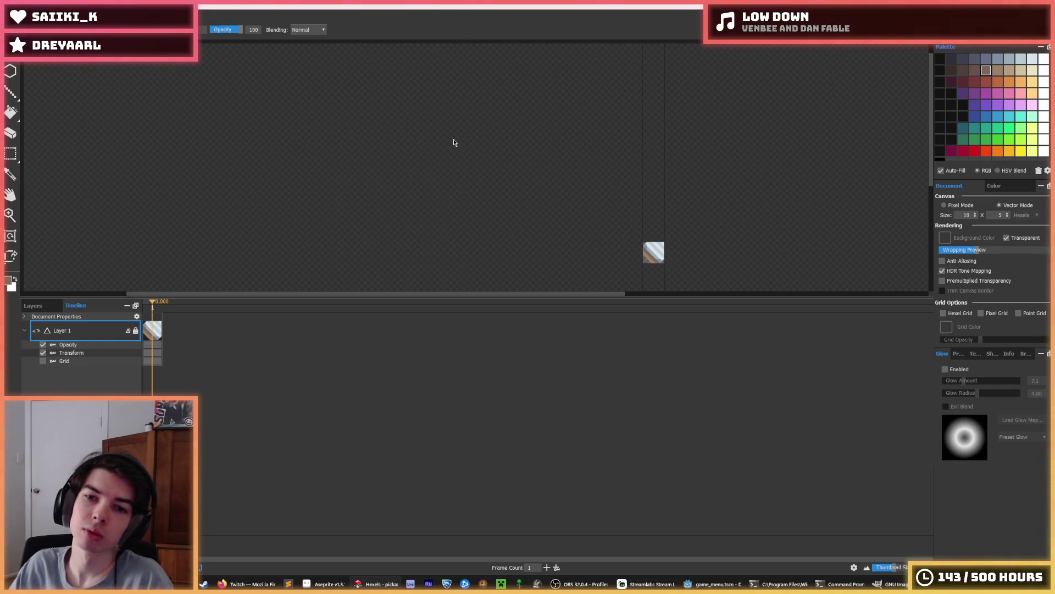
# Re-export the drill tile, overwriting drill.png.
pyautogui.hotkey('ctrl', 'e')
pyautogui.doubleClick(100, 94)
pyautogui.click(549, 292)
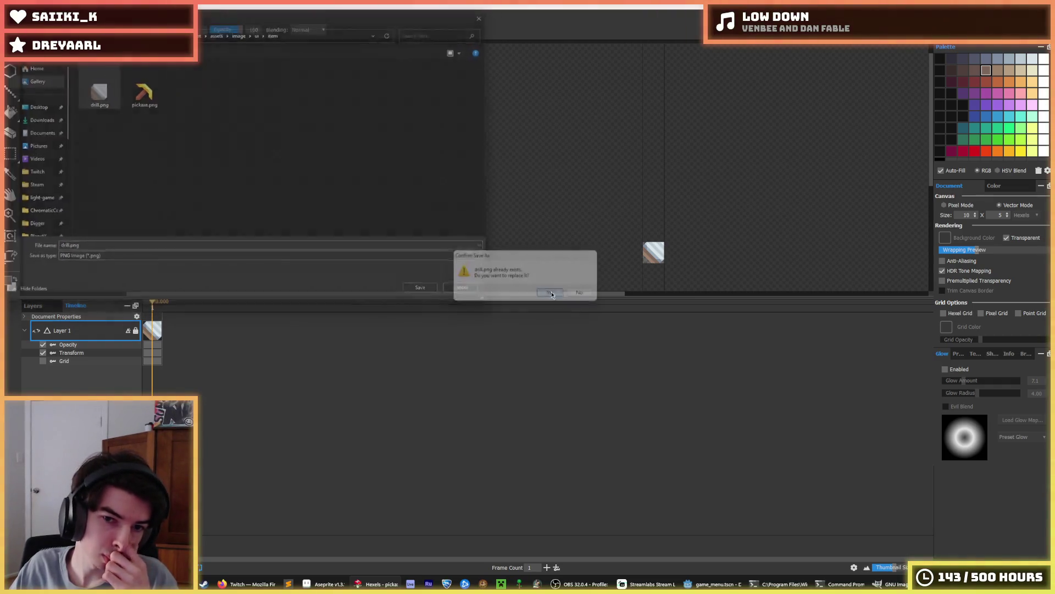
pyautogui.click(569, 415)
# Run the game from Godot to view the drill icon among the item slots.
pyautogui.moveTo(712, 584)
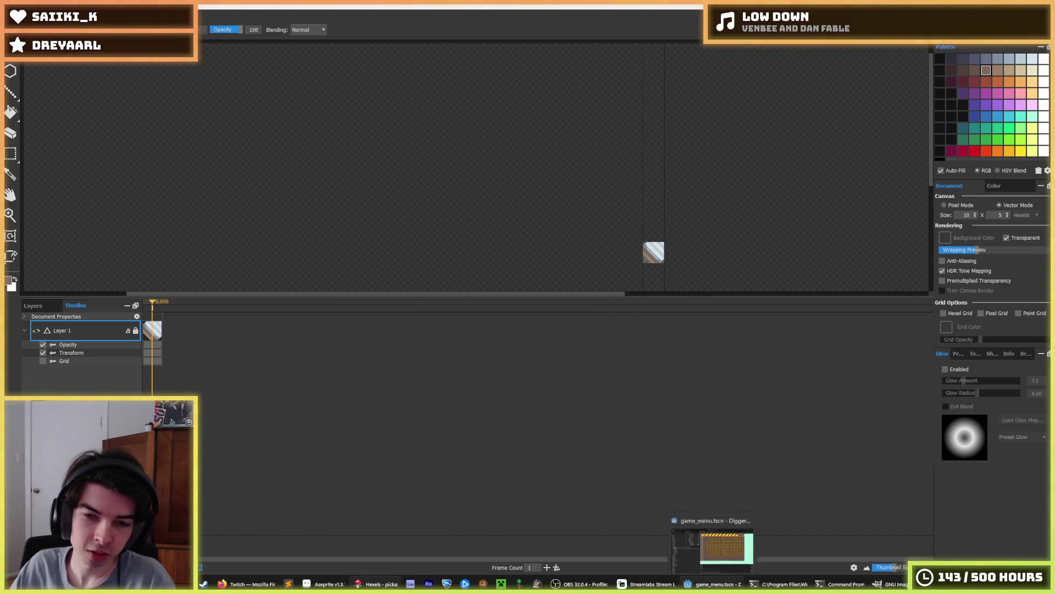
pyautogui.click(712, 547)
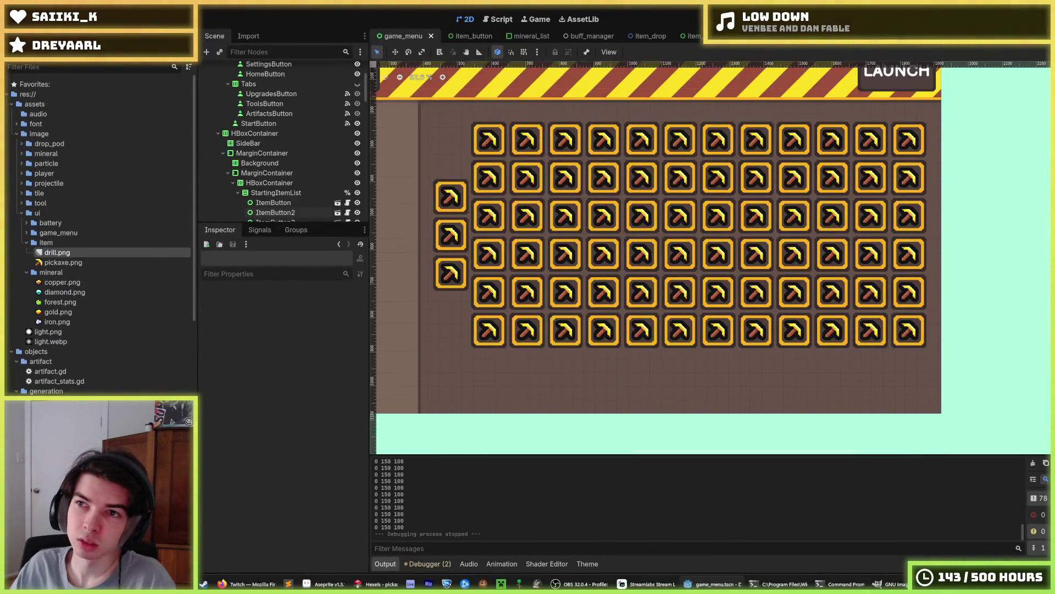
pyautogui.press('F5')
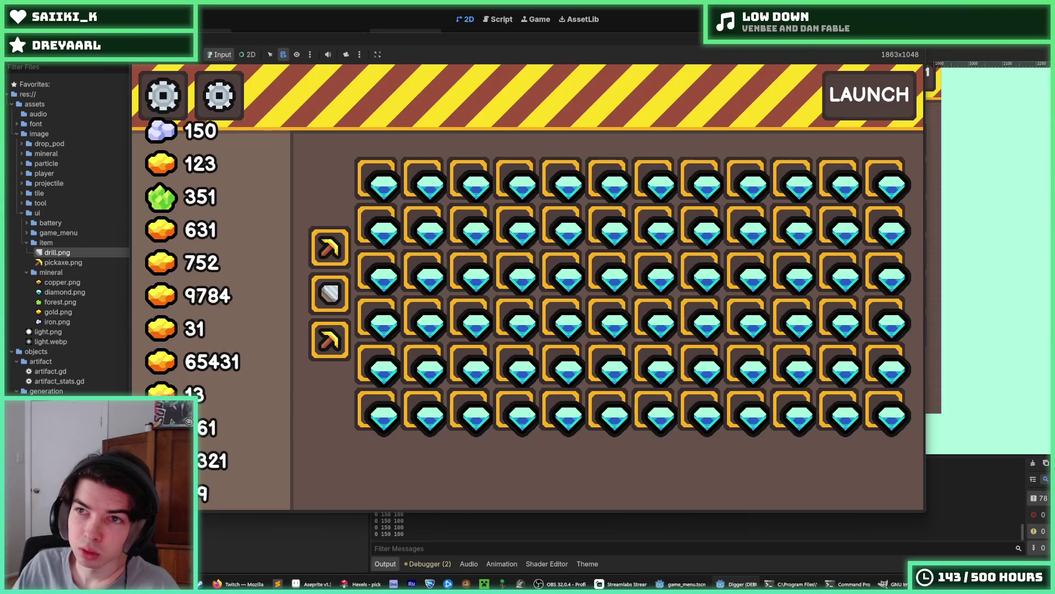
pyautogui.hotkey('alt', 'Tab')
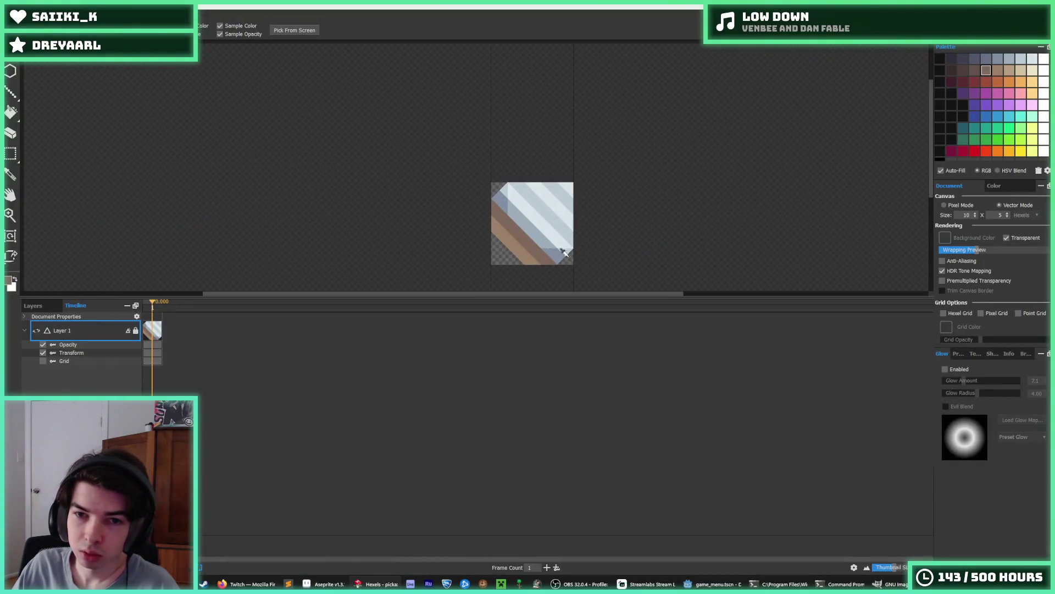
# Fill the drill's top-left corner triangle with a slightly lighter blue swatch.
pyautogui.keyDown('alt'); pyautogui.click(565, 252); pyautogui.keyUp('alt')
pyautogui.scroll(-3, 560, 220)
pyautogui.scroll(3, 558, 214)
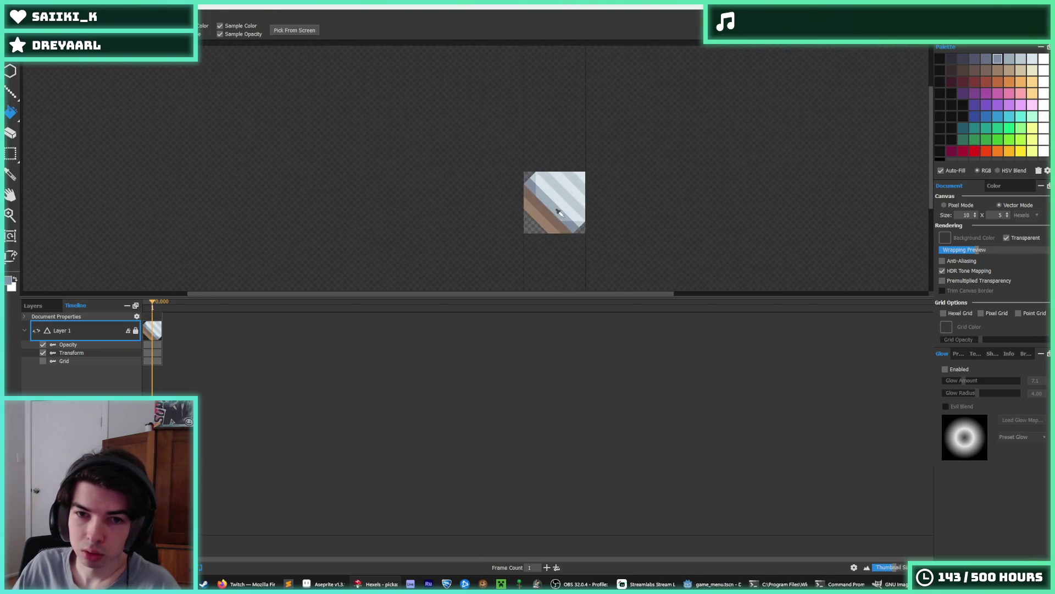
pyautogui.scroll(2, 559, 213)
pyautogui.keyDown('alt'); pyautogui.click(568, 233); pyautogui.keyUp('alt')
pyautogui.click(491, 175)
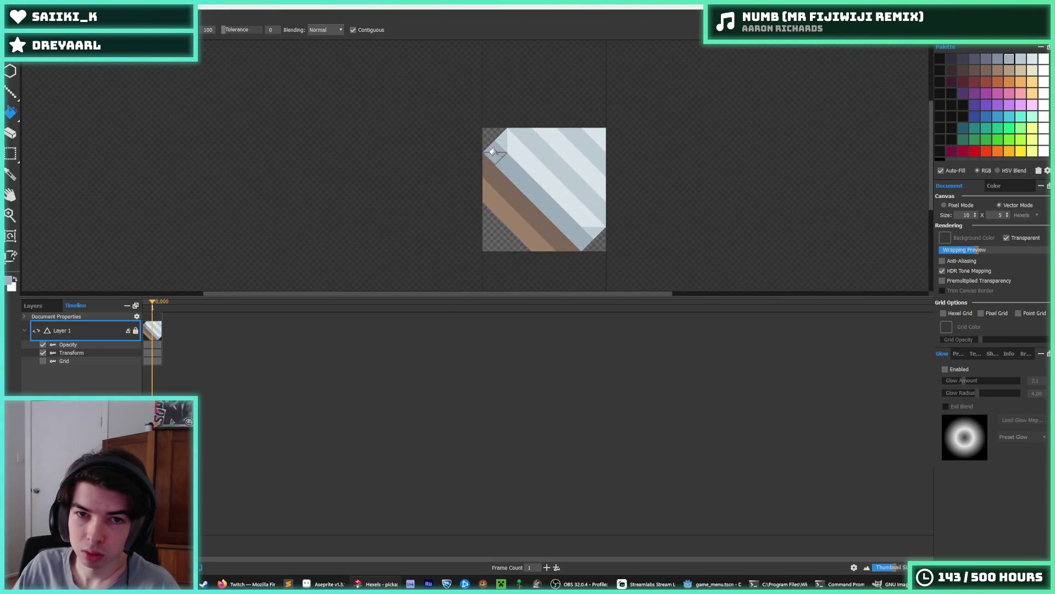
pyautogui.scroll(-3, 569, 176)
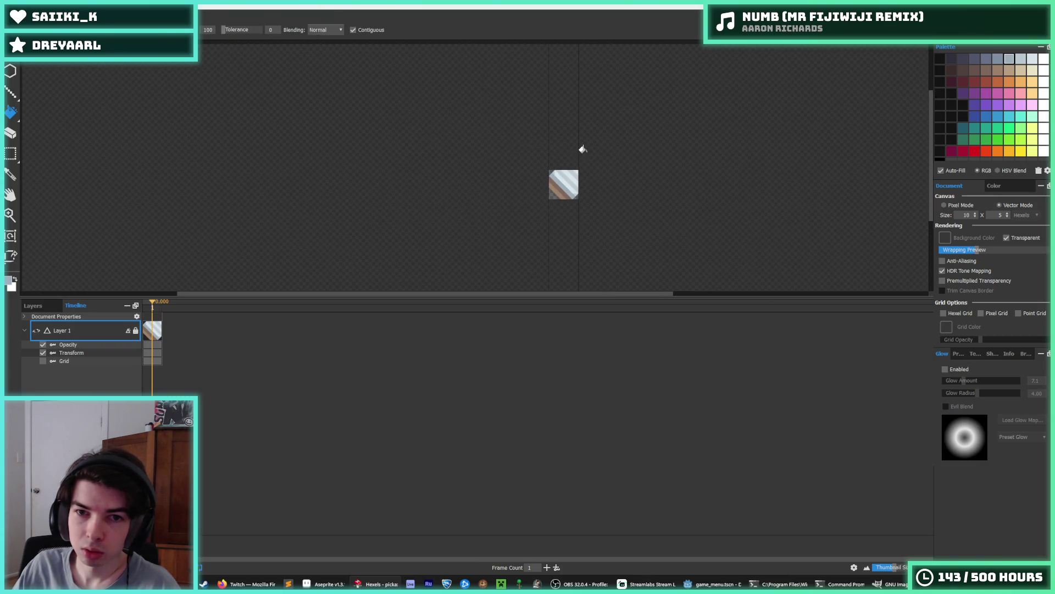
pyautogui.press('alt')
pyautogui.scroll(-3, 565, 149)
pyautogui.scroll(2, 562, 150)
pyautogui.scroll(-1, 564, 147)
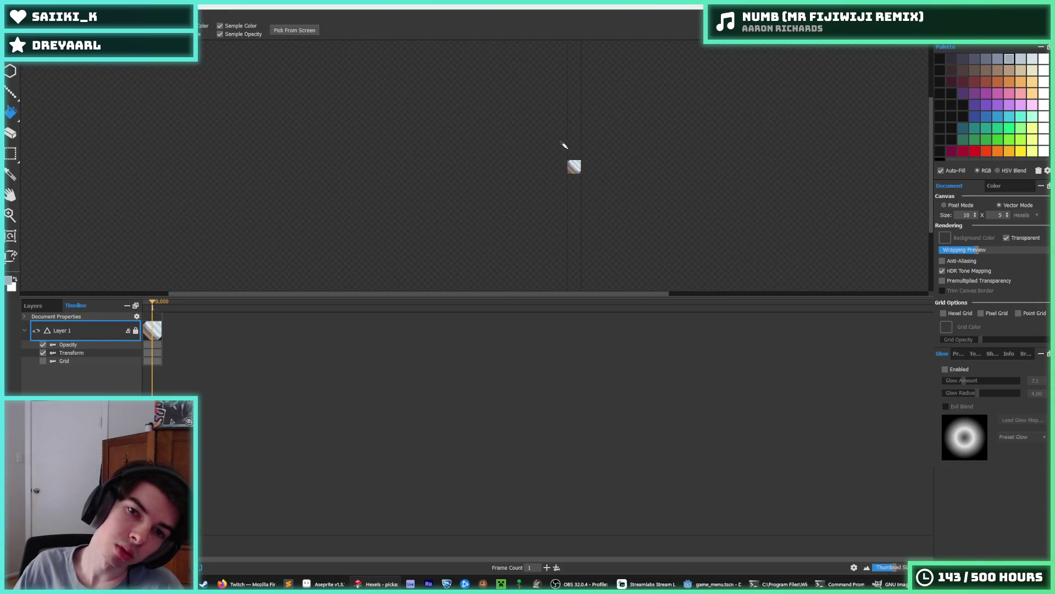
pyautogui.scroll(6, 570, 161)
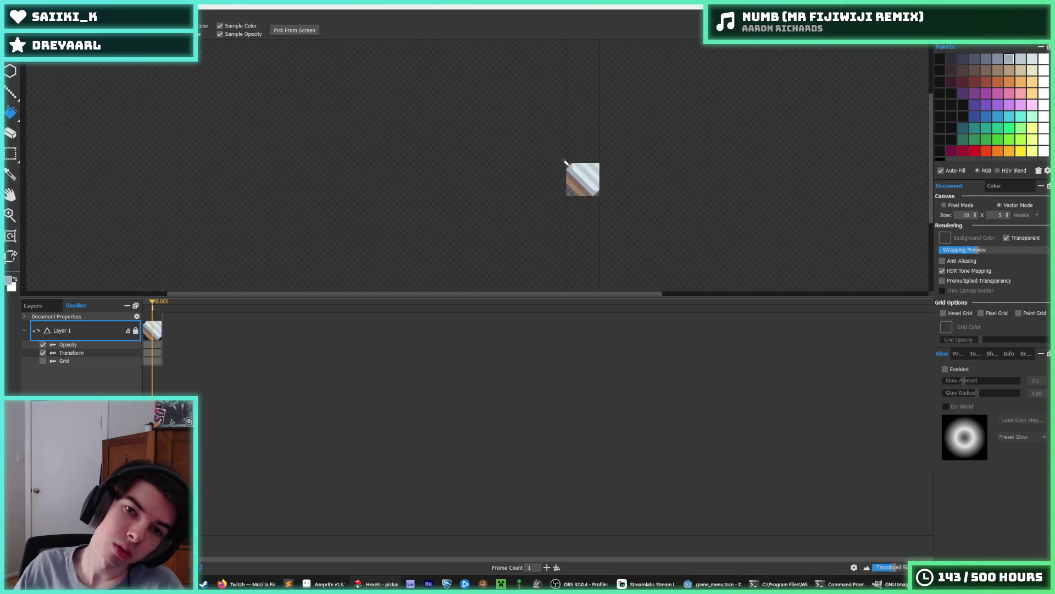
pyautogui.press('b')
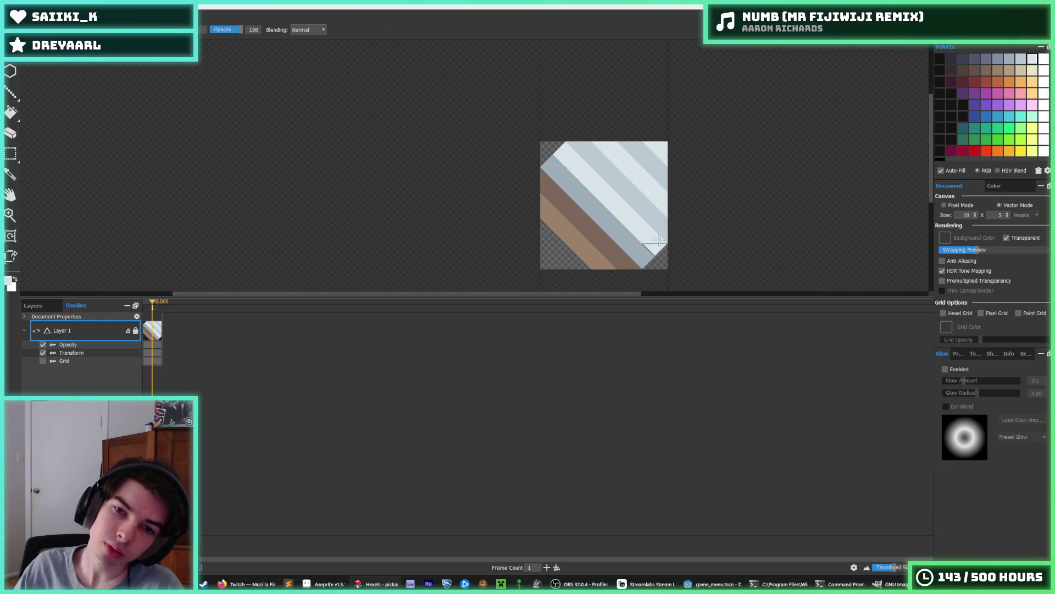
pyautogui.scroll(-6, 679, 217)
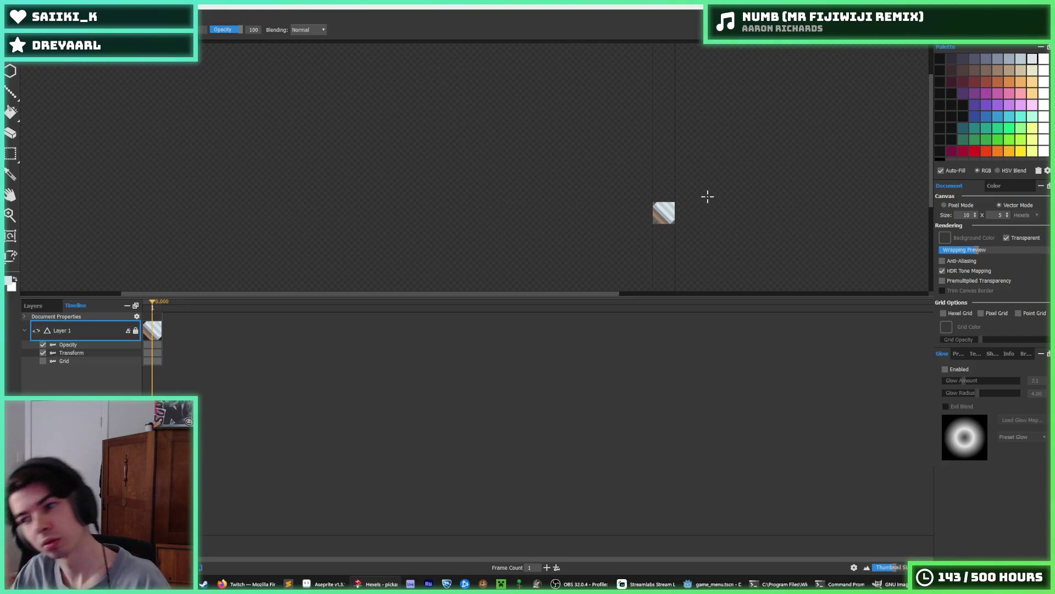
# Export the drill tile again over drill.png.
pyautogui.hotkey('ctrl', 'e')
pyautogui.click(413, 281)
pyautogui.press('Return')
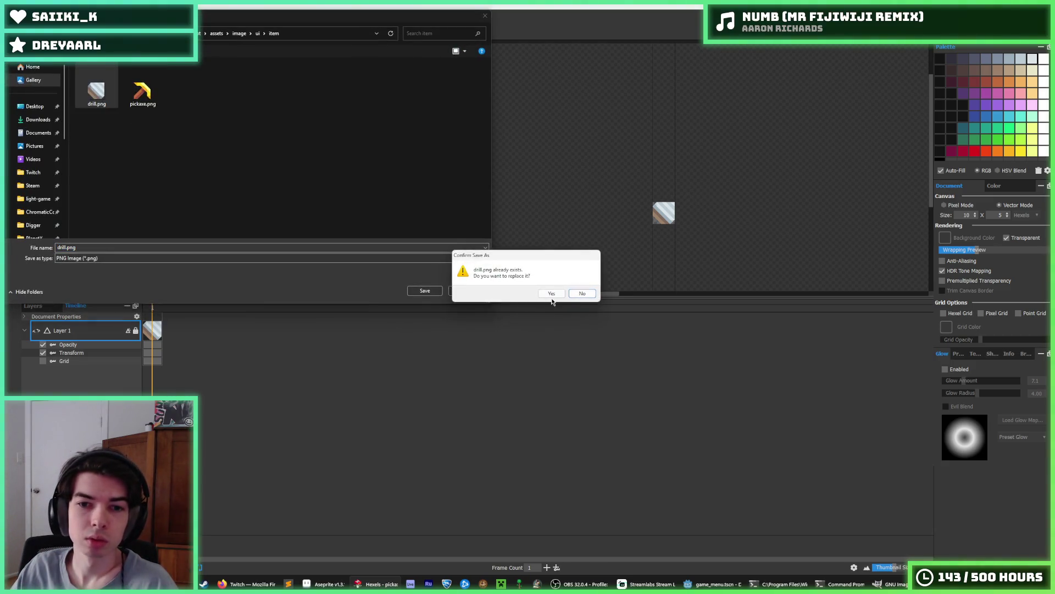
pyautogui.click(551, 293)
pyautogui.click(570, 415)
# Launch the game from Godot and check the item grid's 'Epic Item' tooltips.
pyautogui.click(713, 584)
pyautogui.click(938, 20)
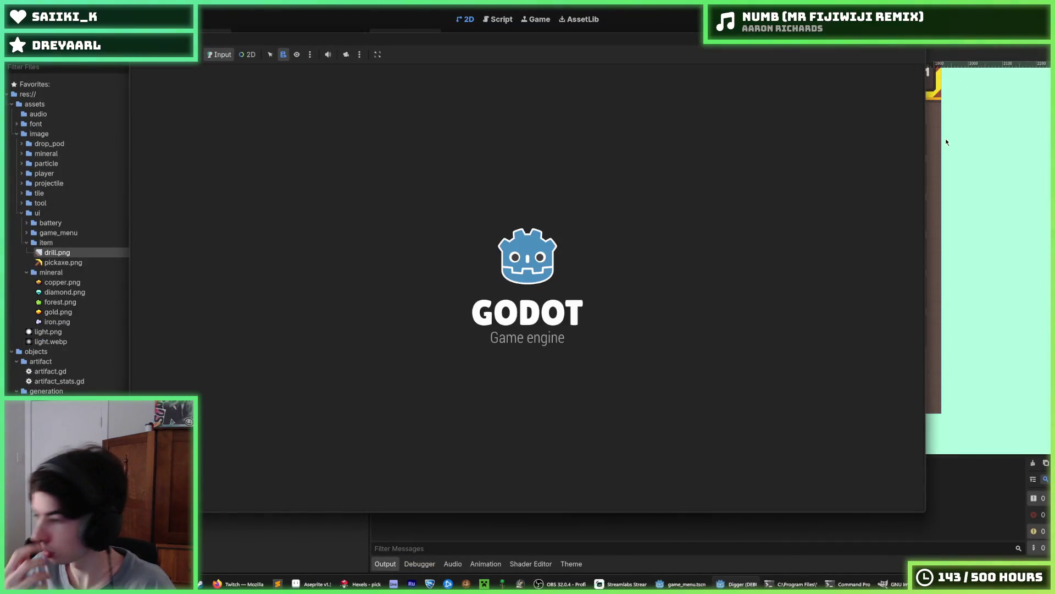
pyautogui.moveTo(788, 212)
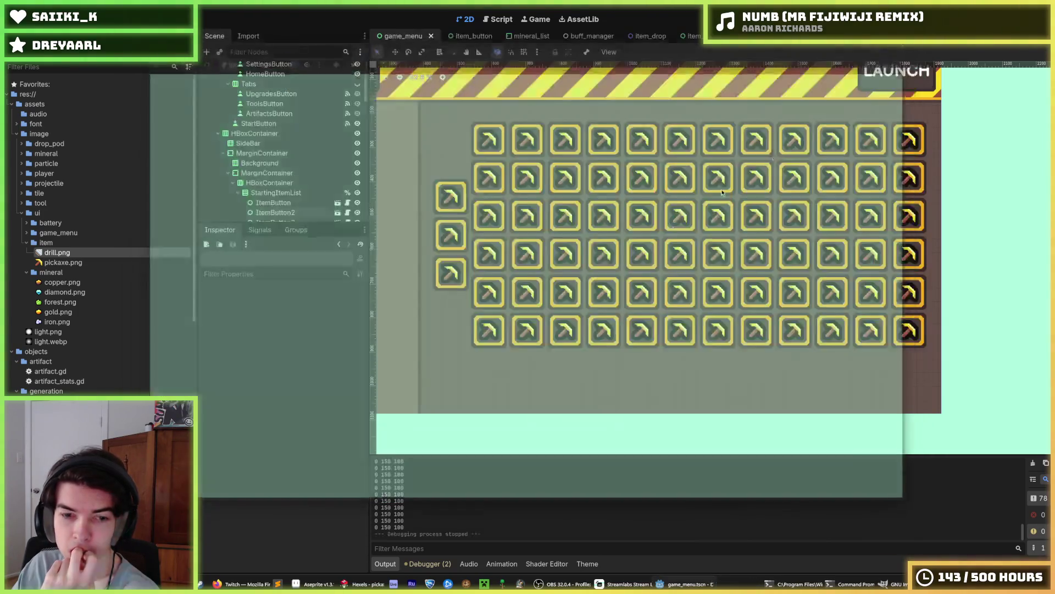
pyautogui.hotkey('alt', 'Tab')
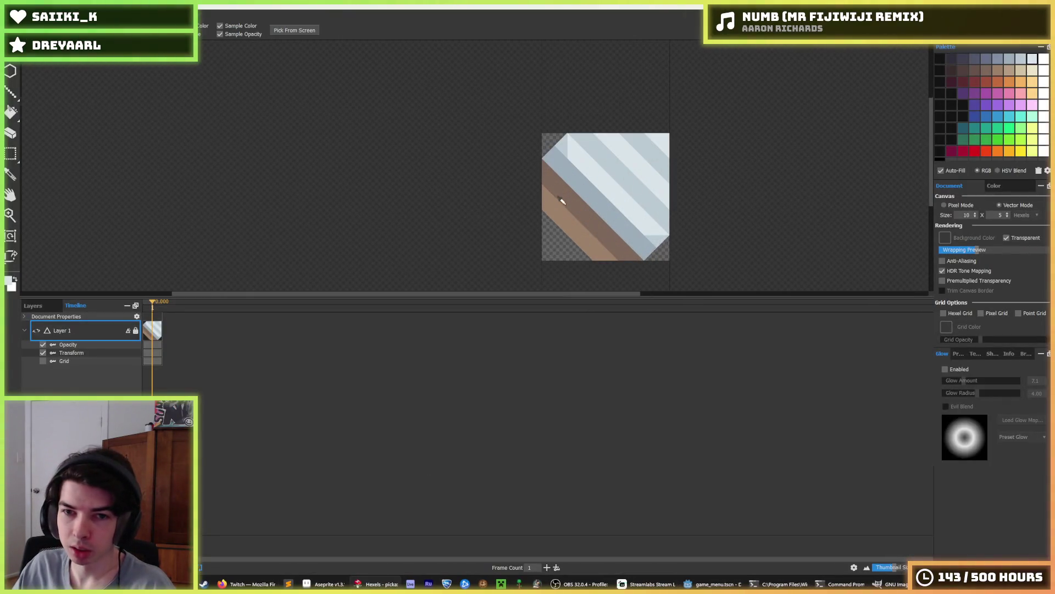
# Bucket-fill the drill's light stripes yellow and its grey-blue stripes orange.
pyautogui.click(1020, 151)
pyautogui.press('g')
pyautogui.click(632, 170)
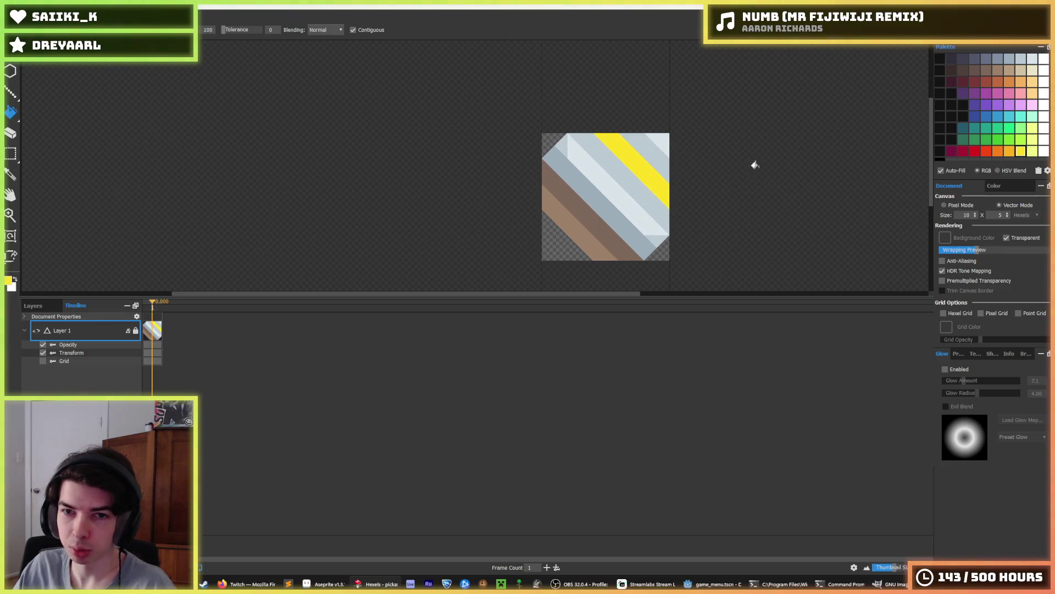
pyautogui.hotkey('ctrl', 'z')
pyautogui.click(662, 142)
pyautogui.click(1009, 152)
pyautogui.click(656, 152)
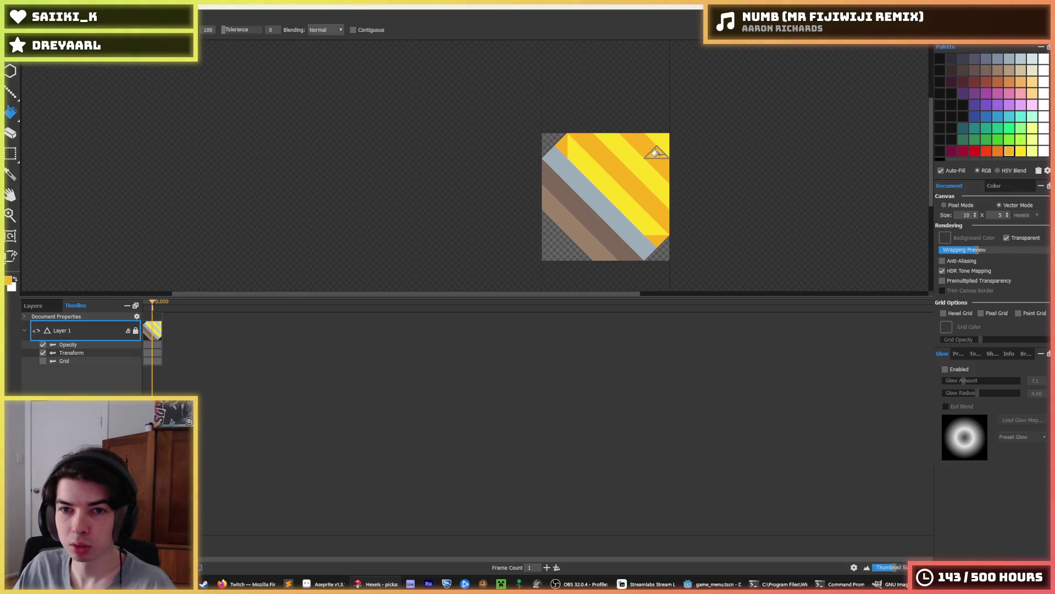
pyautogui.click(998, 151)
pyautogui.click(587, 193)
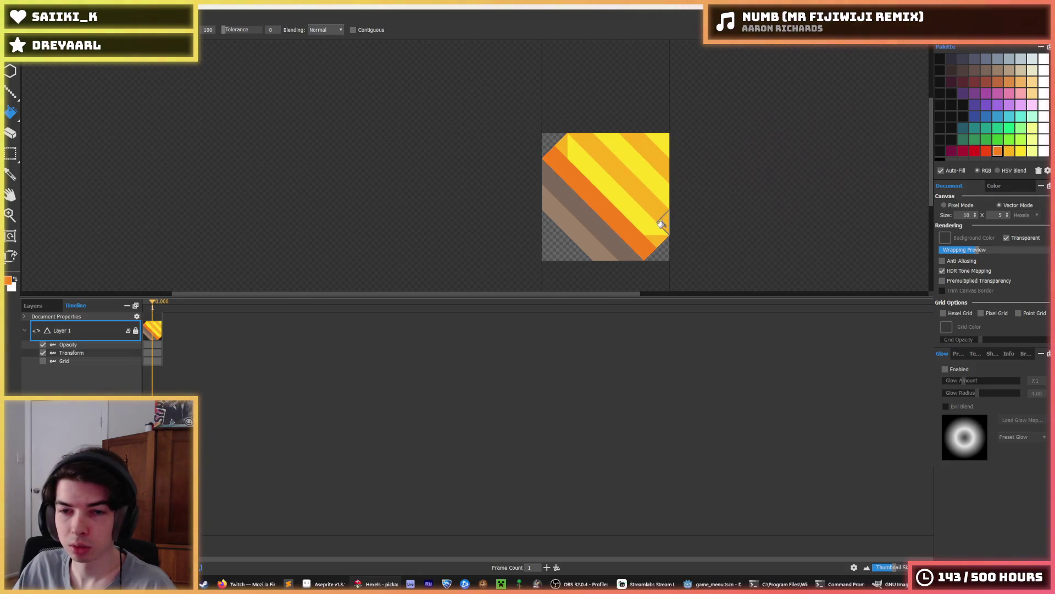
# Export the recoloured drill over drill.png and run the game in Godot.
pyautogui.hotkey('ctrl', 'e')
pyautogui.click(97, 91)
pyautogui.press('Return')
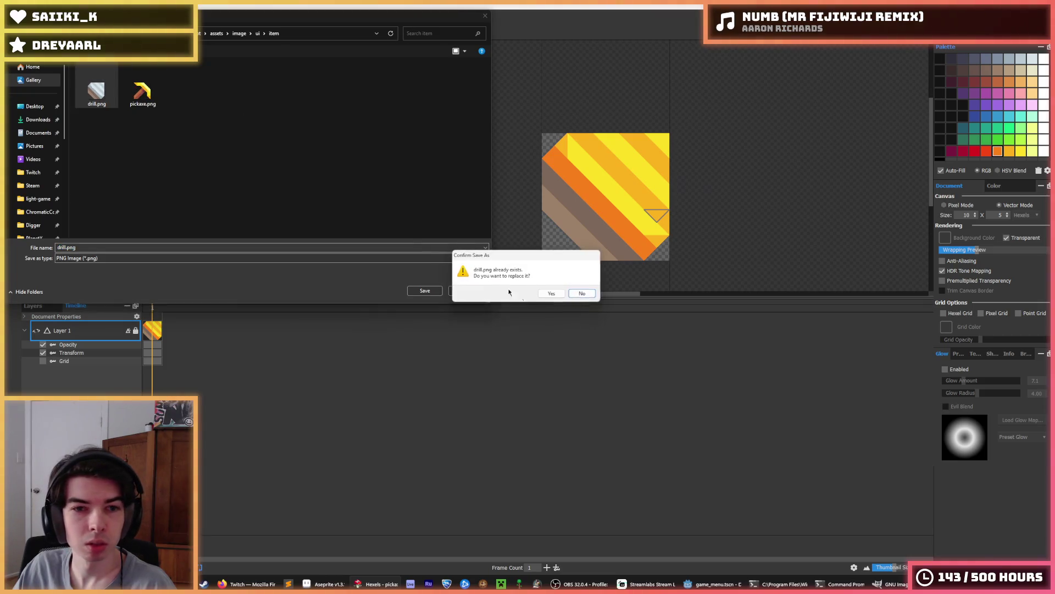
pyautogui.click(551, 293)
pyautogui.click(570, 416)
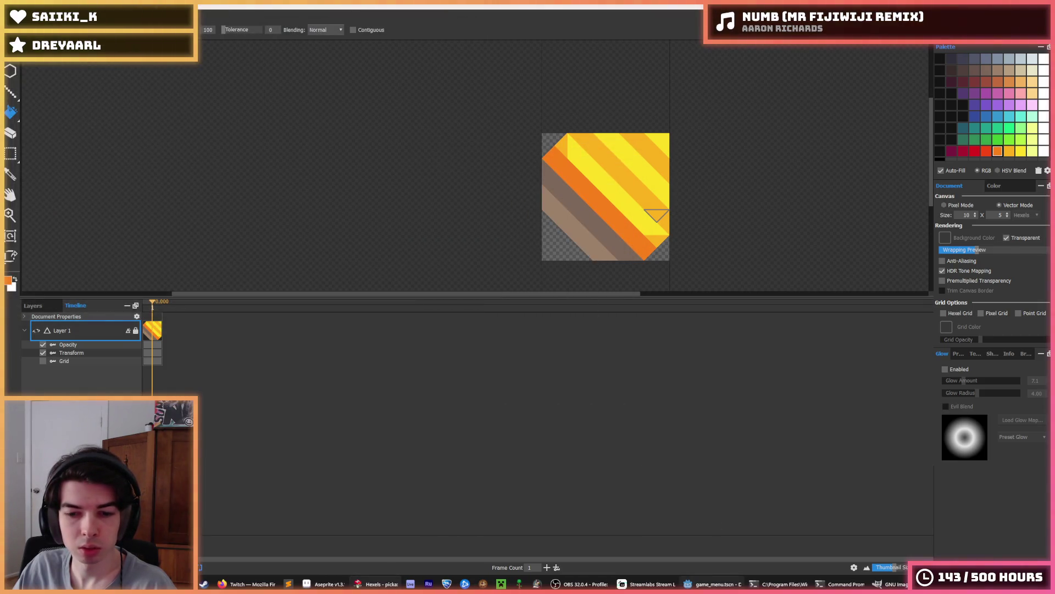
pyautogui.hotkey('alt', 'Tab')
pyautogui.press('F5')
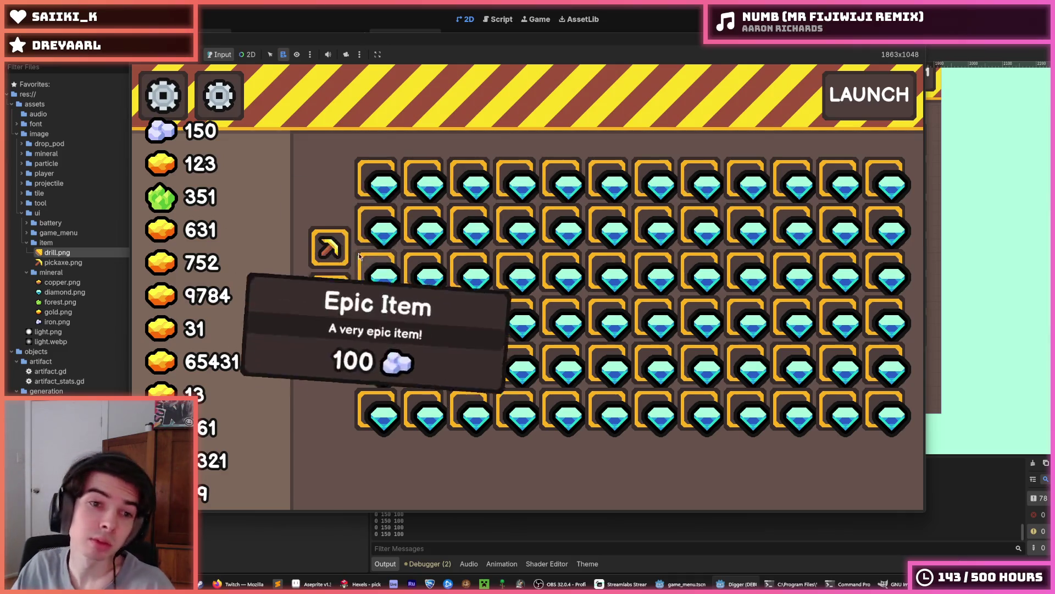
# Check the drill slot's tooltip and buy the drill upgrade for 100 iron.
pyautogui.moveTo(336, 306)
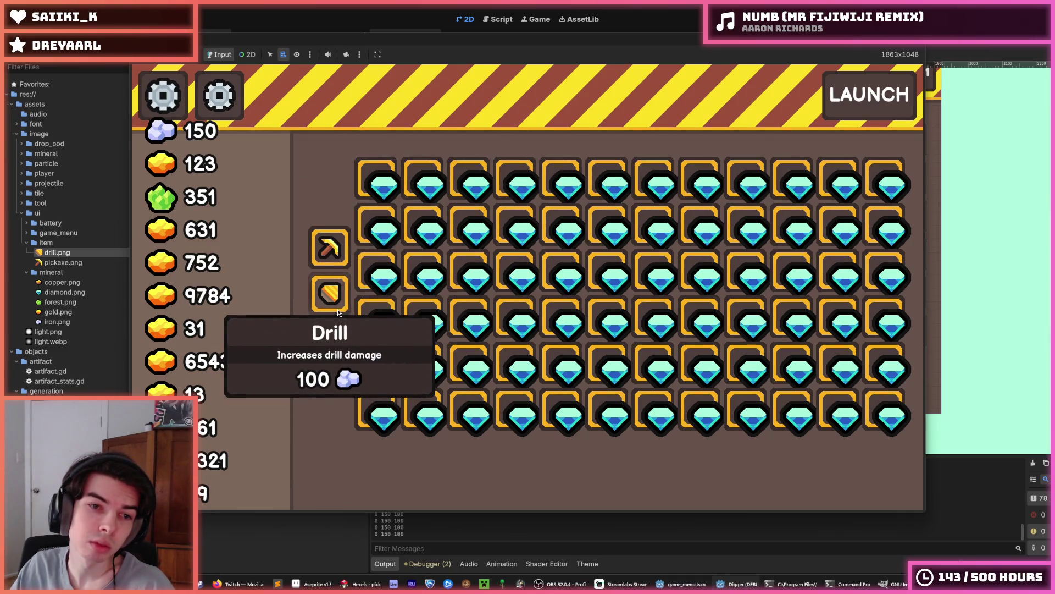
pyautogui.click(337, 309)
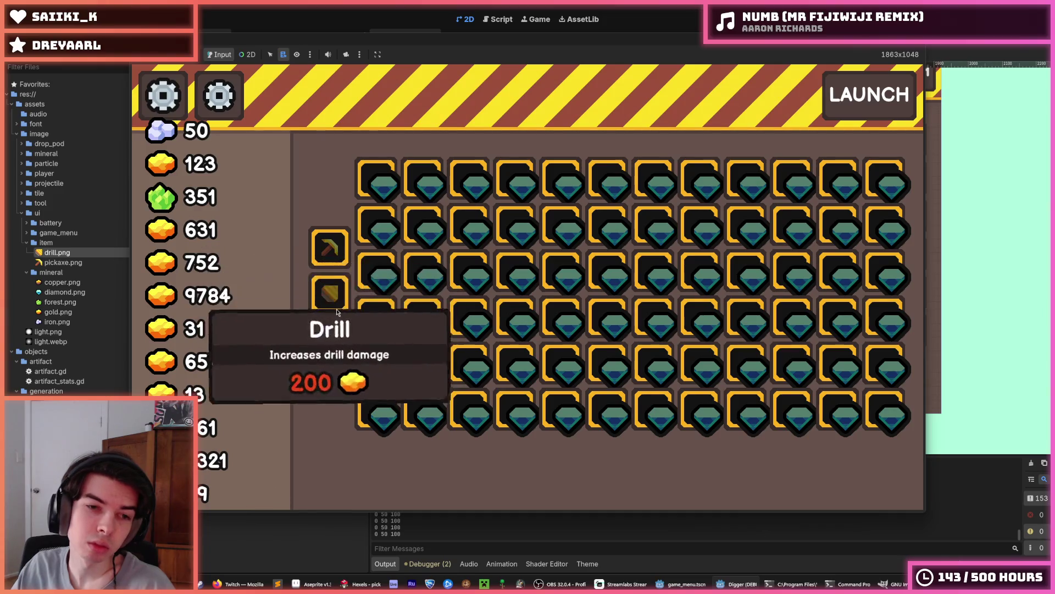
pyautogui.moveTo(339, 267)
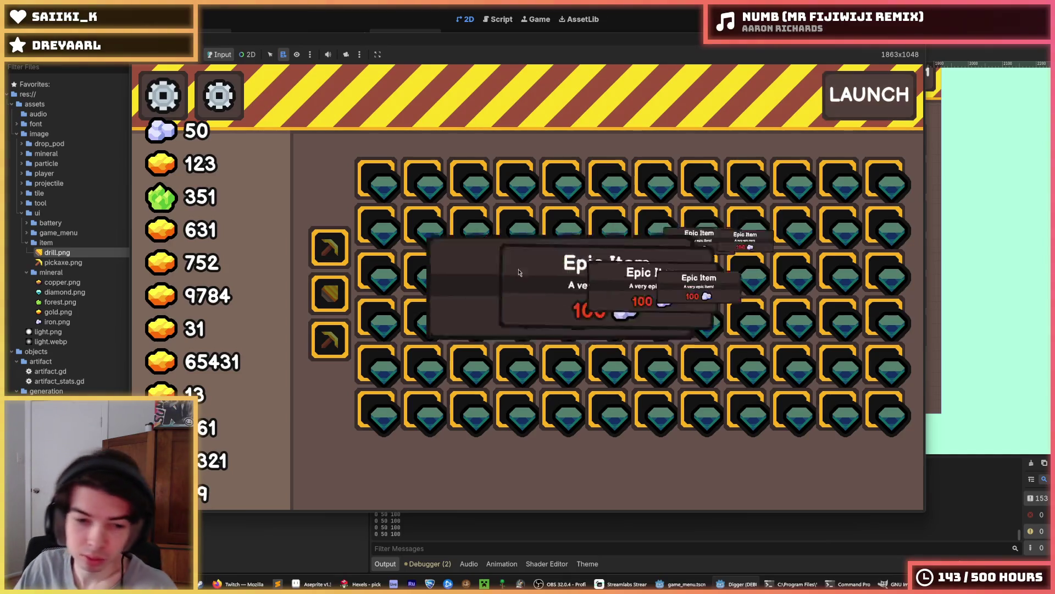
# Return to Hexels and choose a command from its file menu.
pyautogui.click(361, 584)
pyautogui.click(19, 52)
pyautogui.moveTo(55, 82)
pyautogui.click(140, 72)
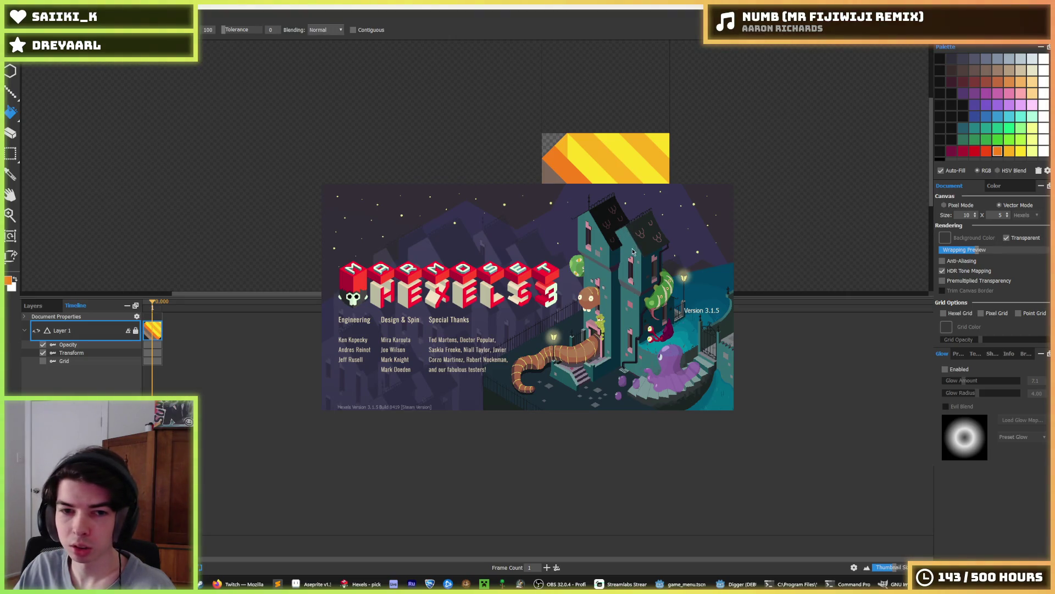
# Save the recoloured drill document as drill.hxl.
pyautogui.click(12, 19)
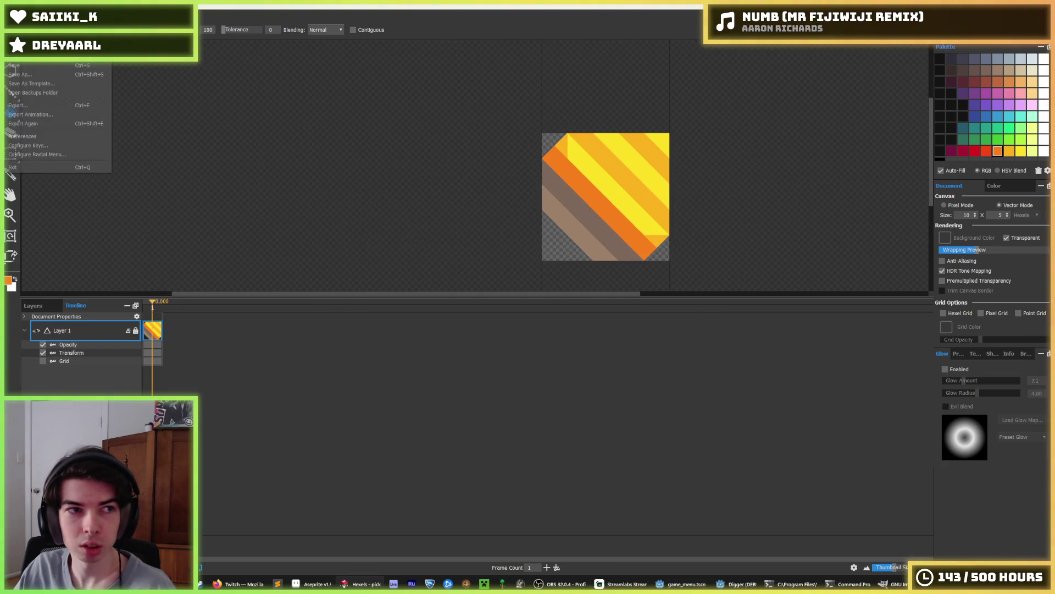
pyautogui.click(16, 65)
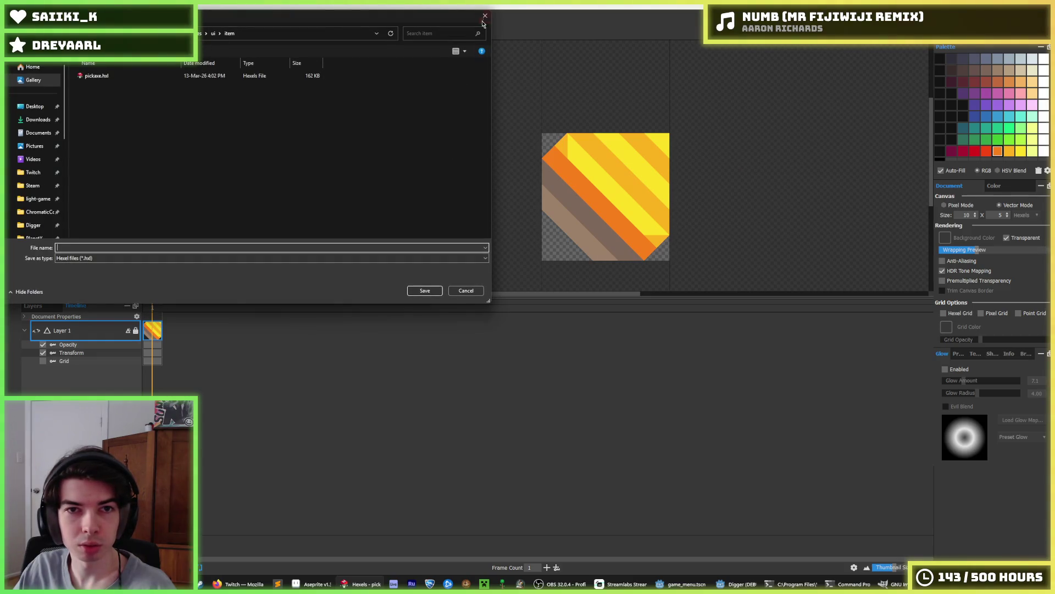
pyautogui.write('drill')
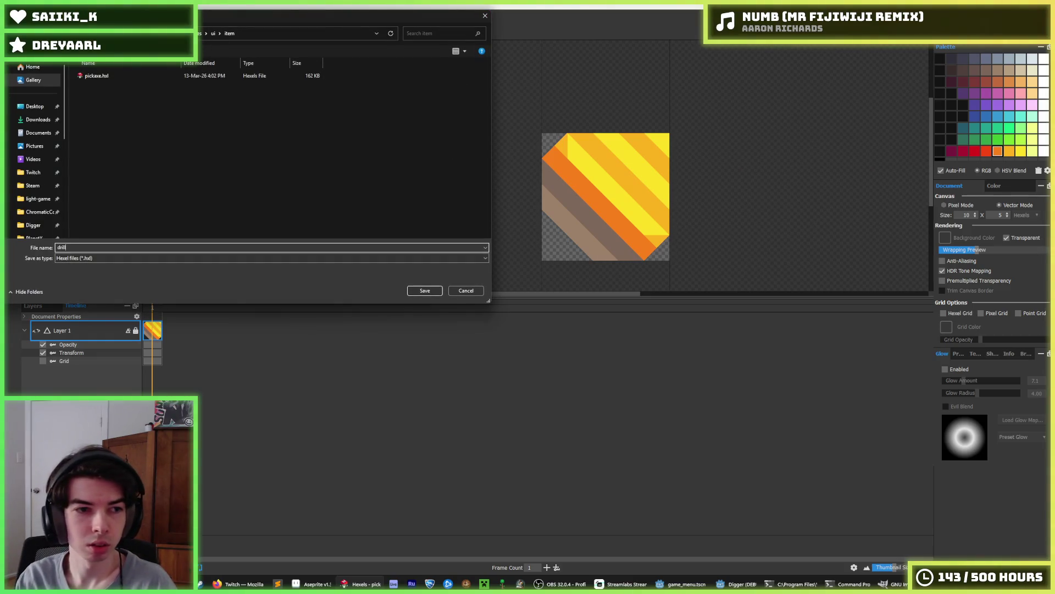
pyautogui.press('Return')
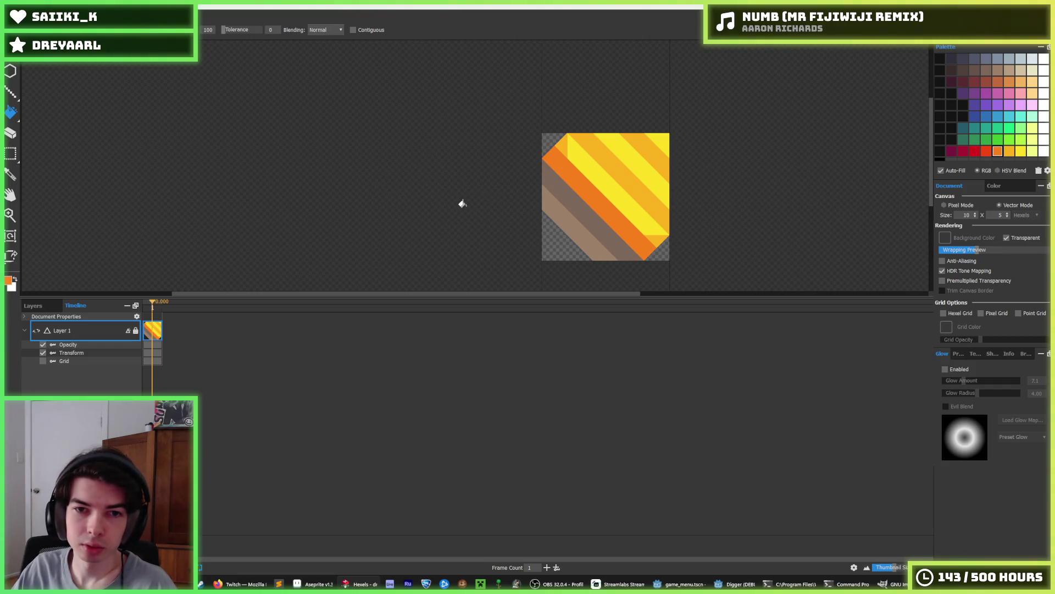
# Open pickaxe.hxl from the assets/image/ui/item folder.
pyautogui.press('m')
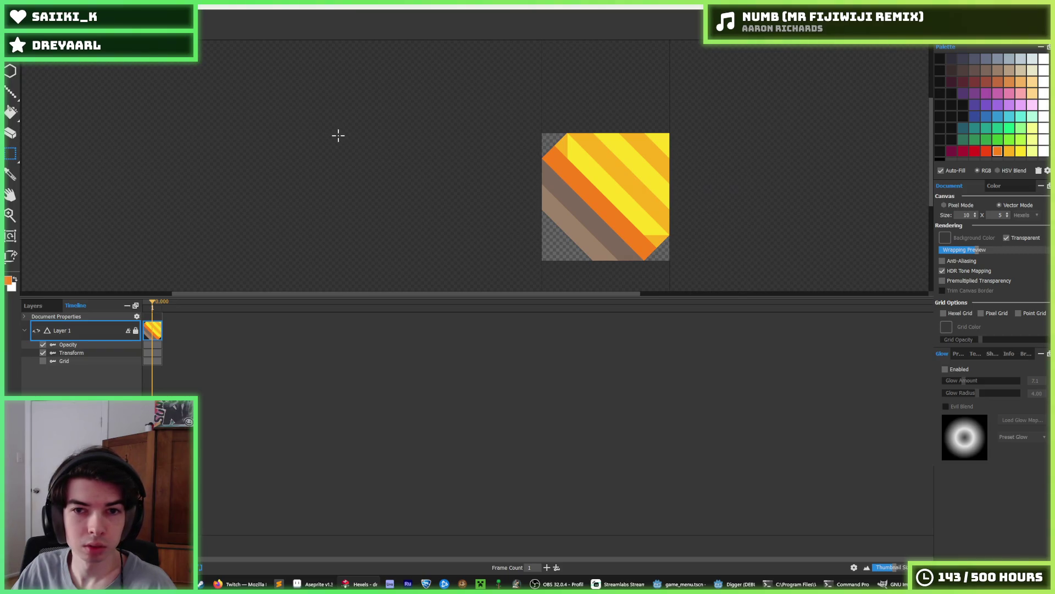
pyautogui.click(590, 203)
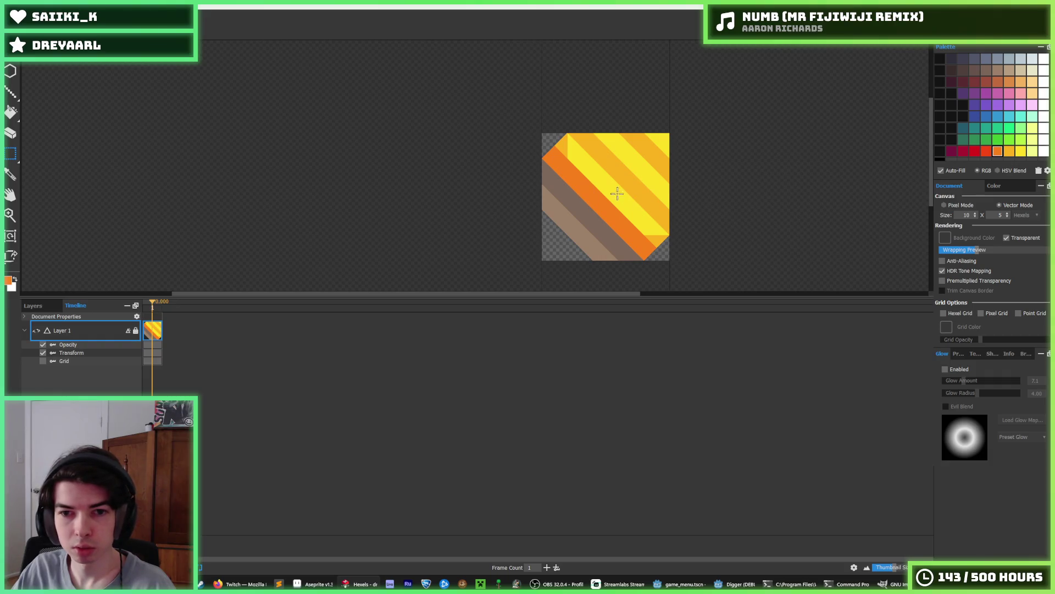
pyautogui.click(11, 13)
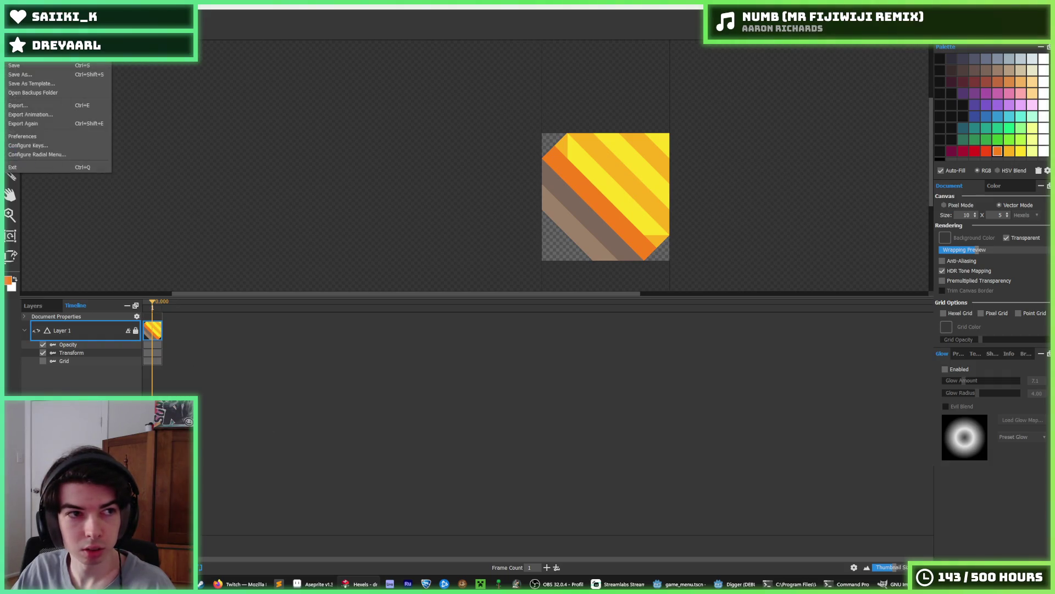
pyautogui.click(33, 36)
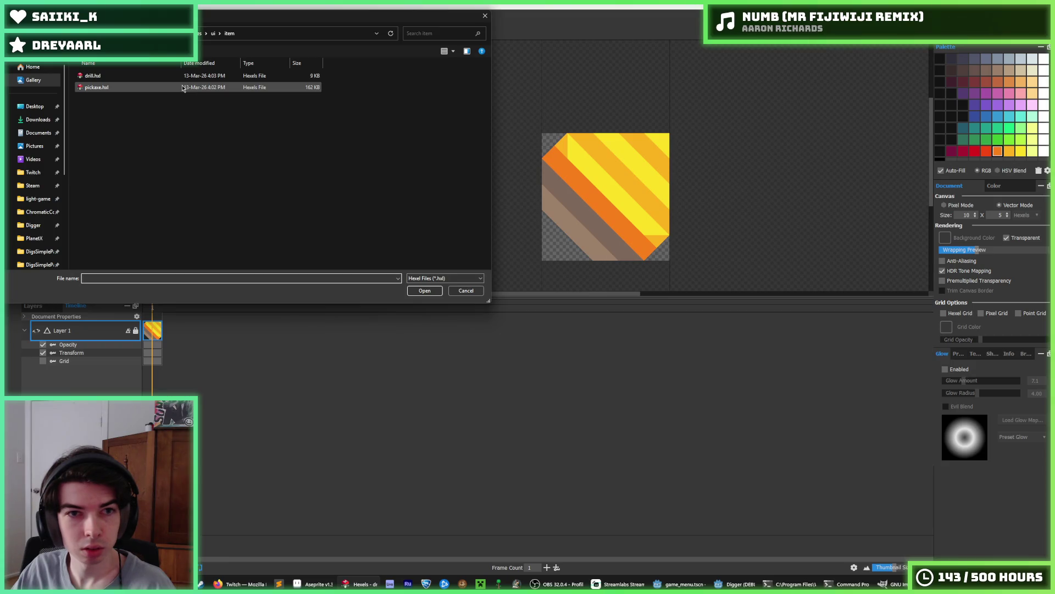
pyautogui.click(214, 33)
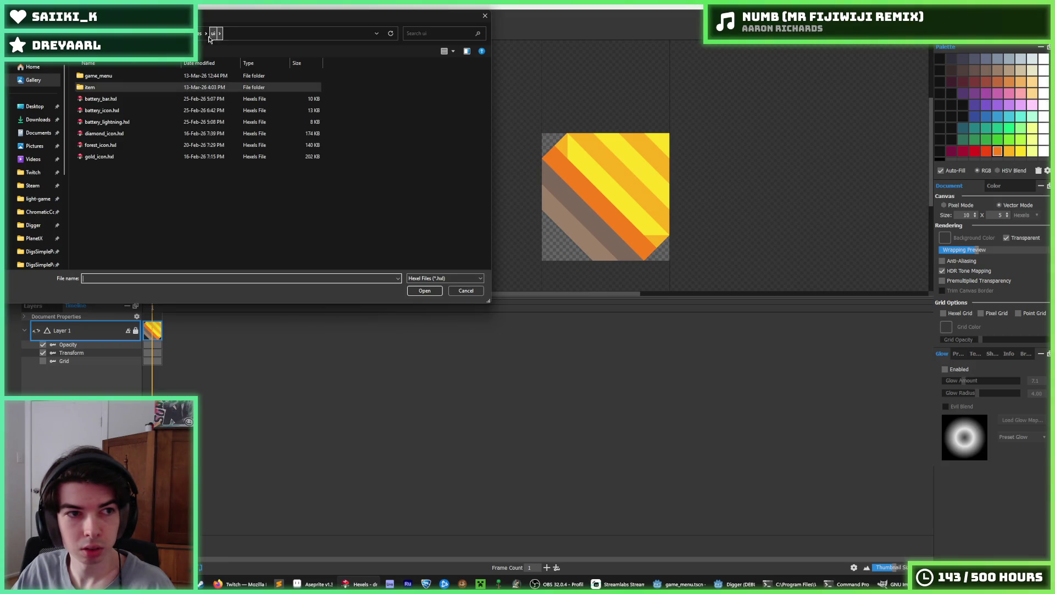
pyautogui.doubleClick(149, 77)
pyautogui.doubleClick(120, 87)
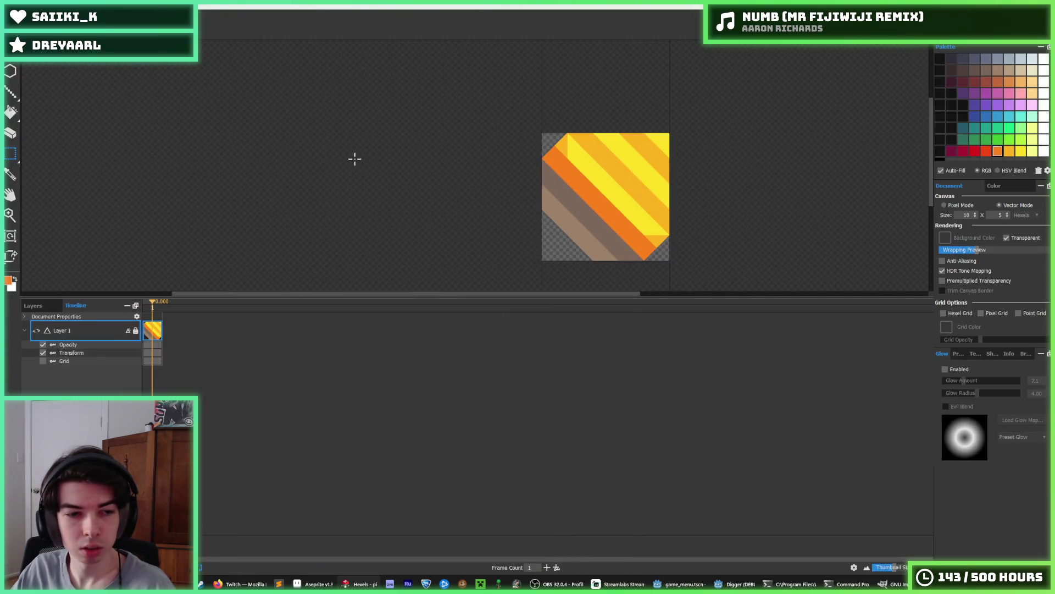
# Undo a stray orange triangle and erase the pickaxe's lower-right stripes.
pyautogui.scroll(2, 632, 209)
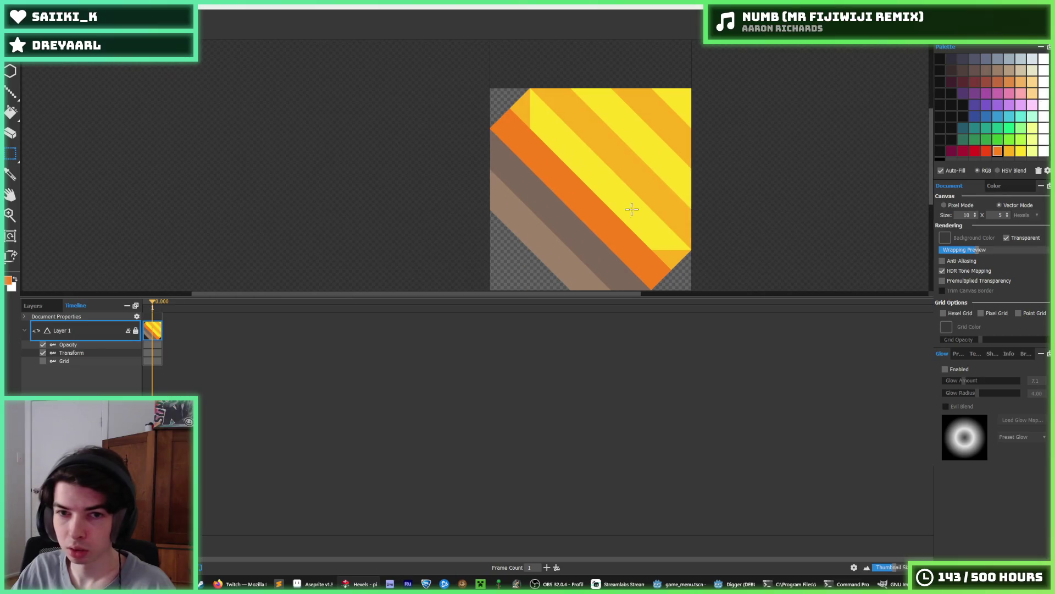
pyautogui.click(631, 202)
pyautogui.keyDown('alt'); pyautogui.click(634, 210); pyautogui.keyUp('alt')
pyautogui.hotkey('ctrl', 'z')
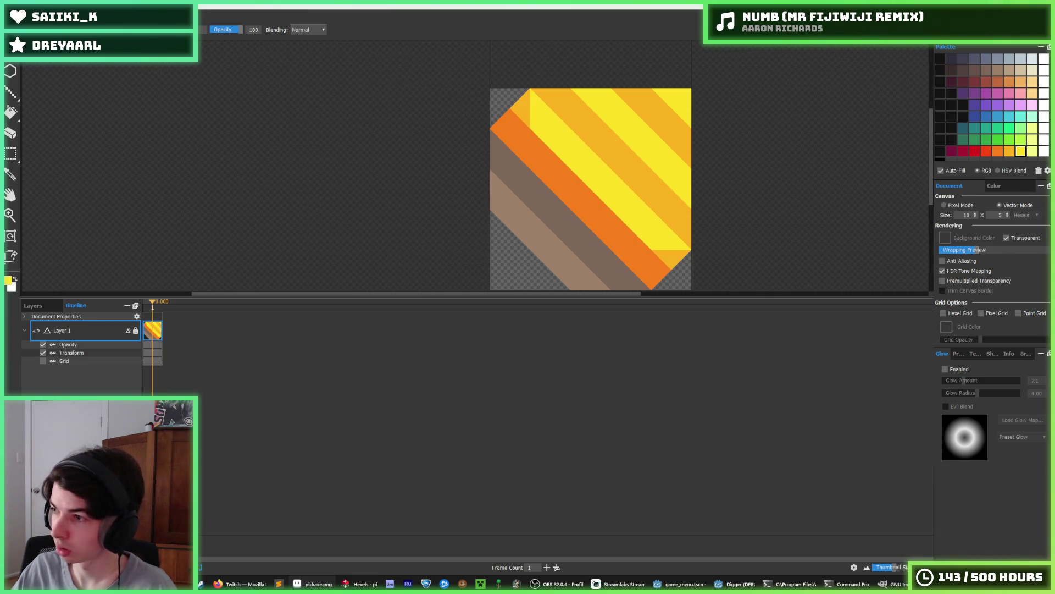
pyautogui.press('e')
pyautogui.scroll(-1, 599, 259)
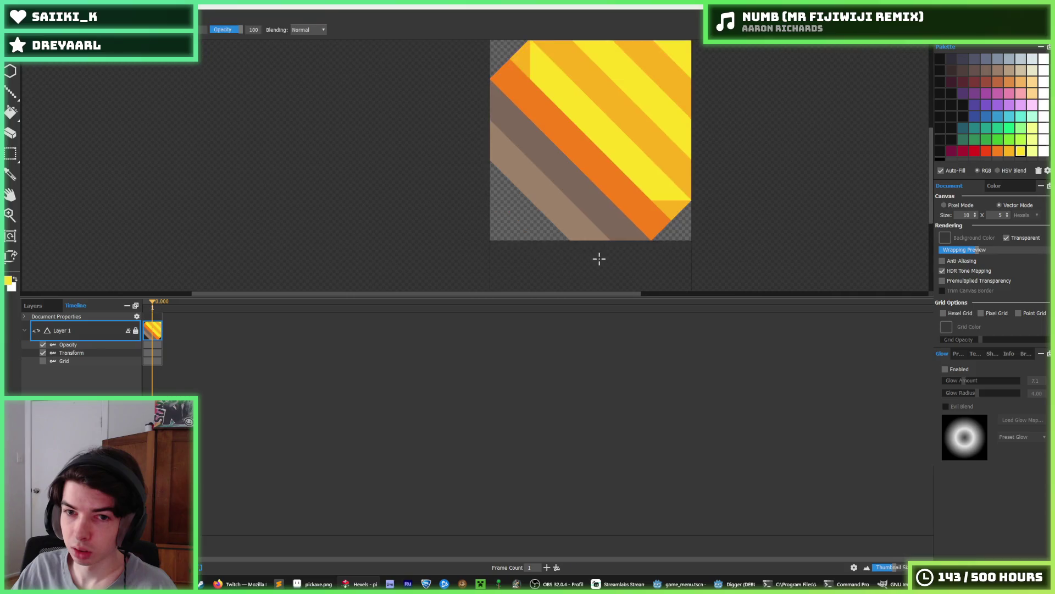
pyautogui.moveTo(646, 212)
pyautogui.mouseDown()
pyautogui.moveTo(709, 102)
pyautogui.moveTo(506, 52)
pyautogui.moveTo(469, 134)
pyautogui.moveTo(613, 132)
pyautogui.moveTo(648, 64)
pyautogui.moveTo(642, 107)
pyautogui.moveTo(664, 129)
pyautogui.moveTo(637, 176)
pyautogui.moveTo(649, 264)
pyautogui.moveTo(637, 146)
pyautogui.moveTo(640, 256)
pyautogui.mouseUp()
# Brush-paint a yellow L-shaped band with diagonally cut ends across the icon.
pyautogui.press('b')
pyautogui.moveTo(594, 91)
pyautogui.mouseDown()
pyautogui.moveTo(464, 85)
pyautogui.moveTo(601, 110)
pyautogui.mouseUp()
pyautogui.moveTo(495, 107)
pyautogui.mouseDown()
pyautogui.moveTo(453, 99)
pyautogui.moveTo(641, 262)
pyautogui.moveTo(611, 217)
pyautogui.mouseUp()
pyautogui.moveTo(594, 106)
pyautogui.mouseDown()
pyautogui.moveTo(632, 159)
pyautogui.moveTo(570, 156)
pyautogui.moveTo(549, 214)
pyautogui.moveTo(575, 177)
pyautogui.moveTo(481, 269)
pyautogui.mouseUp()
# Paint a lighter orange highlight and a darker orange stroke along the handle.
pyautogui.click(1008, 83)
pyautogui.click(1009, 82)
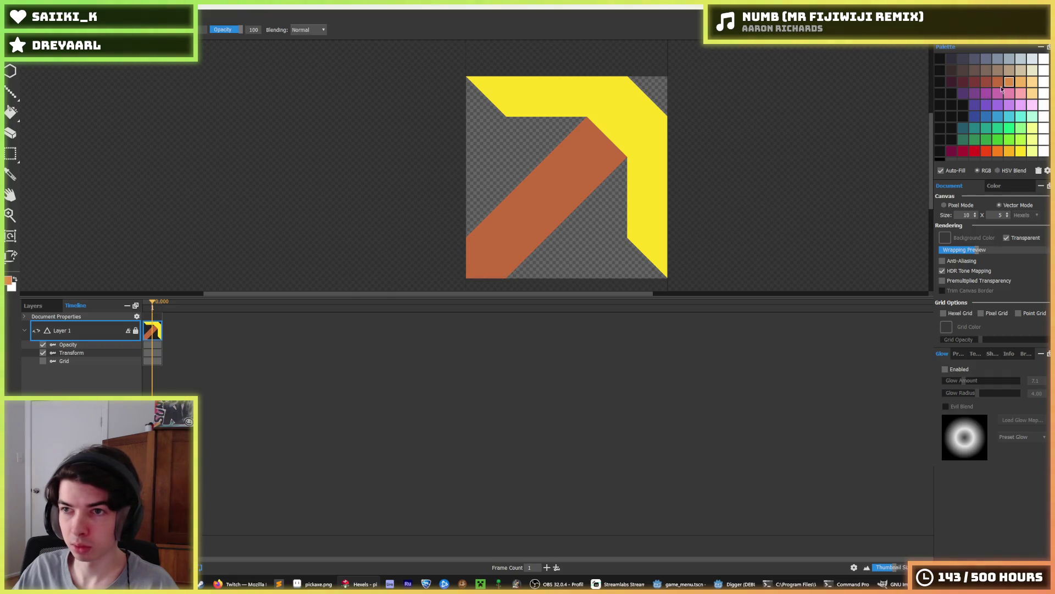
pyautogui.moveTo(581, 135)
pyautogui.mouseDown()
pyautogui.moveTo(461, 243)
pyautogui.moveTo(465, 264)
pyautogui.mouseUp()
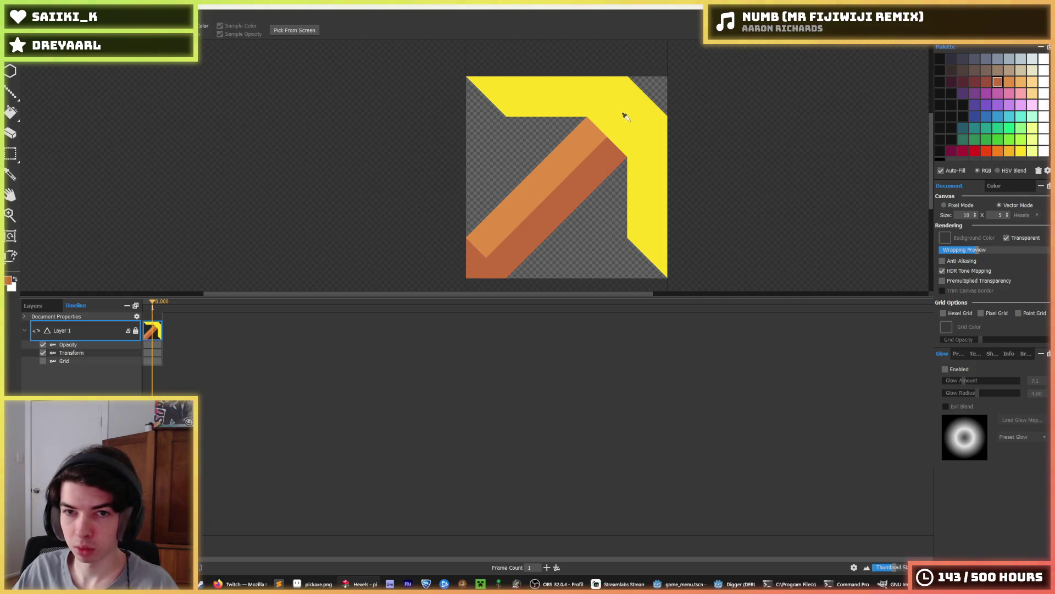
pyautogui.keyDown('alt'); pyautogui.click(582, 178); pyautogui.keyUp('alt')
pyautogui.scroll(-3, 584, 182)
pyautogui.scroll(3, 582, 182)
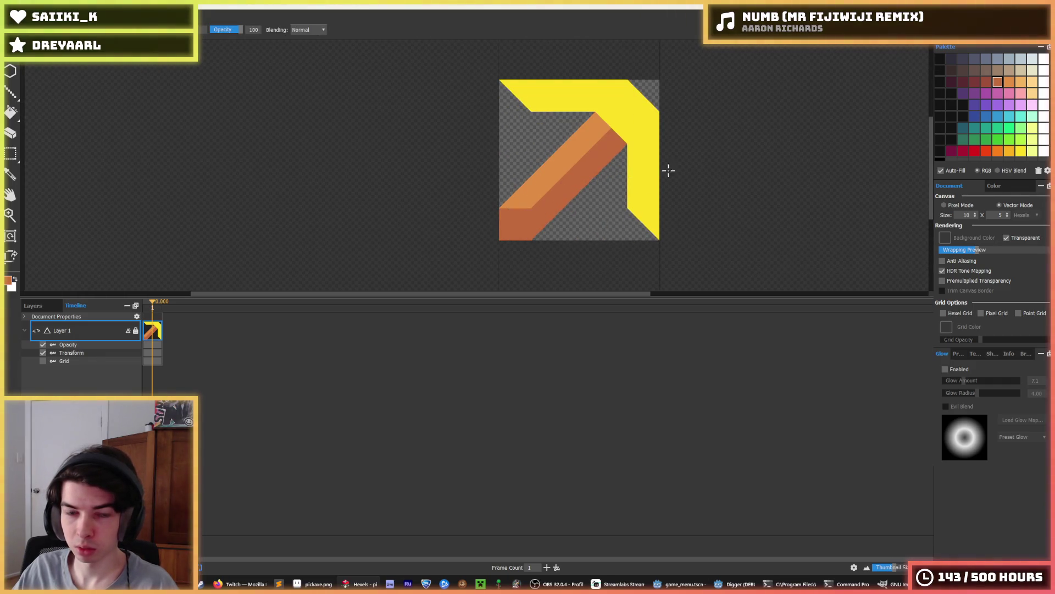
pyautogui.scroll(-3, 671, 168)
pyautogui.scroll(3, 676, 143)
pyautogui.keyDown('alt'); pyautogui.click(632, 154); pyautogui.keyUp('alt')
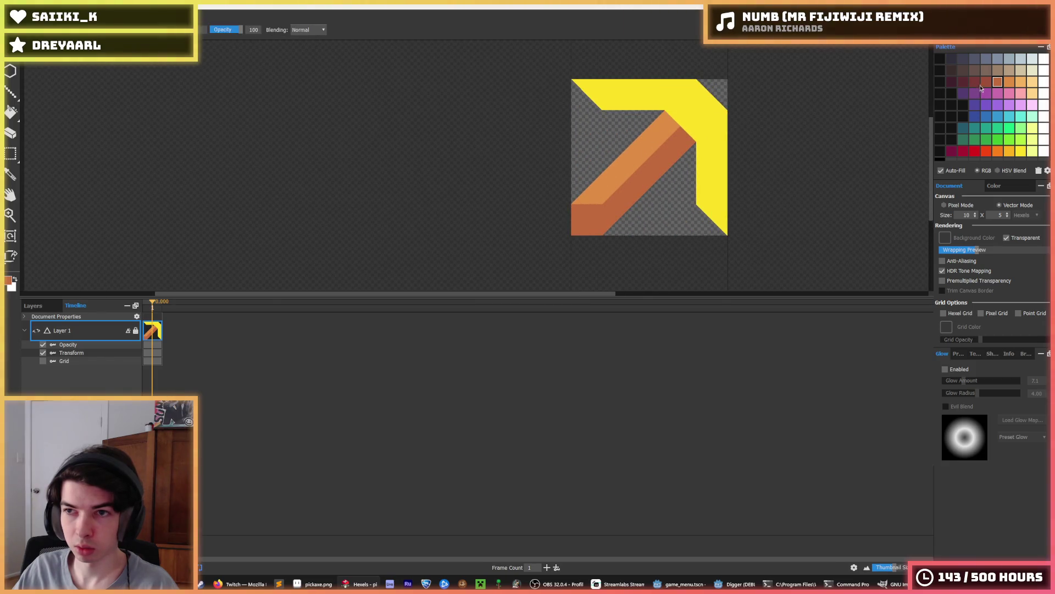
pyautogui.moveTo(683, 142); pyautogui.dragTo(565, 240)
pyautogui.scroll(-5, 681, 146)
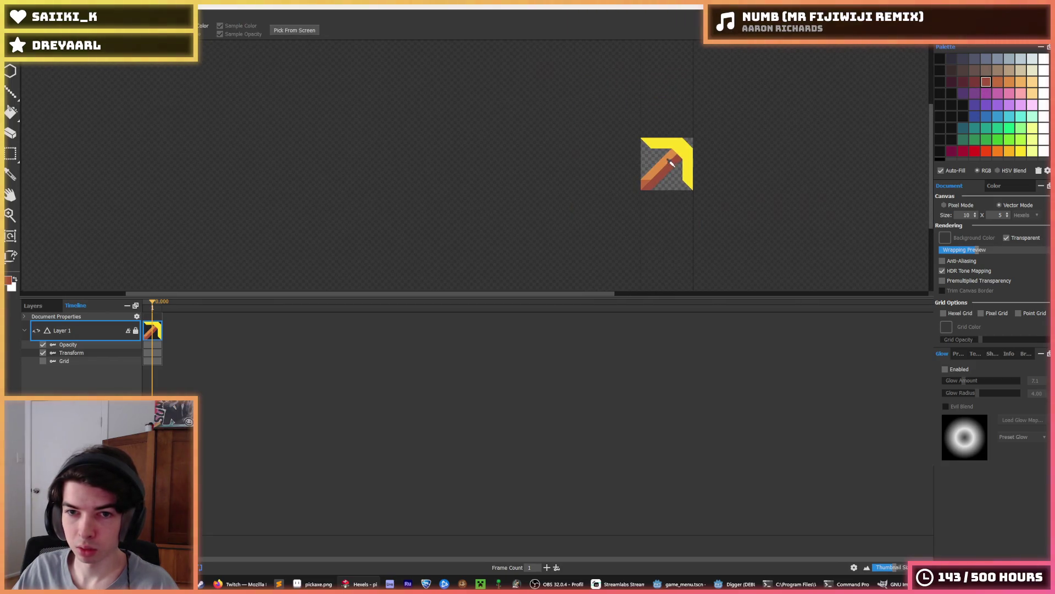
pyautogui.scroll(5, 682, 146)
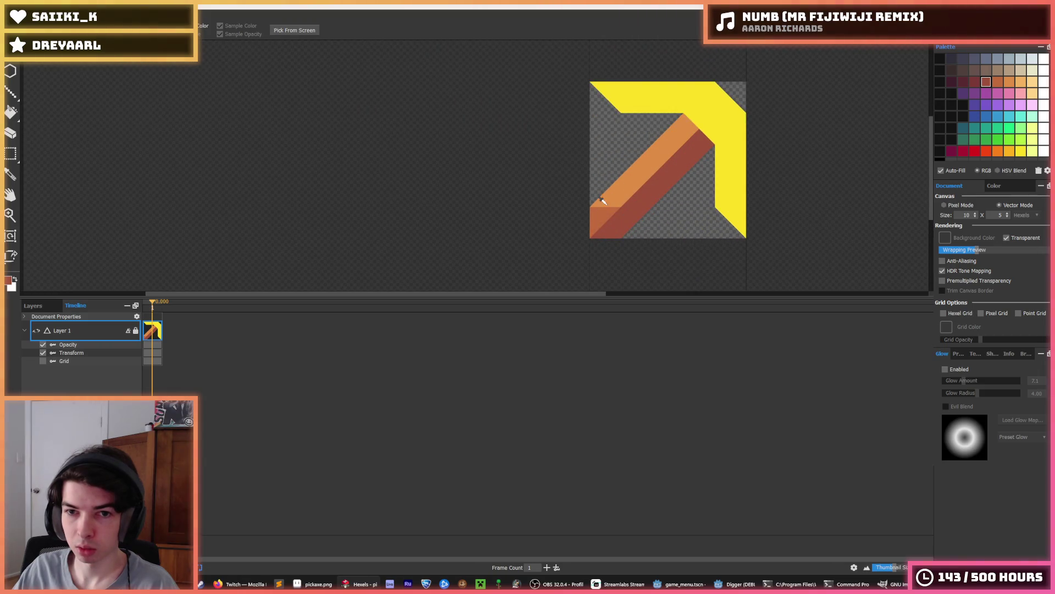
# Bucket-fill the handle's lower face dark red-brown and upper face orange-brown, undoing a trial fill.
pyautogui.press('g')
pyautogui.keyDown('alt'); pyautogui.click(625, 182); pyautogui.keyUp('alt')
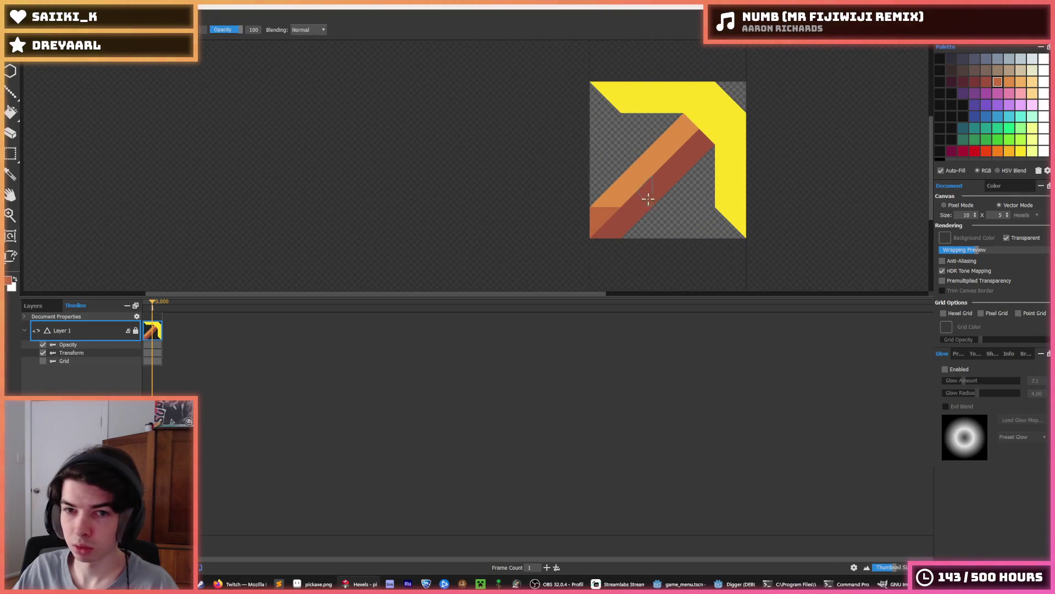
pyautogui.click(648, 195)
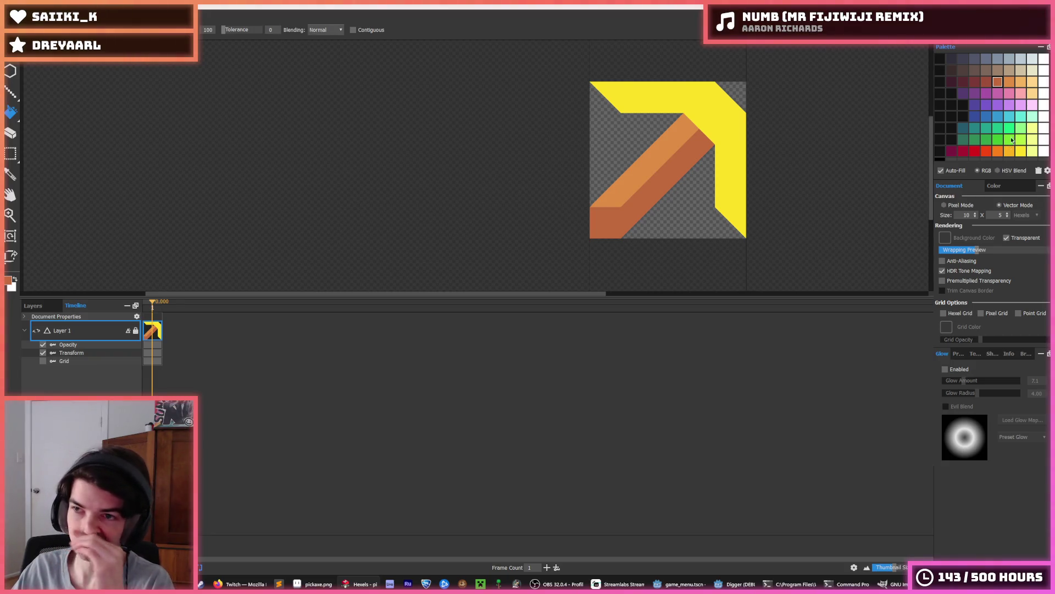
pyautogui.click(1012, 82)
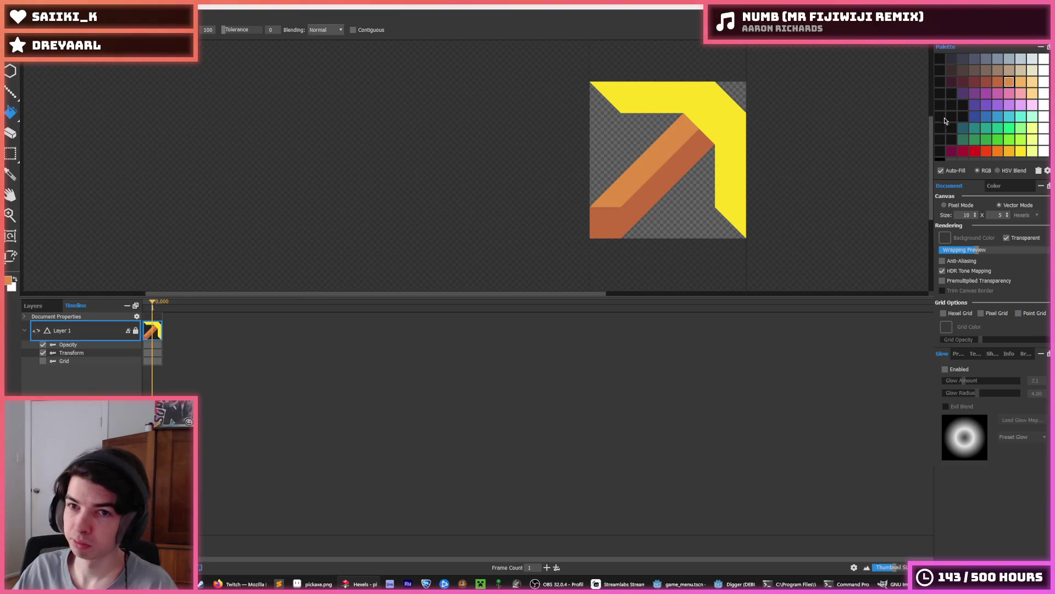
pyautogui.click(987, 82)
pyautogui.click(651, 189)
pyautogui.hotkey('ctrl', 'z')
pyautogui.click(653, 184)
pyautogui.click(636, 163)
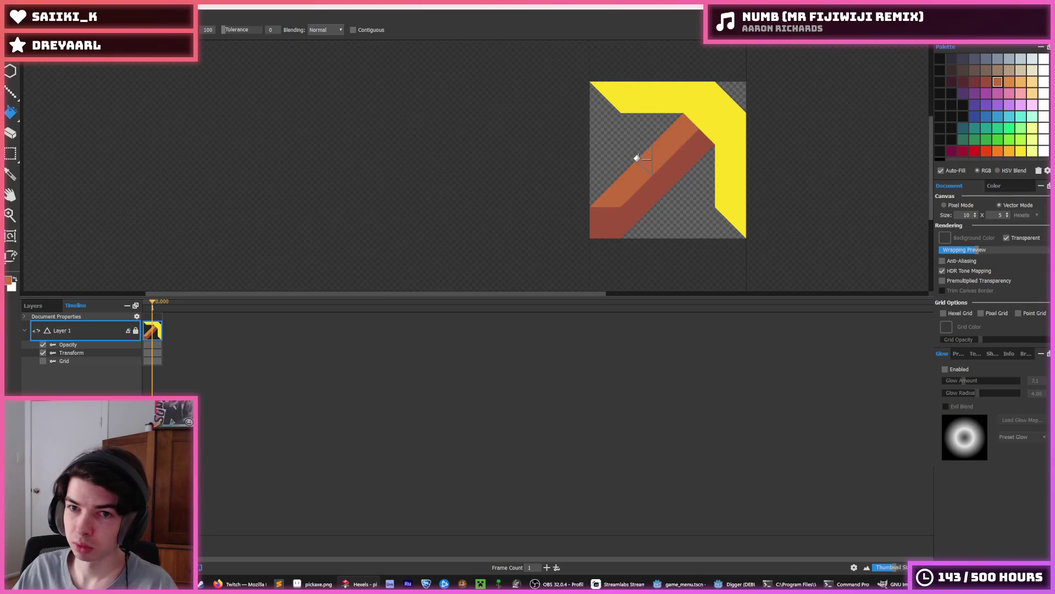
# Paint the head's top and right bars orange, then yellow diagonally over the top-left bar.
pyautogui.press('i')
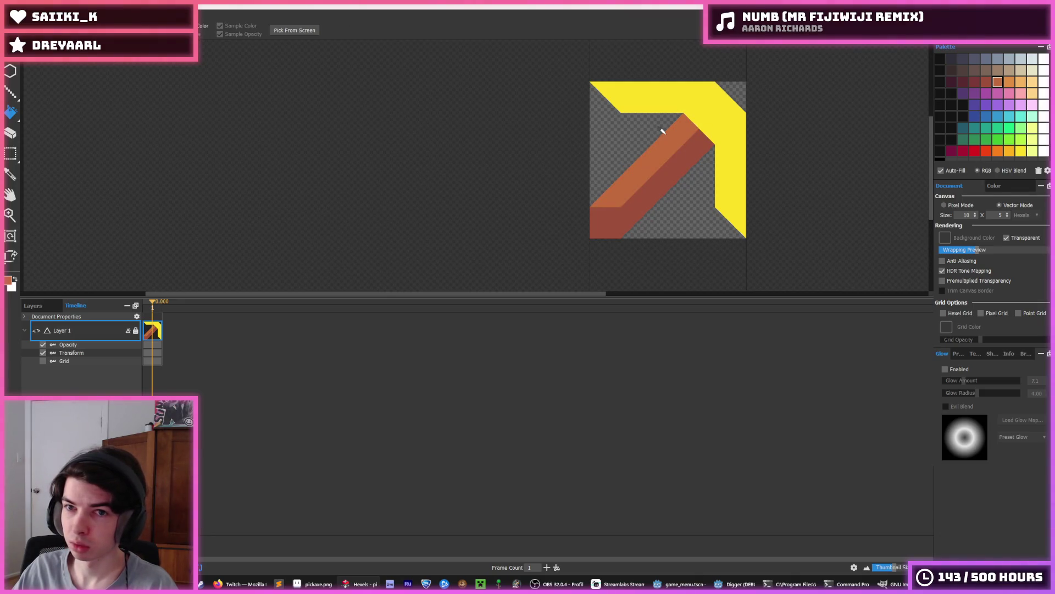
pyautogui.press('g')
pyautogui.click(1009, 153)
pyautogui.press('b')
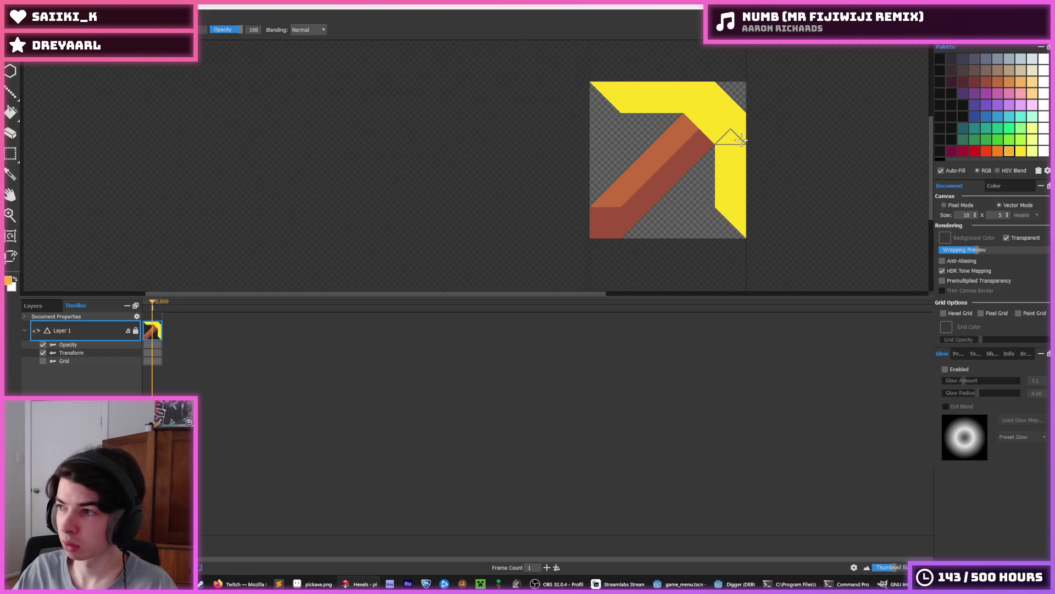
pyautogui.moveTo(663, 92); pyautogui.dragTo(608, 83)
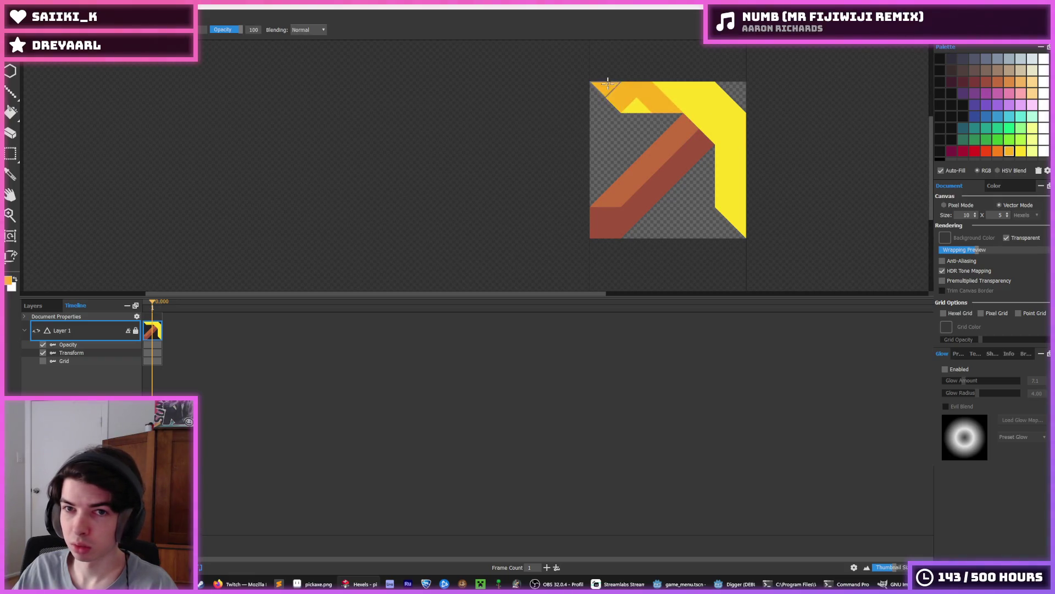
pyautogui.moveTo(719, 150)
pyautogui.mouseDown()
pyautogui.moveTo(735, 175)
pyautogui.moveTo(732, 235)
pyautogui.mouseUp()
pyautogui.keyDown('alt'); pyautogui.click(712, 128); pyautogui.keyUp('alt')
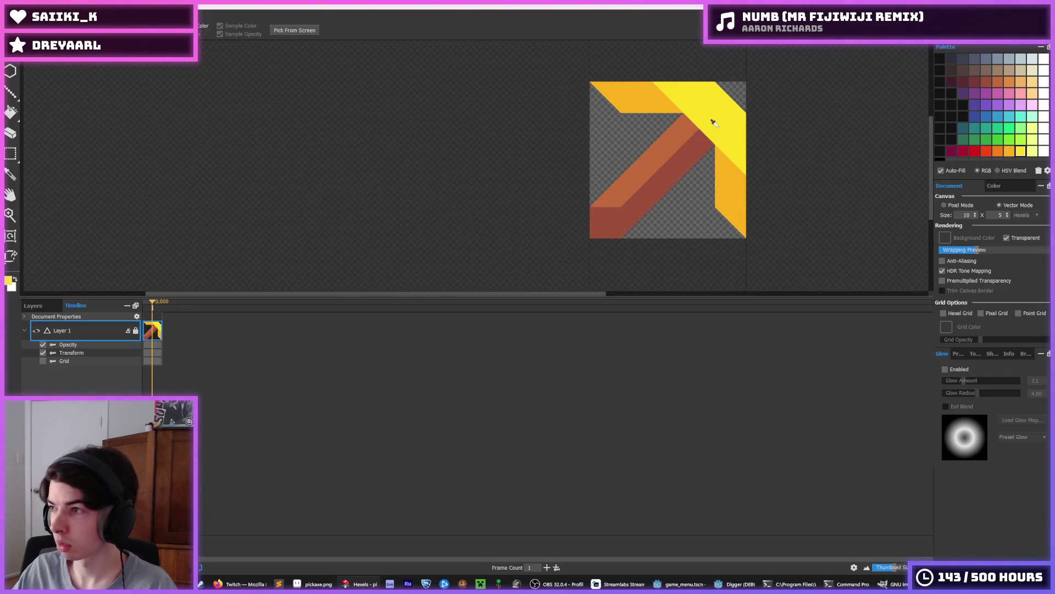
pyautogui.moveTo(632, 90); pyautogui.dragTo(709, 148)
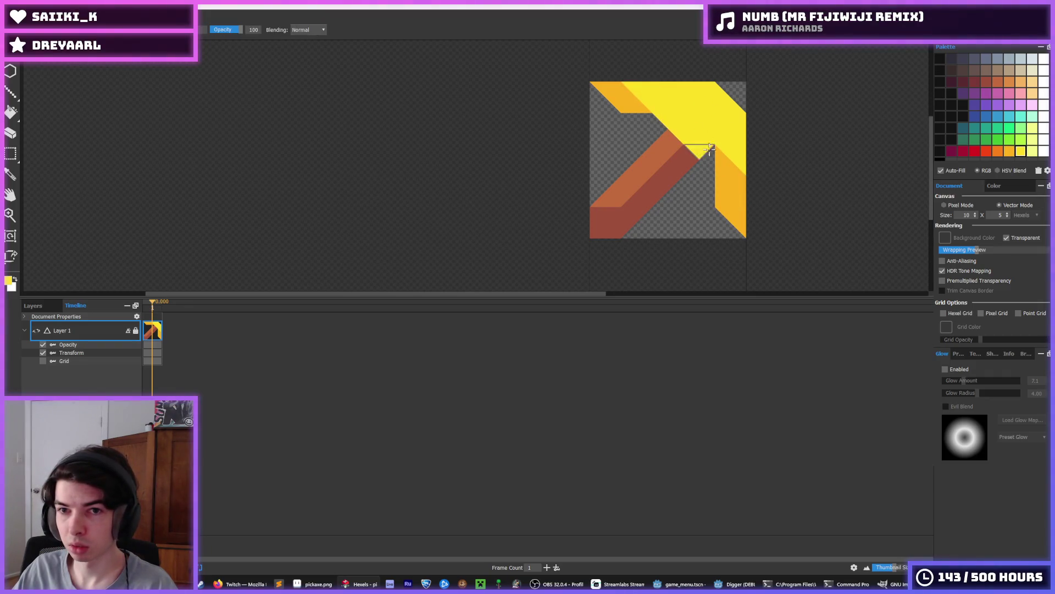
# Paint a diagonal strip of the pickaxe head orange, including the last yellow hexel.
pyautogui.scroll(-6, 735, 134)
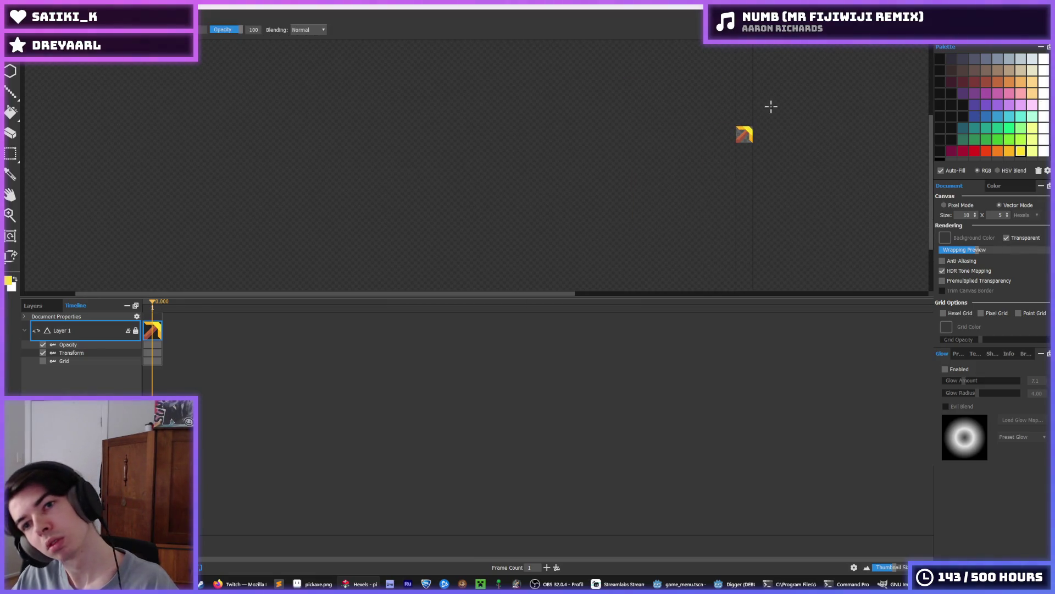
pyautogui.scroll(4, 758, 113)
pyautogui.press('e')
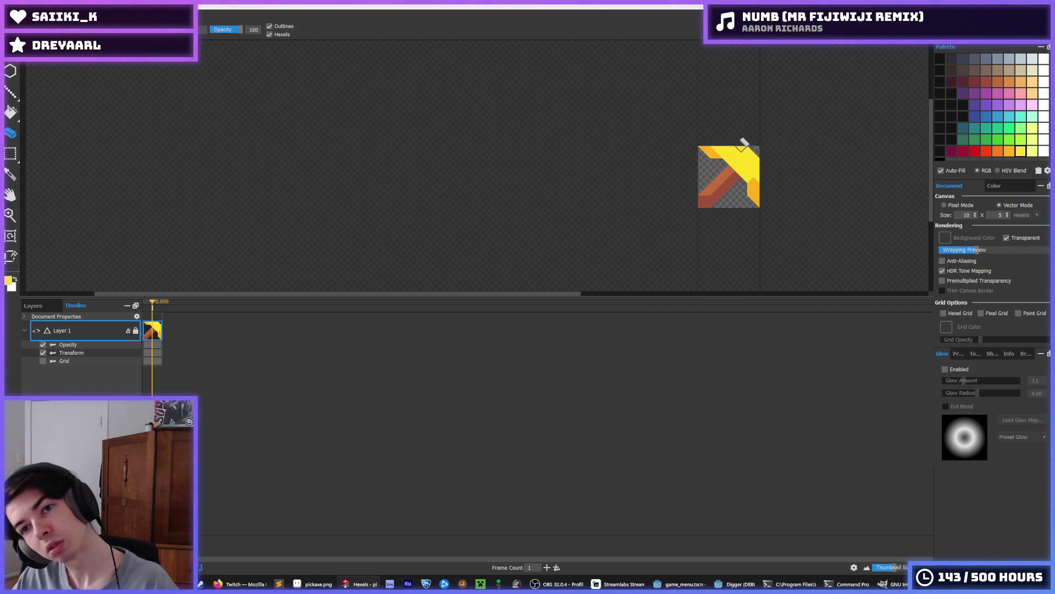
pyautogui.scroll(-5, 775, 142)
pyautogui.press('alt')
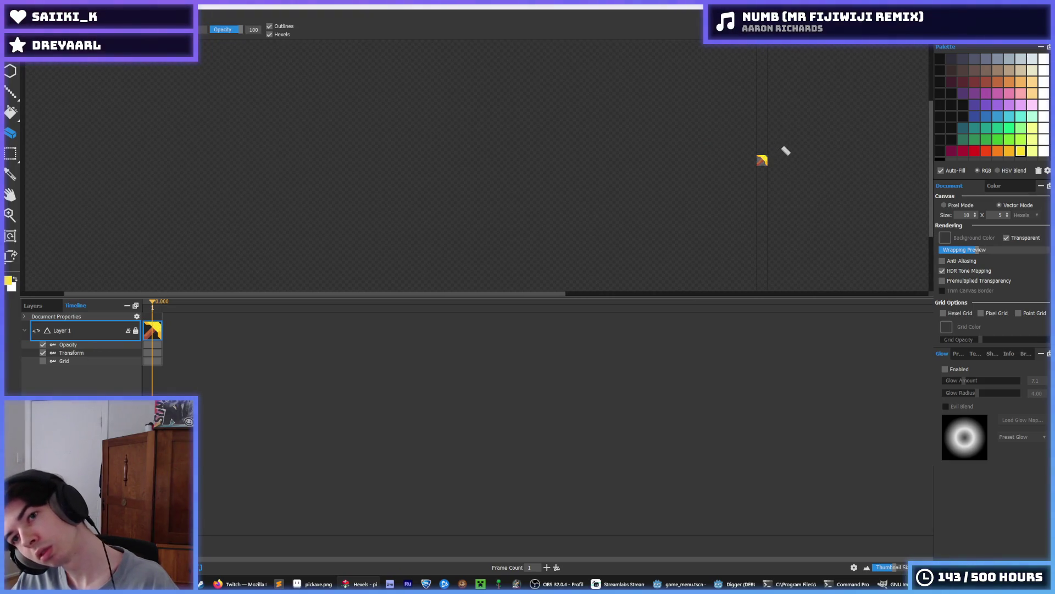
pyautogui.press('alt')
pyautogui.scroll(5, 737, 148)
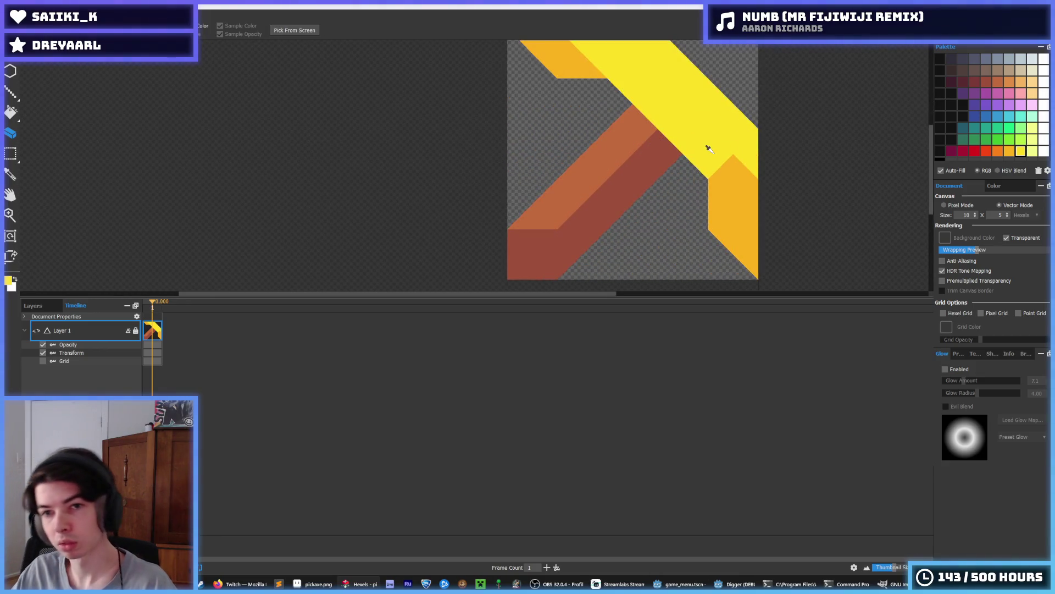
pyautogui.keyDown('alt'); pyautogui.click(739, 203); pyautogui.keyUp('alt')
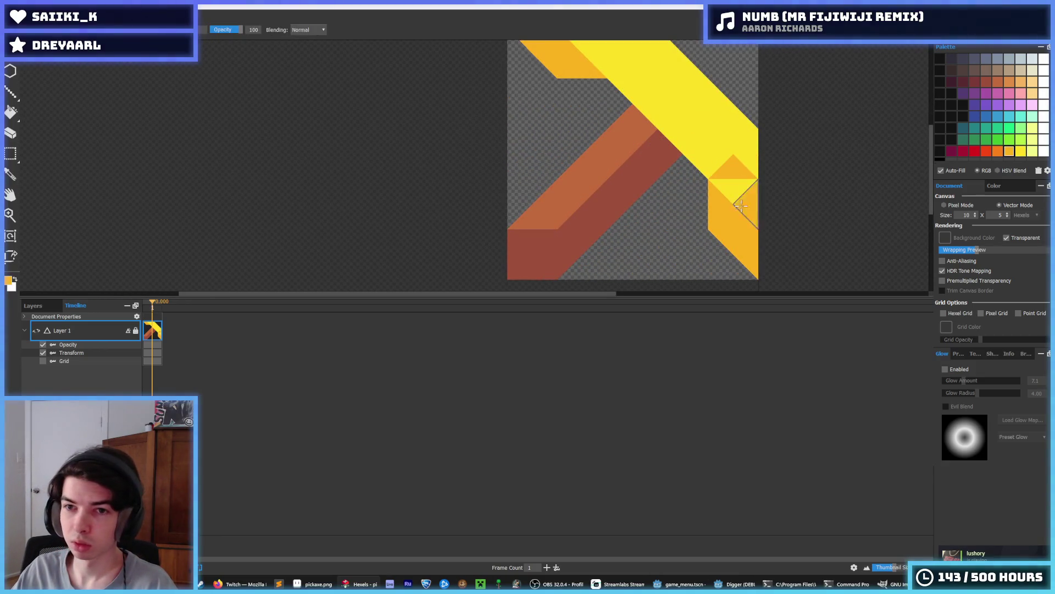
pyautogui.moveTo(740, 205); pyautogui.dragTo(602, 58)
pyautogui.click(591, 52)
pyautogui.scroll(1, 631, 82)
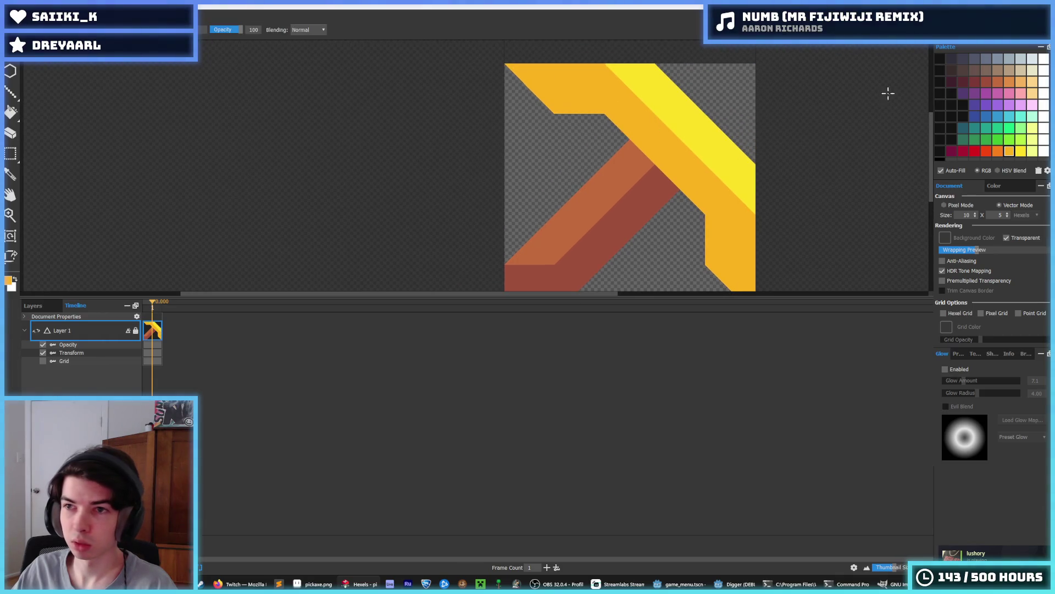
# Repaint the head's middle diagonal and both corner triangles in a deeper orange.
pyautogui.click(995, 152)
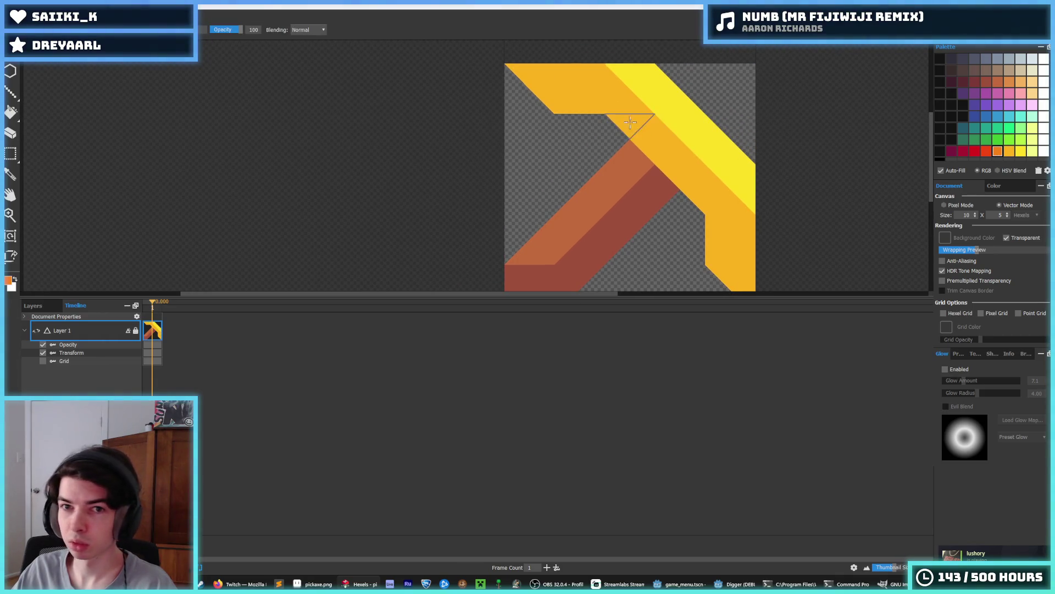
pyautogui.moveTo(632, 118); pyautogui.dragTo(698, 193)
pyautogui.click(737, 277)
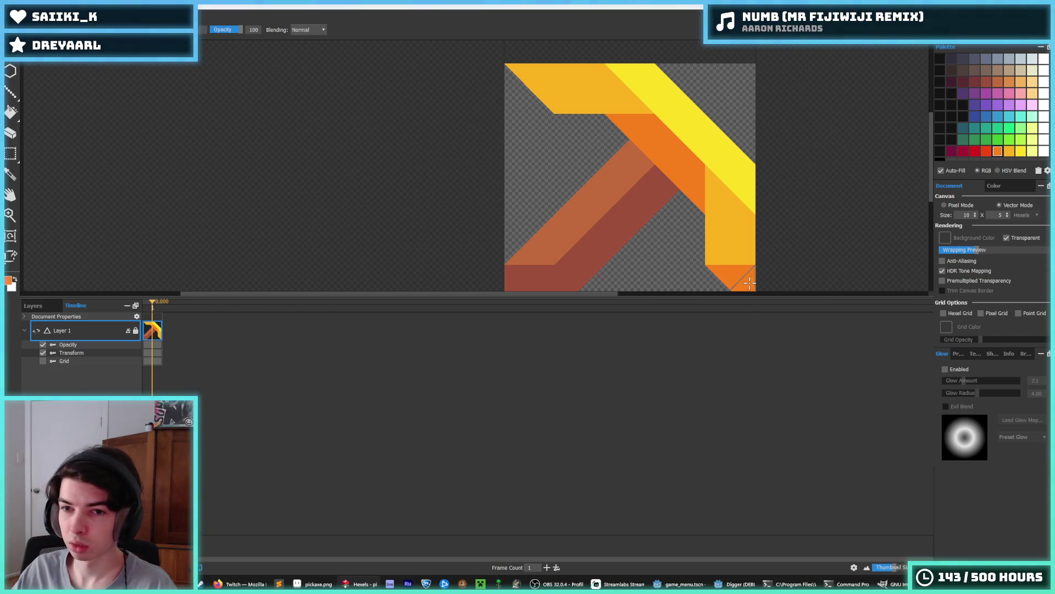
pyautogui.click(543, 82)
pyautogui.scroll(-8, 695, 110)
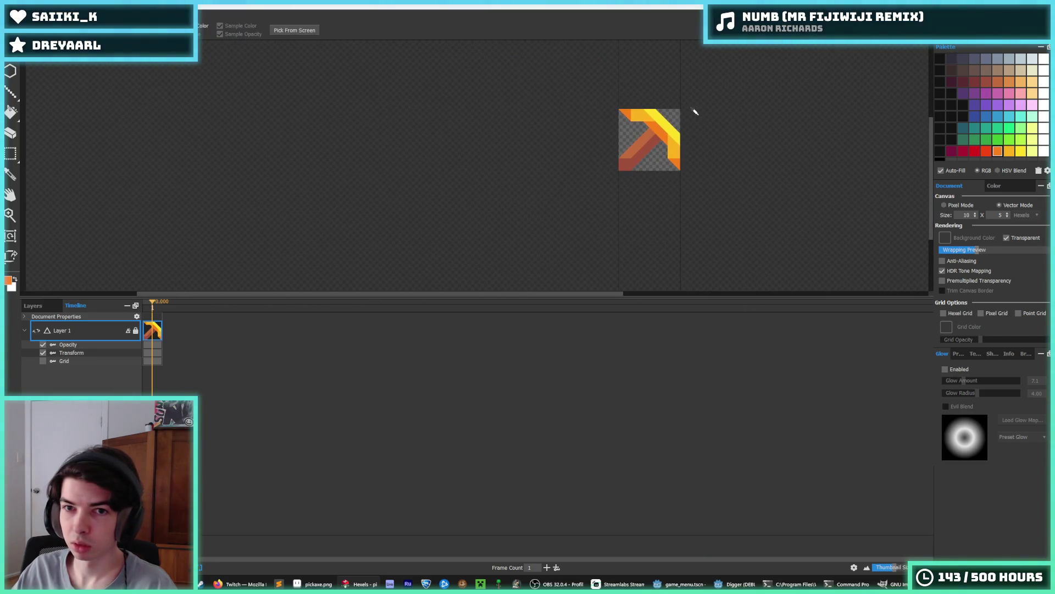
pyautogui.scroll(3, 684, 114)
pyautogui.scroll(2, 687, 116)
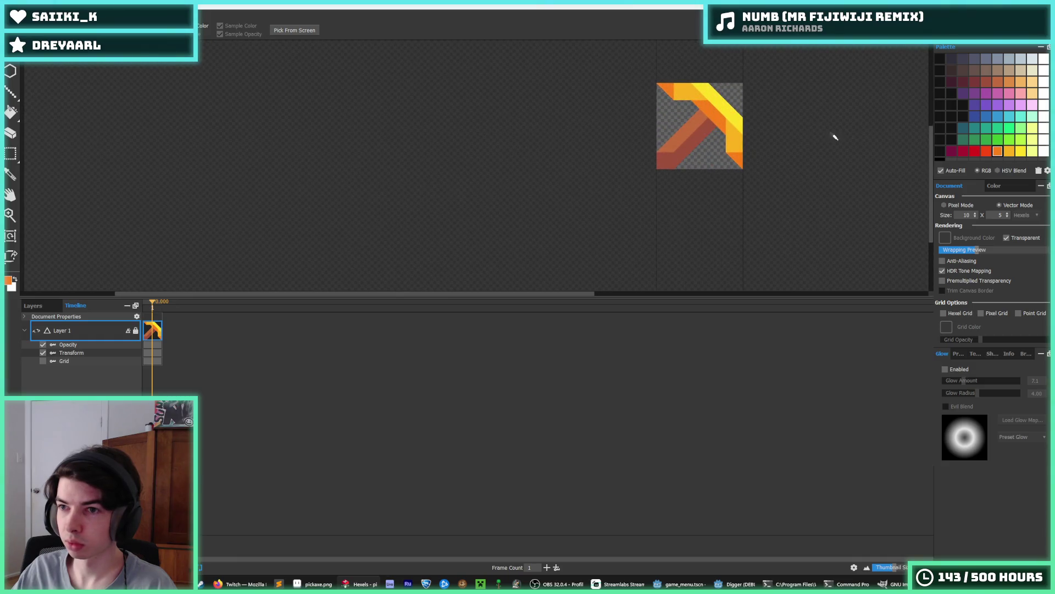
# Load a saved palette preset from the Palette options.
pyautogui.click(1047, 170)
pyautogui.moveTo(990, 181)
pyautogui.moveTo(945, 218)
pyautogui.click(985, 221)
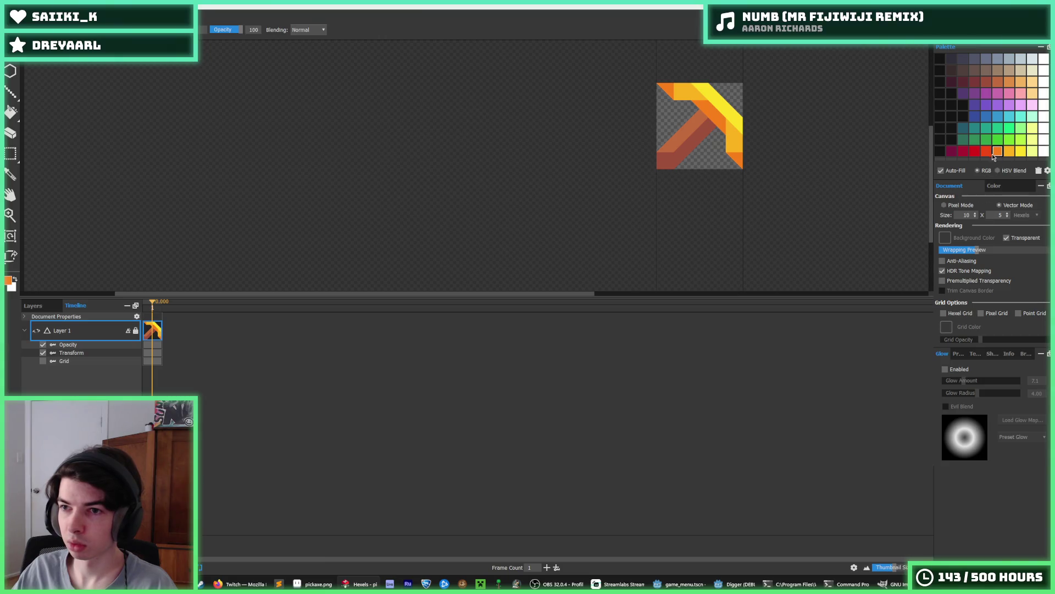
# Sample the head's yellow and yellow-orange and the handle's brown from the canvas.
pyautogui.keyDown('alt'); pyautogui.click(725, 132); pyautogui.keyUp('alt')
pyautogui.keyDown('alt'); pyautogui.click(691, 122); pyautogui.keyUp('alt')
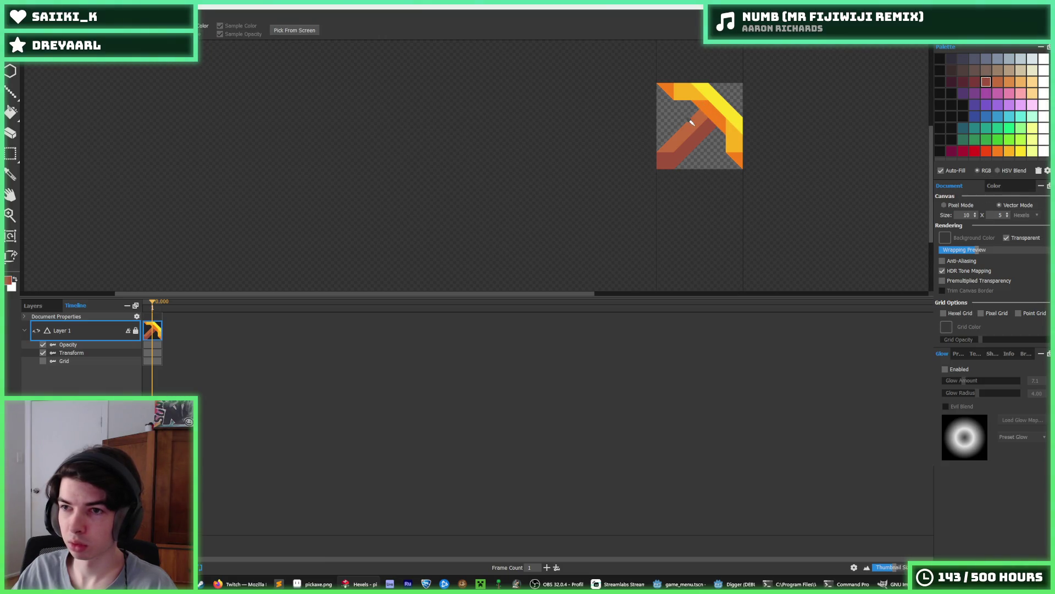
pyautogui.keyDown('alt'); pyautogui.click(732, 140); pyautogui.keyUp('alt')
pyautogui.keyDown('alt'); pyautogui.click(724, 118); pyautogui.keyUp('alt')
pyautogui.scroll(3, 676, 115)
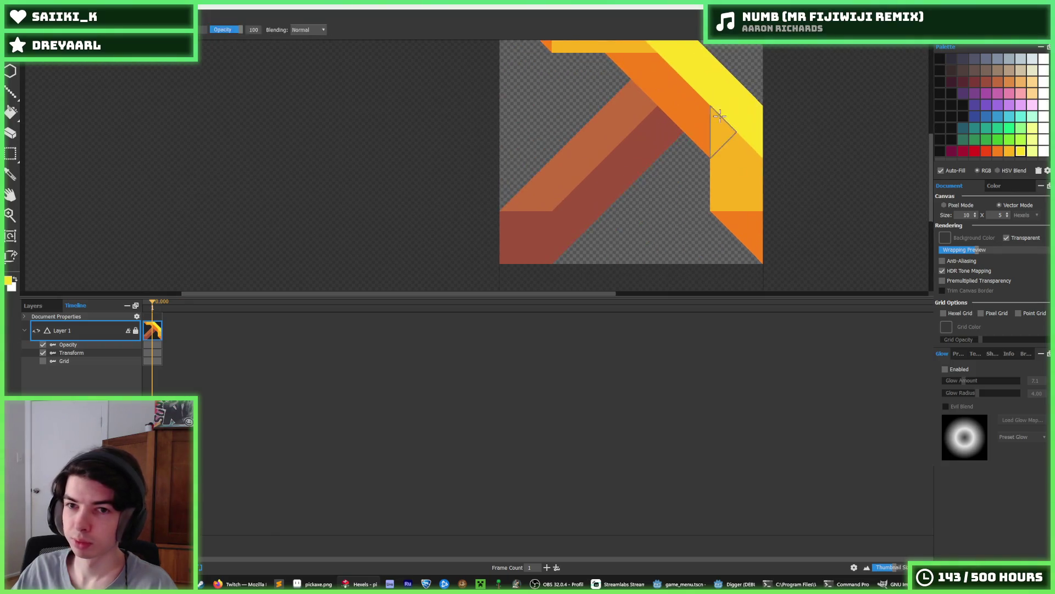
pyautogui.scroll(-3, 664, 113)
pyautogui.scroll(2, 665, 113)
pyautogui.click(986, 82)
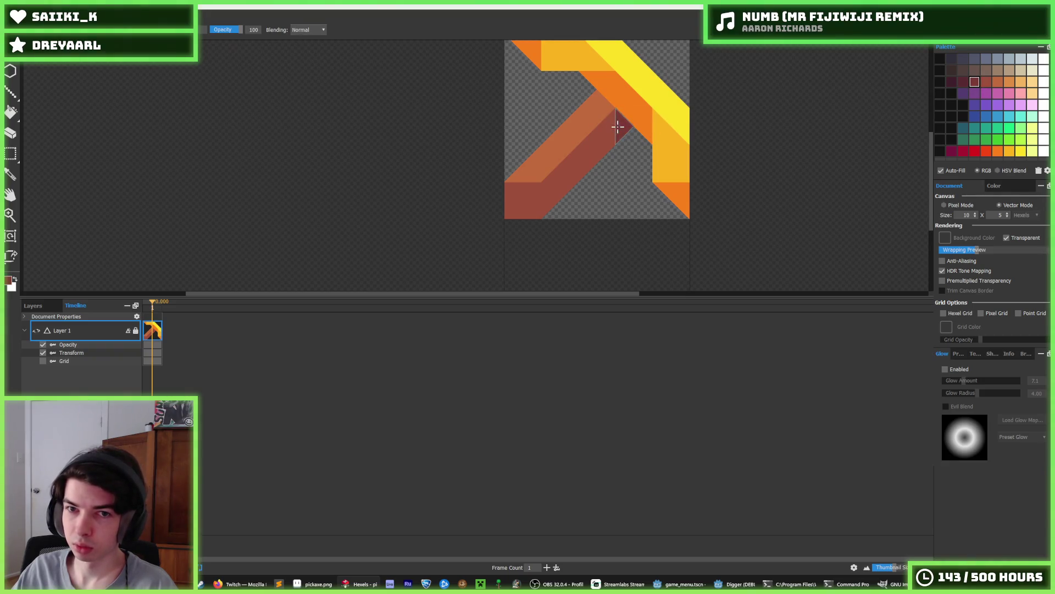
# Pick an orange colour from the pickaxe on the canvas.
pyautogui.scroll(-5, 598, 101)
pyautogui.press('alt')
pyautogui.scroll(5, 583, 88)
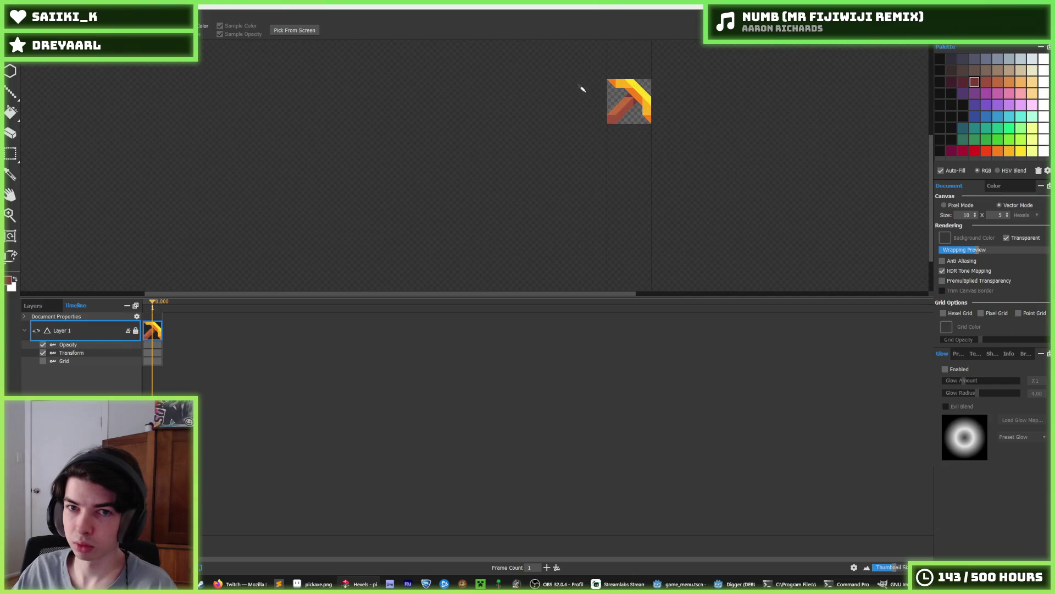
pyautogui.scroll(-4, 636, 91)
pyautogui.press('alt')
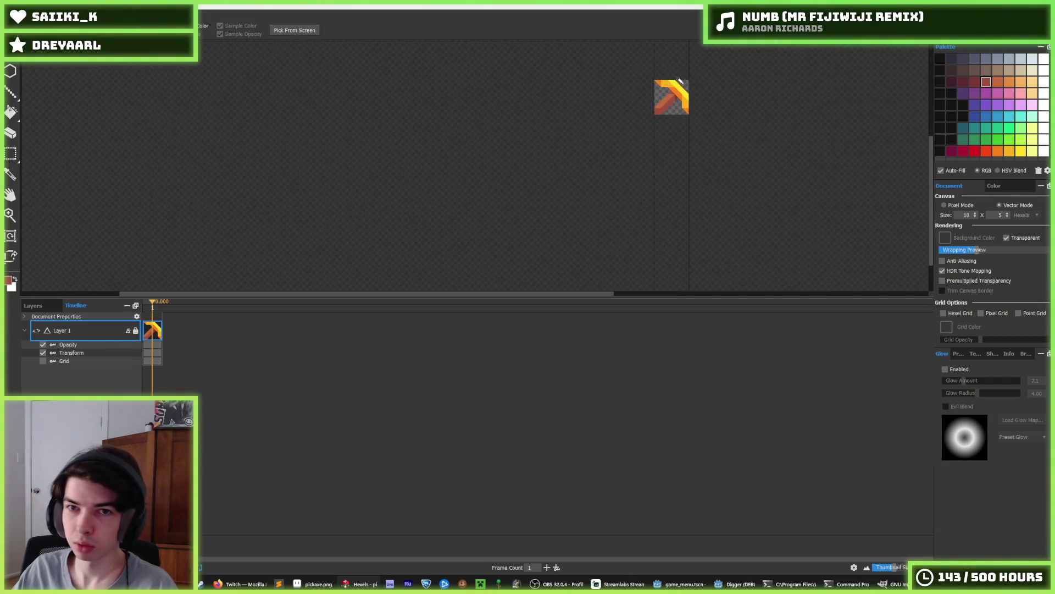
pyautogui.scroll(5, 651, 92)
pyautogui.scroll(-4, 660, 91)
pyautogui.scroll(4, 687, 82)
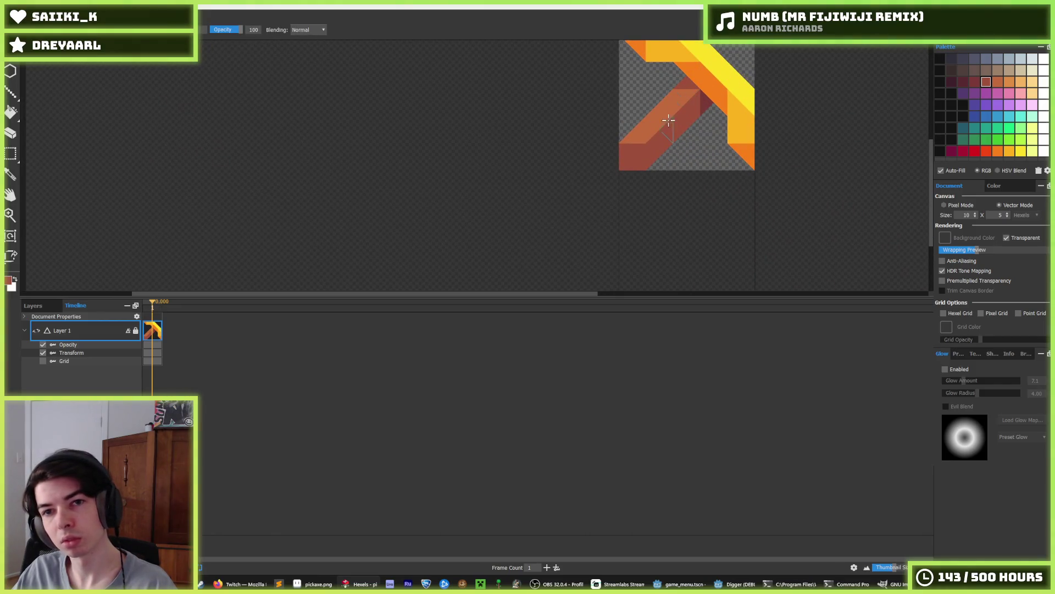
pyautogui.keyDown('alt'); pyautogui.click(637, 135); pyautogui.keyUp('alt')
pyautogui.scroll(-4, 682, 93)
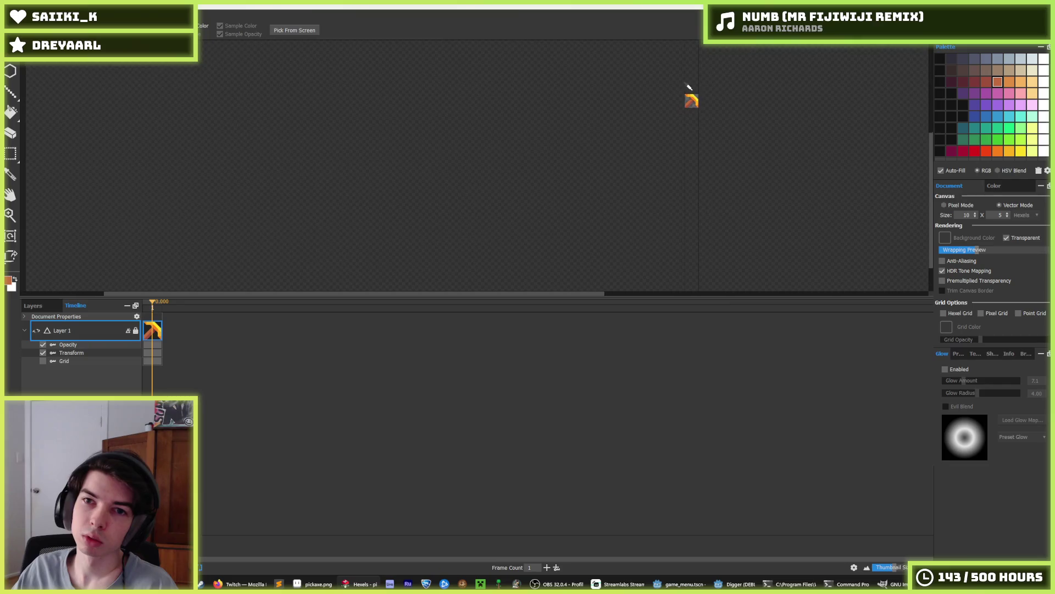
pyautogui.scroll(5, 687, 88)
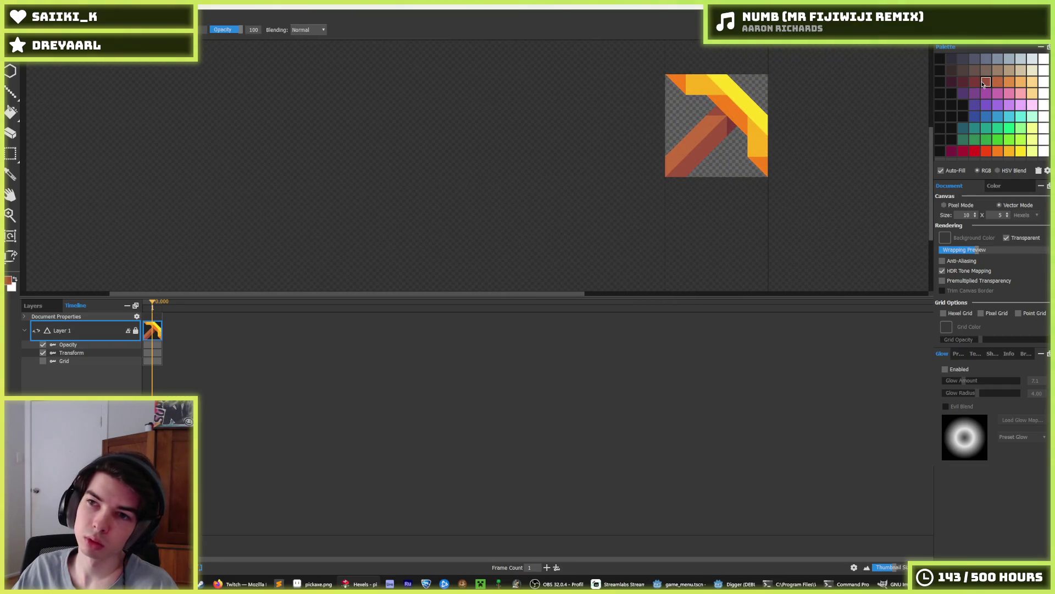
# Bucket-fill the handle's lower and outer bands maroon, then choose red from the Palette.
pyautogui.press('g')
pyautogui.keyDown('alt'); pyautogui.click(726, 123); pyautogui.keyUp('alt')
pyautogui.click(717, 131)
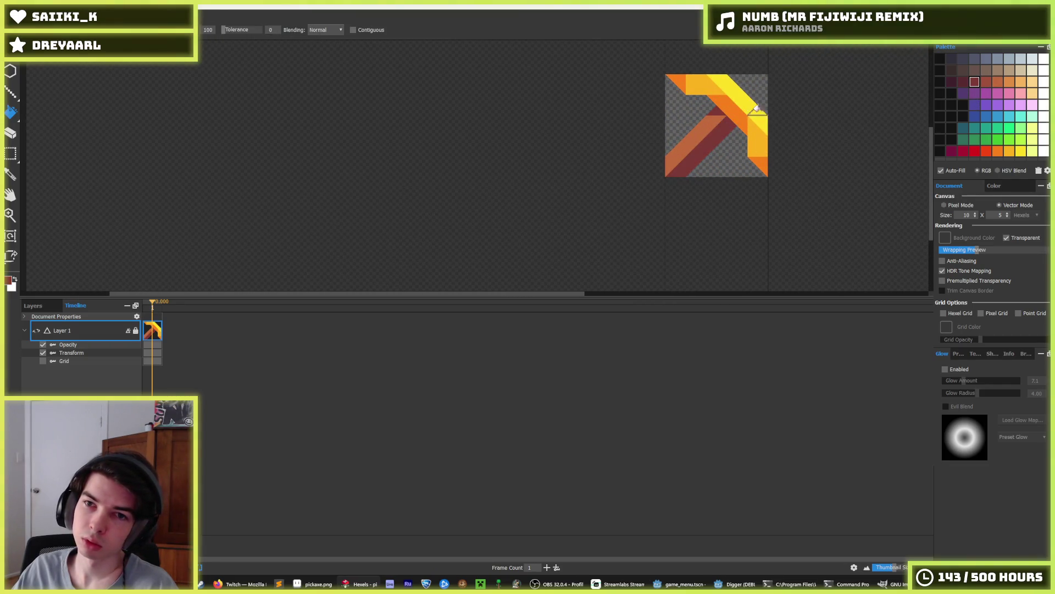
pyautogui.click(688, 154)
pyautogui.scroll(-4, 725, 137)
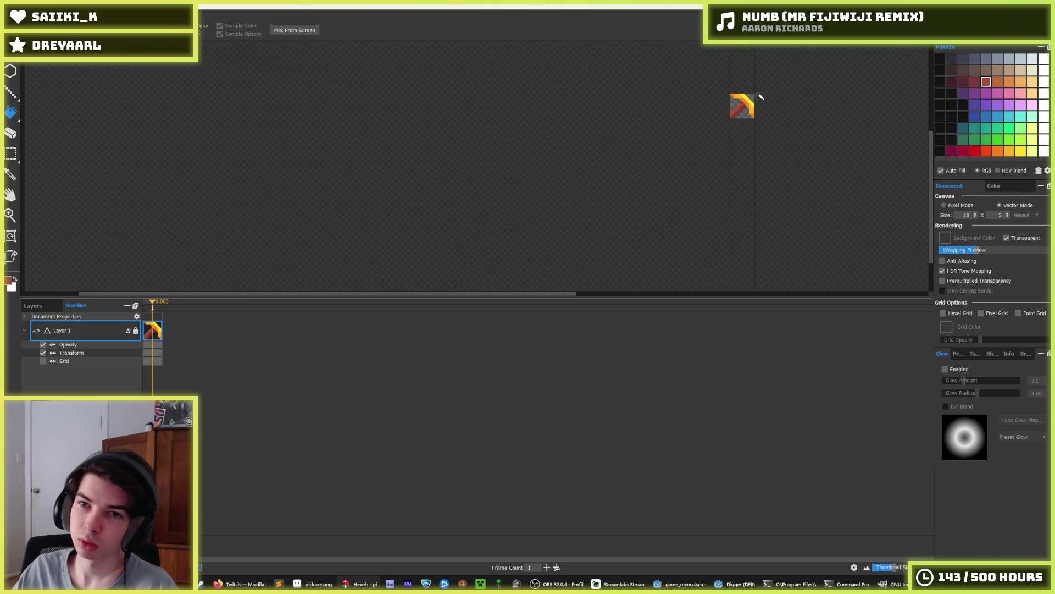
pyautogui.scroll(-2, 753, 120)
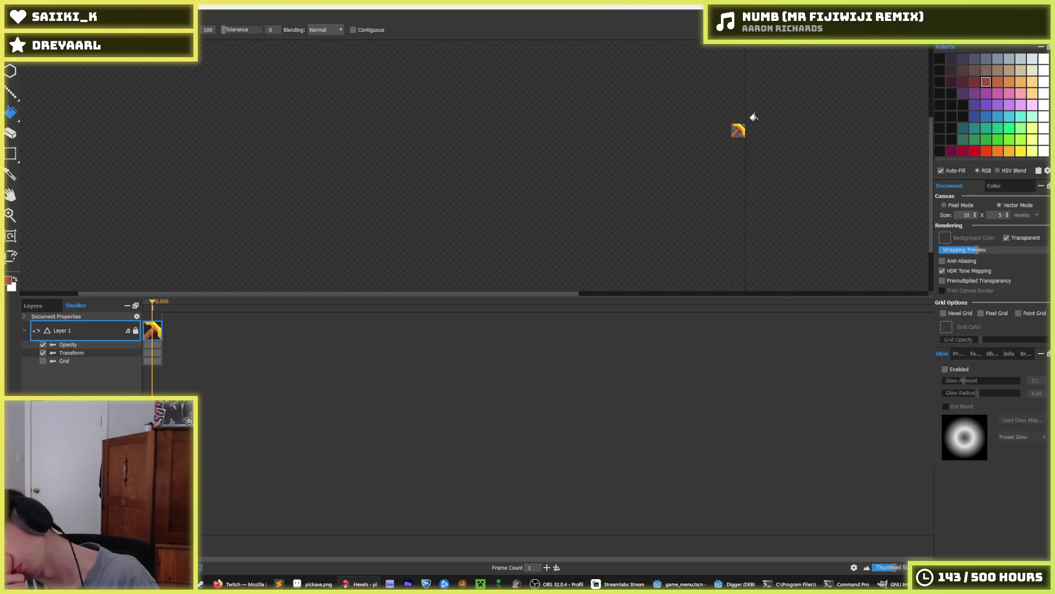
pyautogui.press('alt')
pyautogui.scroll(3, 734, 138)
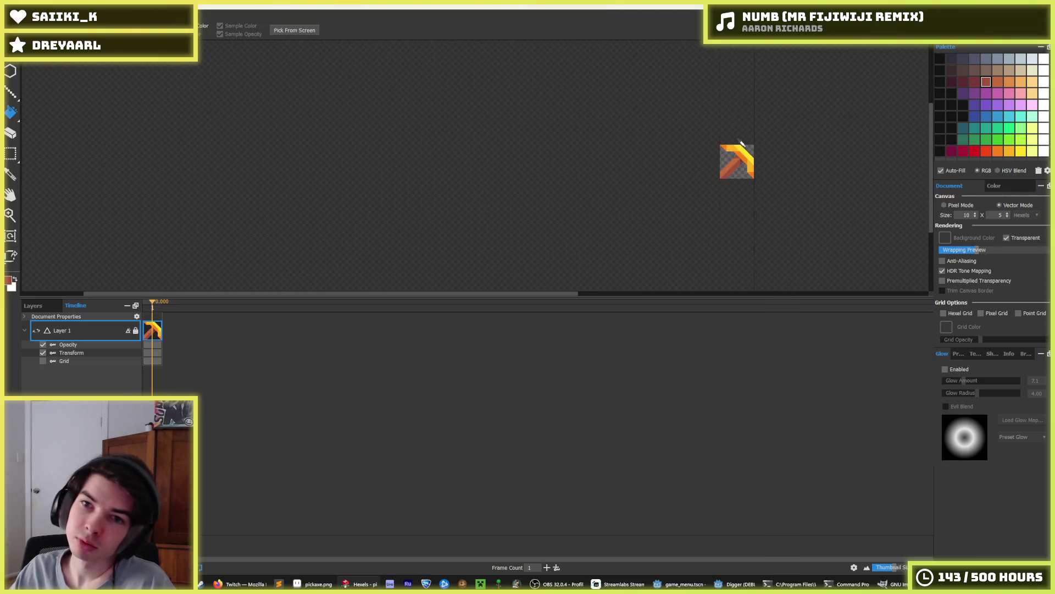
pyautogui.scroll(-3, 720, 153)
pyautogui.scroll(4, 726, 156)
pyautogui.scroll(-2, 731, 165)
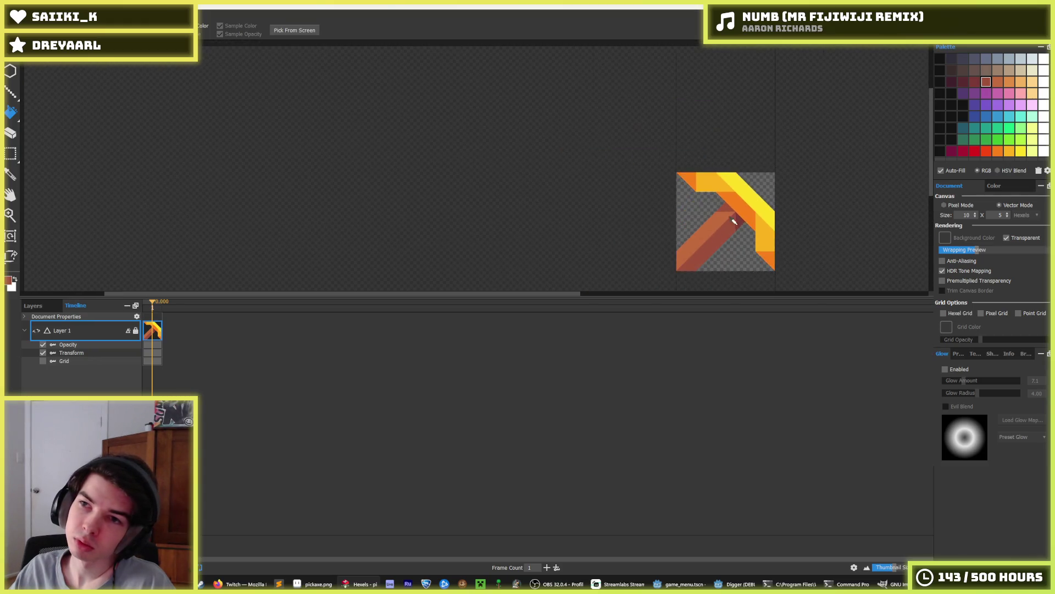
pyautogui.click(987, 152)
# Try filling the handle's dark and orange strips with crimson, then undo the fills.
pyautogui.press('b')
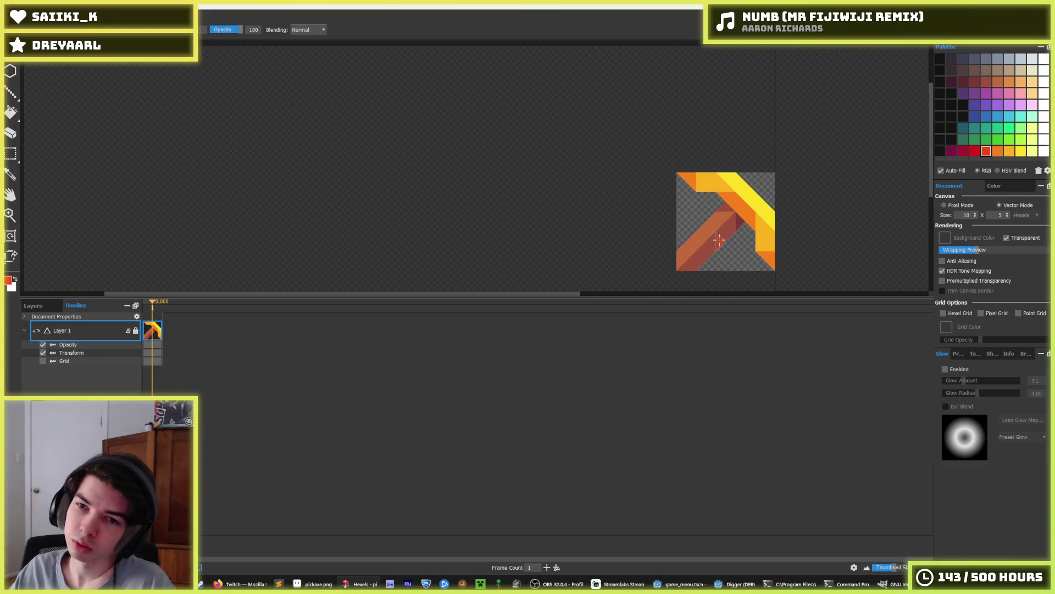
pyautogui.press('f')
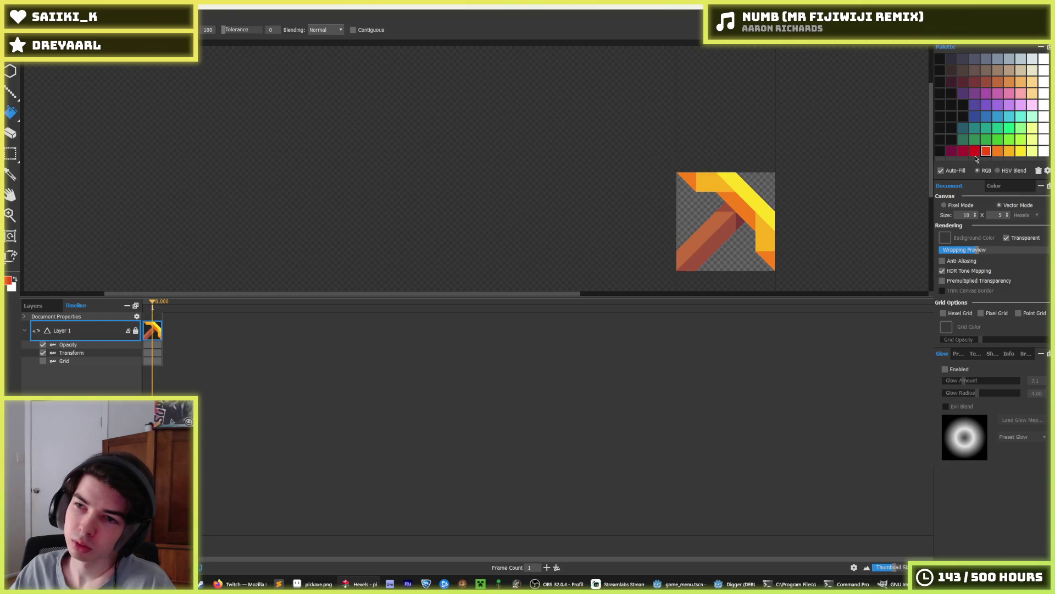
pyautogui.click(951, 151)
pyautogui.click(725, 229)
pyautogui.click(963, 151)
pyautogui.click(708, 219)
pyautogui.scroll(-5, 786, 187)
pyautogui.press('i')
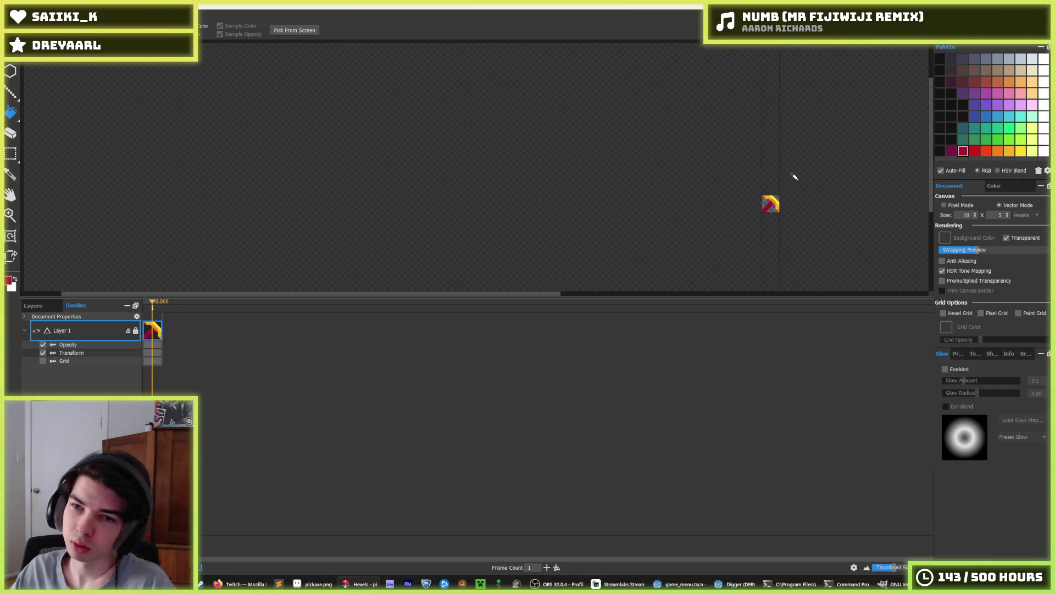
pyautogui.press('f')
pyautogui.hotkey('ctrl', 'z')
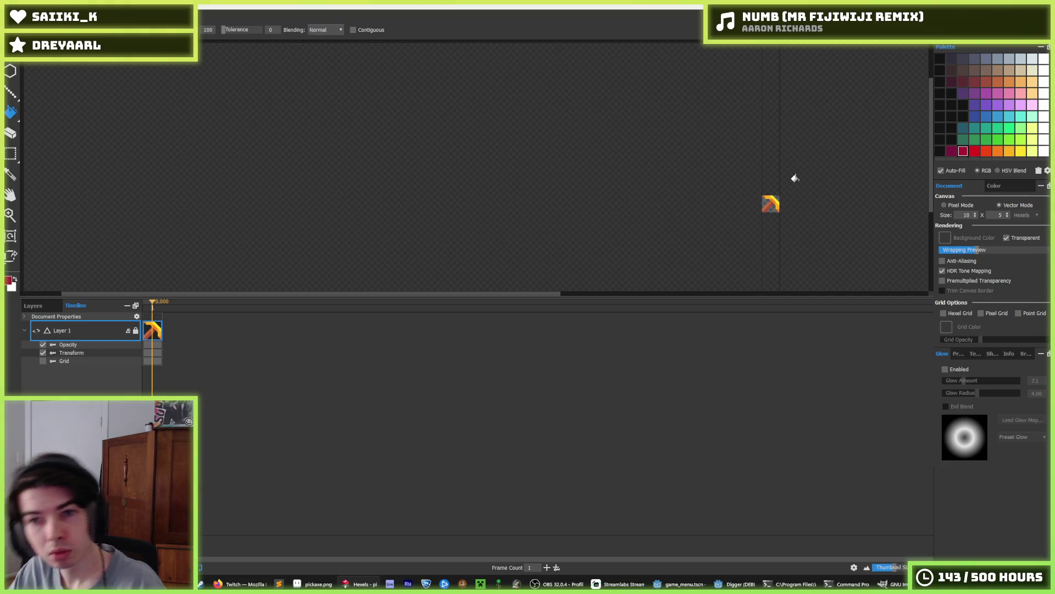
# Fill the gap below the pickaxe head with dark red.
pyautogui.scroll(5, 794, 178)
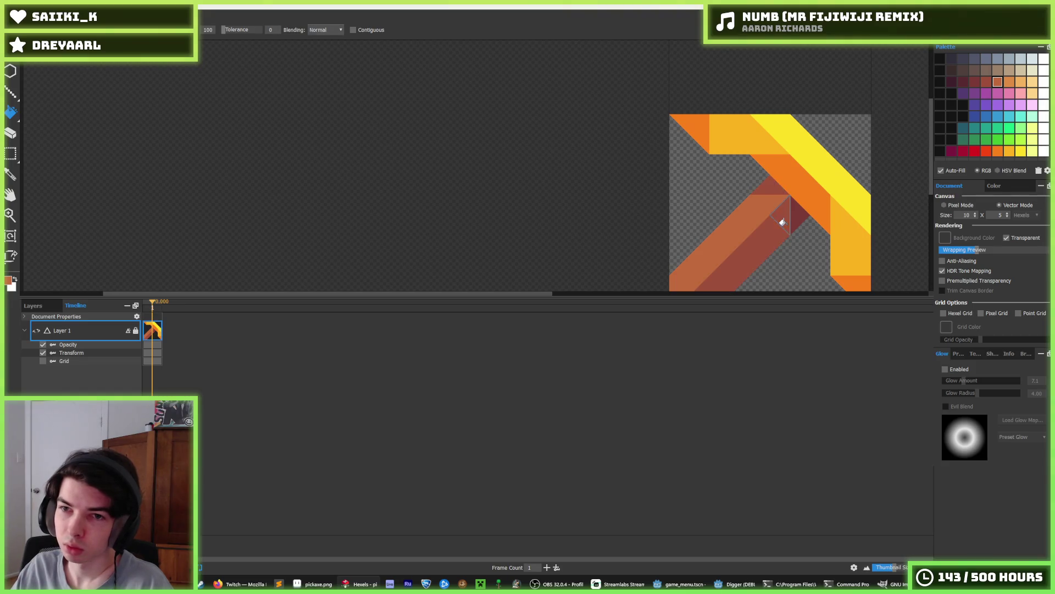
pyautogui.scroll(-5, 830, 187)
pyautogui.press('alt')
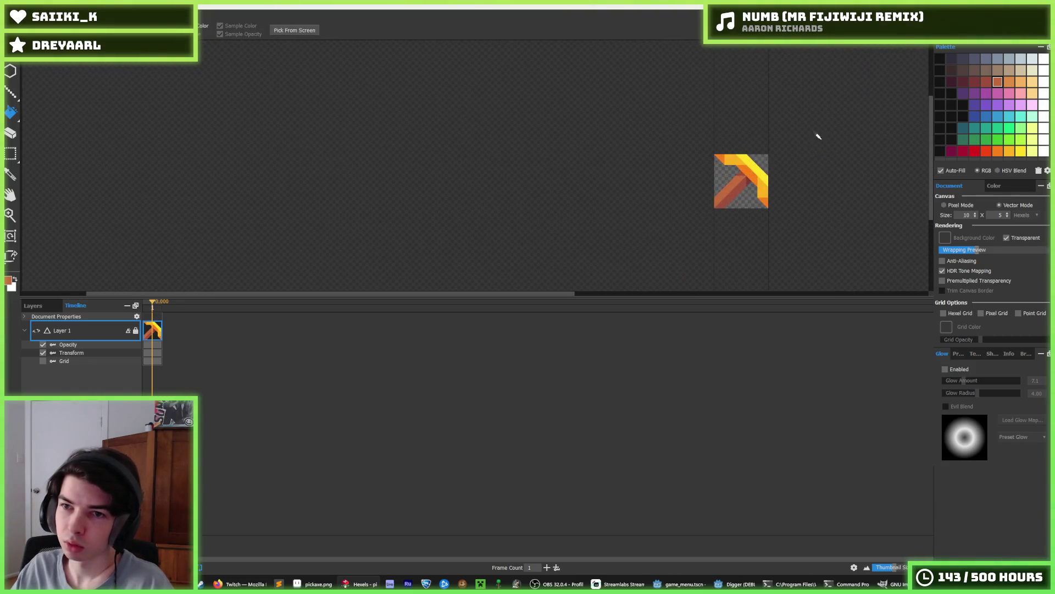
pyautogui.scroll(5, 734, 165)
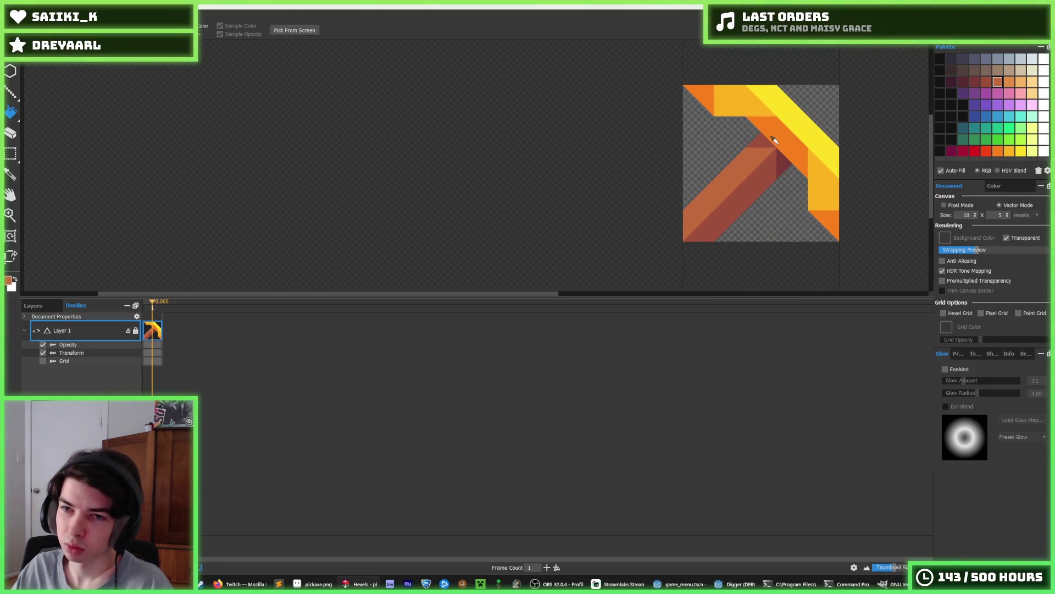
pyautogui.press('alt')
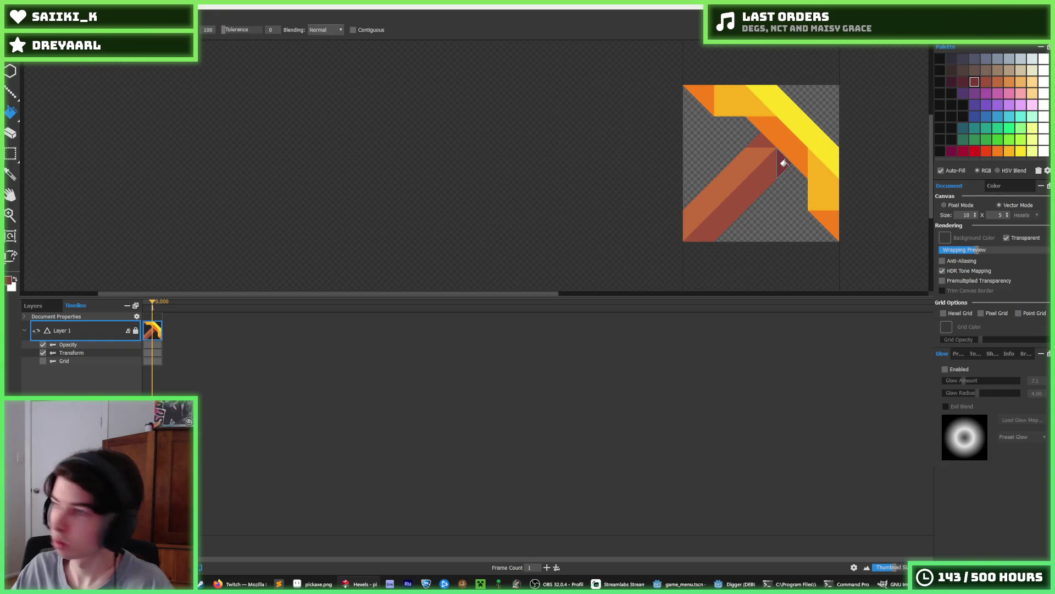
pyautogui.click(784, 162)
# Darken the handle's small triangle, lower-right face and light face with a dark red.
pyautogui.click(962, 82)
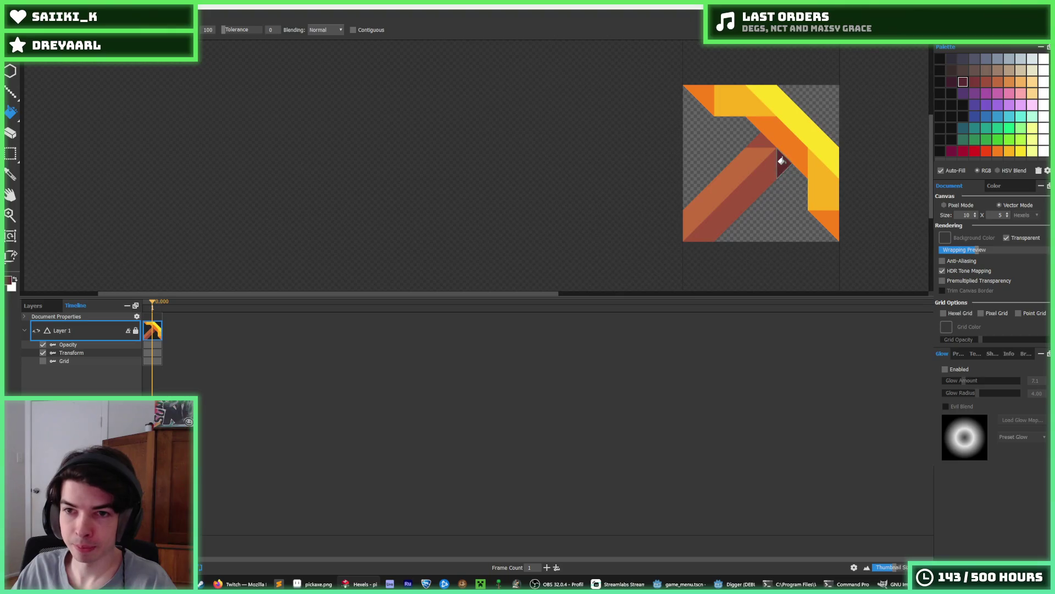
pyautogui.click(984, 84)
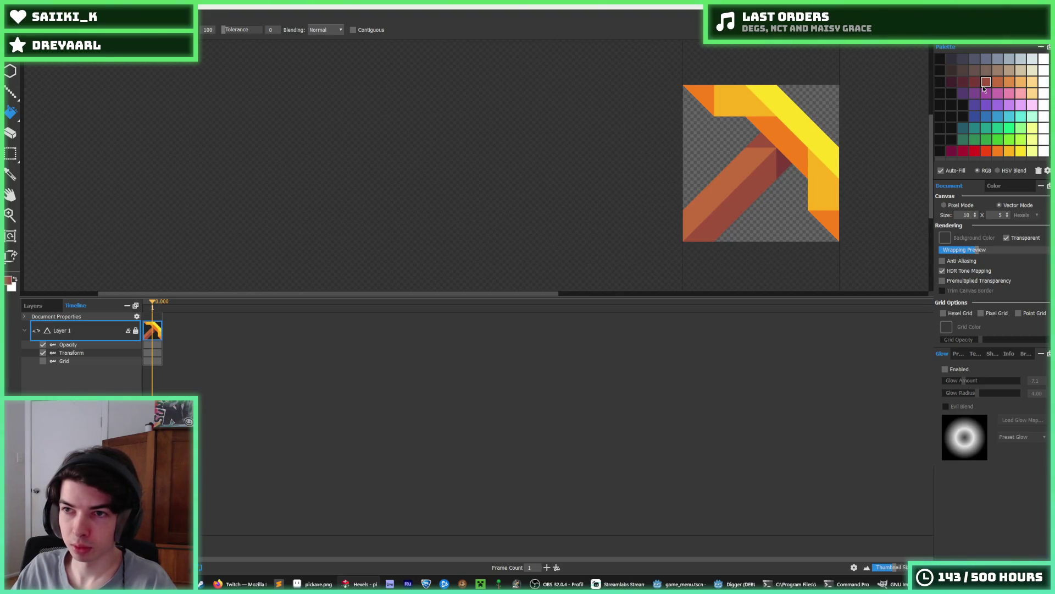
pyautogui.scroll(-5, 754, 161)
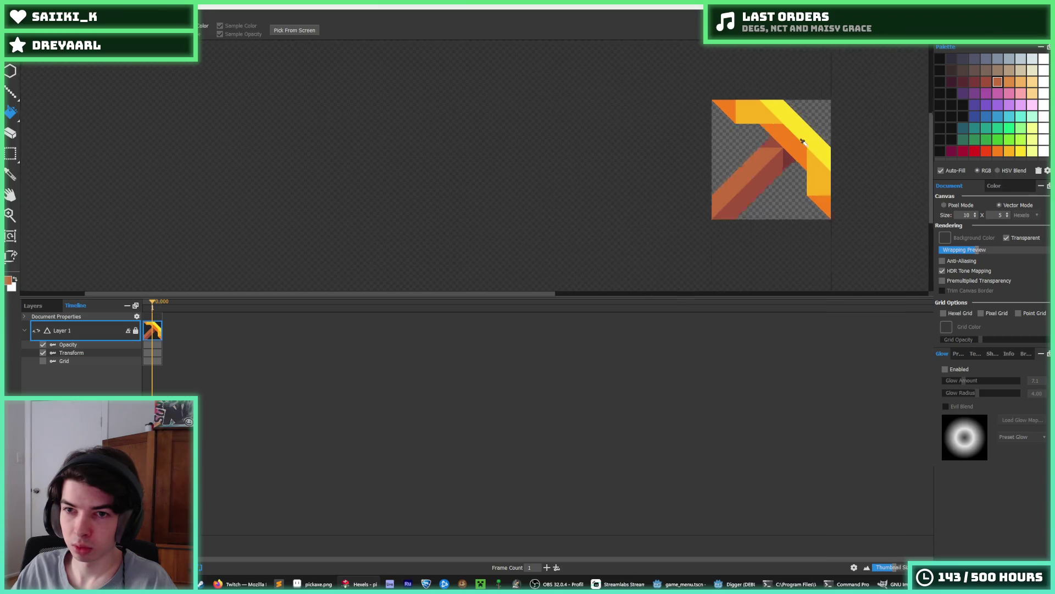
pyautogui.scroll(6, 739, 161)
pyautogui.click(975, 82)
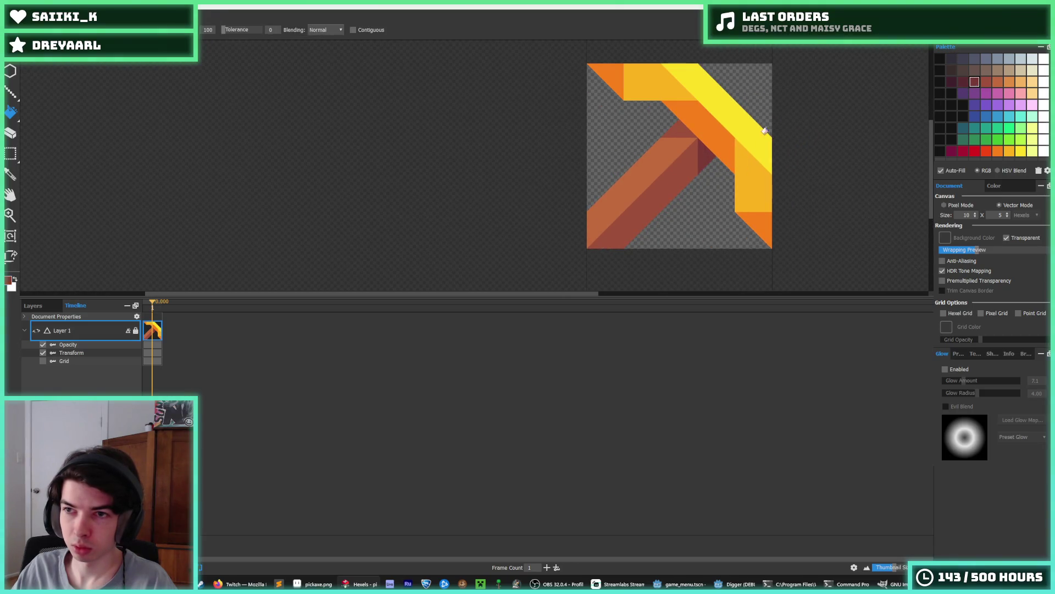
pyautogui.click(706, 156)
pyautogui.click(662, 191)
pyautogui.click(679, 125)
pyautogui.scroll(-10, 632, 154)
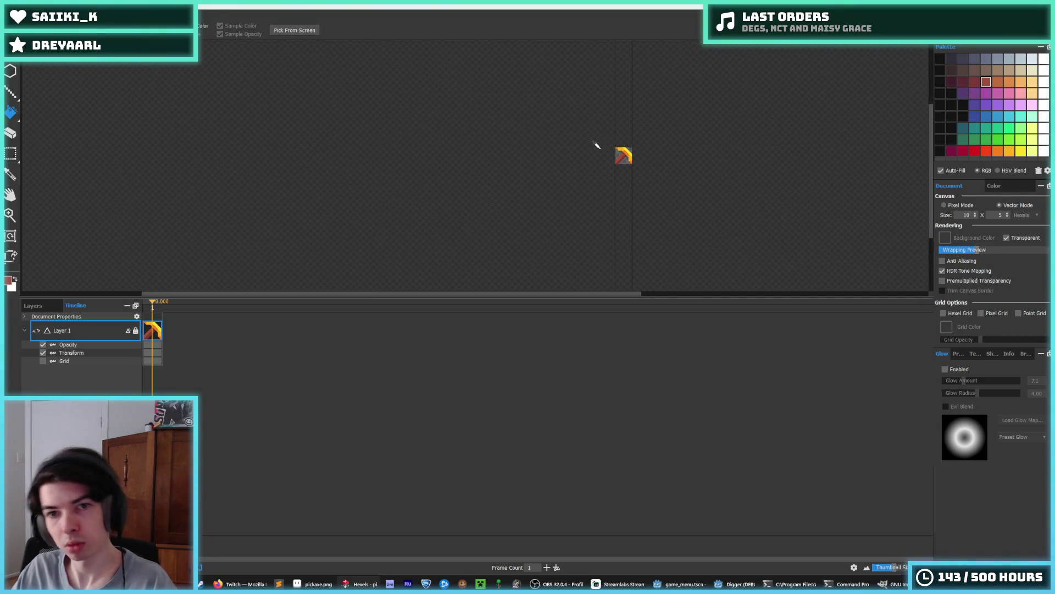
pyautogui.press('alt')
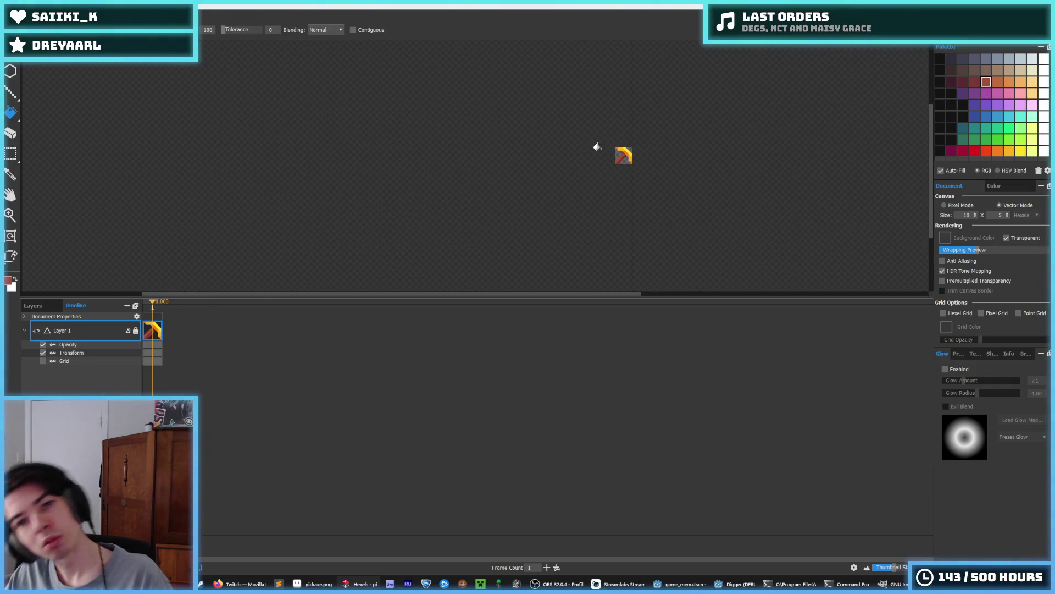
pyautogui.scroll(8, 597, 147)
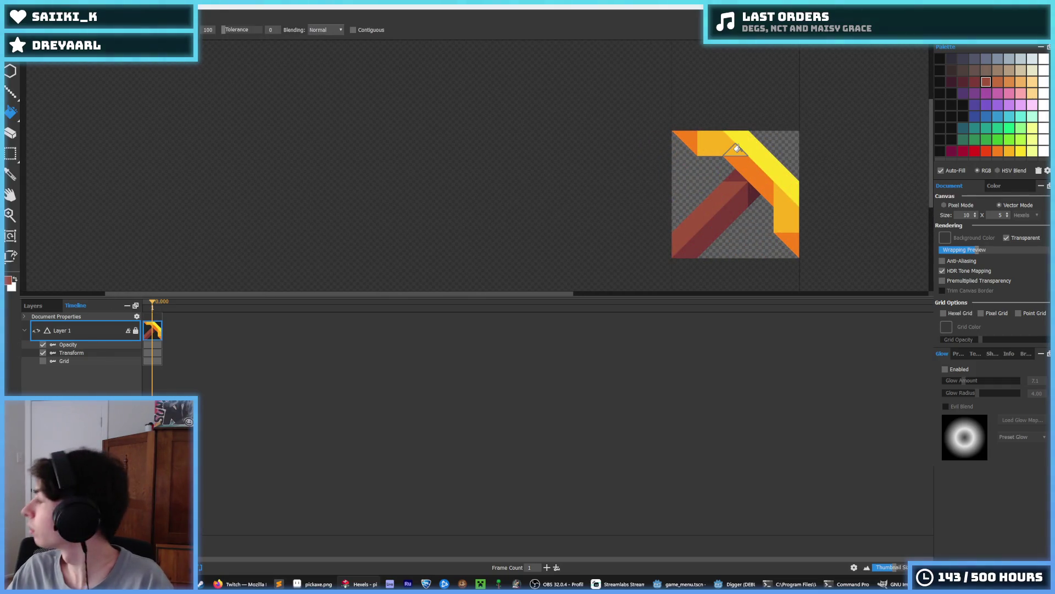
pyautogui.hotkey('ctrl', 'e')
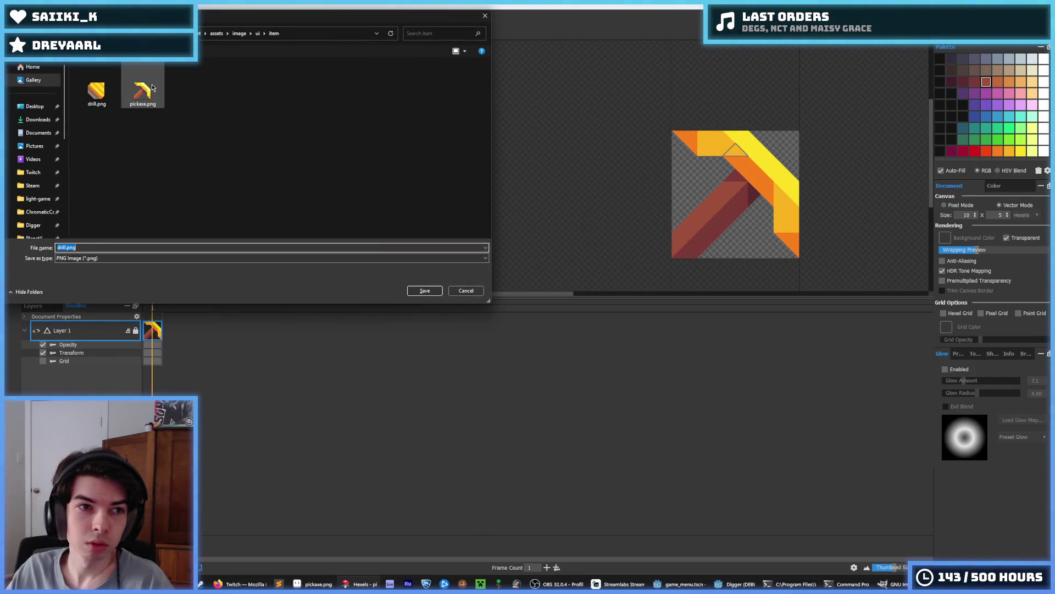
# Export the icon over pickaxe.png, confirming the replacement and the export settings.
pyautogui.doubleClick(153, 88)
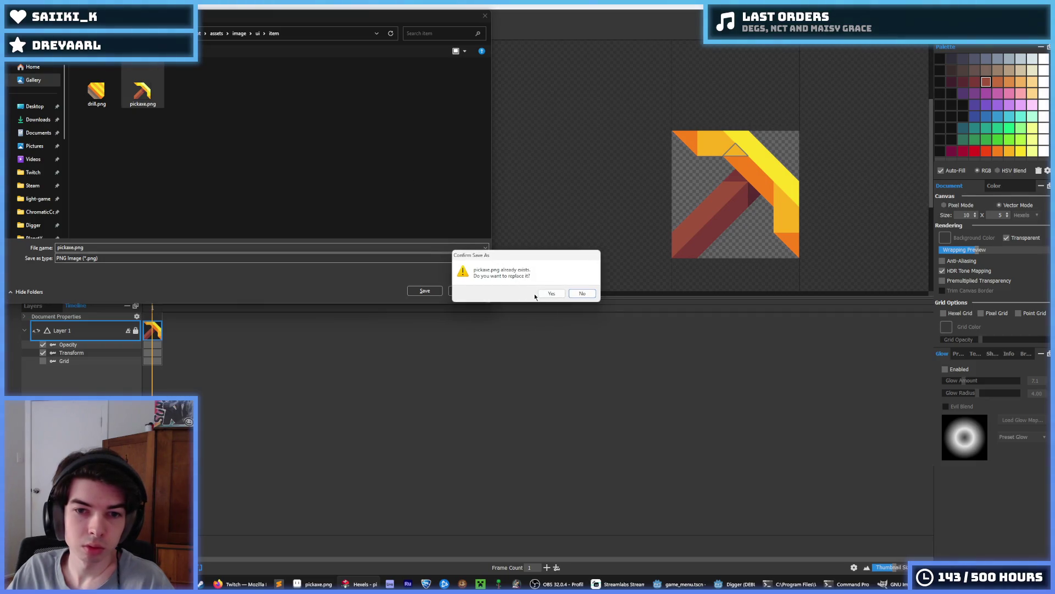
pyautogui.click(552, 294)
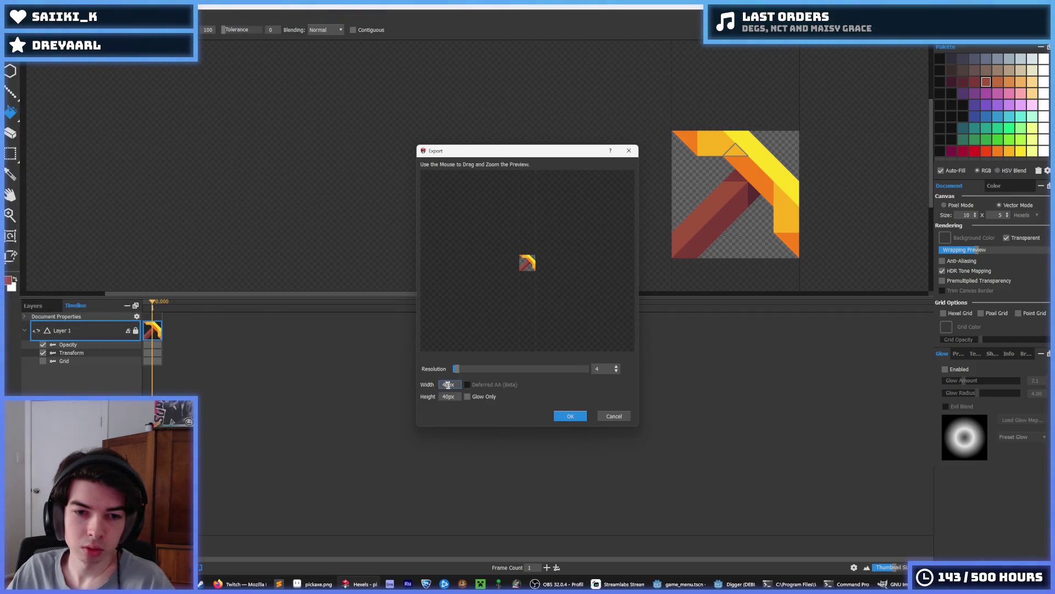
pyautogui.press('Return')
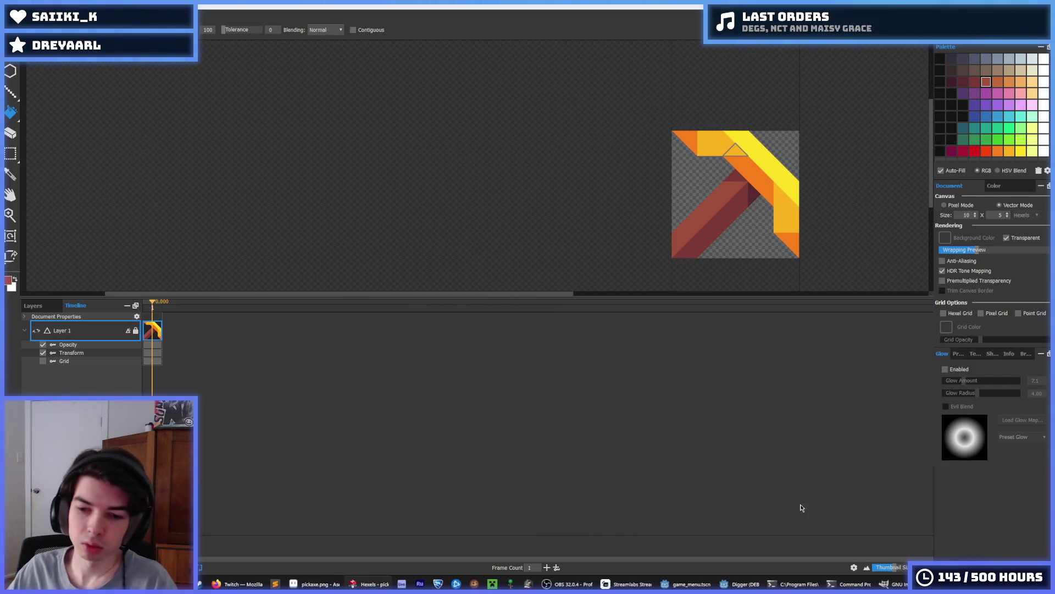
pyautogui.click(742, 584)
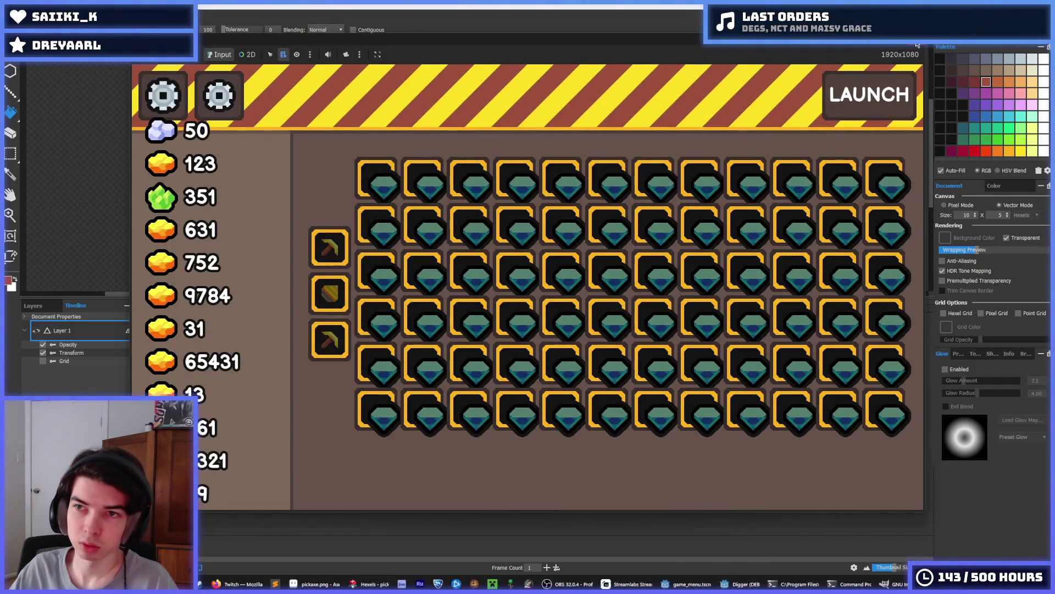
# Close the running game, relaunch it with F5, and check the item slot tooltips.
pyautogui.click(918, 45)
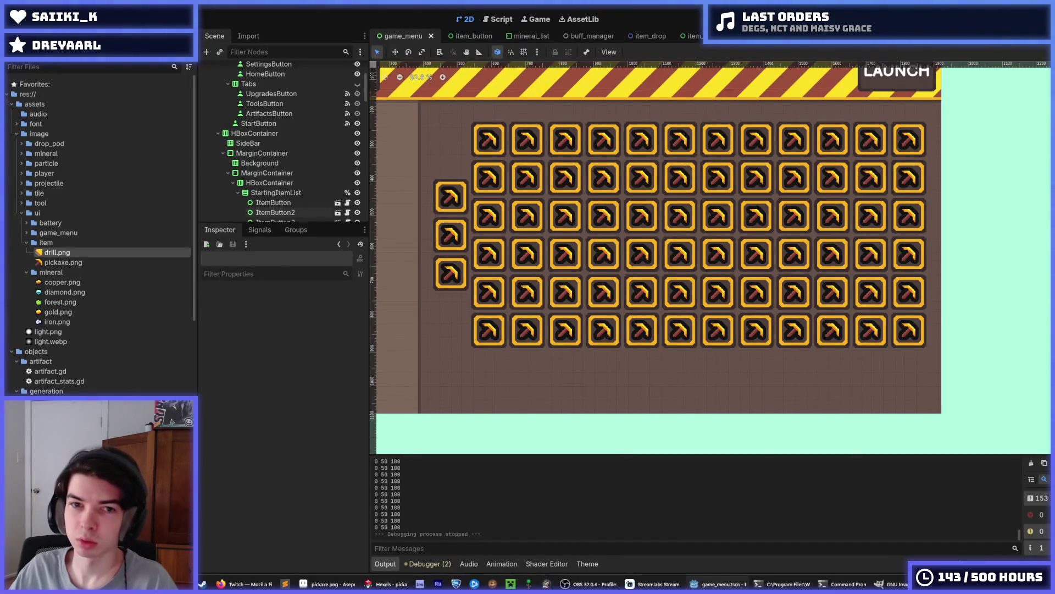
pyautogui.press('F5')
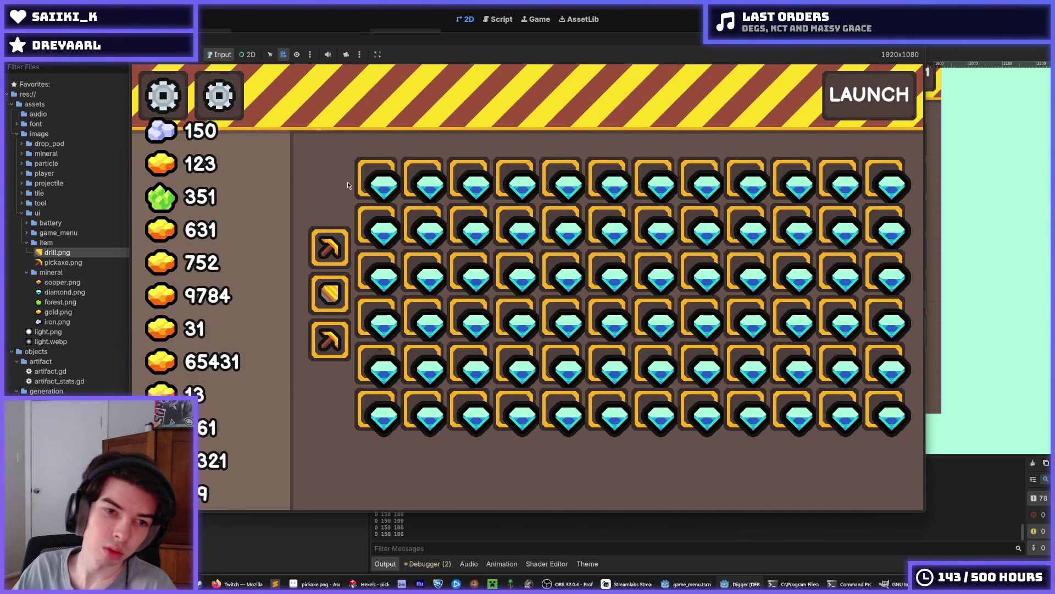
pyautogui.moveTo(332, 337)
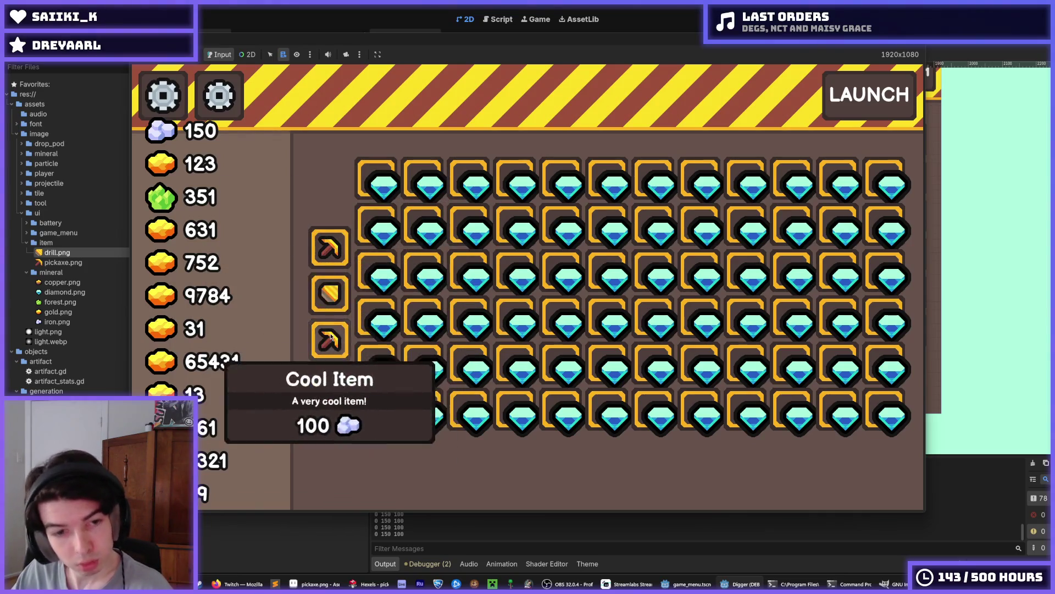
pyautogui.moveTo(355, 231)
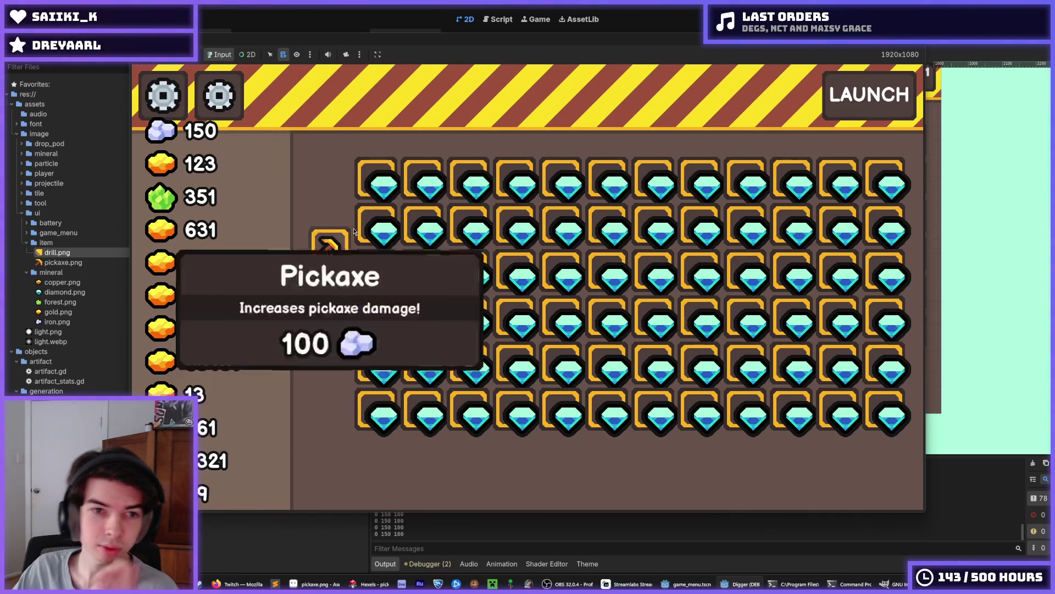
pyautogui.moveTo(394, 272)
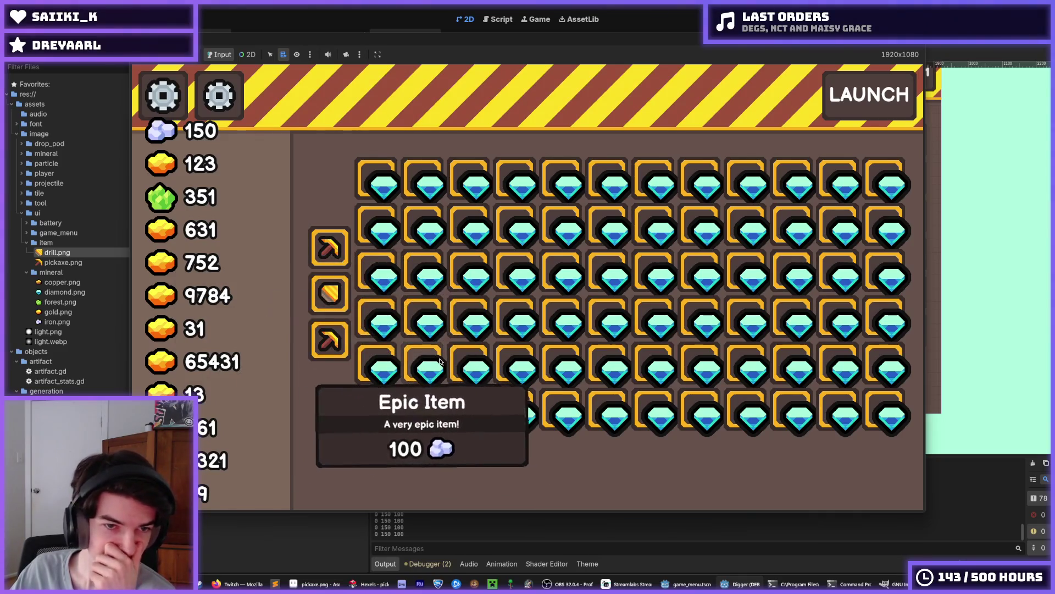
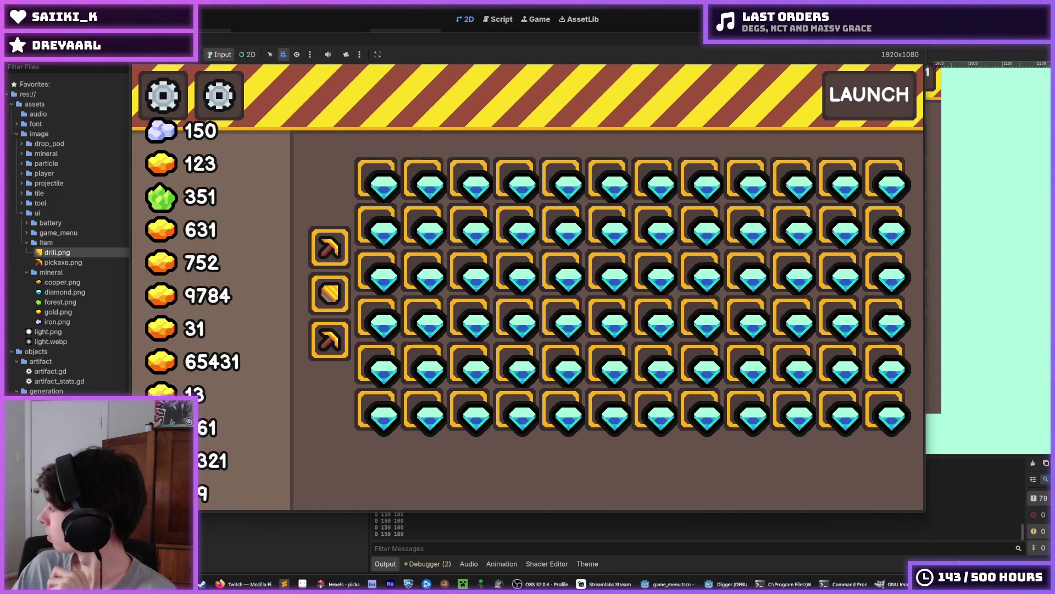
# Bring the pickaxe back into view and widen the yellow stripe on its head.
pyautogui.moveTo(850, 397)
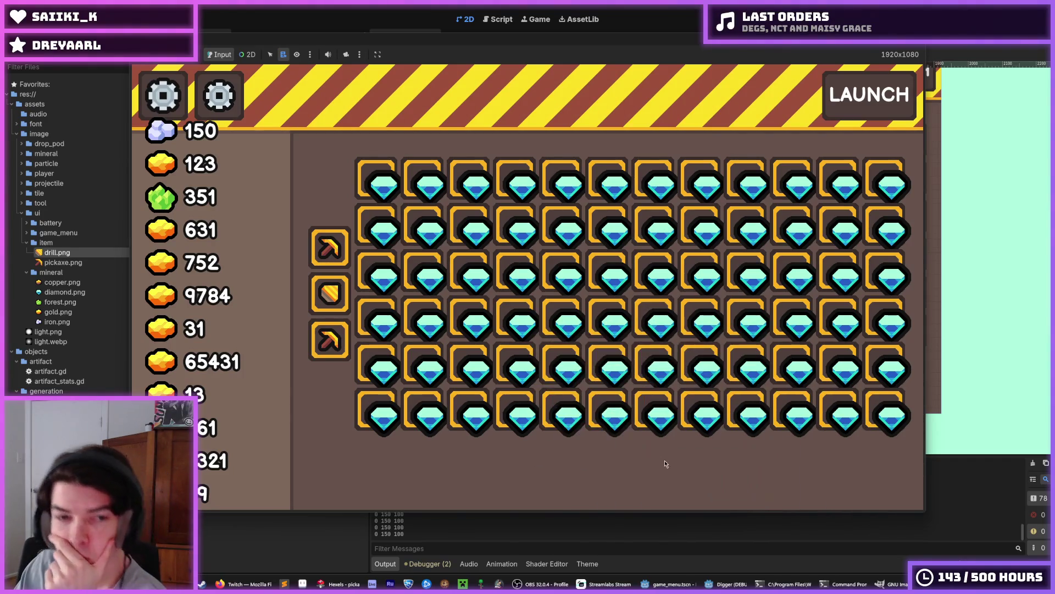
pyautogui.moveTo(324, 291)
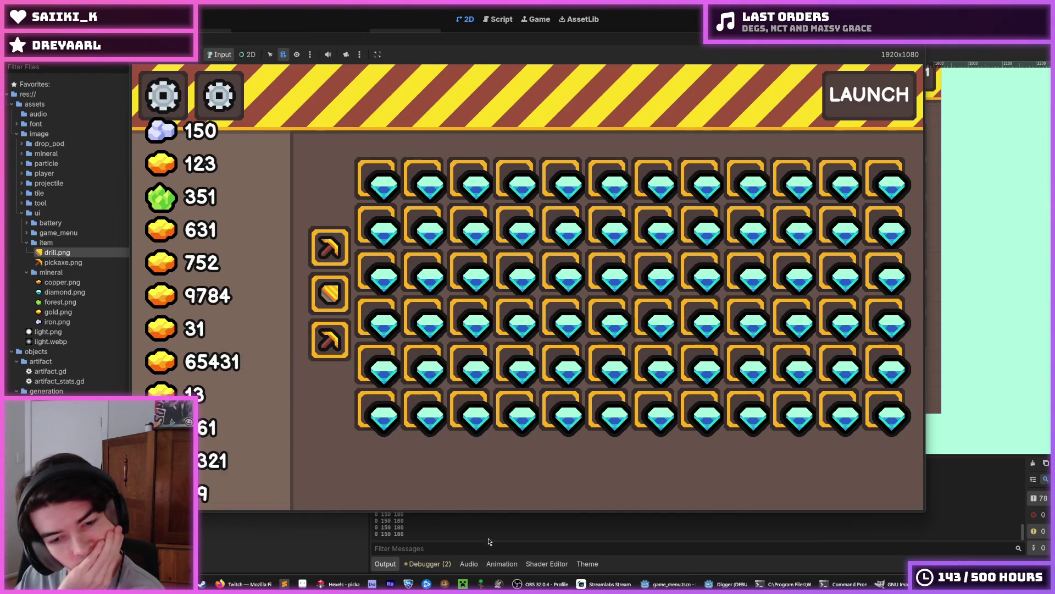
pyautogui.click(338, 584)
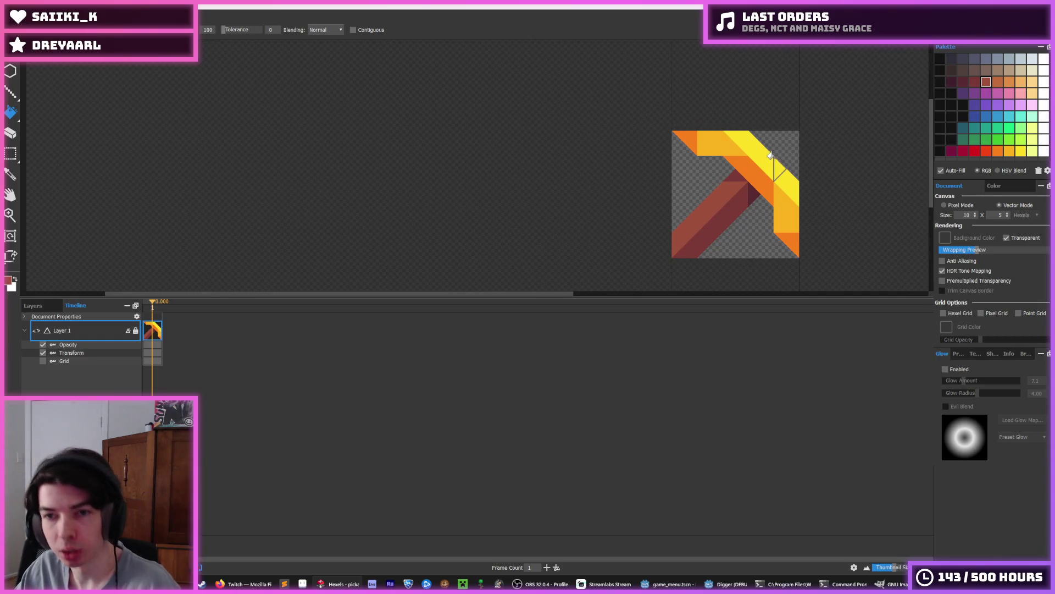
pyautogui.scroll(2, 763, 142)
pyautogui.keyDown('alt'); pyautogui.click(749, 140); pyautogui.keyUp('alt')
pyautogui.moveTo(742, 137)
pyautogui.mouseDown()
pyautogui.moveTo(747, 118)
pyautogui.moveTo(770, 216)
pyautogui.mouseUp()
# Erase the orange stripe beneath the yellow on the pickaxe head.
pyautogui.keyDown('alt'); pyautogui.click(671, 144); pyautogui.keyUp('alt')
pyautogui.scroll(-5, 764, 192)
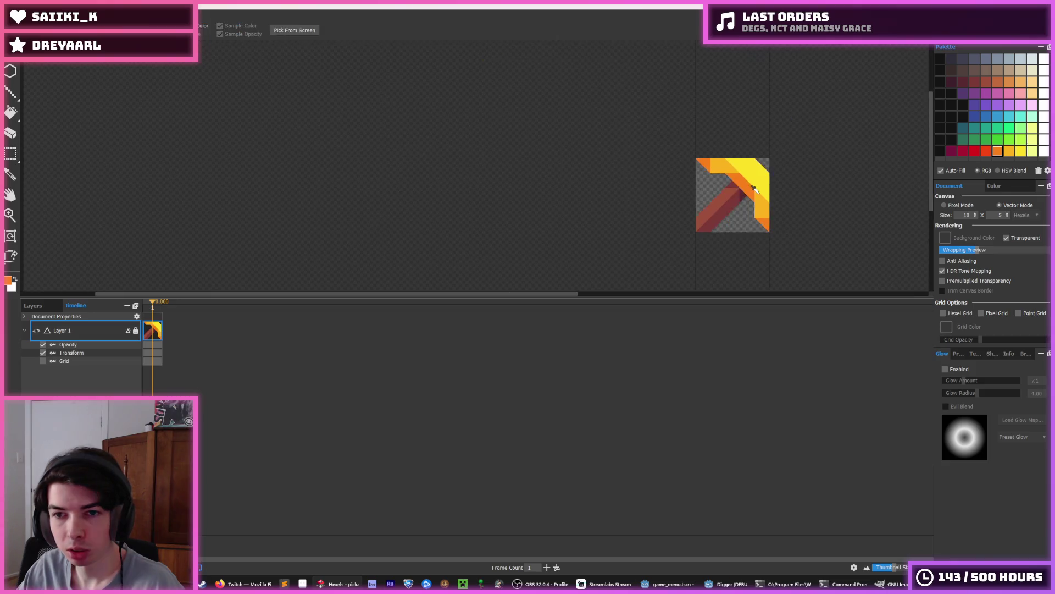
pyautogui.scroll(5, 758, 214)
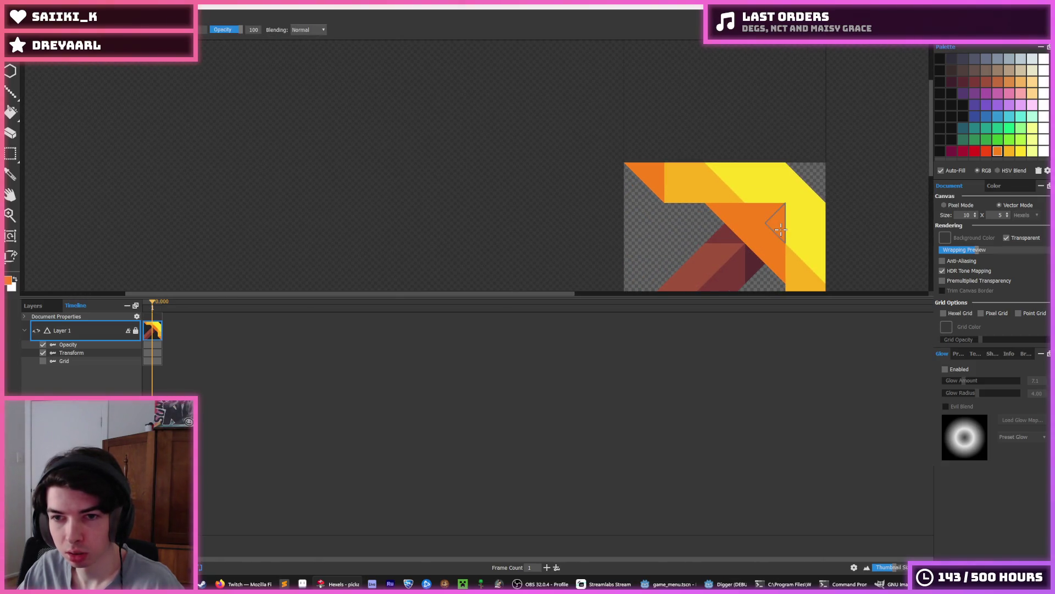
pyautogui.press('e')
pyautogui.moveTo(717, 220); pyautogui.dragTo(771, 252)
# Paint the handle's upper end maroon and rust brown, darkening the corner where it meets the head.
pyautogui.keyDown('alt'); pyautogui.click(726, 233); pyautogui.keyUp('alt')
pyautogui.keyDown('alt'); pyautogui.click(748, 245); pyautogui.keyUp('alt')
pyautogui.press('b')
pyautogui.moveTo(756, 242)
pyautogui.mouseDown()
pyautogui.moveTo(748, 219)
pyautogui.moveTo(725, 251)
pyautogui.moveTo(761, 236)
pyautogui.moveTo(753, 251)
pyautogui.moveTo(759, 233)
pyautogui.mouseUp()
pyautogui.keyDown('alt'); pyautogui.click(724, 251); pyautogui.keyUp('alt')
pyautogui.keyDown('alt'); pyautogui.click(753, 252); pyautogui.keyUp('alt')
pyautogui.keyDown('alt'); pyautogui.click(761, 231); pyautogui.keyUp('alt')
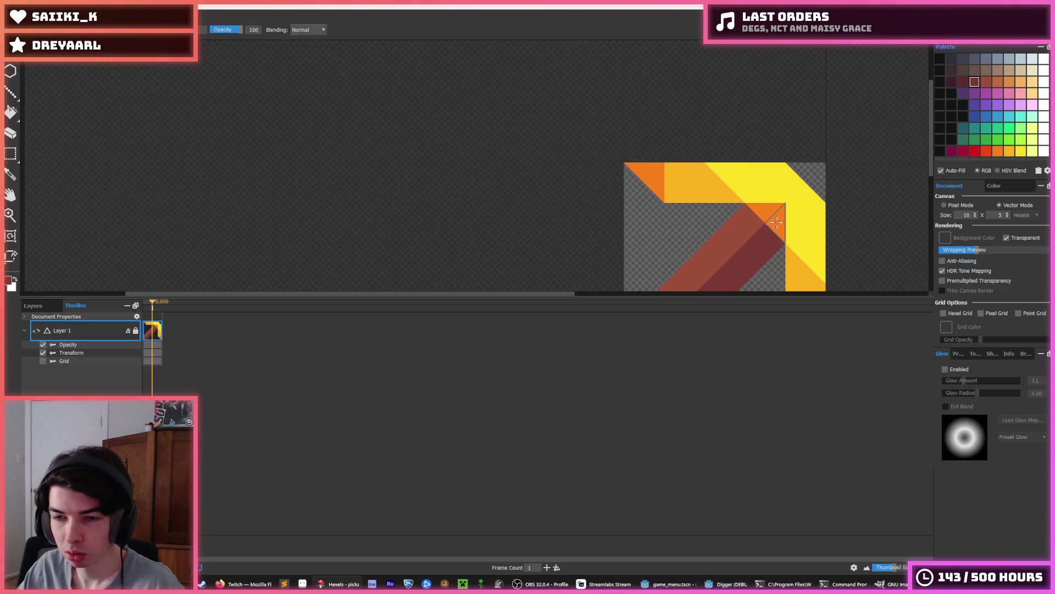
# Repaint the top band of the pickaxe head orange.
pyautogui.scroll(-4, 789, 219)
pyautogui.scroll(4, 788, 218)
pyautogui.keyDown('alt'); pyautogui.click(786, 217); pyautogui.keyUp('alt')
pyautogui.moveTo(775, 193)
pyautogui.mouseDown()
pyautogui.moveTo(734, 192)
pyautogui.moveTo(792, 192)
pyautogui.moveTo(813, 252)
pyautogui.moveTo(730, 137)
pyautogui.mouseUp()
pyautogui.keyDown('alt'); pyautogui.click(737, 193); pyautogui.keyUp('alt')
pyautogui.press('e')
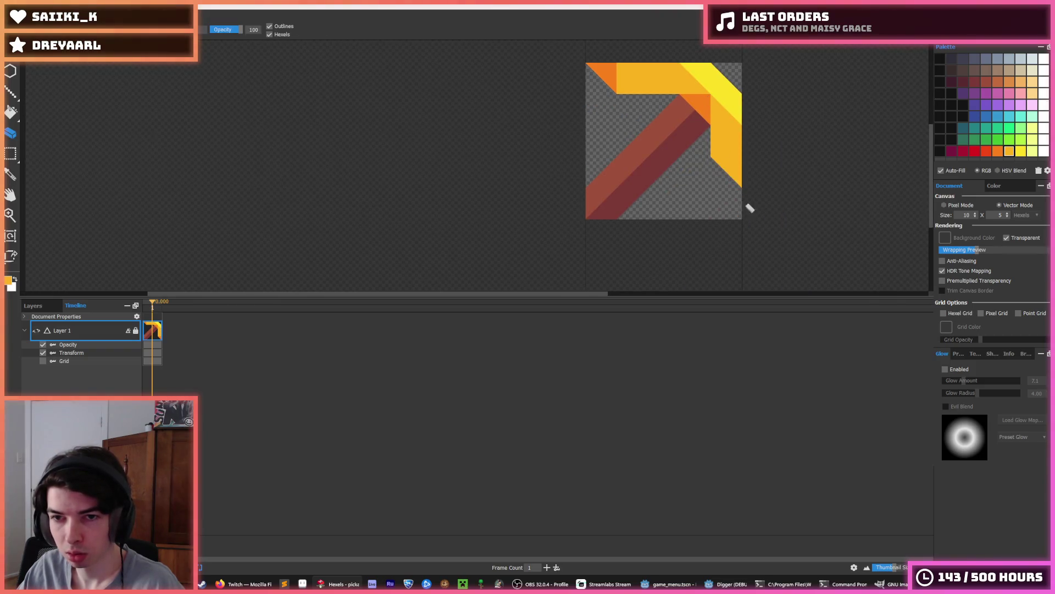
pyautogui.scroll(-6, 692, 89)
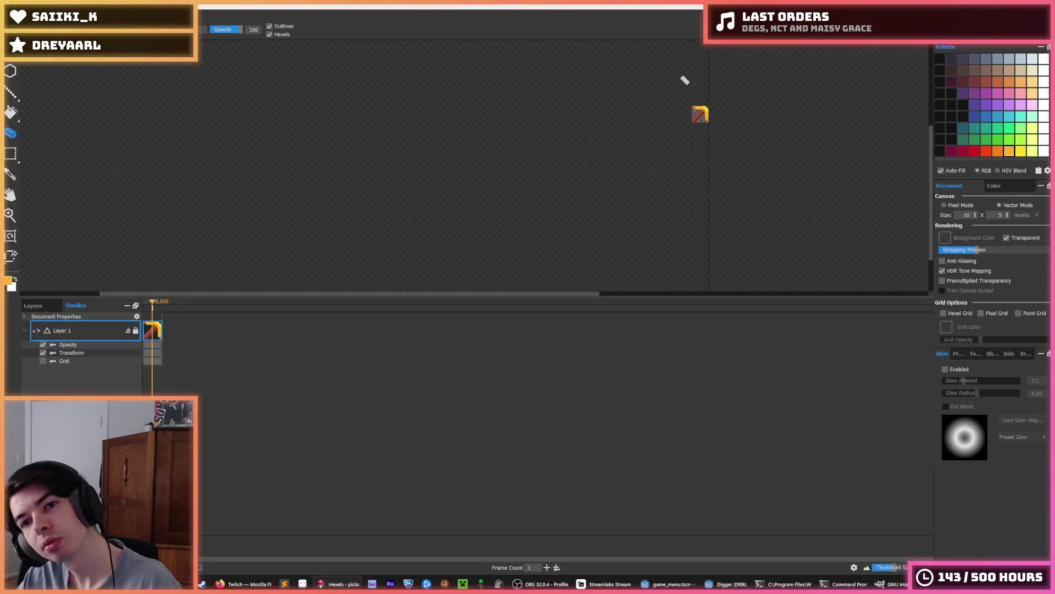
# Fill the gap left of the yellow band with yellow-orange.
pyautogui.press('i')
pyautogui.scroll(7, 707, 101)
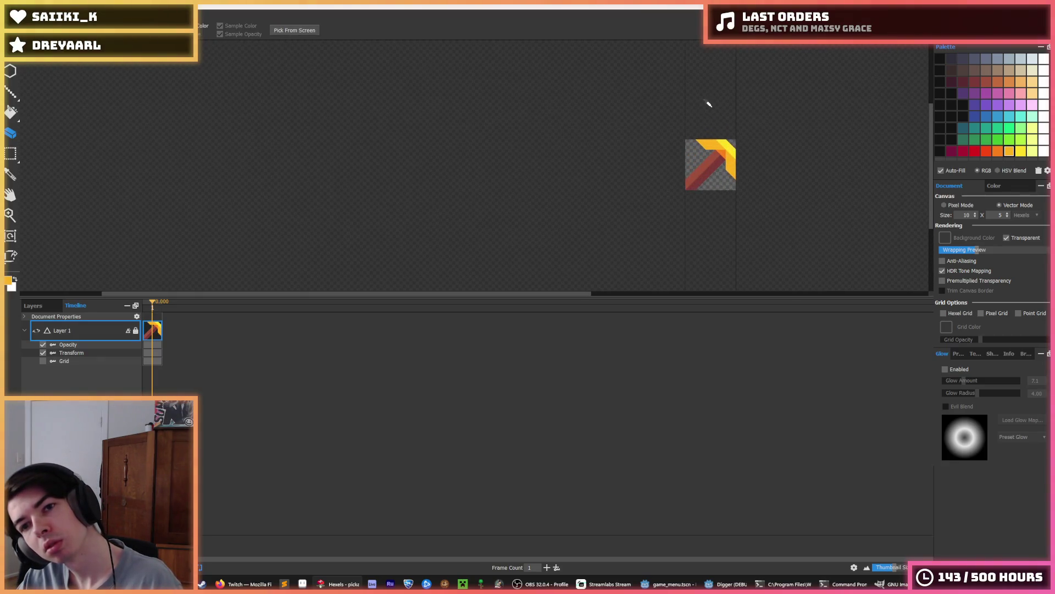
pyautogui.scroll(2, 703, 166)
pyautogui.click(690, 148)
pyautogui.click(596, 92)
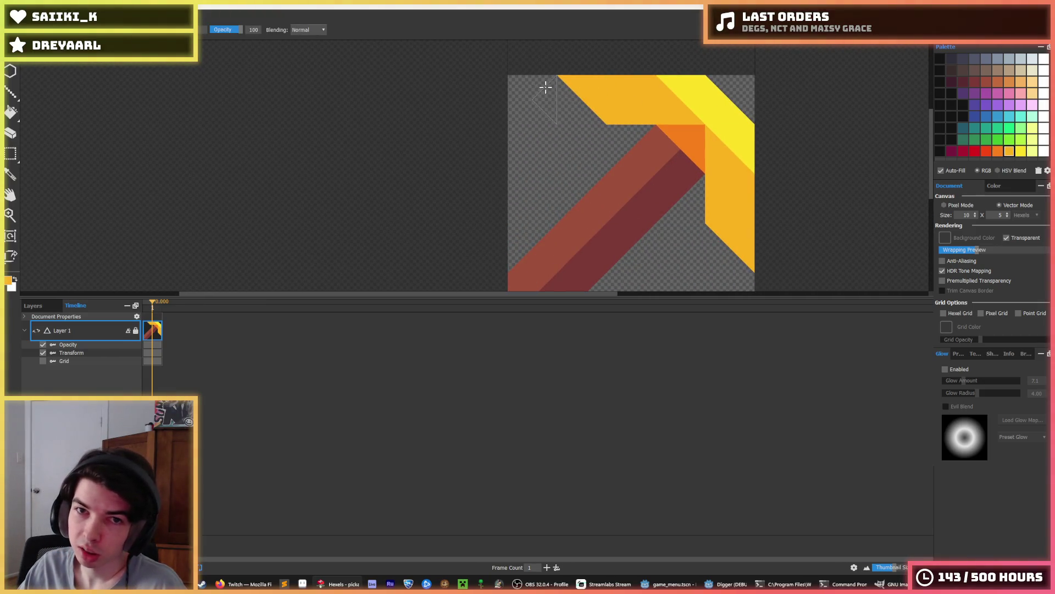
pyautogui.click(566, 103)
pyautogui.scroll(-5, 768, 161)
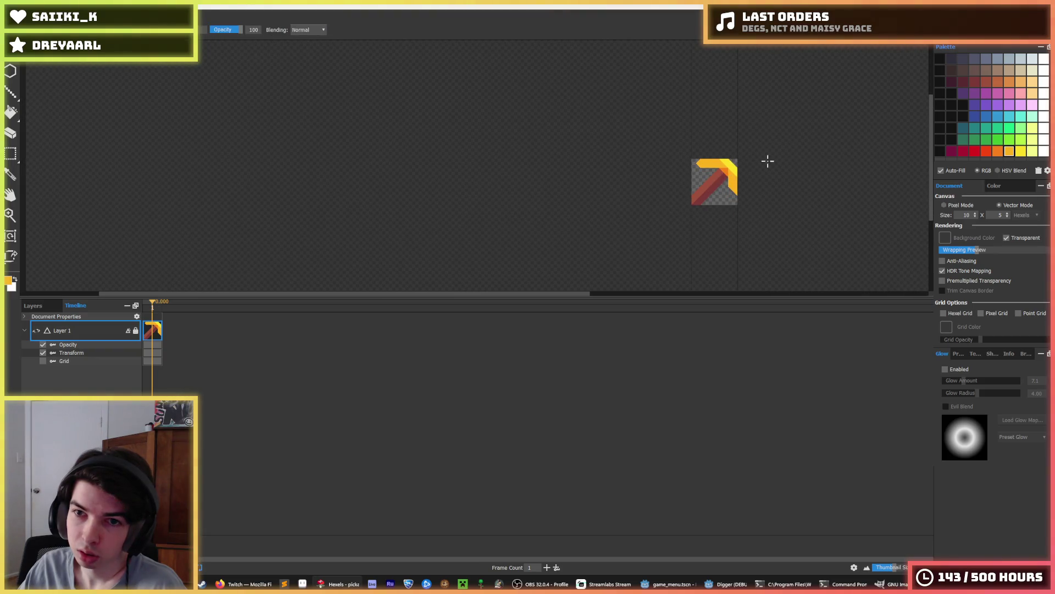
pyautogui.scroll(5, 777, 153)
# Sample the pickaxe's orange, then pick dark red as the paint colour.
pyautogui.keyDown('alt'); pyautogui.click(772, 100); pyautogui.keyUp('alt')
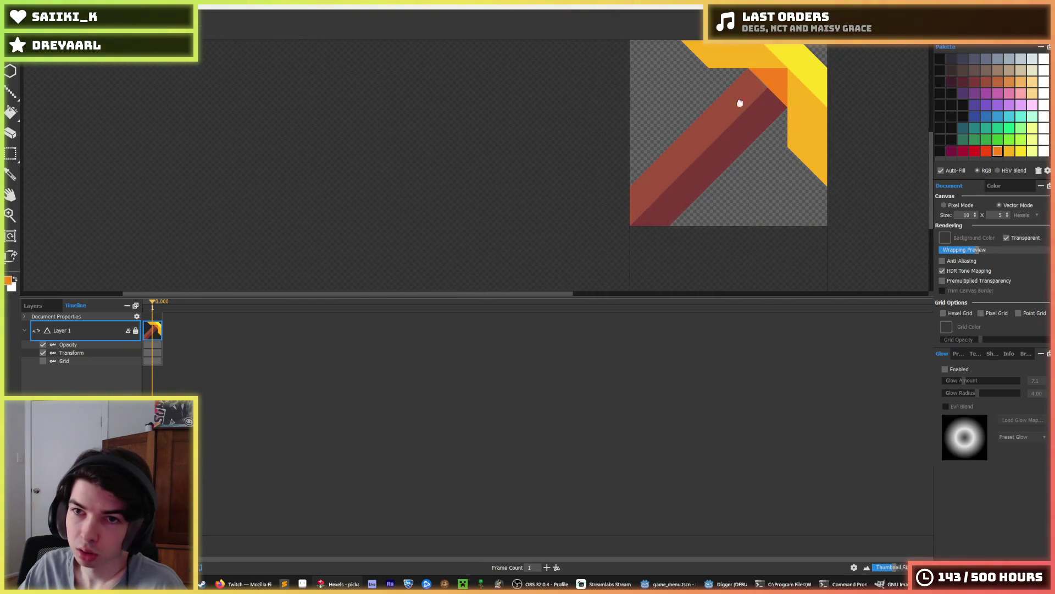
pyautogui.scroll(-1, 740, 102)
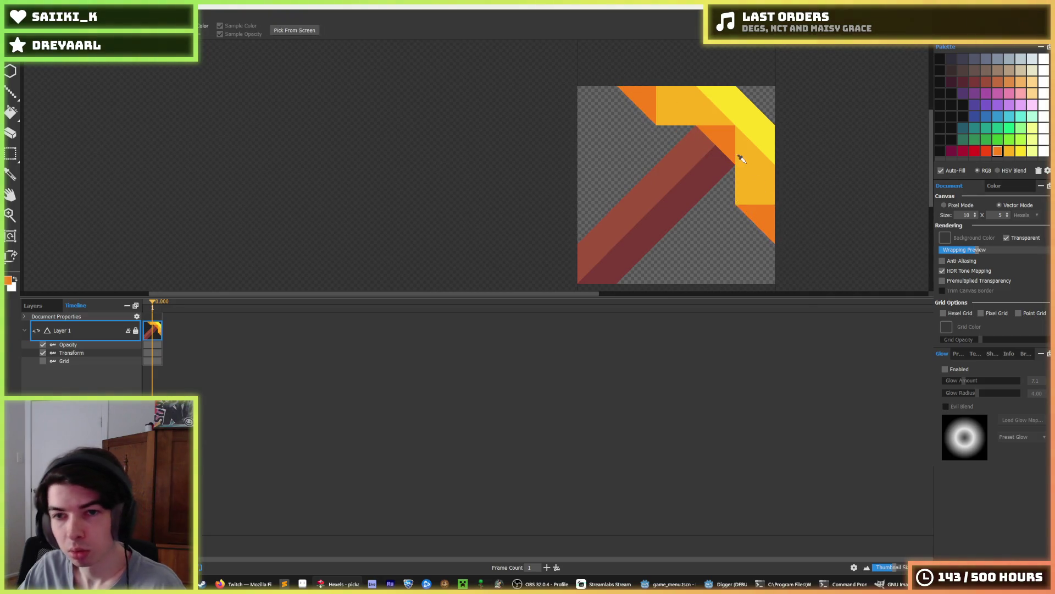
pyautogui.scroll(-3, 742, 150)
pyautogui.scroll(-2, 742, 150)
pyautogui.scroll(4, 761, 155)
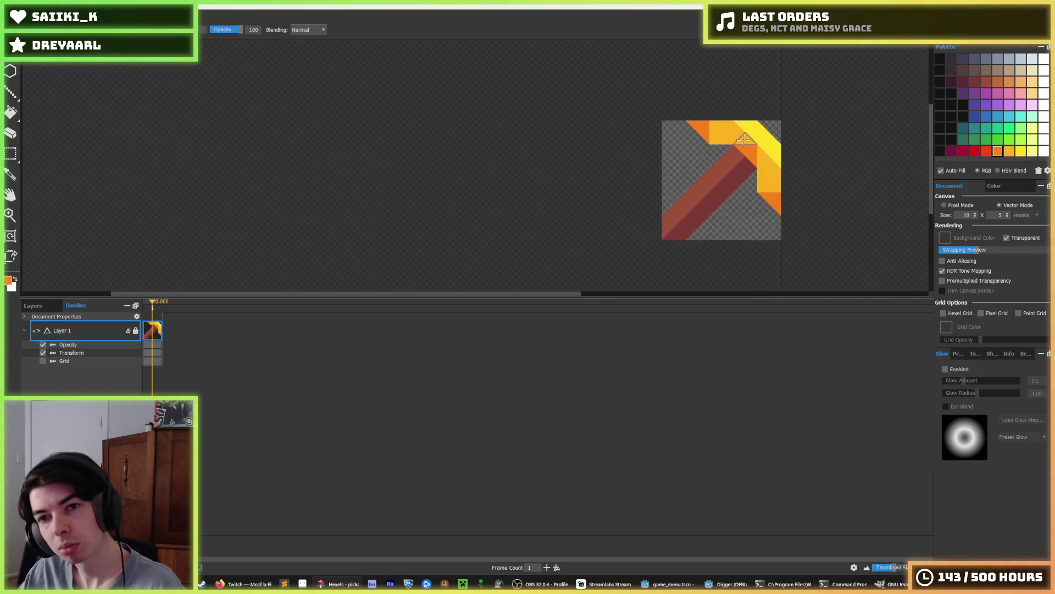
pyautogui.scroll(-3, 762, 156)
pyautogui.scroll(3, 780, 141)
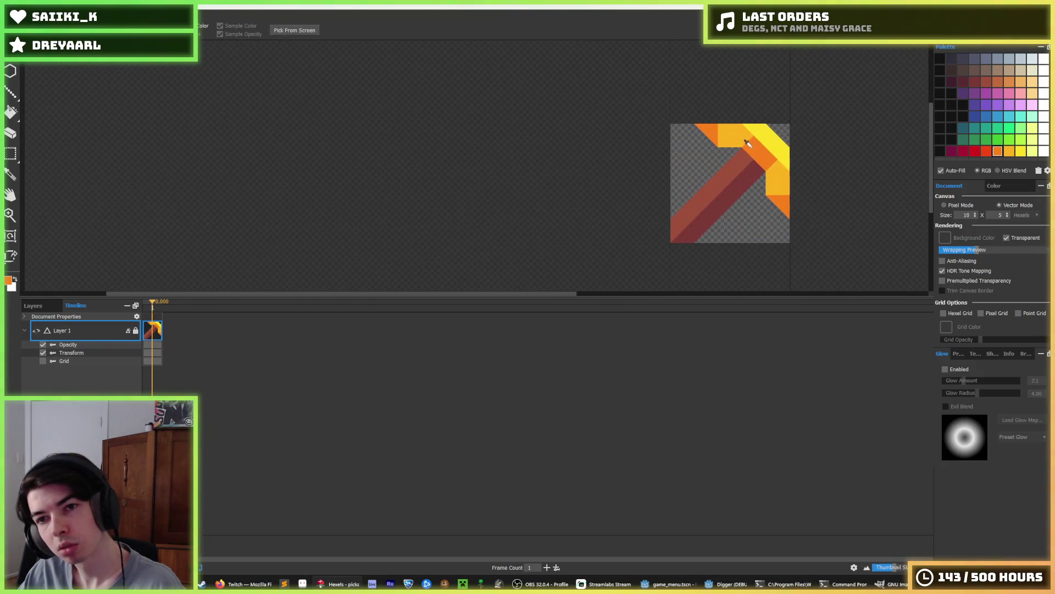
pyautogui.scroll(-3, 819, 146)
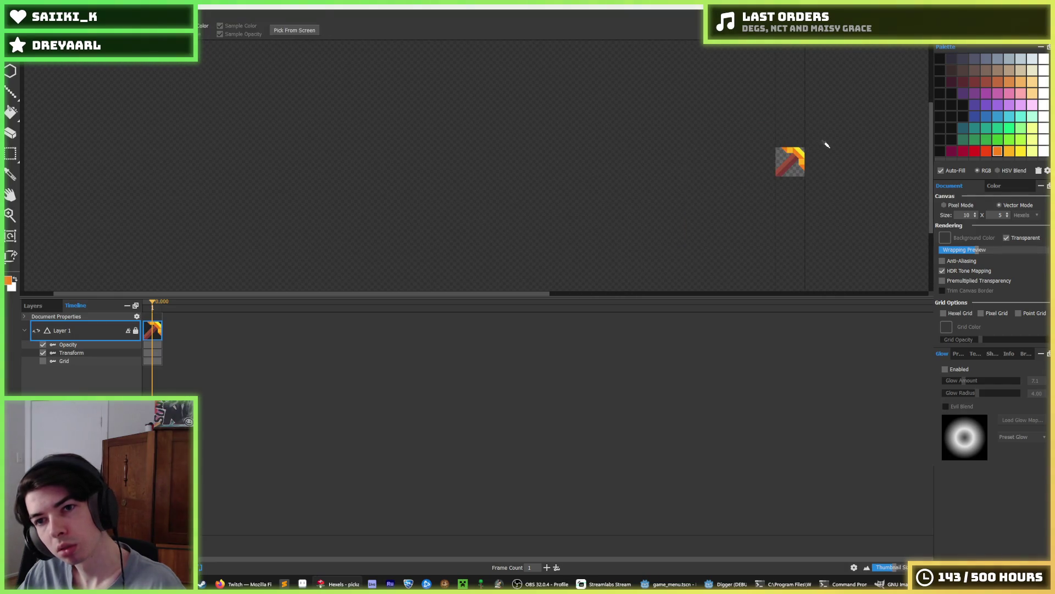
pyautogui.scroll(3, 826, 144)
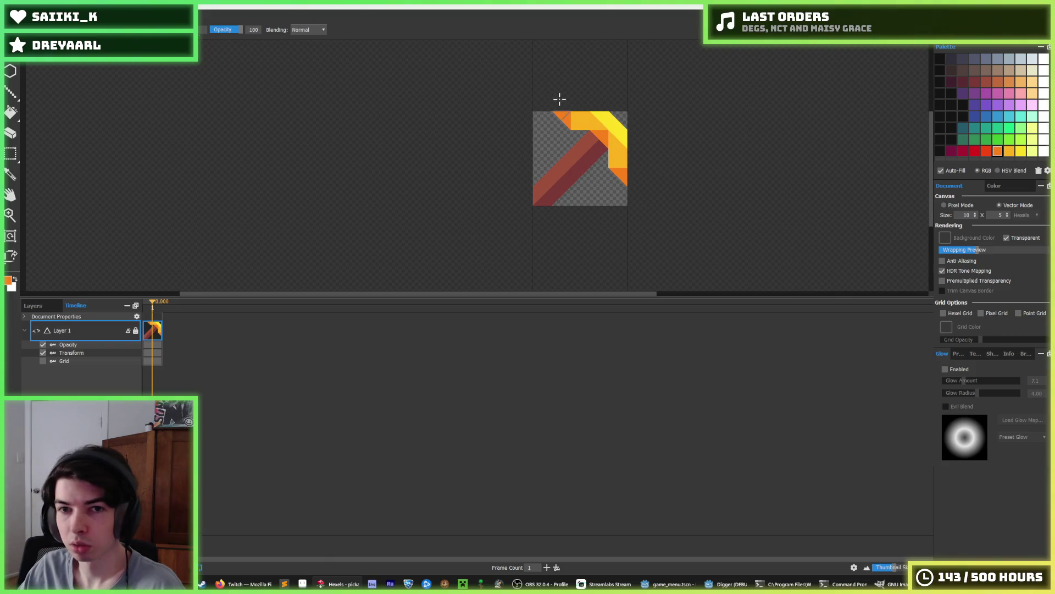
pyautogui.scroll(-3, 555, 99)
pyautogui.scroll(4, 578, 112)
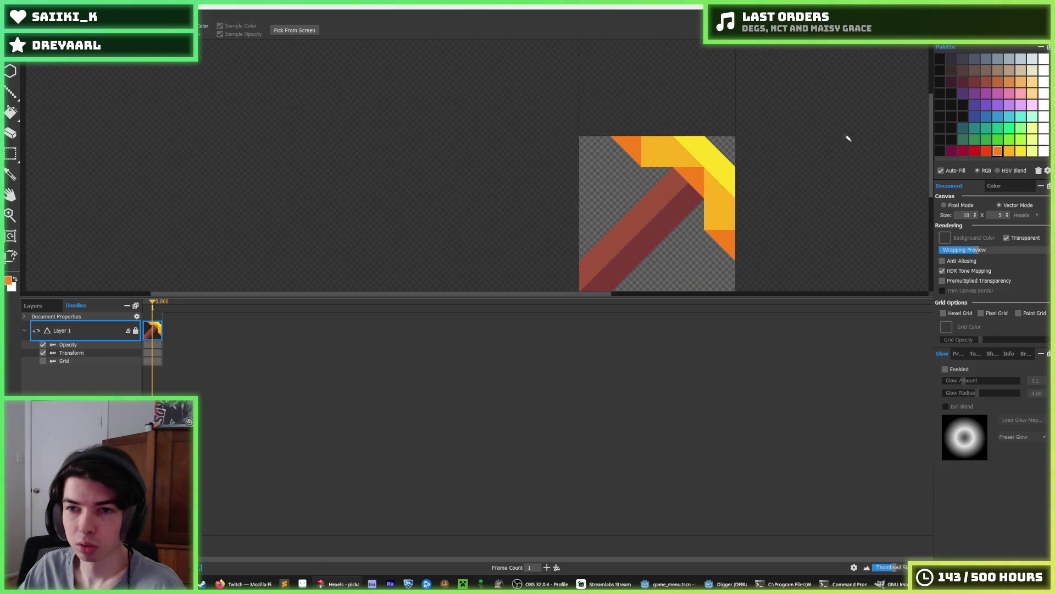
pyautogui.click(976, 82)
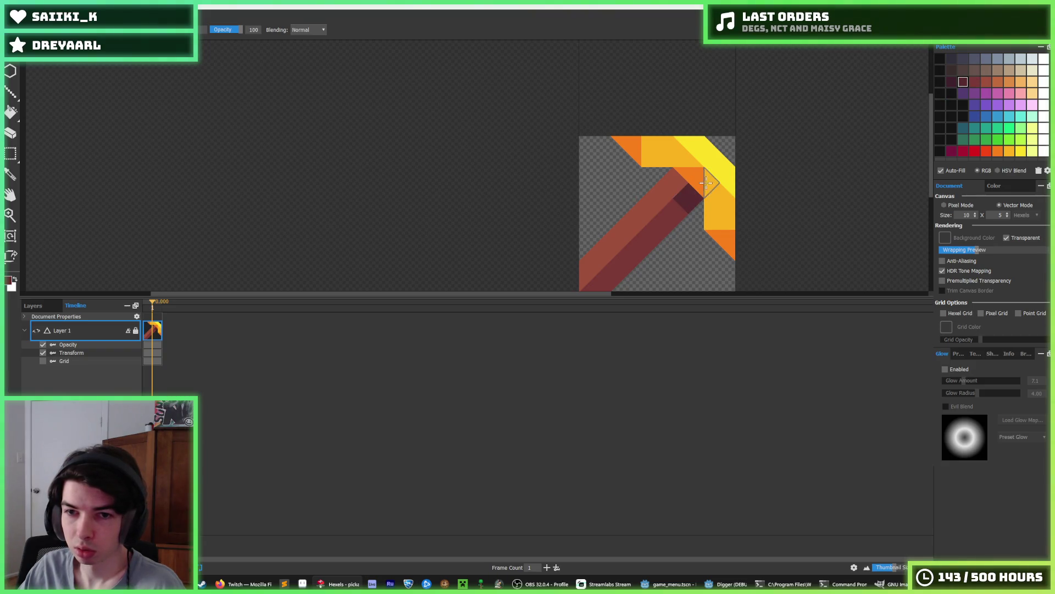
# Paint dark red triangles on the handle, using a darker shade near the head.
pyautogui.click(684, 209)
pyautogui.keyDown('alt'); pyautogui.click(671, 212); pyautogui.keyUp('alt')
pyautogui.click(673, 179)
pyautogui.scroll(-5, 717, 159)
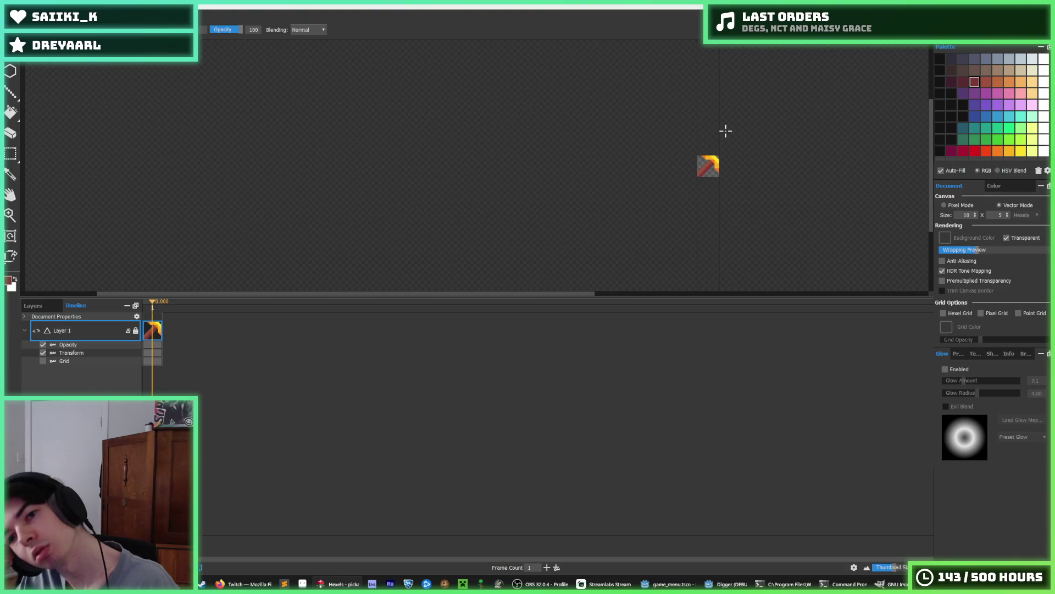
pyautogui.scroll(5, 715, 154)
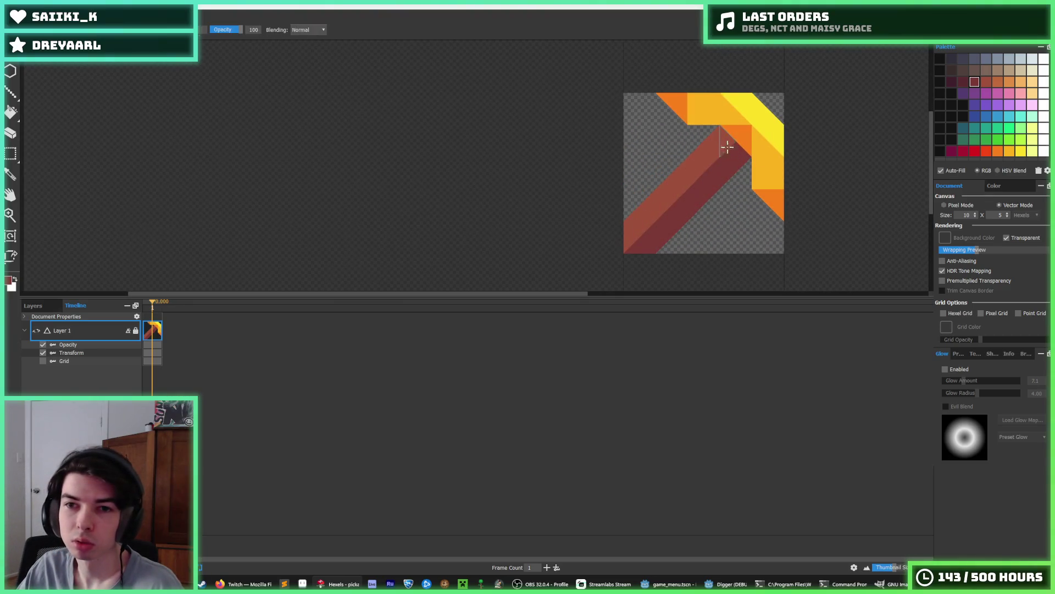
pyautogui.scroll(-4, 727, 149)
pyautogui.scroll(3, 726, 148)
pyautogui.scroll(-4, 720, 137)
pyautogui.scroll(5, 698, 181)
pyautogui.scroll(1, 690, 191)
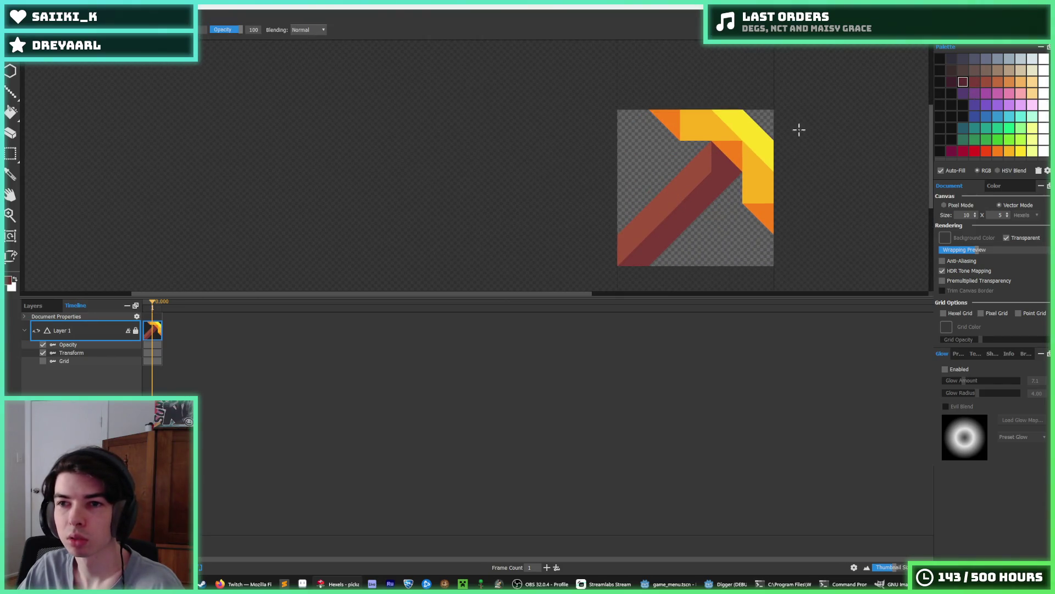
pyautogui.scroll(-6, 773, 137)
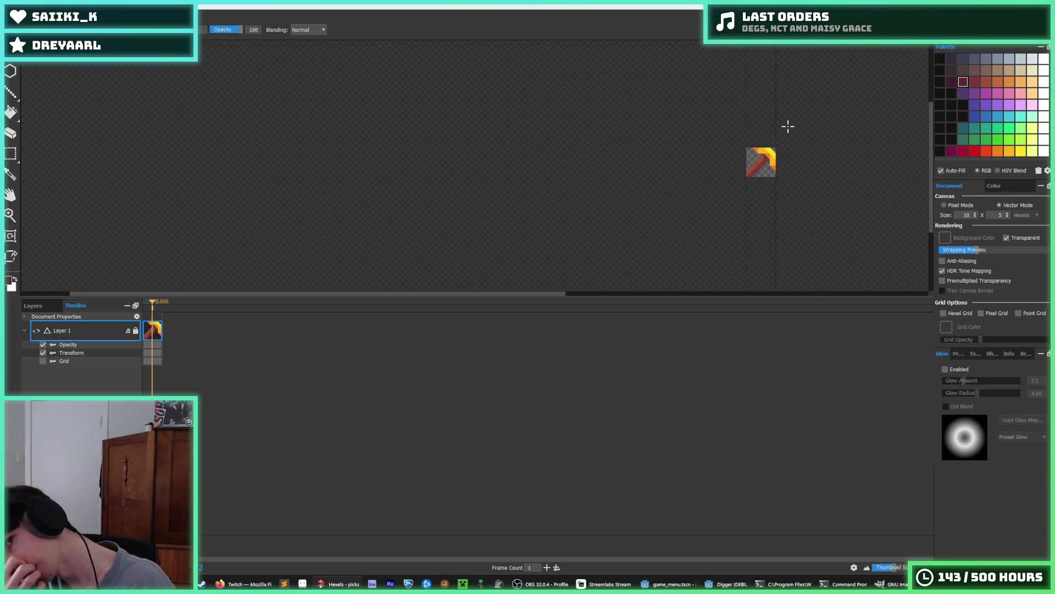
pyautogui.scroll(6, 758, 156)
# Darken a red part of the handle with the sampled brown-red.
pyautogui.keyDown('alt'); pyautogui.click(737, 156); pyautogui.keyUp('alt')
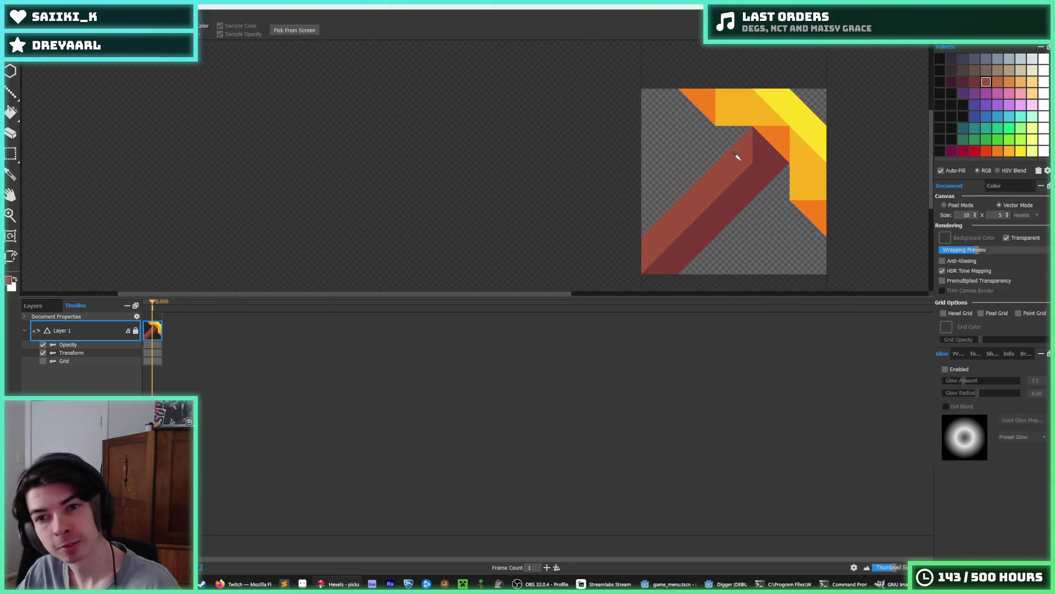
pyautogui.click(661, 268)
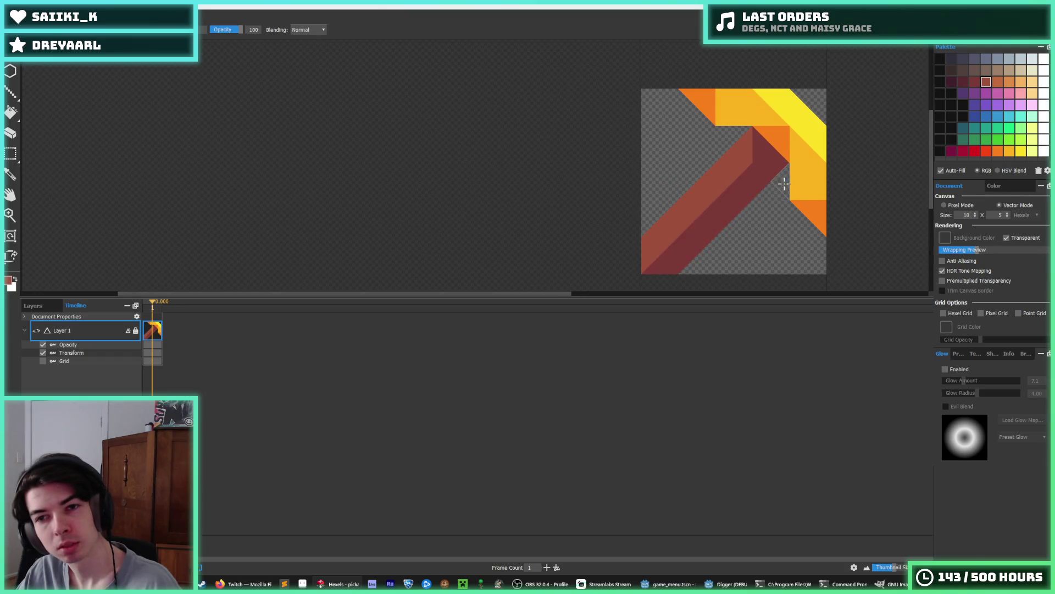
pyautogui.press('i')
pyautogui.scroll(-5, 757, 189)
pyautogui.scroll(5, 755, 195)
pyautogui.click(720, 219)
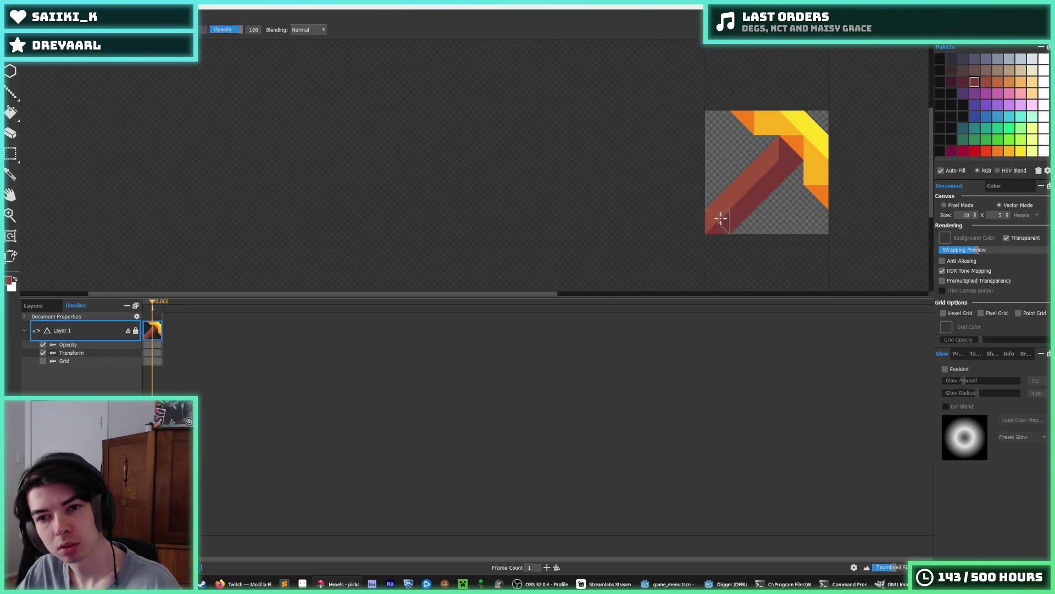
pyautogui.scroll(-5, 834, 172)
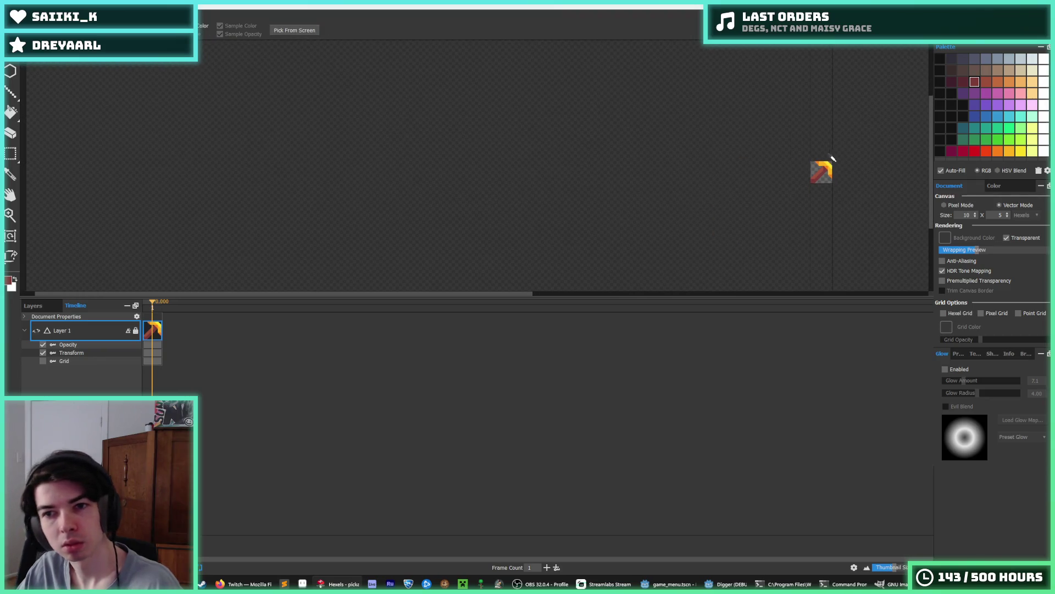
# Darken the lighter red at the handle's bottom-left.
pyautogui.press('i')
pyautogui.scroll(5, 817, 170)
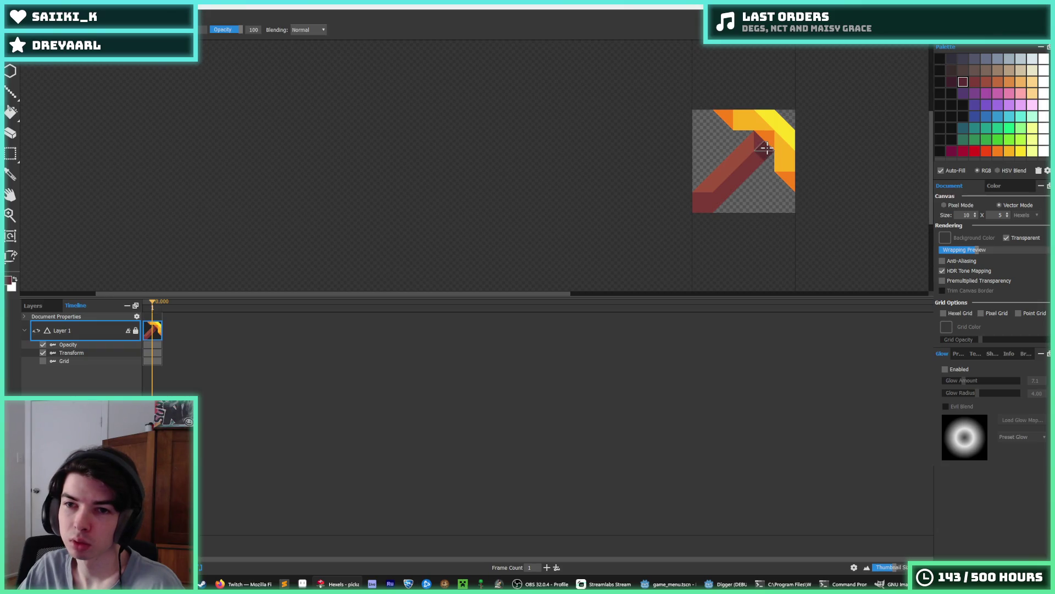
pyautogui.scroll(-5, 786, 145)
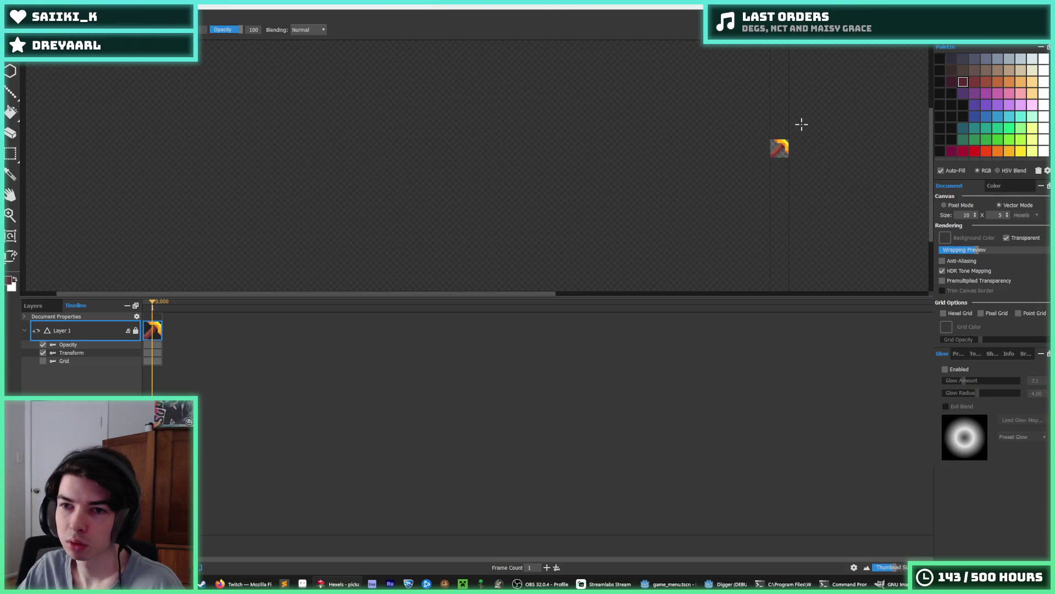
pyautogui.scroll(5, 779, 147)
pyautogui.moveTo(716, 192); pyautogui.dragTo(752, 180)
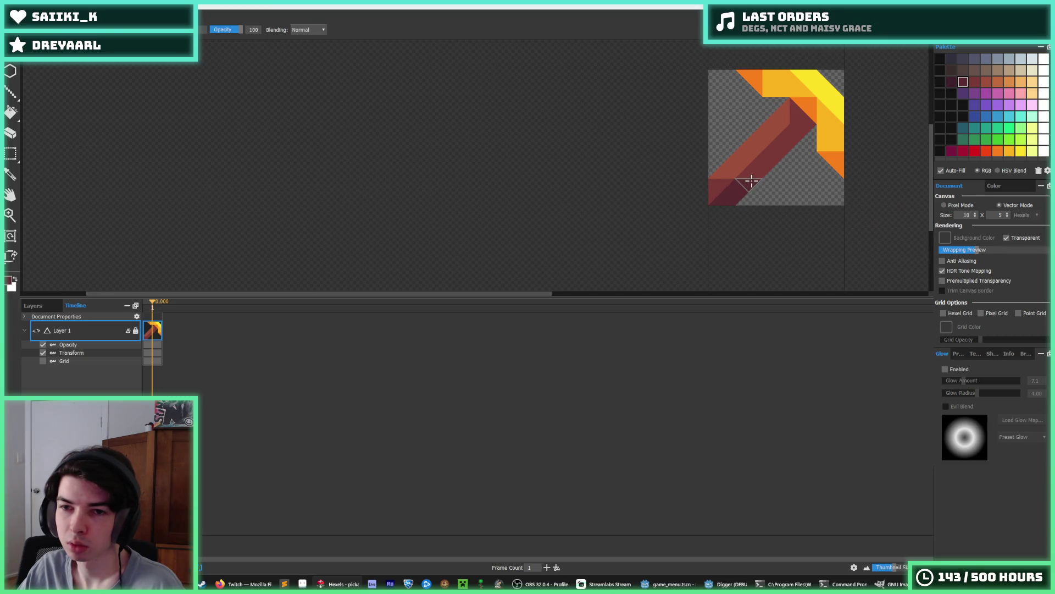
pyautogui.scroll(-5, 792, 143)
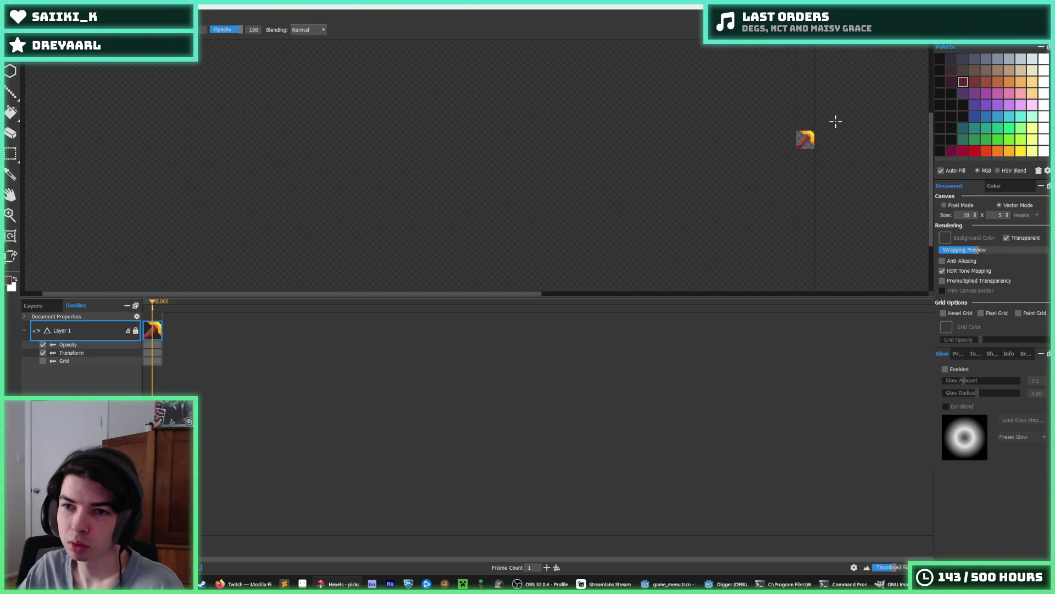
pyautogui.scroll(5, 759, 243)
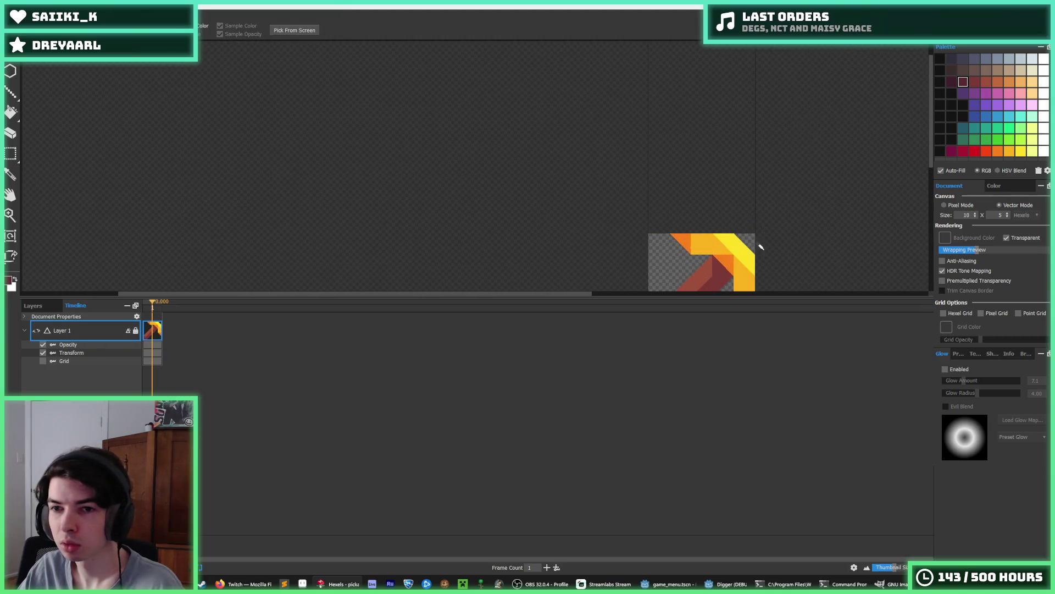
pyautogui.scroll(-5, 792, 149)
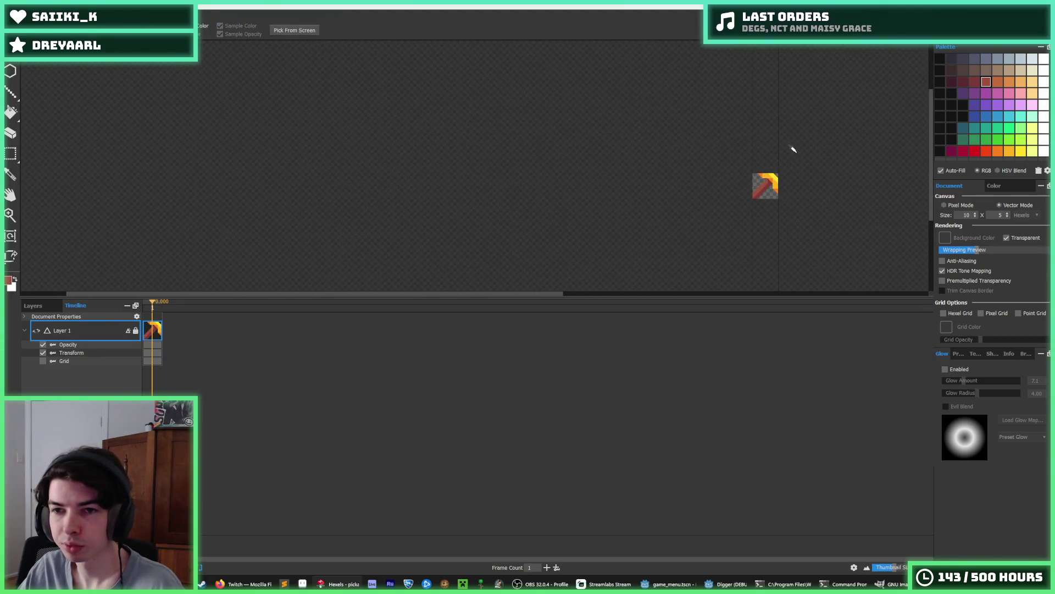
# Export the reworked pickaxe as PNG, replacing the existing pickaxe.png.
pyautogui.hotkey('ctrl', 'shift', 's')
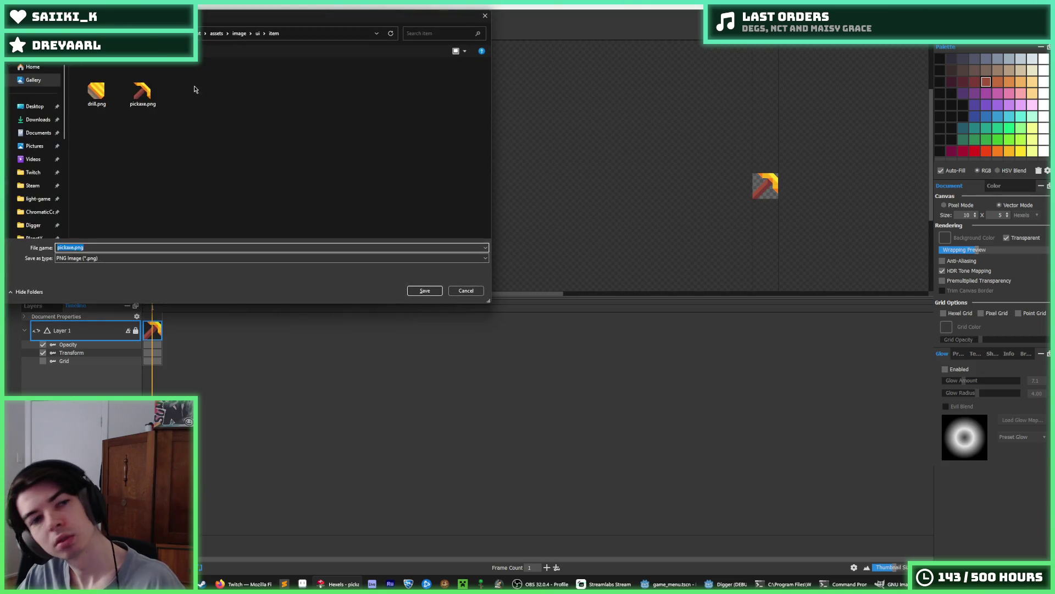
pyautogui.doubleClick(143, 93)
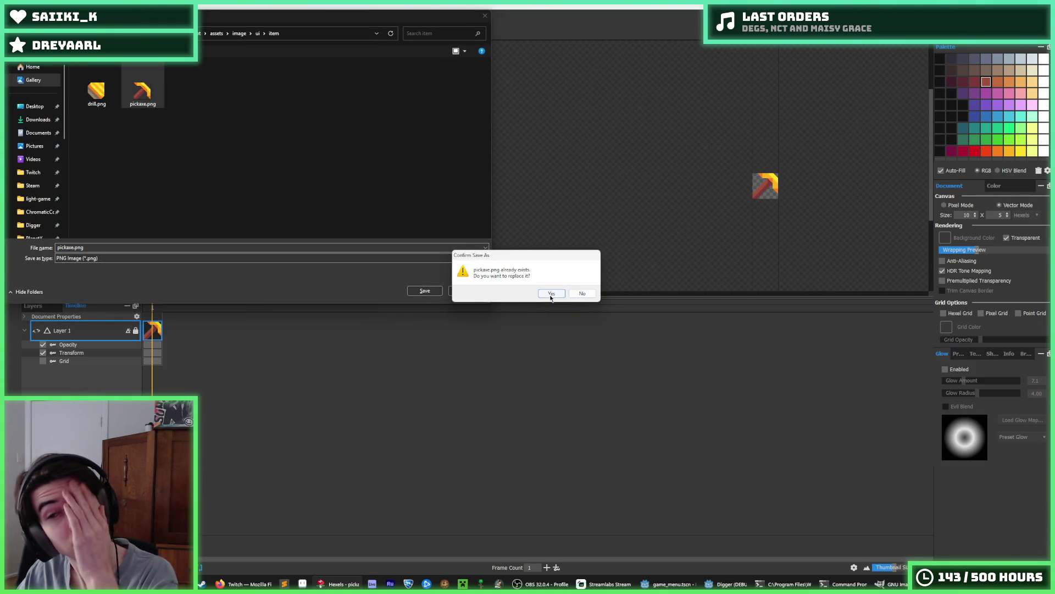
pyautogui.click(552, 294)
pyautogui.click(570, 415)
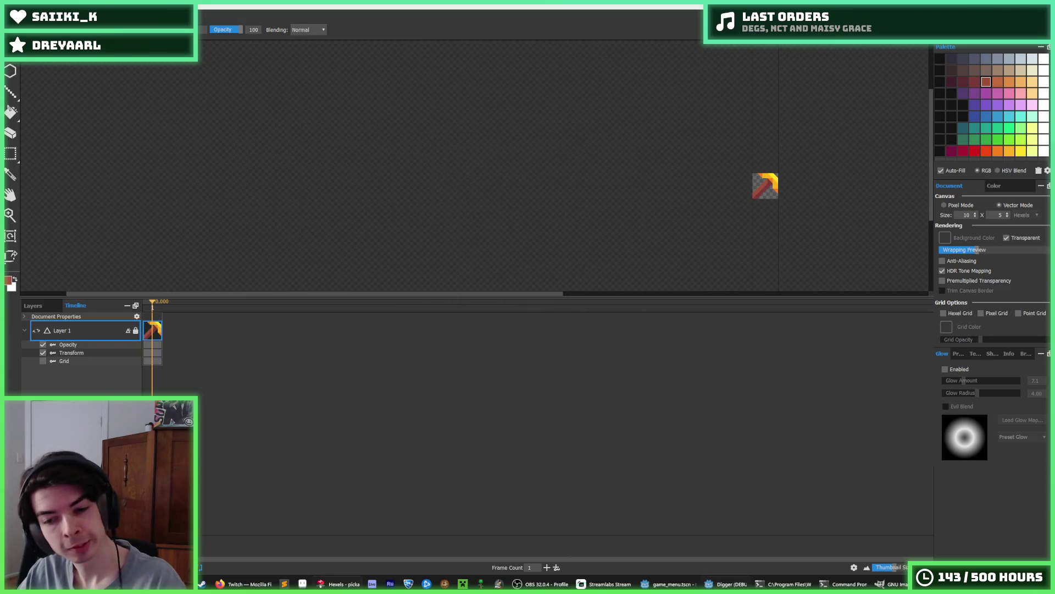
pyautogui.click(709, 583)
pyautogui.hotkey('alt', 'Tab')
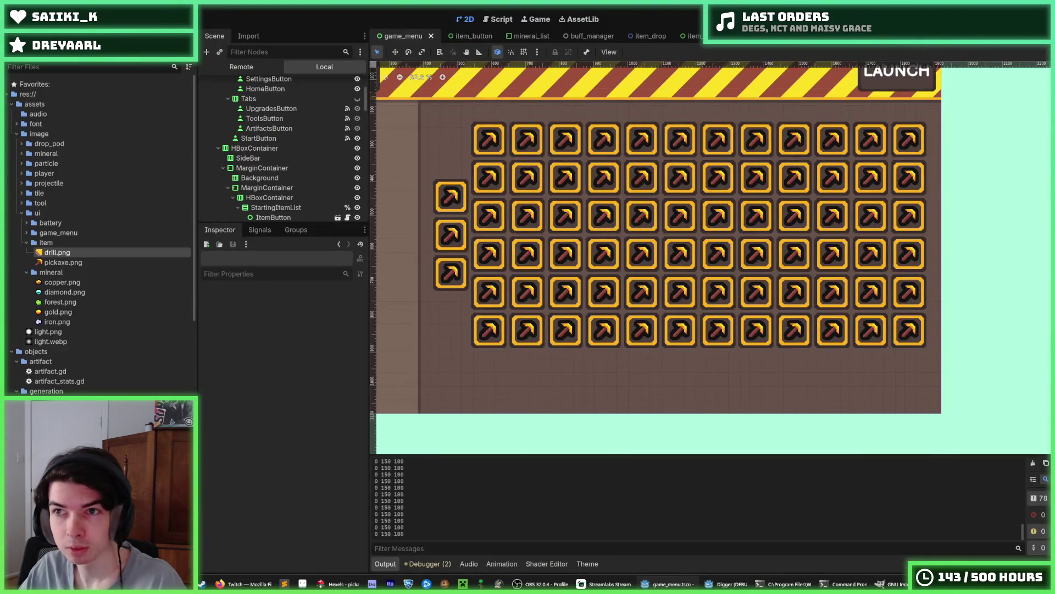
# Run the game to check the updated pickaxe icons, then close it and return to Hexels.
pyautogui.press('F5')
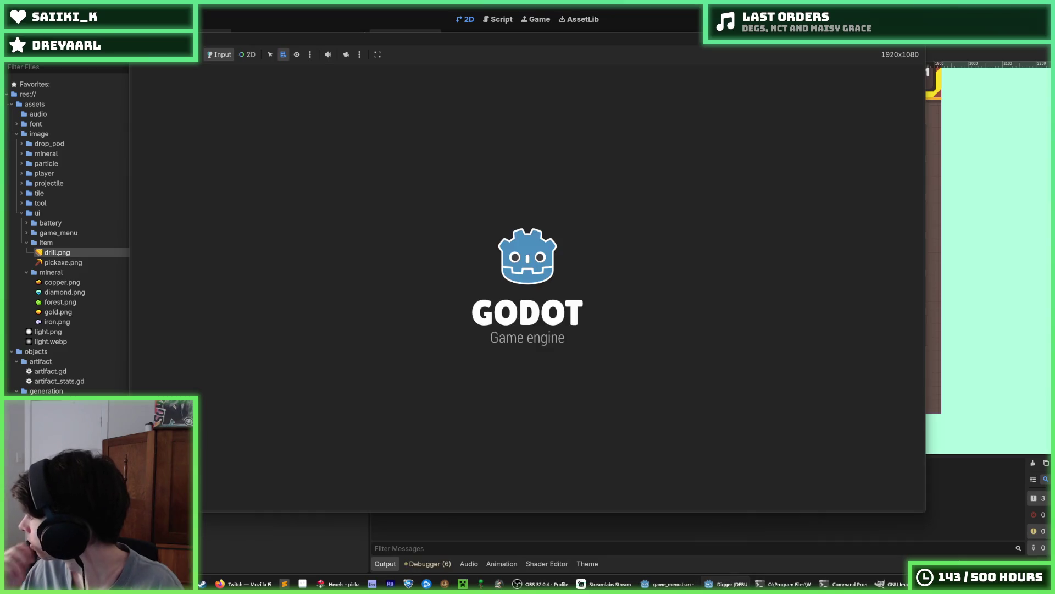
pyautogui.press('F8')
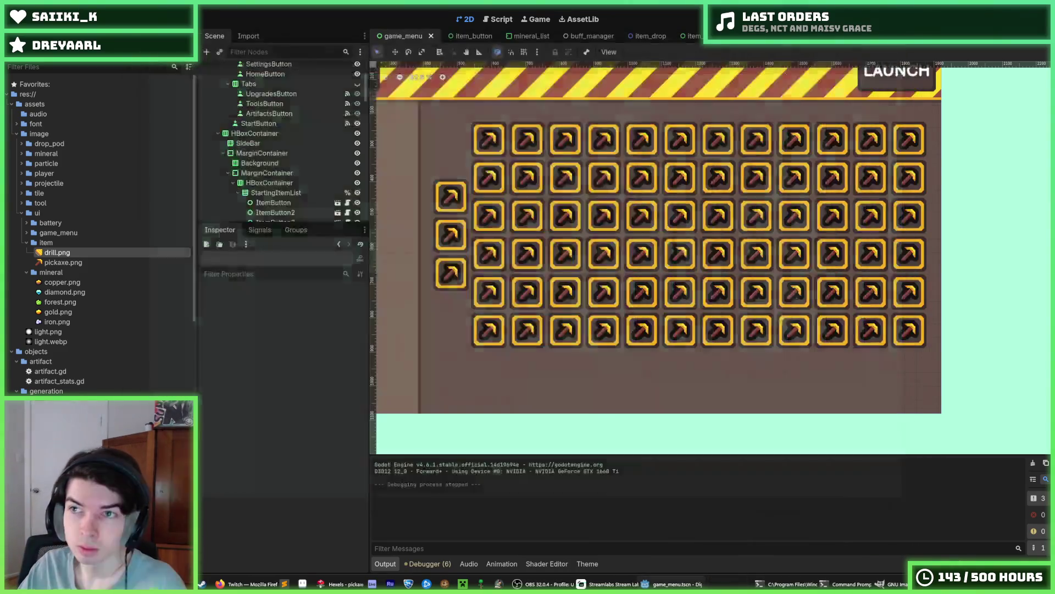
pyautogui.press('F6')
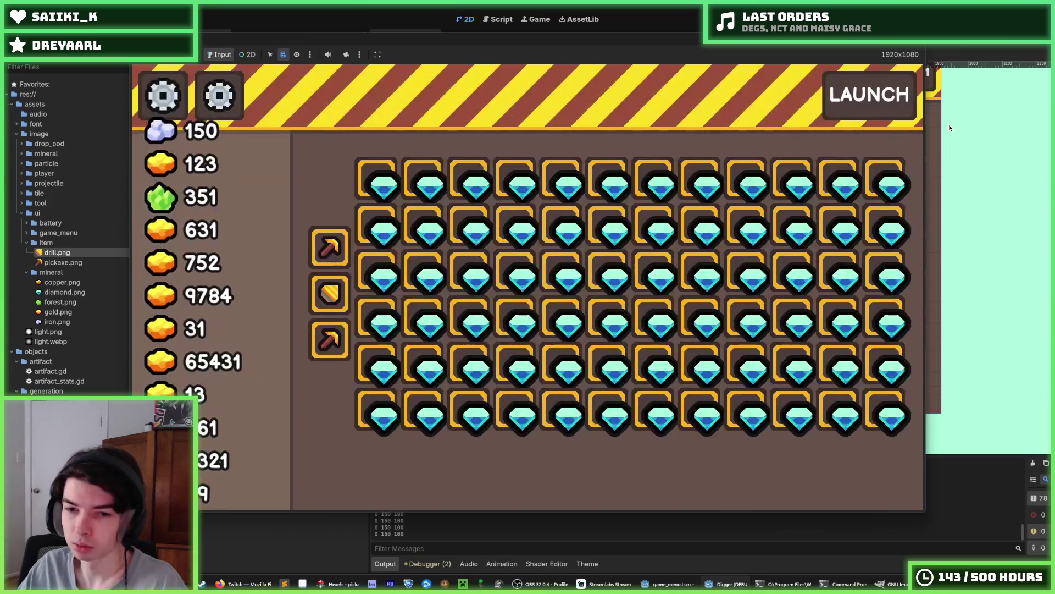
pyautogui.moveTo(337, 344)
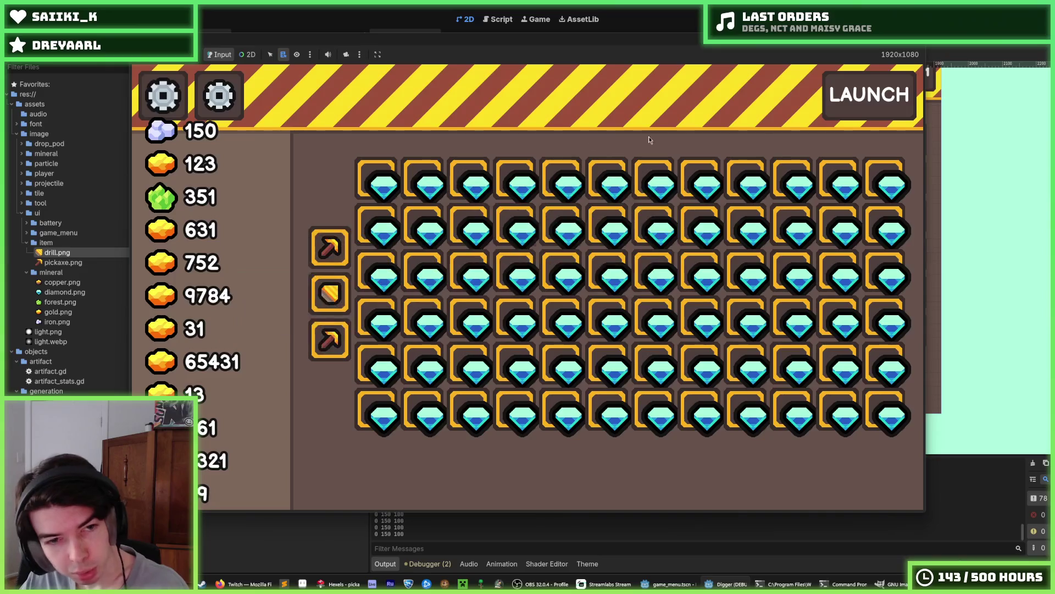
pyautogui.press('F8')
pyautogui.hotkey('alt', 'Tab')
# Paint orange triangles at the pickaxe head's top-left corner.
pyautogui.scroll(5, 766, 185)
pyautogui.keyDown('alt'); pyautogui.click(769, 97); pyautogui.keyUp('alt')
pyautogui.moveTo(737, 99)
pyautogui.mouseDown()
pyautogui.moveTo(726, 104)
pyautogui.moveTo(752, 113)
pyautogui.moveTo(749, 93)
pyautogui.mouseUp()
# Repaint the head's top-left and bottom-right corner triangles yellow-orange, keeping orange tips.
pyautogui.keyDown('alt'); pyautogui.click(791, 108); pyautogui.keyUp('alt')
pyautogui.keyDown('alt'); pyautogui.click(863, 204); pyautogui.keyUp('alt')
pyautogui.click(847, 206)
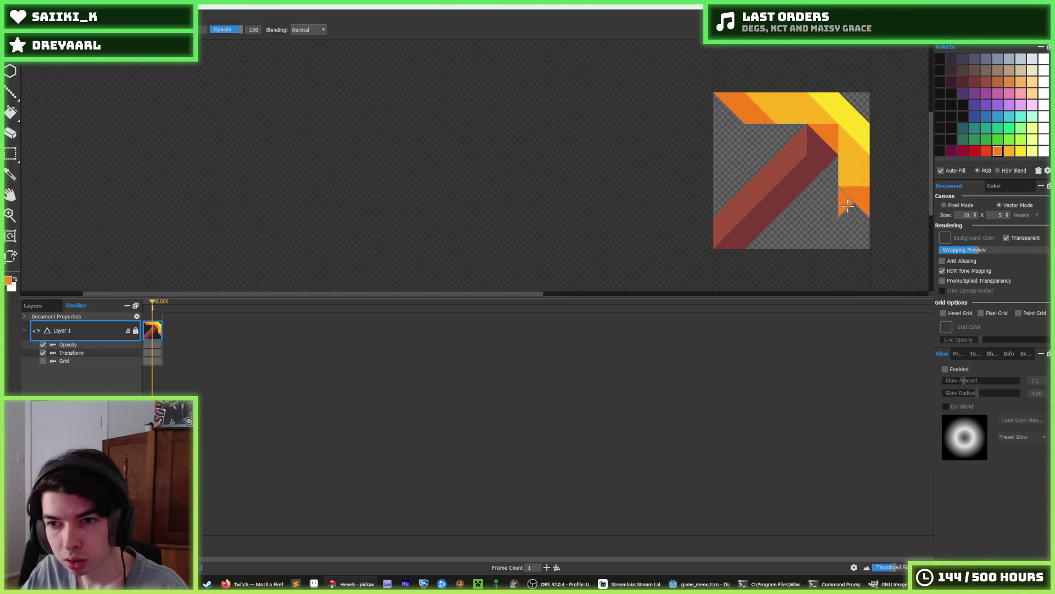
pyautogui.click(855, 233)
pyautogui.keyDown('alt'); pyautogui.click(851, 171); pyautogui.keyUp('alt')
pyautogui.click(855, 209)
pyautogui.click(751, 105)
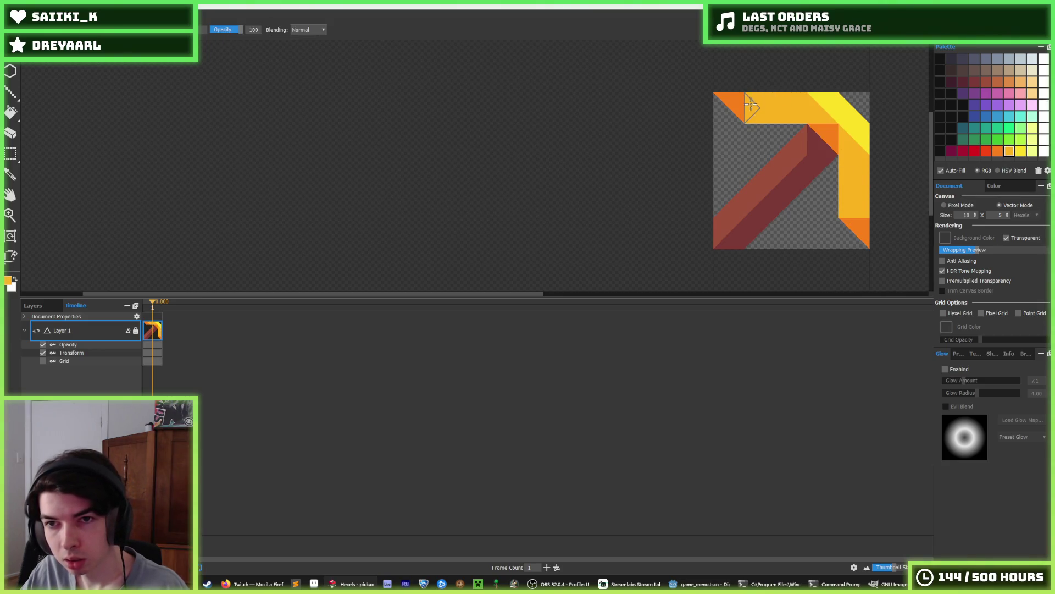
# Recolour the top strip's left triangles yellow and a lower-left triangle orange-yellow.
pyautogui.scroll(-3, 796, 102)
pyautogui.scroll(3, 808, 134)
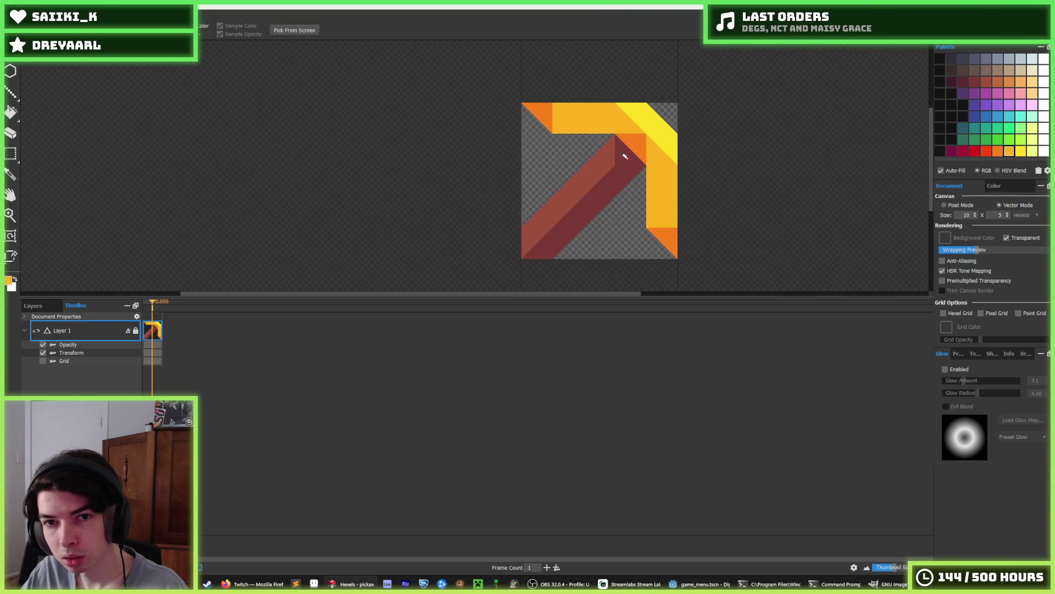
pyautogui.scroll(-3, 605, 147)
pyautogui.scroll(5, 586, 155)
pyautogui.keyDown('alt'); pyautogui.click(665, 165); pyautogui.keyUp('alt')
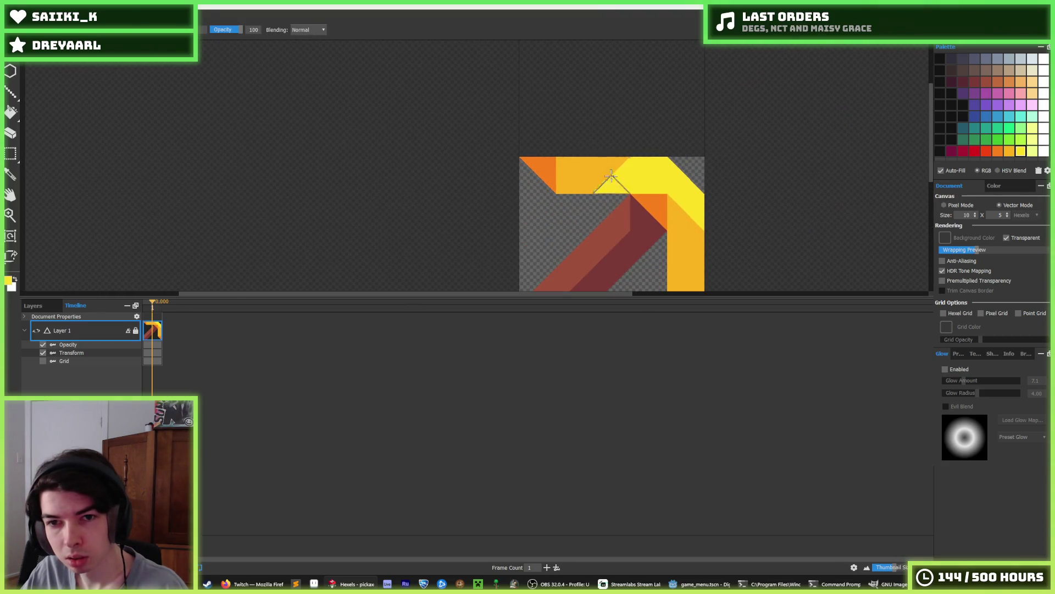
pyautogui.click(625, 167)
pyautogui.keyDown('alt'); pyautogui.click(567, 172); pyautogui.keyUp('alt')
pyautogui.click(604, 184)
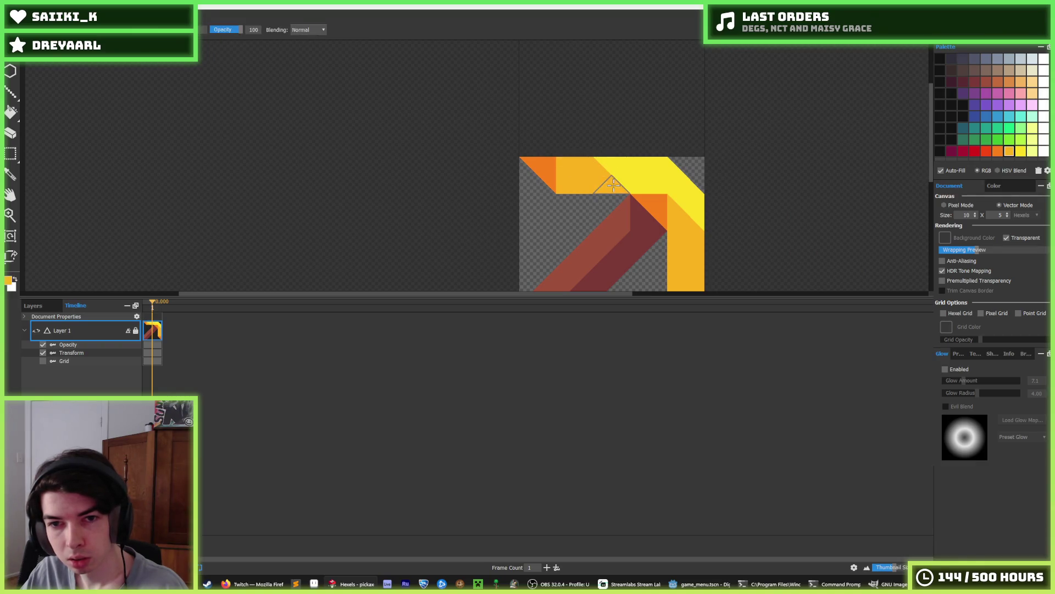
pyautogui.keyDown('alt'); pyautogui.click(667, 183); pyautogui.keyUp('alt')
pyautogui.click(684, 231)
pyautogui.keyDown('alt'); pyautogui.click(679, 252); pyautogui.keyUp('alt')
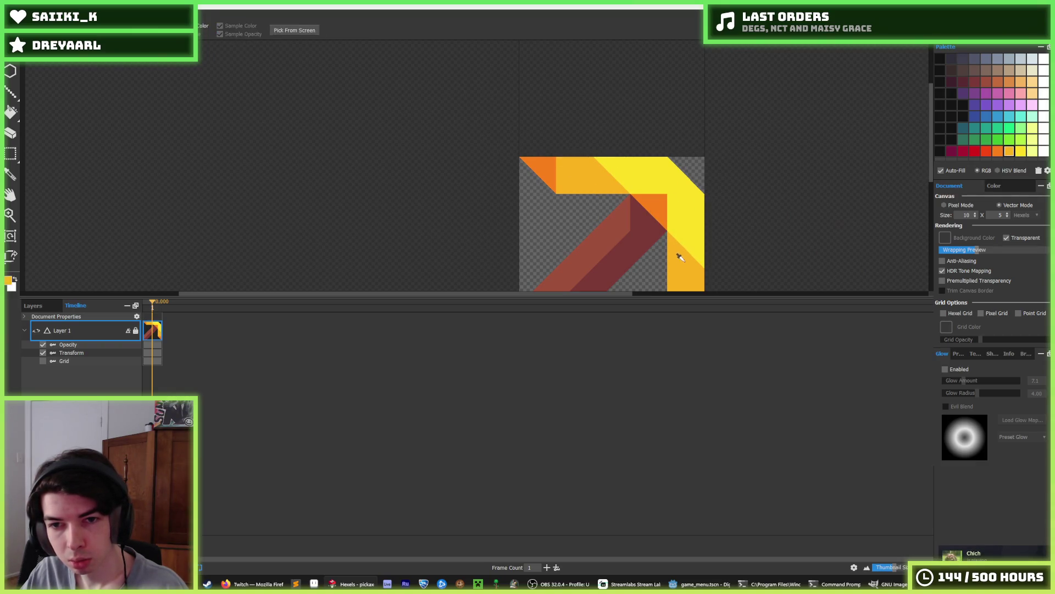
# Alternate the active colour between yellow and orange while reviewing the head's shading.
pyautogui.scroll(-3, 666, 184)
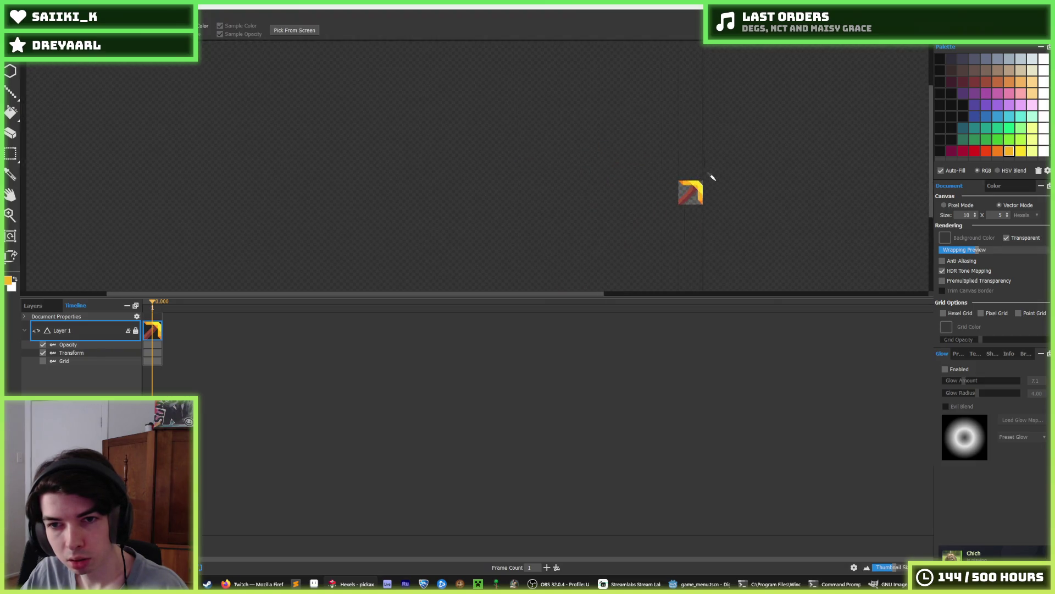
pyautogui.keyDown('alt'); pyautogui.click(678, 191); pyautogui.keyUp('alt')
pyautogui.scroll(-3, 667, 183)
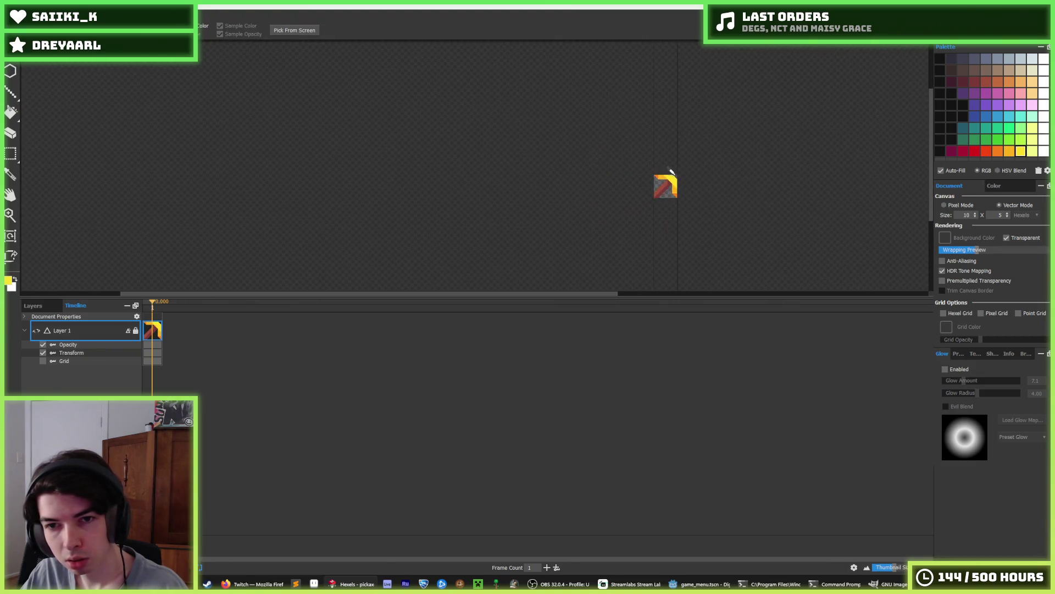
pyautogui.scroll(4, 655, 148)
pyautogui.scroll(-3, 686, 148)
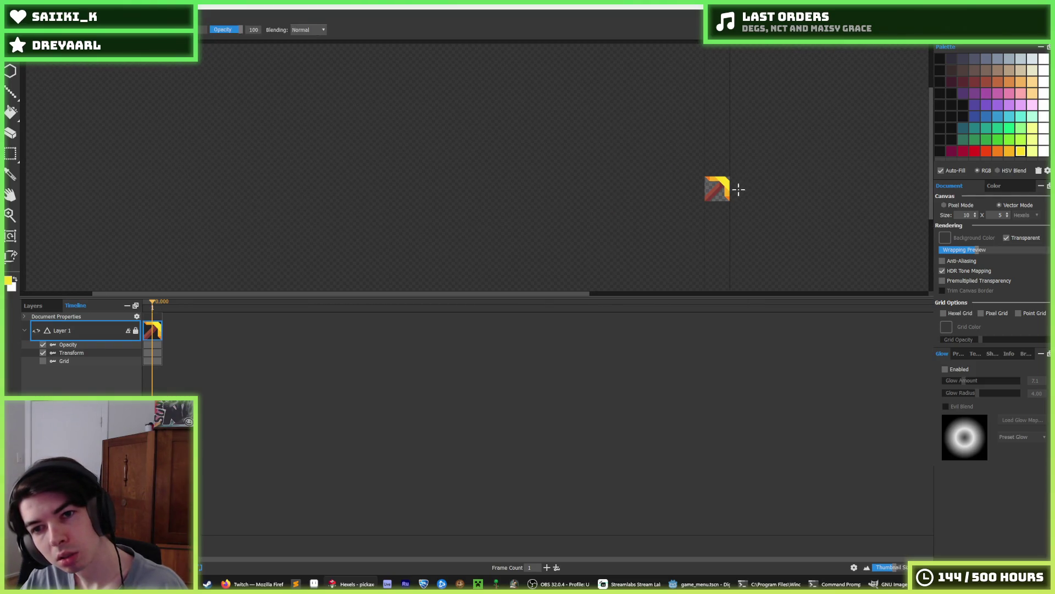
pyautogui.scroll(3, 701, 181)
pyautogui.keyDown('alt'); pyautogui.click(700, 181); pyautogui.keyUp('alt')
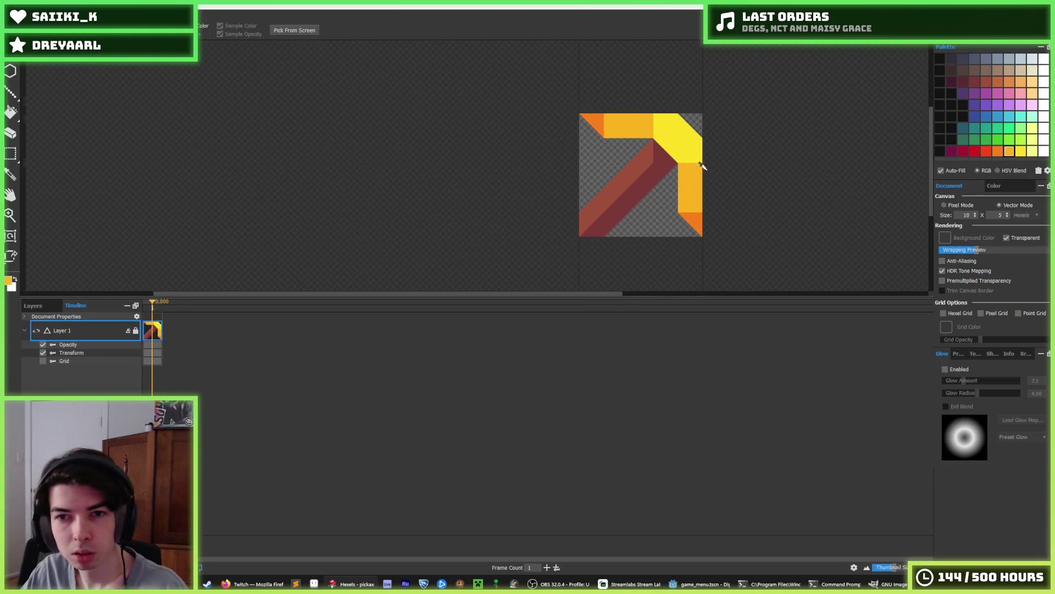
pyautogui.scroll(-3, 708, 169)
pyautogui.scroll(3, 713, 163)
# Sample yellow, then orange from the artwork and return to the pen.
pyautogui.keyDown('alt'); pyautogui.click(629, 158); pyautogui.keyUp('alt')
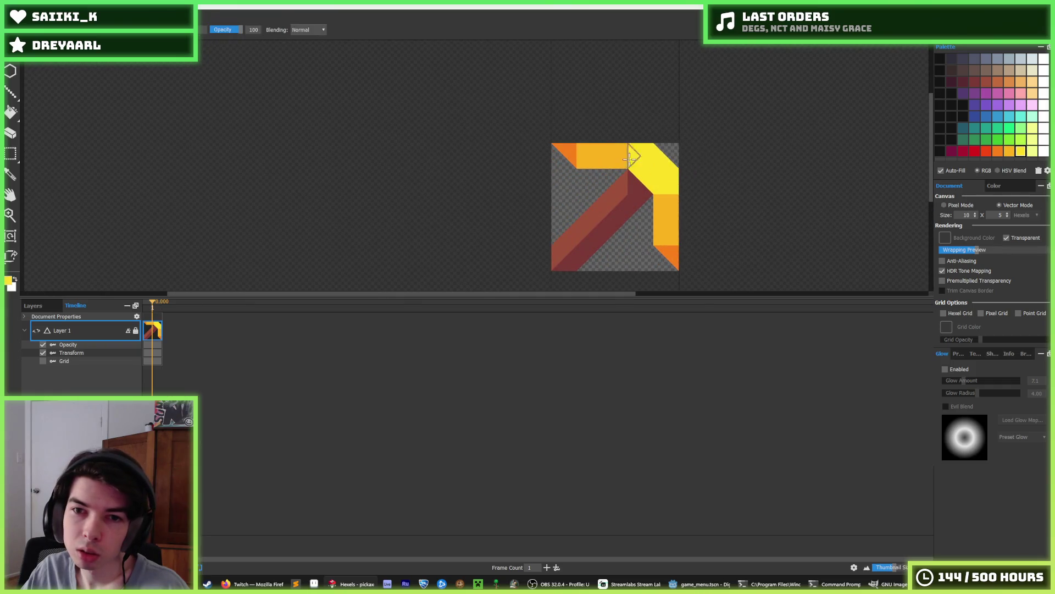
pyautogui.scroll(-3, 681, 181)
pyautogui.scroll(4, 698, 171)
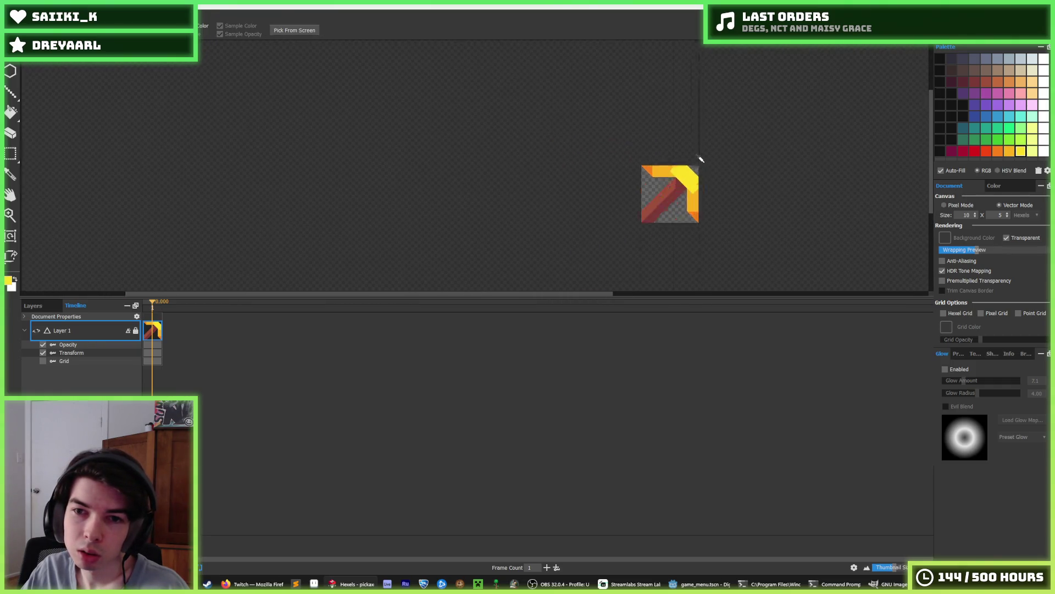
pyautogui.scroll(-3, 691, 242)
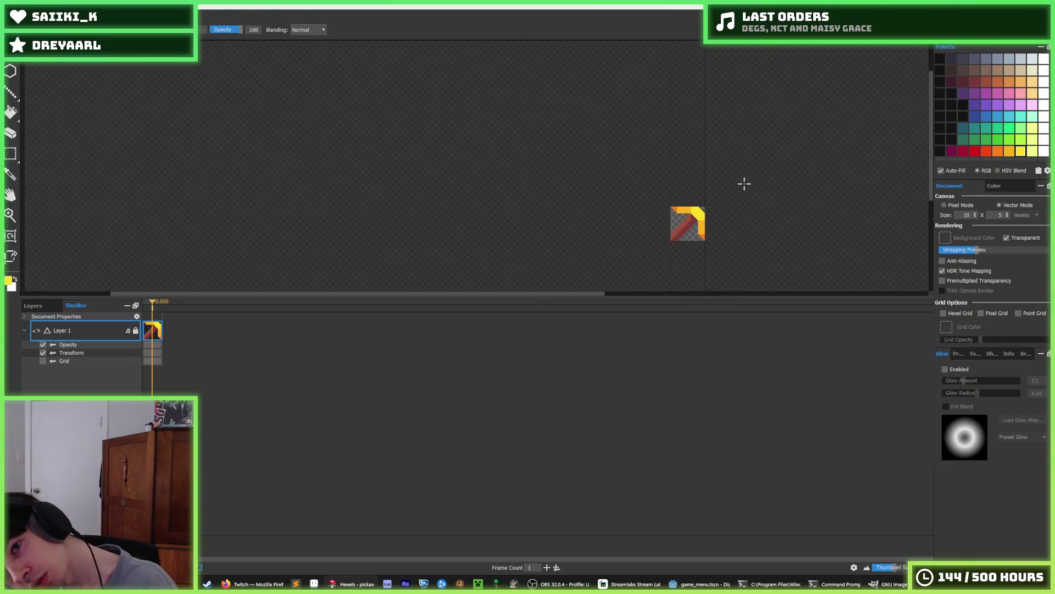
pyautogui.scroll(3, 699, 195)
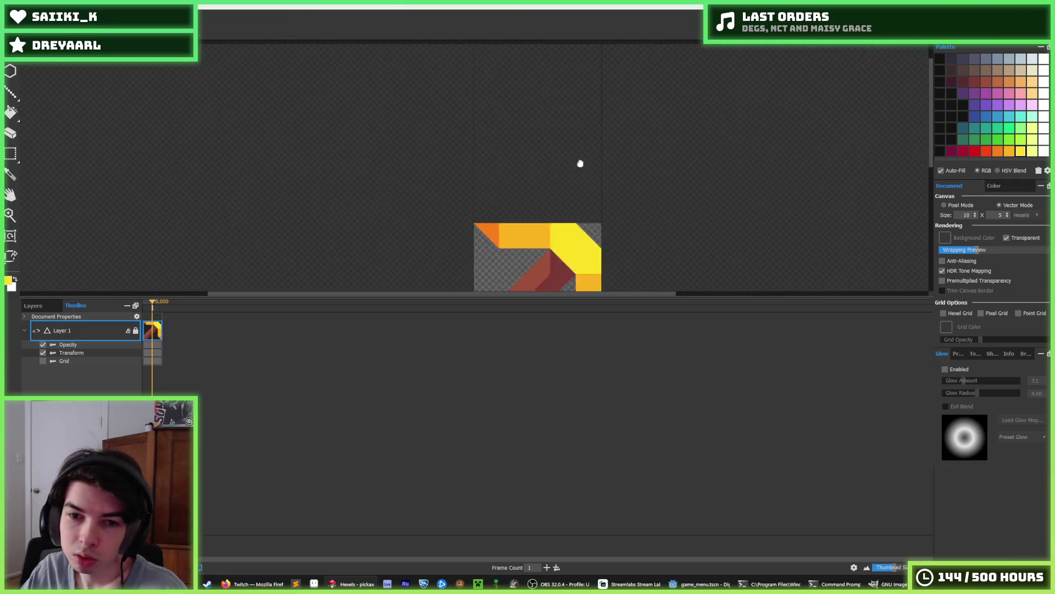
pyautogui.keyDown('alt'); pyautogui.click(597, 208); pyautogui.keyUp('alt')
pyautogui.scroll(-4, 632, 160)
pyautogui.scroll(2, 605, 153)
pyautogui.scroll(2, 605, 154)
pyautogui.press('b')
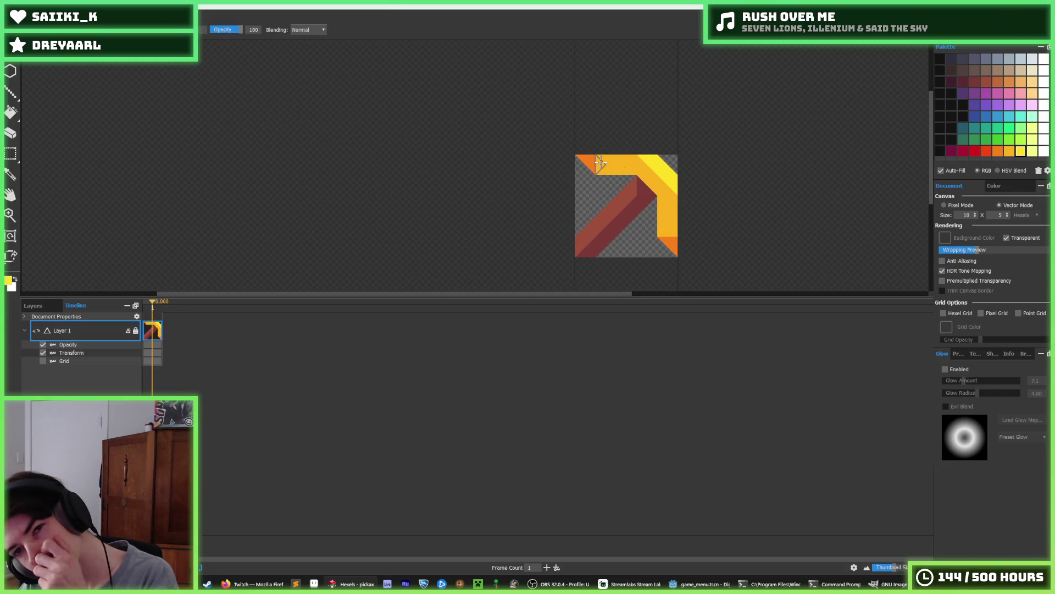
# Paint yellow along the head's top edge and orange along its top-left edge.
pyautogui.moveTo(594, 155); pyautogui.dragTo(634, 155)
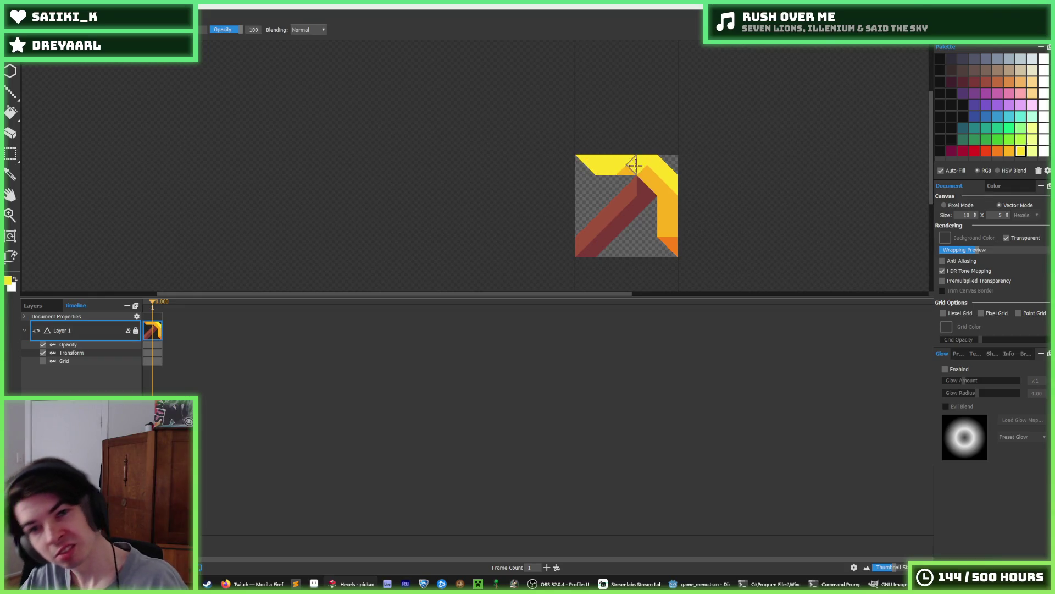
pyautogui.press('i')
pyautogui.click(638, 167)
pyautogui.press('b')
pyautogui.moveTo(614, 161); pyautogui.dragTo(591, 163)
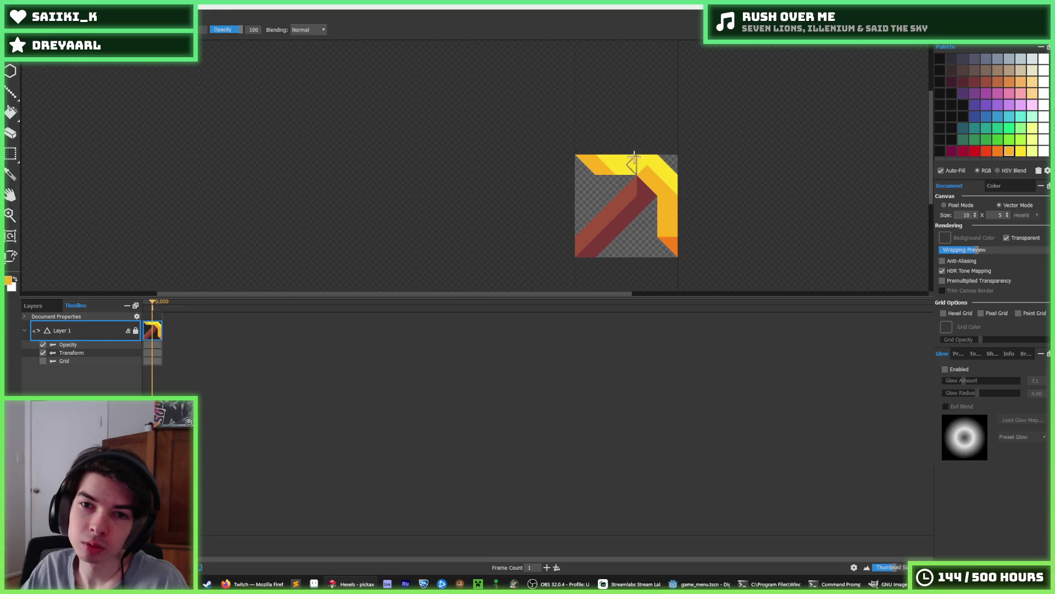
pyautogui.scroll(-4, 634, 157)
pyautogui.scroll(5, 622, 171)
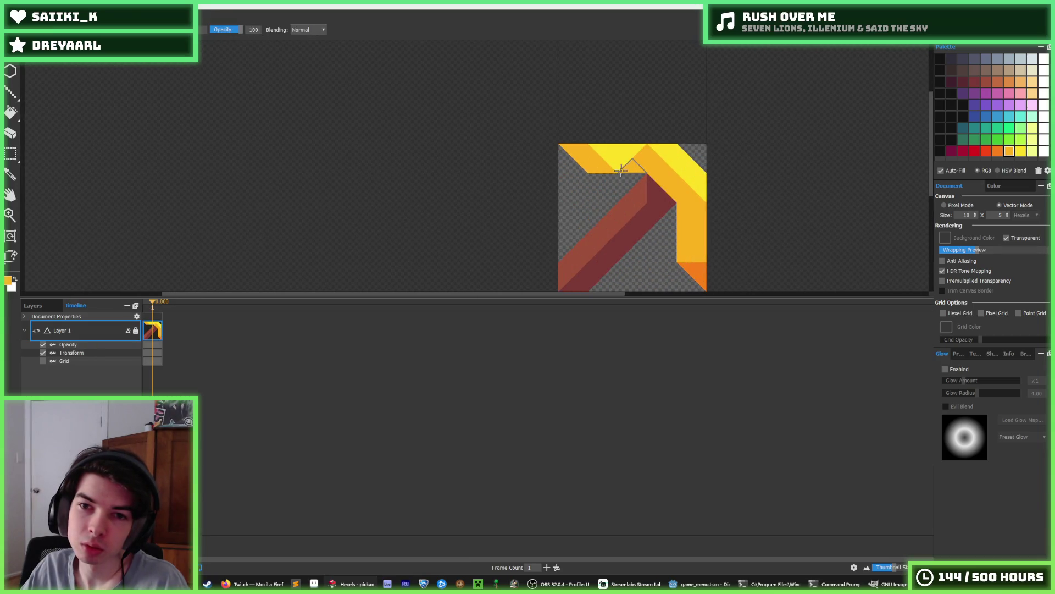
pyautogui.scroll(-4, 627, 162)
pyautogui.scroll(4, 715, 157)
# Sample yellow from the artwork and repaint the head's top strip with it.
pyautogui.press('i')
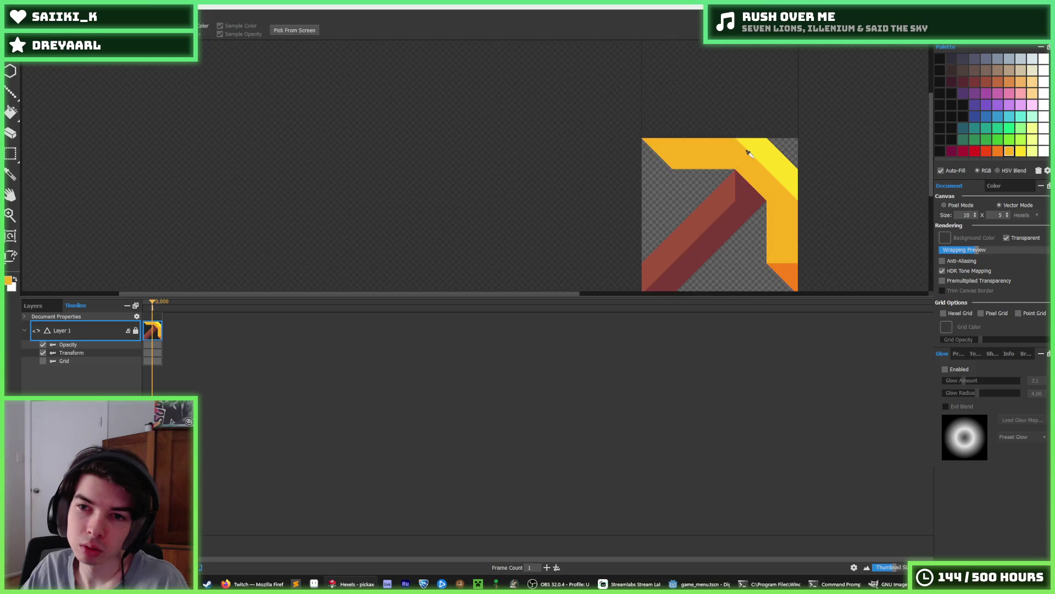
pyautogui.scroll(-4, 747, 152)
pyautogui.scroll(3, 804, 173)
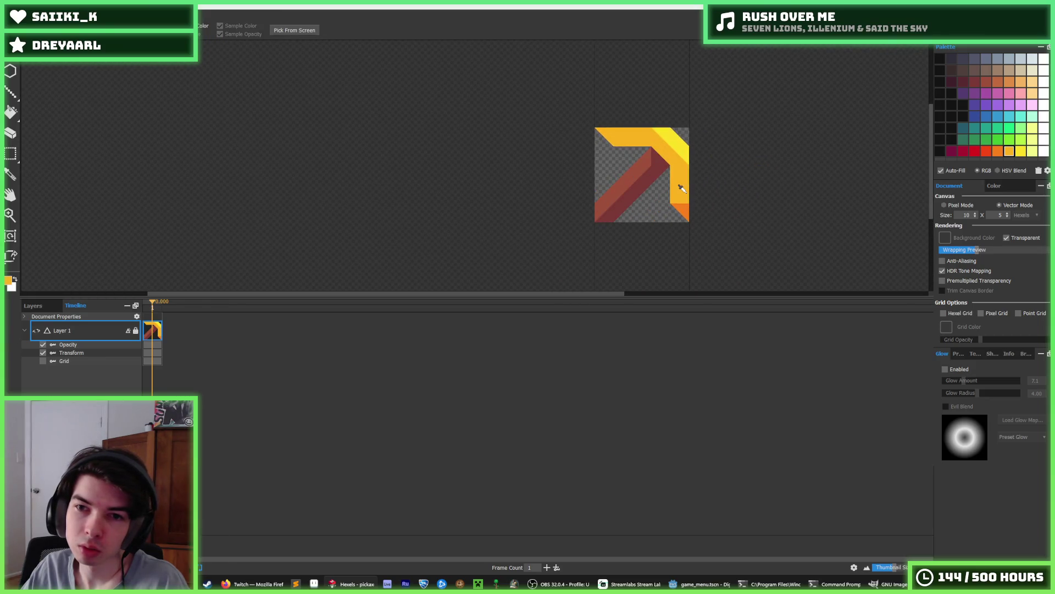
pyautogui.scroll(-4, 727, 154)
pyautogui.scroll(5, 663, 162)
pyautogui.click(662, 162)
pyautogui.press('b')
pyautogui.moveTo(646, 165)
pyautogui.mouseDown()
pyautogui.moveTo(596, 164)
pyautogui.moveTo(662, 187)
pyautogui.moveTo(675, 222)
pyautogui.mouseUp()
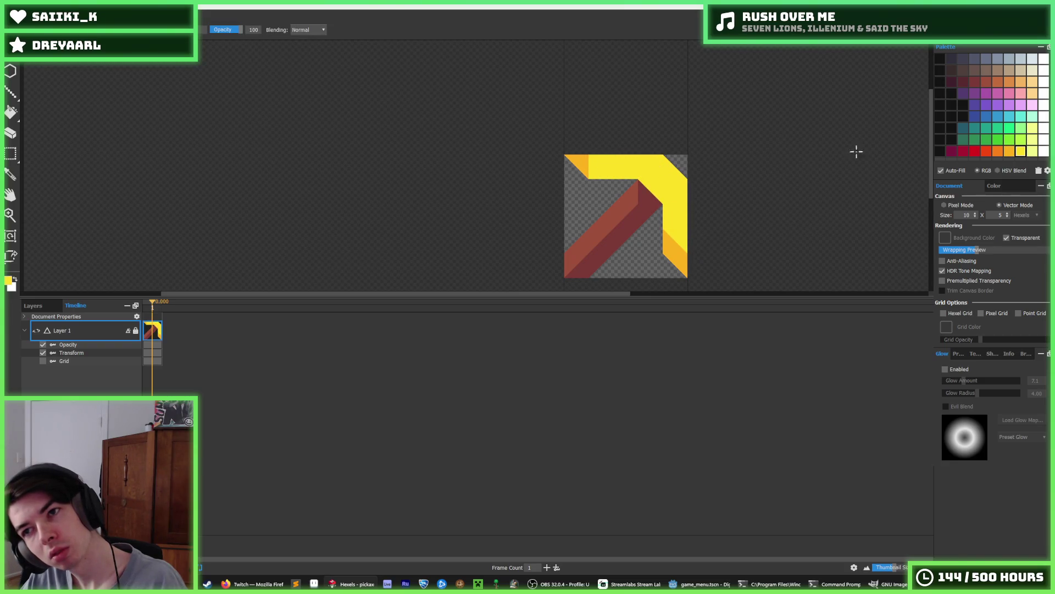
# Shade the inner corner, top corner triangle and right-edge hexels orange.
pyautogui.keyDown('alt'); pyautogui.click(677, 239); pyautogui.keyUp('alt')
pyautogui.moveTo(658, 186); pyautogui.dragTo(658, 181)
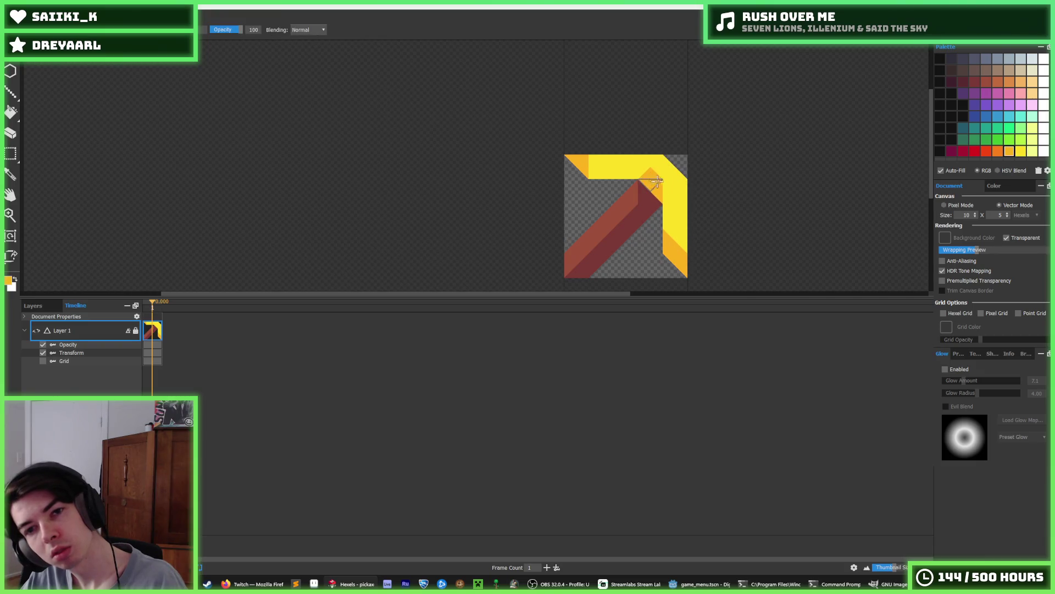
pyautogui.keyDown('alt'); pyautogui.click(677, 198); pyautogui.keyUp('alt')
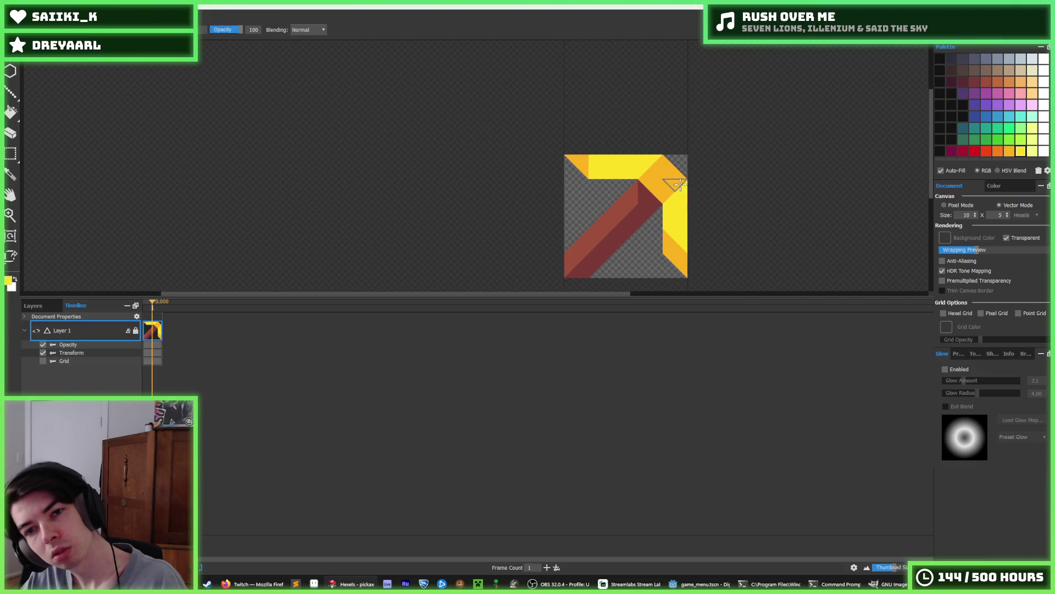
pyautogui.keyDown('alt'); pyautogui.click(652, 181); pyautogui.keyUp('alt')
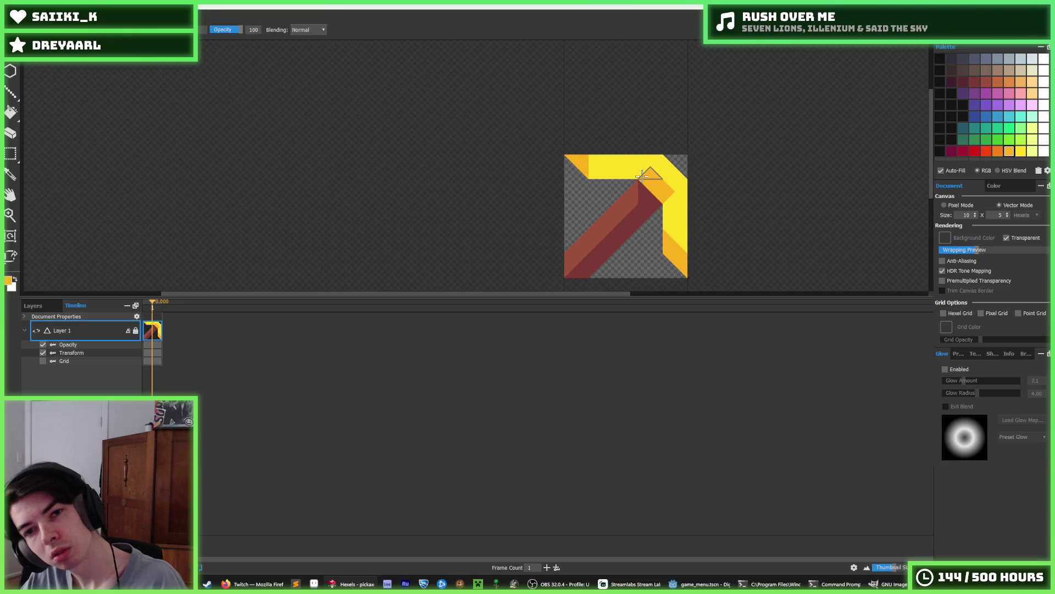
pyautogui.click(640, 173)
pyautogui.moveTo(676, 198)
pyautogui.mouseDown()
pyautogui.moveTo(676, 219)
pyautogui.moveTo(681, 196)
pyautogui.moveTo(617, 171)
pyautogui.mouseUp()
pyautogui.keyDown('alt'); pyautogui.click(676, 219); pyautogui.keyUp('alt')
pyautogui.keyDown('alt'); pyautogui.click(589, 166); pyautogui.keyUp('alt')
pyautogui.keyDown('alt'); pyautogui.click(672, 223); pyautogui.keyUp('alt')
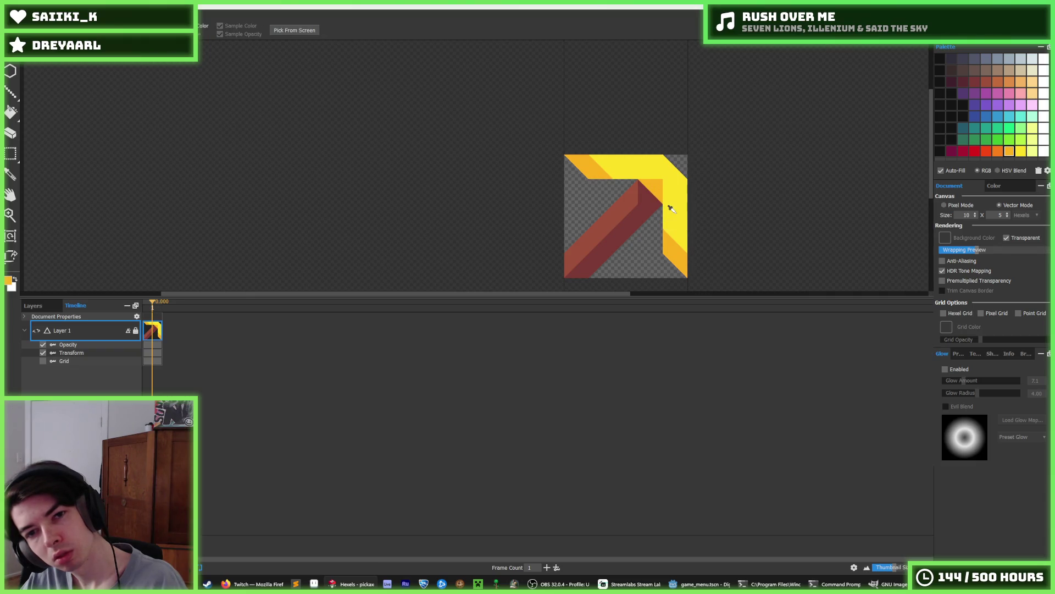
pyautogui.scroll(-5, 683, 203)
pyautogui.scroll(4, 662, 200)
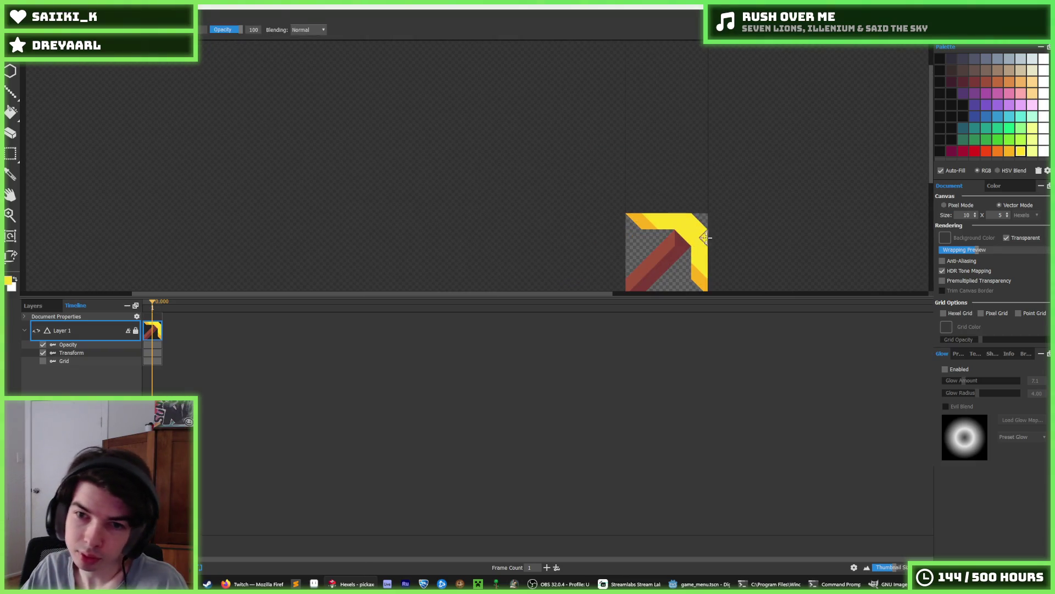
pyautogui.scroll(-5, 695, 236)
pyautogui.scroll(7, 695, 242)
pyautogui.keyDown('alt'); pyautogui.click(657, 138); pyautogui.keyUp('alt')
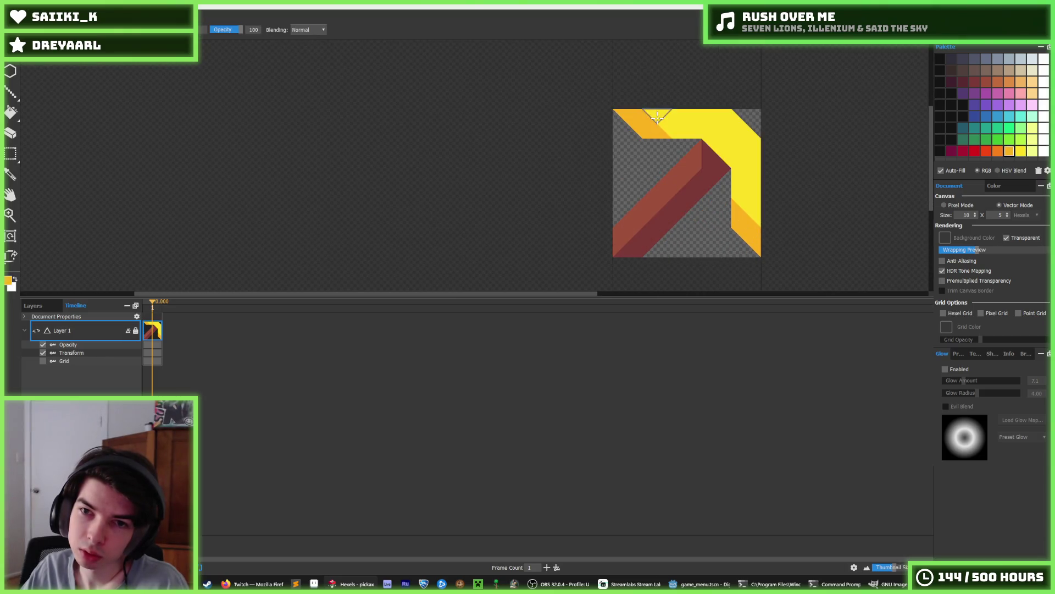
# Paint orange hexels at the top, right edge, bottom-right corner and top-right bend.
pyautogui.click(675, 125)
pyautogui.click(746, 182)
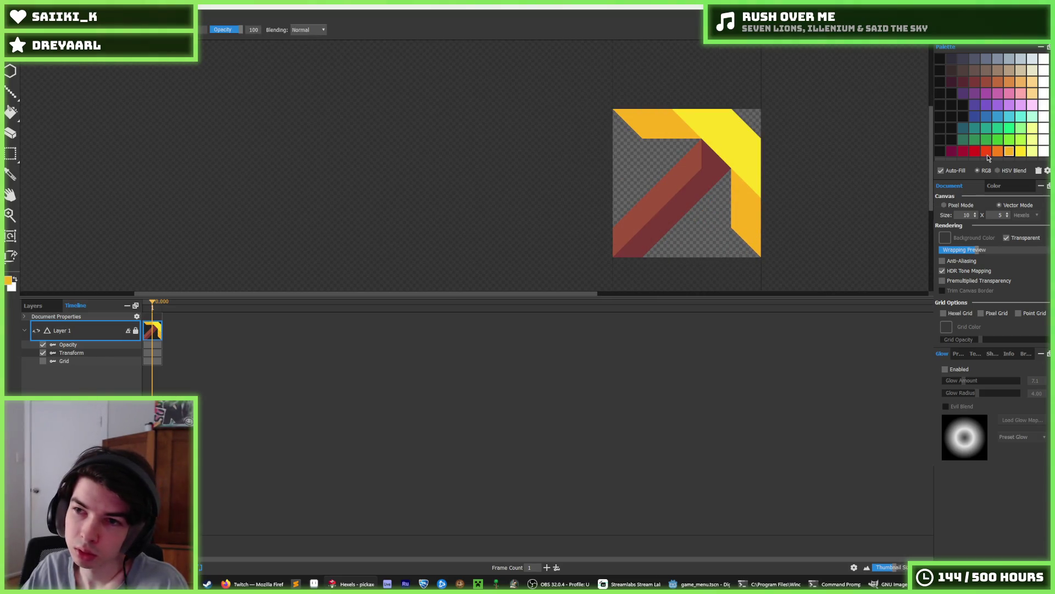
pyautogui.moveTo(752, 243); pyautogui.dragTo(747, 238)
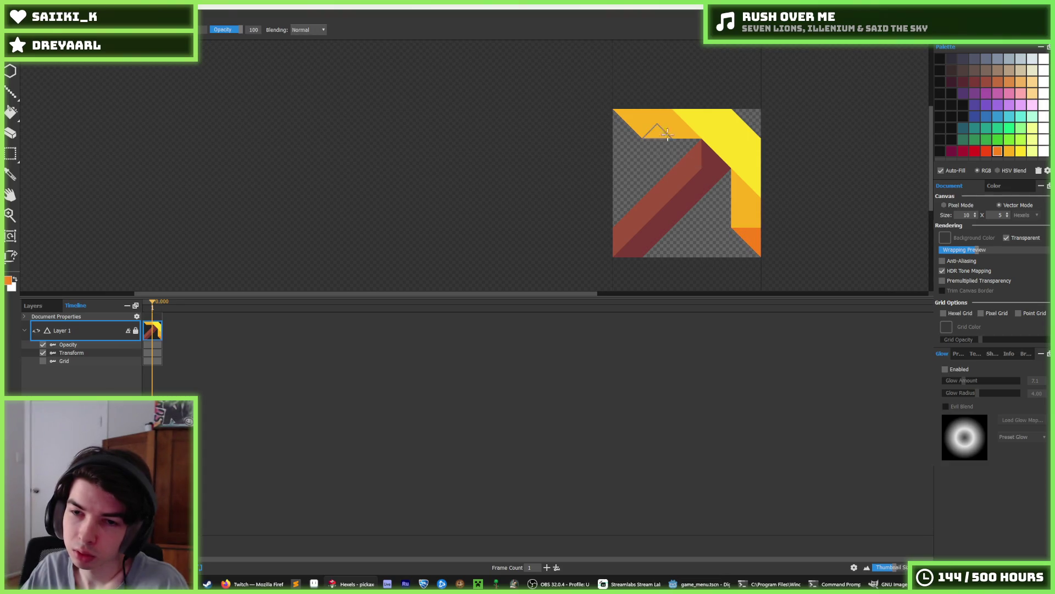
pyautogui.scroll(-5, 829, 136)
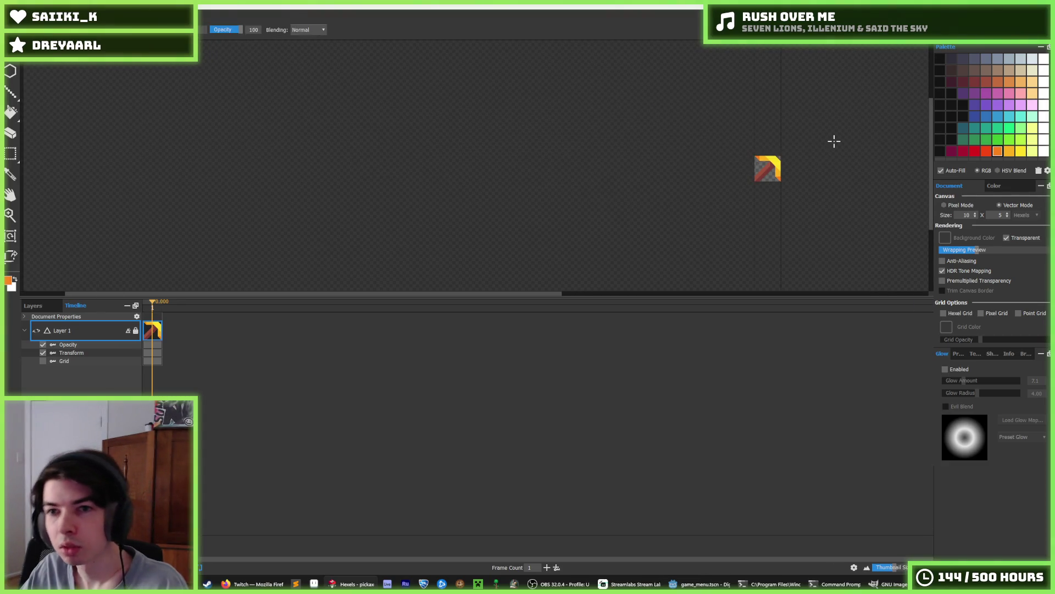
pyautogui.scroll(5, 817, 141)
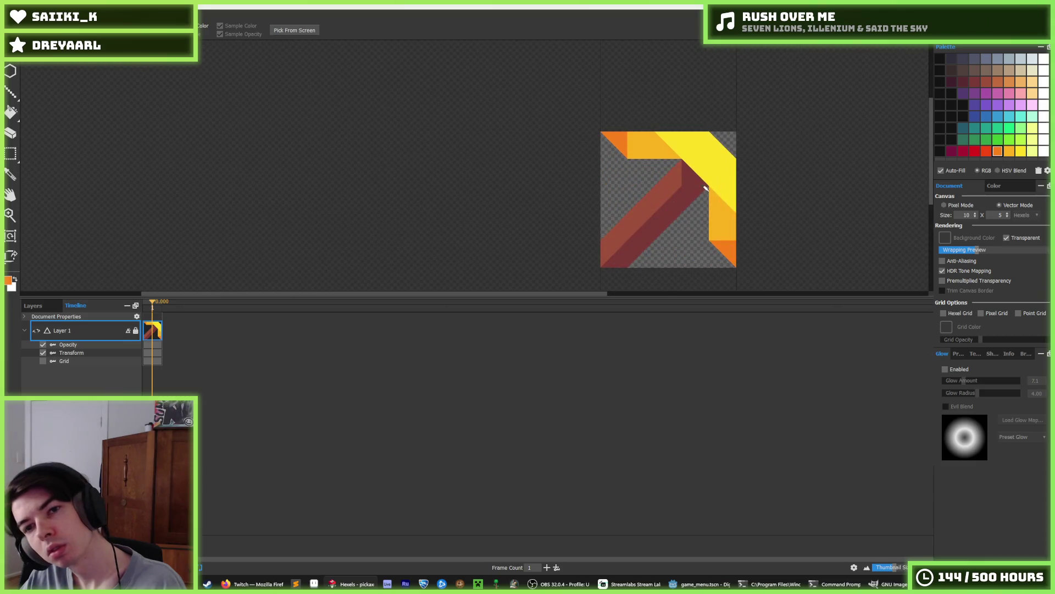
pyautogui.click(721, 200)
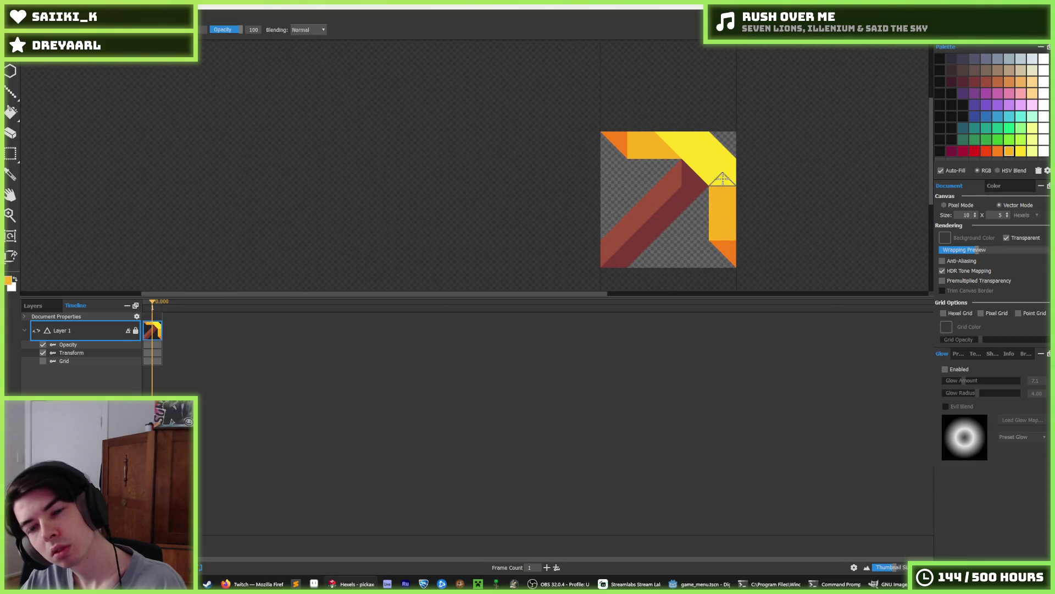
pyautogui.moveTo(708, 177)
pyautogui.mouseDown()
pyautogui.moveTo(668, 140)
pyautogui.moveTo(718, 170)
pyautogui.moveTo(748, 156)
pyautogui.mouseUp()
pyautogui.keyDown('alt'); pyautogui.click(707, 144); pyautogui.keyUp('alt')
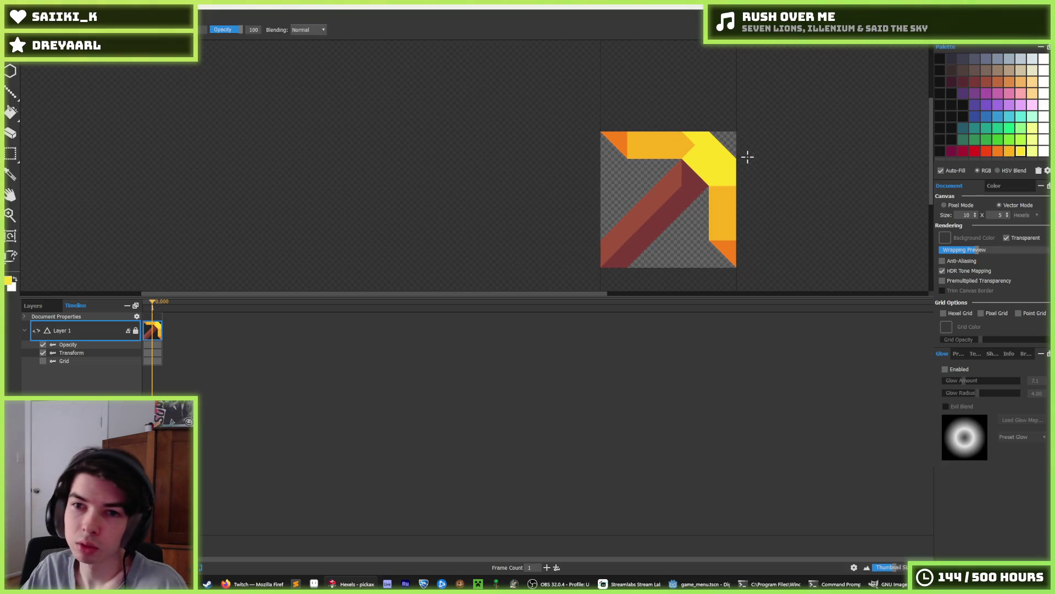
# Centre the artwork with Ctrl+0 and add orange triangles into the light-orange band.
pyautogui.scroll(-5, 739, 130)
pyautogui.scroll(-2, 740, 130)
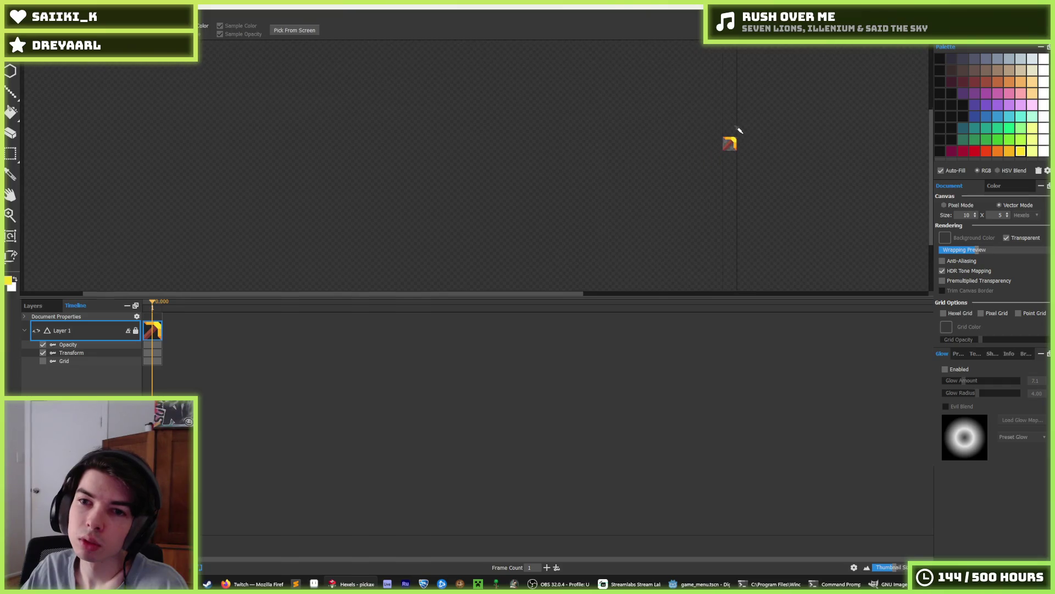
pyautogui.scroll(2, 739, 131)
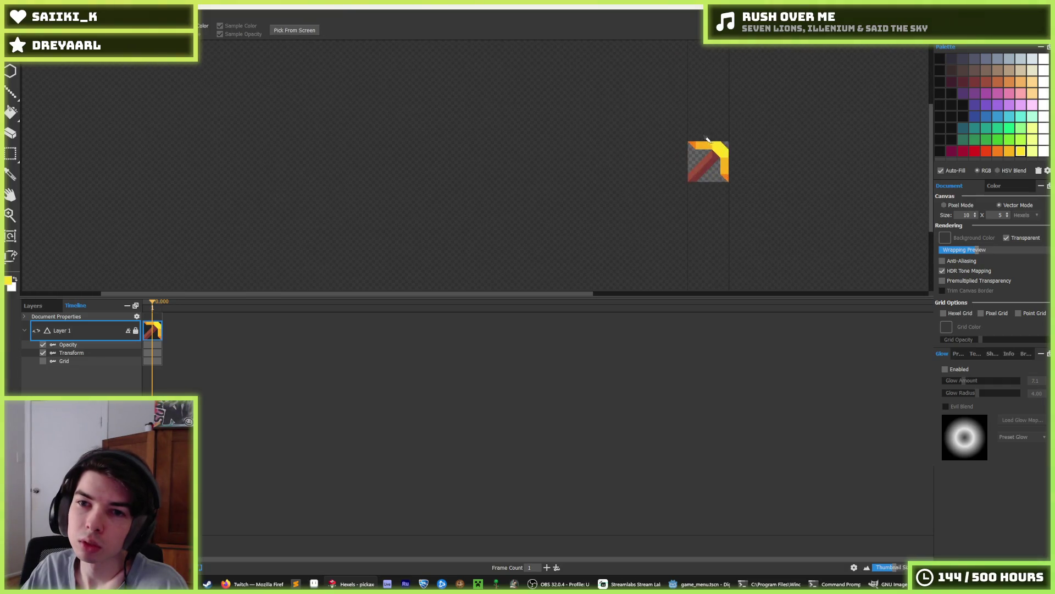
pyautogui.scroll(3, 718, 135)
pyautogui.click(693, 114)
pyautogui.click(728, 133)
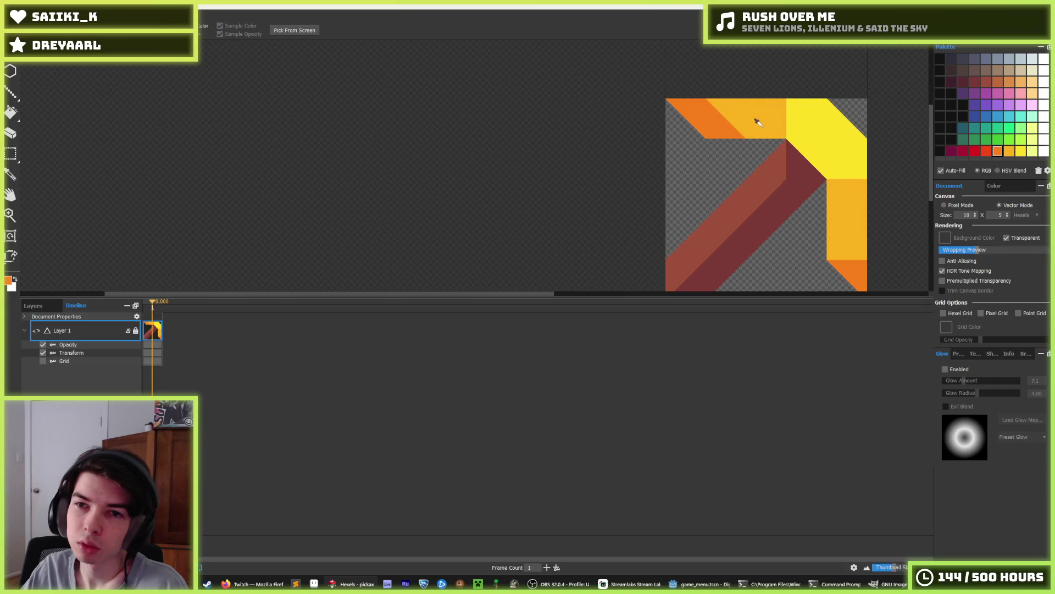
pyautogui.scroll(-2, 832, 163)
pyautogui.scroll(-3, 850, 185)
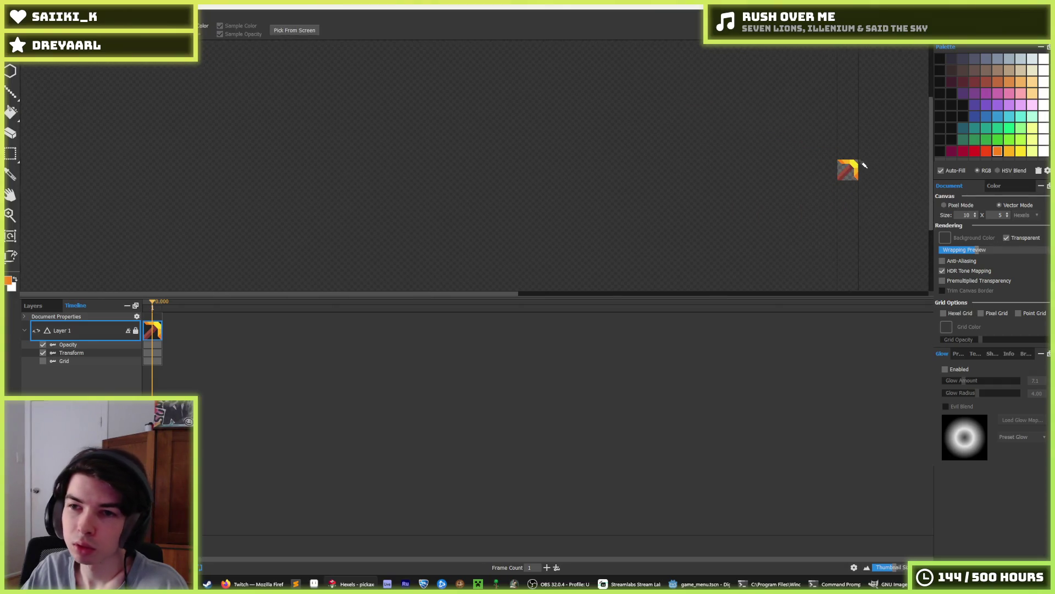
pyautogui.press('alt')
pyautogui.hotkey('ctrl', '0')
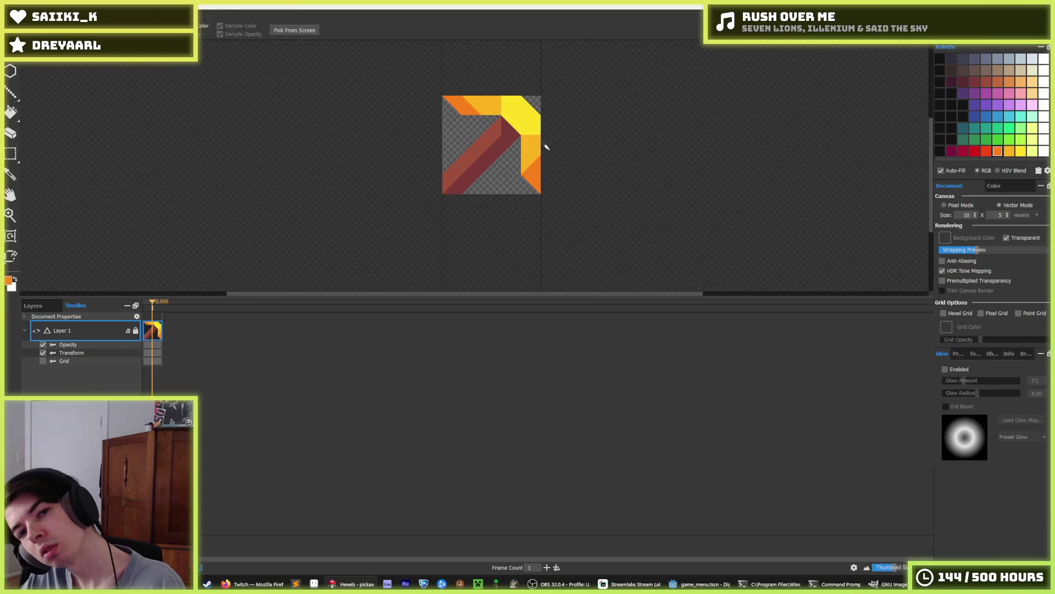
pyautogui.keyDown('alt'); pyautogui.click(467, 106); pyautogui.keyUp('alt')
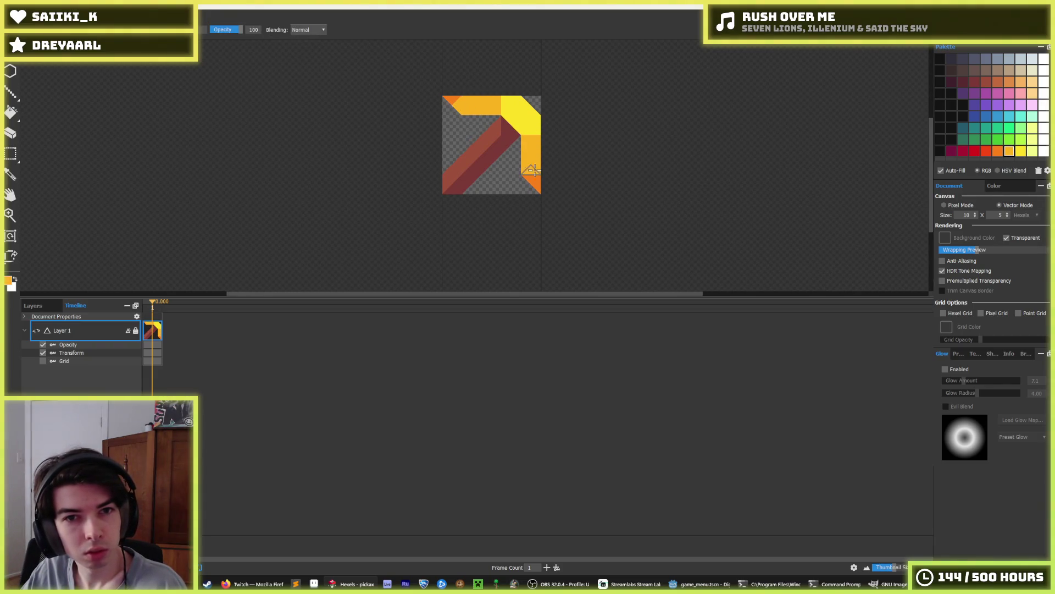
pyautogui.scroll(-3, 565, 163)
pyautogui.moveTo(563, 113); pyautogui.dragTo(594, 135)
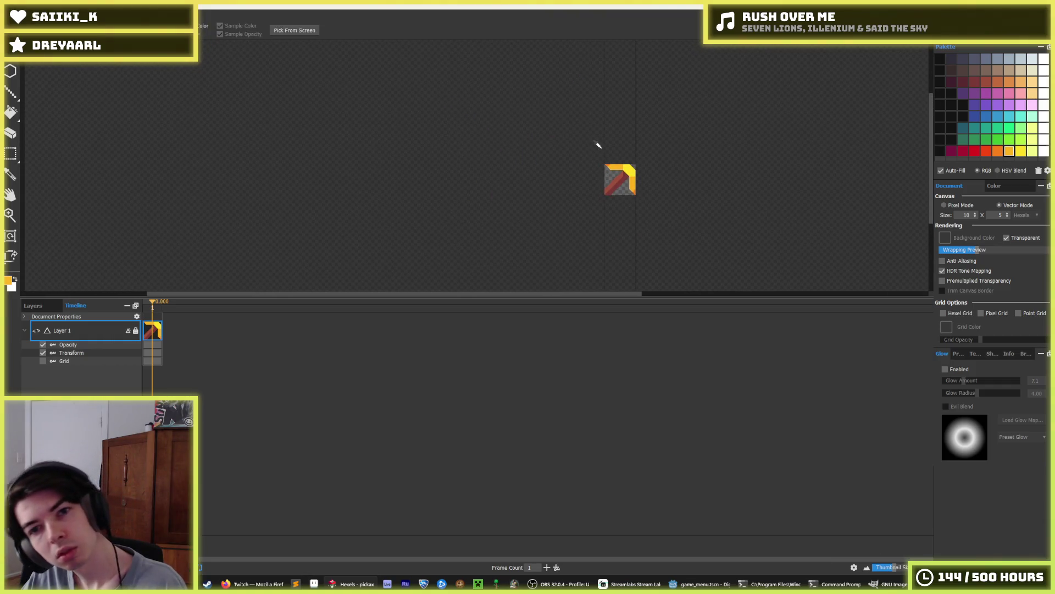
pyautogui.scroll(4, 598, 162)
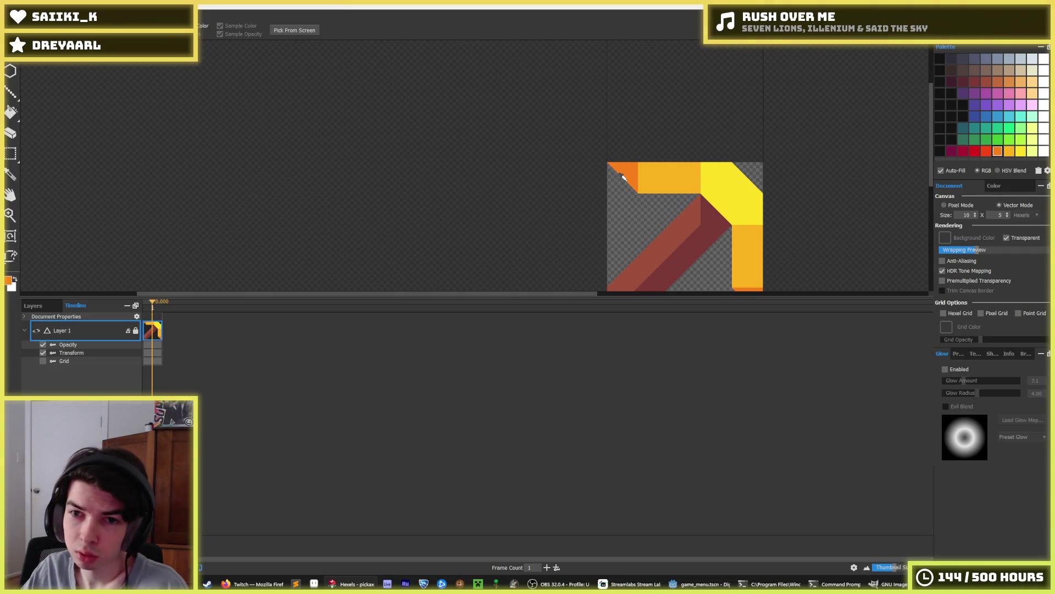
pyautogui.click(688, 182)
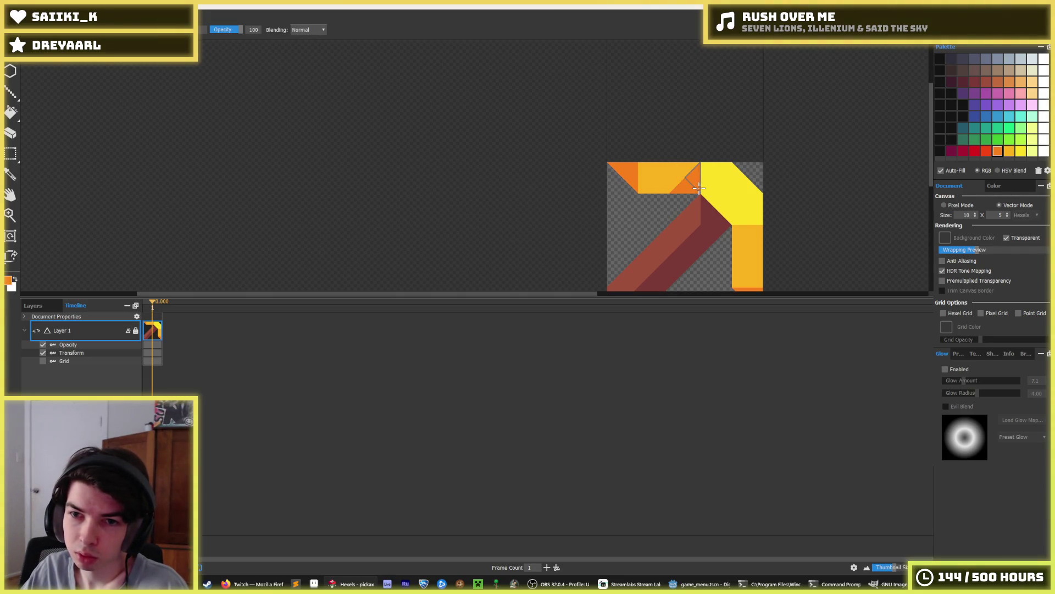
# Repaint the top-left hexels of the head yellow.
pyautogui.scroll(-5, 765, 219)
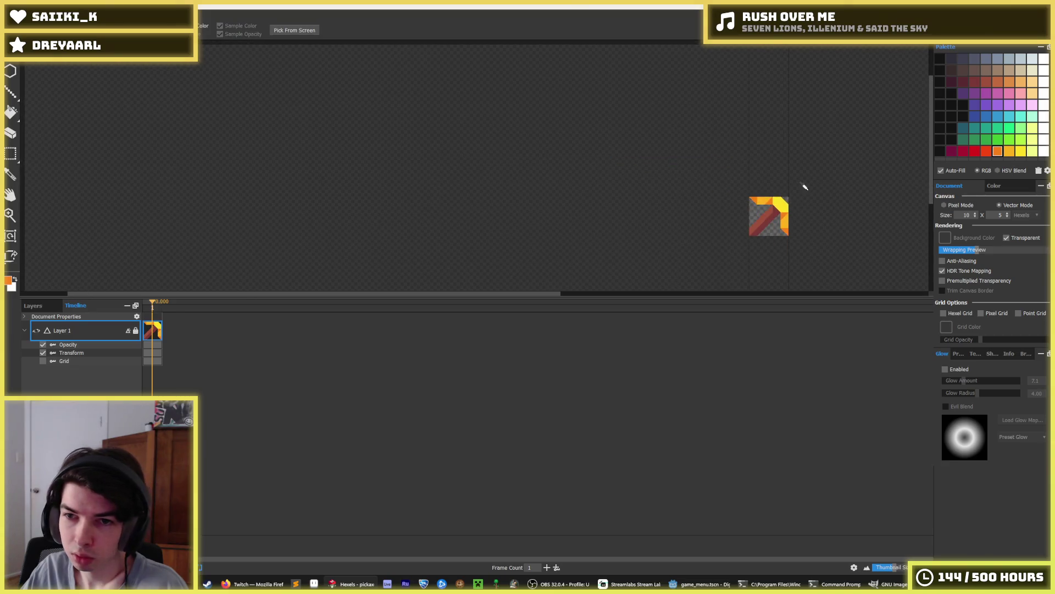
pyautogui.scroll(-1, 815, 176)
pyautogui.scroll(1, 818, 179)
pyautogui.scroll(5, 754, 193)
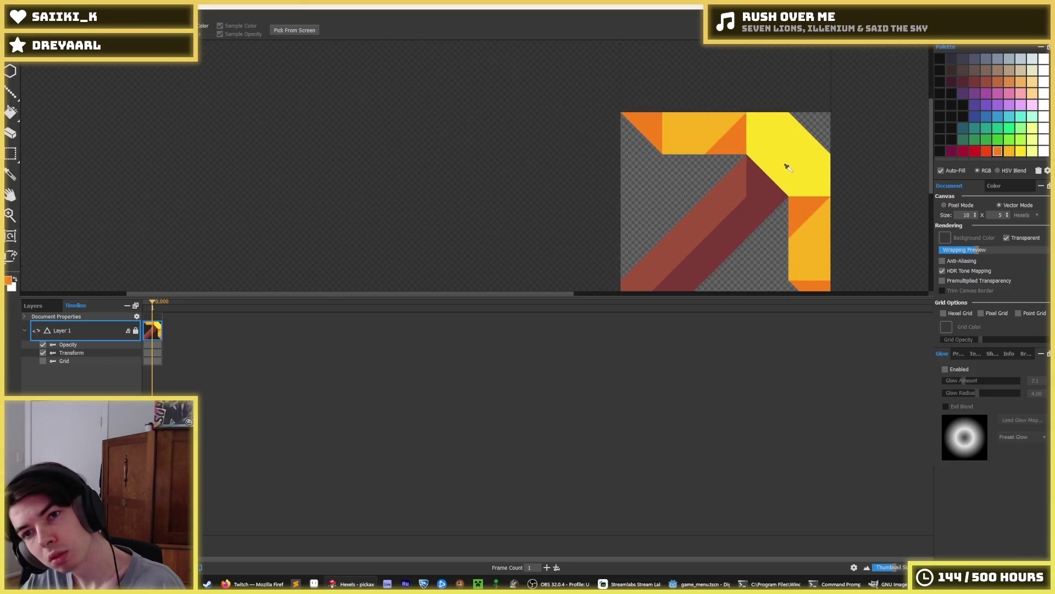
pyautogui.moveTo(715, 132)
pyautogui.mouseDown()
pyautogui.moveTo(633, 127)
pyautogui.moveTo(779, 128)
pyautogui.moveTo(682, 129)
pyautogui.mouseUp()
pyautogui.keyDown('alt'); pyautogui.click(690, 140); pyautogui.keyUp('alt')
# Sample yellow and paint the orange triangles at the bottom-right and right edge yellow.
pyautogui.scroll(-5, 819, 135)
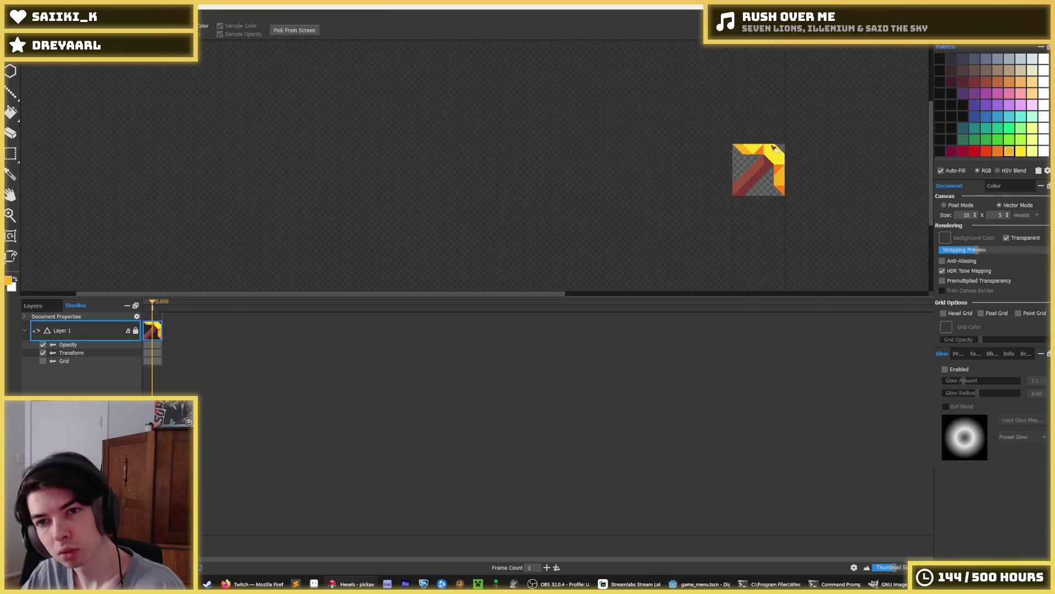
pyautogui.scroll(3, 775, 140)
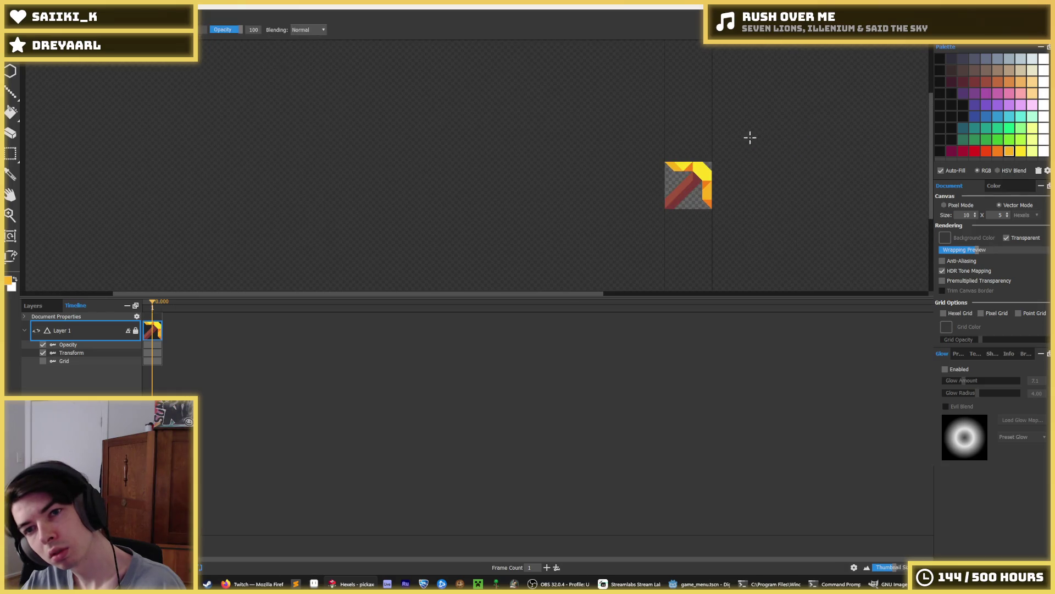
pyautogui.press('alt')
pyautogui.scroll(-4, 694, 157)
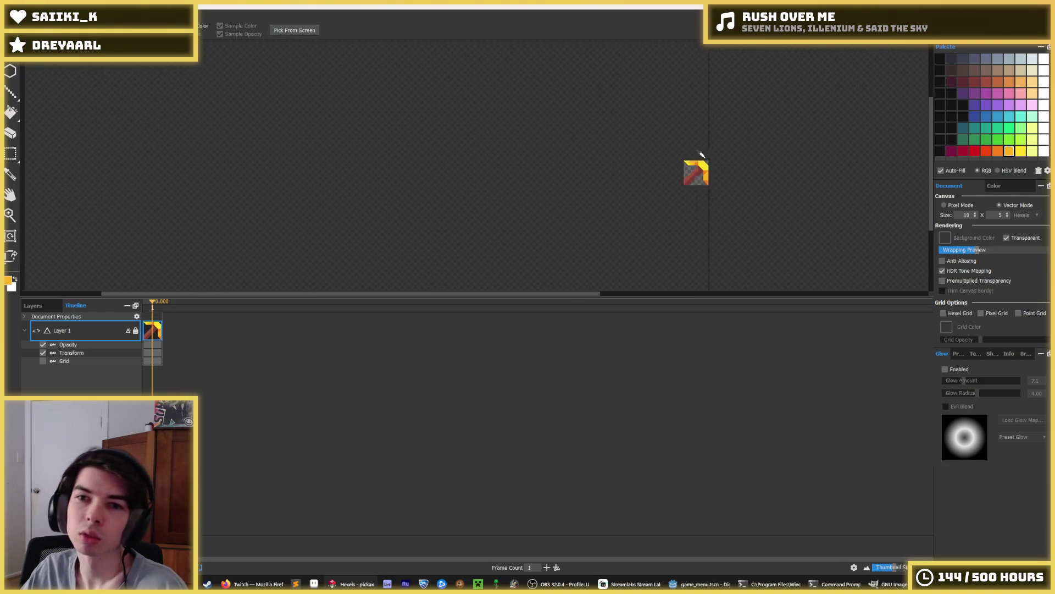
pyautogui.scroll(3, 681, 175)
pyautogui.scroll(2, 682, 174)
pyautogui.press('alt')
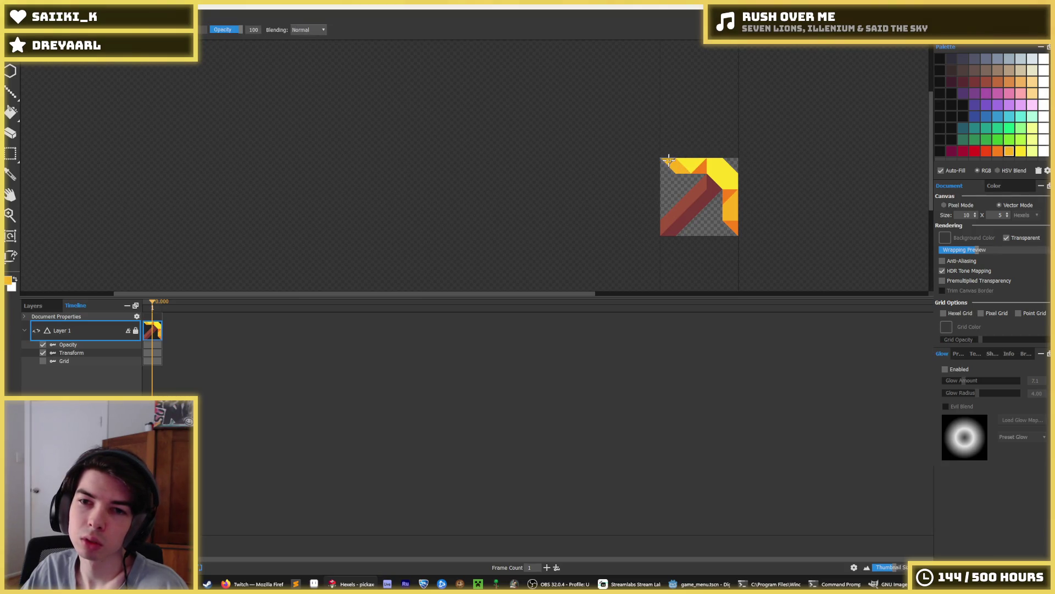
pyautogui.scroll(-3, 736, 144)
pyautogui.scroll(3, 740, 144)
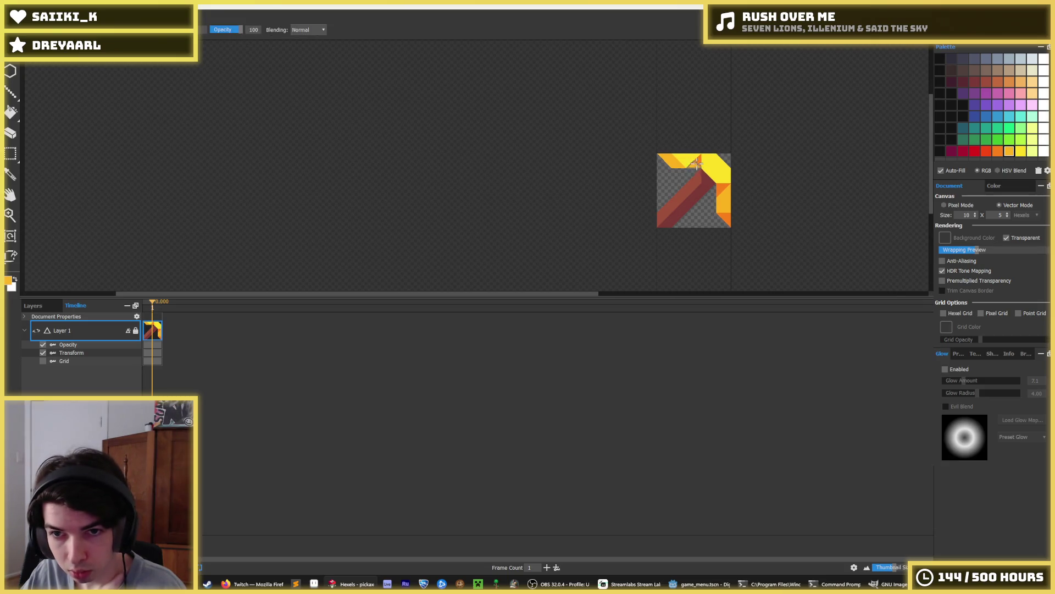
pyautogui.press('alt')
pyautogui.scroll(-1, 739, 134)
pyautogui.scroll(-3, 748, 132)
pyautogui.scroll(6, 736, 144)
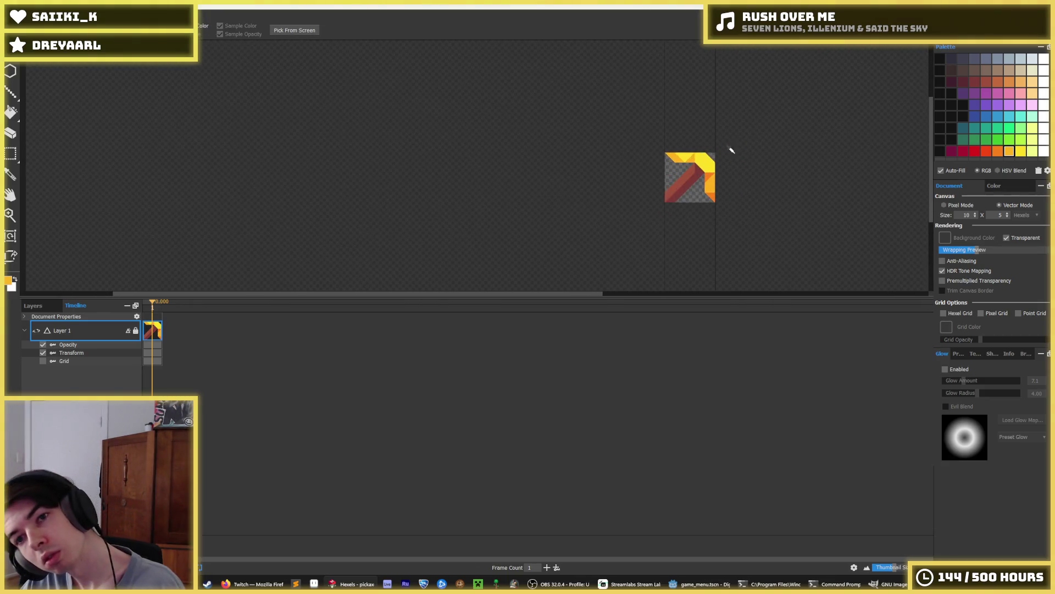
pyautogui.keyDown('alt'); pyautogui.click(687, 189); pyautogui.keyUp('alt')
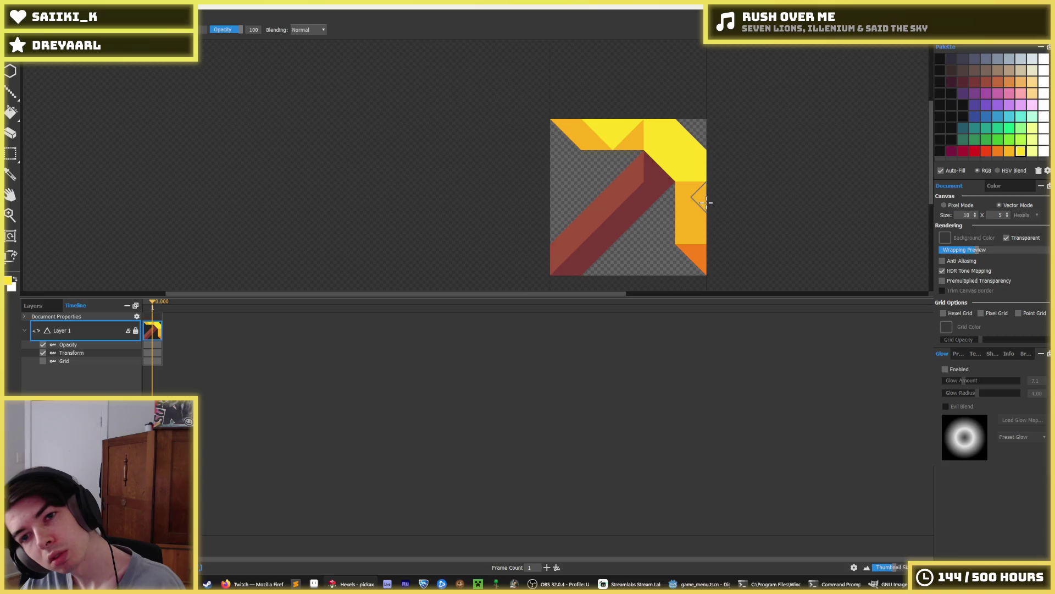
pyautogui.click(693, 239)
pyautogui.press('alt')
pyautogui.click(694, 258)
pyautogui.scroll(-5, 720, 212)
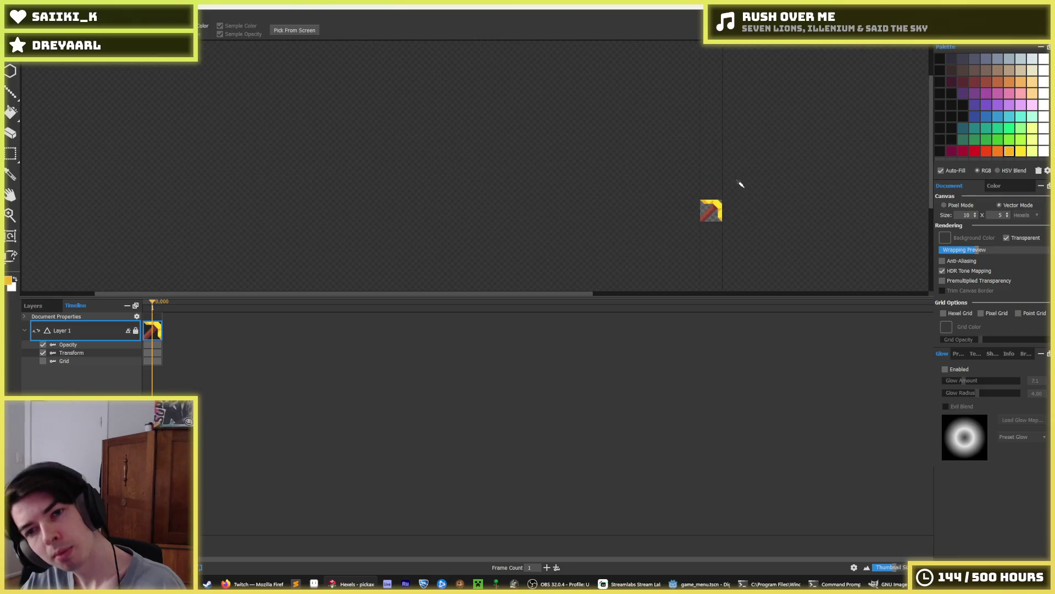
pyautogui.scroll(5, 743, 186)
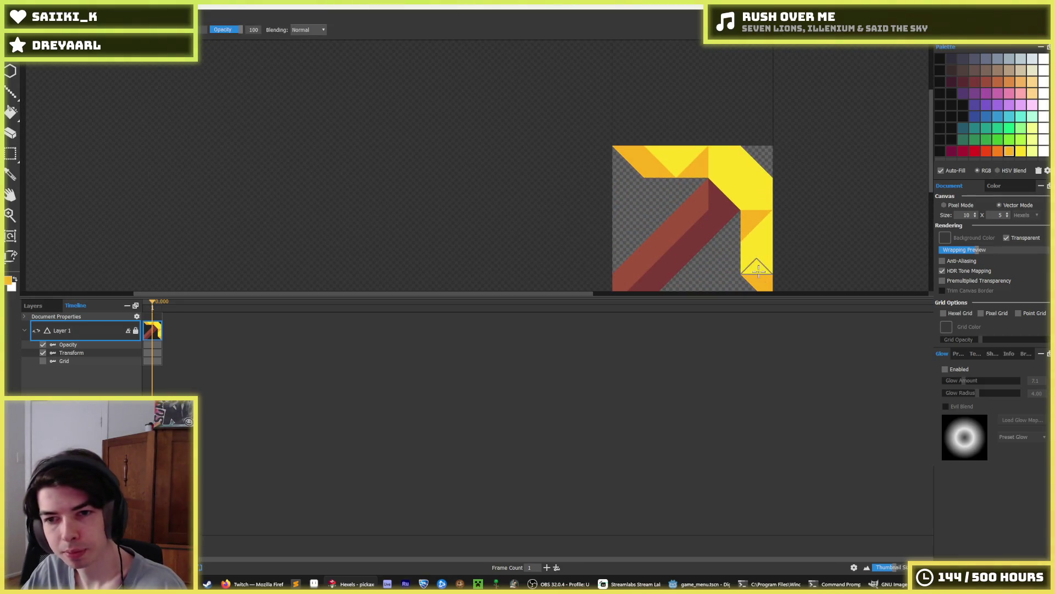
pyautogui.click(749, 252)
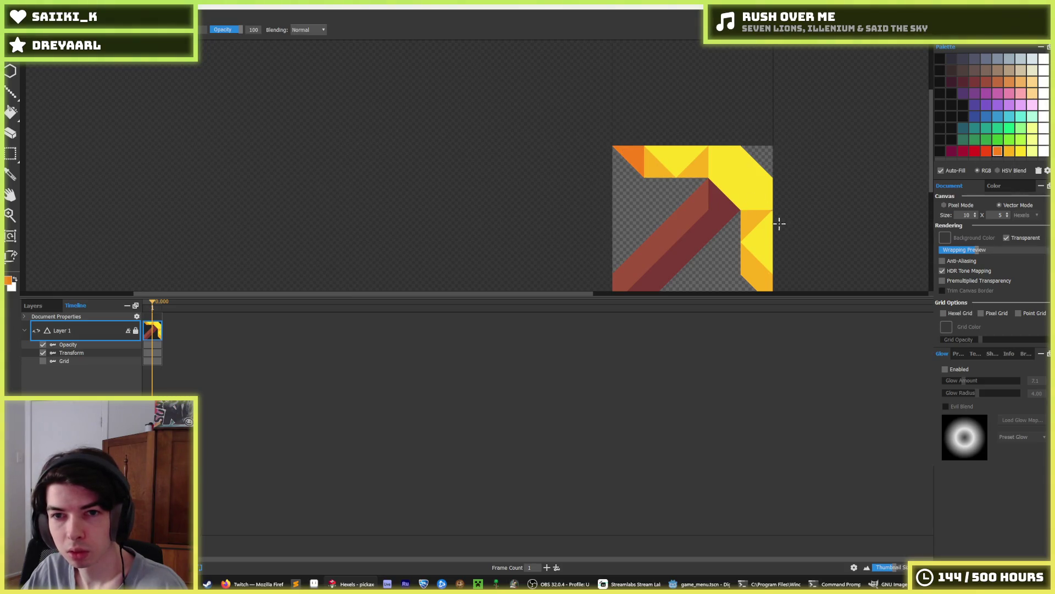
# Switch between the eyedropper and brush while zooming over the pickaxe head.
pyautogui.scroll(-5, 750, 211)
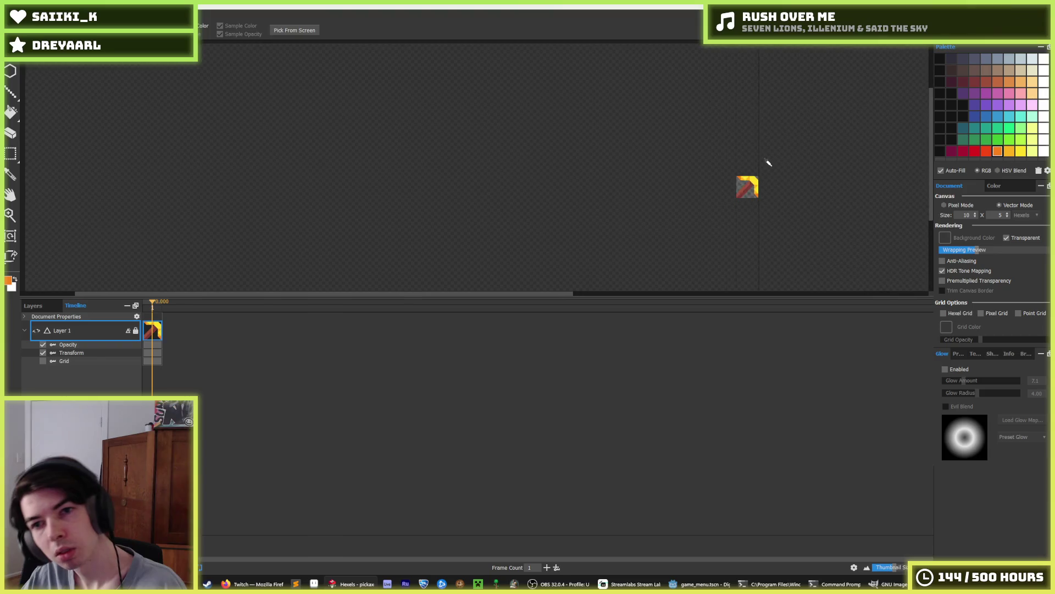
pyautogui.scroll(-2, 769, 163)
pyautogui.scroll(5, 764, 171)
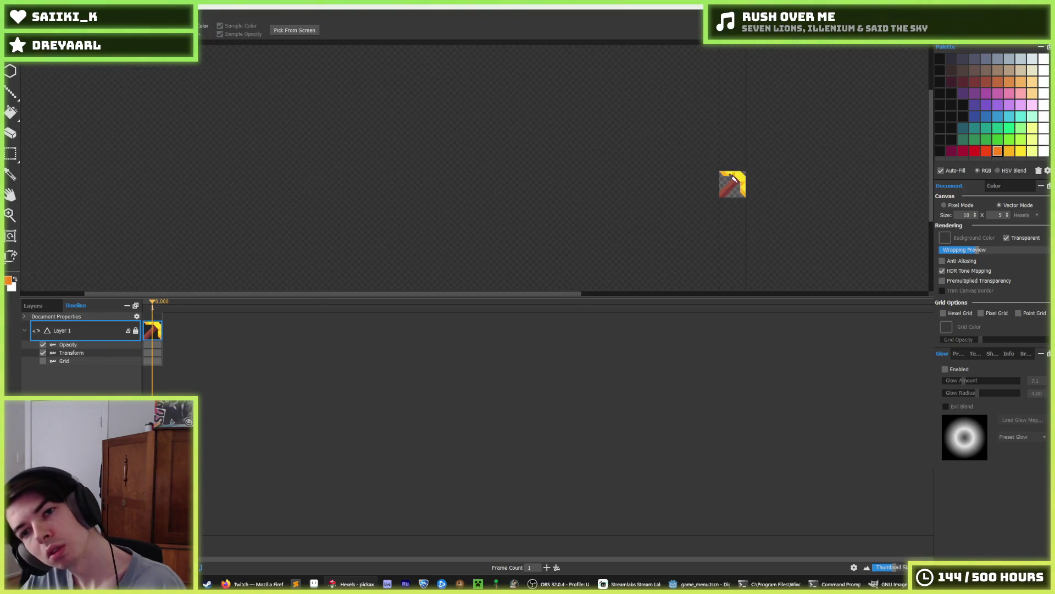
pyautogui.scroll(3, 736, 162)
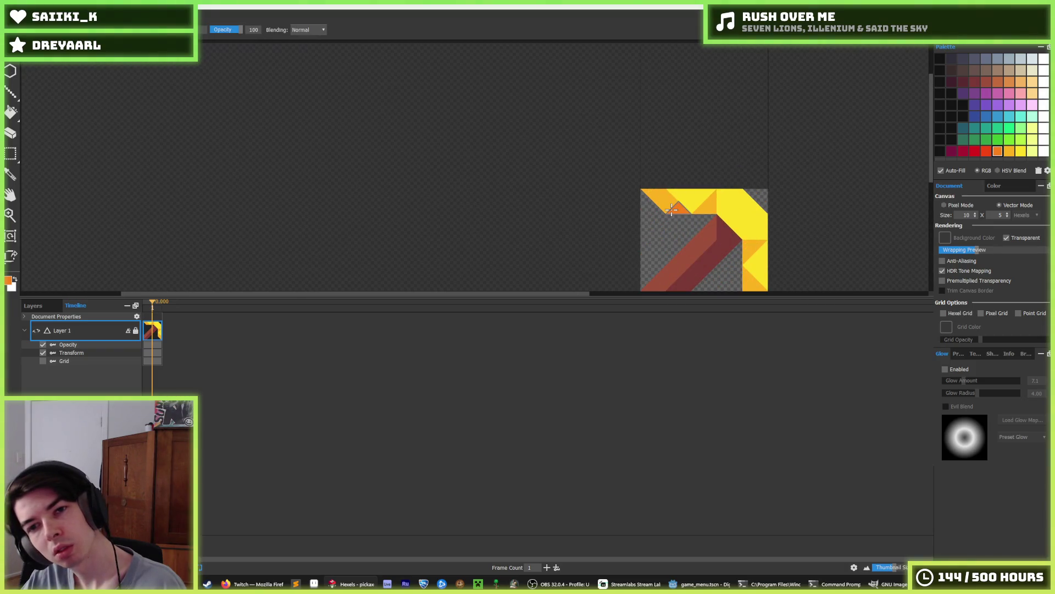
pyautogui.press('i')
pyautogui.scroll(-5, 750, 185)
pyautogui.press('b')
pyautogui.press('i')
pyautogui.press('b')
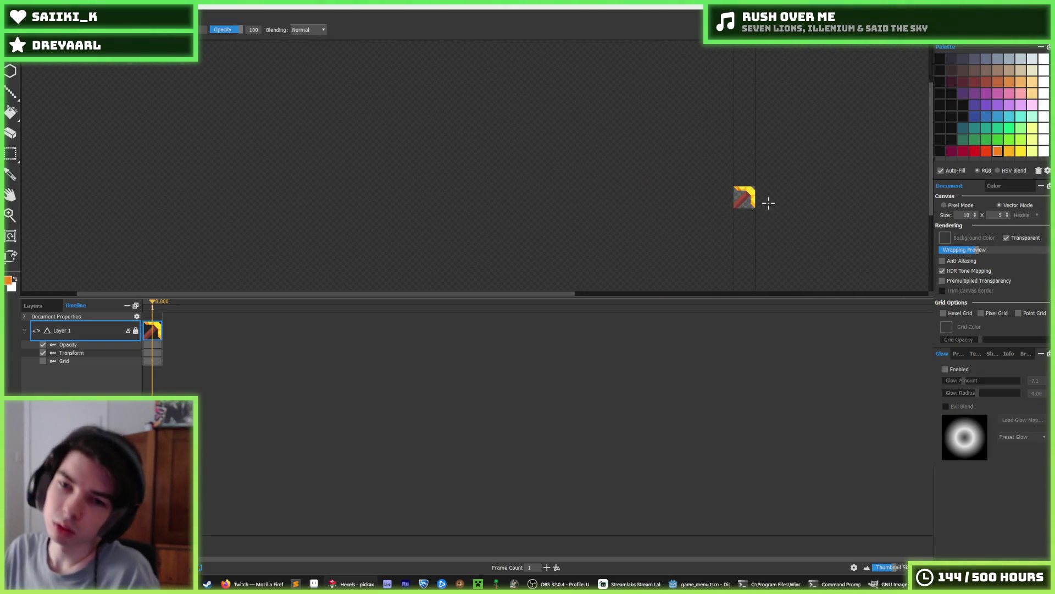
pyautogui.scroll(4, 768, 203)
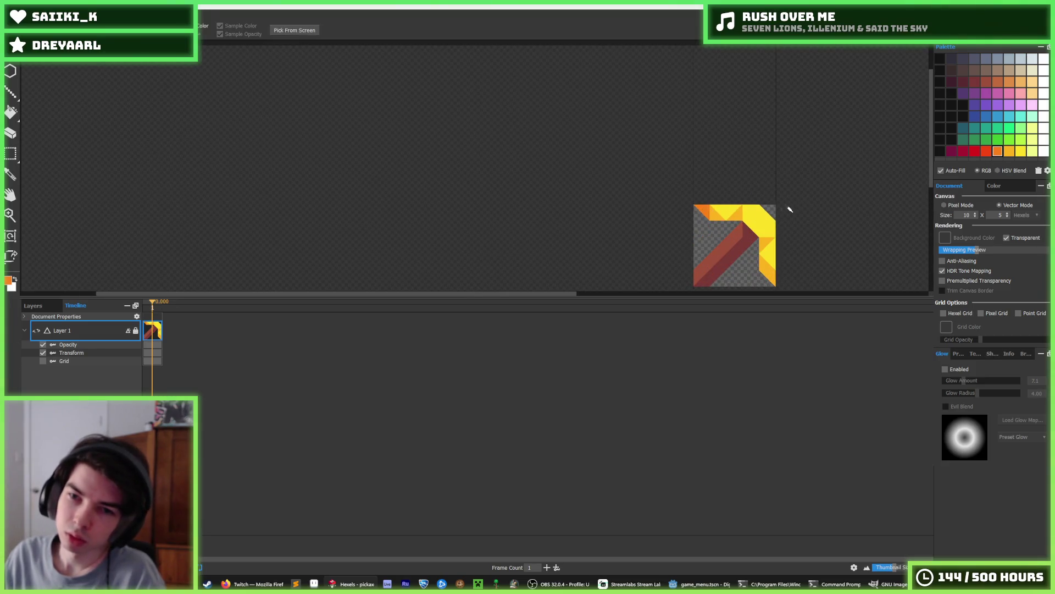
pyautogui.scroll(-4, 784, 252)
pyautogui.scroll(5, 730, 226)
pyautogui.press('i')
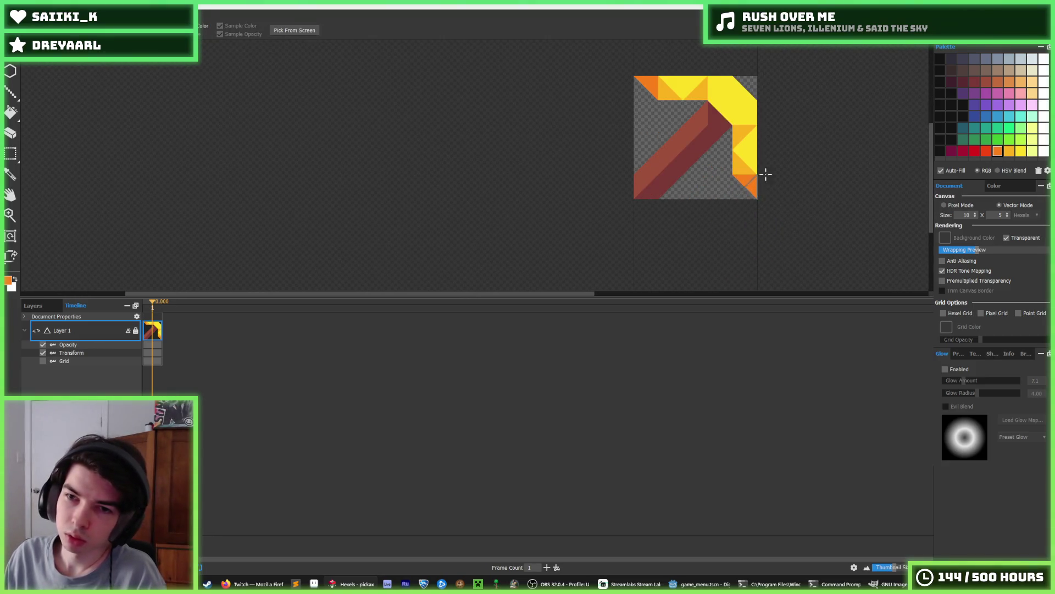
pyautogui.scroll(-5, 775, 165)
pyautogui.press('b')
pyautogui.press('i')
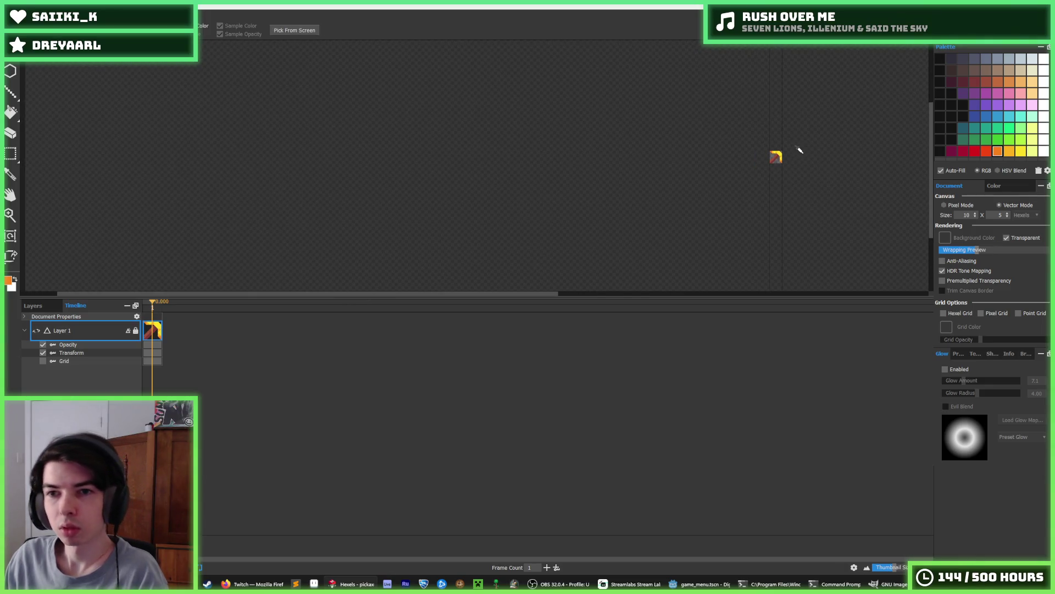
pyautogui.scroll(5, 773, 147)
# Sample yellow, then the orange from the pickaxe head, as the brush colour.
pyautogui.click(666, 135)
pyautogui.press('b')
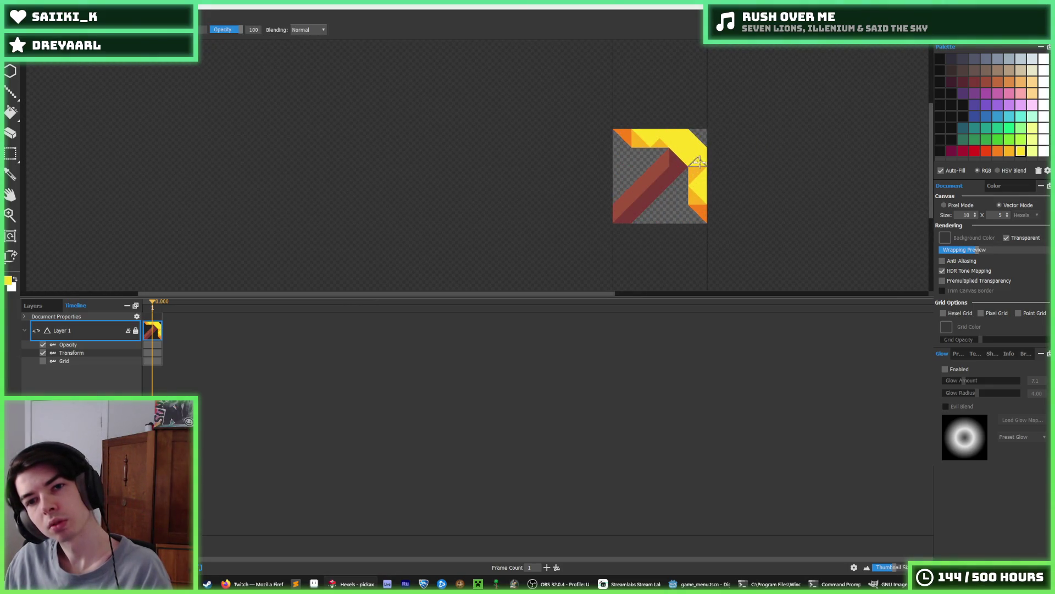
pyautogui.press('i')
pyautogui.scroll(-5, 727, 162)
pyautogui.press('b')
pyautogui.press('i')
pyautogui.scroll(4, 733, 154)
pyautogui.press('b')
pyautogui.press('i')
pyautogui.scroll(-5, 744, 132)
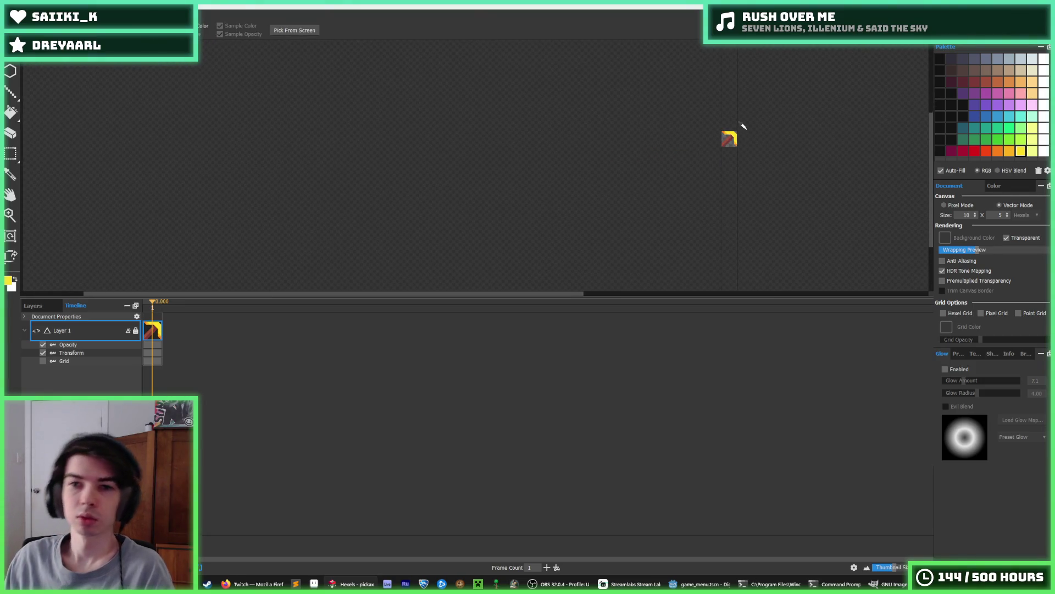
pyautogui.scroll(4, 745, 130)
pyautogui.press('b')
pyautogui.press('i')
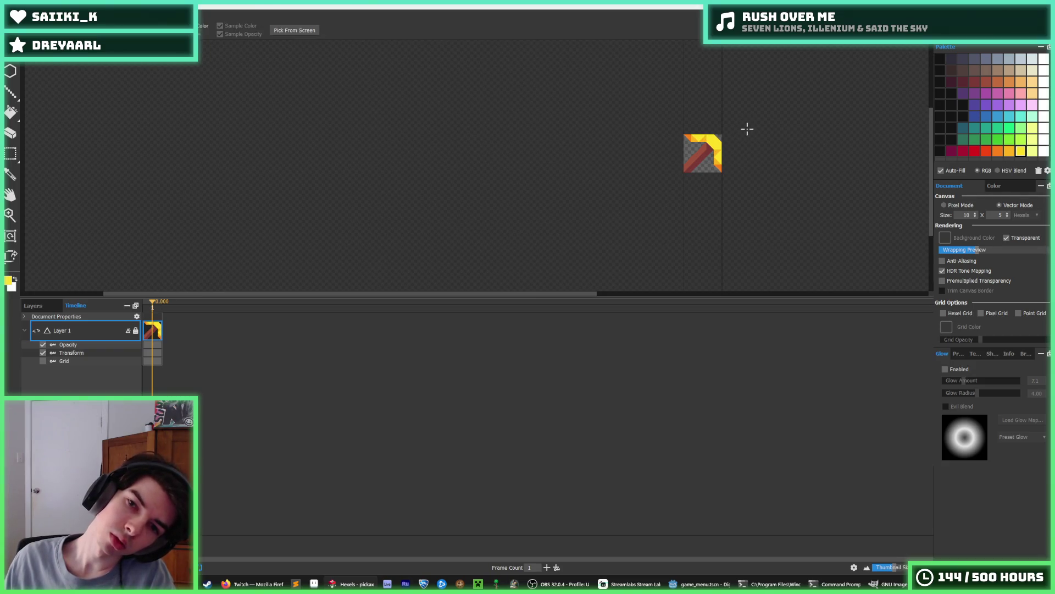
pyautogui.scroll(4, 743, 127)
pyautogui.click(561, 133)
pyautogui.press('b')
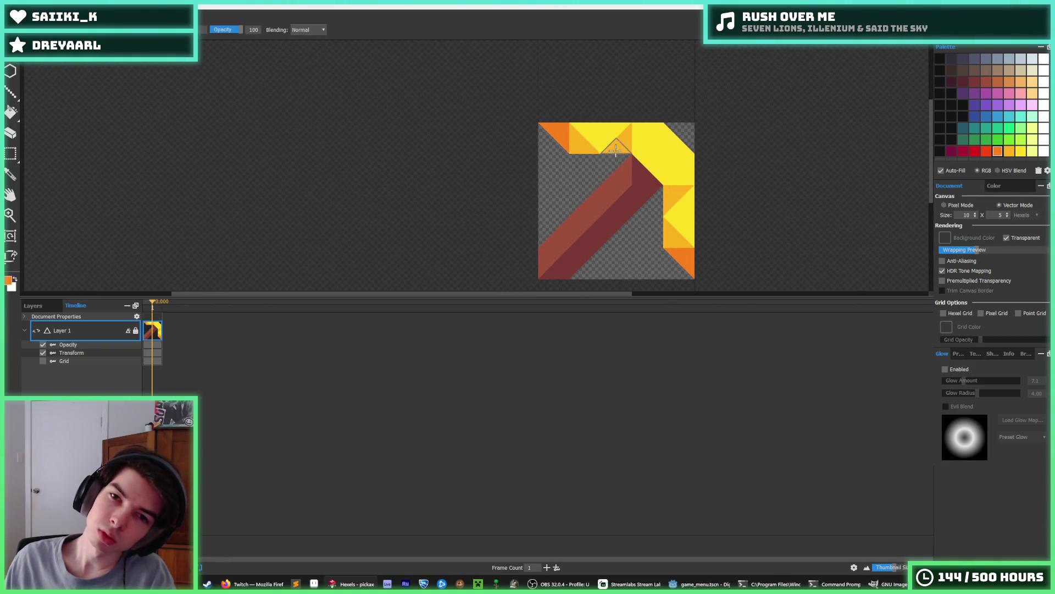
# Paint amber triangles along the head's top row, undoing the last one.
pyautogui.scroll(-4, 721, 151)
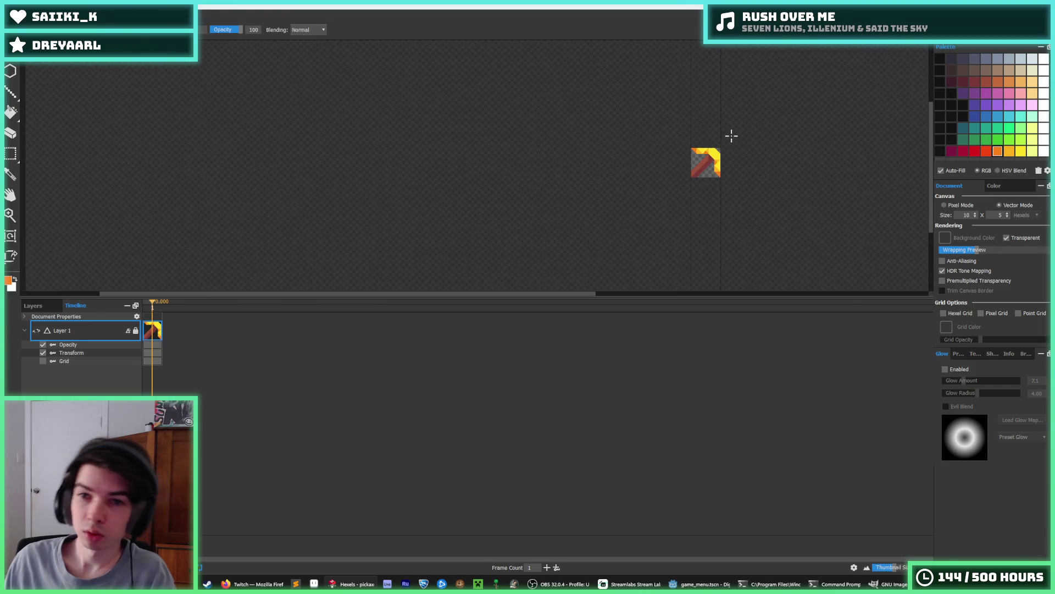
pyautogui.scroll(5, 735, 129)
pyautogui.keyDown('alt'); pyautogui.click(656, 137); pyautogui.keyUp('alt')
pyautogui.click(637, 140)
pyautogui.click(614, 139)
pyautogui.hotkey('ctrl', 'z')
# Paint a diagonal amber strip across the head, then start the PNG export.
pyautogui.press('i')
pyautogui.scroll(-5, 765, 165)
pyautogui.scroll(5, 801, 180)
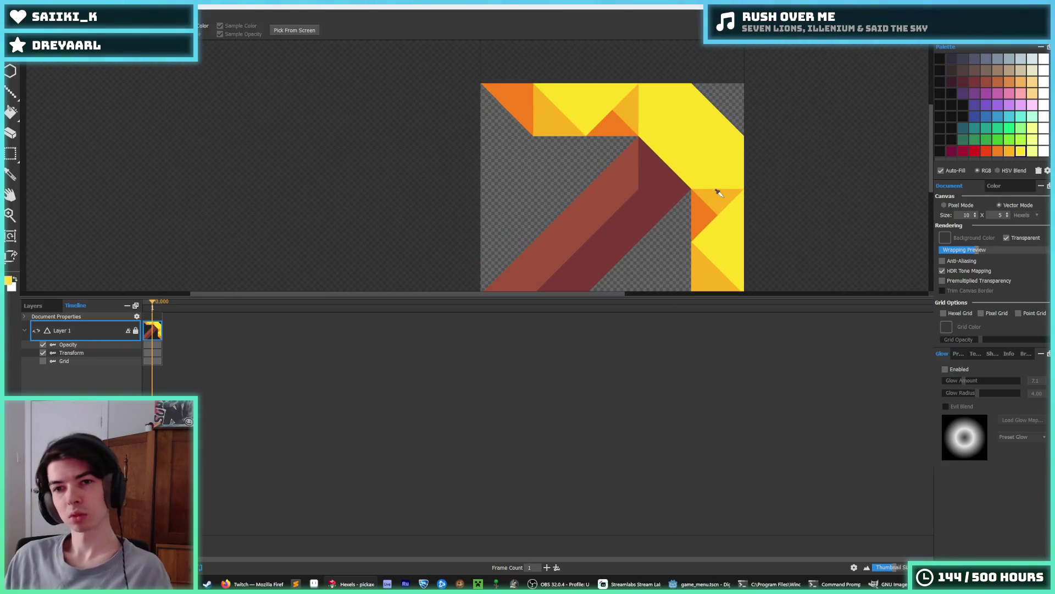
pyautogui.click(719, 192)
pyautogui.moveTo(679, 164)
pyautogui.mouseDown()
pyautogui.moveTo(697, 153)
pyautogui.moveTo(681, 108)
pyautogui.mouseUp()
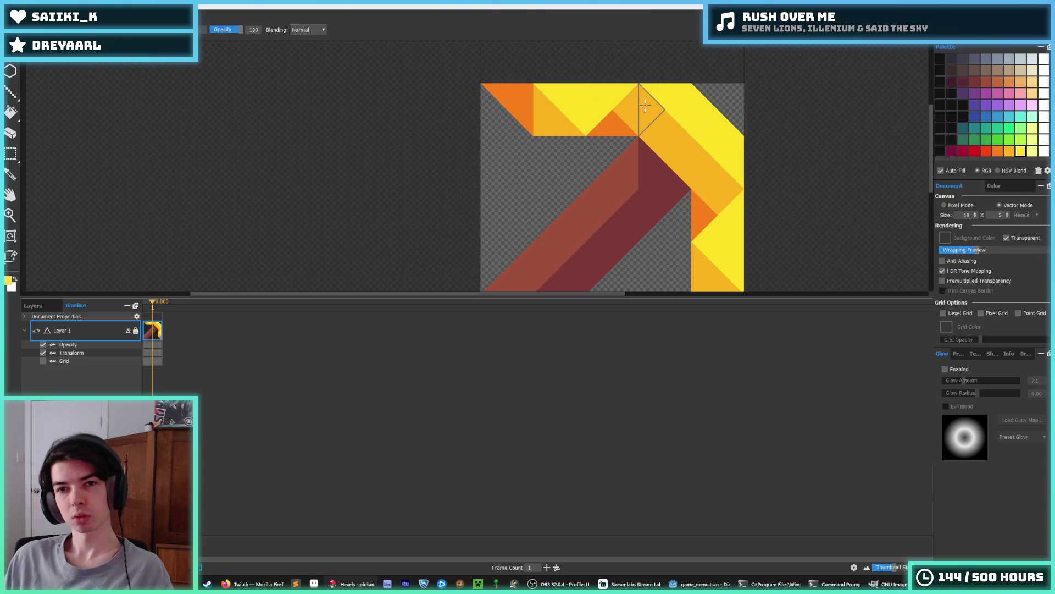
pyautogui.press('i')
pyautogui.scroll(-5, 729, 121)
pyautogui.scroll(-5, 729, 121)
pyautogui.press('b')
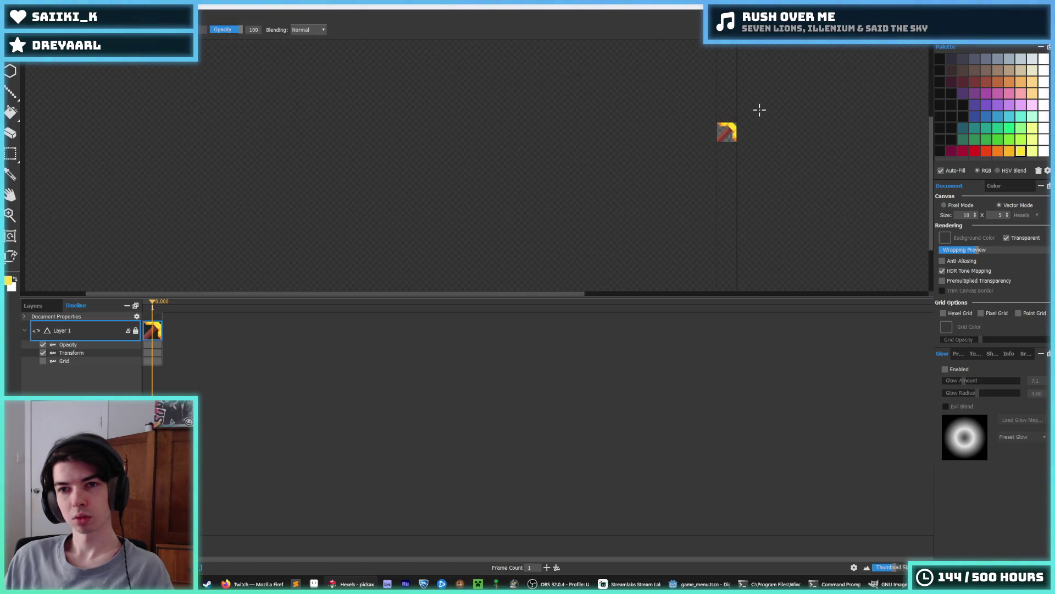
pyautogui.hotkey('ctrl', 'e')
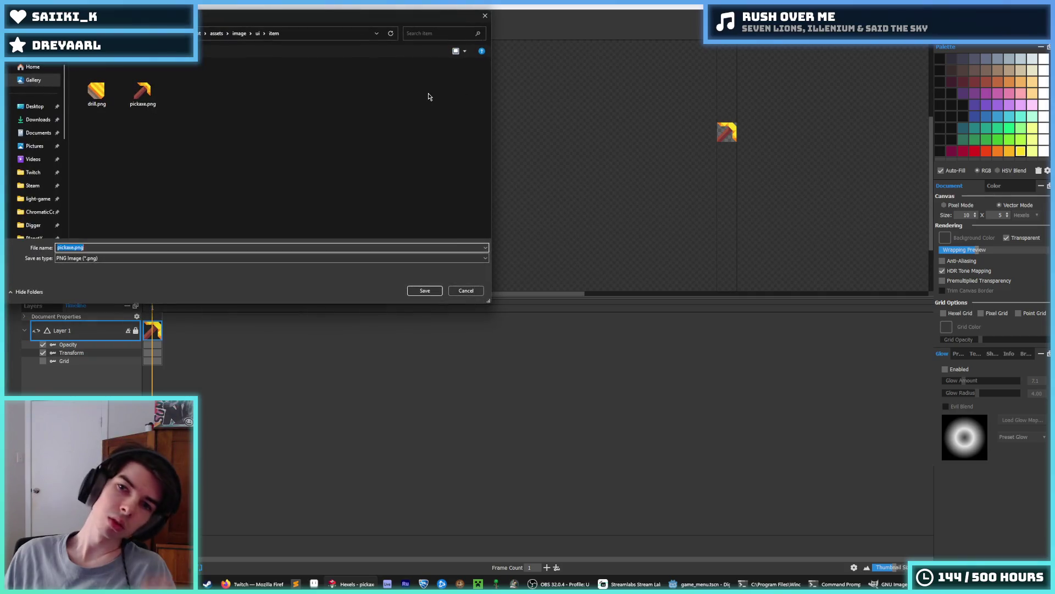
# Re-export the artwork over the existing pickaxe.png, confirm replacement, and switch to Godot.
pyautogui.click(466, 292)
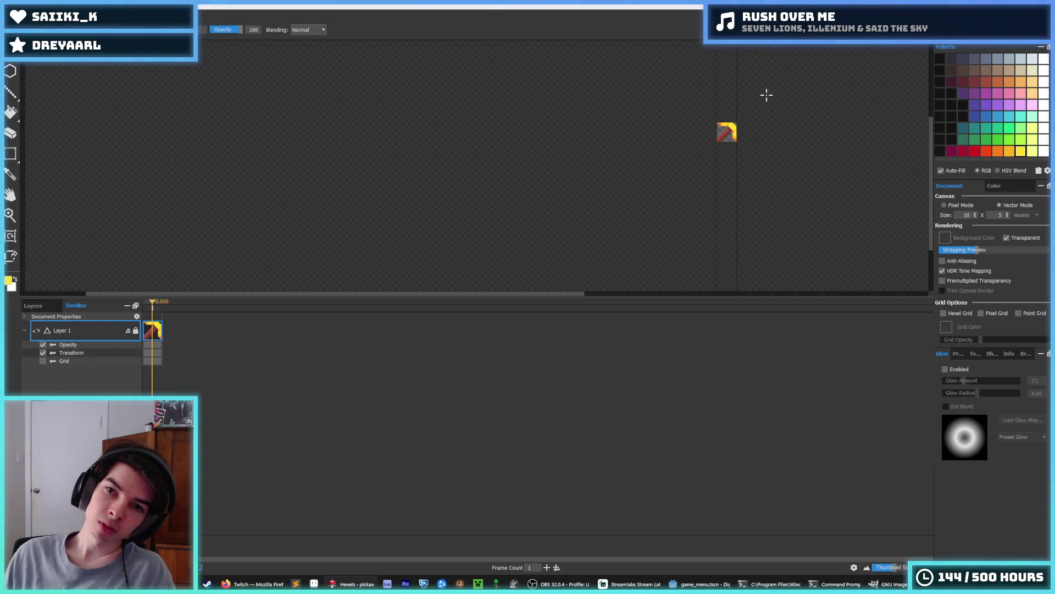
pyautogui.hotkey('ctrl', 'e')
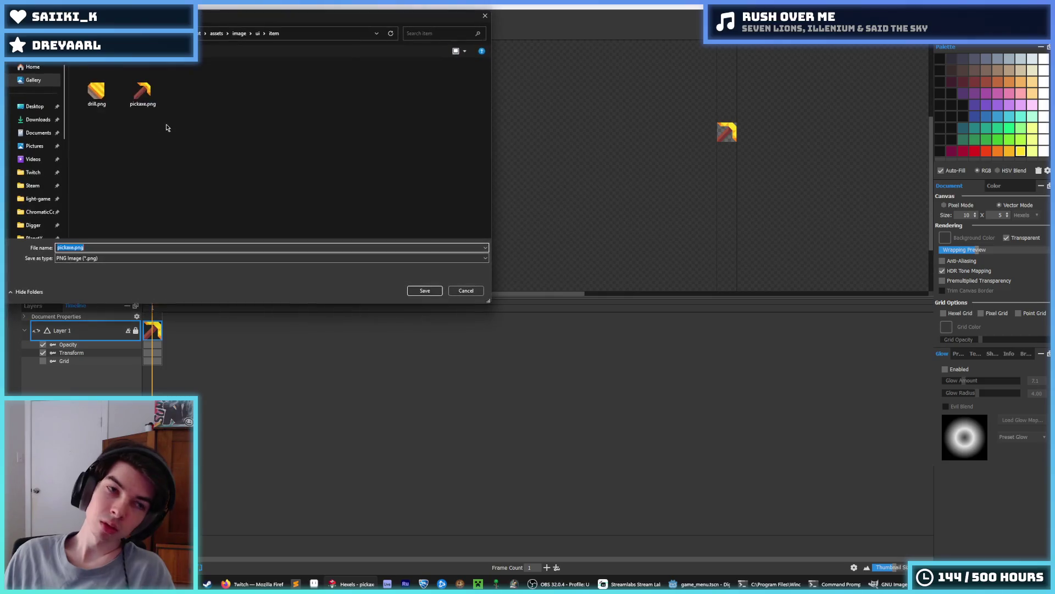
pyautogui.doubleClick(143, 91)
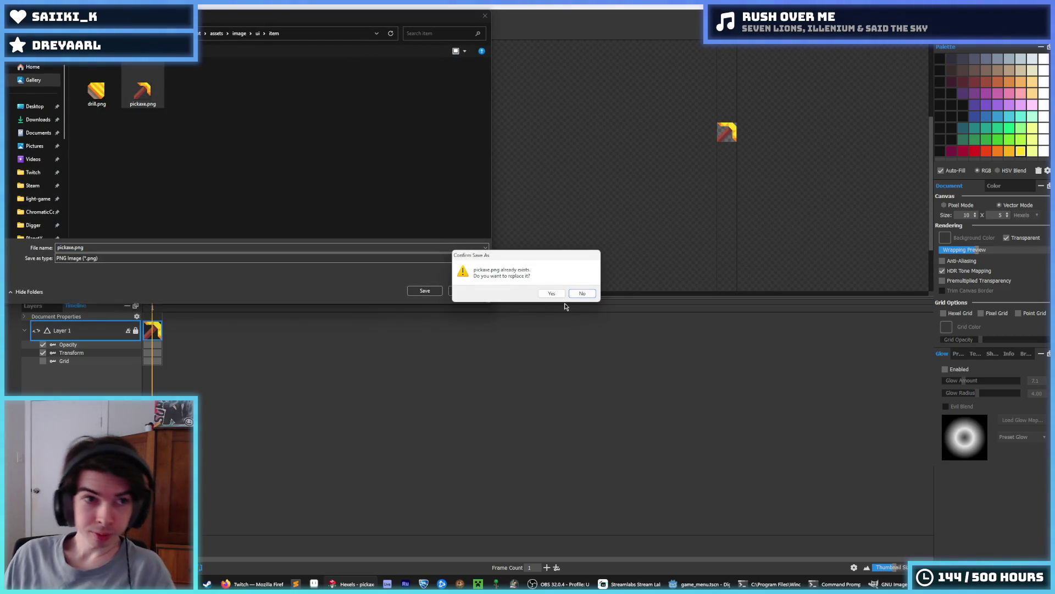
pyautogui.click(551, 293)
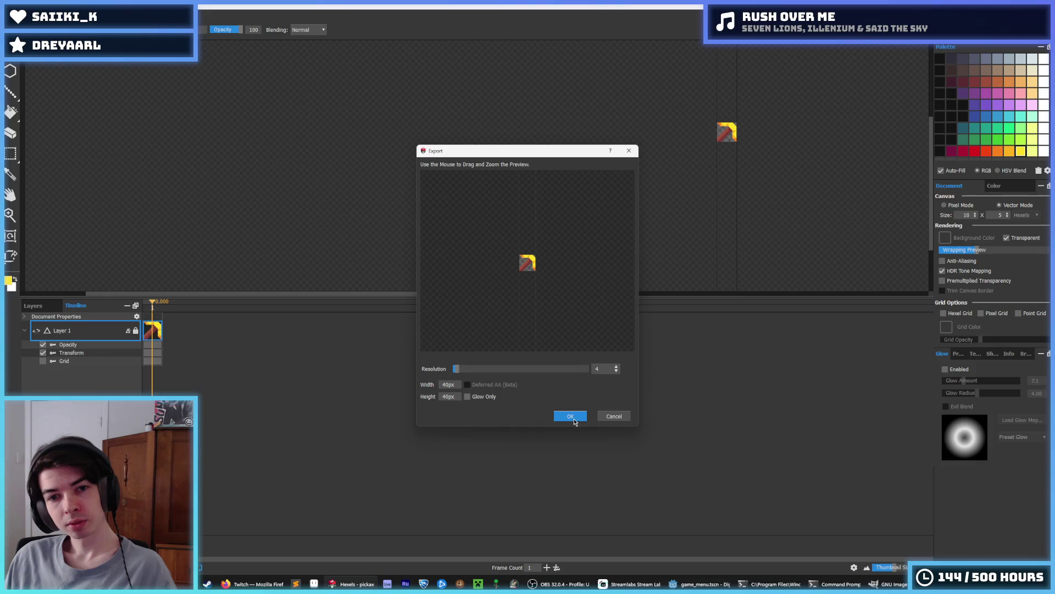
pyautogui.click(569, 416)
pyautogui.click(697, 583)
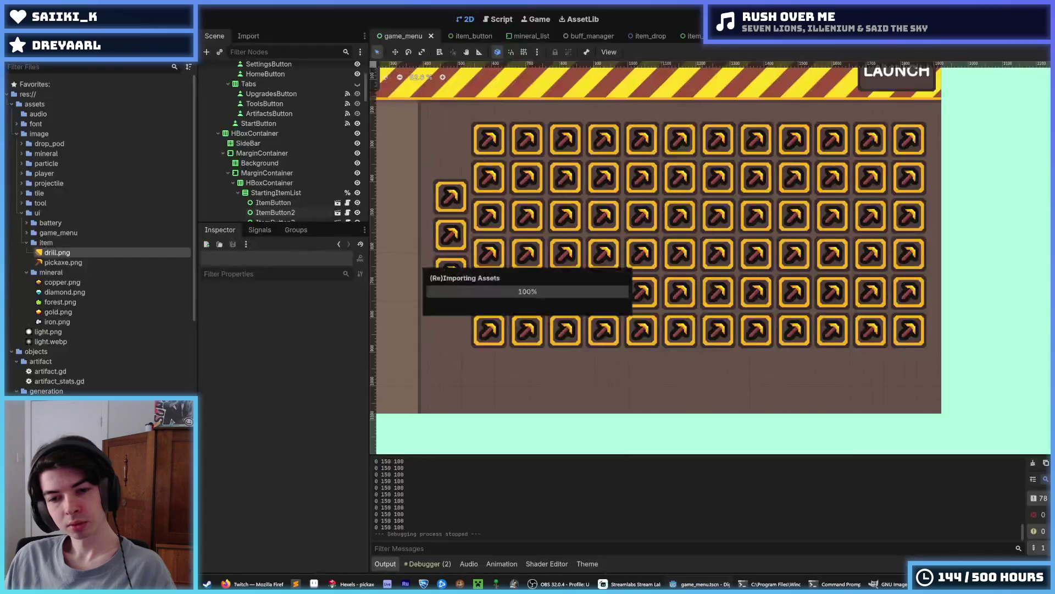
# Run the game with F5 to check the reshaded pickaxe icons, then return to Hexels.
pyautogui.press('F5')
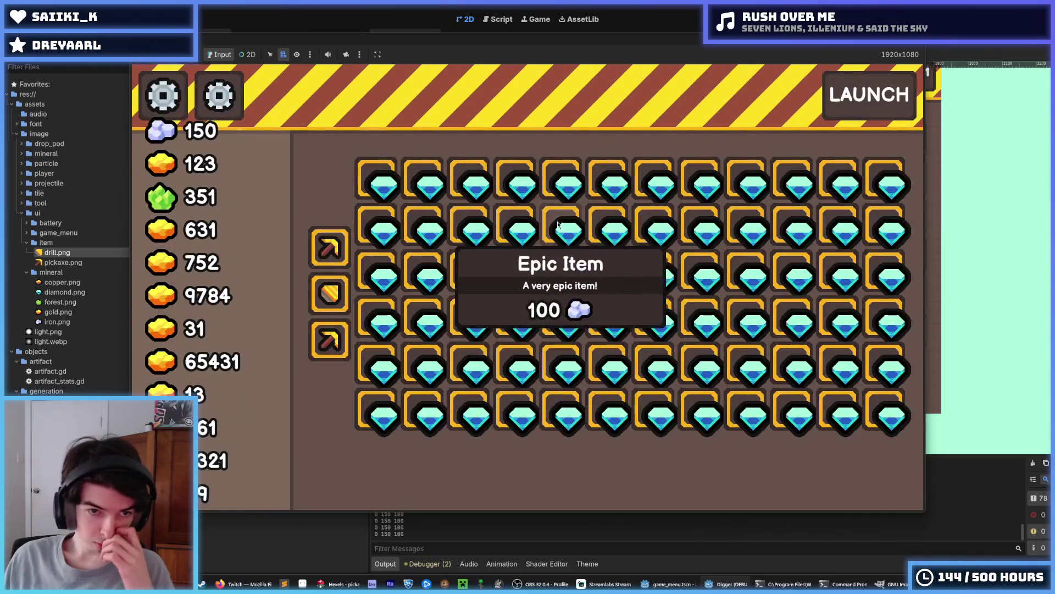
pyautogui.moveTo(339, 327)
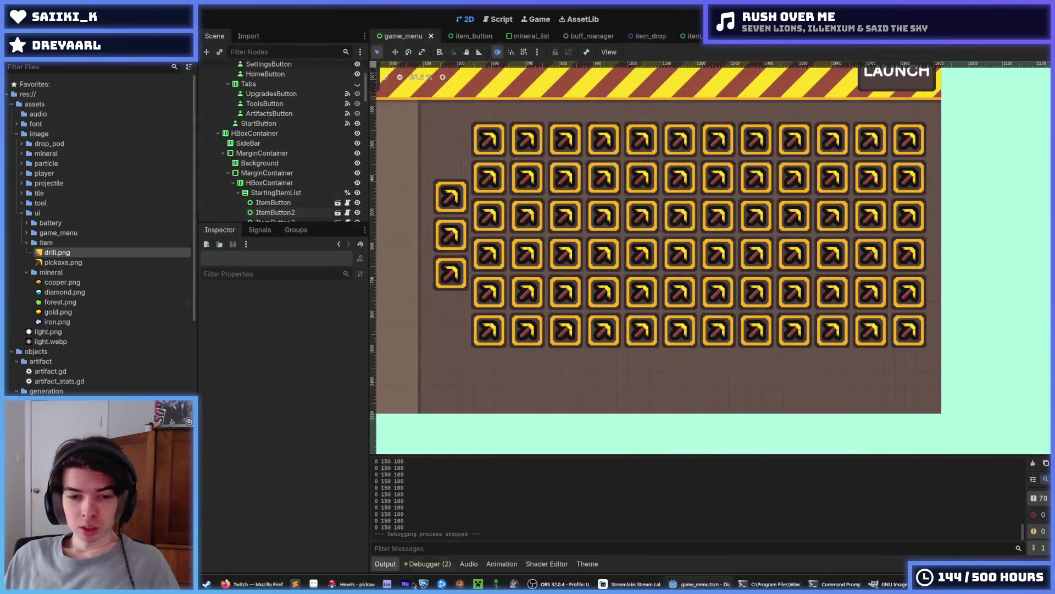
pyautogui.click(352, 584)
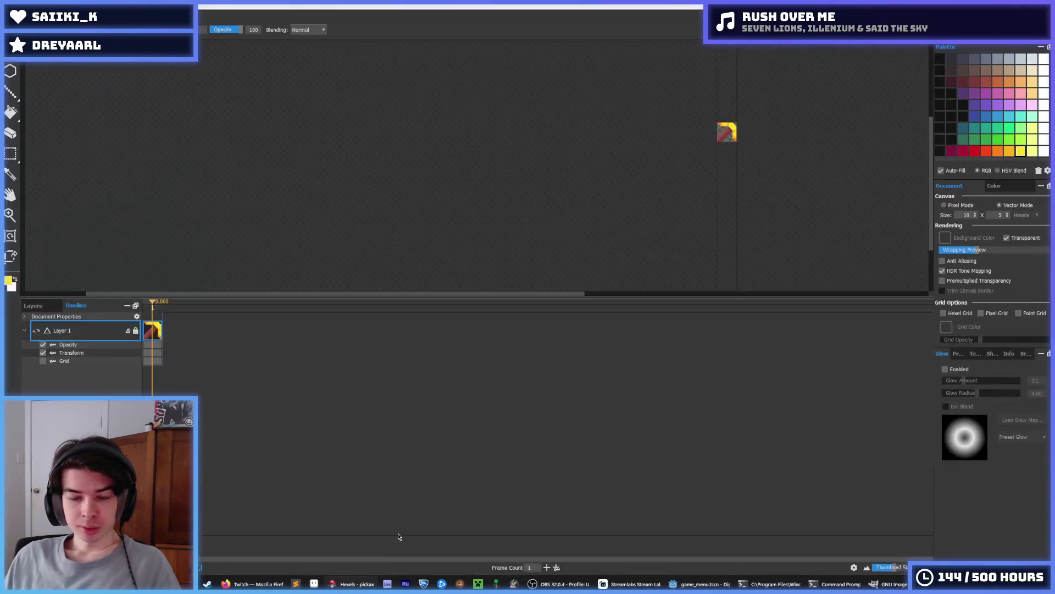
# Sample the handle's browns and paint the joint corner triangle darker brown.
pyautogui.hotkey('ctrl', '0')
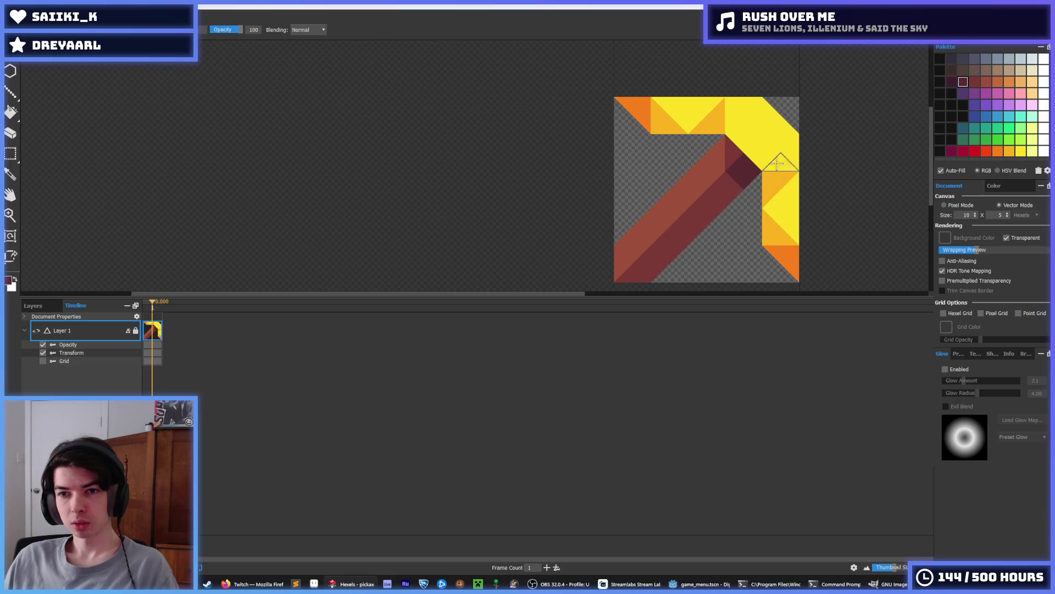
pyautogui.scroll(-5, 812, 152)
pyautogui.scroll(3, 827, 136)
pyautogui.click(717, 189)
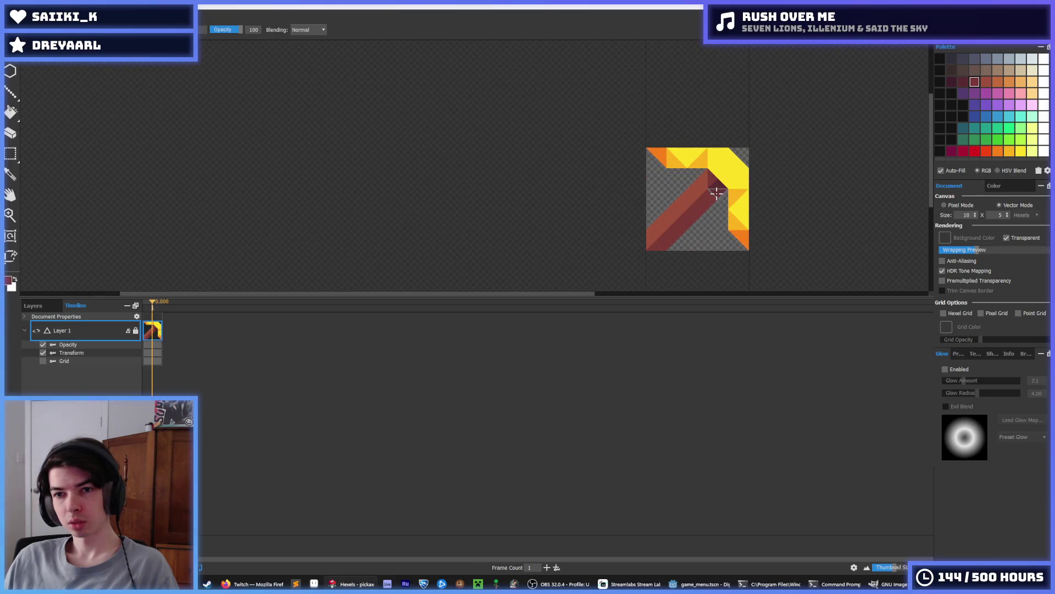
pyautogui.scroll(-3, 779, 160)
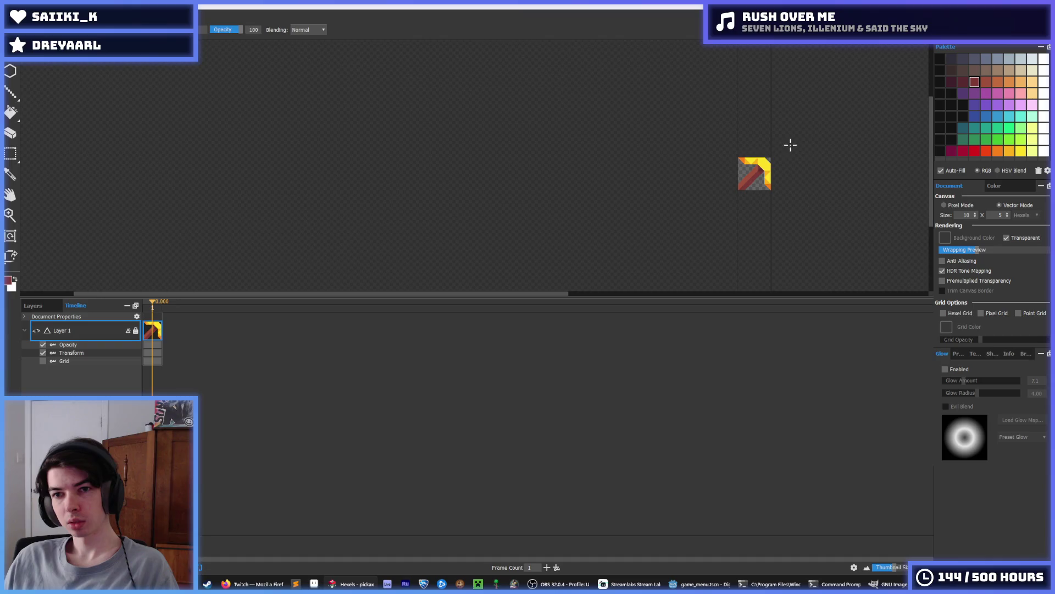
pyautogui.scroll(4, 770, 164)
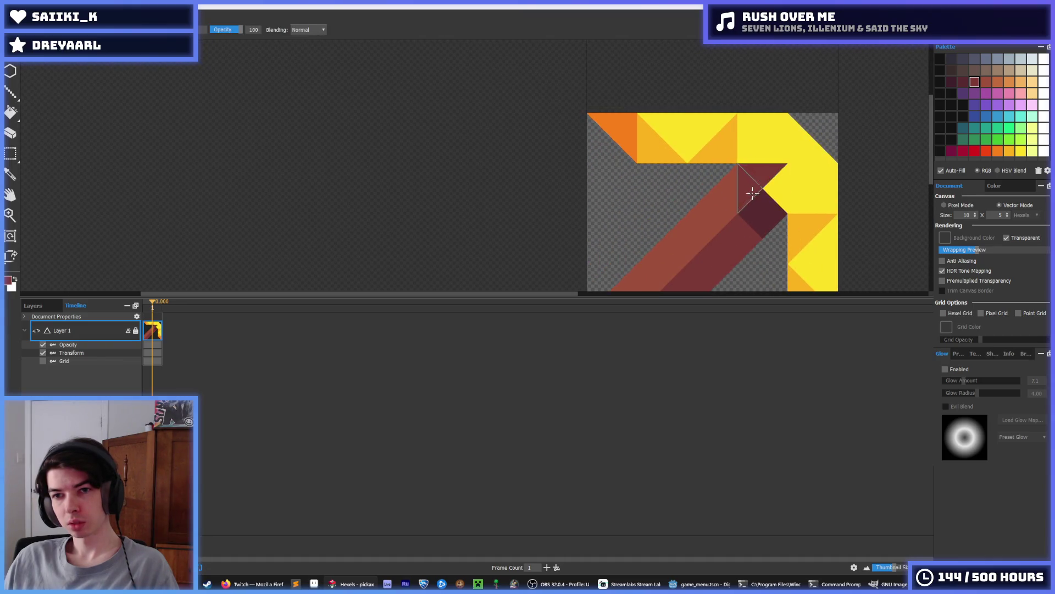
pyautogui.keyDown('alt'); pyautogui.click(725, 205); pyautogui.keyUp('alt')
pyautogui.click(769, 176)
# Paint the head's top triangle yellow and the right-side and right-edge triangles orange.
pyautogui.scroll(-4, 830, 171)
pyautogui.scroll(-2, 835, 163)
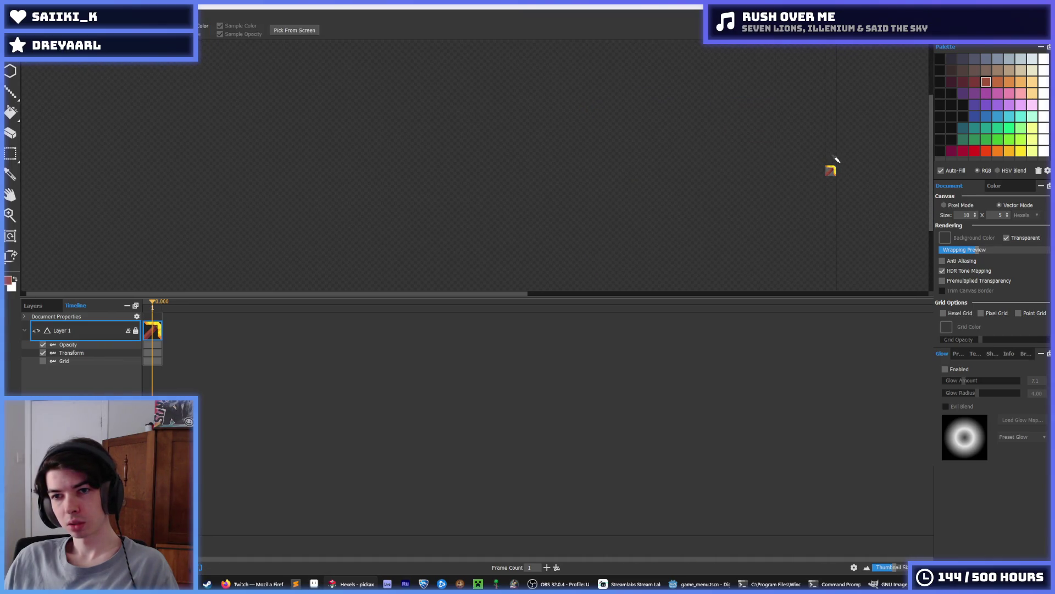
pyautogui.scroll(5, 856, 154)
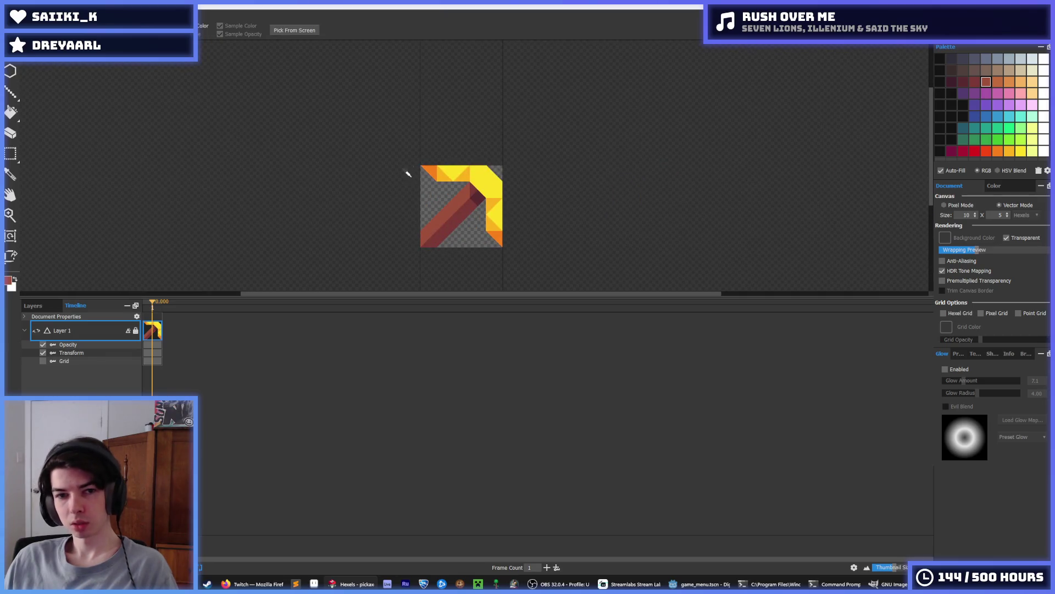
pyautogui.scroll(3, 407, 170)
pyautogui.scroll(-2, 571, 205)
pyautogui.scroll(1, 567, 212)
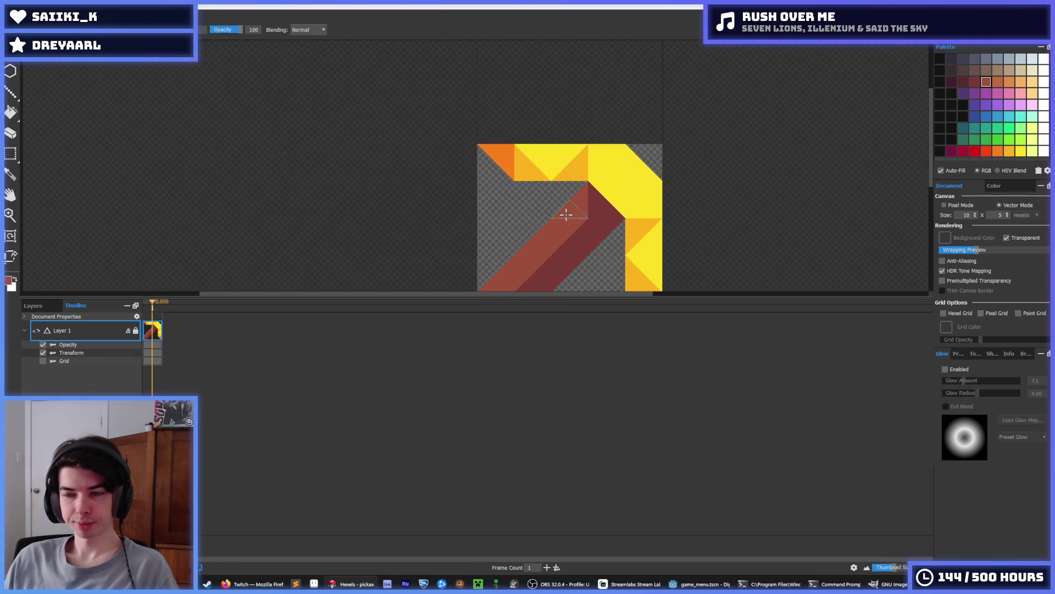
pyautogui.keyDown('alt'); pyautogui.click(717, 81); pyautogui.keyUp('alt')
pyautogui.click(673, 83)
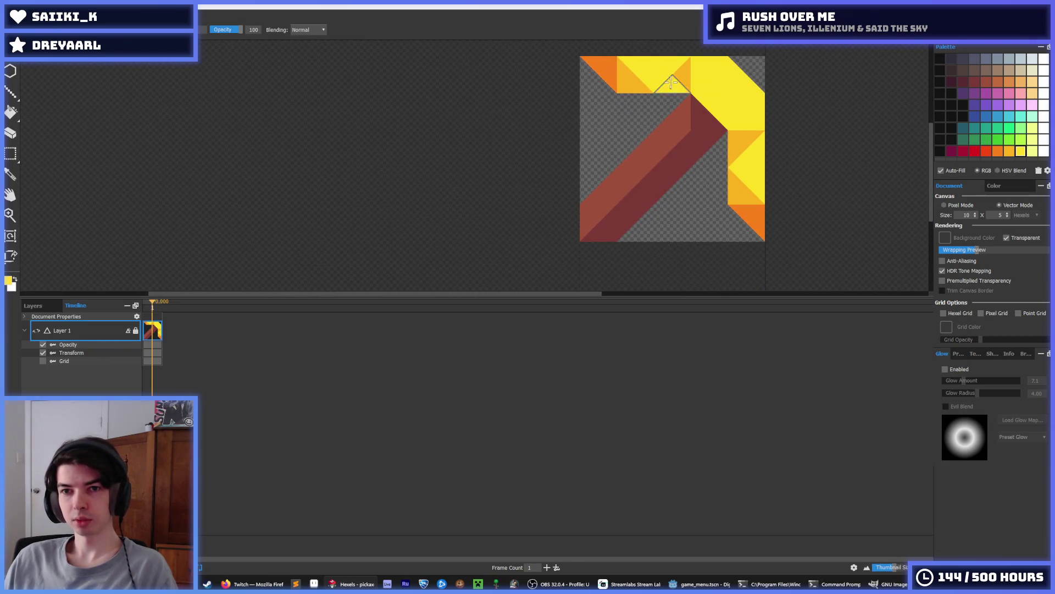
pyautogui.keyDown('alt'); pyautogui.click(736, 145); pyautogui.keyUp('alt')
pyautogui.click(757, 179)
pyautogui.click(756, 148)
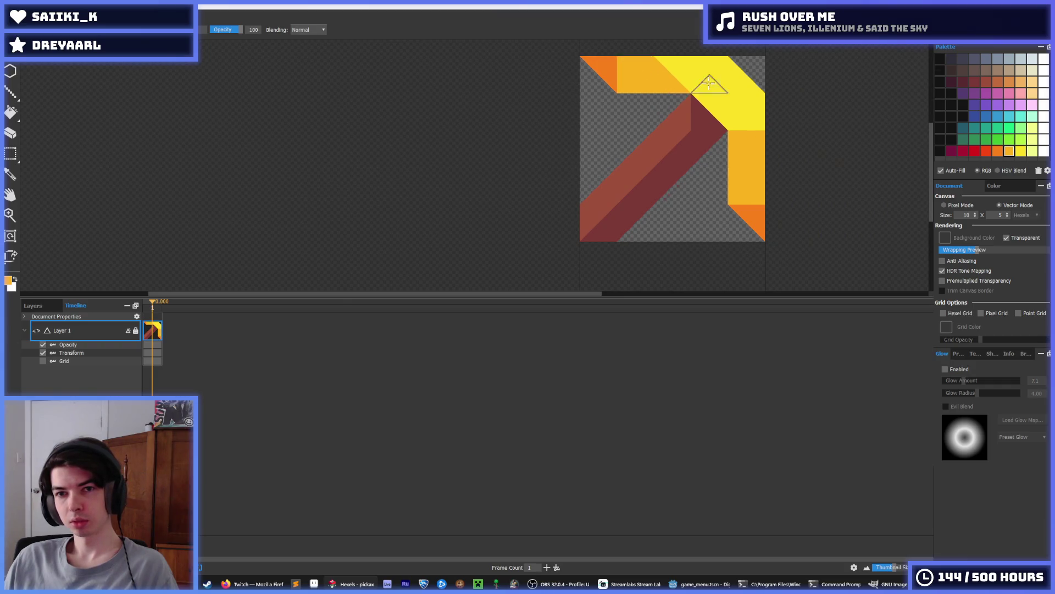
# Try an orange fill, undo it, and paint one top triangle darker orange.
pyautogui.scroll(-5, 731, 88)
pyautogui.scroll(4, 726, 66)
pyautogui.keyDown('alt'); pyautogui.click(724, 55); pyautogui.keyUp('alt')
pyautogui.scroll(2, 714, 94)
pyautogui.keyDown('alt'); pyautogui.click(682, 107); pyautogui.keyUp('alt')
pyautogui.keyDown('alt'); pyautogui.click(701, 106); pyautogui.keyUp('alt')
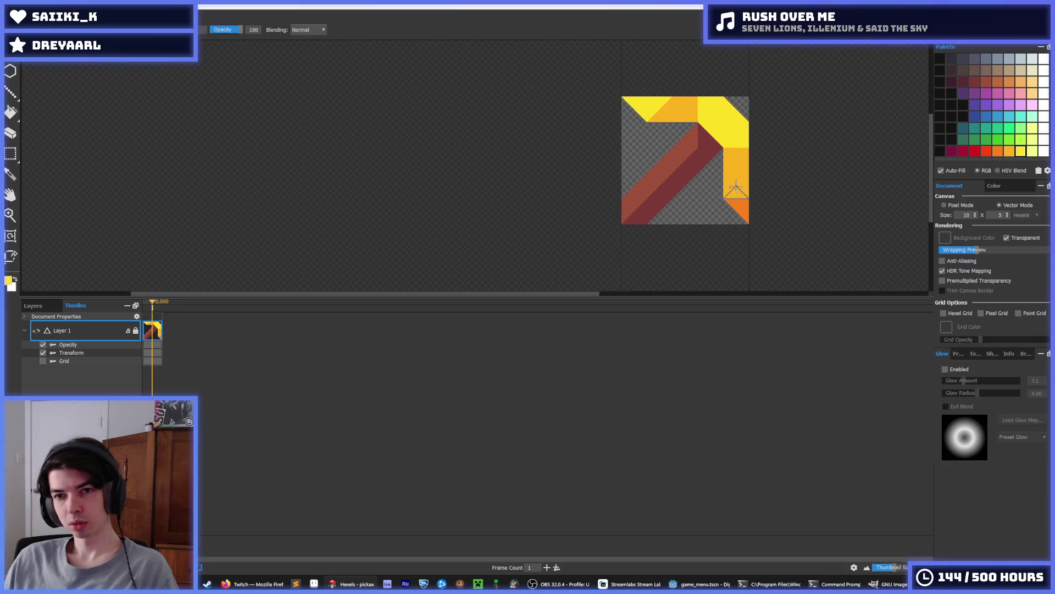
pyautogui.scroll(-4, 740, 208)
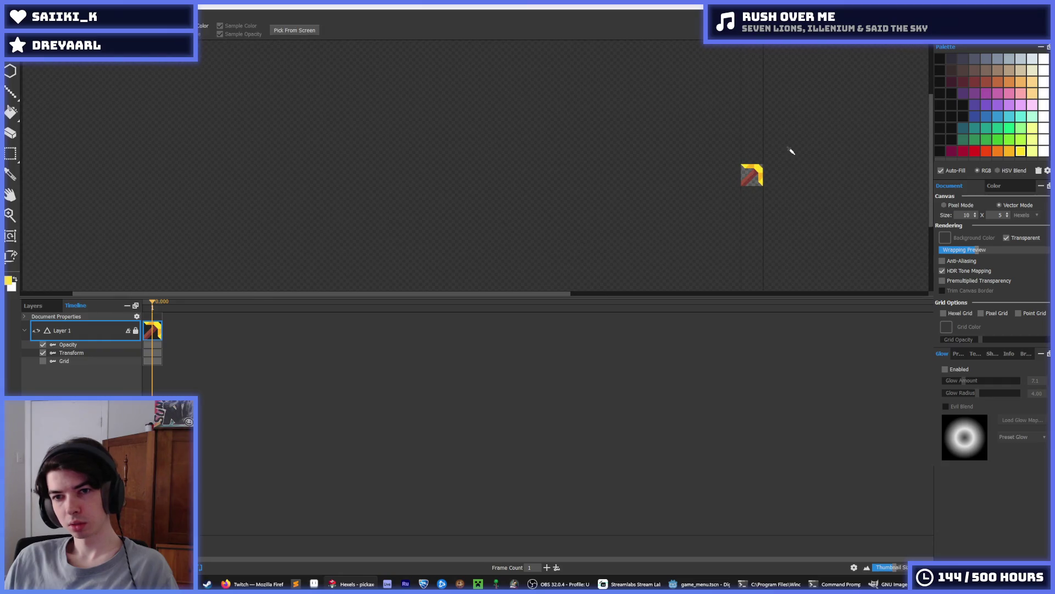
pyautogui.scroll(4, 758, 168)
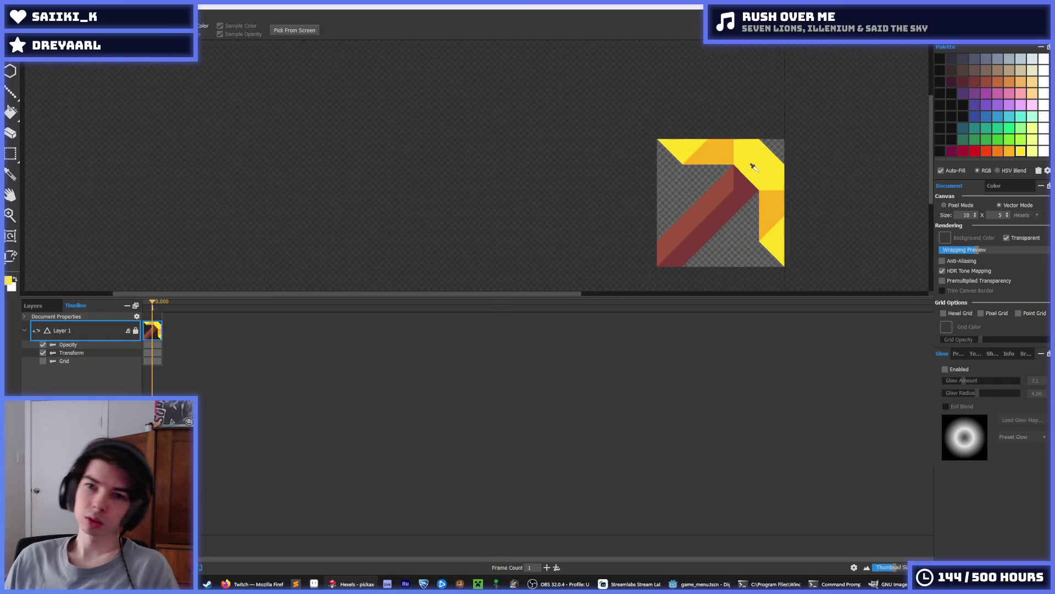
pyautogui.click(728, 140)
pyautogui.hotkey('ctrl', 'z')
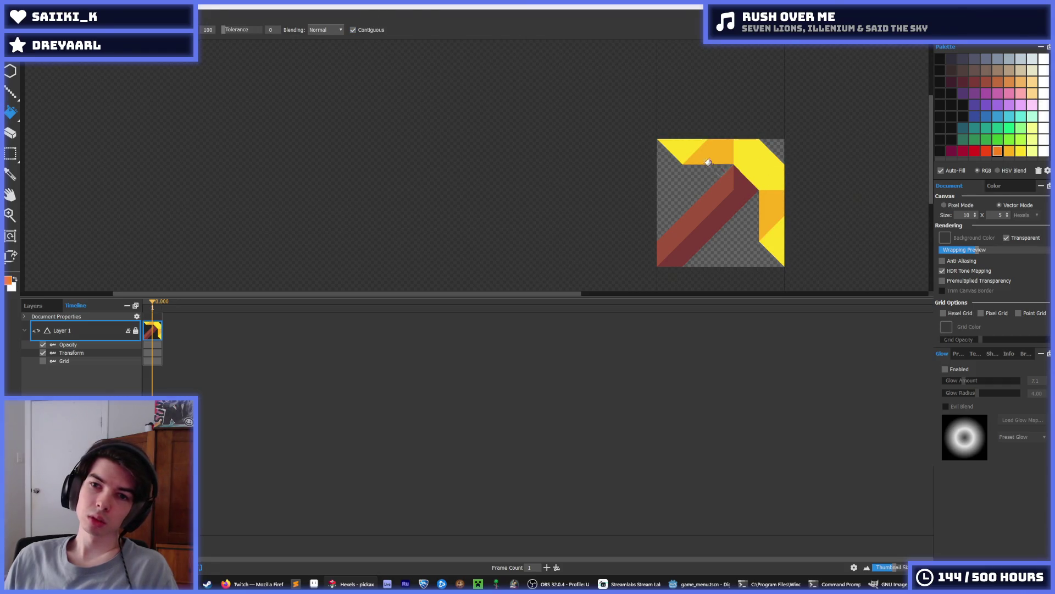
pyautogui.press('b')
pyautogui.click(709, 152)
# Bucket-fill the top-left and bottom-right triangles orange, then repaint one darker orange.
pyautogui.press('i')
pyautogui.scroll(-5, 797, 171)
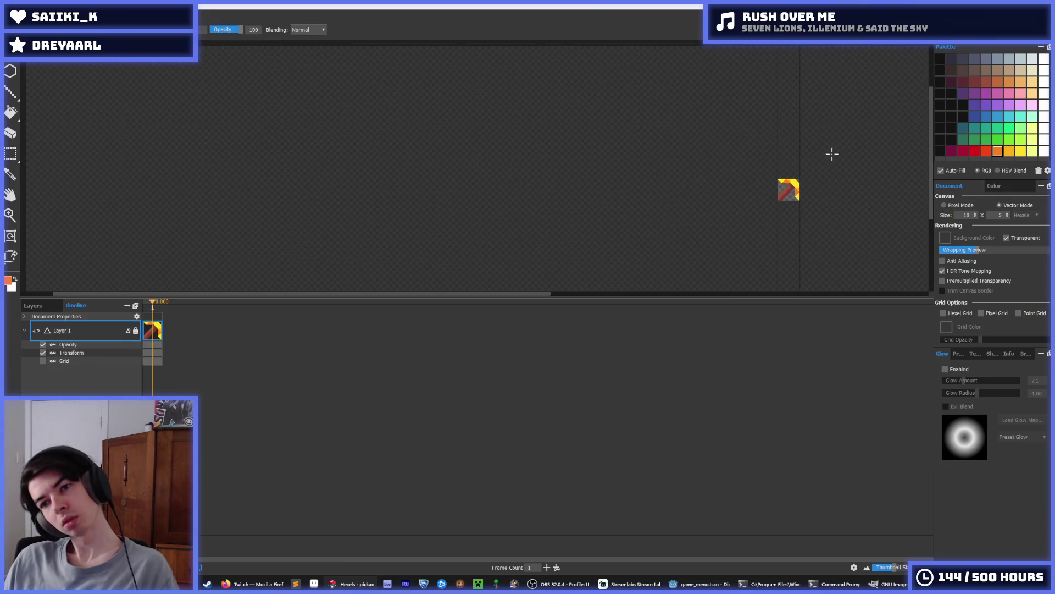
pyautogui.scroll(5, 817, 162)
pyautogui.press('g')
pyautogui.click(664, 151)
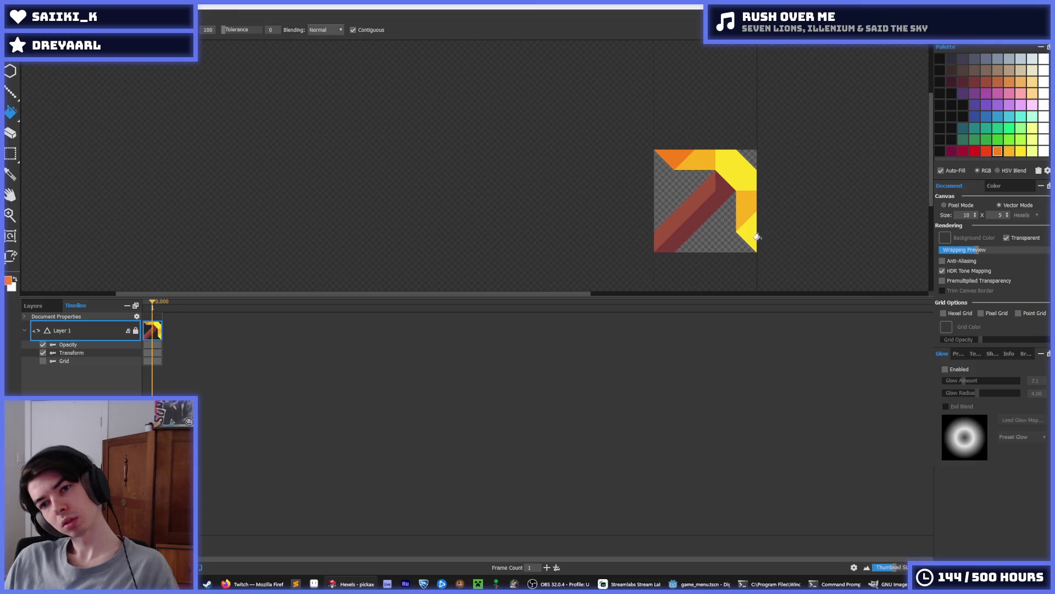
pyautogui.click(751, 234)
pyautogui.scroll(-5, 756, 186)
pyautogui.scroll(5, 714, 209)
pyautogui.scroll(2, 710, 212)
pyautogui.press('b')
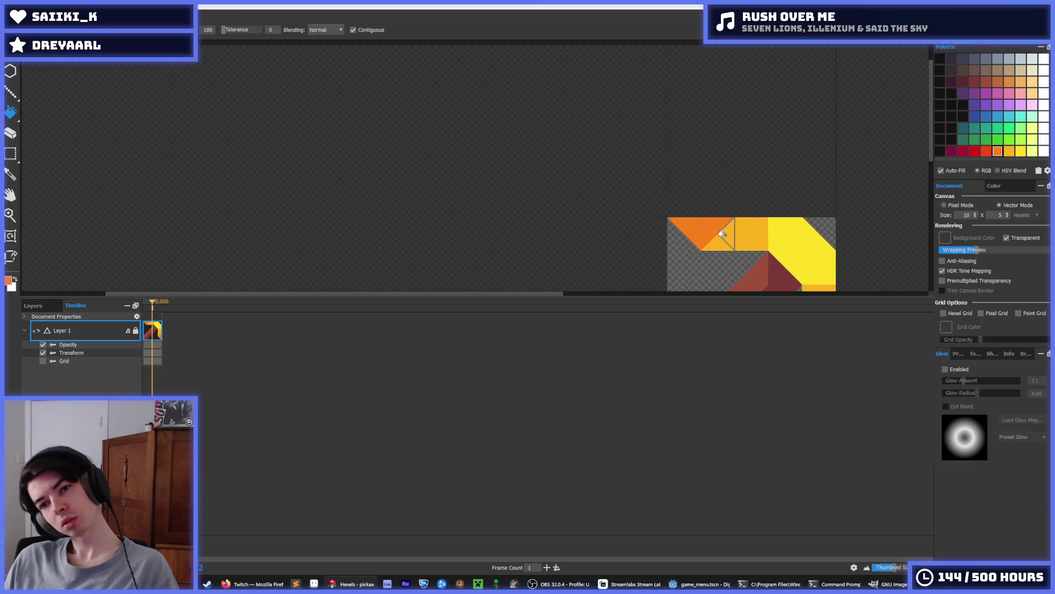
pyautogui.click(737, 242)
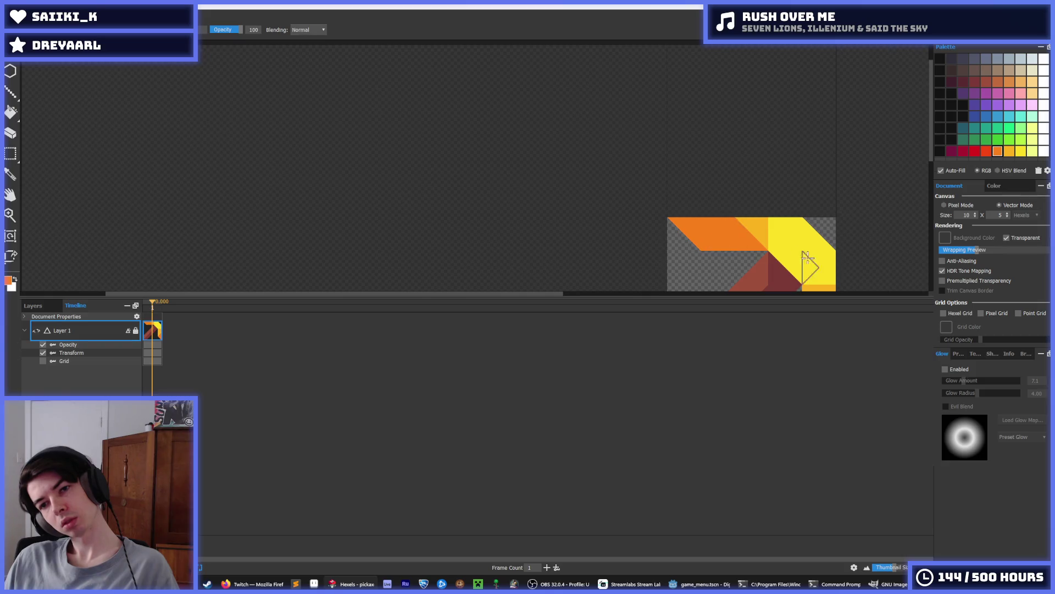
# Paint the top-left band lighter orange and add dark-orange triangles along the top band.
pyautogui.moveTo(807, 257); pyautogui.dragTo(767, 170)
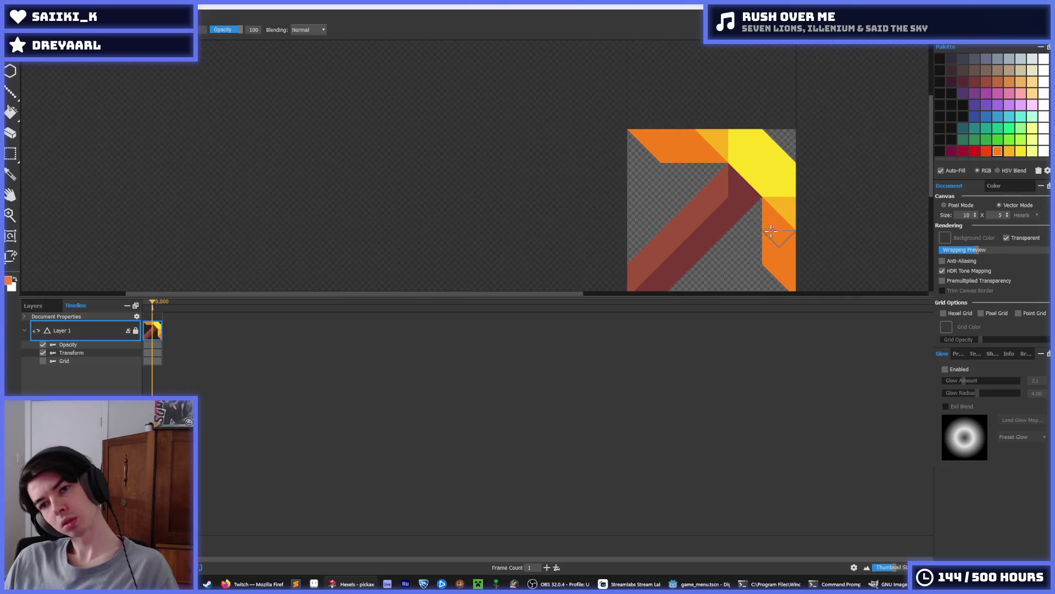
pyautogui.scroll(-6, 781, 204)
pyautogui.scroll(6, 786, 181)
pyautogui.keyDown('alt'); pyautogui.click(737, 175); pyautogui.keyUp('alt')
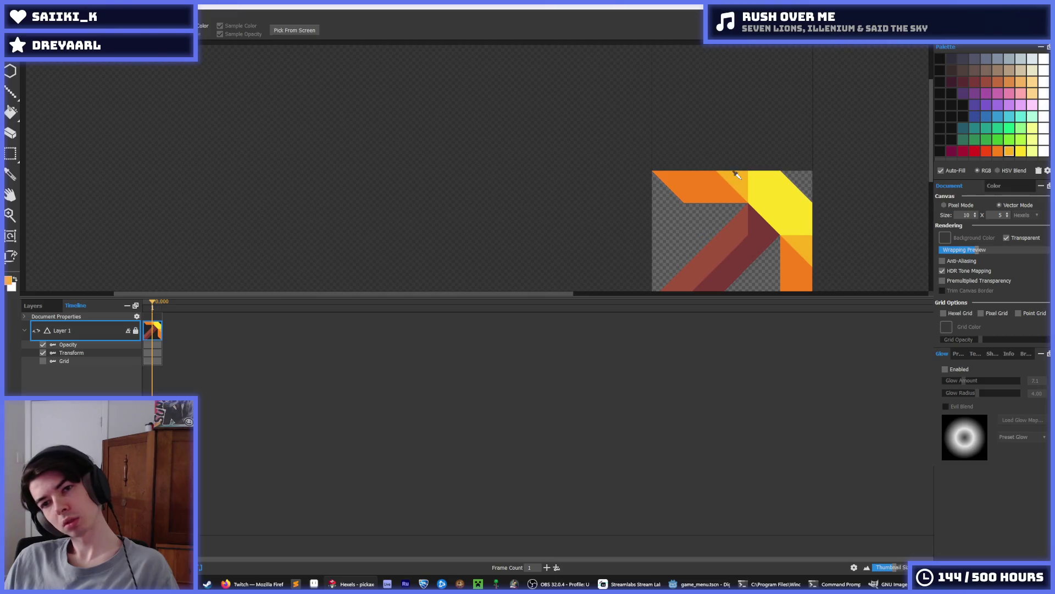
pyautogui.click(695, 194)
pyautogui.moveTo(695, 194)
pyautogui.mouseDown()
pyautogui.moveTo(726, 190)
pyautogui.moveTo(685, 136)
pyautogui.moveTo(654, 138)
pyautogui.moveTo(668, 157)
pyautogui.mouseUp()
pyautogui.keyDown('alt'); pyautogui.click(615, 116); pyautogui.keyUp('alt')
pyautogui.hotkey('ctrl', 'z')
pyautogui.scroll(-5, 707, 173)
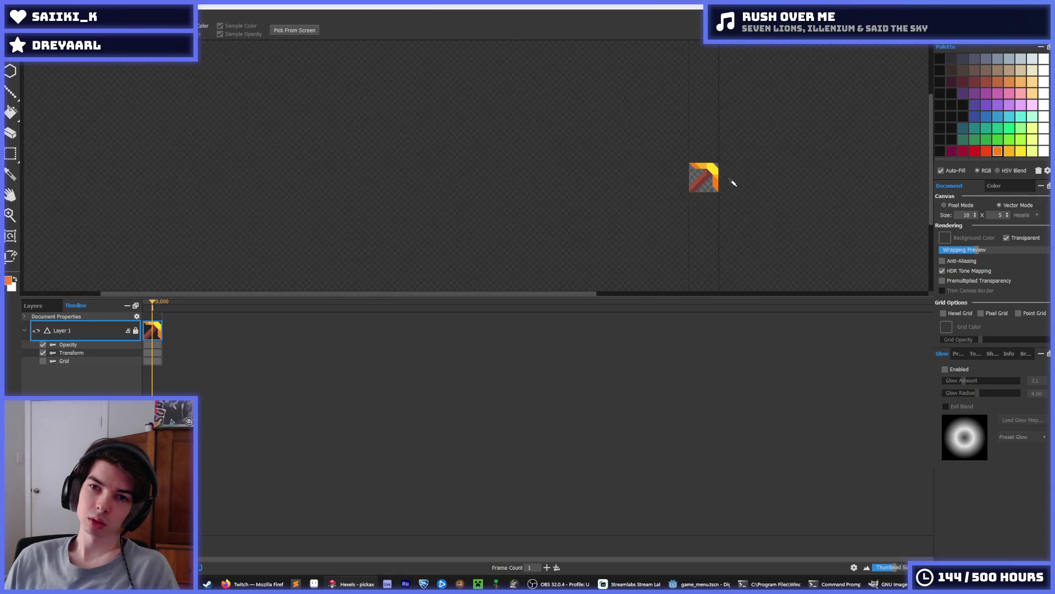
pyautogui.scroll(5, 727, 187)
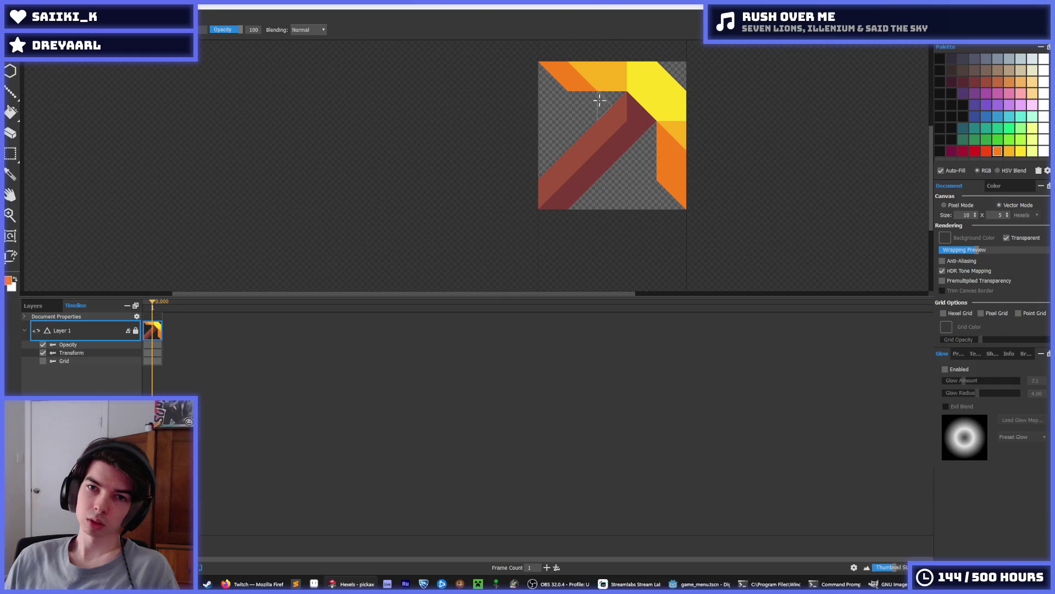
pyautogui.keyDown('alt'); pyautogui.click(588, 82); pyautogui.keyUp('alt')
pyautogui.moveTo(674, 136); pyautogui.dragTo(668, 182)
pyautogui.scroll(-5, 654, 143)
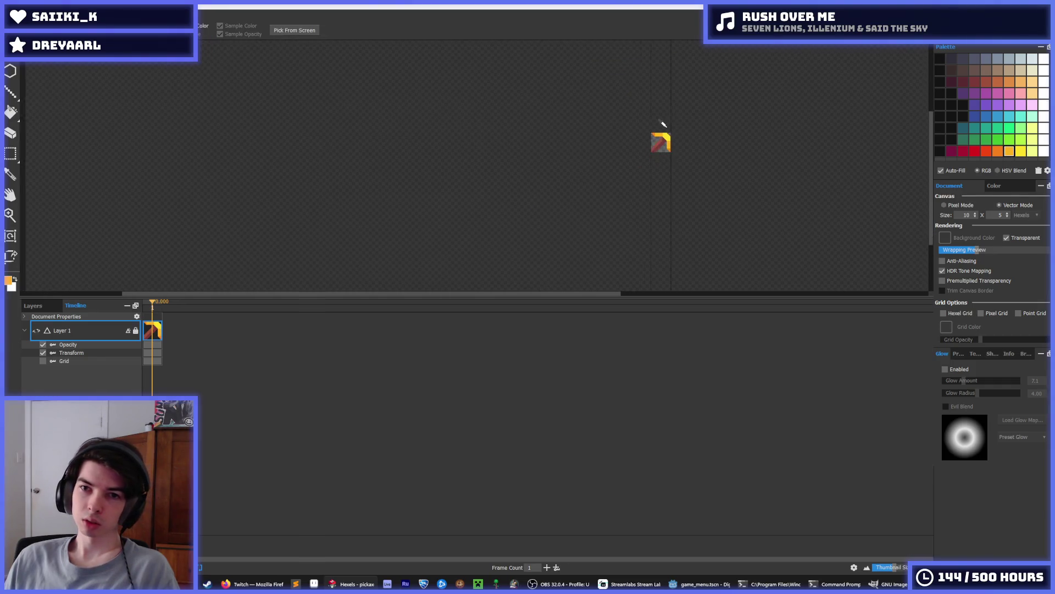
pyautogui.scroll(3, 662, 124)
pyautogui.scroll(2, 663, 125)
pyautogui.keyDown('alt'); pyautogui.click(657, 147); pyautogui.keyUp('alt')
pyautogui.click(633, 154)
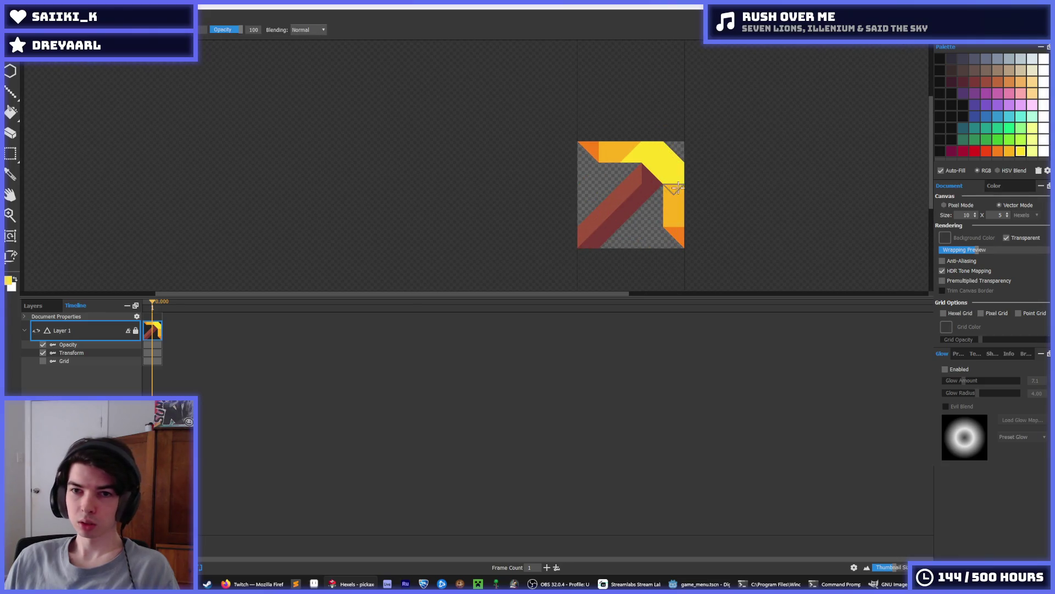
pyautogui.scroll(-1, 687, 175)
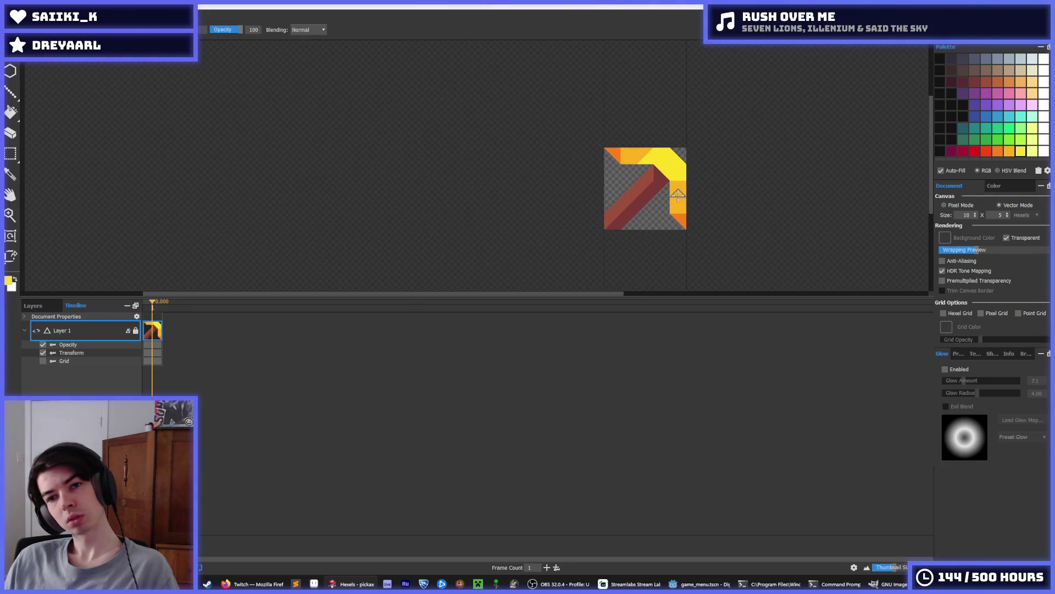
pyautogui.keyDown('alt'); pyautogui.click(680, 199); pyautogui.keyUp('alt')
pyautogui.scroll(2, 679, 200)
pyautogui.click(659, 165)
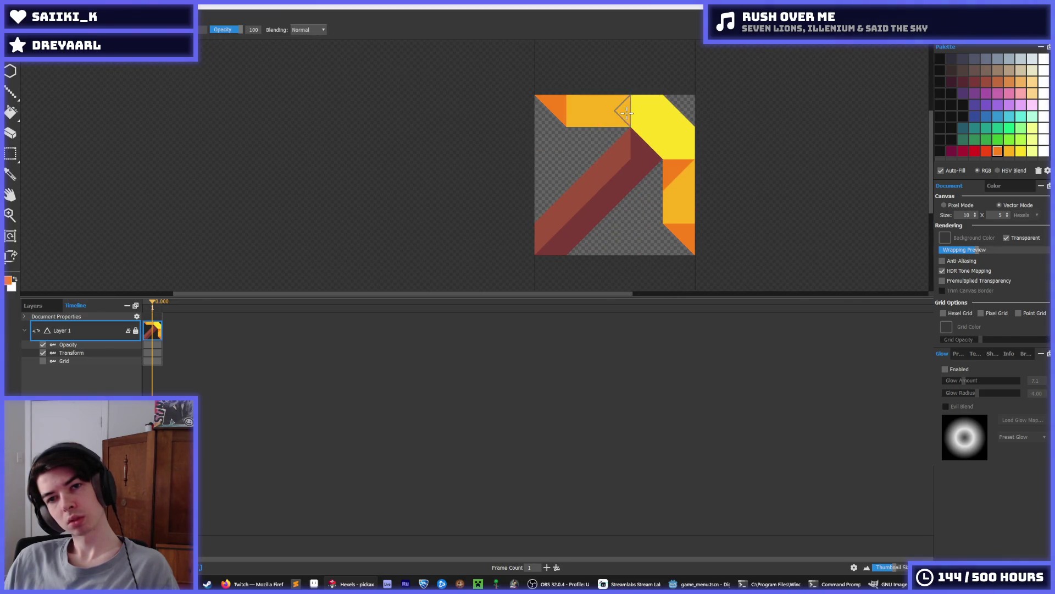
pyautogui.scroll(-10, 624, 112)
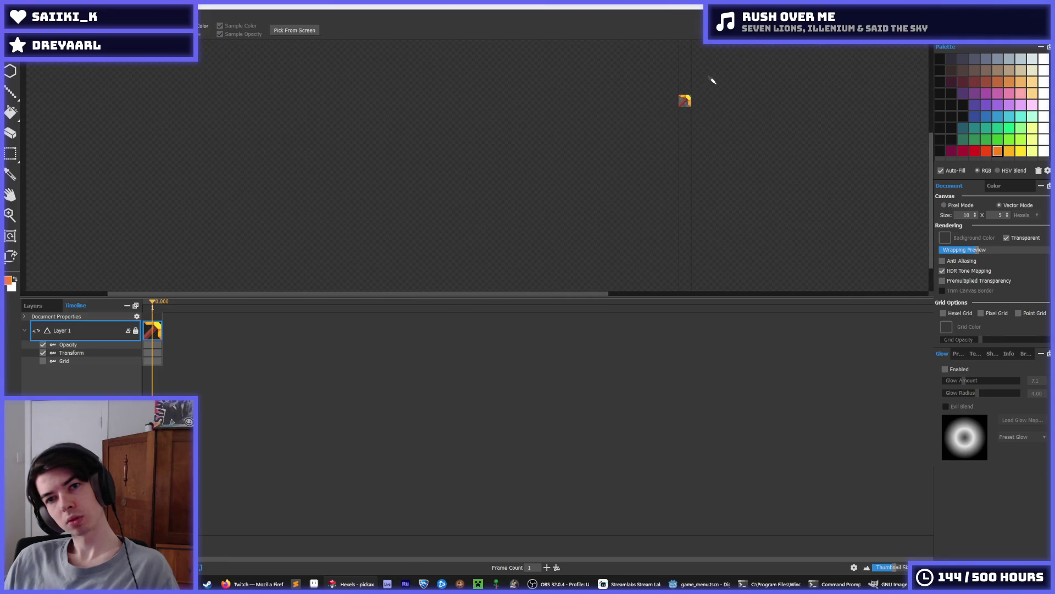
pyautogui.scroll(10, 632, 105)
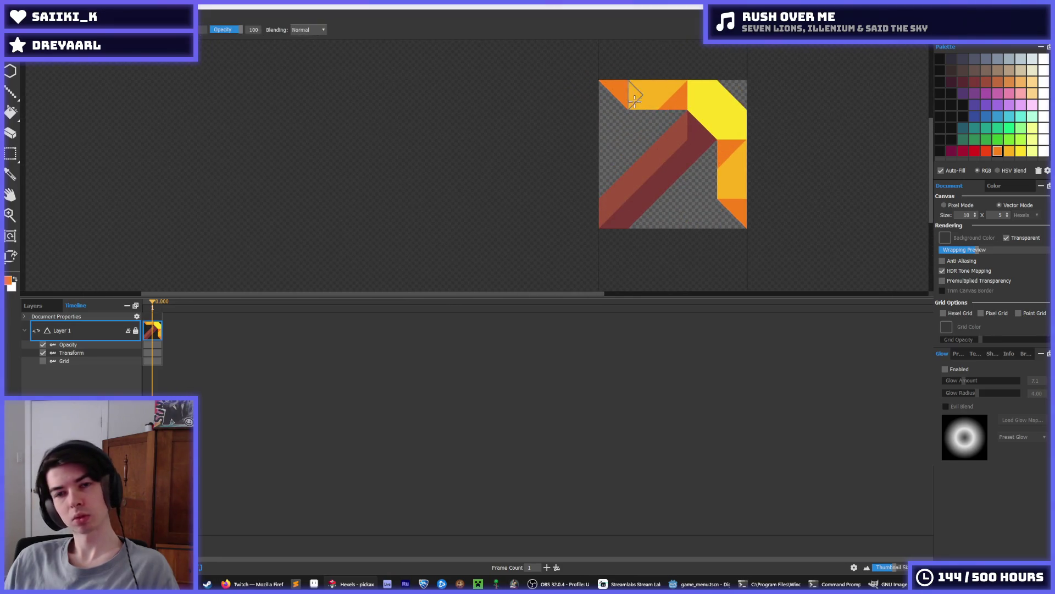
pyautogui.scroll(-10, 754, 85)
pyautogui.scroll(10, 757, 85)
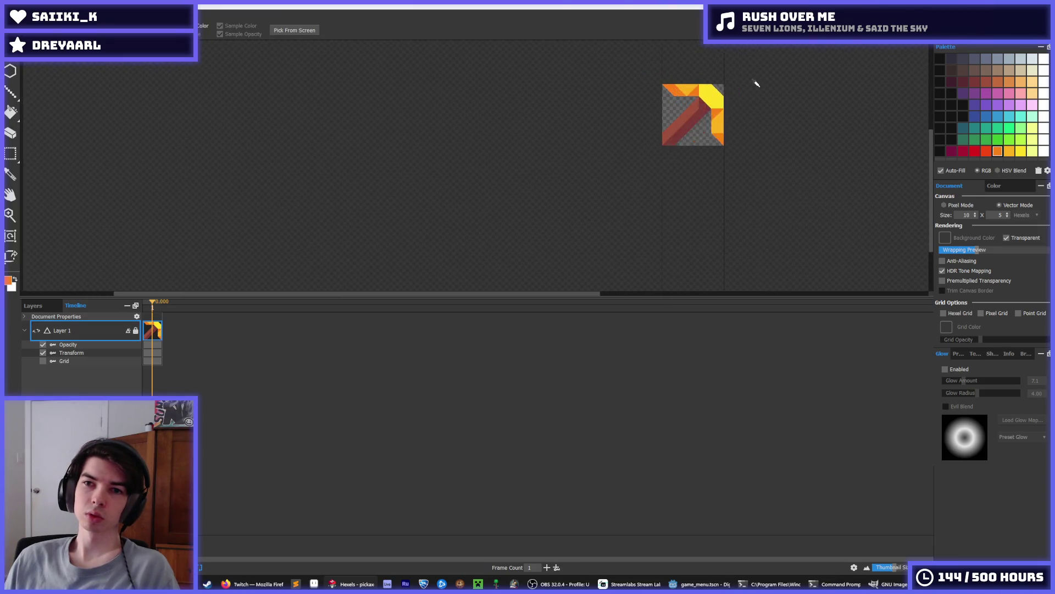
pyautogui.scroll(-10, 695, 126)
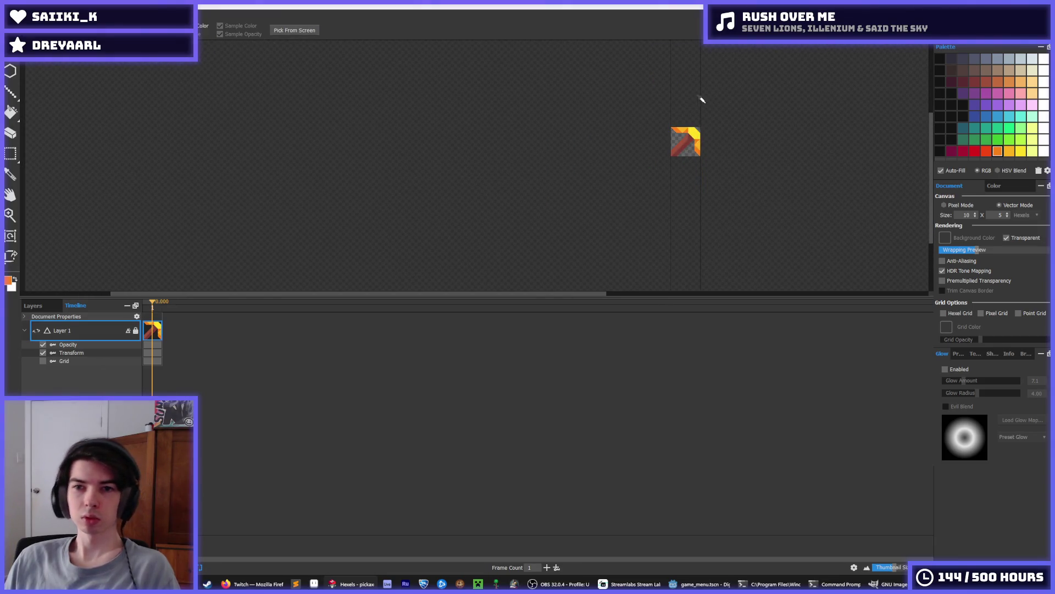
pyautogui.press('alt')
pyautogui.scroll(4, 702, 99)
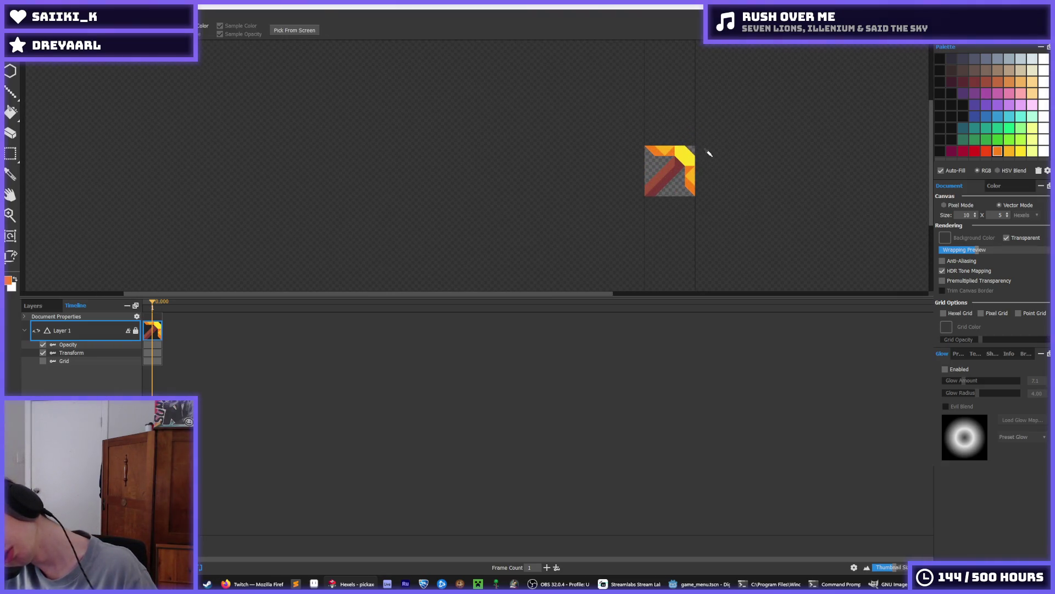
pyautogui.scroll(-2, 660, 140)
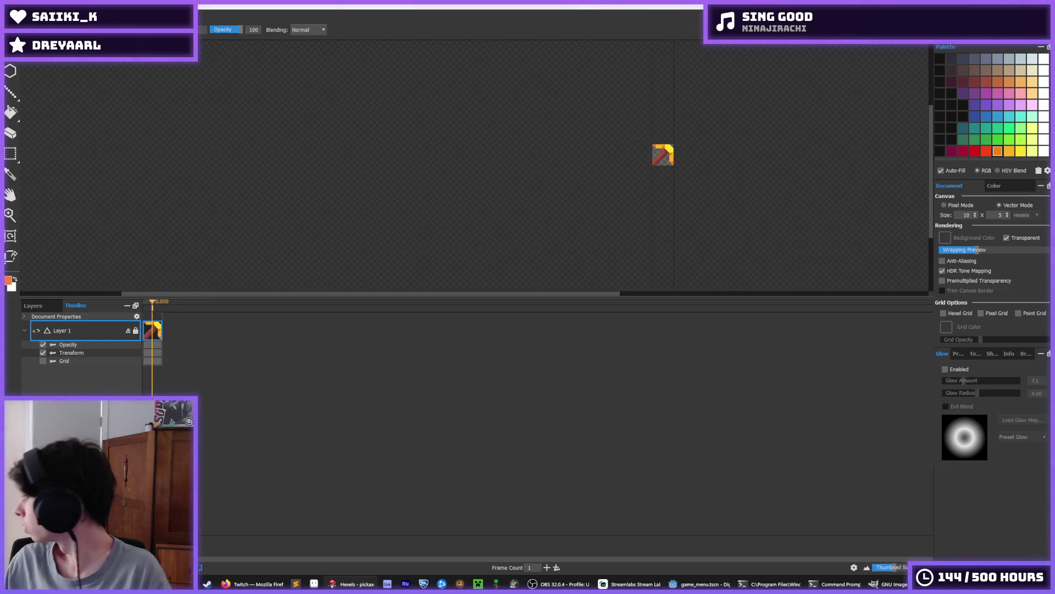
pyautogui.scroll(5, 653, 151)
pyautogui.moveTo(641, 93); pyautogui.dragTo(621, 160)
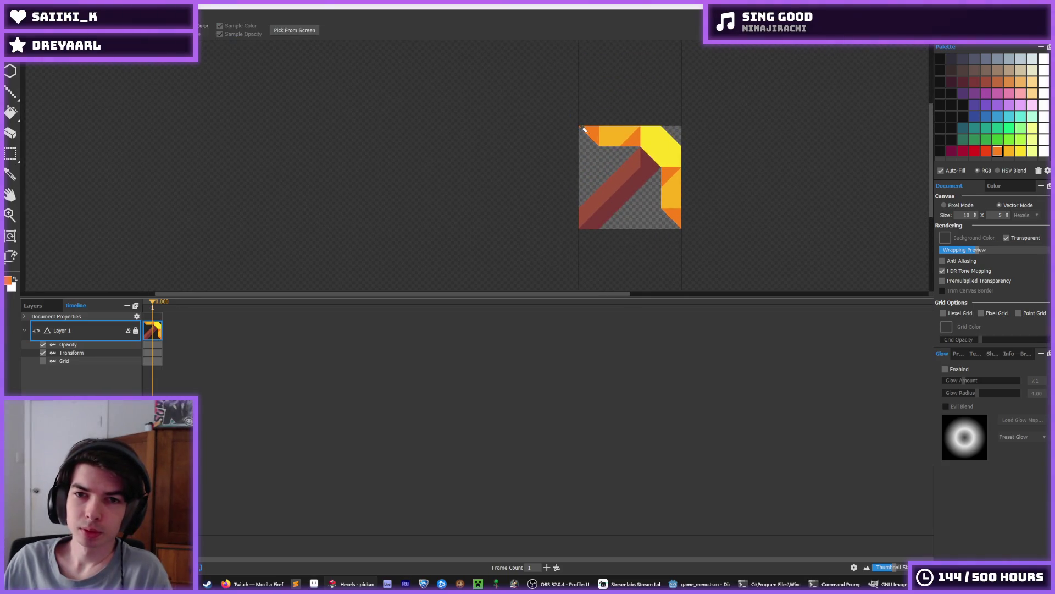
# Switch to the brush and sample the orange-yellow from the sprite.
pyautogui.scroll(-5, 699, 160)
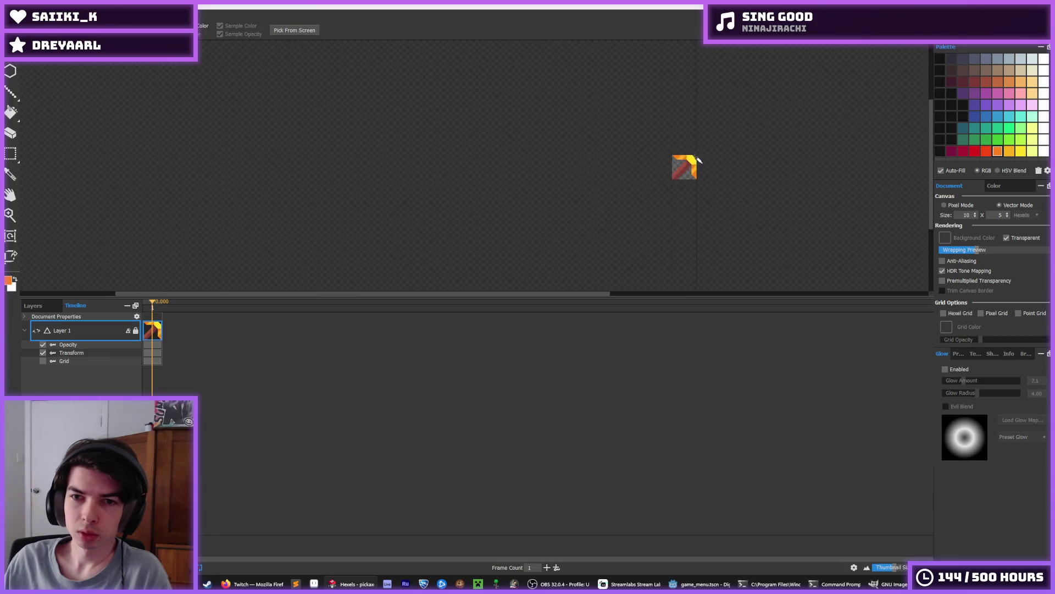
pyautogui.press('b')
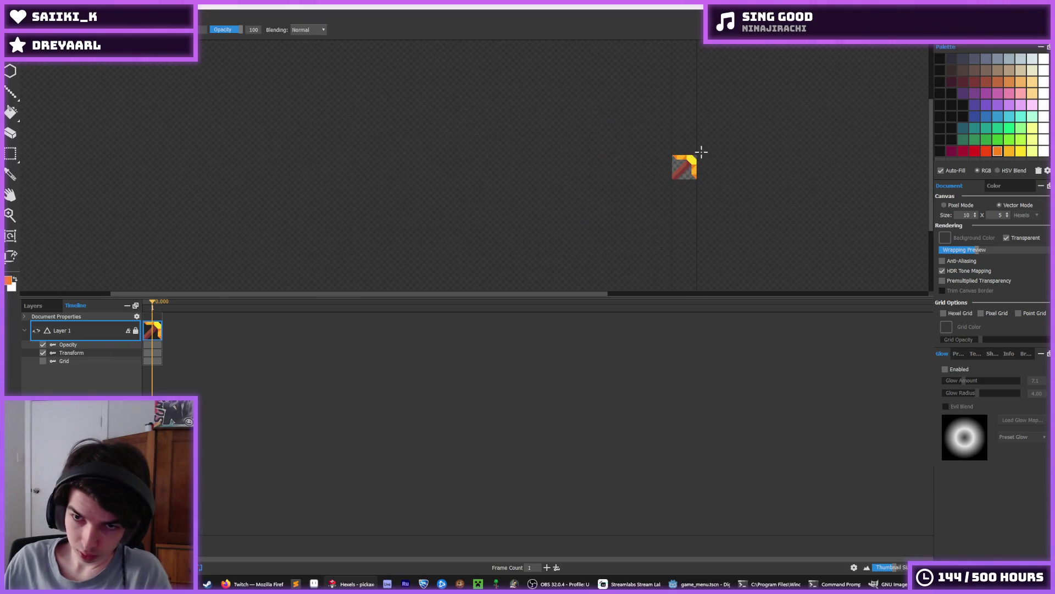
pyautogui.scroll(5, 701, 152)
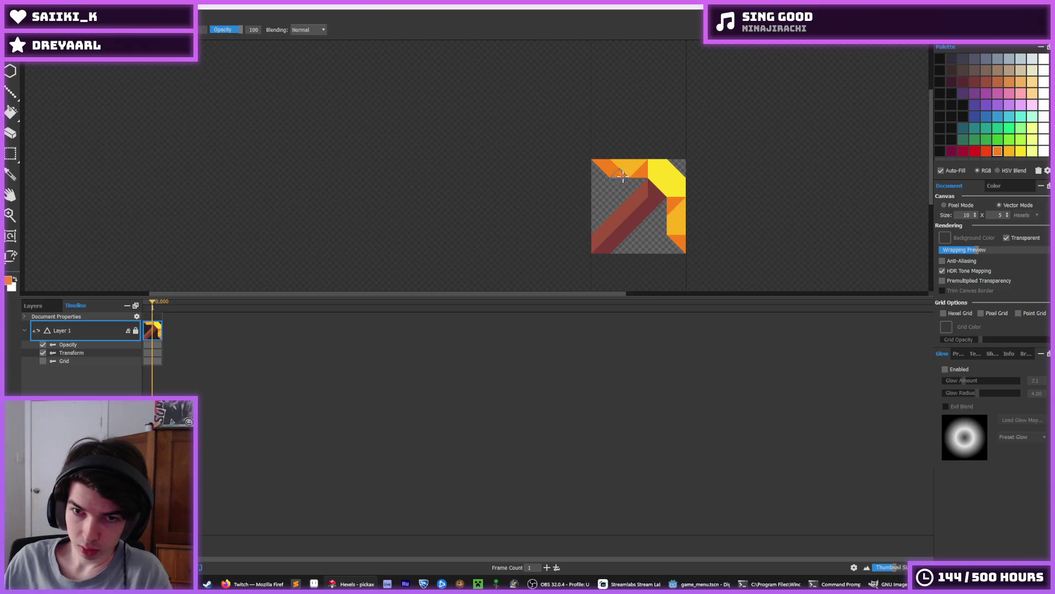
pyautogui.scroll(-4, 684, 160)
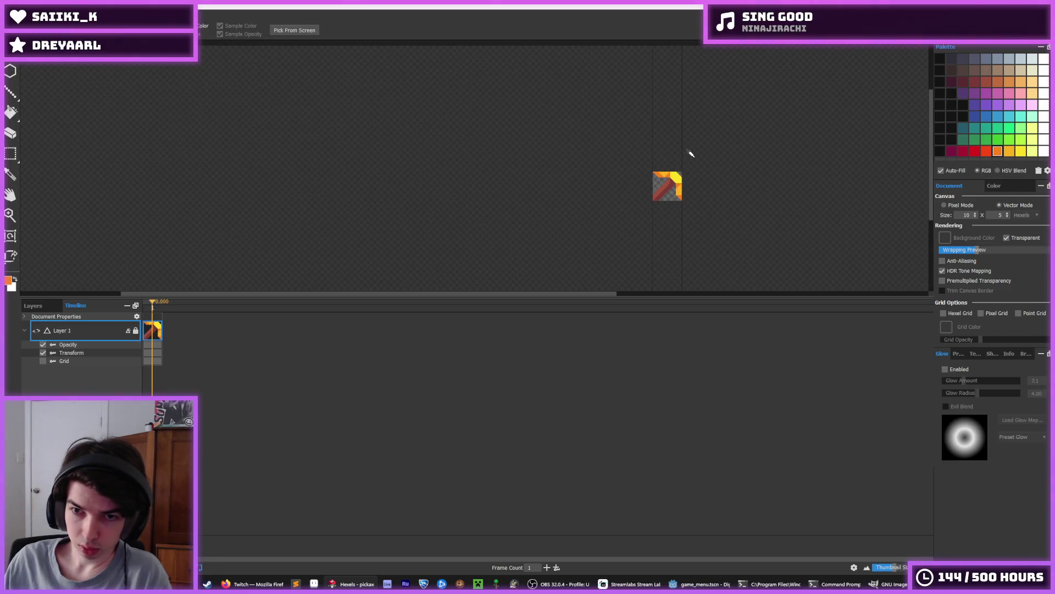
pyautogui.scroll(6, 684, 154)
pyautogui.click(712, 205)
pyautogui.scroll(-5, 671, 165)
pyautogui.scroll(4, 643, 165)
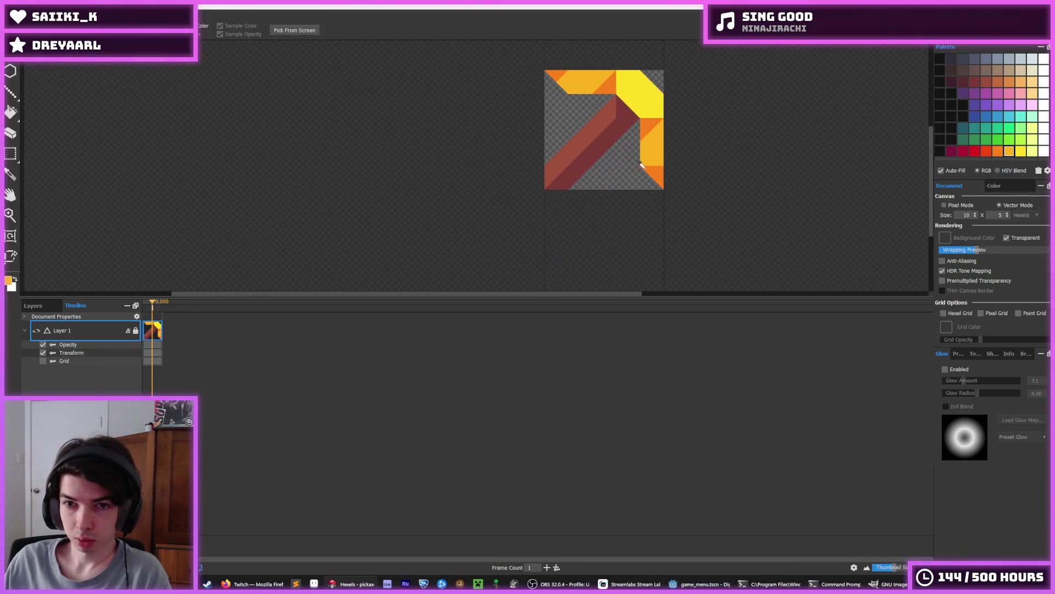
pyautogui.scroll(-5, 643, 137)
pyautogui.scroll(-2, 618, 146)
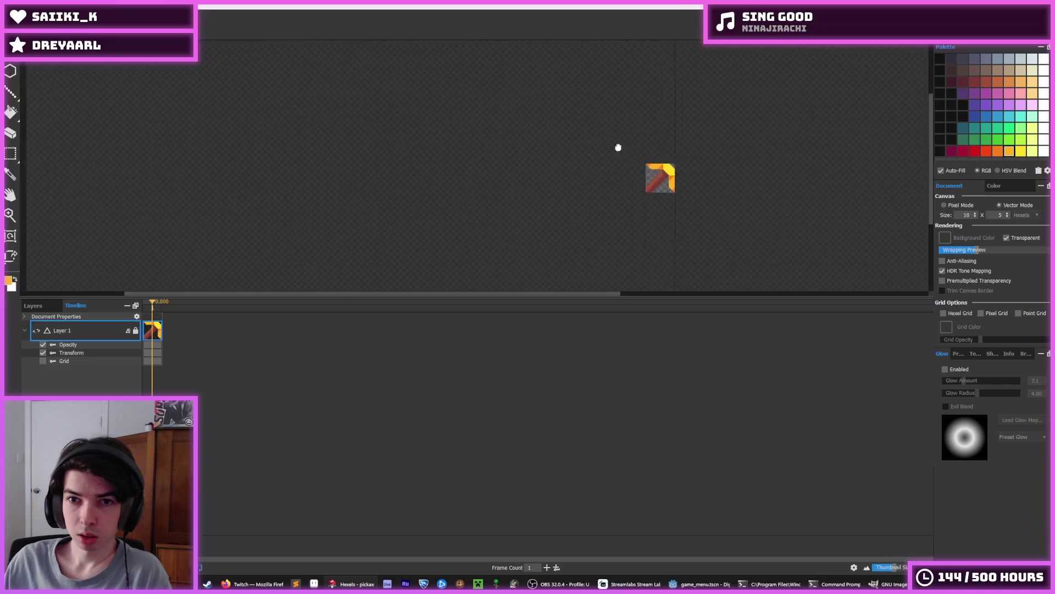
pyautogui.scroll(2, 603, 167)
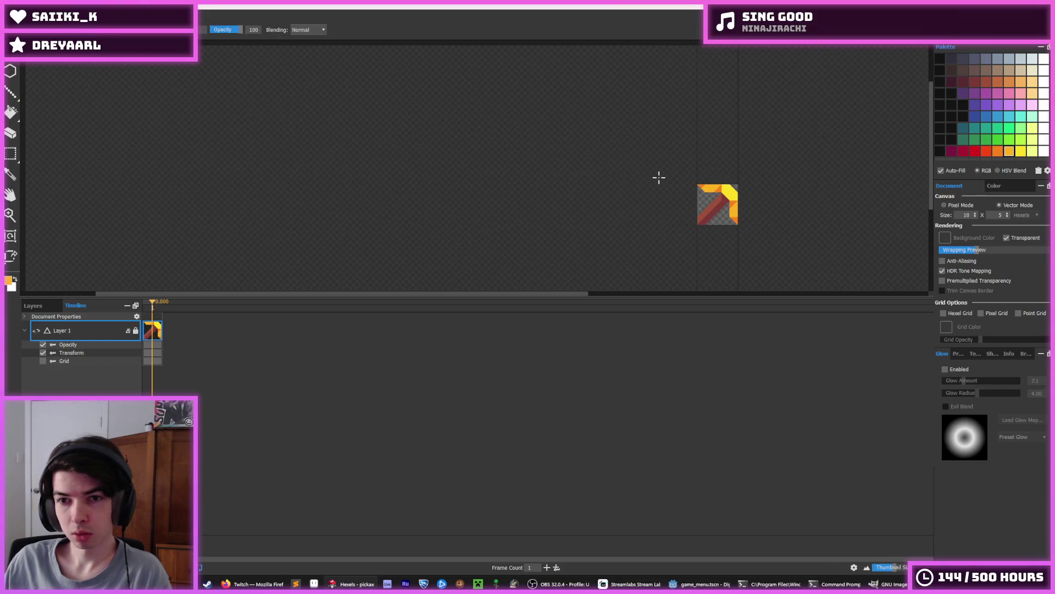
pyautogui.scroll(-2, 695, 167)
pyautogui.scroll(4, 747, 205)
pyautogui.scroll(-1, 665, 180)
pyautogui.scroll(2, 688, 177)
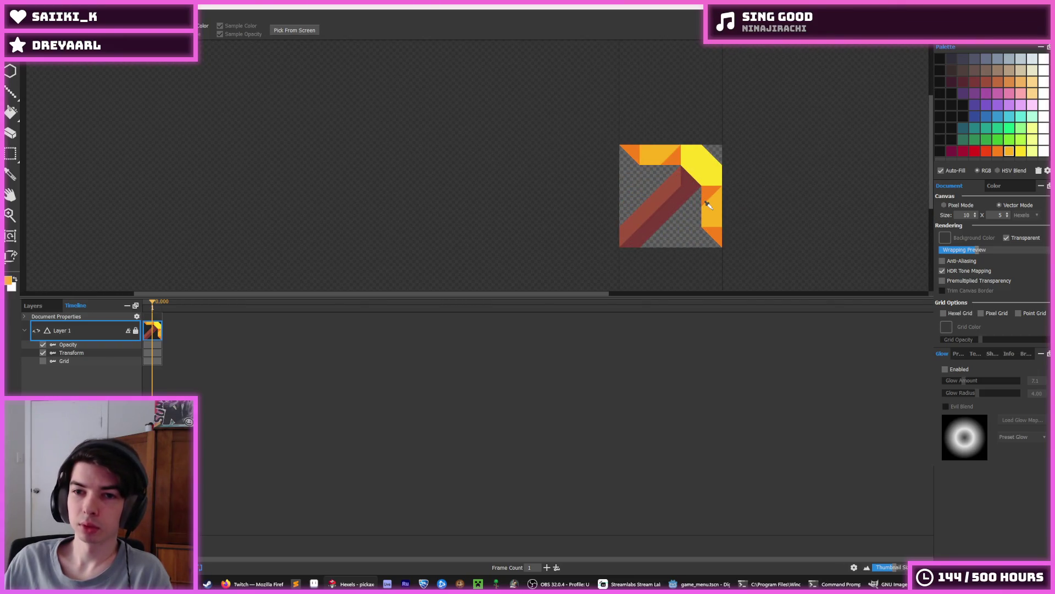
pyautogui.scroll(-4, 706, 175)
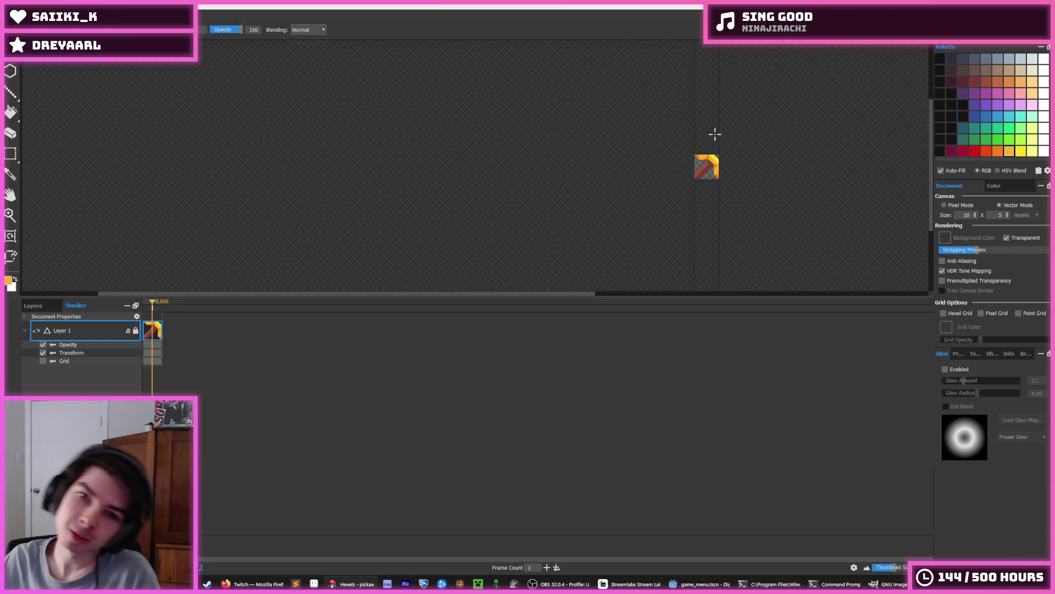
pyautogui.scroll(-2, 716, 135)
pyautogui.scroll(5, 715, 132)
# Undo a wrong yellow corner triangle and paint the triangle near the head's top-left yellow.
pyautogui.click(711, 211)
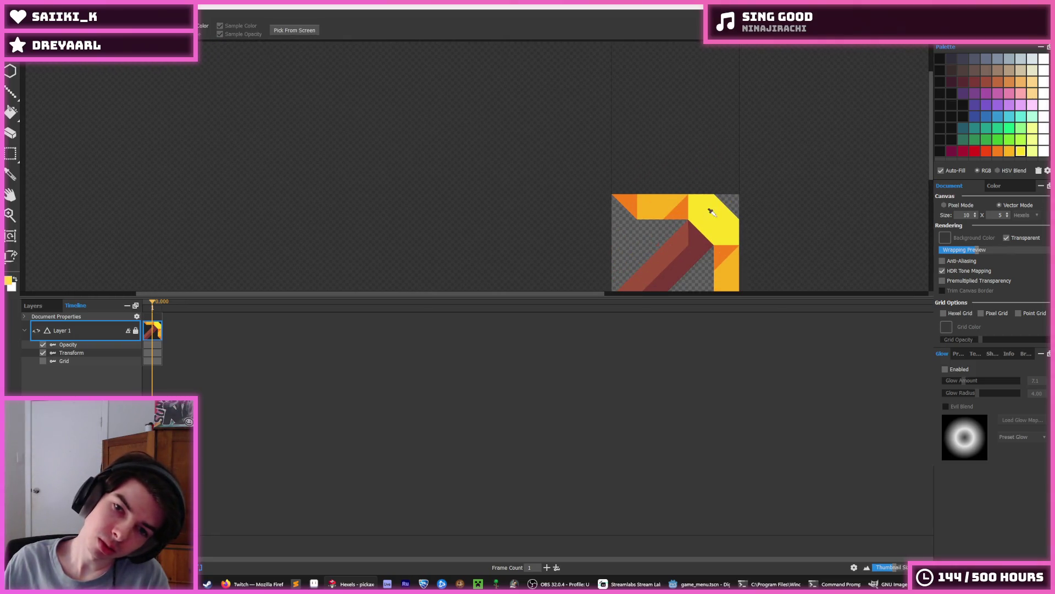
pyautogui.keyDown('alt'); pyautogui.click(643, 205); pyautogui.keyUp('alt')
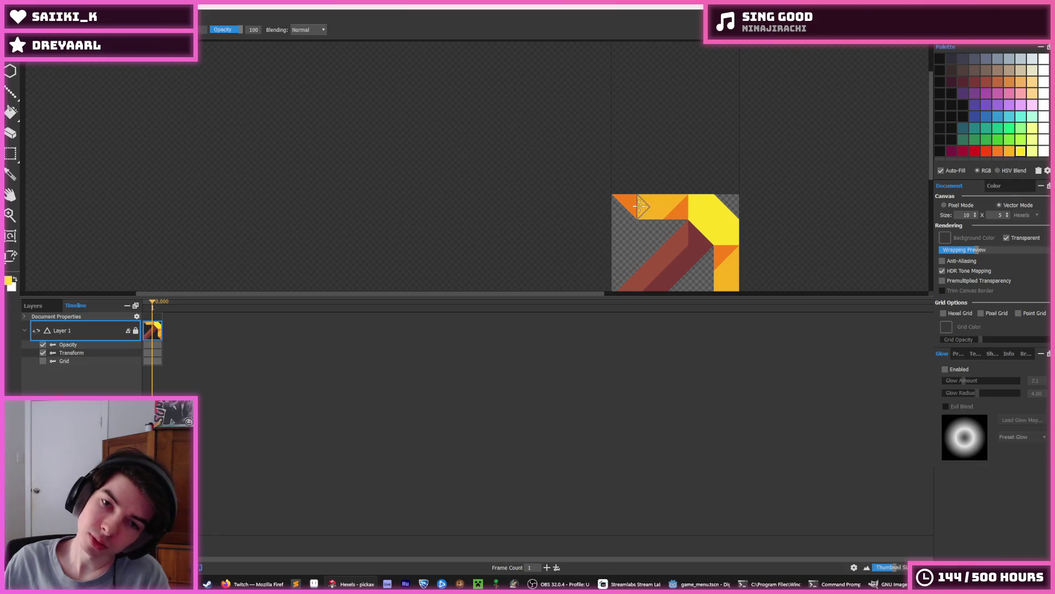
pyautogui.click(632, 198)
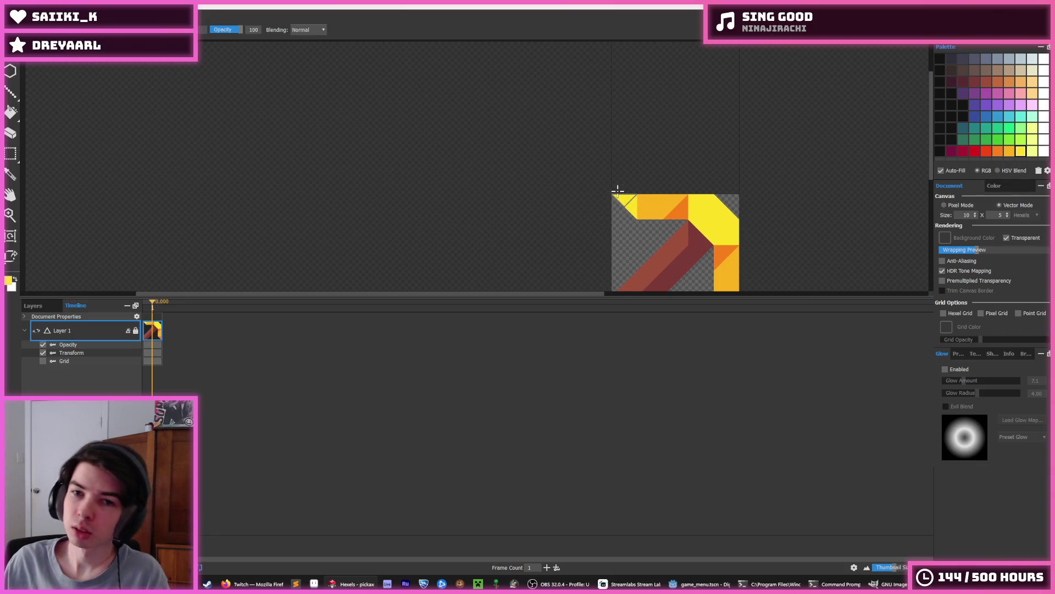
pyautogui.press('i')
pyautogui.scroll(-2, 690, 104)
pyautogui.hotkey('ctrl', 'z')
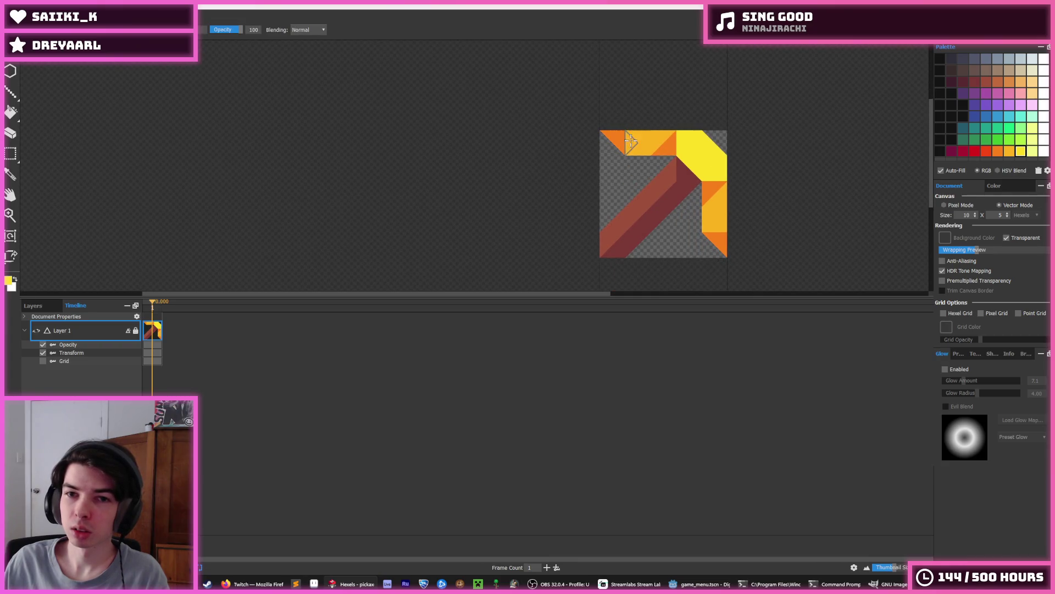
pyautogui.scroll(-1, 697, 108)
pyautogui.scroll(-1, 697, 107)
pyautogui.press('b')
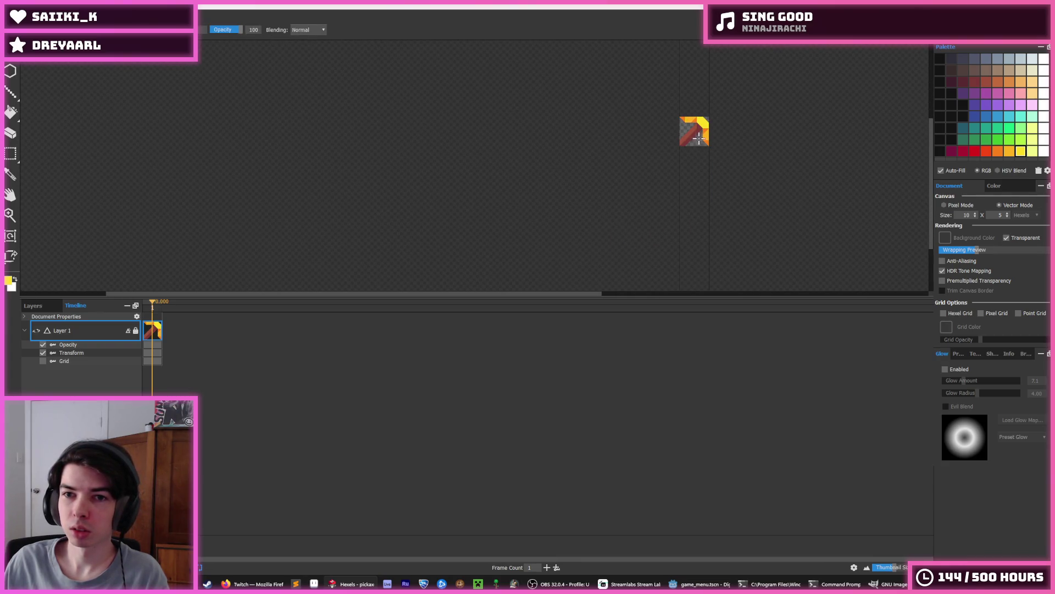
pyautogui.scroll(3, 672, 94)
pyautogui.click(662, 79)
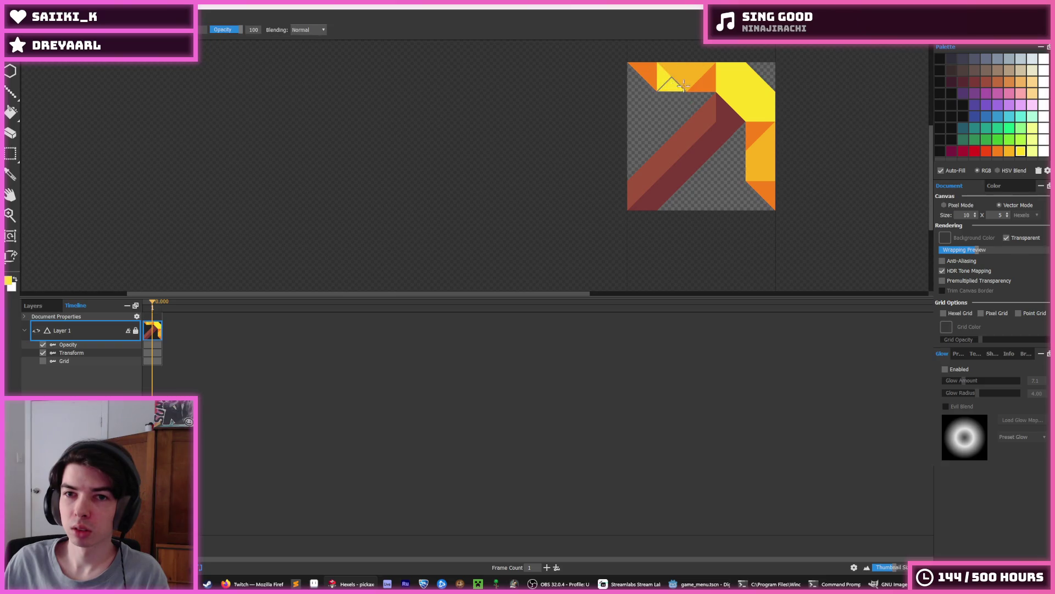
pyautogui.scroll(-1, 681, 81)
pyautogui.scroll(-3, 707, 68)
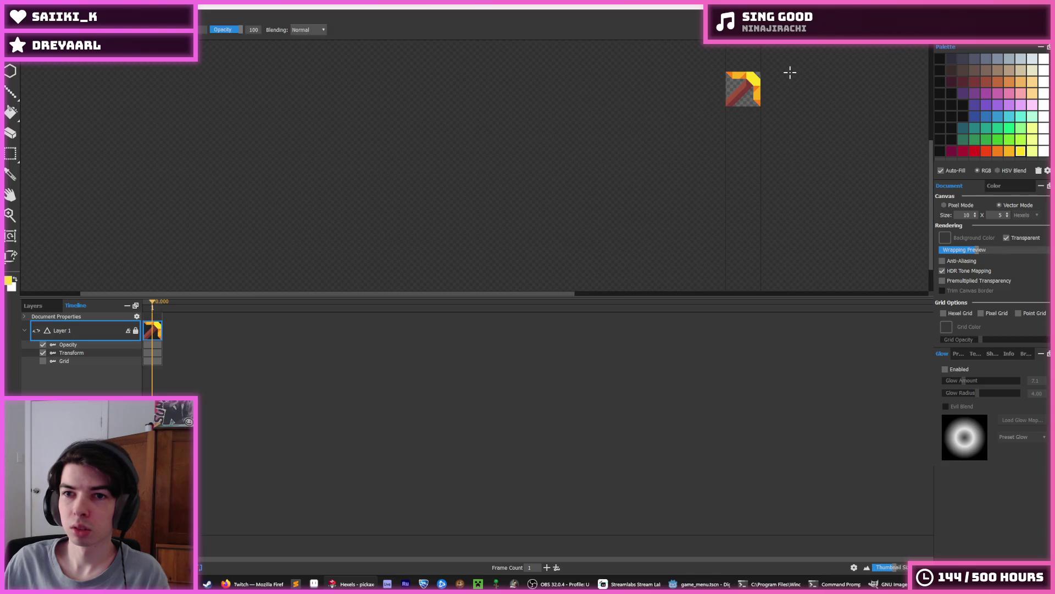
pyautogui.hotkey('ctrl', 'e')
# Export the pickaxe as PNG, replacing the existing pickaxe.png.
pyautogui.doubleClick(142, 91)
pyautogui.click(545, 293)
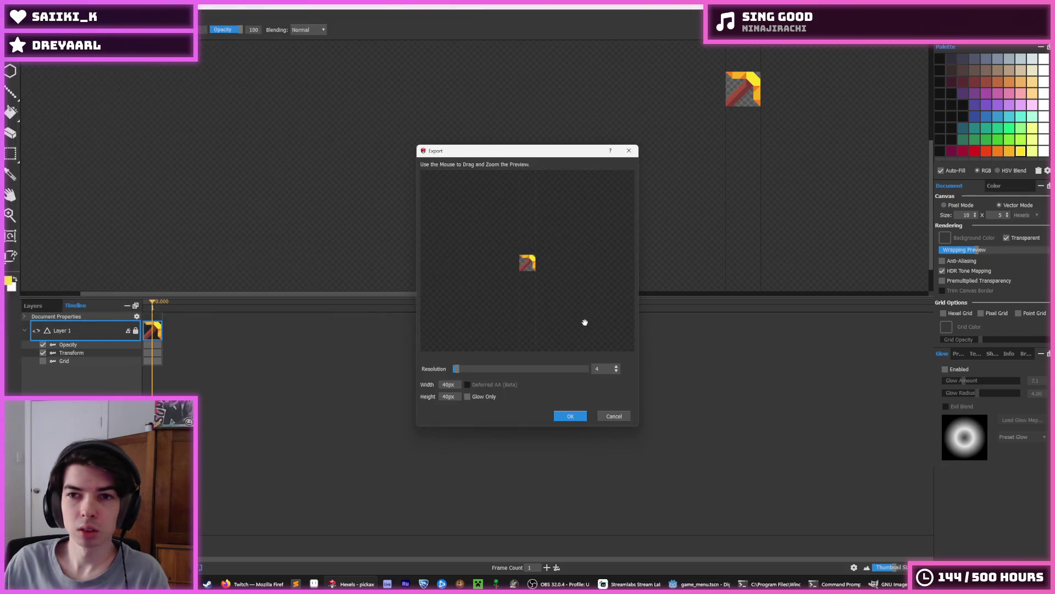
pyautogui.click(569, 416)
# In Godot, run the game to check the new pickaxe icon, then stop it.
pyautogui.click(698, 584)
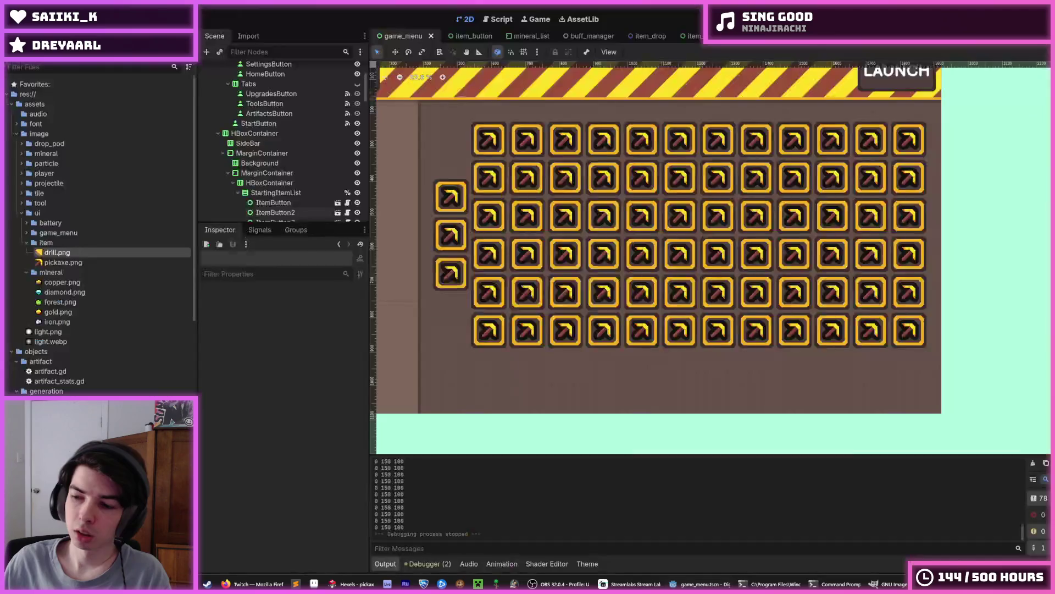
pyautogui.hotkey('ctrl', 's')
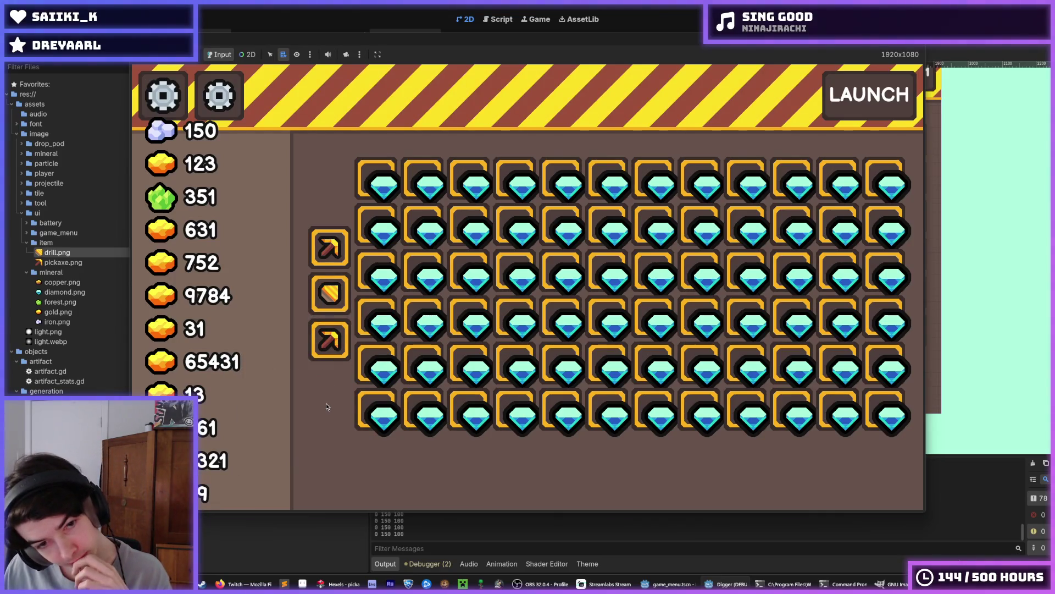
pyautogui.press('F8')
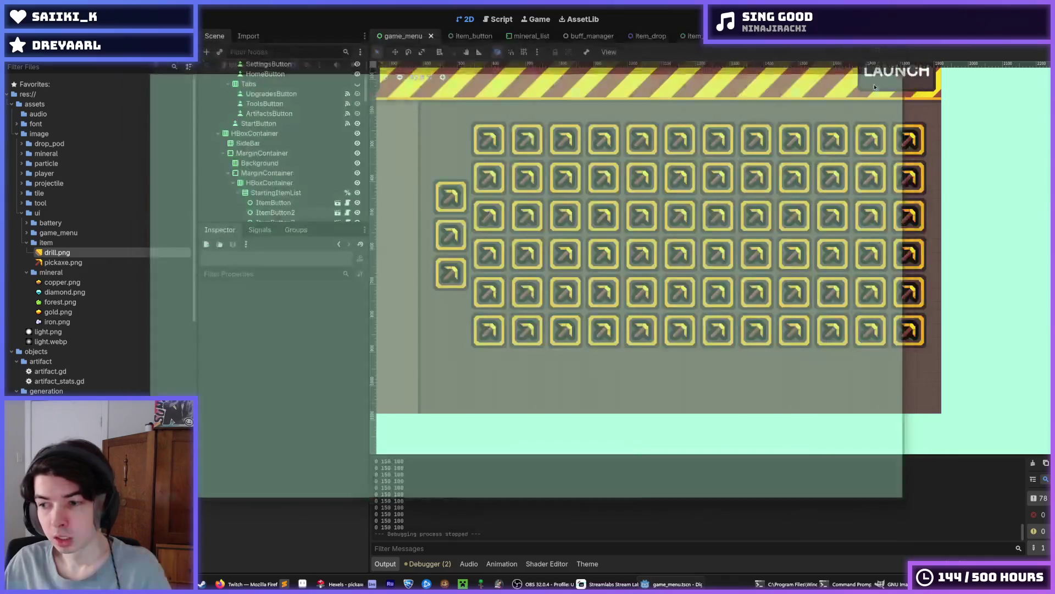
# Back in Hexels, sample a yellow-orange and repaint the orange triangle light orange.
pyautogui.click(374, 587)
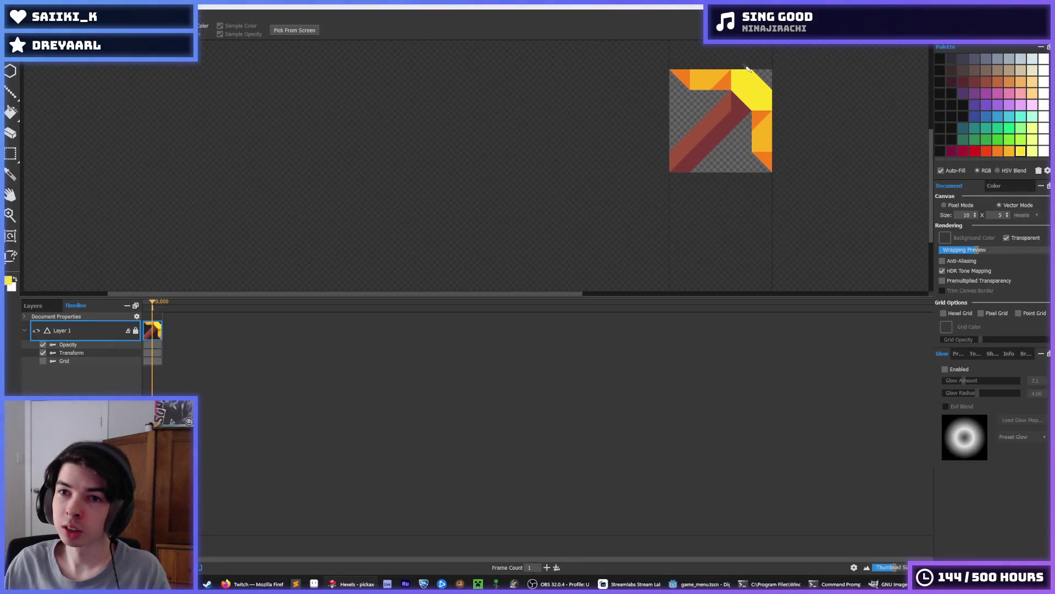
pyautogui.scroll(-5, 825, 113)
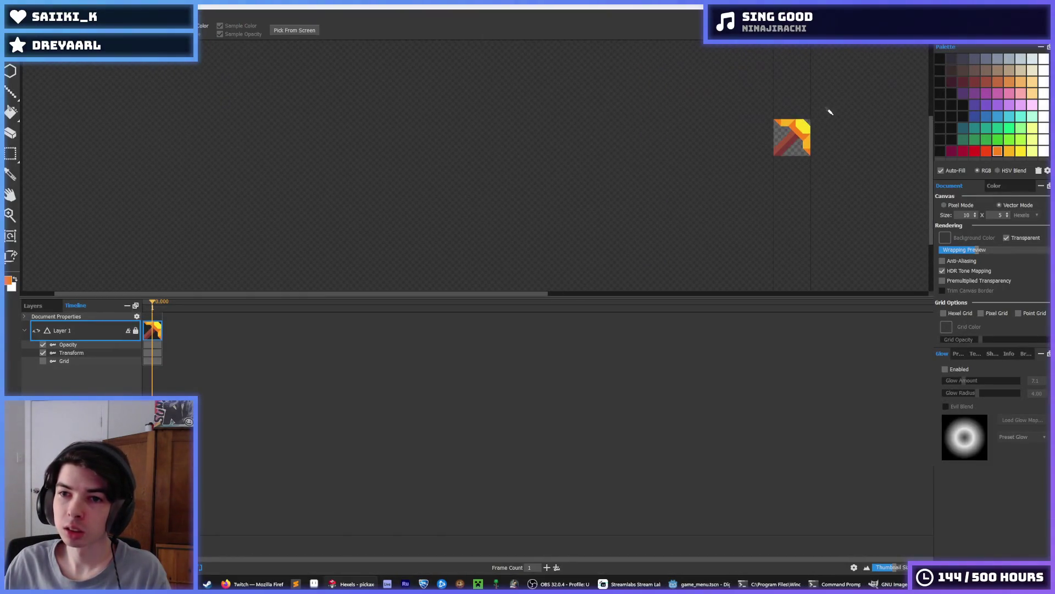
pyautogui.press('i')
pyautogui.scroll(5, 841, 114)
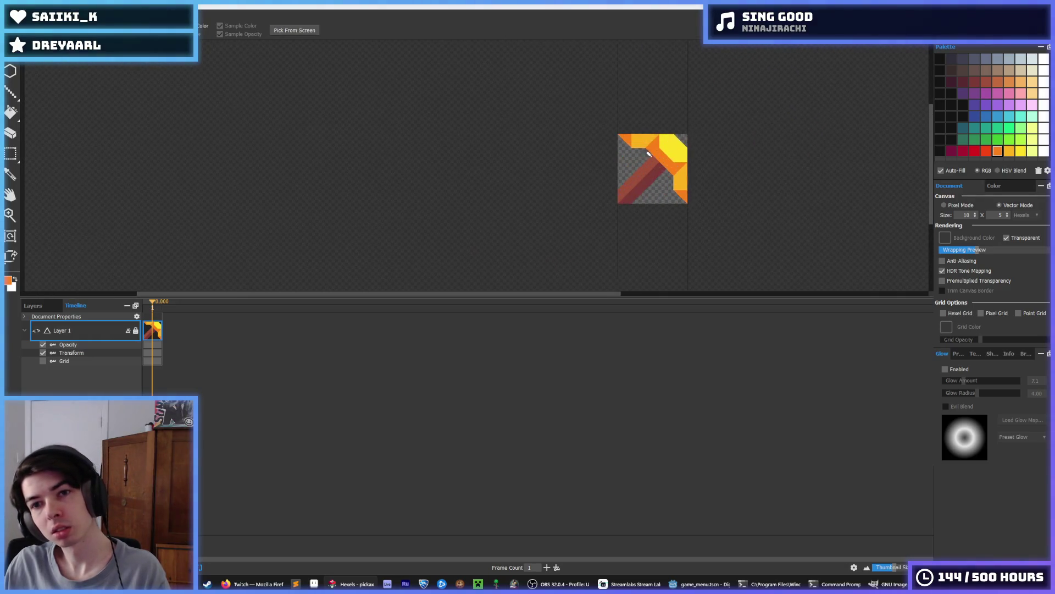
pyautogui.press('b')
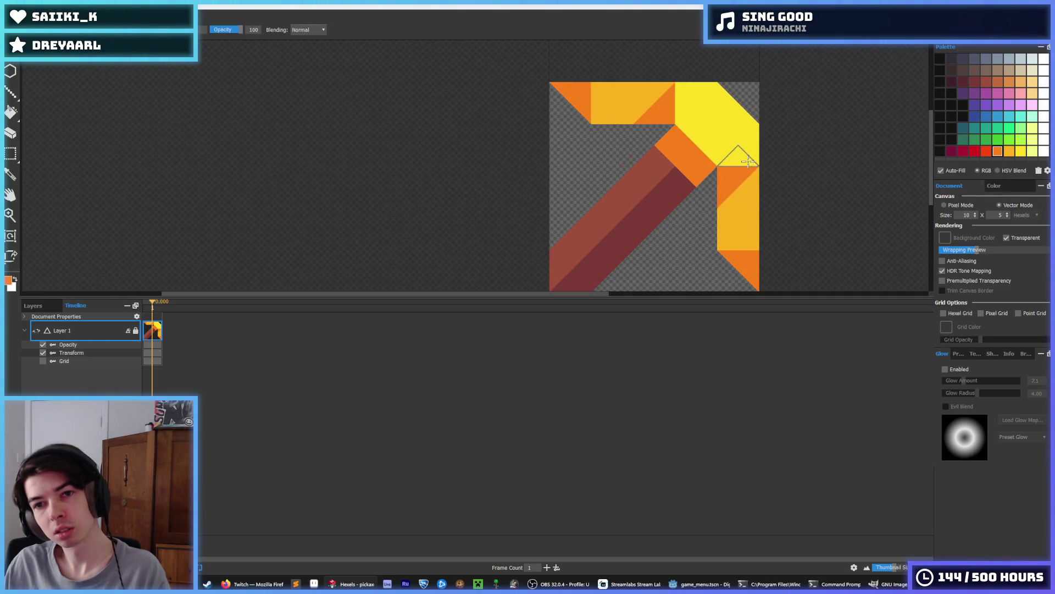
pyautogui.scroll(-5, 761, 141)
pyautogui.scroll(5, 768, 143)
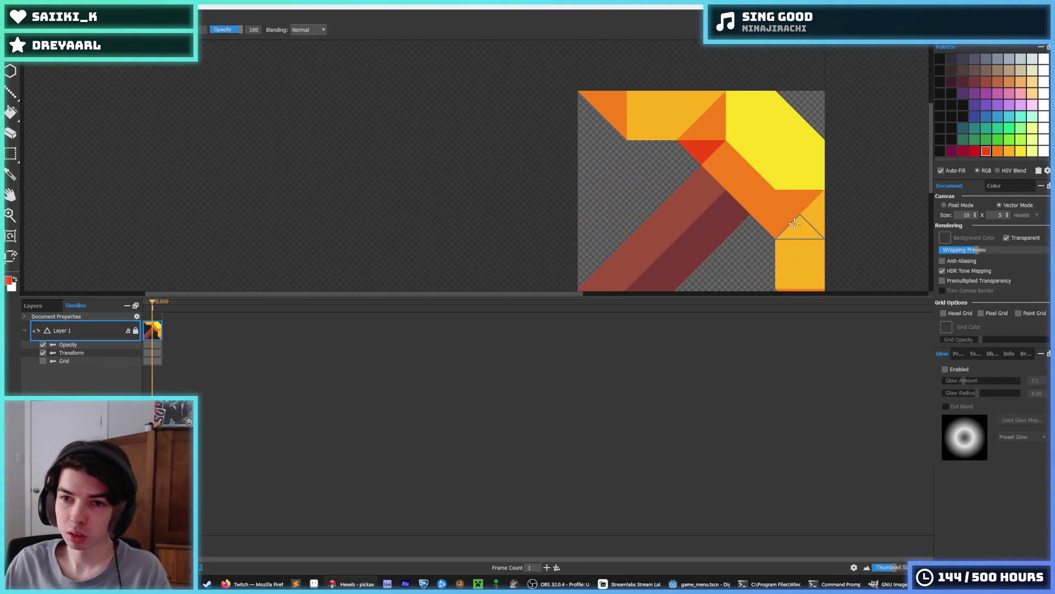
pyautogui.press('i')
pyautogui.scroll(-5, 809, 141)
pyautogui.scroll(5, 770, 159)
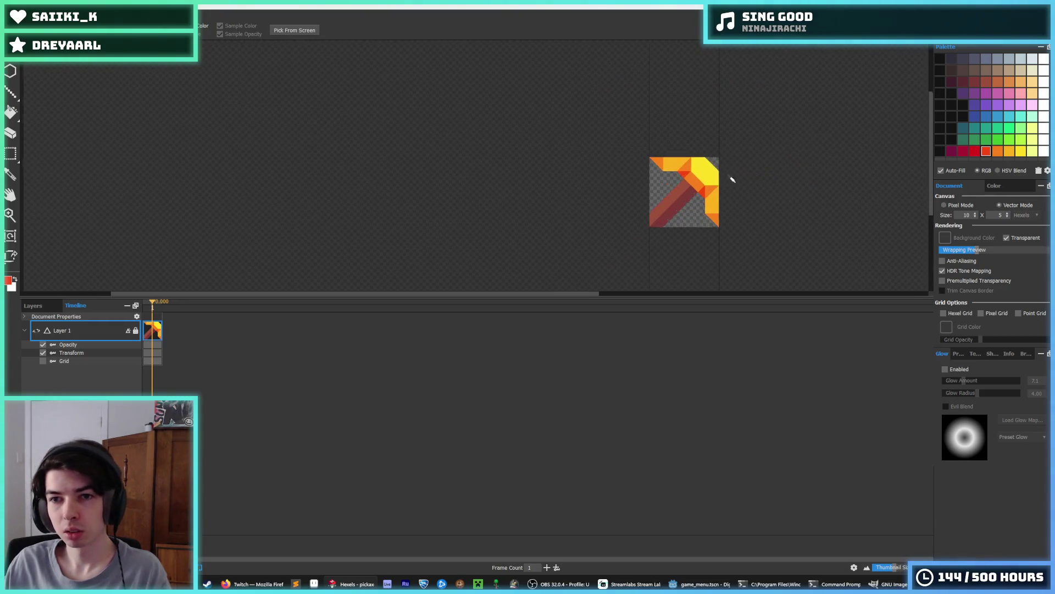
pyautogui.scroll(-5, 715, 143)
pyautogui.scroll(-3, 738, 124)
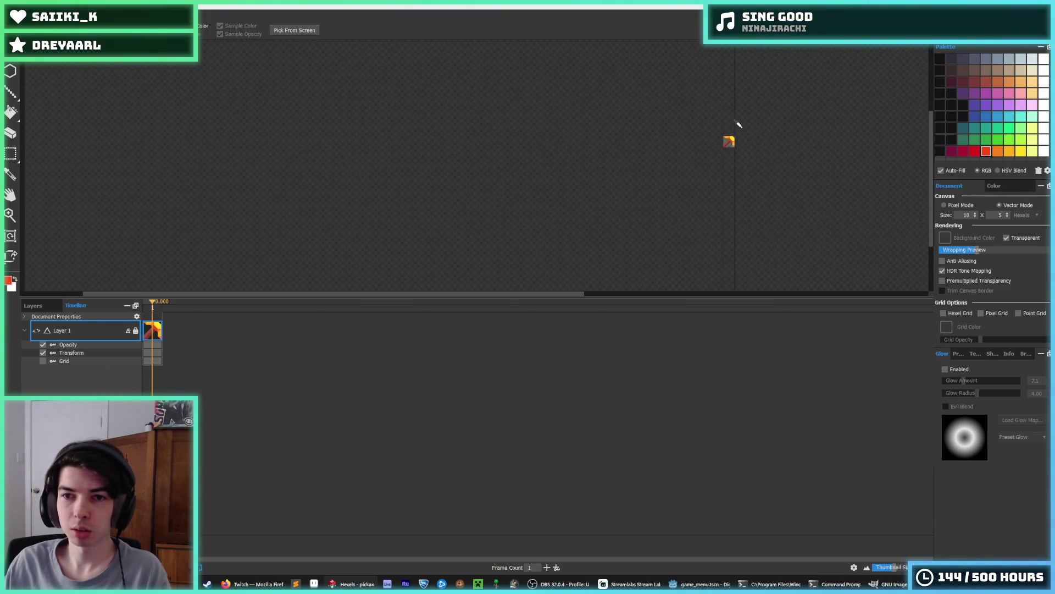
pyautogui.press('b')
pyautogui.scroll(3, 738, 133)
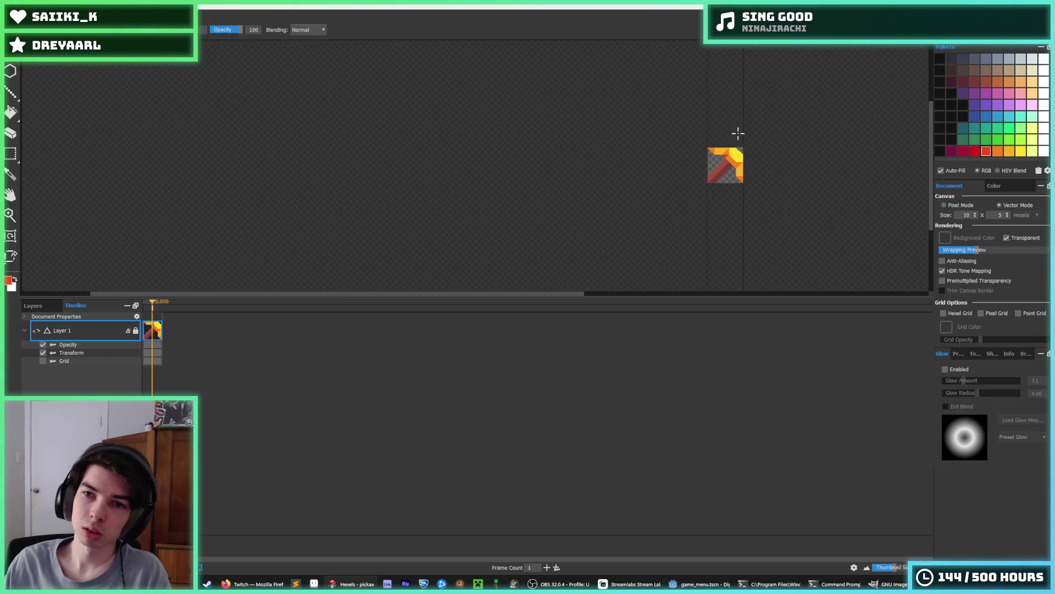
pyautogui.press('i')
pyautogui.scroll(4, 737, 151)
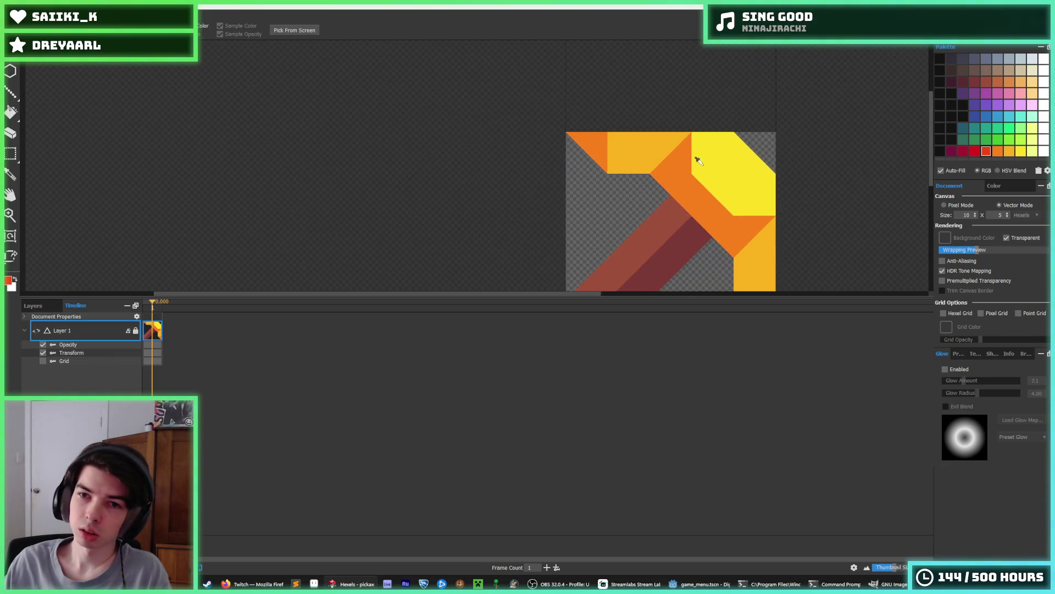
pyautogui.click(698, 160)
pyautogui.press('b')
pyautogui.click(695, 154)
# Repaint the head's top, right side and lower-right yellow, with a light-orange right edge.
pyautogui.moveTo(646, 154)
pyautogui.mouseDown()
pyautogui.moveTo(632, 151)
pyautogui.moveTo(638, 135)
pyautogui.mouseUp()
pyautogui.moveTo(761, 237)
pyautogui.mouseDown()
pyautogui.moveTo(708, 156)
pyautogui.moveTo(709, 211)
pyautogui.moveTo(697, 197)
pyautogui.mouseUp()
pyautogui.keyDown('alt'); pyautogui.click(617, 78); pyautogui.keyUp('alt')
pyautogui.keyDown('alt'); pyautogui.click(708, 182); pyautogui.keyUp('alt')
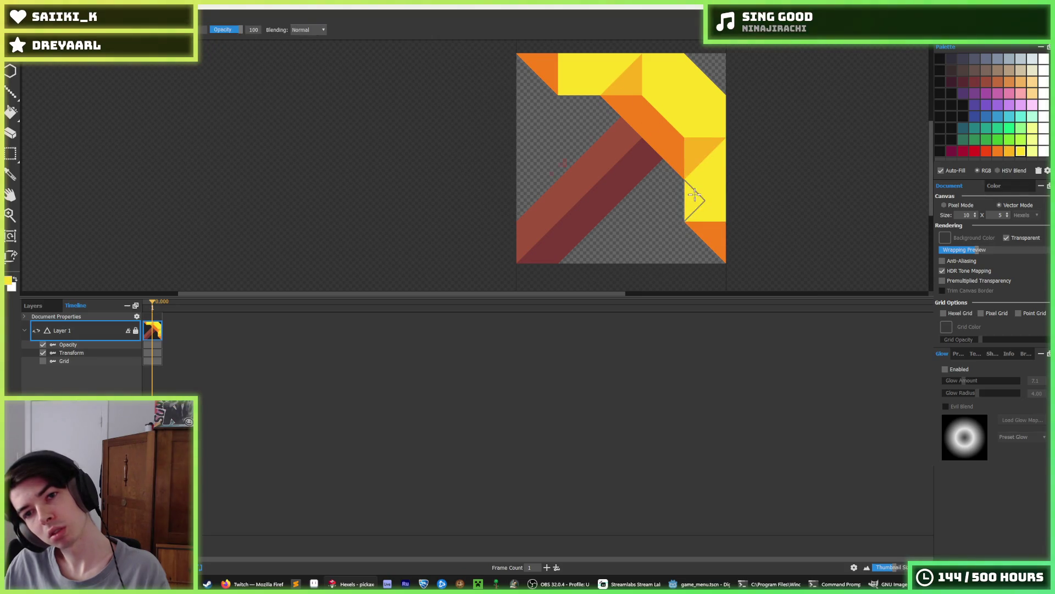
pyautogui.scroll(-10, 726, 132)
pyautogui.scroll(5, 727, 131)
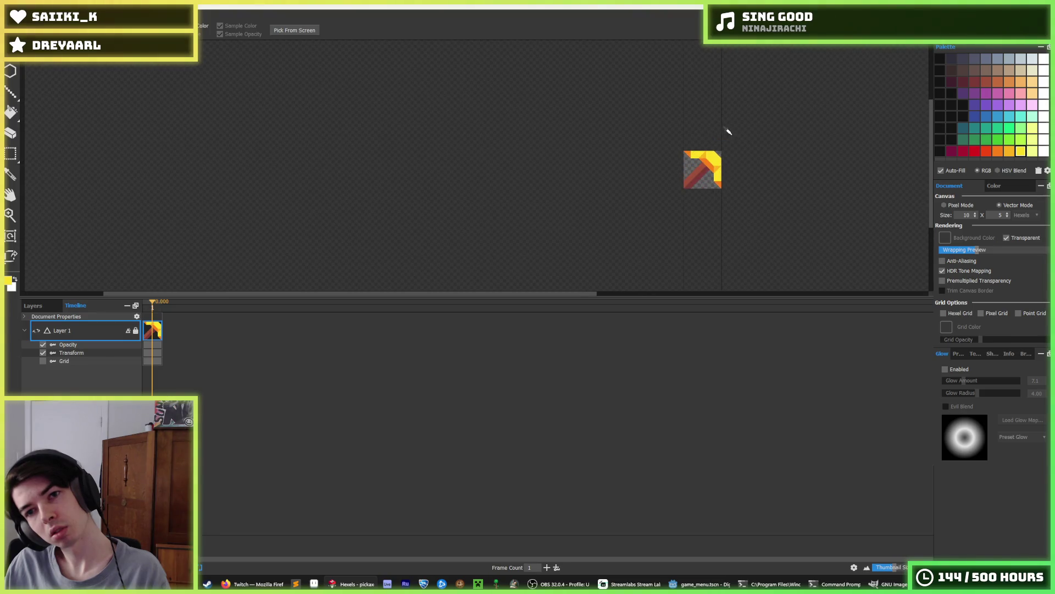
pyautogui.press('alt')
pyautogui.scroll(-3, 755, 161)
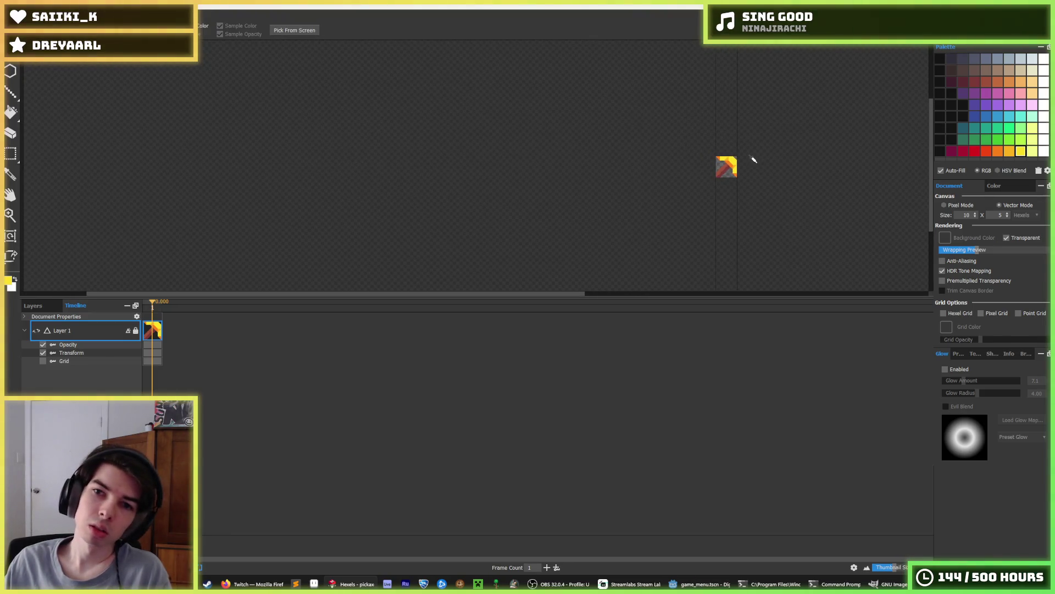
pyautogui.scroll(5, 740, 168)
pyautogui.keyDown('alt'); pyautogui.click(722, 201); pyautogui.keyUp('alt')
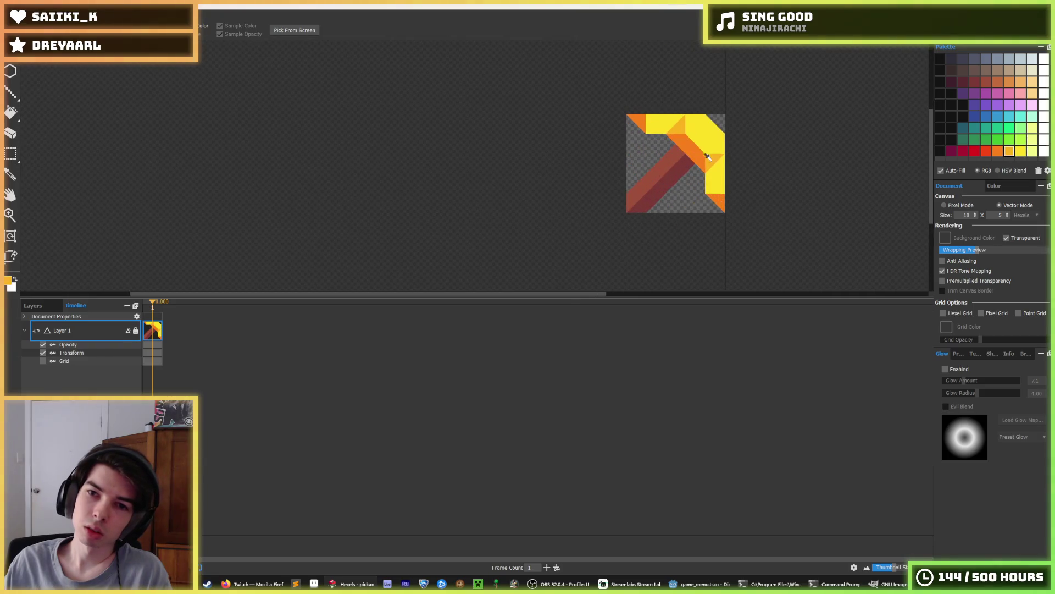
pyautogui.scroll(-6, 715, 151)
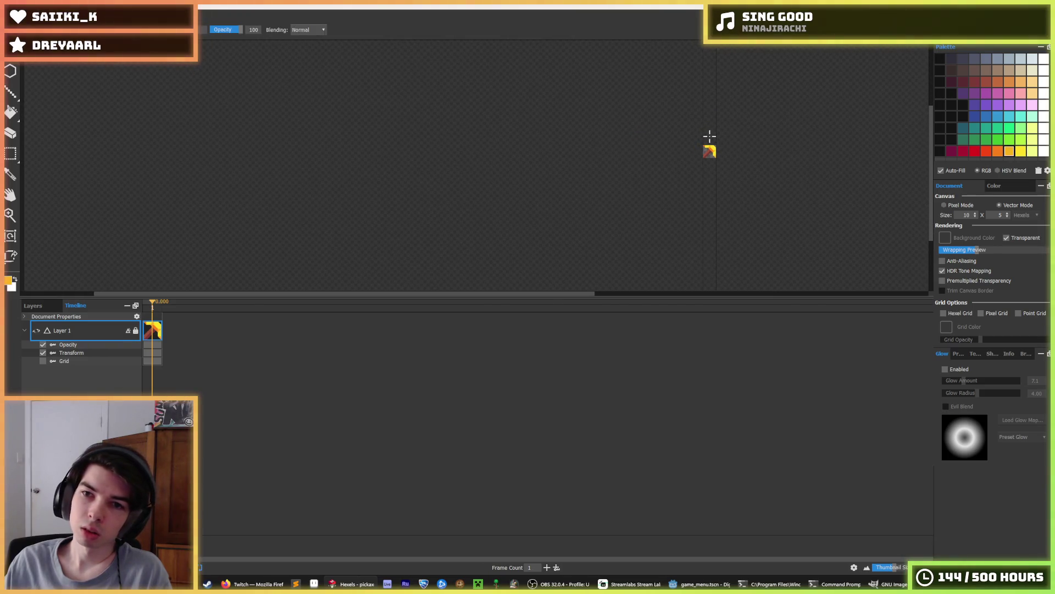
pyautogui.press('alt')
pyautogui.scroll(4, 705, 134)
pyautogui.hscroll(2, 712, 164)
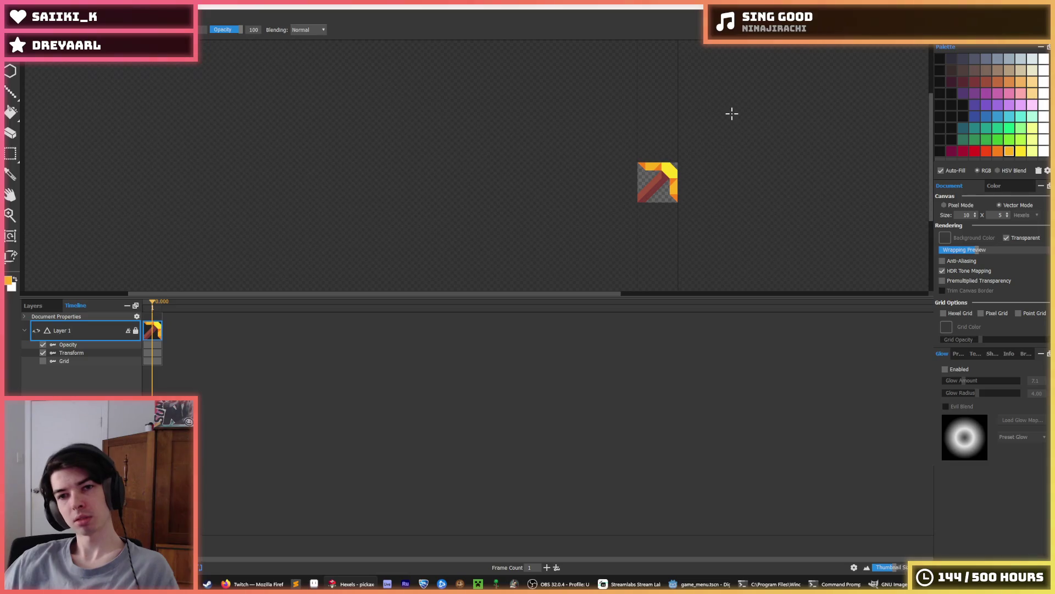
# Export the icon as PNG over pickaxe.png at the current 40 × 40 size.
pyautogui.hotkey('ctrl', 't')
pyautogui.hotkey('ctrl', 'e')
pyautogui.press('Return')
pyautogui.click(551, 295)
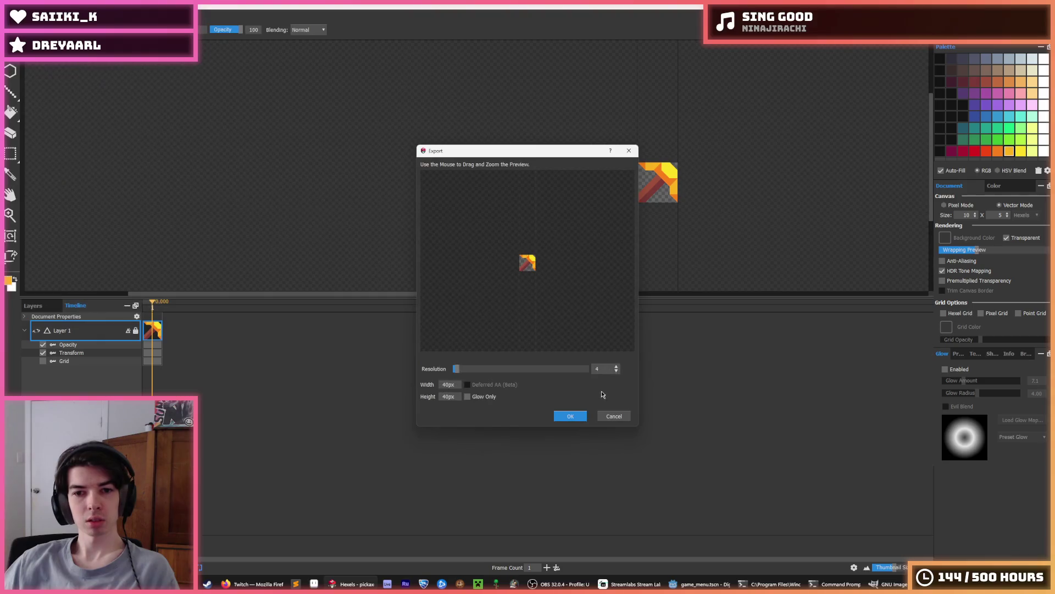
pyautogui.click(571, 416)
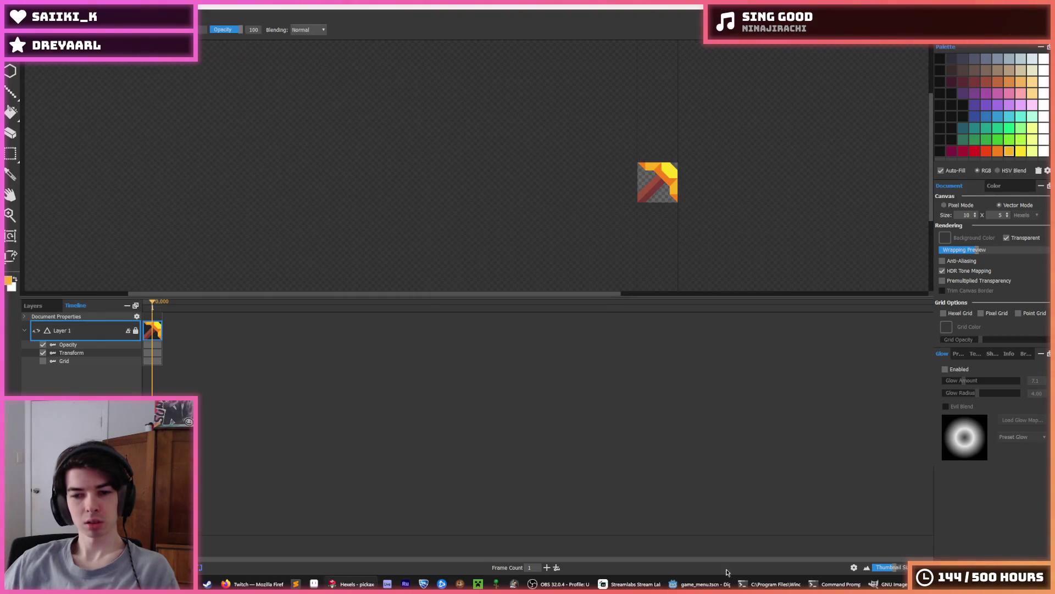
# Run the game in Godot, check the pickaxe icons in the item slots, then stop it and return to Hexels.
pyautogui.hotkey('alt', 'Tab')
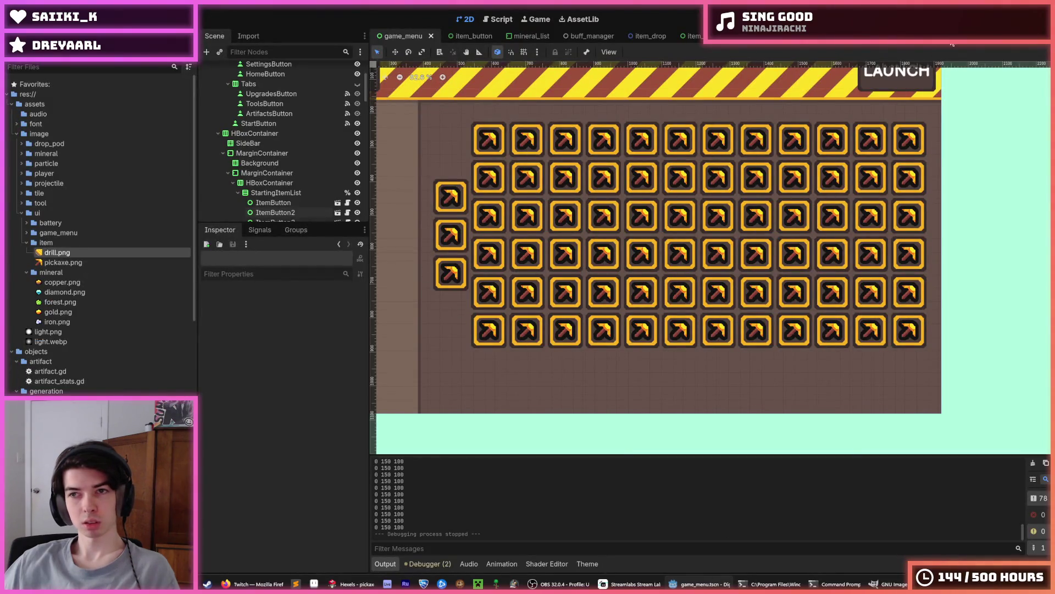
pyautogui.press('F5')
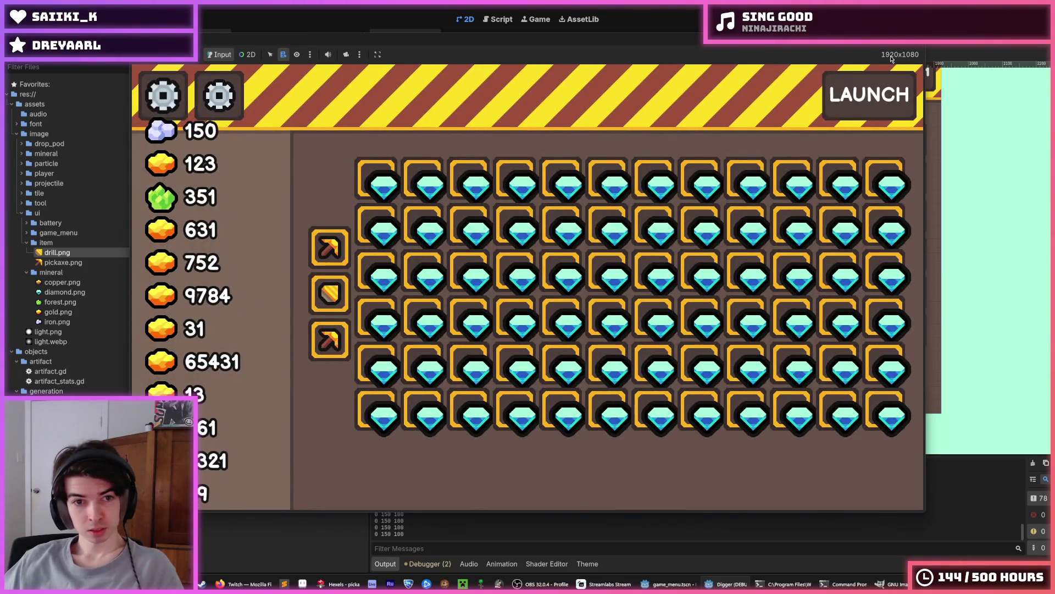
pyautogui.moveTo(335, 340)
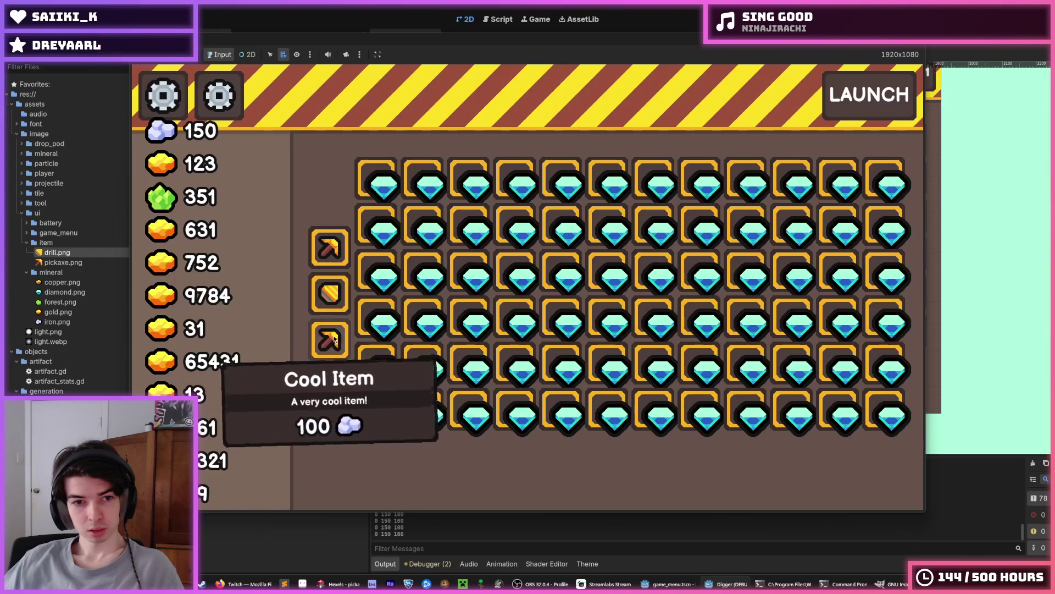
pyautogui.moveTo(420, 313)
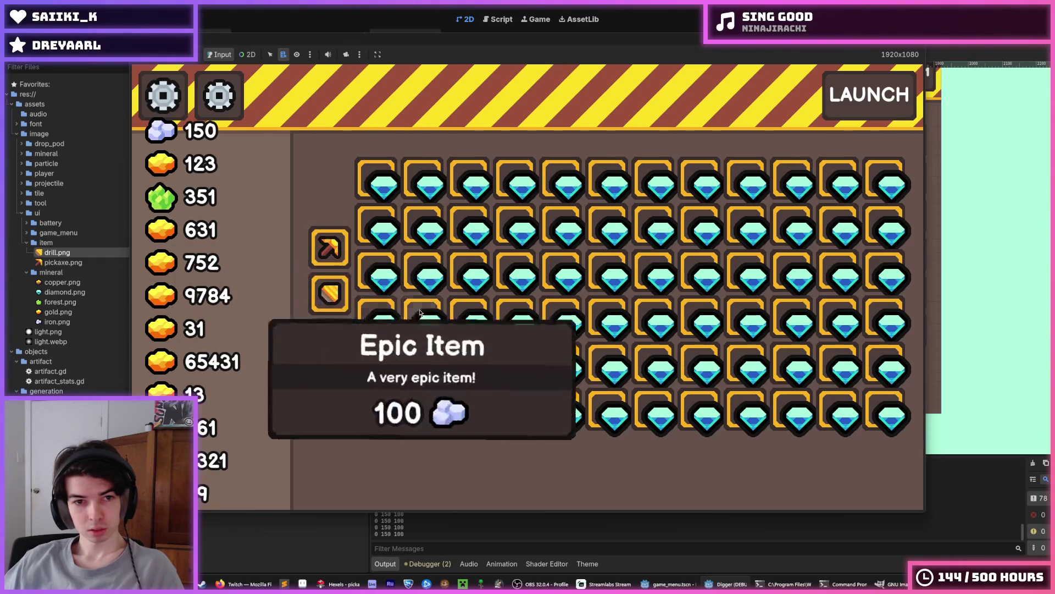
pyautogui.click(902, 103)
pyautogui.click(341, 584)
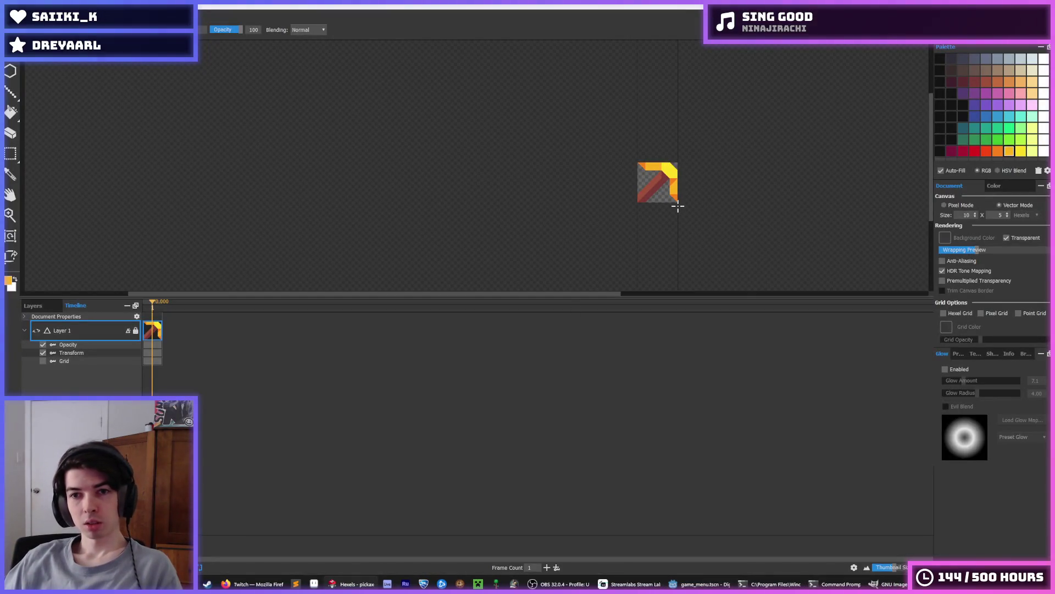
# Re-export the pickaxe icon as PNG, overwriting pickaxe.png.
pyautogui.hotkey('ctrl', 'e')
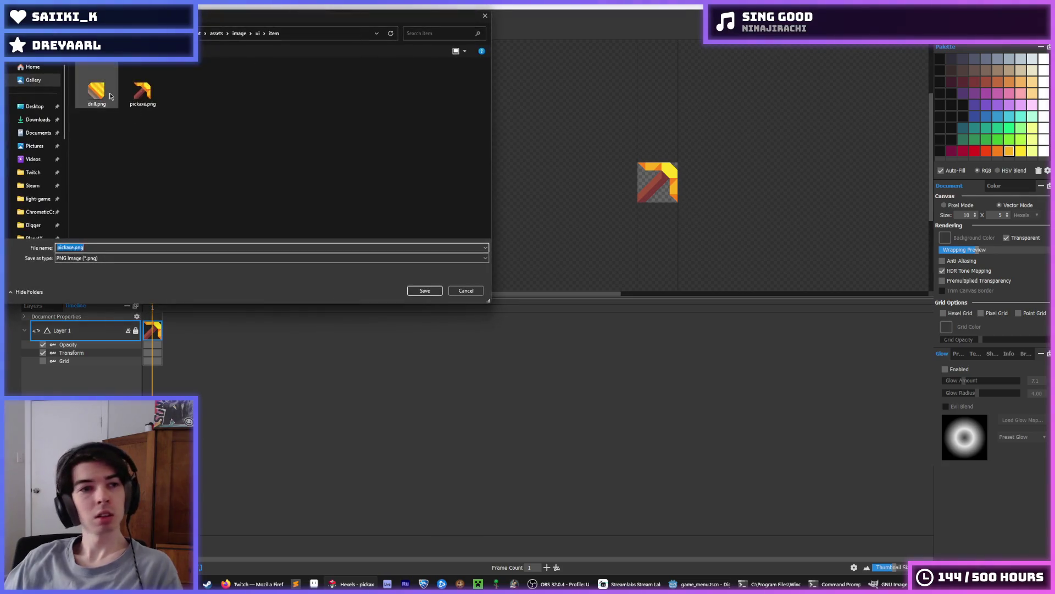
pyautogui.press('Return')
pyautogui.press('y')
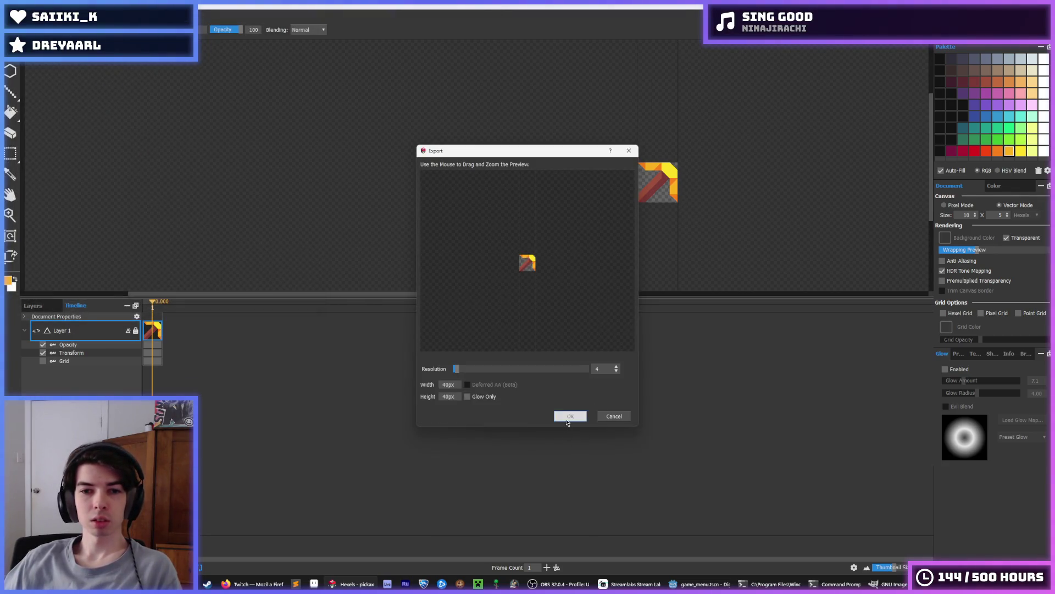
pyautogui.click(567, 418)
pyautogui.hotkey('alt', 'Tab')
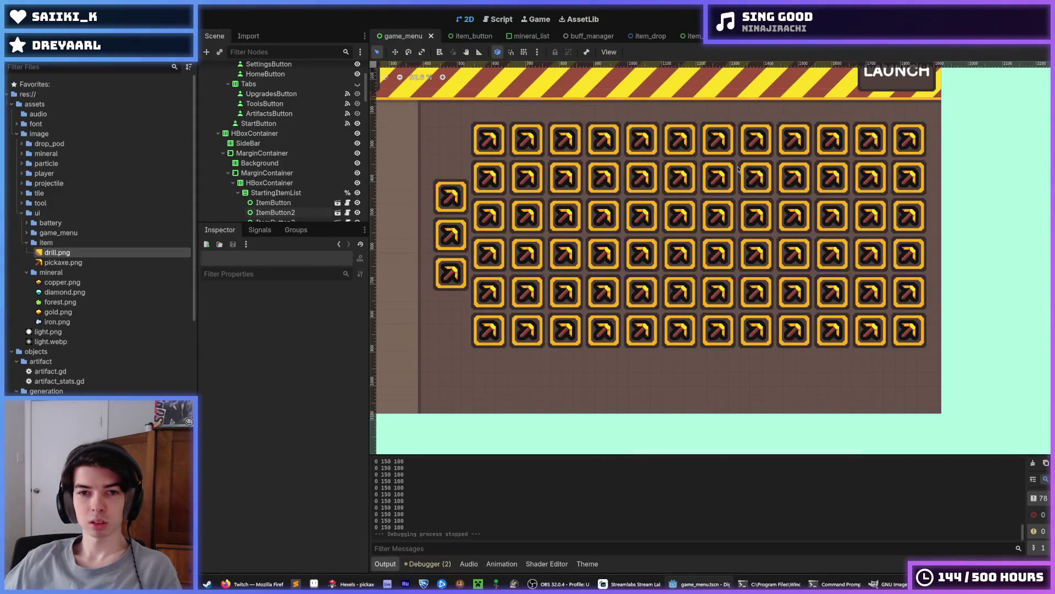
pyautogui.hotkey('alt', 'Tab')
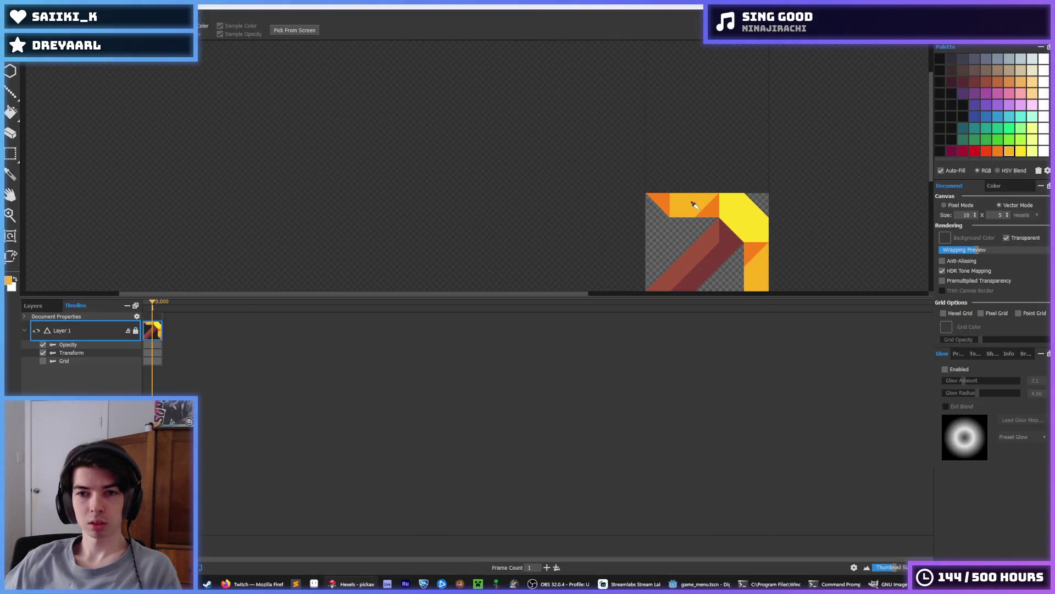
pyautogui.scroll(-5, 814, 200)
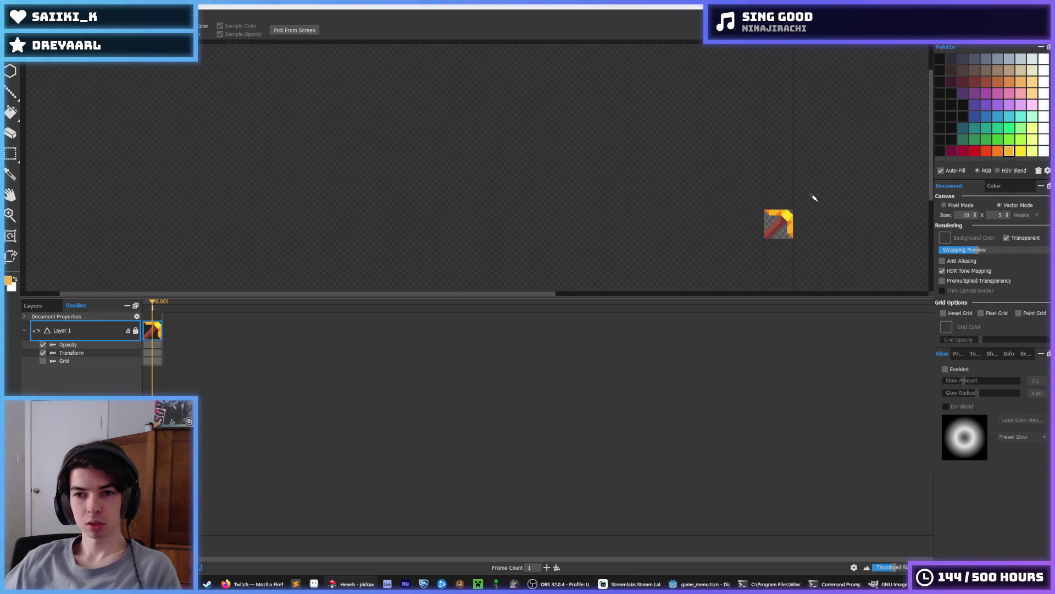
pyautogui.scroll(5, 792, 215)
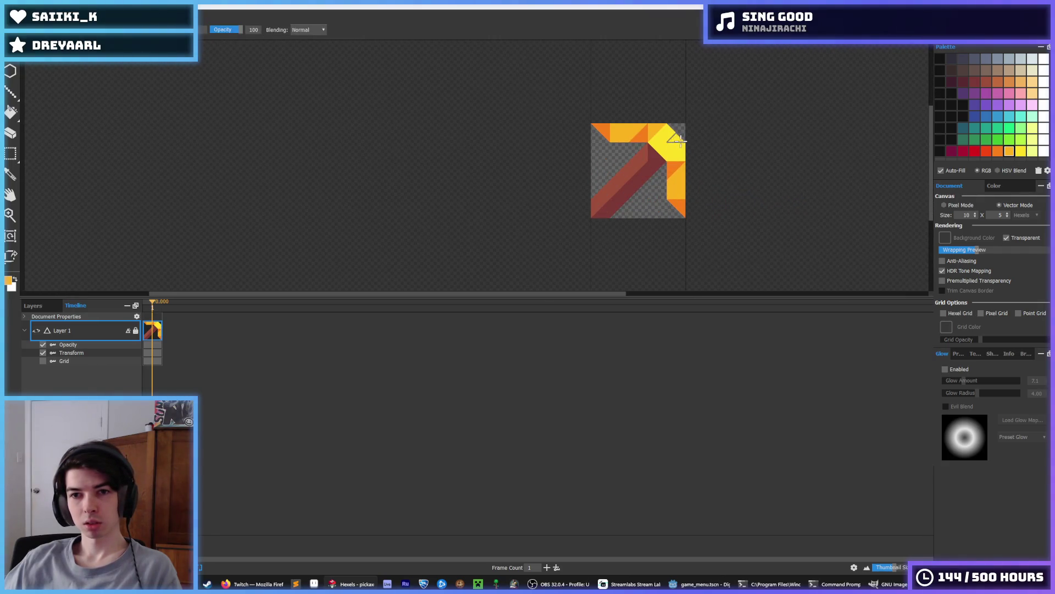
# Run the game in Godot with F5 to check the icon, then stop it with F8.
pyautogui.hotkey('alt', 'Tab')
pyautogui.press('F5')
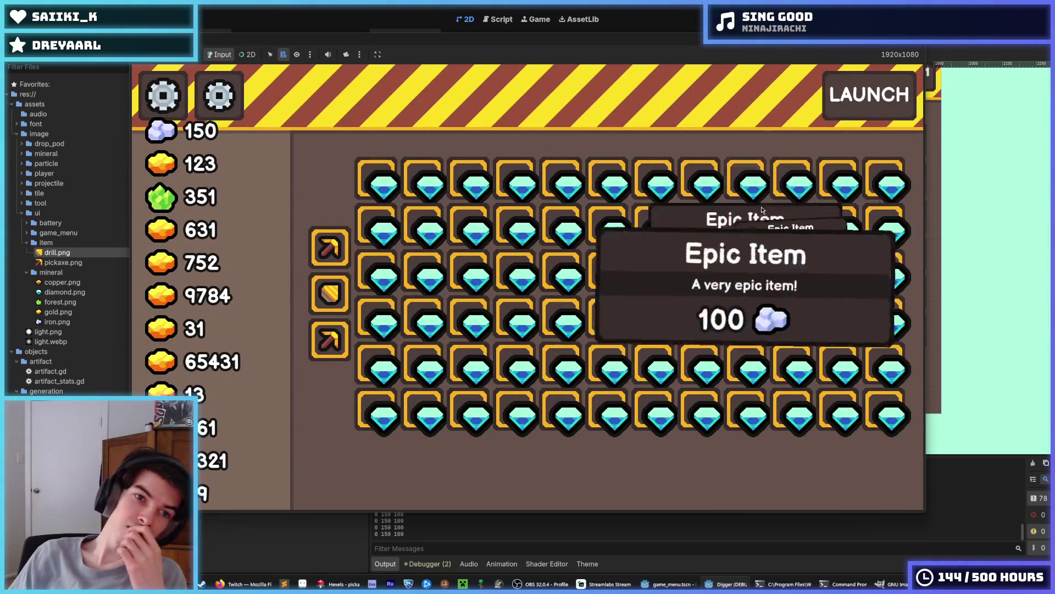
pyautogui.moveTo(329, 250)
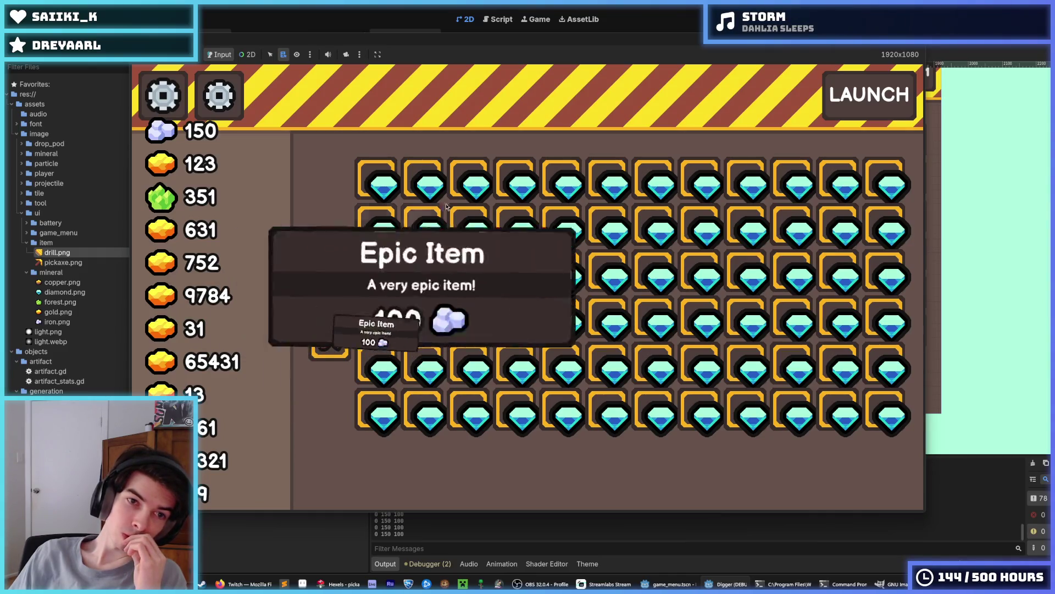
pyautogui.press('F8')
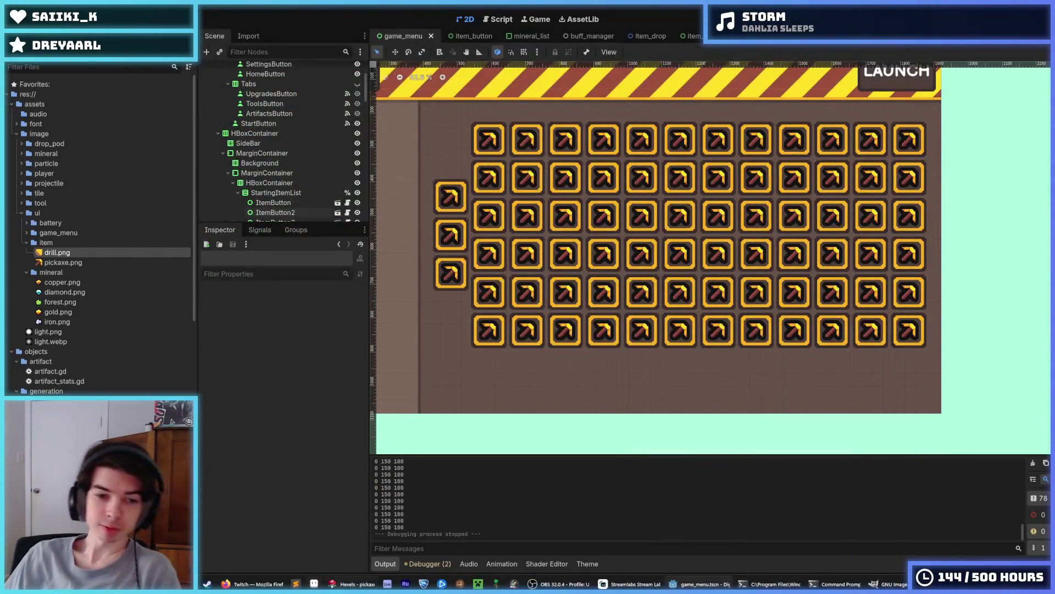
# Export the icon again over pickaxe.png and return to the Godot editor.
pyautogui.click(341, 584)
pyautogui.scroll(-4, 681, 121)
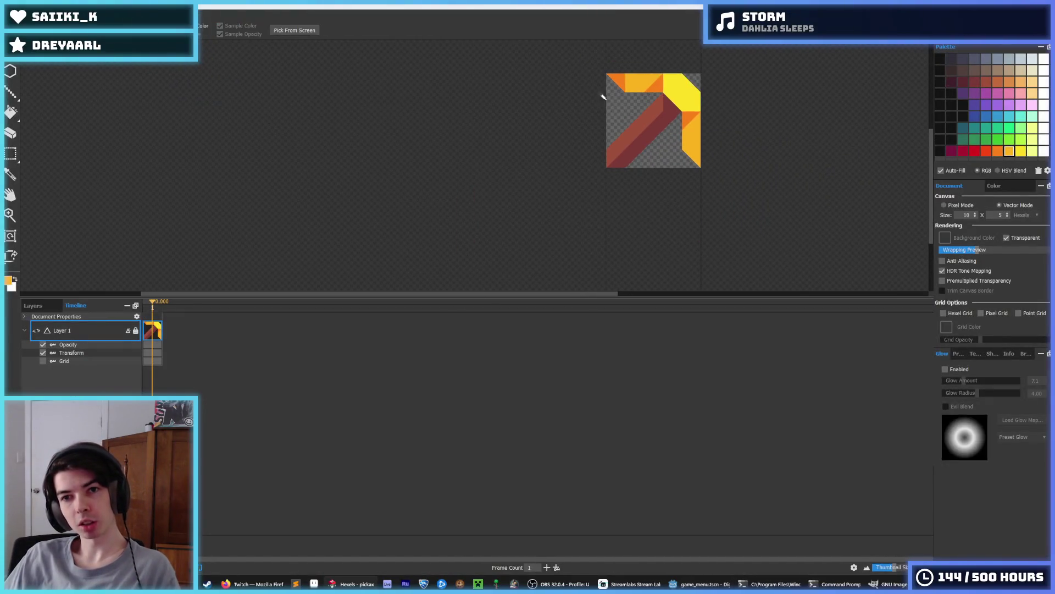
pyautogui.scroll(-1, 650, 71)
pyautogui.scroll(-3, 687, 72)
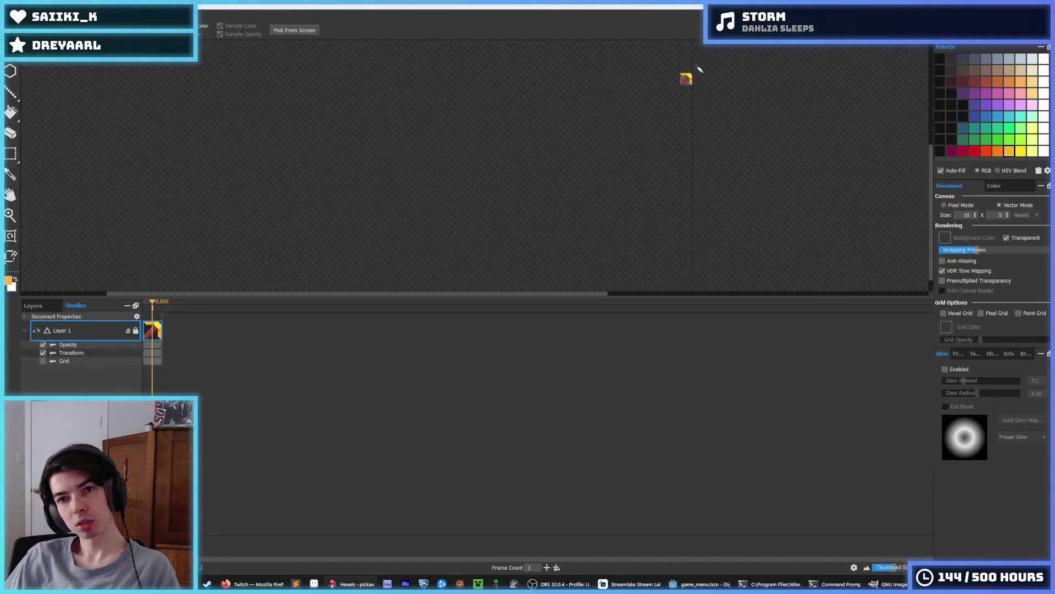
pyautogui.hotkey('ctrl', 'e')
pyautogui.press('Return')
pyautogui.click(560, 294)
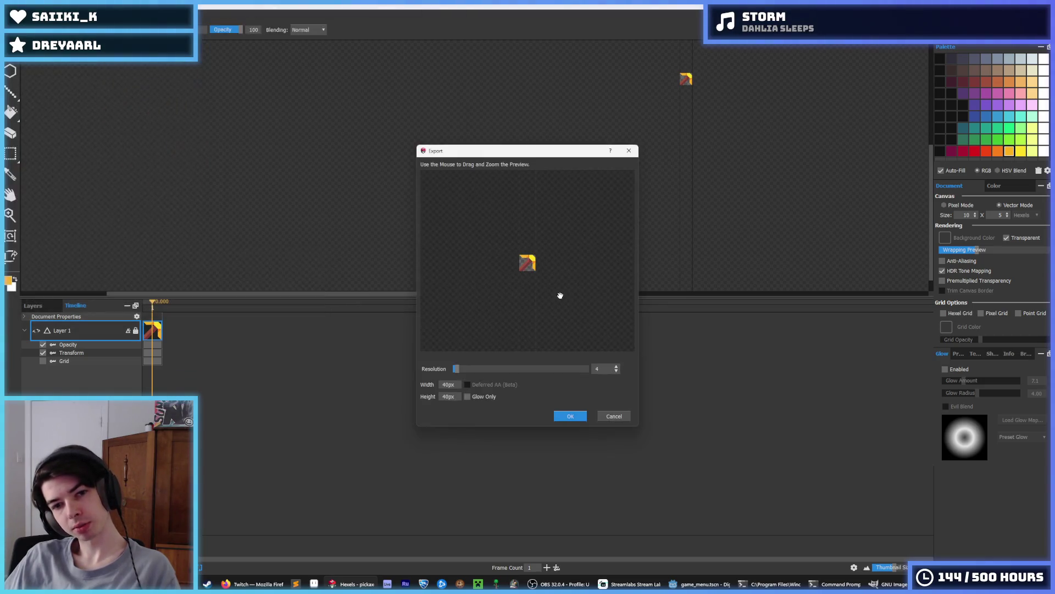
pyautogui.click(567, 417)
pyautogui.hotkey('alt', 'Tab')
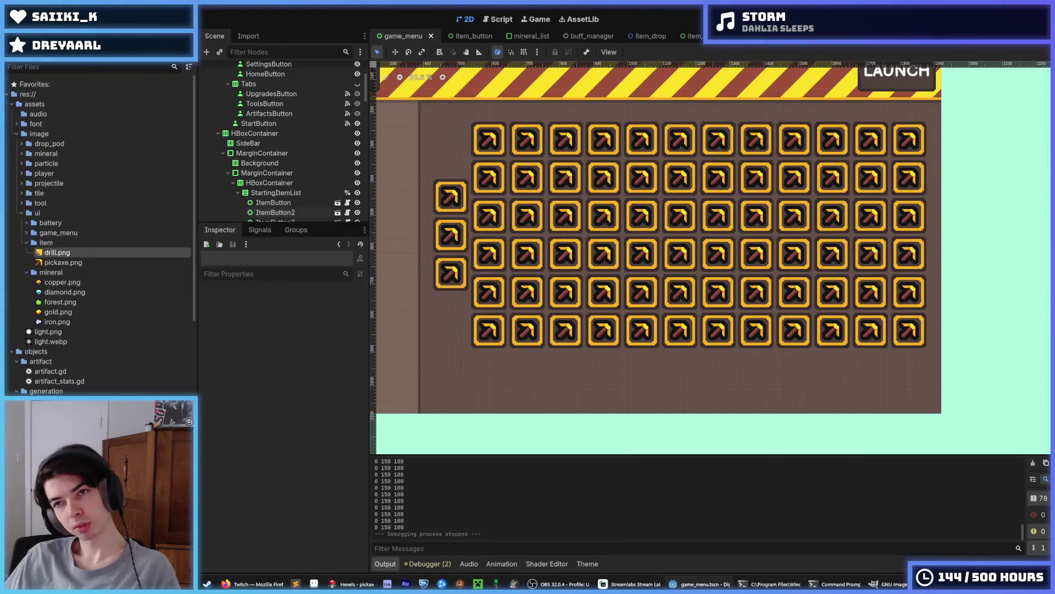
pyautogui.press('F5')
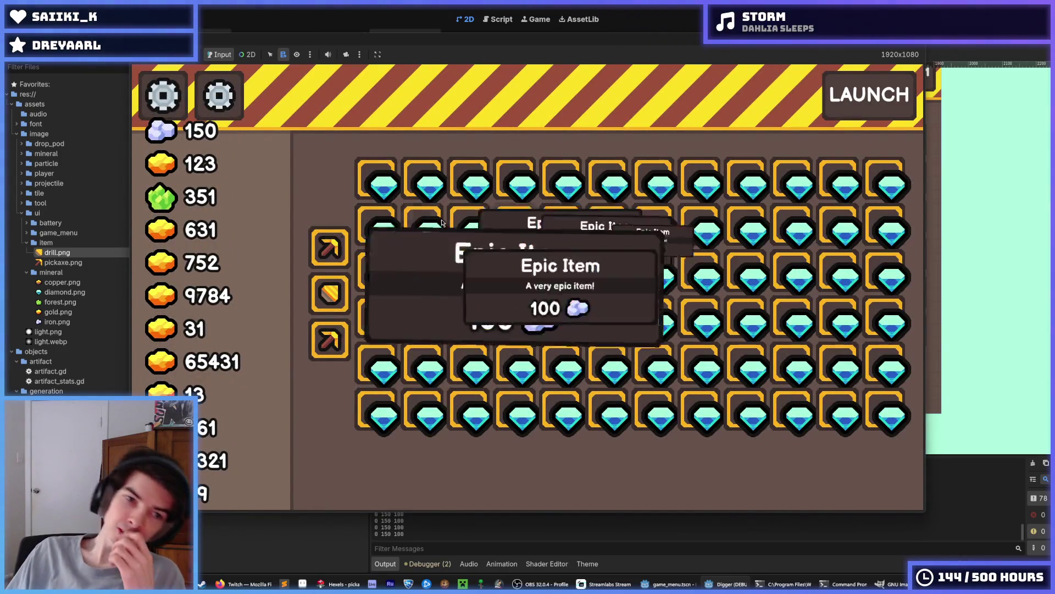
pyautogui.moveTo(338, 270)
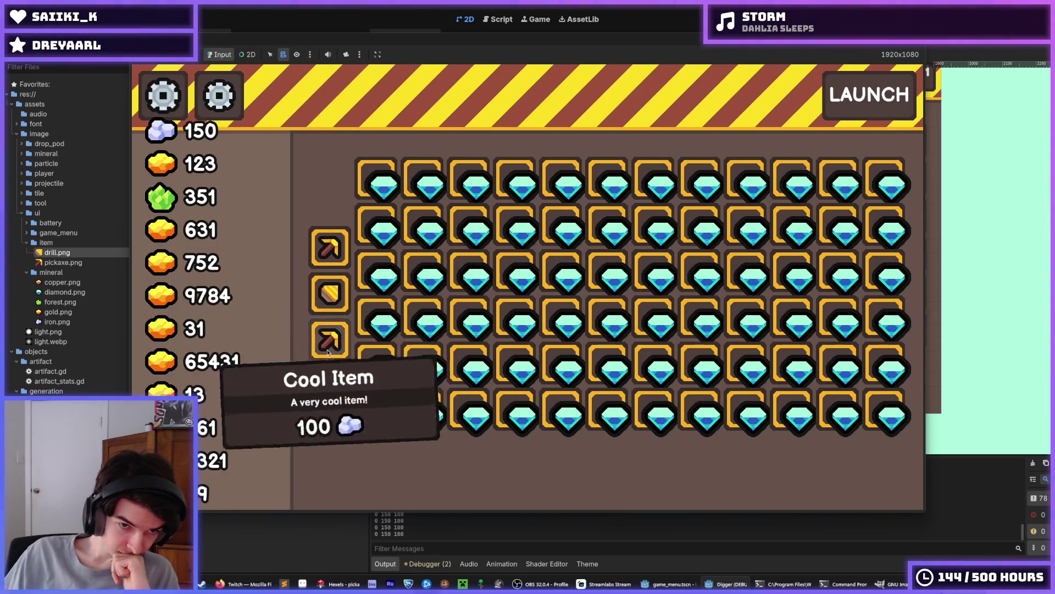
pyautogui.moveTo(691, 218)
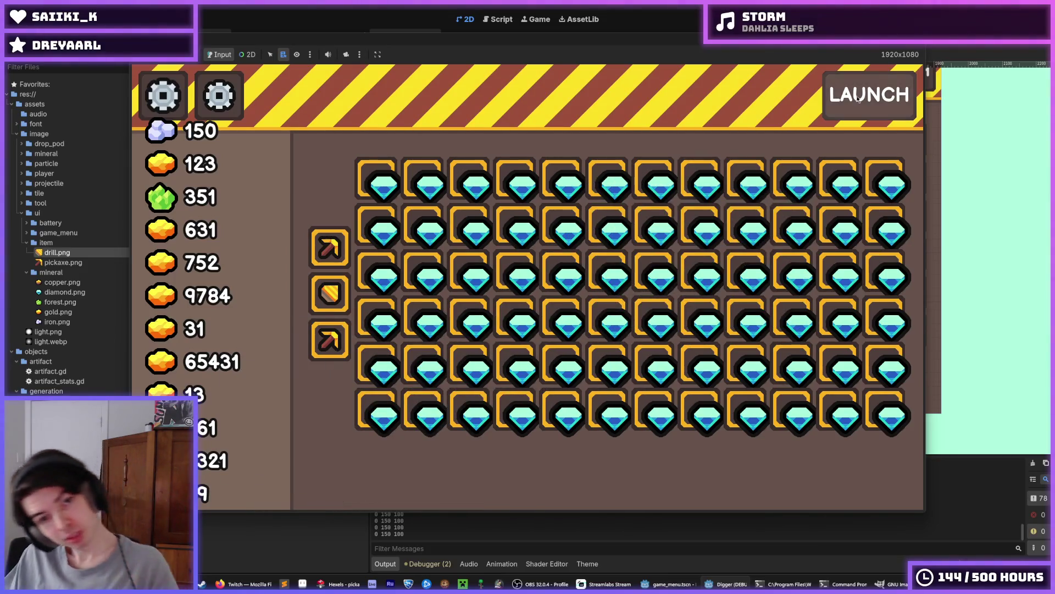
pyautogui.press('F8')
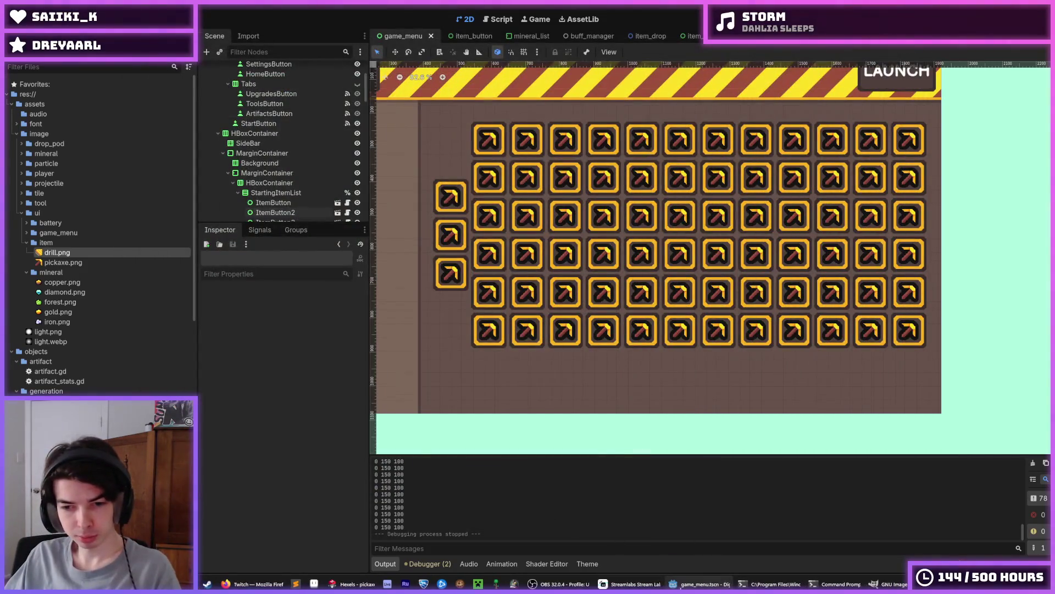
# Pick a darker orange, then re-export the pickaxe as a 40 px PNG replacing pickaxe.png.
pyautogui.hotkey('alt', 'Tab')
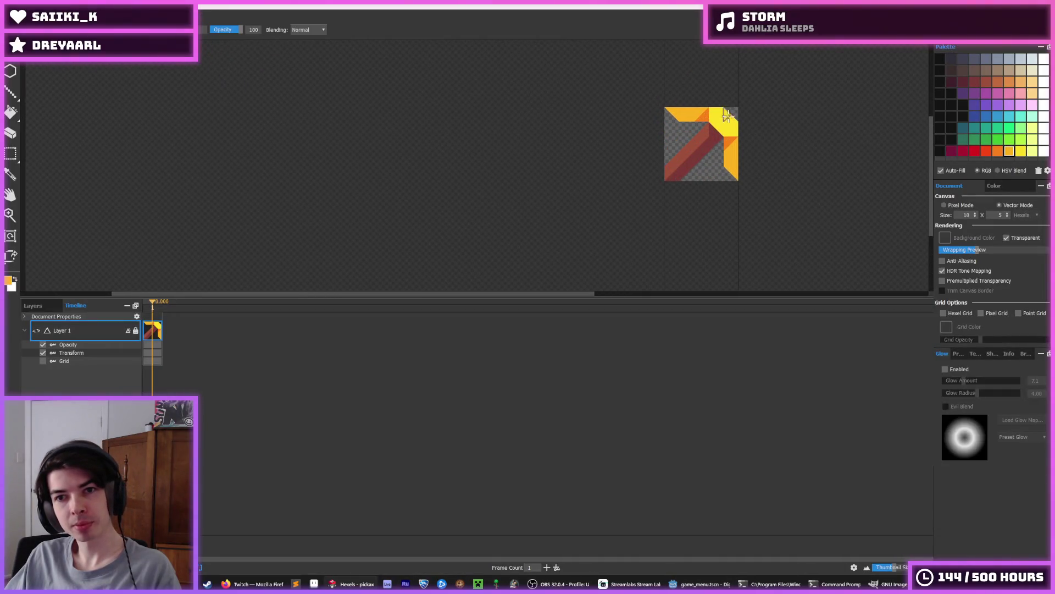
pyautogui.scroll(3, 744, 157)
pyautogui.keyDown('alt'); pyautogui.click(724, 166); pyautogui.keyUp('alt')
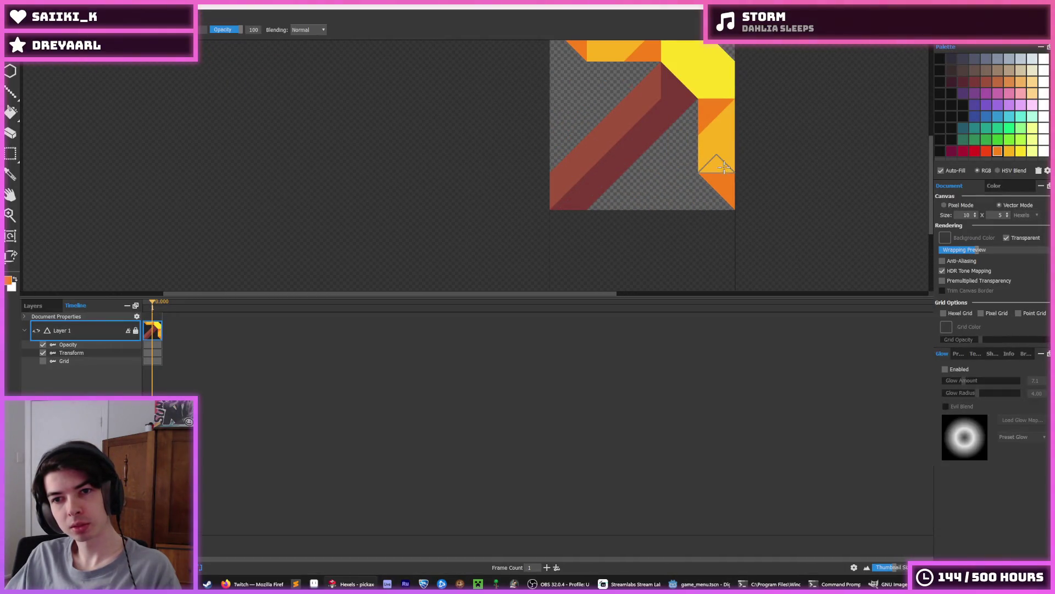
pyautogui.scroll(-3, 750, 137)
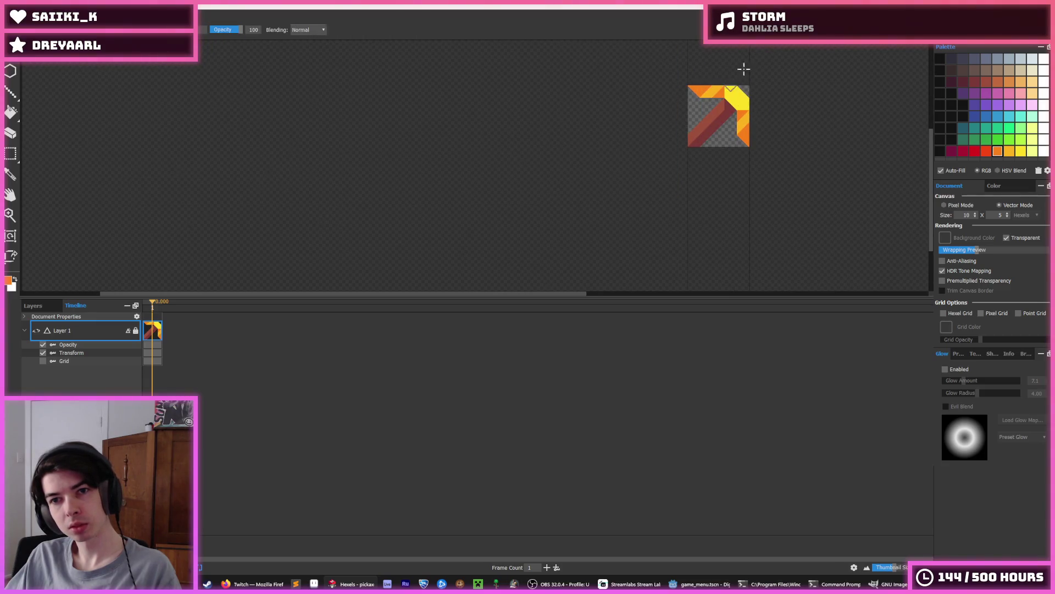
pyautogui.scroll(-4, 743, 69)
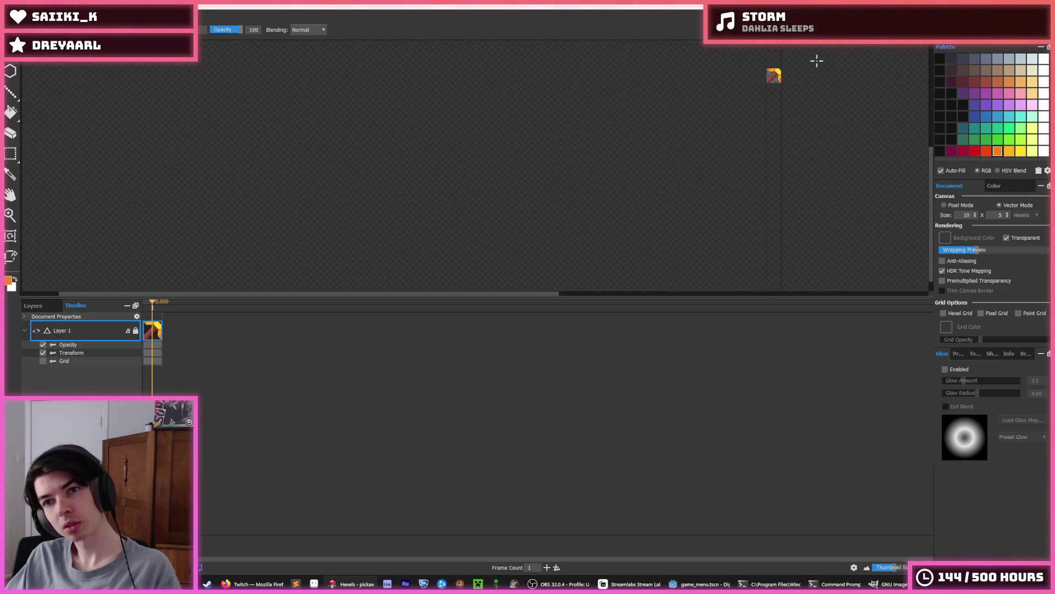
pyautogui.hotkey('ctrl', 'e')
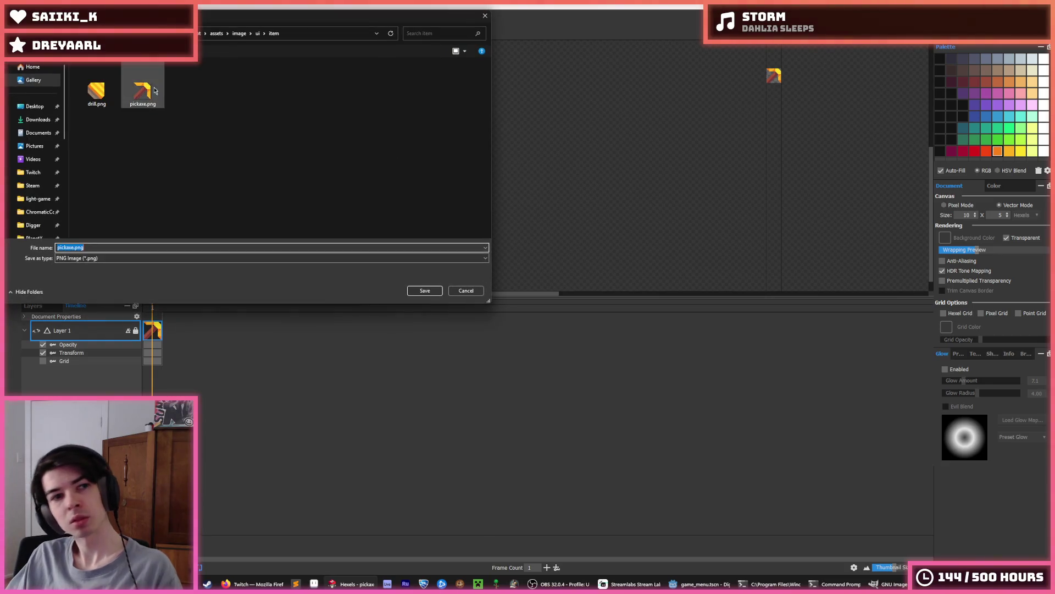
pyautogui.doubleClick(142, 91)
pyautogui.click(552, 293)
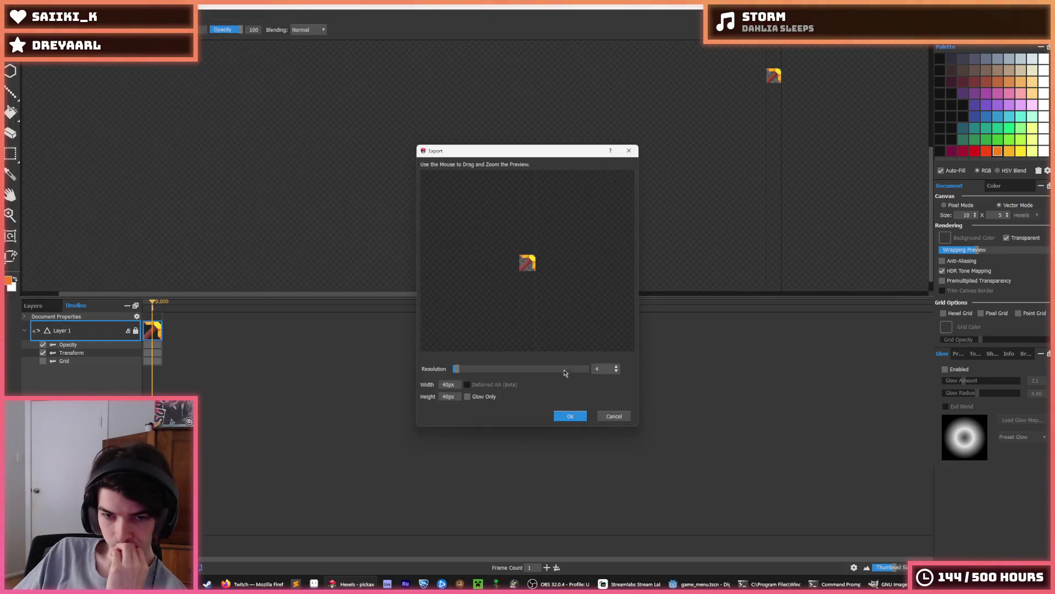
pyautogui.click(566, 418)
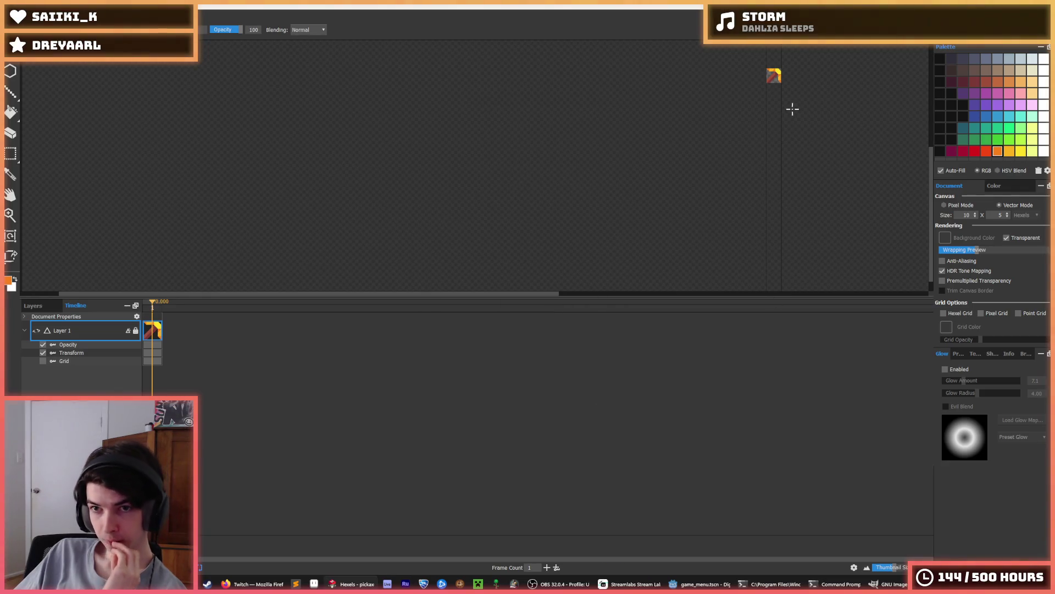
# Run the Godot project to test the new pickaxe icon.
pyautogui.scroll(4, 786, 77)
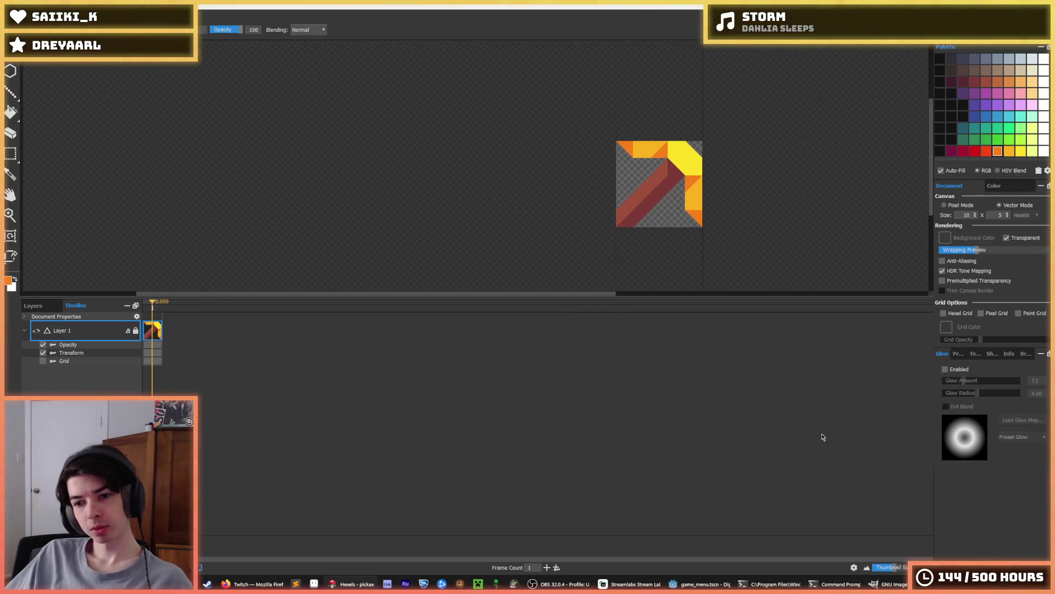
pyautogui.click(698, 584)
pyautogui.click(974, 20)
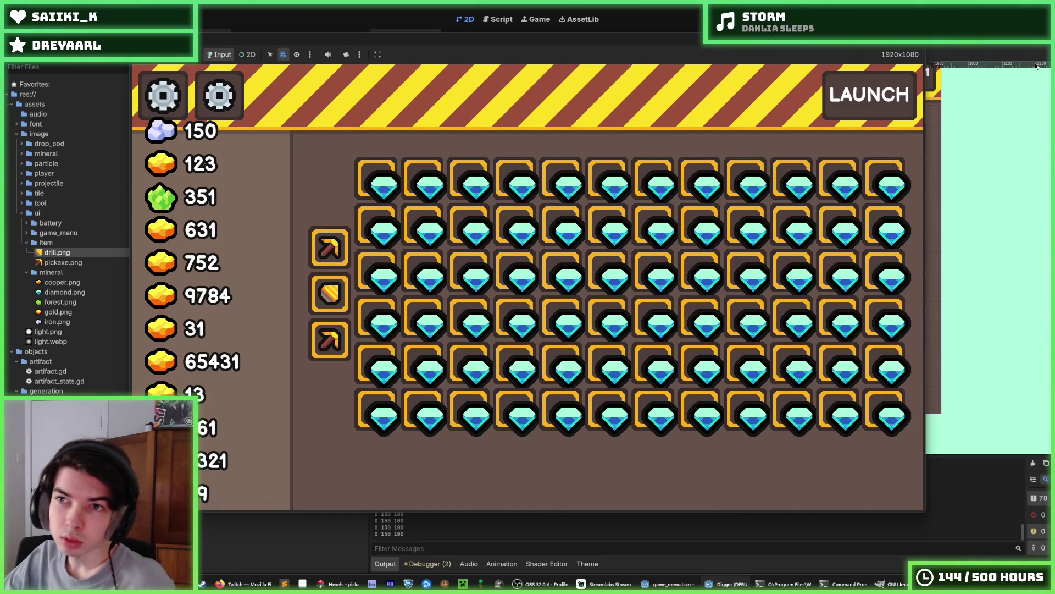
# Stop the test run with F8 and return to the Hexels drawing.
pyautogui.press('F8')
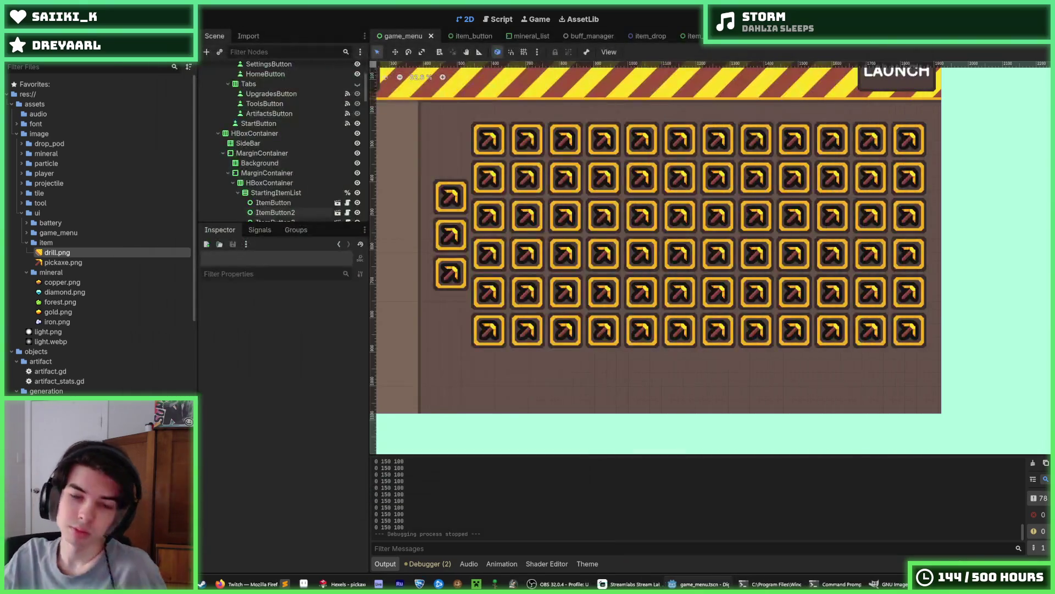
pyautogui.hotkey('alt', 'Tab')
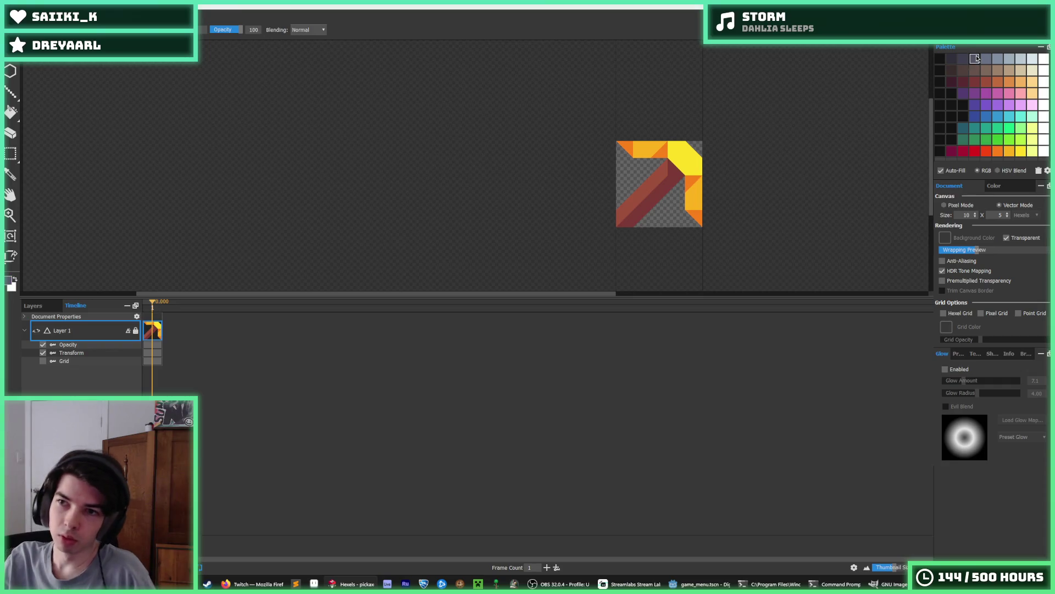
# Paint a dark blue-grey band over the pickaxe tile and save it as a new file named bomb.
pyautogui.scroll(5, 715, 157)
pyautogui.scroll(-4, 594, 172)
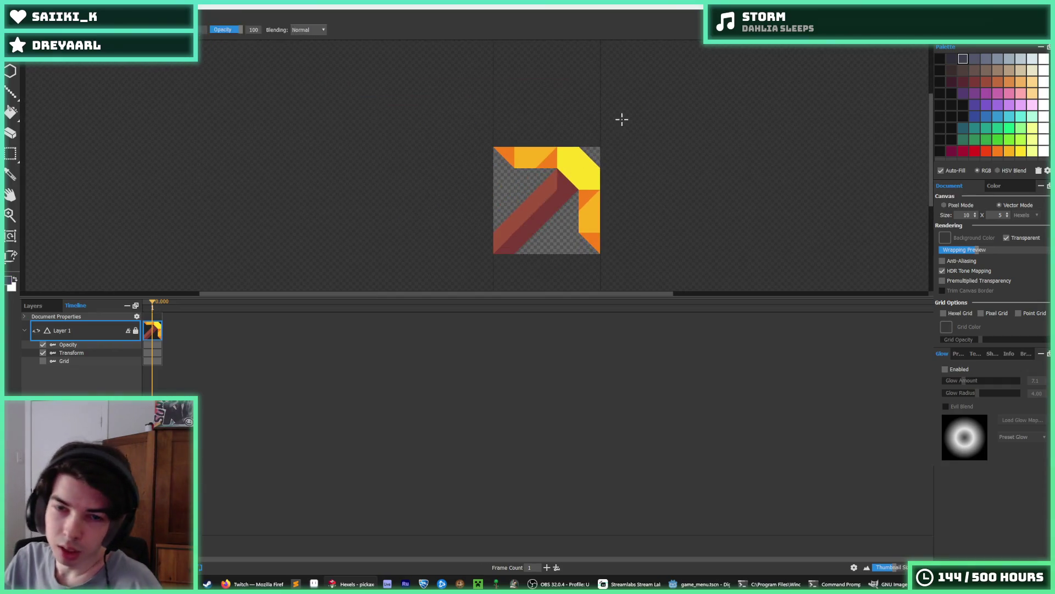
pyautogui.scroll(2, 748, 116)
pyautogui.press('b')
pyautogui.moveTo(688, 190)
pyautogui.mouseDown()
pyautogui.moveTo(654, 204)
pyautogui.moveTo(611, 192)
pyautogui.moveTo(627, 261)
pyautogui.moveTo(572, 234)
pyautogui.moveTo(582, 256)
pyautogui.moveTo(572, 224)
pyautogui.moveTo(677, 214)
pyautogui.moveTo(610, 175)
pyautogui.moveTo(606, 183)
pyautogui.mouseUp()
pyautogui.hotkey('ctrl', 'shift', 's')
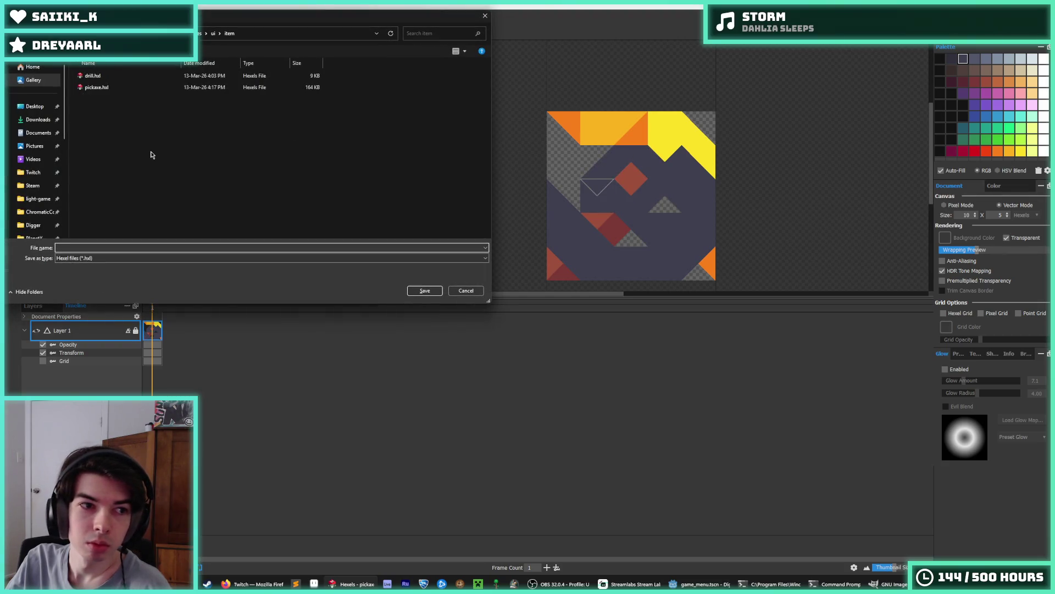
pyautogui.write('bomb')
pyautogui.press('Return')
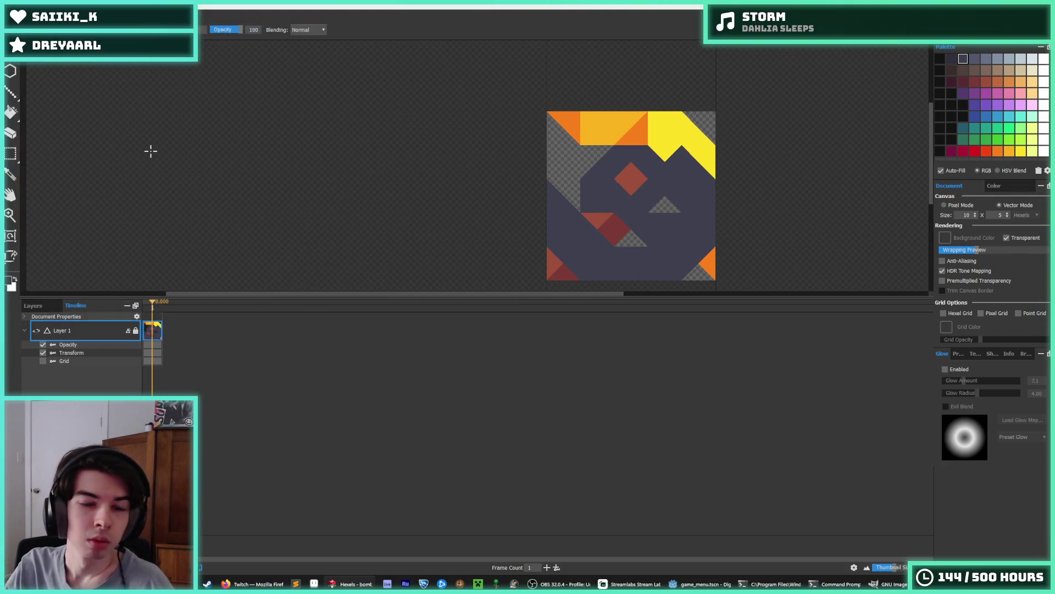
# Cover the handle in dark paint and trim the corners into an octagonal bomb body.
pyautogui.moveTo(631, 242)
pyautogui.mouseDown()
pyautogui.moveTo(586, 161)
pyautogui.moveTo(601, 146)
pyautogui.moveTo(632, 179)
pyautogui.moveTo(655, 150)
pyautogui.moveTo(636, 139)
pyautogui.moveTo(656, 157)
pyautogui.moveTo(668, 133)
pyautogui.moveTo(698, 126)
pyautogui.moveTo(597, 118)
pyautogui.moveTo(551, 142)
pyautogui.moveTo(541, 217)
pyautogui.moveTo(584, 146)
pyautogui.moveTo(561, 246)
pyautogui.moveTo(614, 283)
pyautogui.mouseUp()
pyautogui.moveTo(706, 270); pyautogui.dragTo(697, 260)
pyautogui.moveTo(710, 162)
pyautogui.mouseDown()
pyautogui.moveTo(707, 188)
pyautogui.moveTo(686, 188)
pyautogui.moveTo(687, 237)
pyautogui.moveTo(710, 220)
pyautogui.moveTo(566, 243)
pyautogui.moveTo(598, 161)
pyautogui.moveTo(662, 134)
pyautogui.mouseUp()
pyautogui.press('b')
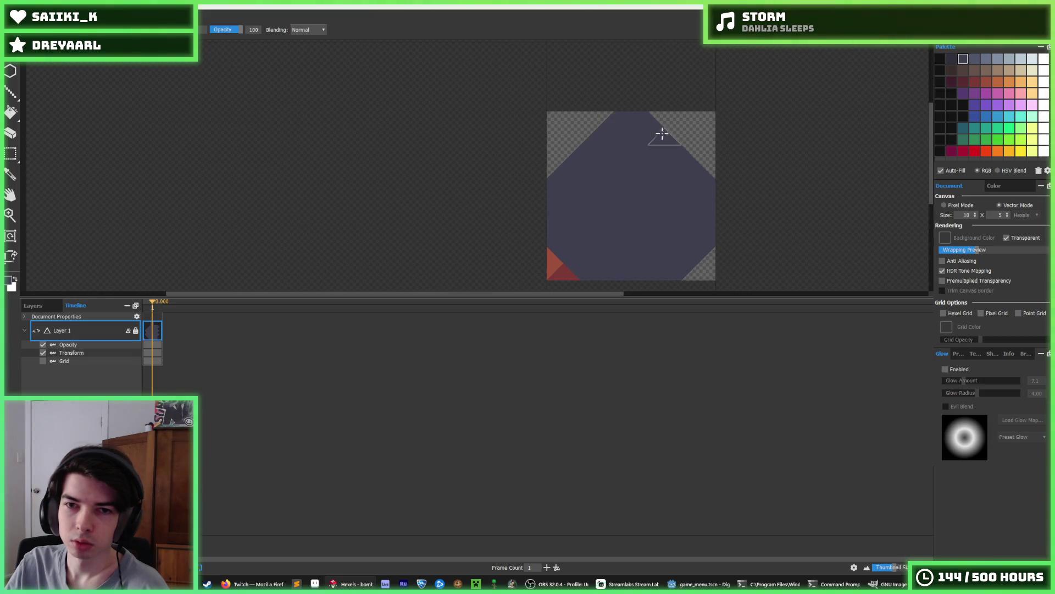
pyautogui.moveTo(561, 156)
pyautogui.mouseDown()
pyautogui.moveTo(603, 124)
pyautogui.moveTo(703, 157)
pyautogui.mouseUp()
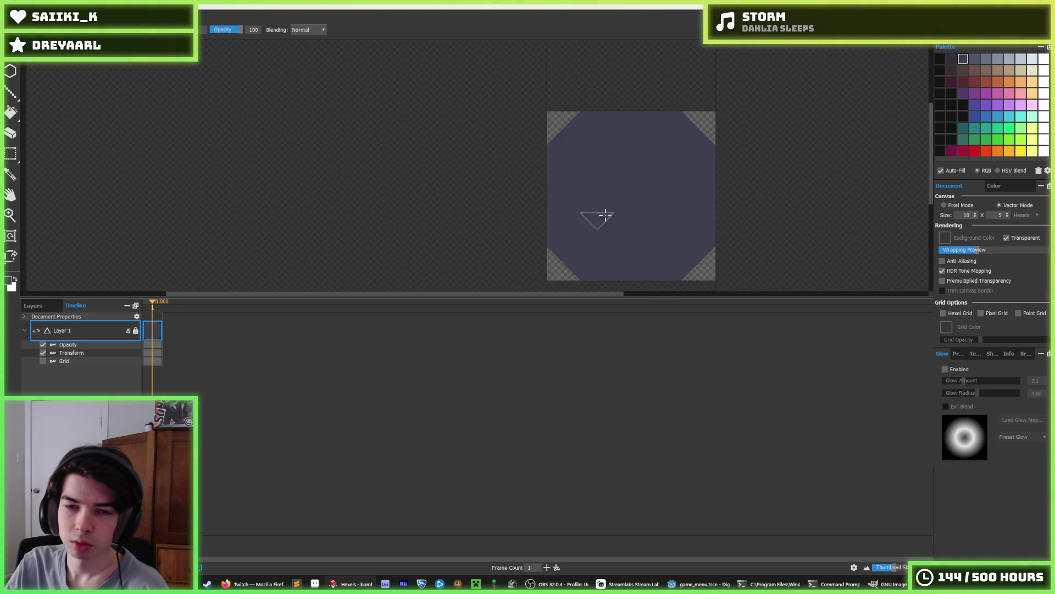
pyautogui.moveTo(587, 117)
pyautogui.mouseDown()
pyautogui.moveTo(555, 125)
pyautogui.moveTo(669, 114)
pyautogui.moveTo(705, 144)
pyautogui.mouseUp()
pyautogui.moveTo(561, 137)
pyautogui.mouseDown()
pyautogui.moveTo(658, 127)
pyautogui.moveTo(642, 125)
pyautogui.mouseUp()
pyautogui.moveTo(624, 139); pyautogui.dragTo(637, 126)
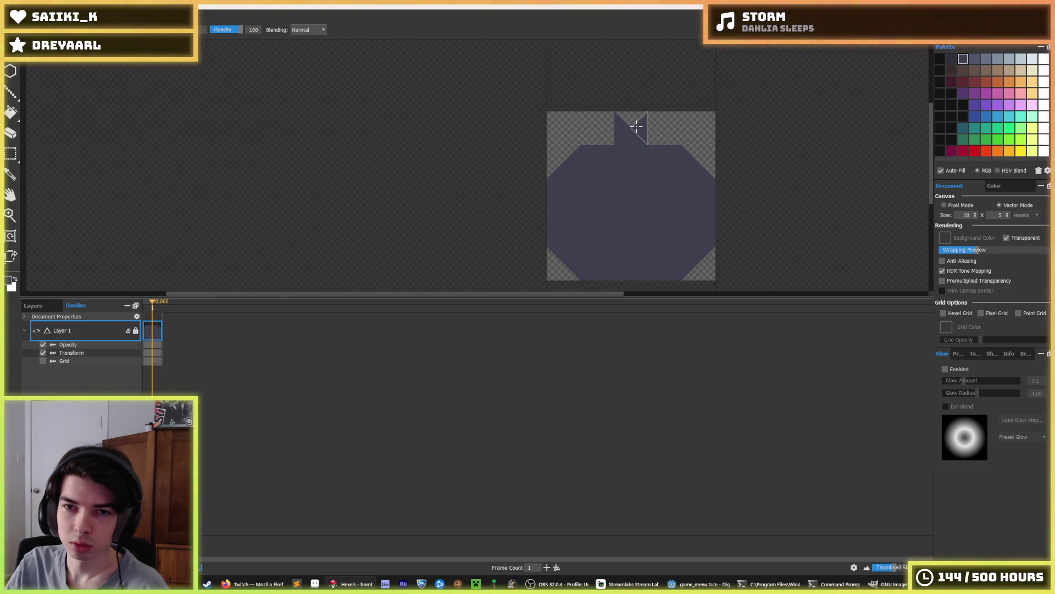
# Erase the top of the body down to a small peak and paint that peak orange.
pyautogui.press('i')
pyautogui.scroll(-1, 608, 219)
pyautogui.scroll(-2, 626, 223)
pyautogui.scroll(2, 599, 215)
pyautogui.scroll(-3, 599, 213)
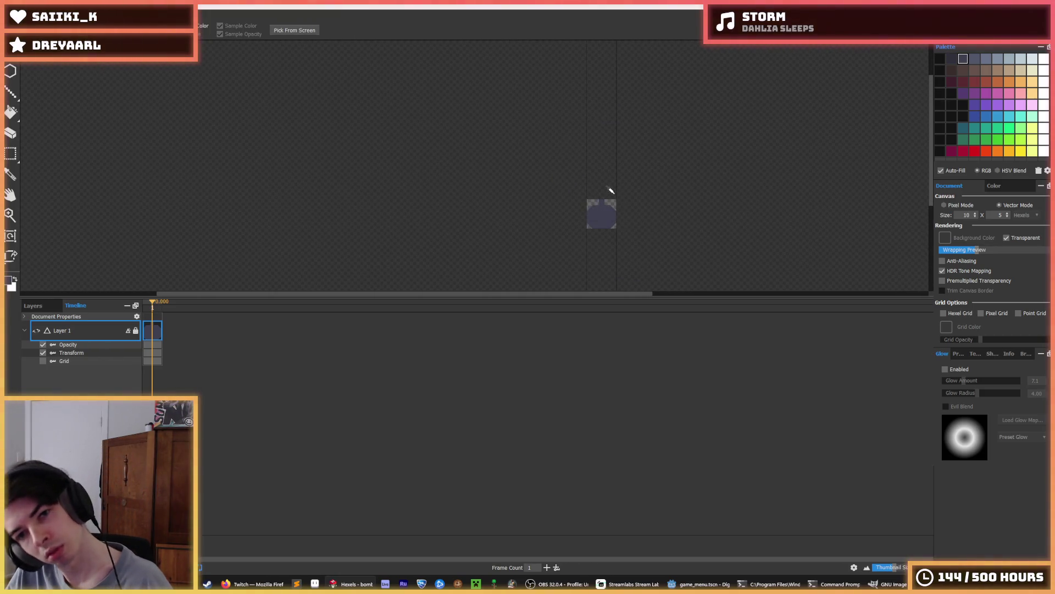
pyautogui.scroll(5, 610, 189)
pyautogui.press('e')
pyautogui.click(552, 135)
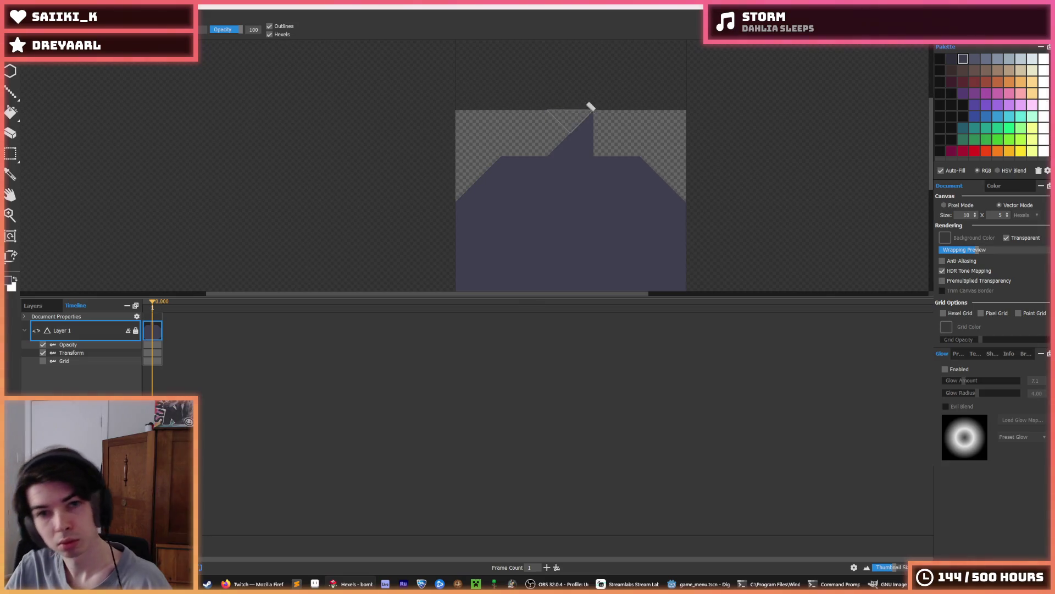
pyautogui.click(589, 113)
pyautogui.press('b')
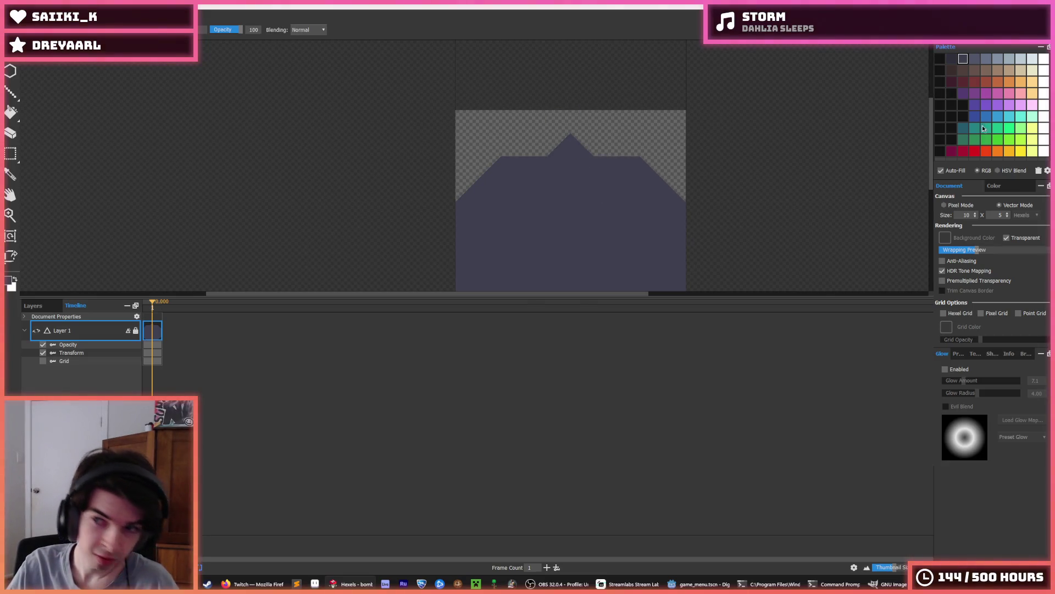
pyautogui.scroll(-1, 554, 125)
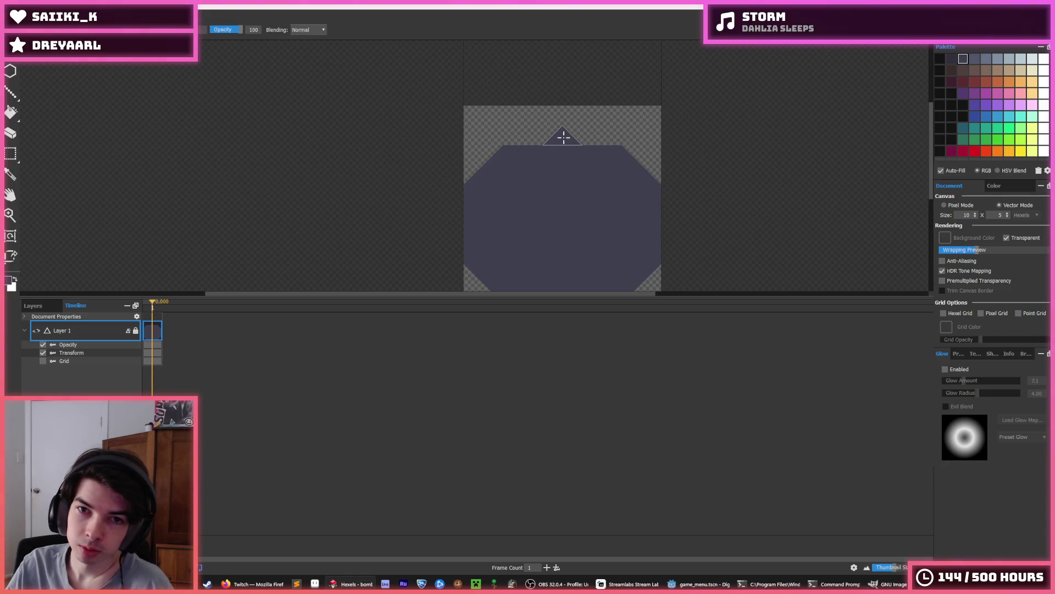
pyautogui.moveTo(562, 137)
pyautogui.mouseDown()
pyautogui.moveTo(551, 134)
pyautogui.moveTo(593, 125)
pyautogui.moveTo(530, 125)
pyautogui.moveTo(574, 124)
pyautogui.mouseUp()
pyautogui.scroll(-5, 667, 94)
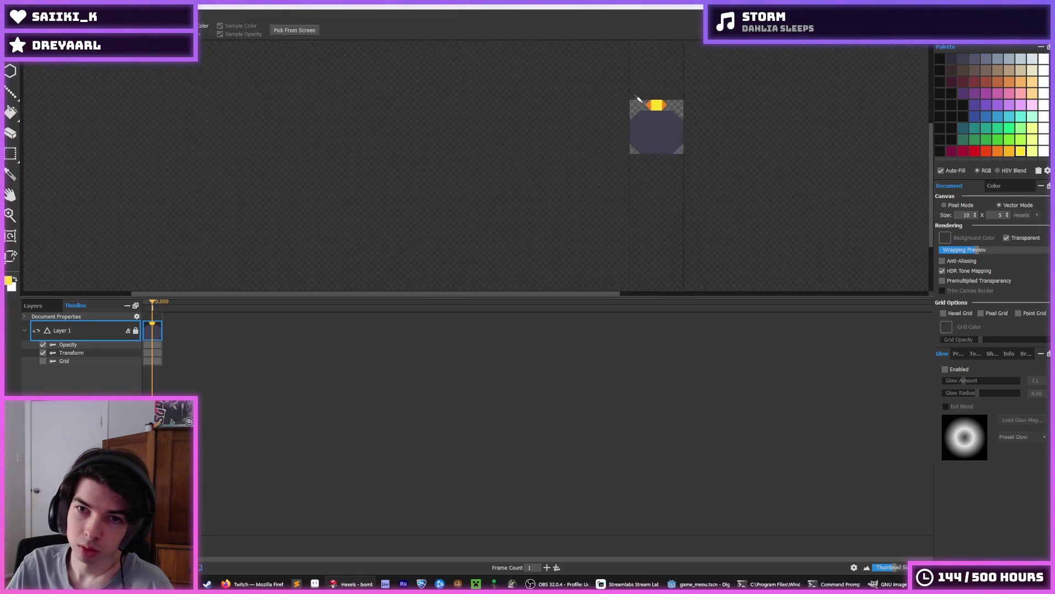
# Erase the right orange and upper yellow hexels, trying and undoing a light-orange top row.
pyautogui.scroll(5, 653, 93)
pyautogui.moveTo(653, 93)
pyautogui.mouseDown()
pyautogui.moveTo(665, 89)
pyautogui.moveTo(670, 103)
pyautogui.mouseUp()
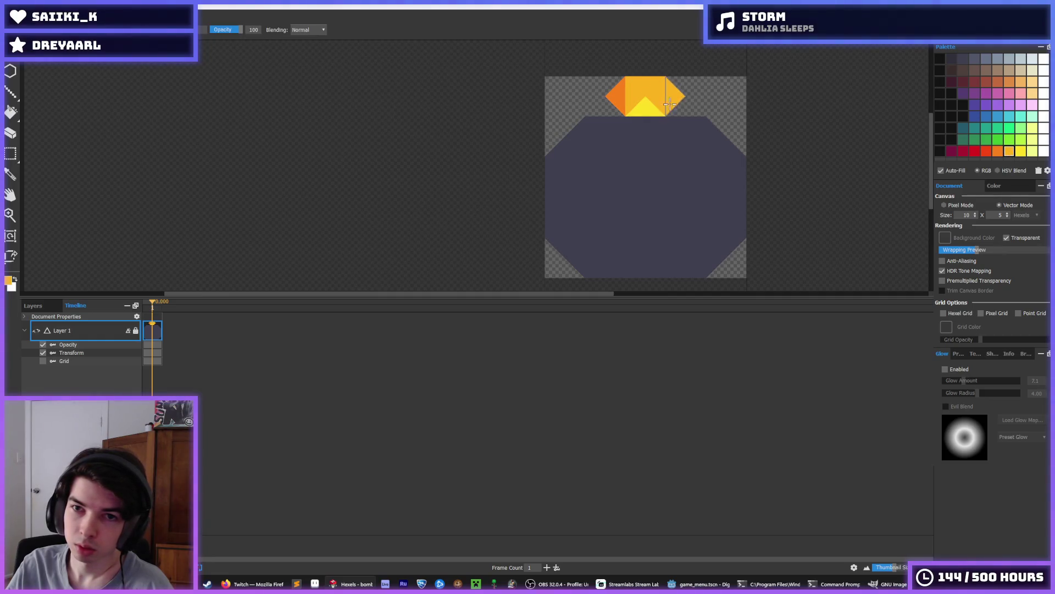
pyautogui.press('i')
pyautogui.scroll(-5, 725, 89)
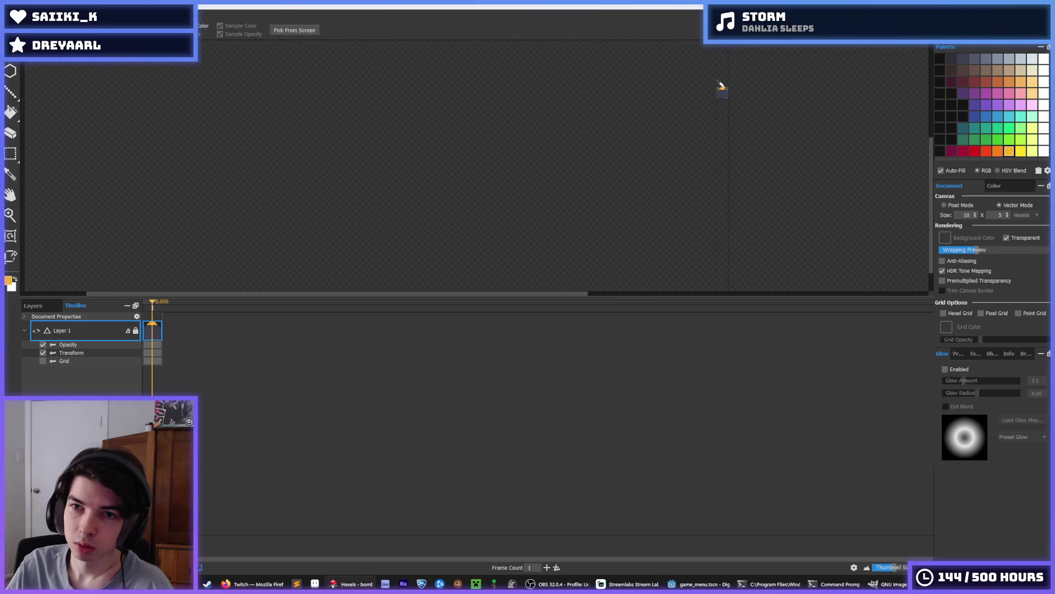
pyautogui.scroll(5, 714, 82)
pyautogui.press('b')
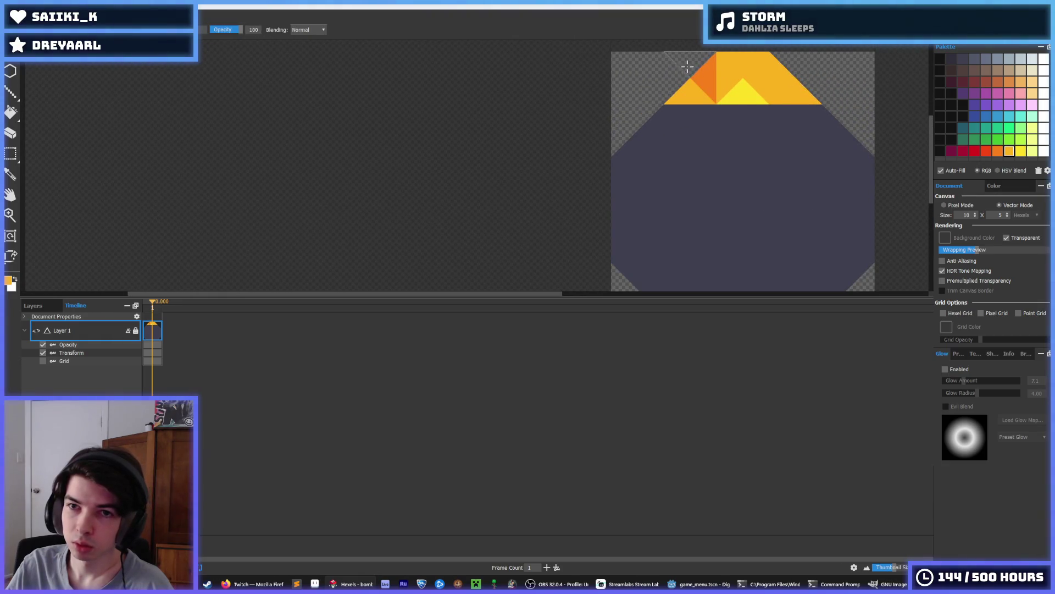
pyautogui.moveTo(687, 64); pyautogui.dragTo(799, 62)
pyautogui.hotkey('ctrl', 'z')
pyautogui.hotkey('ctrl', 'z')
# Trim the body's left column, top band and corners, refilling the right notch in dark colour.
pyautogui.press('e')
pyautogui.moveTo(665, 130)
pyautogui.mouseDown()
pyautogui.moveTo(621, 198)
pyautogui.moveTo(634, 259)
pyautogui.moveTo(660, 217)
pyautogui.moveTo(618, 214)
pyautogui.mouseUp()
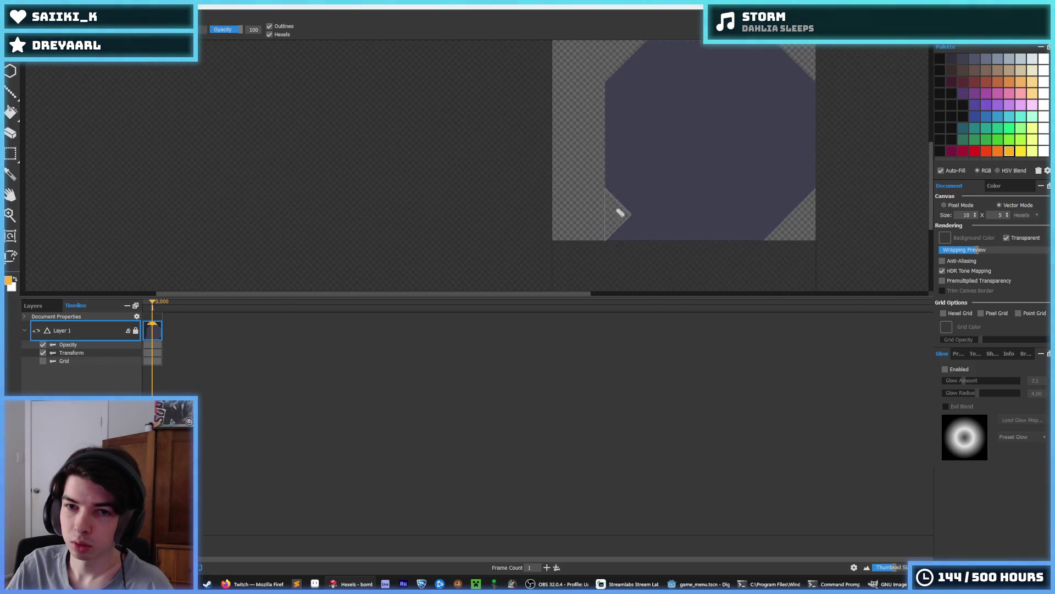
pyautogui.moveTo(794, 172)
pyautogui.mouseDown()
pyautogui.moveTo(815, 151)
pyautogui.moveTo(773, 137)
pyautogui.moveTo(758, 117)
pyautogui.moveTo(749, 125)
pyautogui.moveTo(768, 214)
pyautogui.mouseUp()
pyautogui.press('b')
pyautogui.keyDown('alt'); pyautogui.click(738, 190); pyautogui.keyUp('alt')
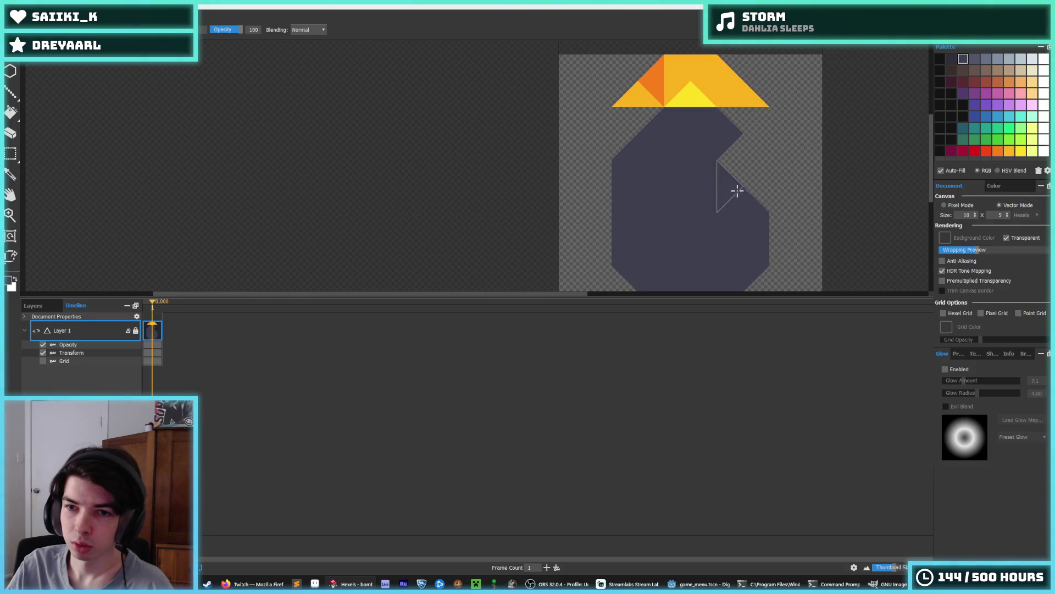
pyautogui.click(737, 190)
pyautogui.press('i')
pyautogui.press('e')
pyautogui.moveTo(768, 87)
pyautogui.mouseDown()
pyautogui.moveTo(698, 109)
pyautogui.moveTo(591, 113)
pyautogui.moveTo(632, 148)
pyautogui.mouseUp()
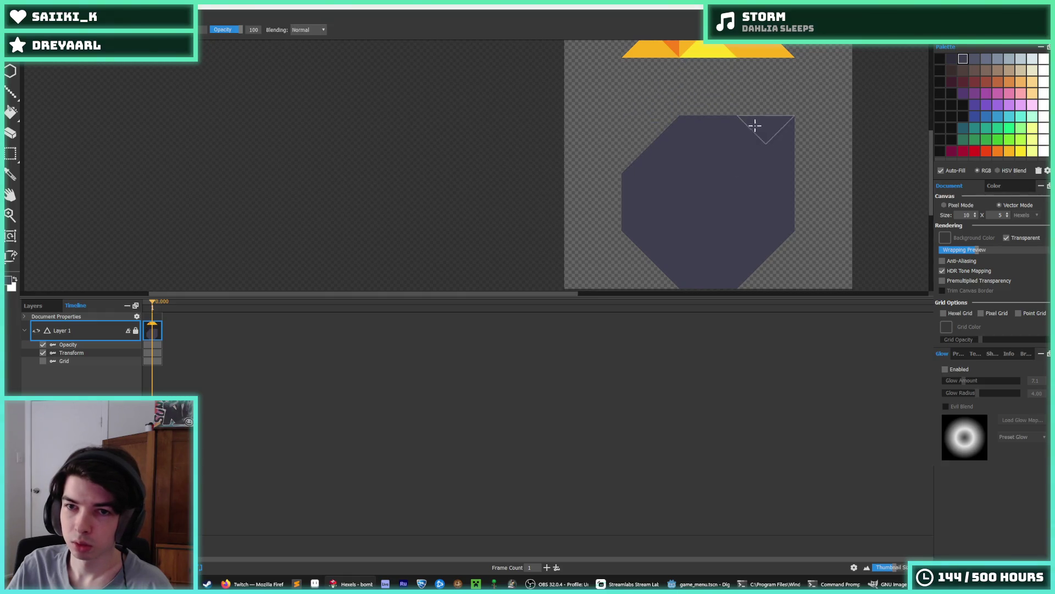
pyautogui.click(755, 126)
# Paint a yellow fuse square with golden-orange triangles on either side.
pyautogui.keyDown('alt'); pyautogui.click(732, 90); pyautogui.keyUp('alt')
pyautogui.click(724, 80)
pyautogui.moveTo(725, 81)
pyautogui.mouseDown()
pyautogui.moveTo(719, 153)
pyautogui.moveTo(668, 184)
pyautogui.mouseUp()
pyautogui.keyDown('alt'); pyautogui.click(667, 113); pyautogui.keyUp('alt')
pyautogui.click(781, 157)
pyautogui.click(768, 175)
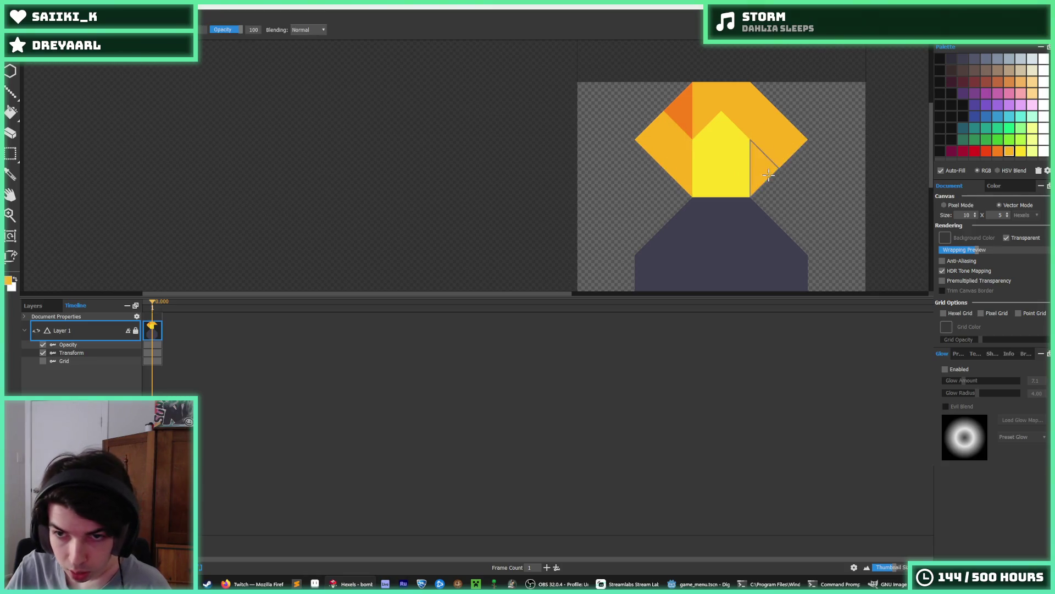
pyautogui.scroll(-5, 775, 137)
pyautogui.scroll(3, 790, 107)
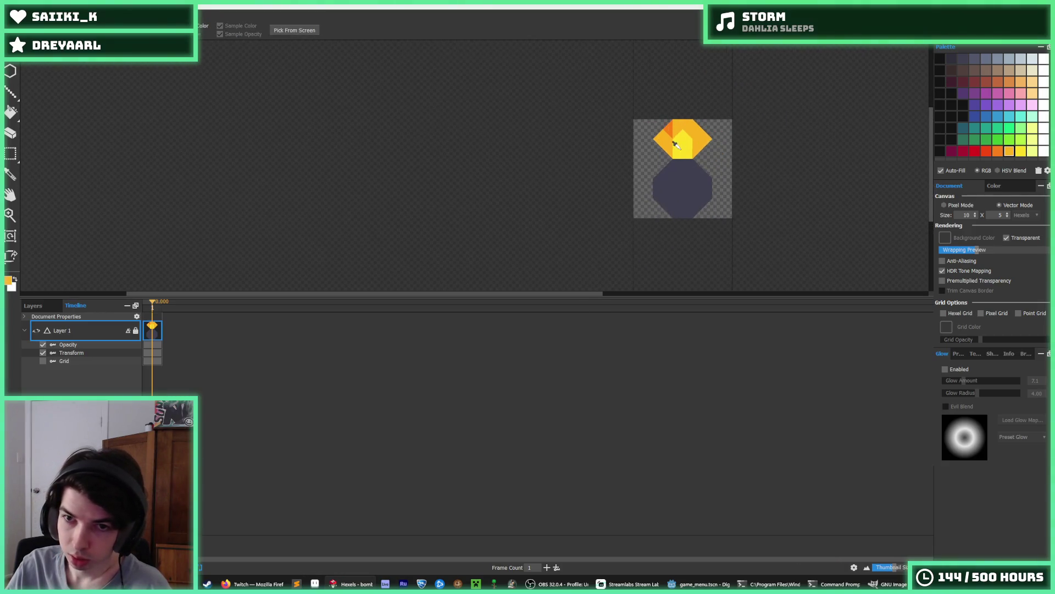
pyautogui.scroll(2, 675, 144)
pyautogui.click(662, 113)
pyautogui.click(656, 107)
# Erase stray orange triangles and add orange ones above and left of the yellow square.
pyautogui.press('e')
pyautogui.moveTo(640, 122)
pyautogui.mouseDown()
pyautogui.moveTo(636, 136)
pyautogui.moveTo(650, 104)
pyautogui.moveTo(686, 87)
pyautogui.moveTo(738, 119)
pyautogui.moveTo(739, 138)
pyautogui.mouseUp()
pyautogui.press('b')
pyautogui.click(694, 108)
pyautogui.press('e')
pyautogui.press('i')
pyautogui.scroll(-3, 717, 117)
pyautogui.scroll(3, 717, 116)
pyautogui.press('b')
pyautogui.click(703, 135)
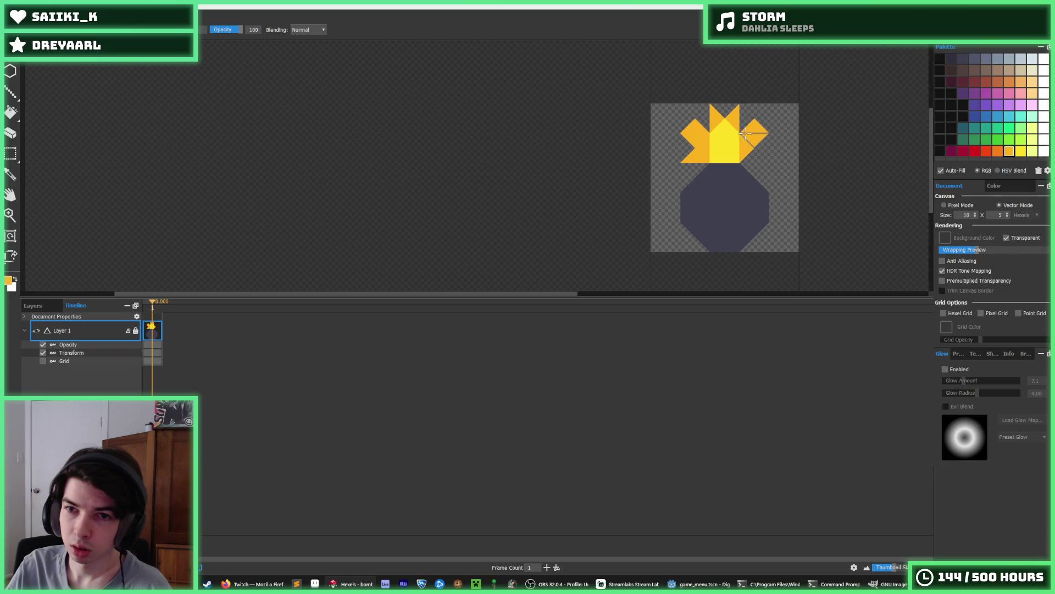
# Shape the flame into an orange diamond, erasing stray hexels at its top and arms.
pyautogui.click(706, 115)
pyautogui.click(724, 110)
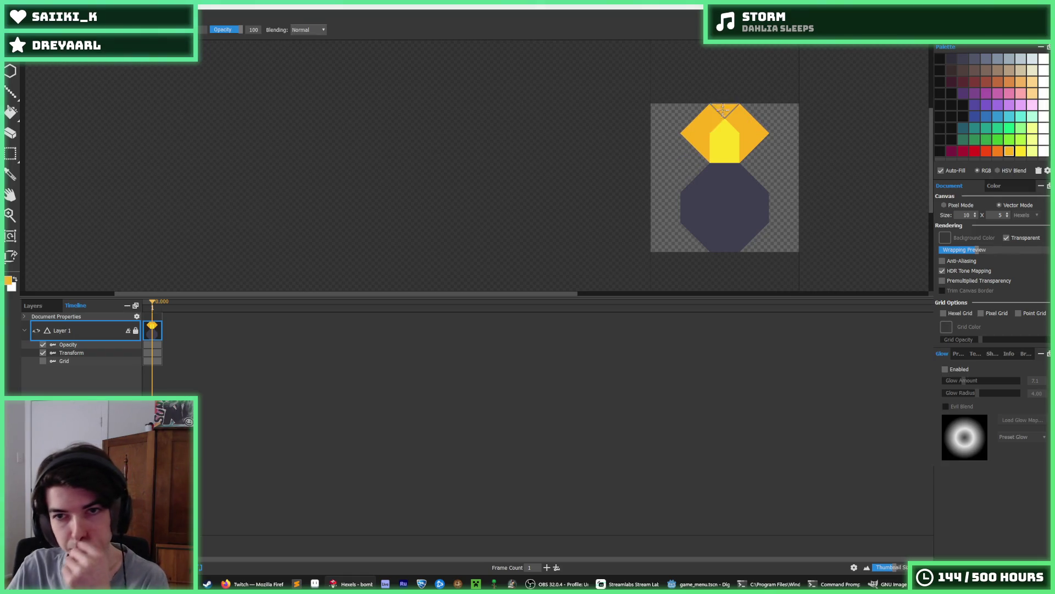
pyautogui.press('e')
pyautogui.click(707, 115)
pyautogui.moveTo(715, 110); pyautogui.dragTo(739, 118)
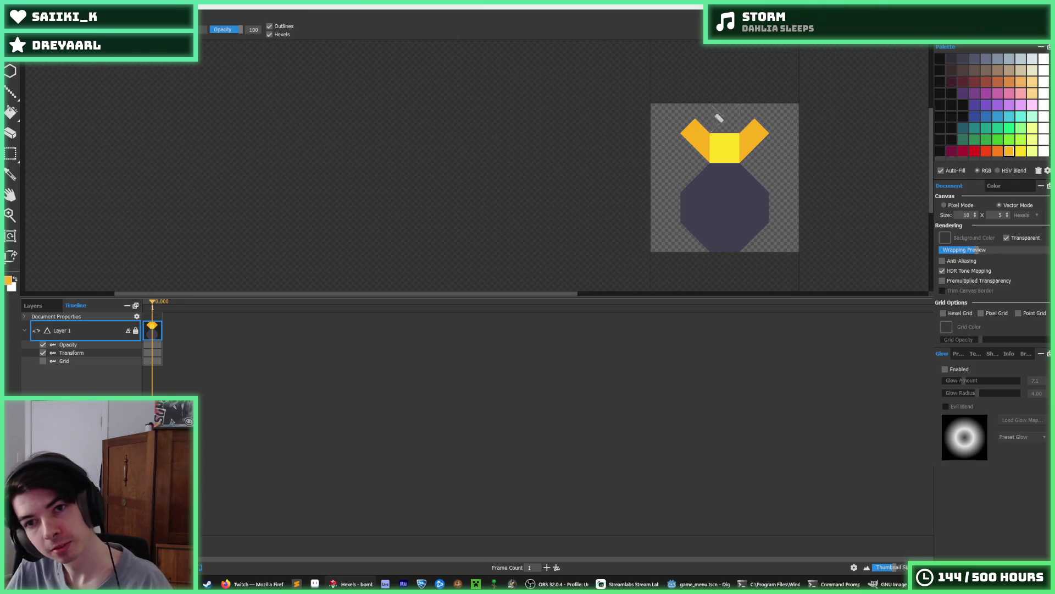
pyautogui.press('b')
pyautogui.click(752, 121)
pyautogui.press('e')
pyautogui.click(691, 131)
pyautogui.press('b')
pyautogui.press('e')
pyautogui.click(758, 132)
pyautogui.press('b')
pyautogui.click(721, 125)
# Fill the diamond's inside with orange and yellow sampled from the flame.
pyautogui.press('i')
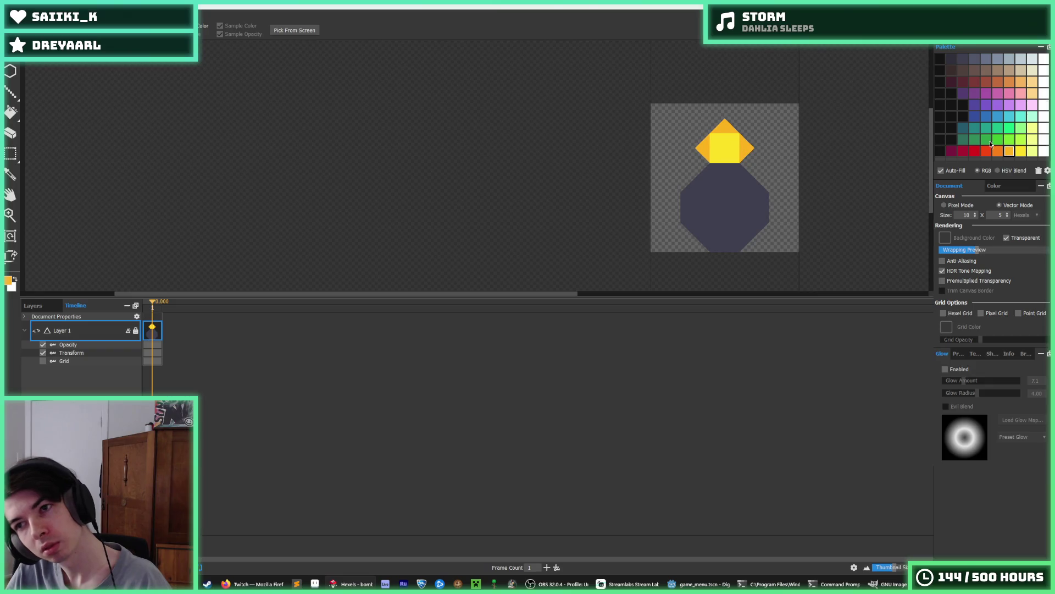
pyautogui.press('b')
pyautogui.click(747, 140)
pyautogui.click(714, 151)
pyautogui.click(722, 160)
pyautogui.keyDown('alt'); pyautogui.click(724, 140); pyautogui.keyUp('alt')
pyautogui.click(724, 125)
pyautogui.press('i')
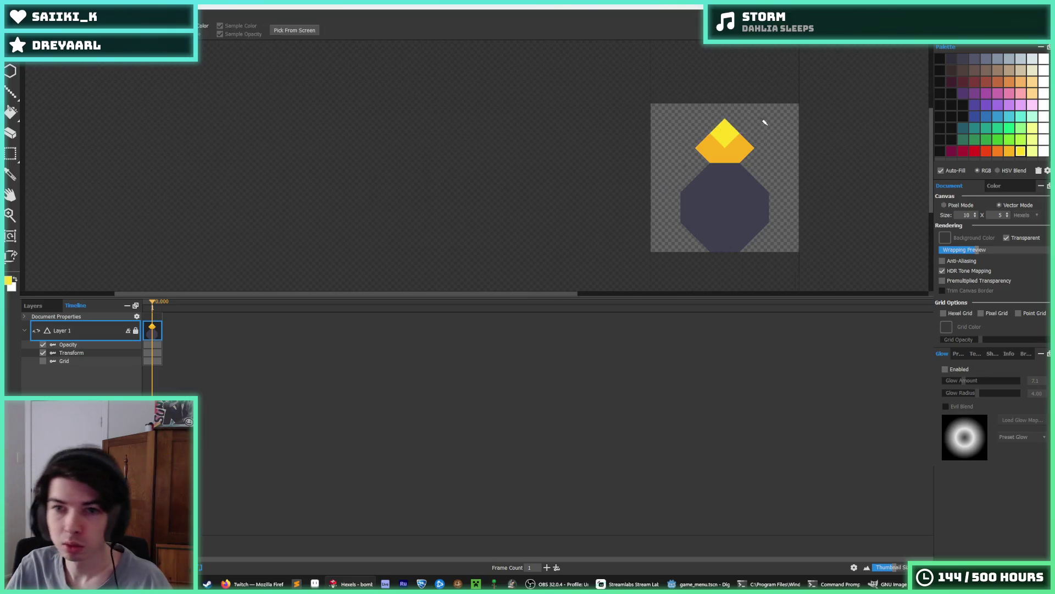
pyautogui.scroll(-3, 767, 124)
pyautogui.scroll(1, 772, 118)
pyautogui.scroll(3, 755, 131)
pyautogui.click(791, 61)
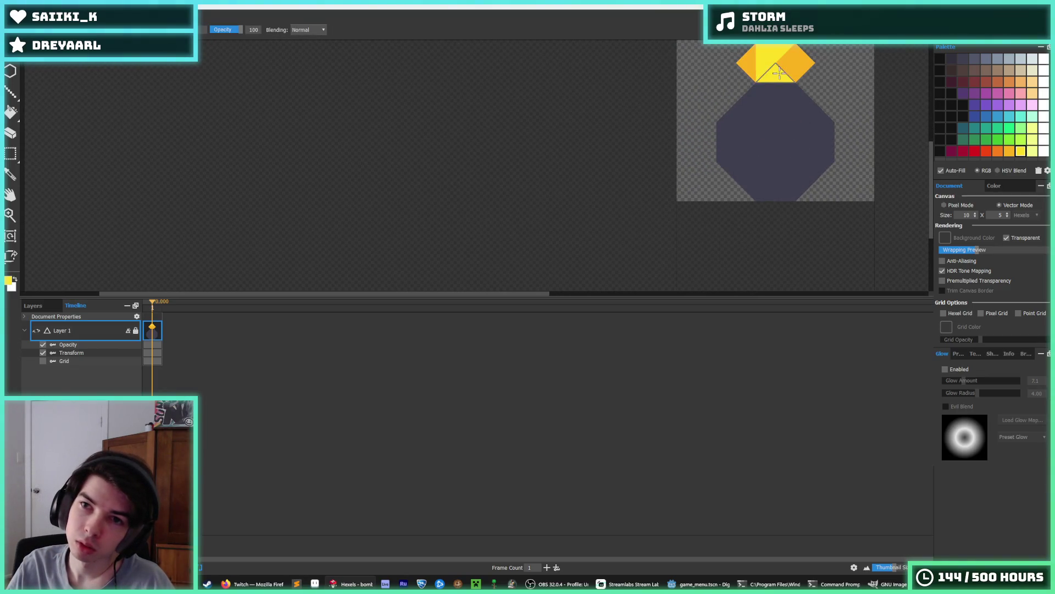
pyautogui.moveTo(778, 102); pyautogui.dragTo(760, 189)
pyautogui.moveTo(758, 123); pyautogui.dragTo(759, 165)
pyautogui.click(757, 163)
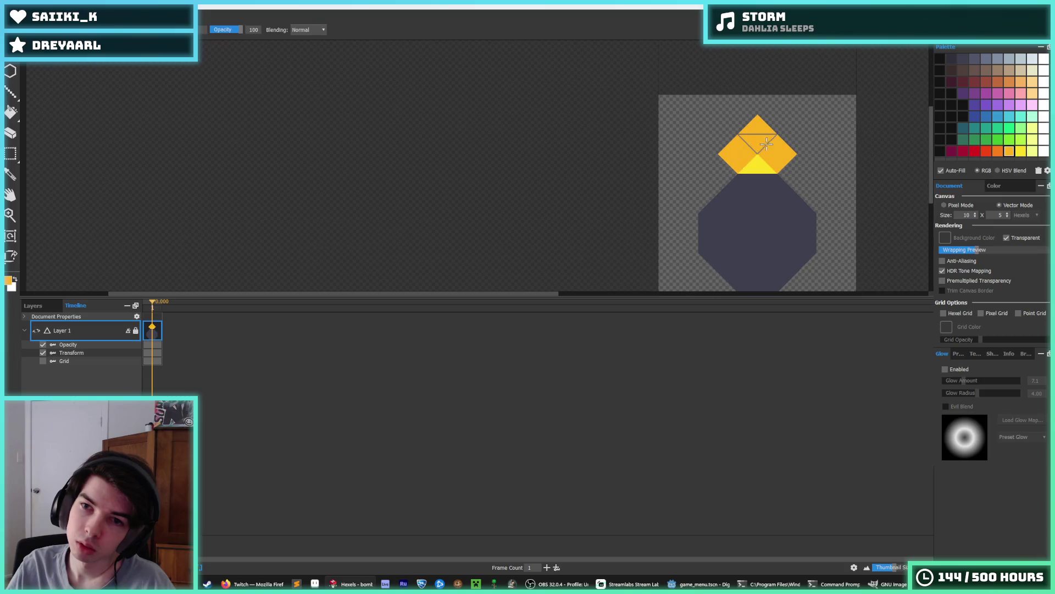
# Try a lighter grey diamond on the bomb's upper body, then undo it.
pyautogui.press('alt')
pyautogui.scroll(-5, 797, 106)
pyautogui.scroll(-2, 842, 103)
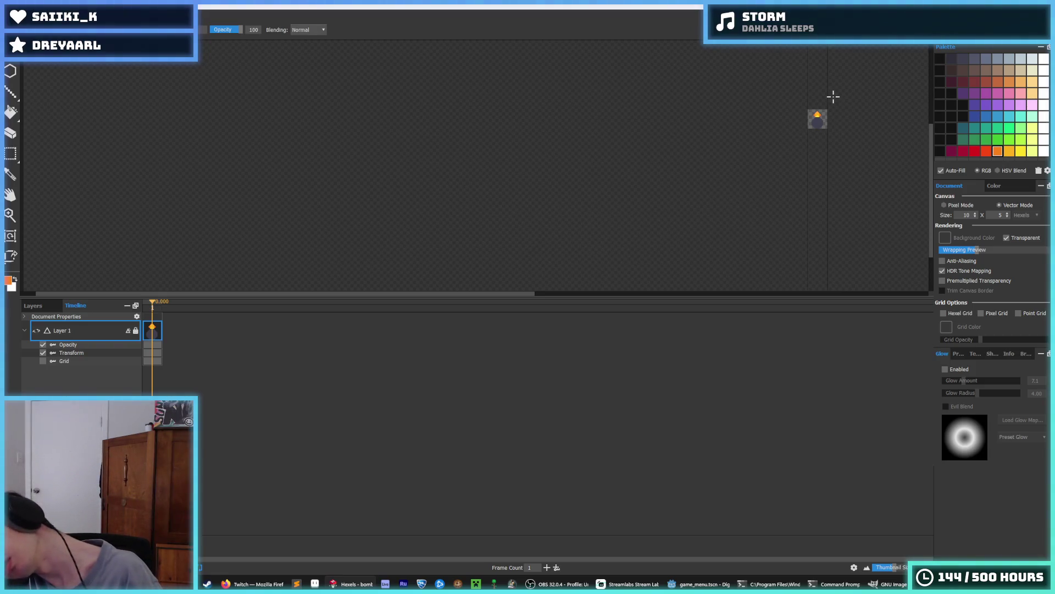
pyautogui.press('alt')
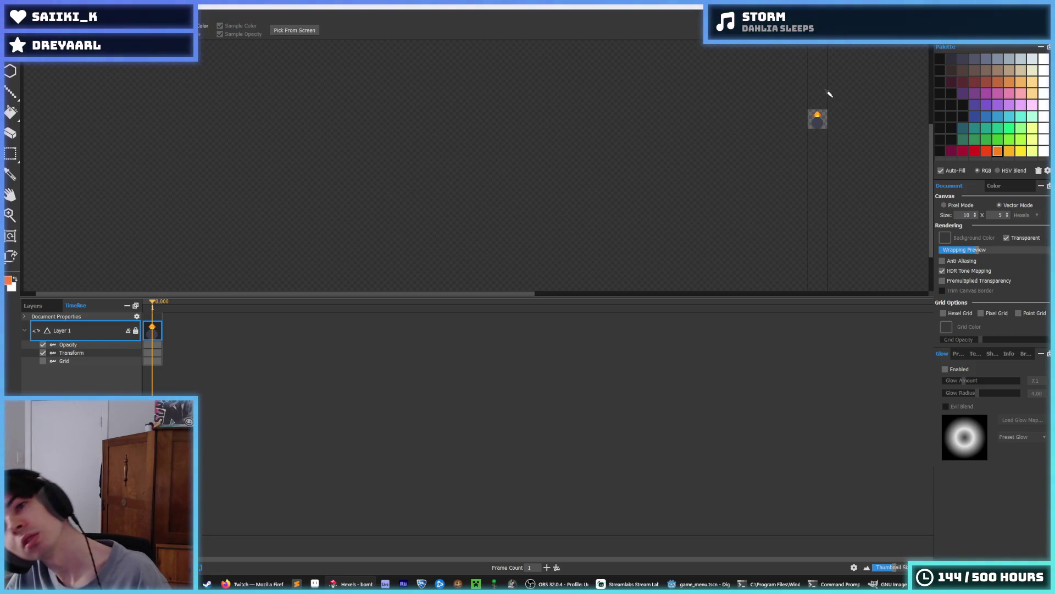
pyautogui.scroll(6, 632, 123)
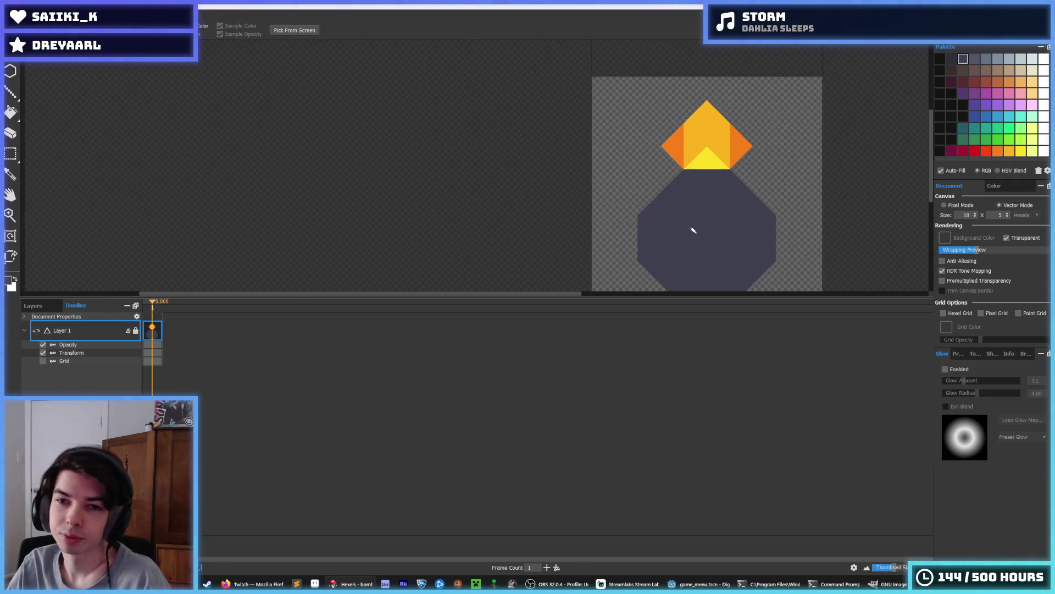
pyautogui.scroll(-3, 689, 228)
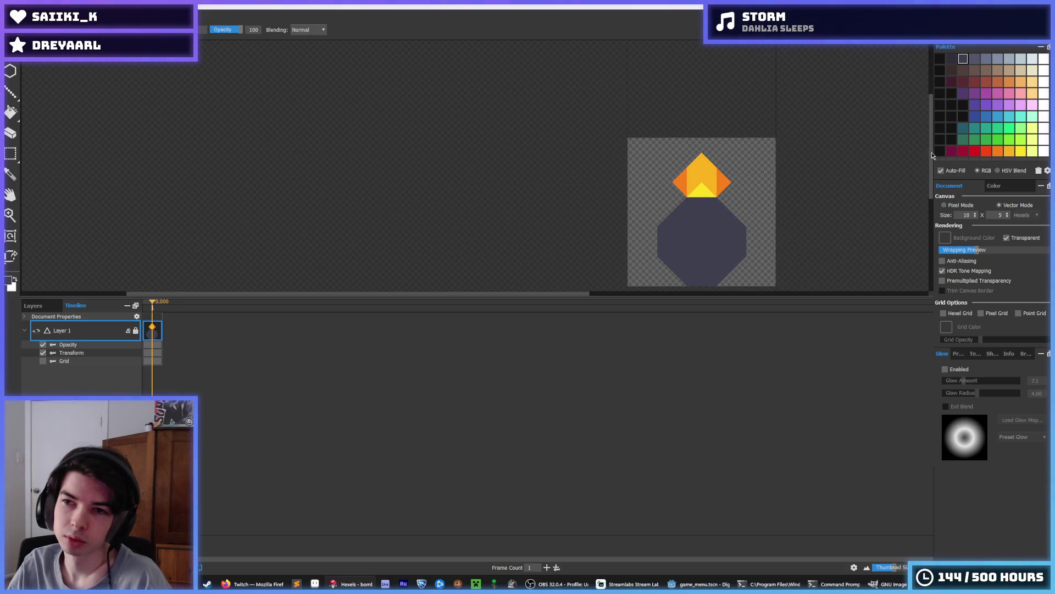
pyautogui.moveTo(696, 262)
pyautogui.mouseDown()
pyautogui.moveTo(672, 234)
pyautogui.moveTo(718, 238)
pyautogui.moveTo(682, 220)
pyautogui.mouseUp()
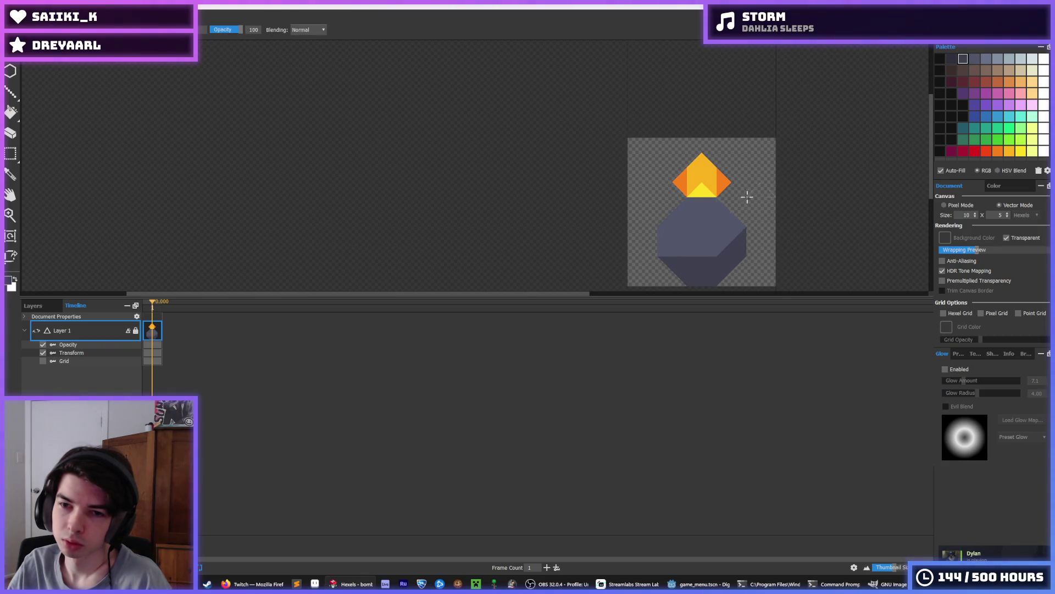
pyautogui.click(998, 62)
pyautogui.moveTo(693, 209); pyautogui.dragTo(684, 231)
pyautogui.hotkey('ctrl', 'z')
pyautogui.hotkey('ctrl', 'z')
pyautogui.hotkey('ctrl', 'z')
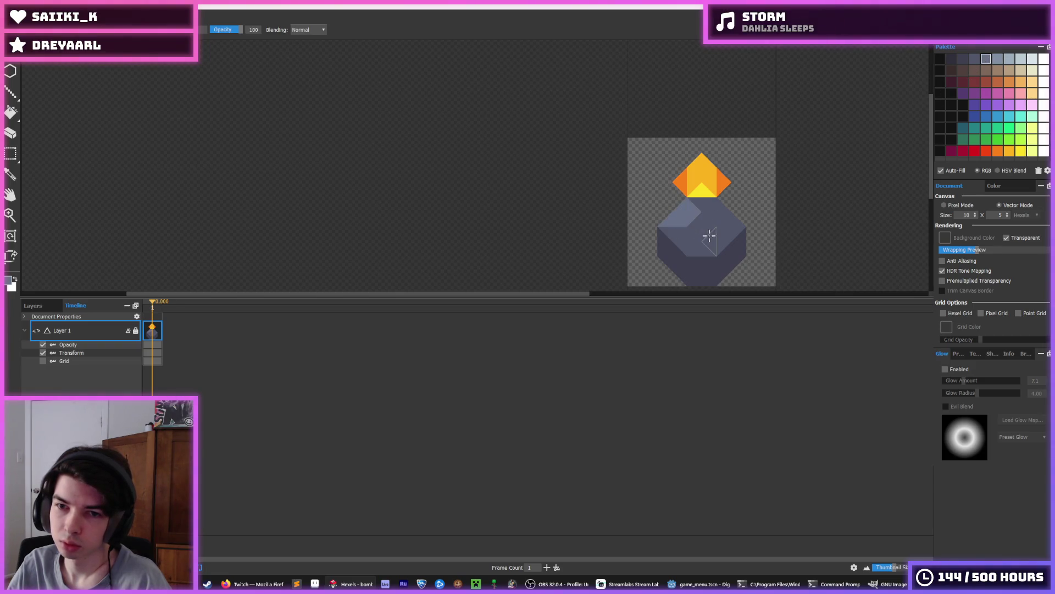
# Repaint the bomb's top faces using lighter and darker grey palette swatches.
pyautogui.scroll(-5, 703, 187)
pyautogui.scroll(3, 712, 219)
pyautogui.keyDown('alt'); pyautogui.click(725, 203); pyautogui.keyUp('alt')
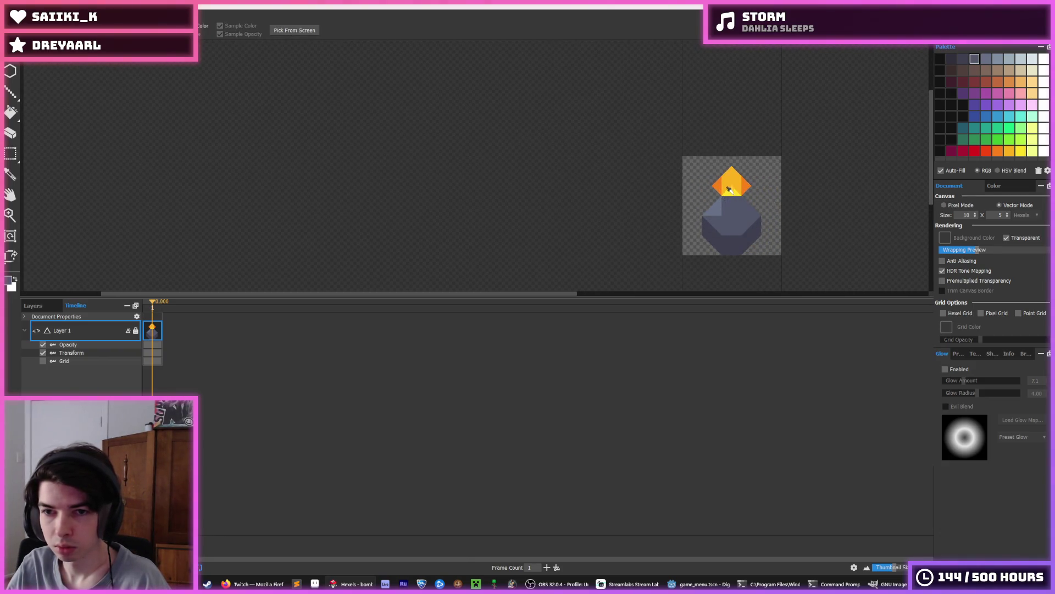
pyautogui.scroll(3, 728, 201)
pyautogui.scroll(-4, 741, 188)
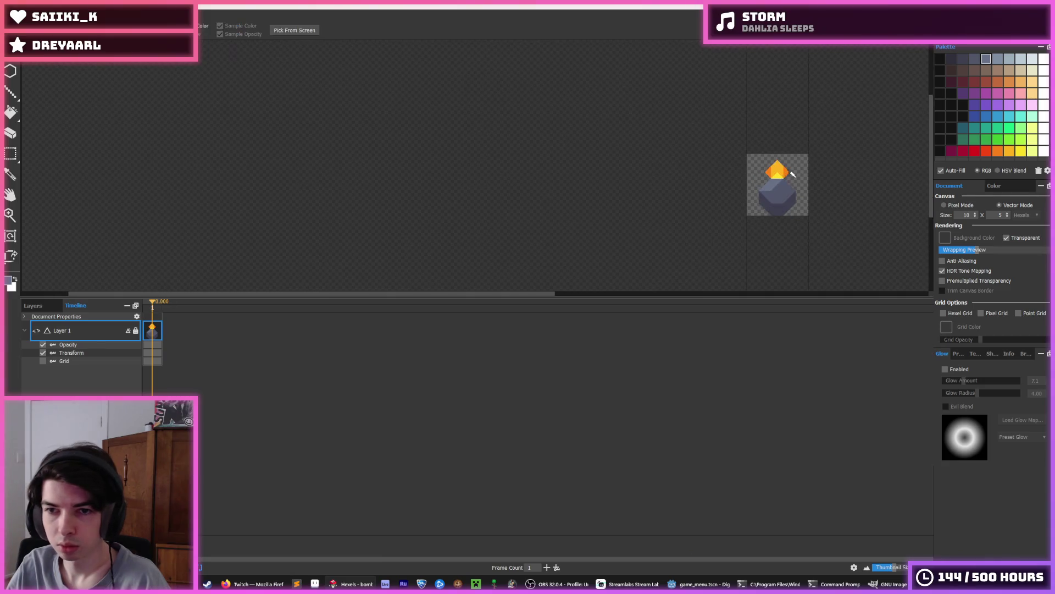
pyautogui.scroll(3, 751, 198)
pyautogui.click(751, 198)
pyautogui.keyDown('alt'); pyautogui.click(765, 176); pyautogui.keyUp('alt')
pyautogui.moveTo(772, 212); pyautogui.dragTo(747, 223)
pyautogui.click(770, 196)
pyautogui.scroll(-3, 742, 192)
pyautogui.scroll(4, 733, 194)
pyautogui.click(733, 194)
# Brighten a hexel near the gem with lighter grey and erase the orange gem atop the bomb.
pyautogui.keyDown('alt'); pyautogui.click(773, 175); pyautogui.keyUp('alt')
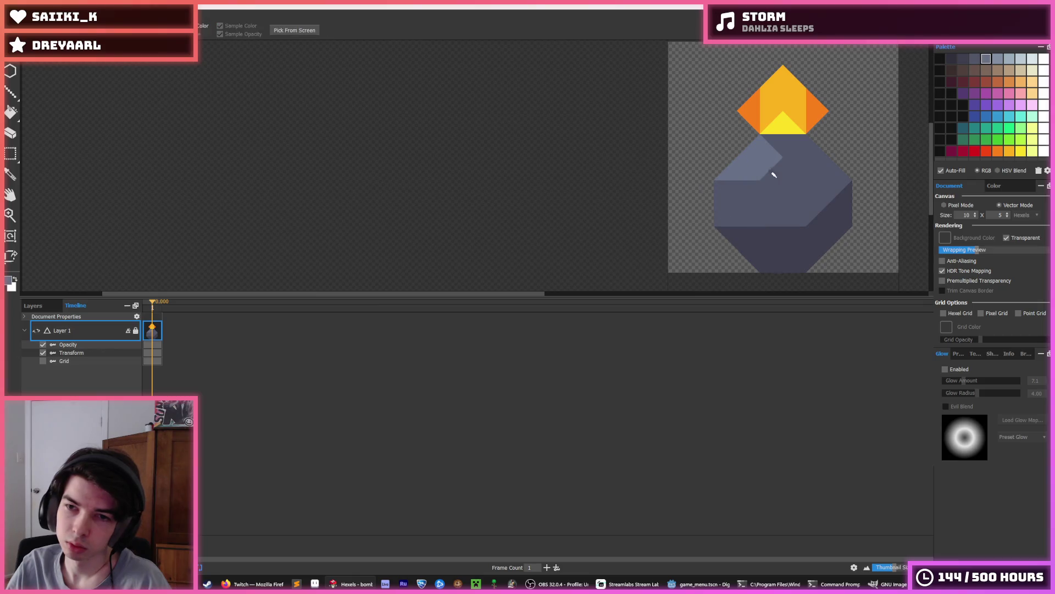
pyautogui.click(777, 141)
pyautogui.scroll(-3, 828, 162)
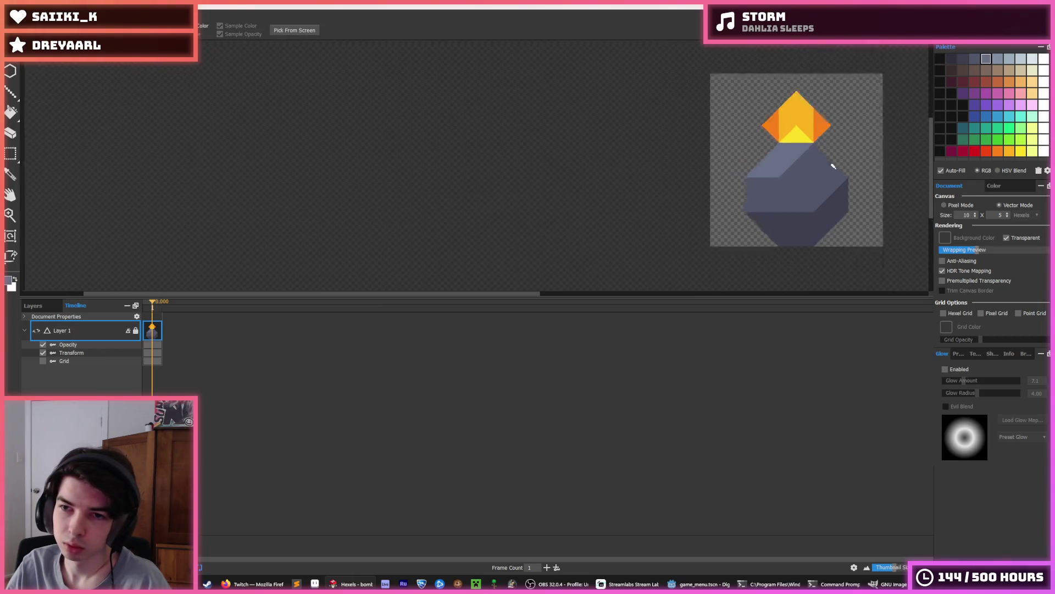
pyautogui.scroll(2, 725, 182)
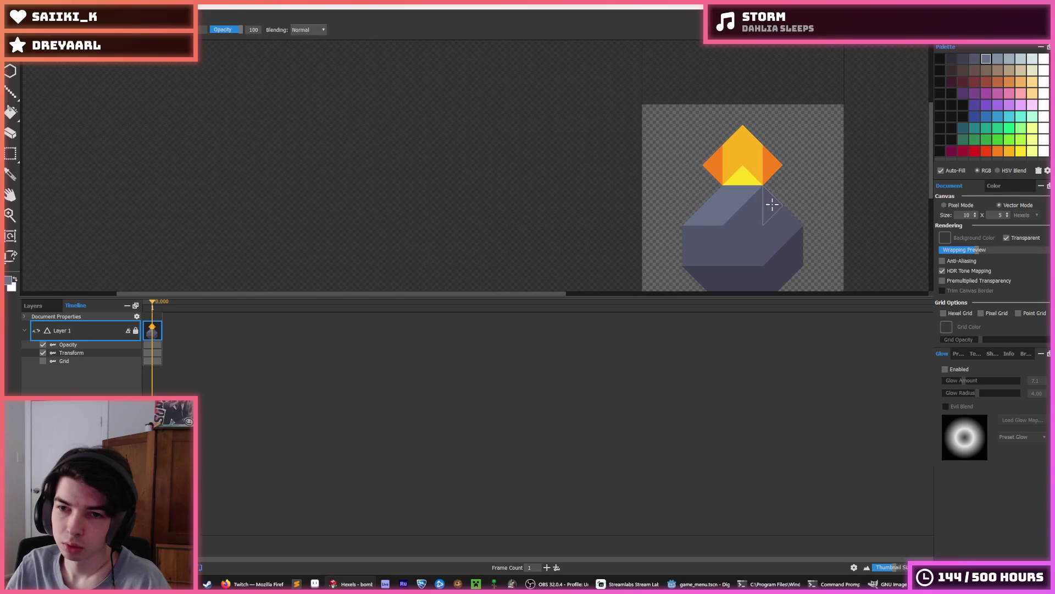
pyautogui.scroll(-3, 759, 206)
pyautogui.scroll(2, 758, 206)
pyautogui.press('e')
pyautogui.moveTo(744, 184); pyautogui.dragTo(766, 167)
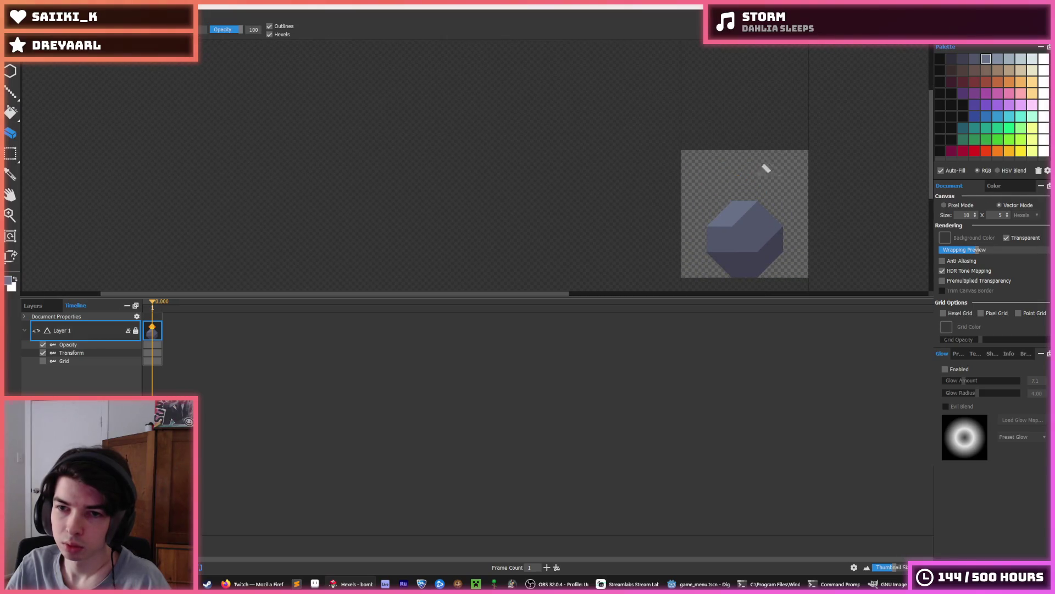
pyautogui.scroll(-5, 812, 156)
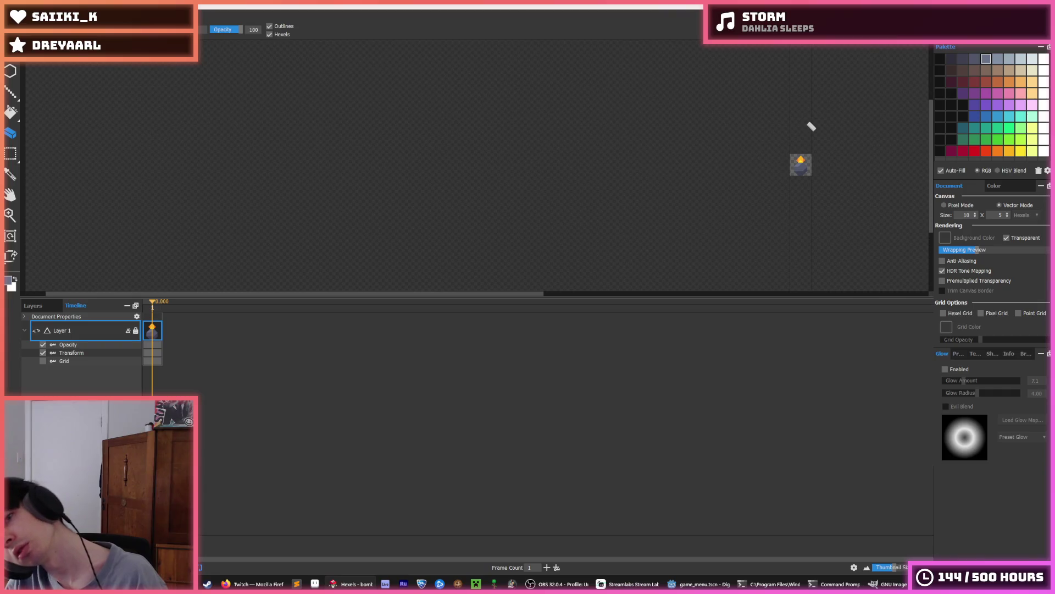
# Reshade the bomb's top facets, lightening the centre square before exporting.
pyautogui.hotkey('ctrl', 'e')
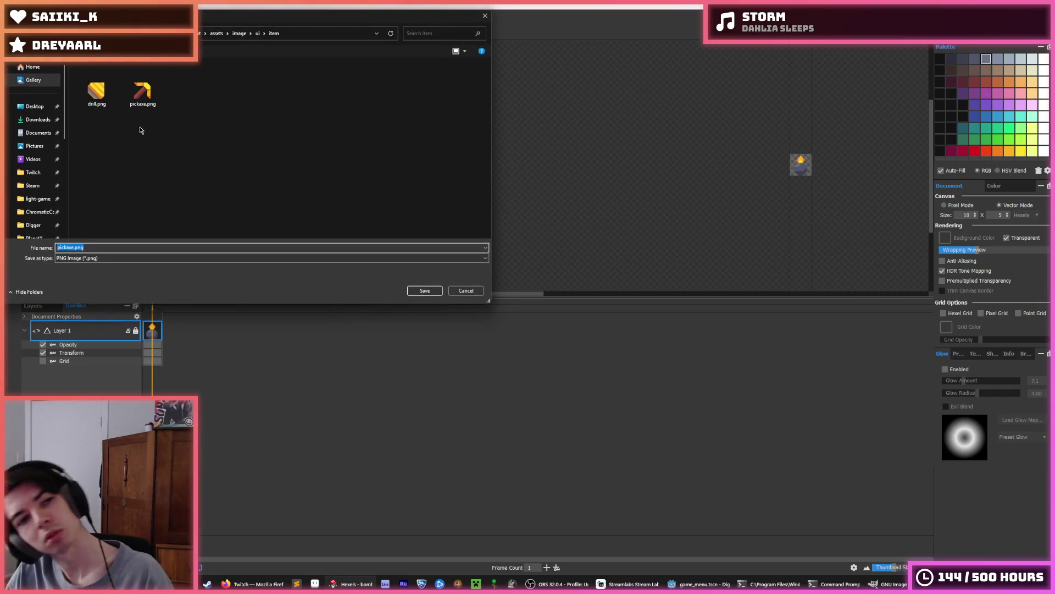
pyautogui.click(468, 291)
pyautogui.press('i')
pyautogui.scroll(5, 641, 165)
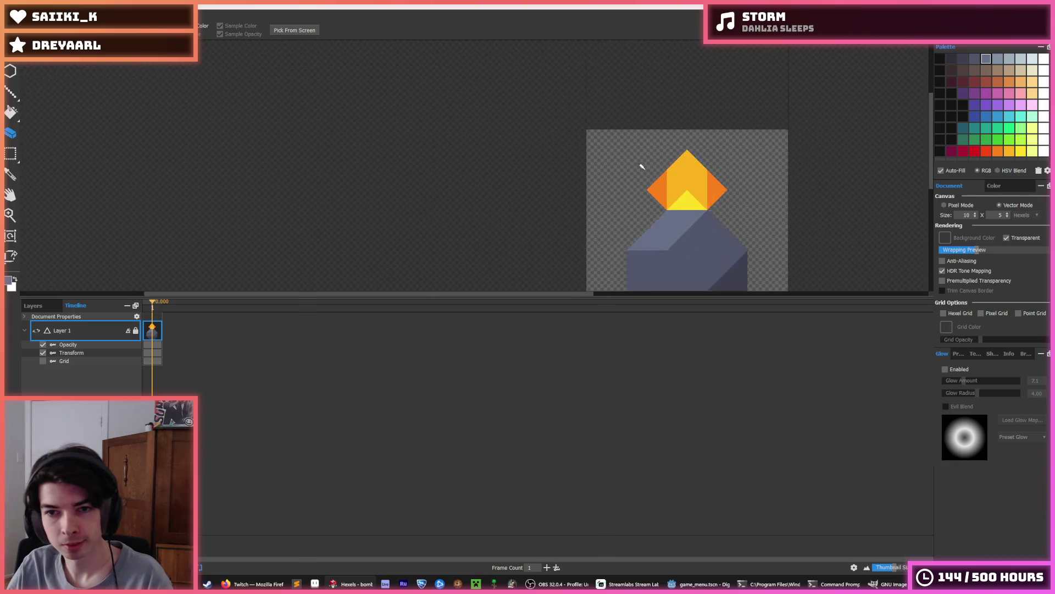
pyautogui.moveTo(712, 259)
pyautogui.mouseDown()
pyautogui.moveTo(654, 266)
pyautogui.moveTo(715, 237)
pyautogui.mouseUp()
pyautogui.keyDown('alt'); pyautogui.click(691, 238); pyautogui.keyUp('alt')
pyautogui.scroll(-5, 783, 204)
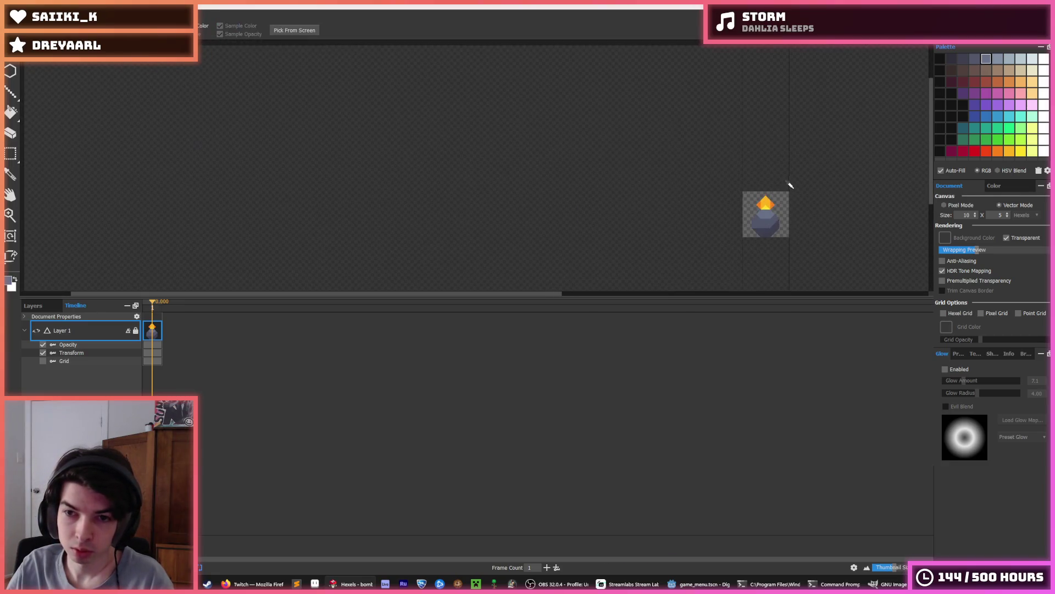
pyautogui.scroll(-4, 794, 185)
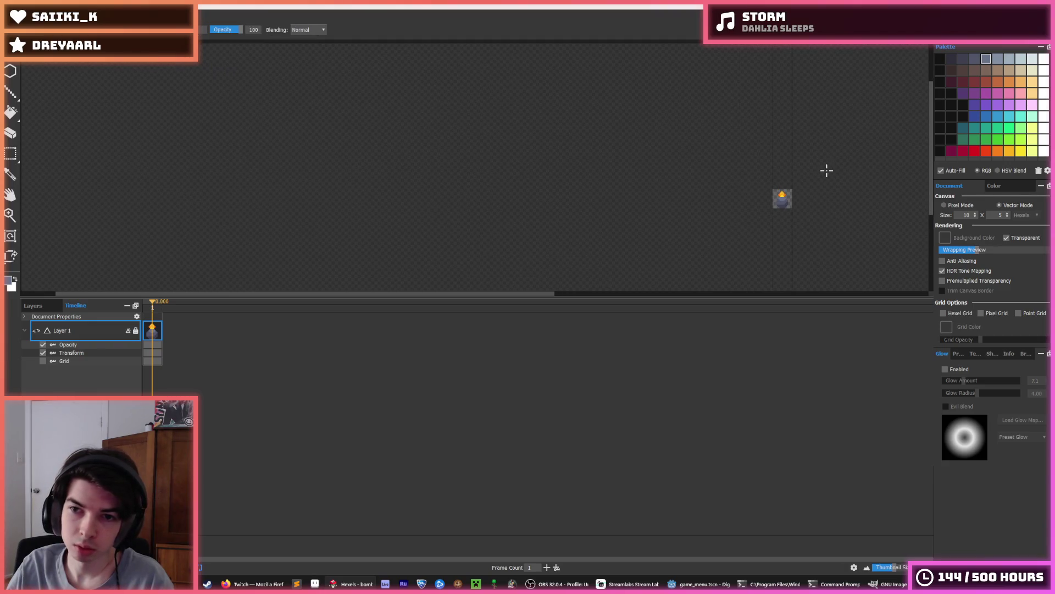
pyautogui.scroll(8, 791, 204)
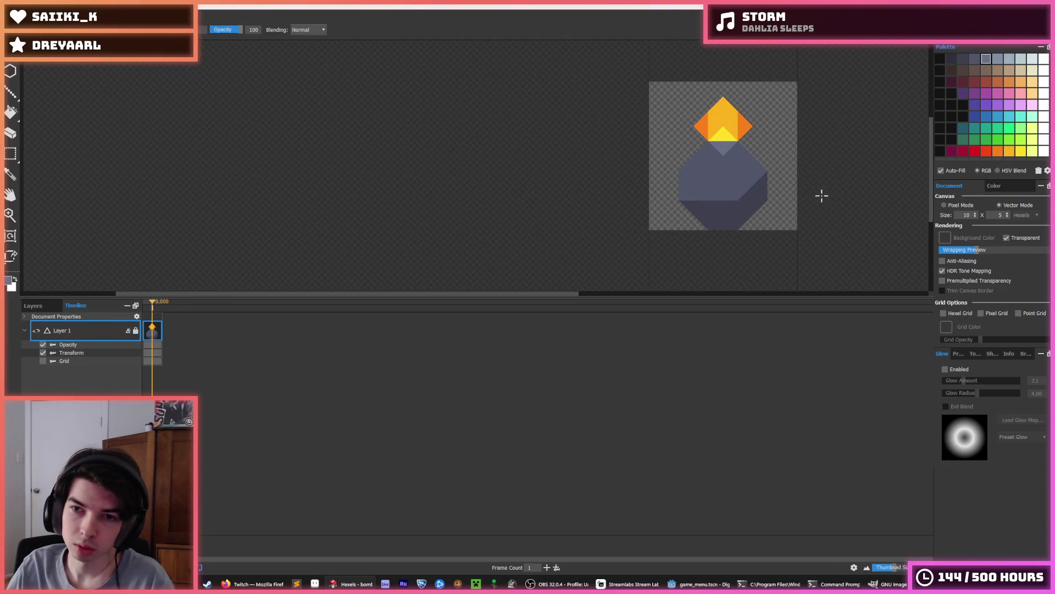
pyautogui.scroll(-4, 777, 180)
pyautogui.scroll(5, 747, 172)
pyautogui.keyDown('alt'); pyautogui.click(747, 172); pyautogui.keyUp('alt')
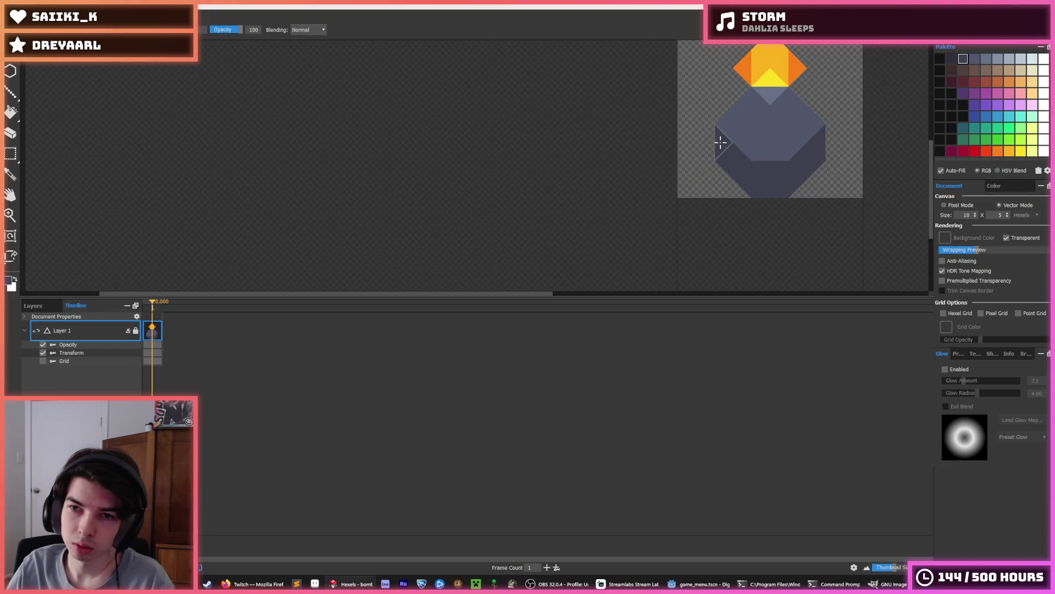
pyautogui.scroll(-5, 840, 149)
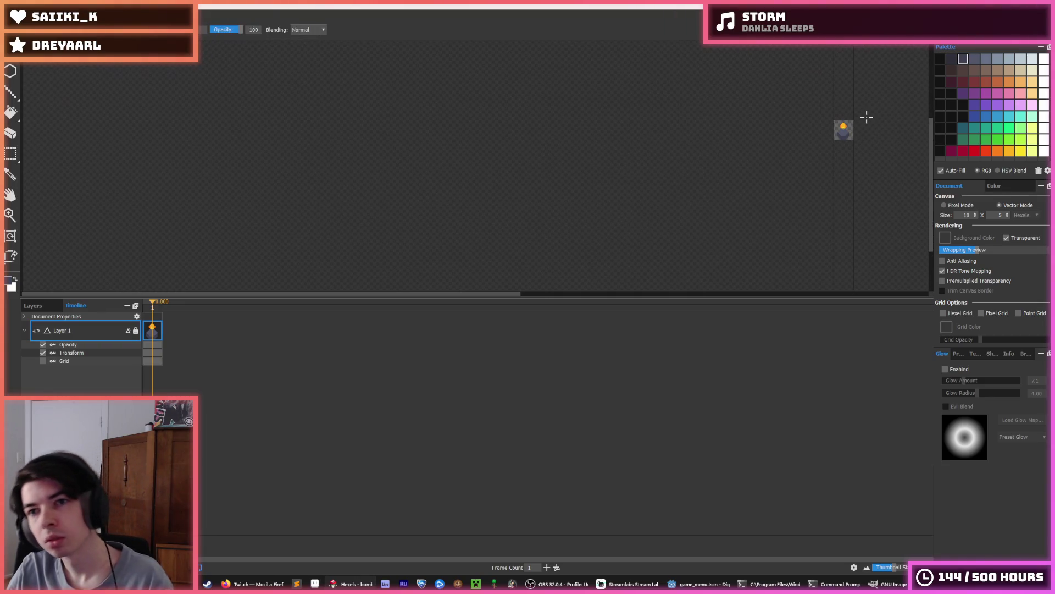
# Export the sprite as bomb.png into the game's assets/image/ui/item folder.
pyautogui.hotkey('ctrl', 'e')
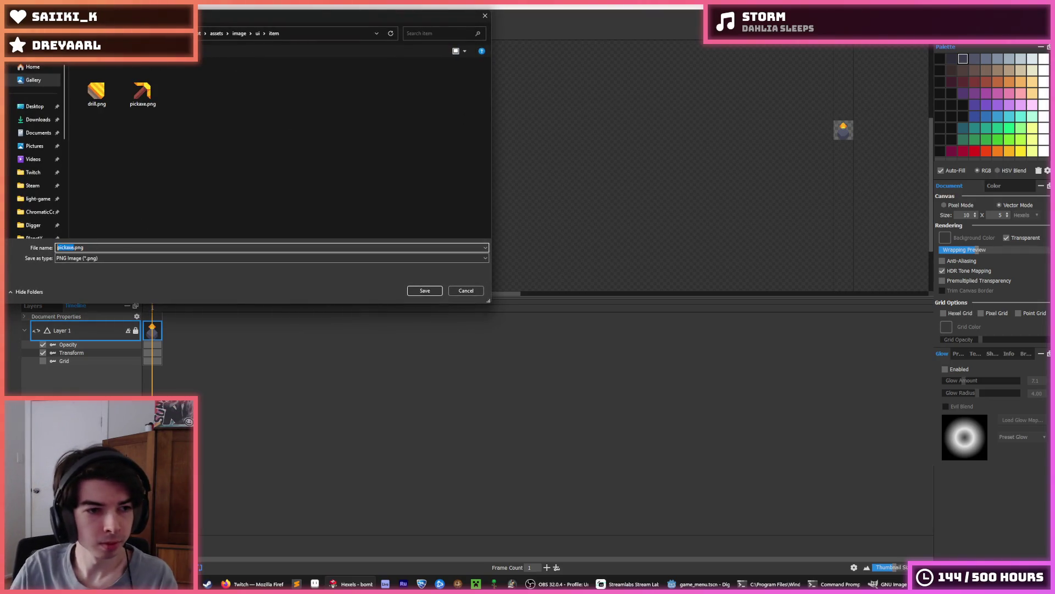
pyautogui.write('bom')
pyautogui.press('Return')
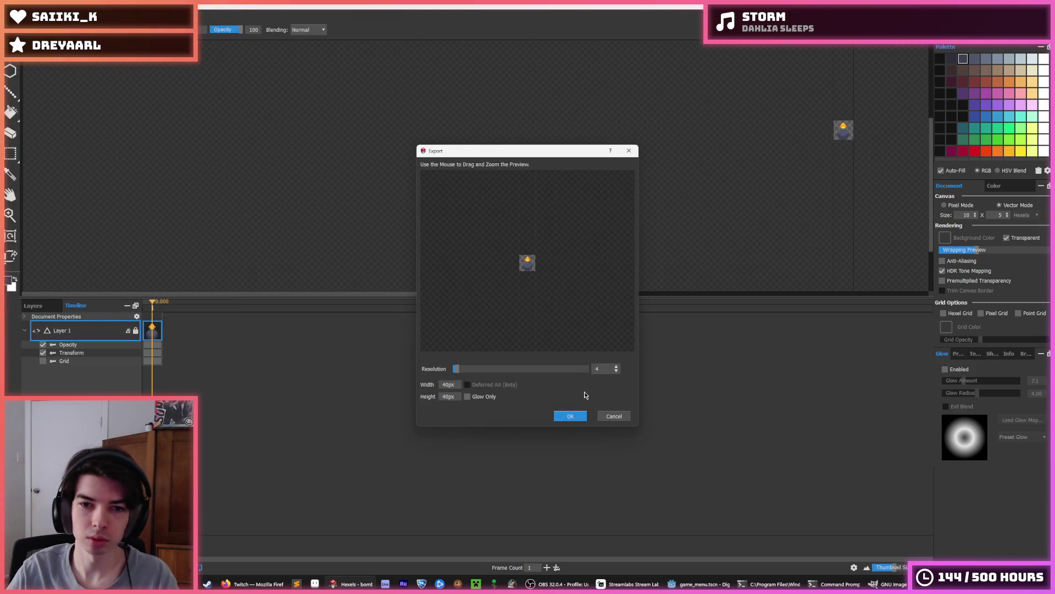
pyautogui.click(562, 417)
pyautogui.hotkey('alt', 'Tab')
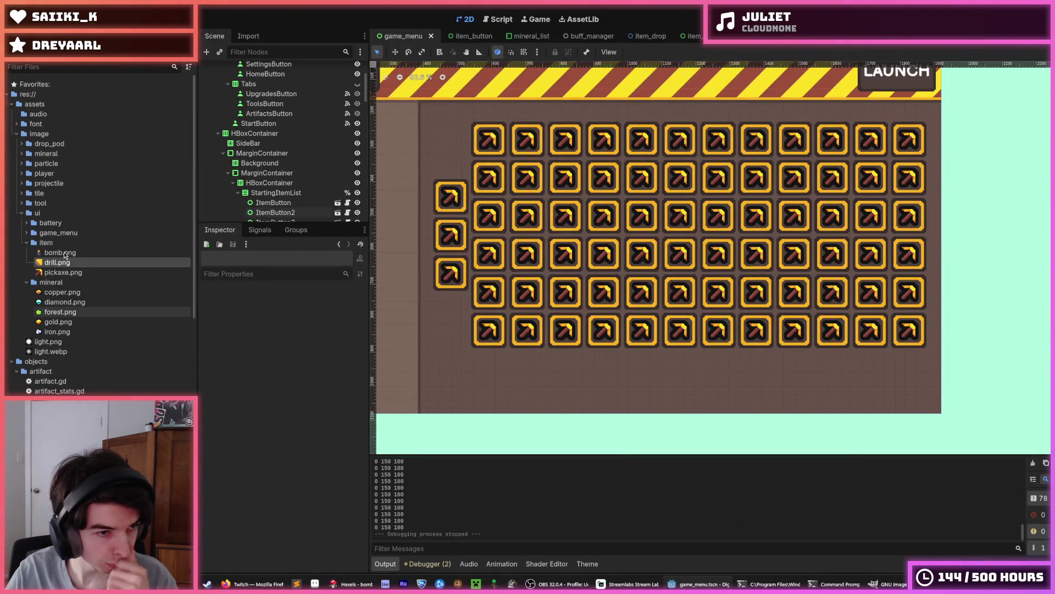
# In item.gd, select the COOL_ITEM entry of the Id enum for renaming.
pyautogui.scroll(-10, 64, 255)
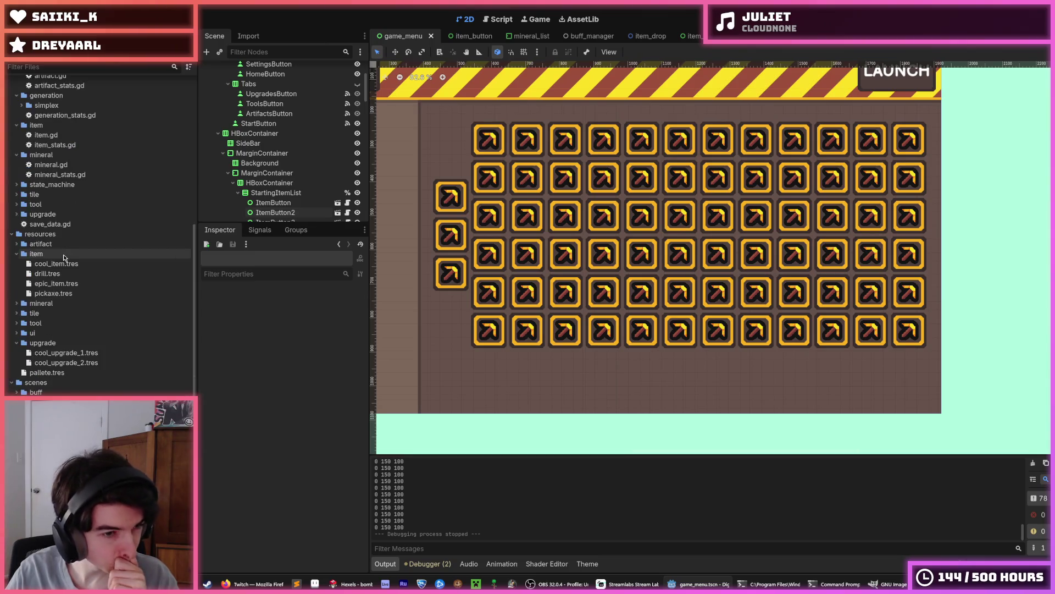
pyautogui.click(62, 264)
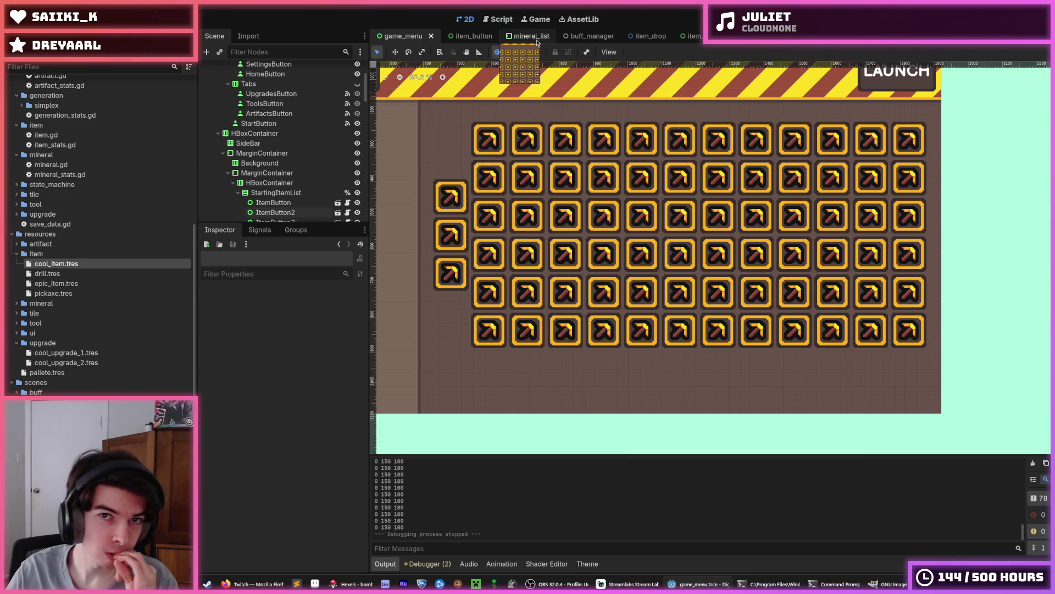
pyautogui.click(498, 19)
pyautogui.click(396, 101)
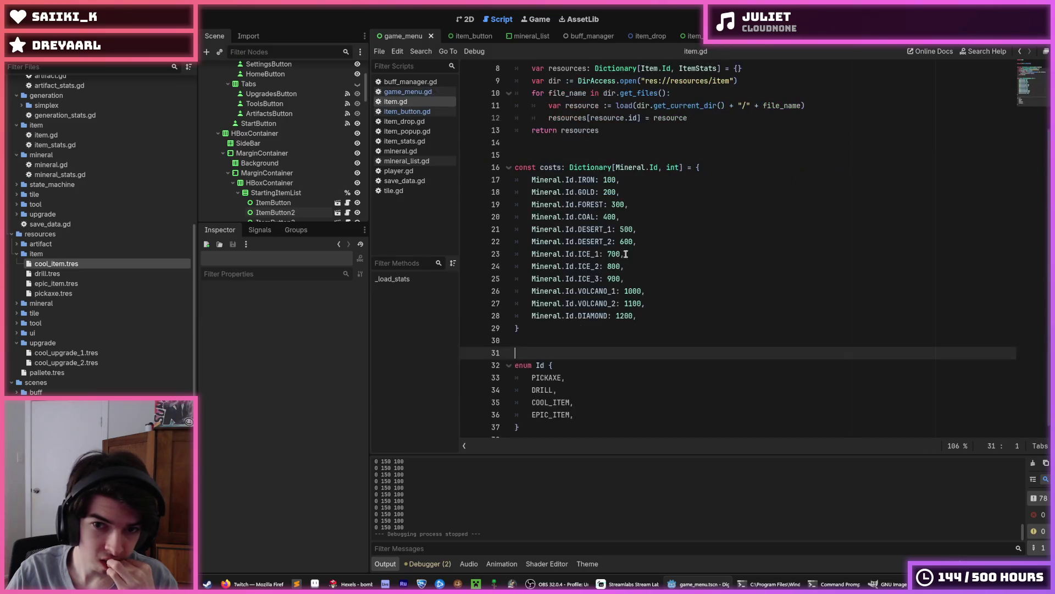
pyautogui.doubleClick(550, 402)
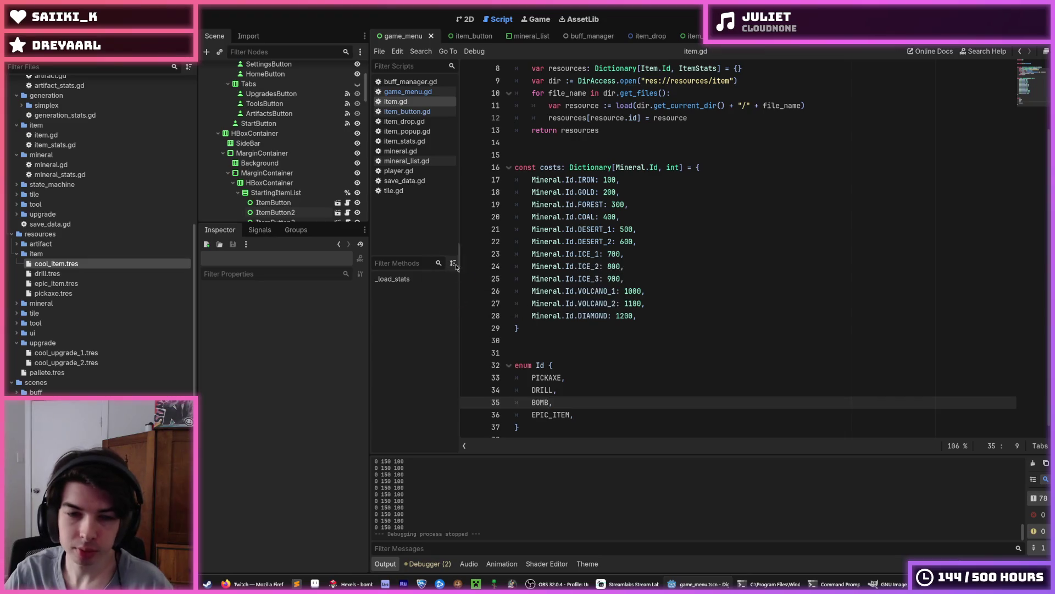
# Replace COOL_ITEM with BOMB in save_data.gd's items dictionary and save the script.
pyautogui.click(405, 180)
pyautogui.moveTo(575, 392); pyautogui.dragTo(567, 380)
pyautogui.scroll(1, 644, 339)
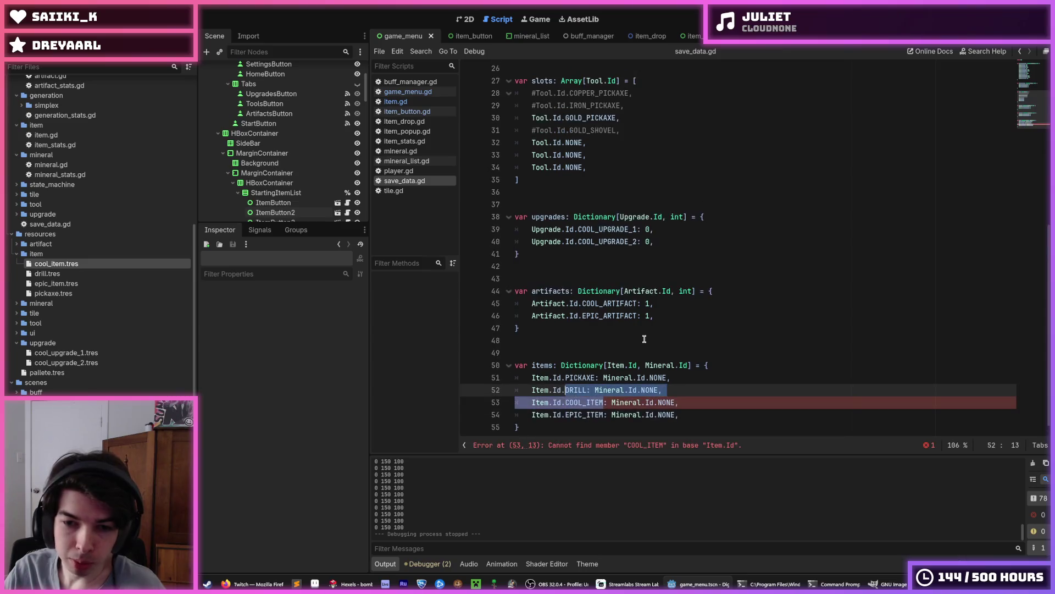
pyautogui.doubleClick(586, 403)
pyautogui.write('BOMB')
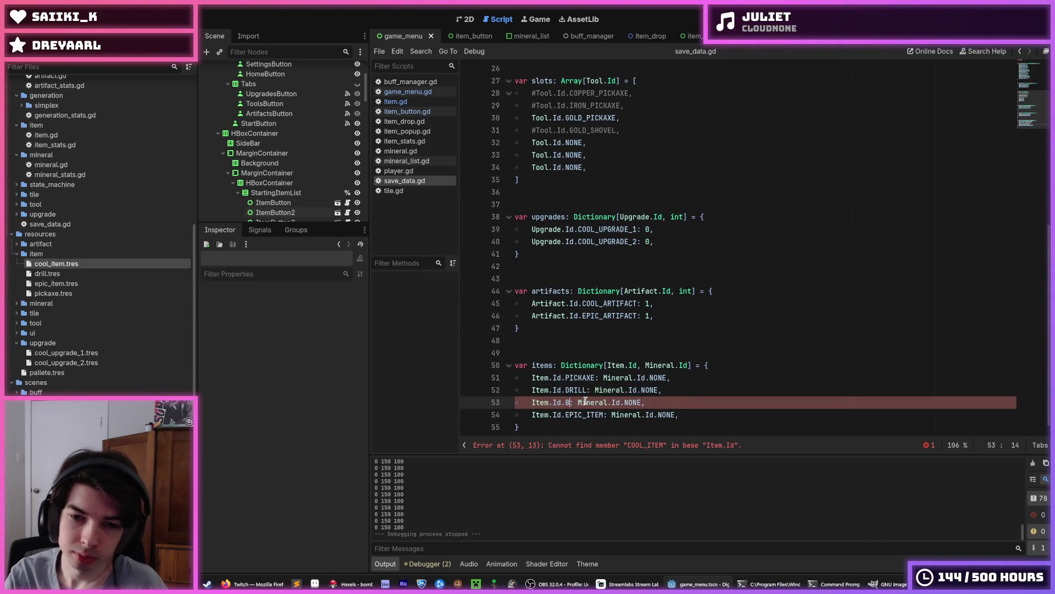
pyautogui.hotkey('ctrl', 's')
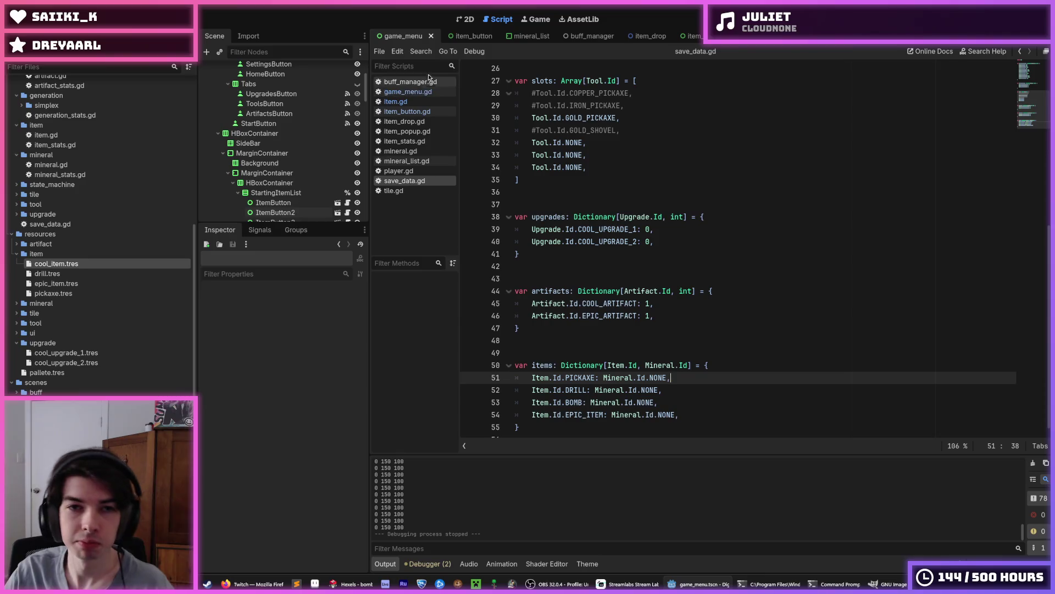
pyautogui.click(459, 21)
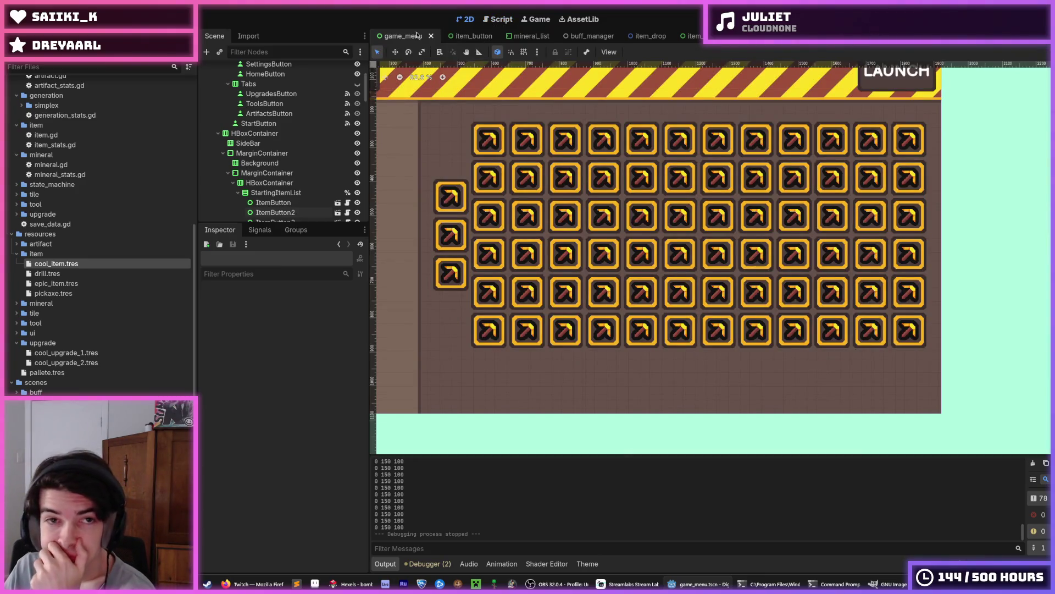
# Look through the item_button, item_popup and game_menu scenes and the game_menu script.
pyautogui.scroll(5, 301, 144)
pyautogui.click(460, 38)
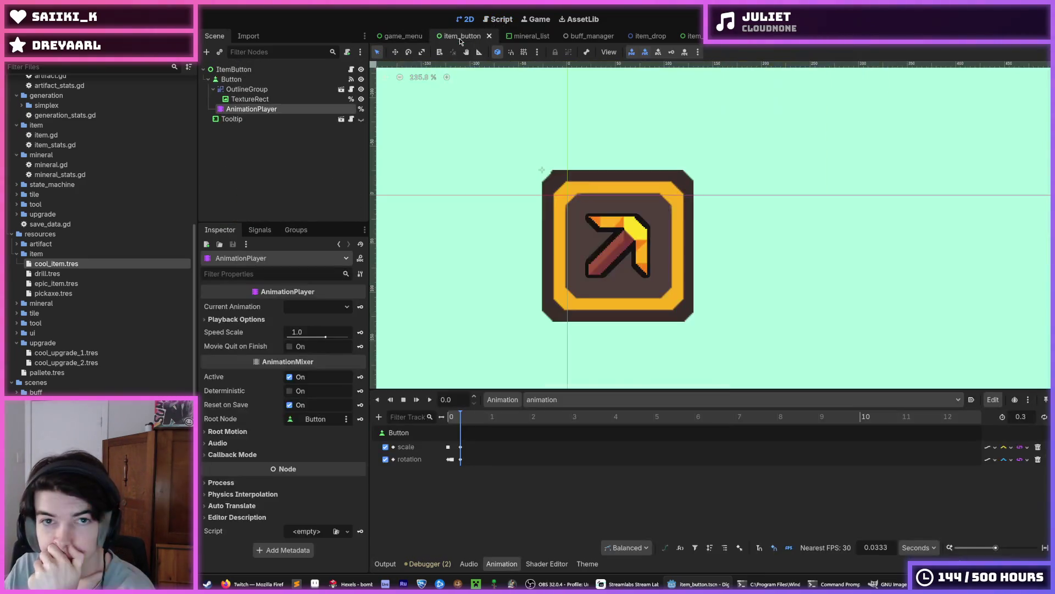
pyautogui.scroll(-5, 589, 189)
pyautogui.moveTo(567, 165); pyautogui.dragTo(613, 182)
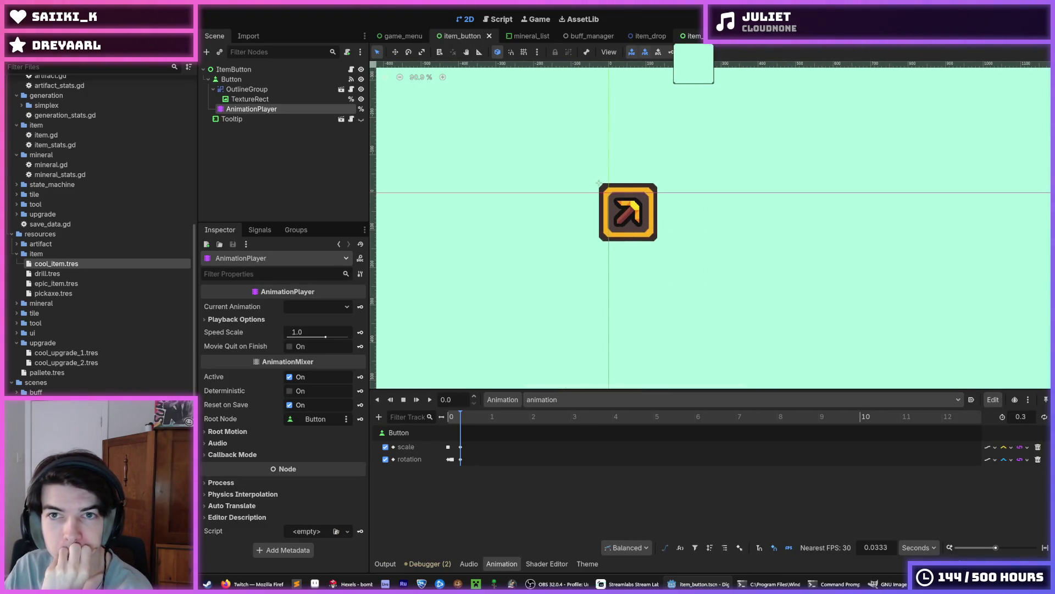
pyautogui.click(691, 37)
pyautogui.click(393, 38)
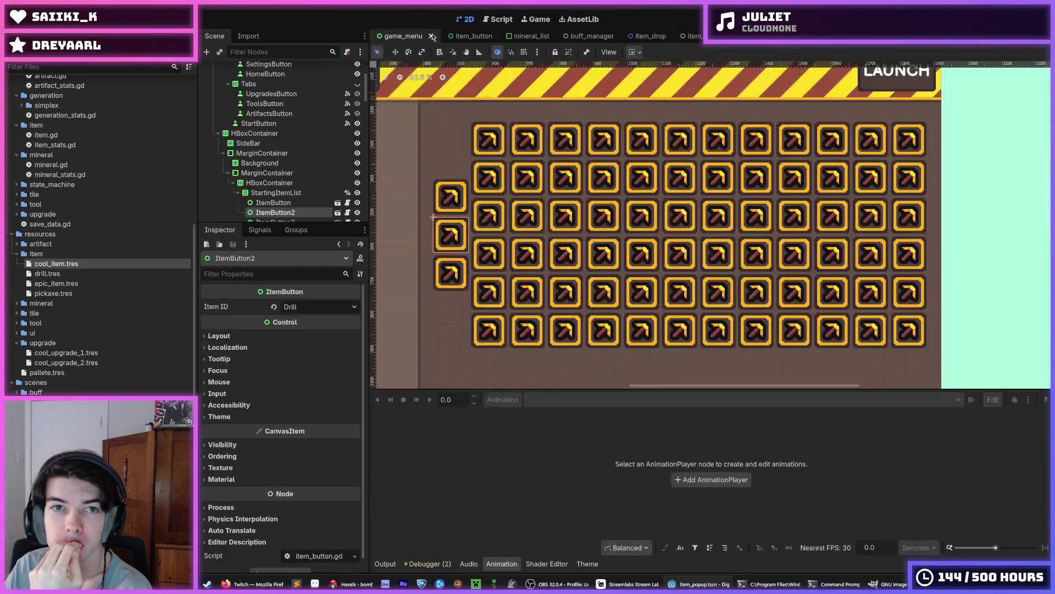
pyautogui.click(506, 21)
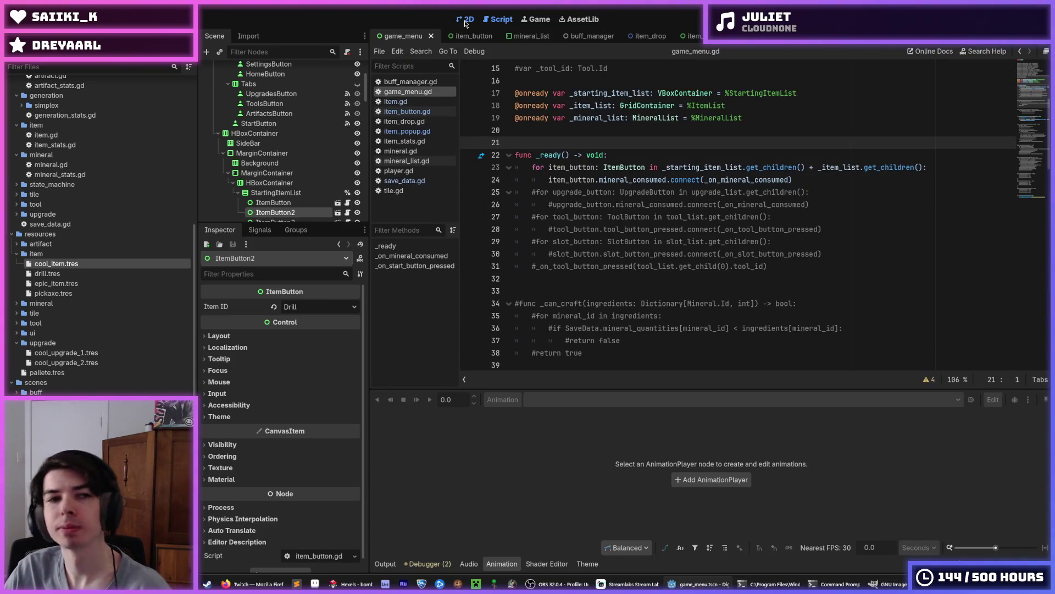
pyautogui.click(464, 21)
# Set ItemButton1's Item ID to Cool Item in the Inspector.
pyautogui.click(488, 147)
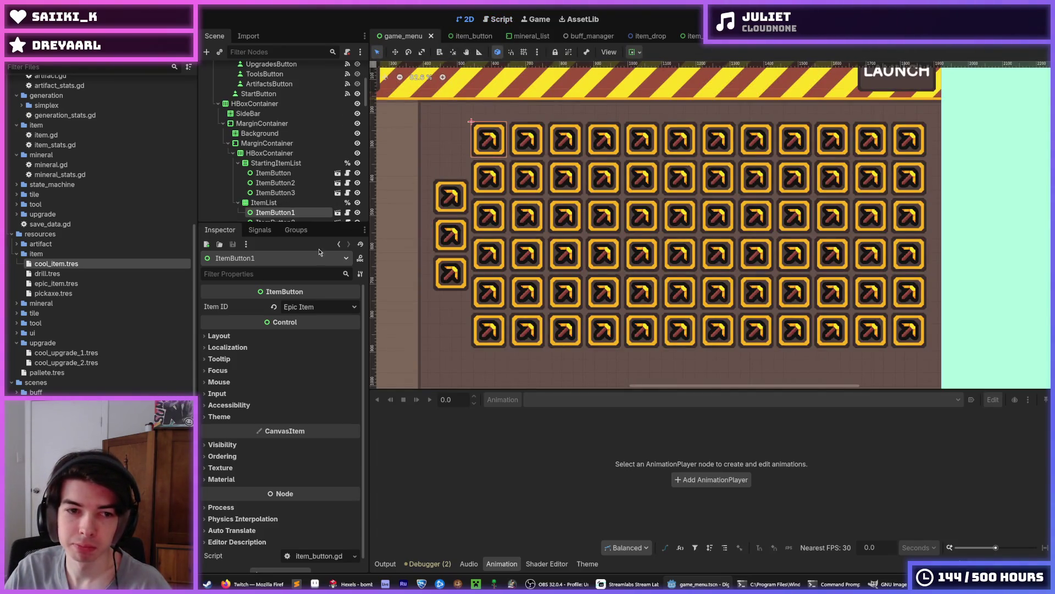
pyautogui.click(329, 307)
pyautogui.click(308, 342)
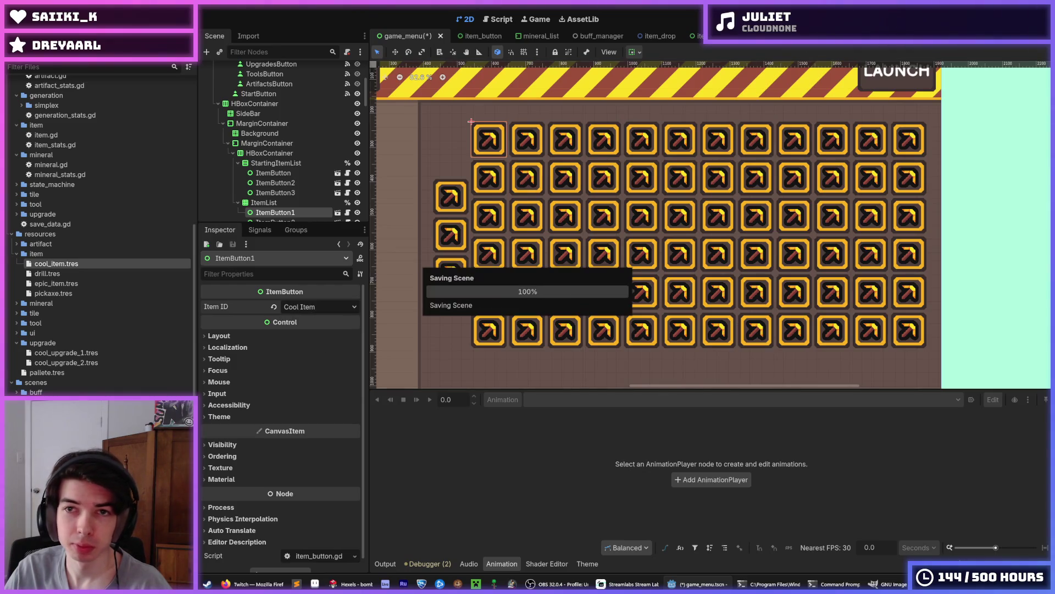
pyautogui.click(55, 263)
# Give cool_item.tres the bomb.png texture, name Bomb and description 'Drop a bomb every 3 seconds'.
pyautogui.scroll(10, 99, 219)
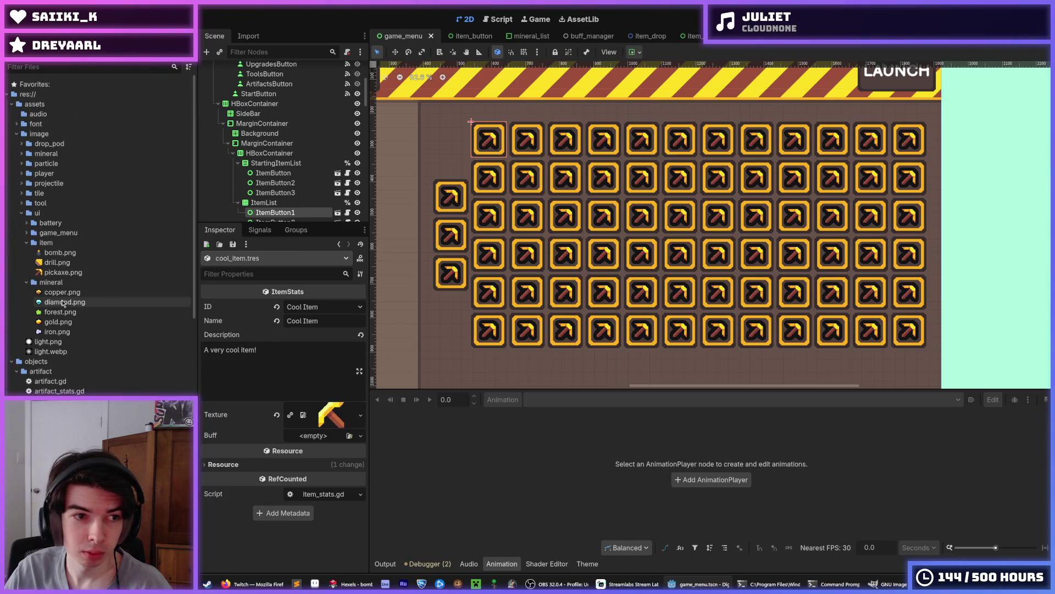
pyautogui.moveTo(60, 252)
pyautogui.mouseDown()
pyautogui.moveTo(257, 329)
pyautogui.moveTo(338, 415)
pyautogui.mouseUp()
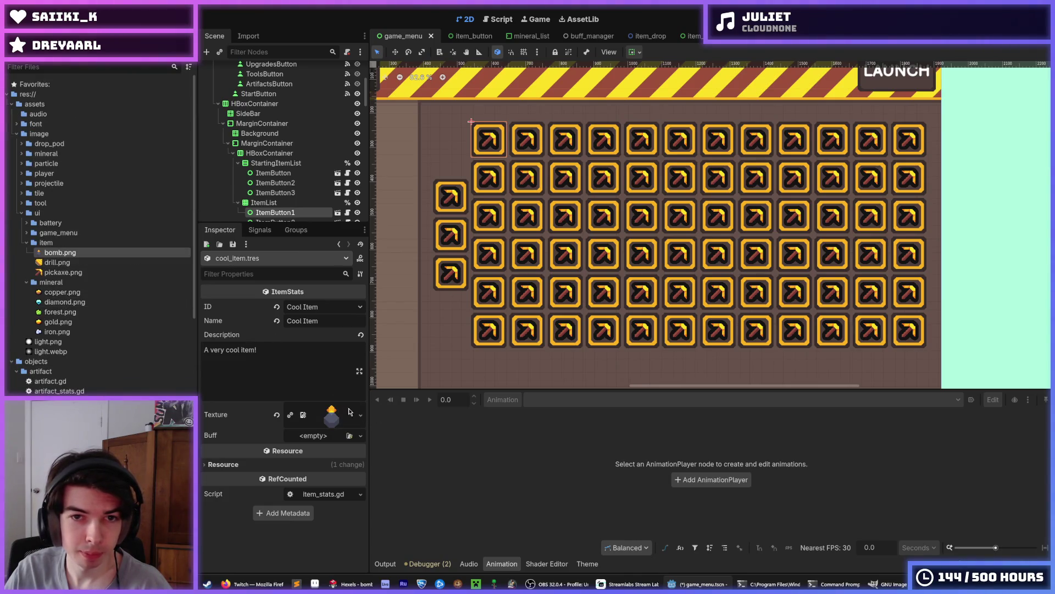
pyautogui.click(310, 320)
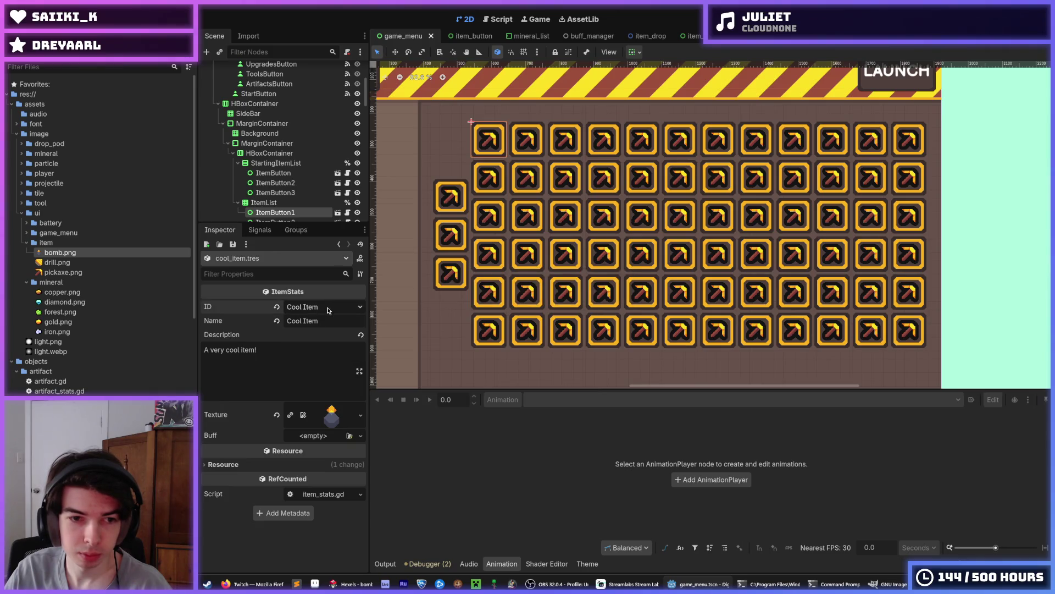
pyautogui.write('Bomb')
pyautogui.press('Tab')
pyautogui.hotkey('ctrl', 'a')
pyautogui.write('S')
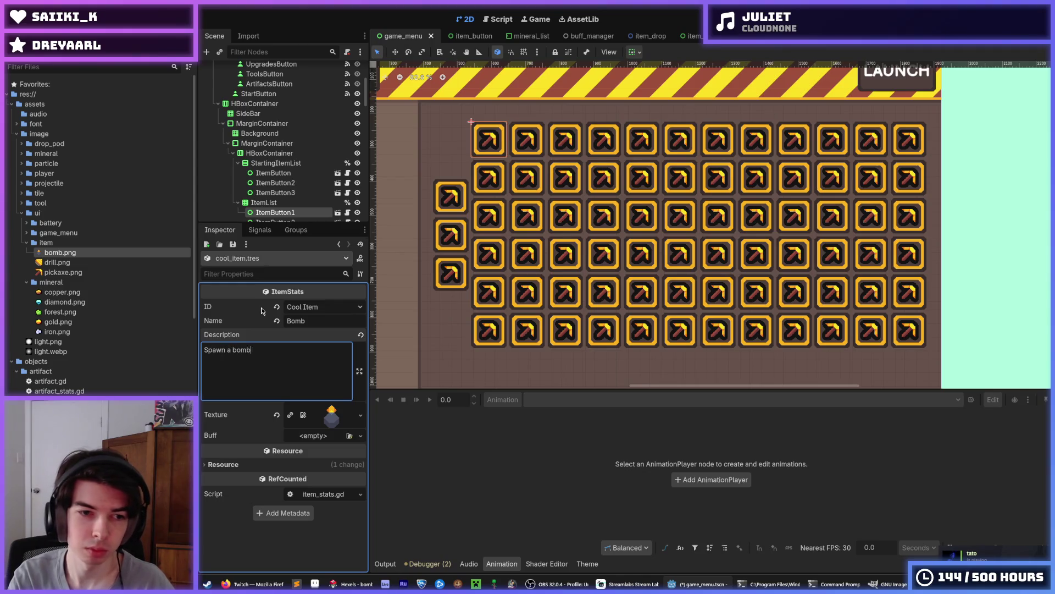
# Keep the description on one line, save the resource, and run the game with F5.
pyautogui.hotkey('ctrl', 's')
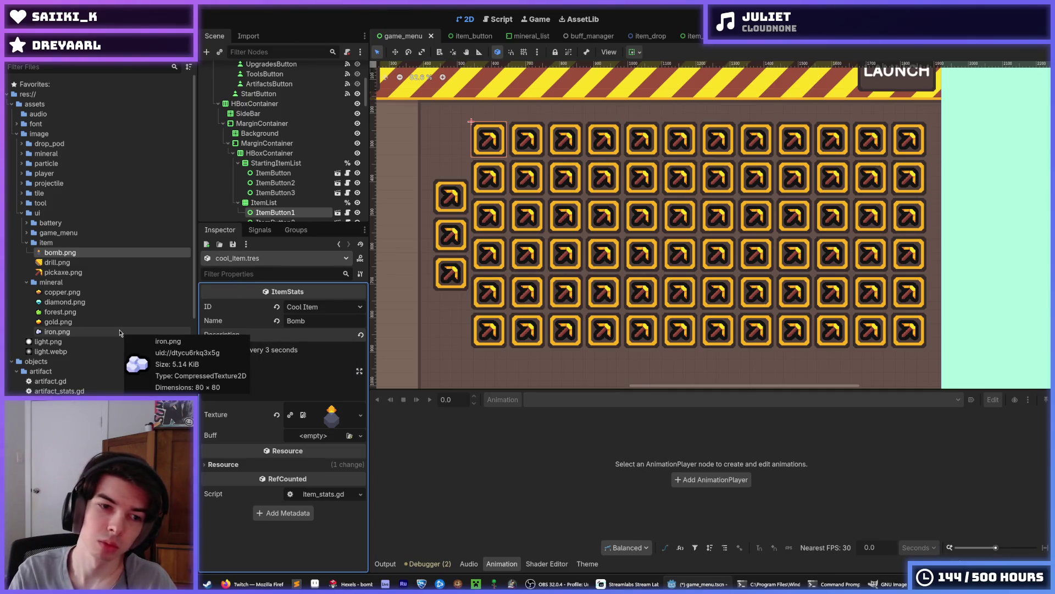
pyautogui.press('Return')
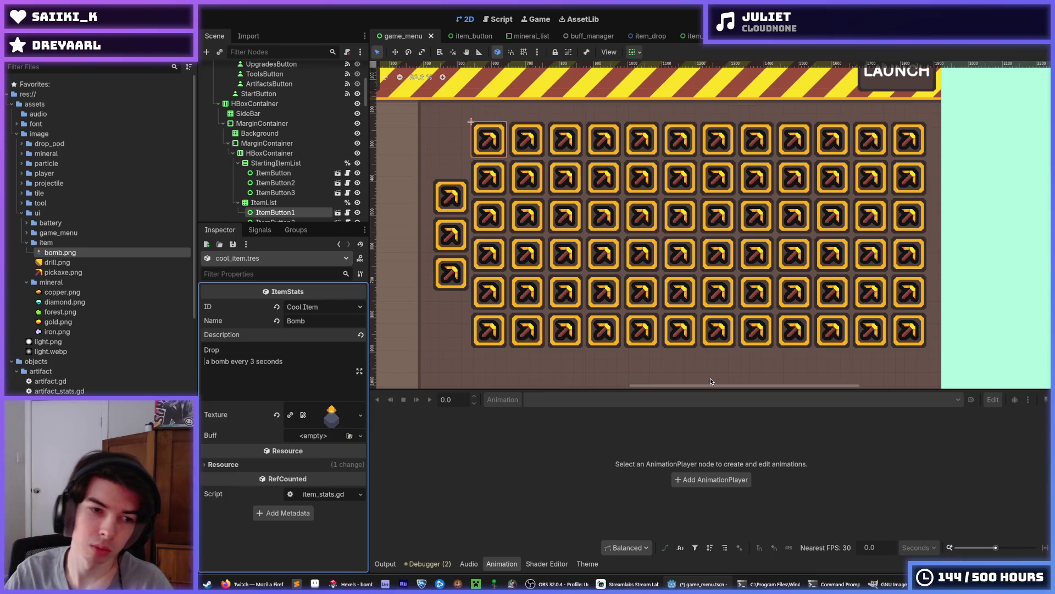
pyautogui.press('BackSpace')
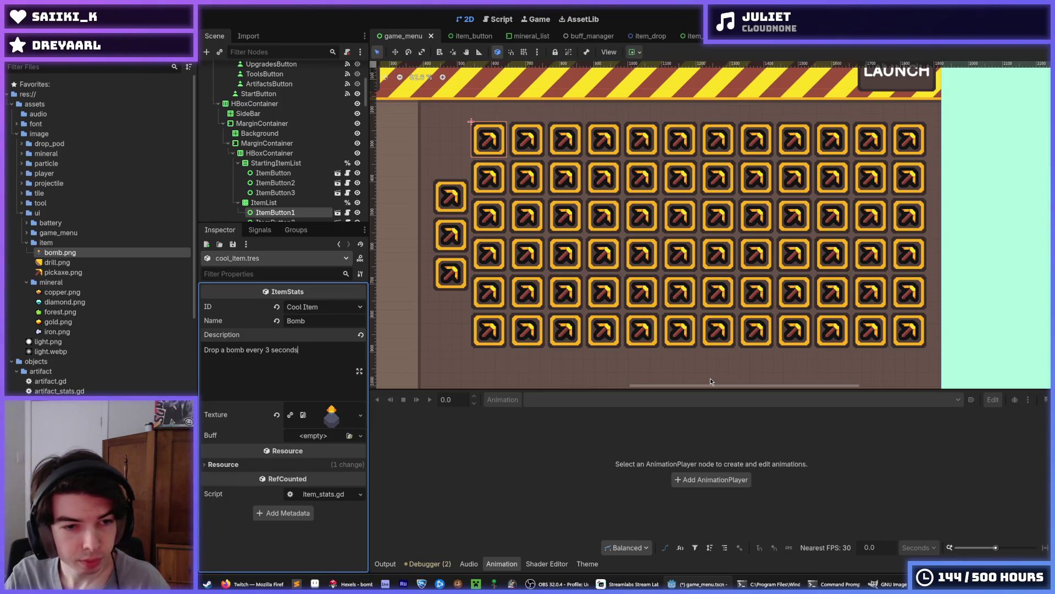
pyautogui.hotkey('ctrl', 's')
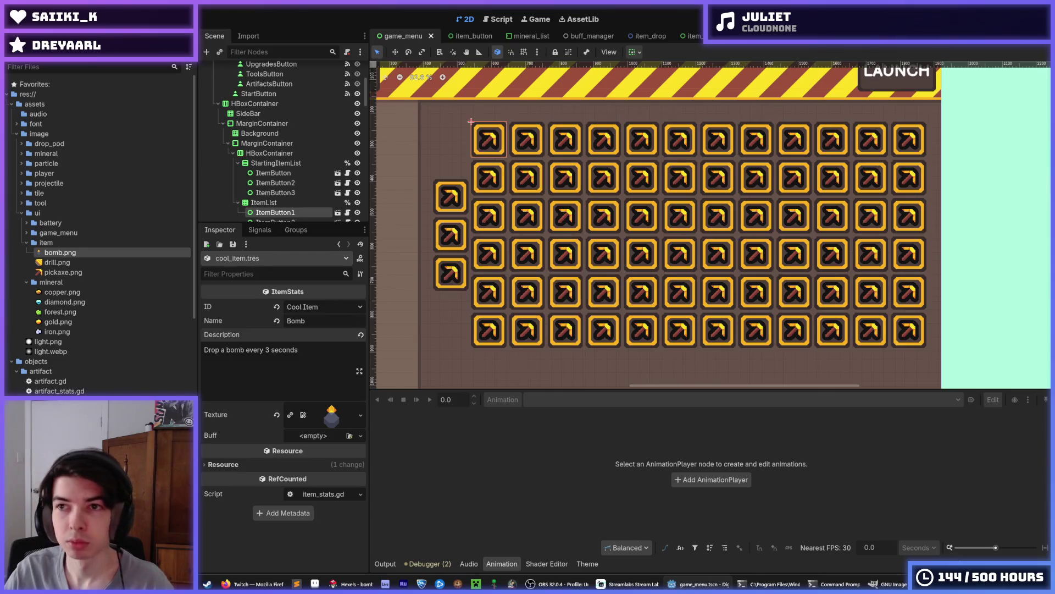
pyautogui.press('F5')
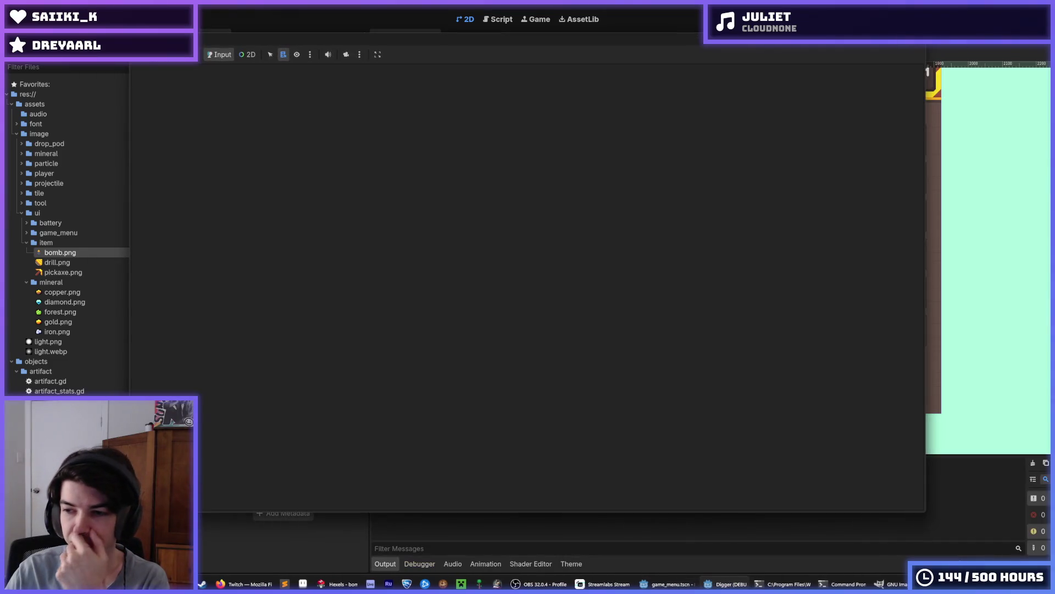
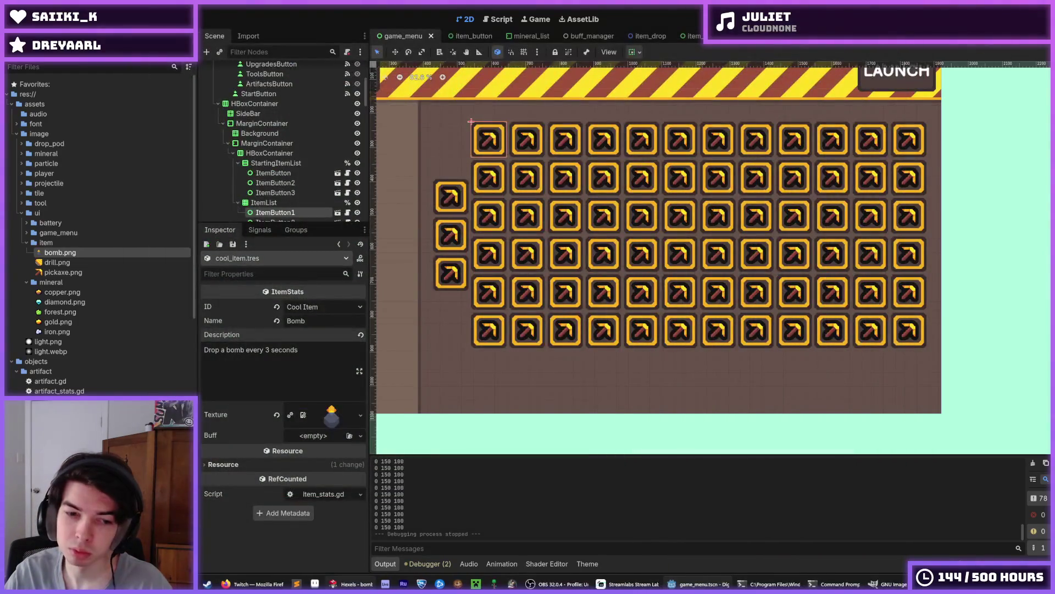
# Close the running game and frame the bomb sprite in the Hexels view.
pyautogui.click(351, 584)
pyautogui.hotkey('ctrl', '0')
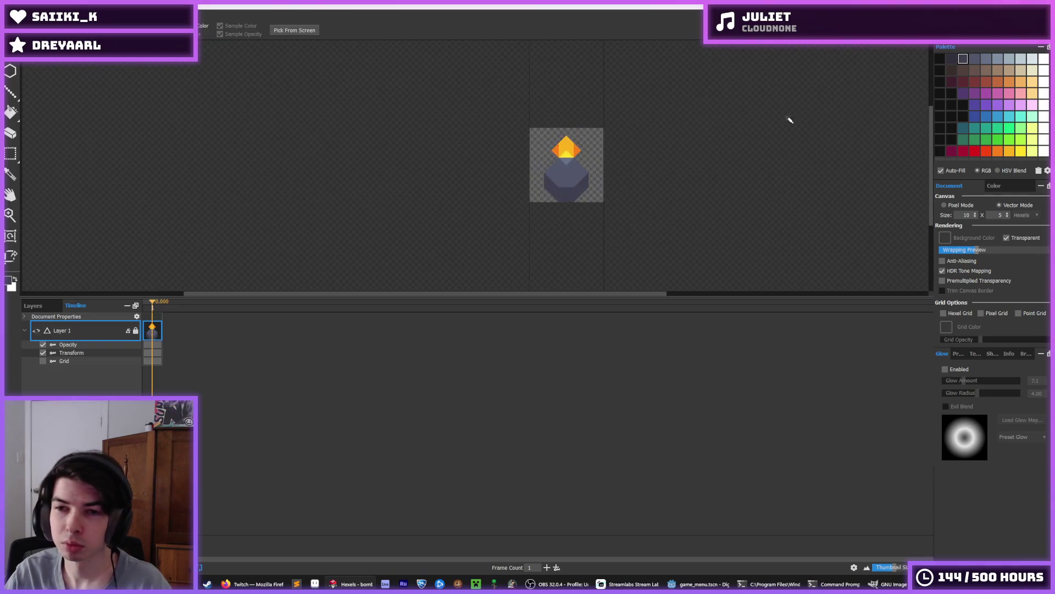
# Zoom in on the bomb and paint dark grey hexels along its left side.
pyautogui.scroll(3, 550, 221)
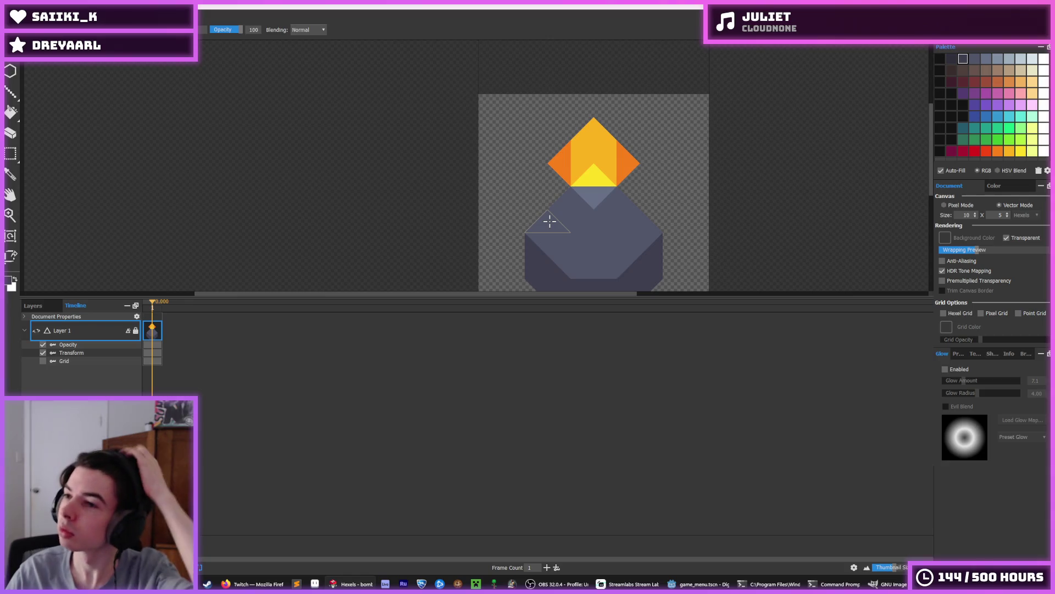
pyautogui.scroll(-2, 632, 220)
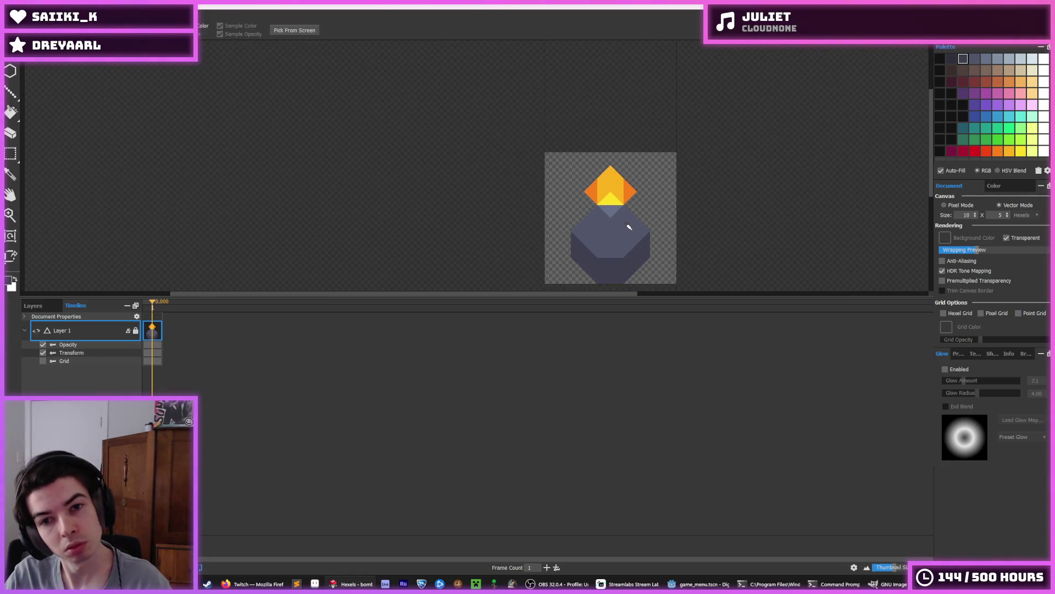
pyautogui.scroll(2, 624, 233)
pyautogui.press('i')
pyautogui.scroll(-3, 583, 227)
pyautogui.scroll(3, 569, 225)
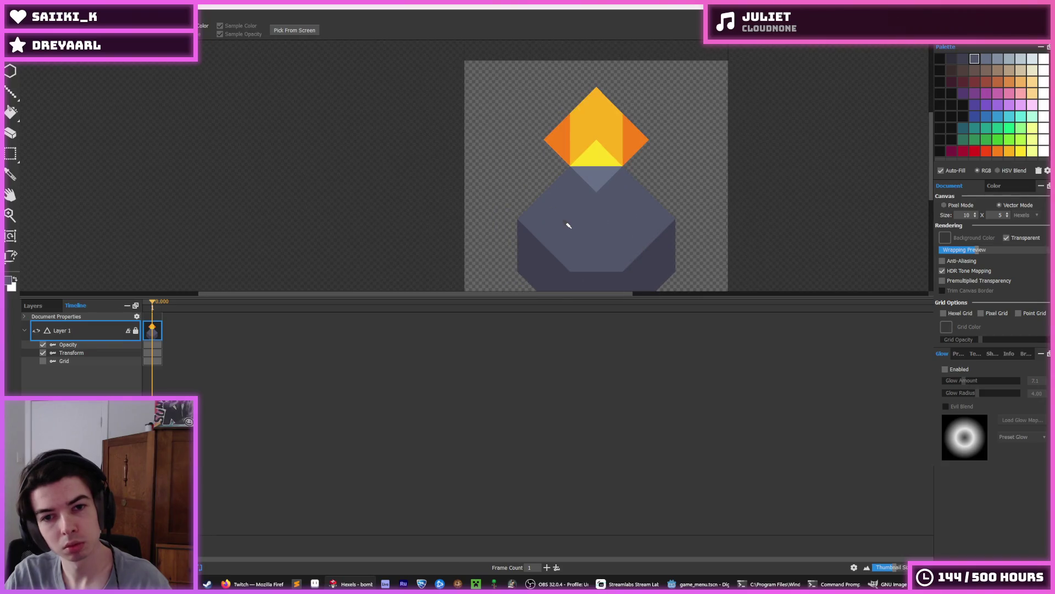
pyautogui.press('b')
pyautogui.scroll(-2, 550, 212)
pyautogui.keyDown('alt'); pyautogui.click(539, 217); pyautogui.keyUp('alt')
pyautogui.moveTo(542, 231)
pyautogui.mouseDown()
pyautogui.moveTo(528, 250)
pyautogui.moveTo(499, 203)
pyautogui.moveTo(498, 127)
pyautogui.moveTo(582, 111)
pyautogui.moveTo(595, 129)
pyautogui.mouseUp()
# Paint the orange top mid-grey, the left diamond orange, and the yellow areas dark grey.
pyautogui.keyDown('alt'); pyautogui.click(525, 159); pyautogui.keyUp('alt')
pyautogui.moveTo(594, 129); pyautogui.dragTo(636, 198)
pyautogui.keyDown('alt'); pyautogui.click(619, 157); pyautogui.keyUp('alt')
pyautogui.moveTo(582, 142)
pyautogui.mouseDown()
pyautogui.moveTo(585, 159)
pyautogui.moveTo(597, 118)
pyautogui.moveTo(566, 110)
pyautogui.mouseUp()
pyautogui.keyDown('alt'); pyautogui.click(589, 190); pyautogui.keyUp('alt')
pyautogui.moveTo(589, 189)
pyautogui.mouseDown()
pyautogui.moveTo(584, 170)
pyautogui.moveTo(648, 196)
pyautogui.mouseUp()
# Repaint the grey band beneath the yellow in orange.
pyautogui.scroll(-2, 584, 170)
pyautogui.scroll(1, 612, 198)
pyautogui.keyDown('alt'); pyautogui.click(668, 183); pyautogui.keyUp('alt')
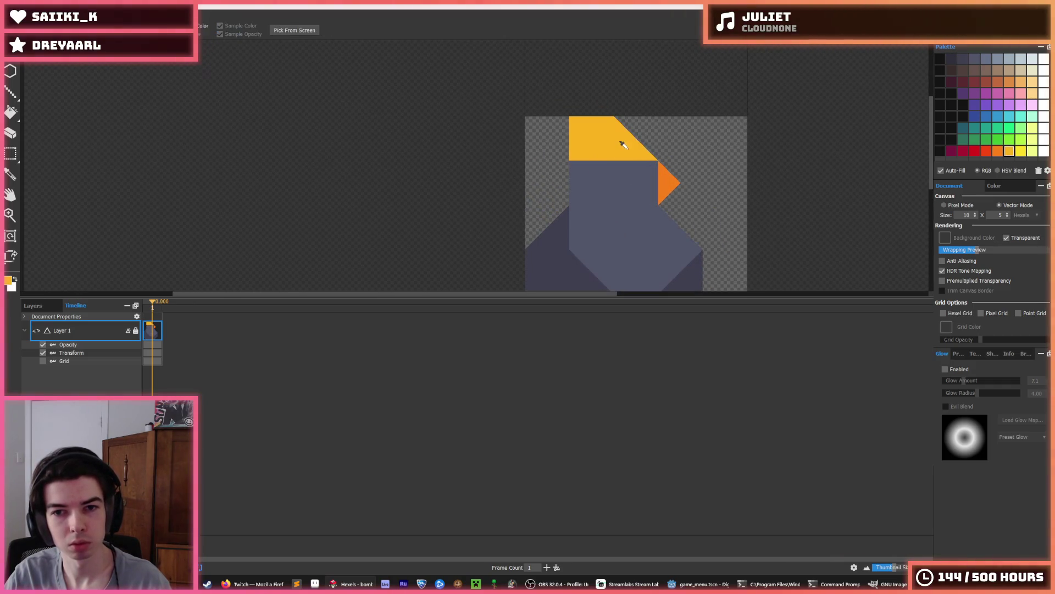
pyautogui.scroll(-2, 632, 165)
pyautogui.scroll(3, 606, 121)
pyautogui.moveTo(606, 121)
pyautogui.mouseDown()
pyautogui.moveTo(577, 137)
pyautogui.moveTo(640, 132)
pyautogui.mouseUp()
pyautogui.scroll(-1, 608, 136)
pyautogui.keyDown('alt'); pyautogui.click(530, 176); pyautogui.keyUp('alt')
# Extend the yellow cap into a hexagon and fill the body's left edge and right notch with grey.
pyautogui.moveTo(530, 176)
pyautogui.mouseDown()
pyautogui.moveTo(589, 106)
pyautogui.moveTo(629, 110)
pyautogui.moveTo(679, 160)
pyautogui.moveTo(671, 189)
pyautogui.moveTo(582, 130)
pyautogui.moveTo(585, 104)
pyautogui.moveTo(636, 147)
pyautogui.mouseUp()
pyautogui.keyDown('alt'); pyautogui.click(671, 188); pyautogui.keyUp('alt')
pyautogui.keyDown('alt'); pyautogui.click(573, 71); pyautogui.keyUp('alt')
pyautogui.click(637, 72)
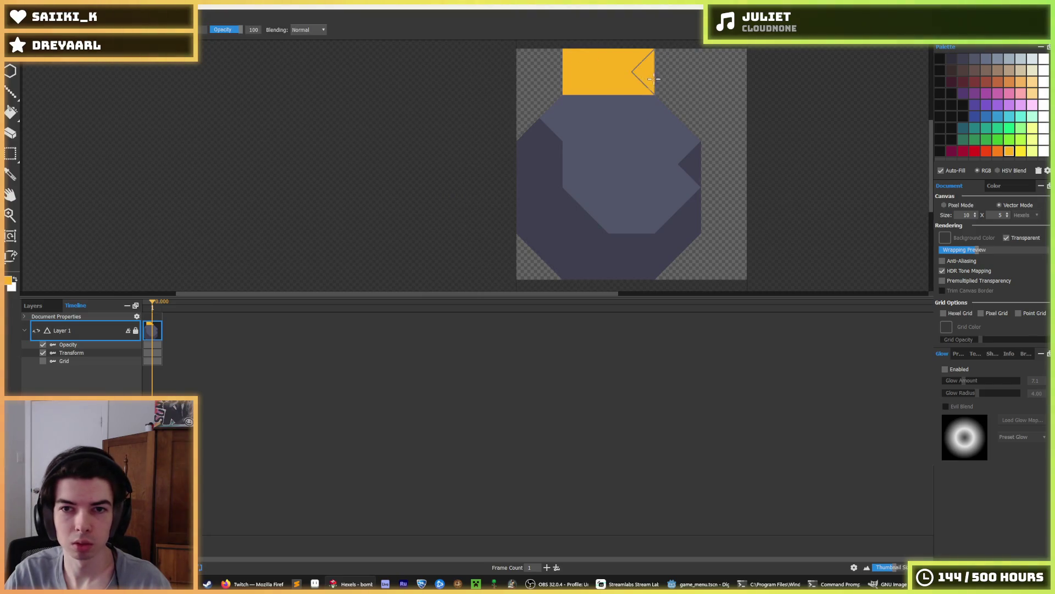
pyautogui.click(662, 71)
pyautogui.click(550, 72)
pyautogui.keyDown('alt'); pyautogui.click(663, 153); pyautogui.keyUp('alt')
pyautogui.click(690, 163)
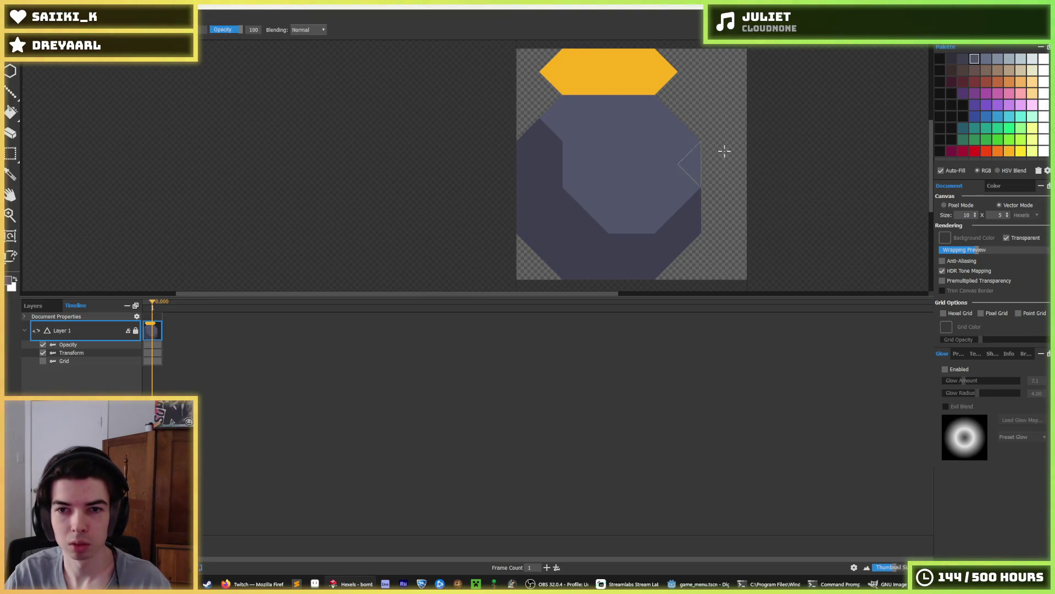
# Recolour the top hexagon bright yellow.
pyautogui.click(598, 72)
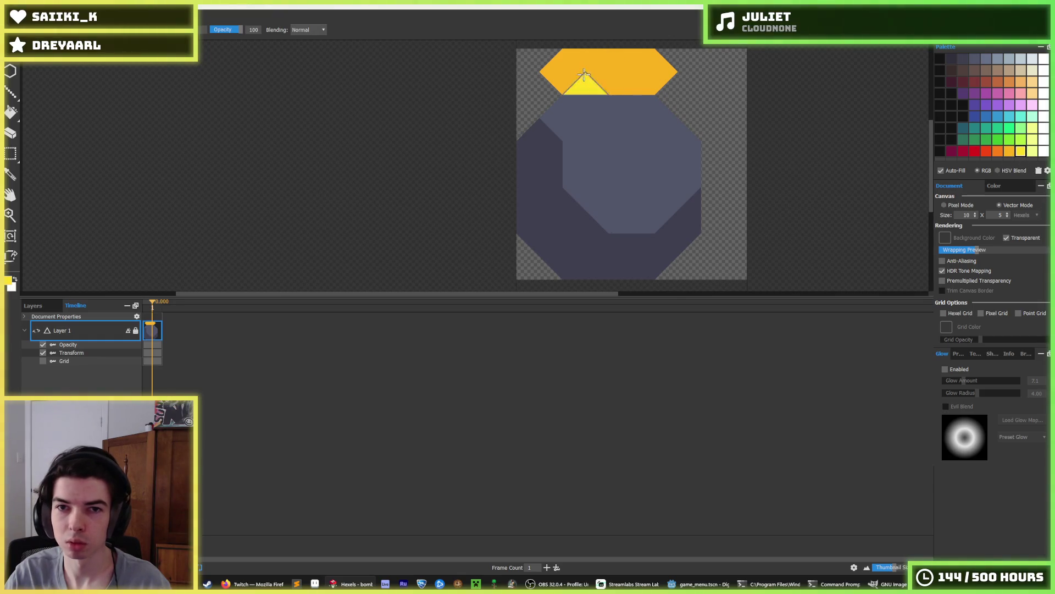
pyautogui.click(632, 72)
pyautogui.scroll(-4, 680, 115)
pyautogui.scroll(4, 681, 116)
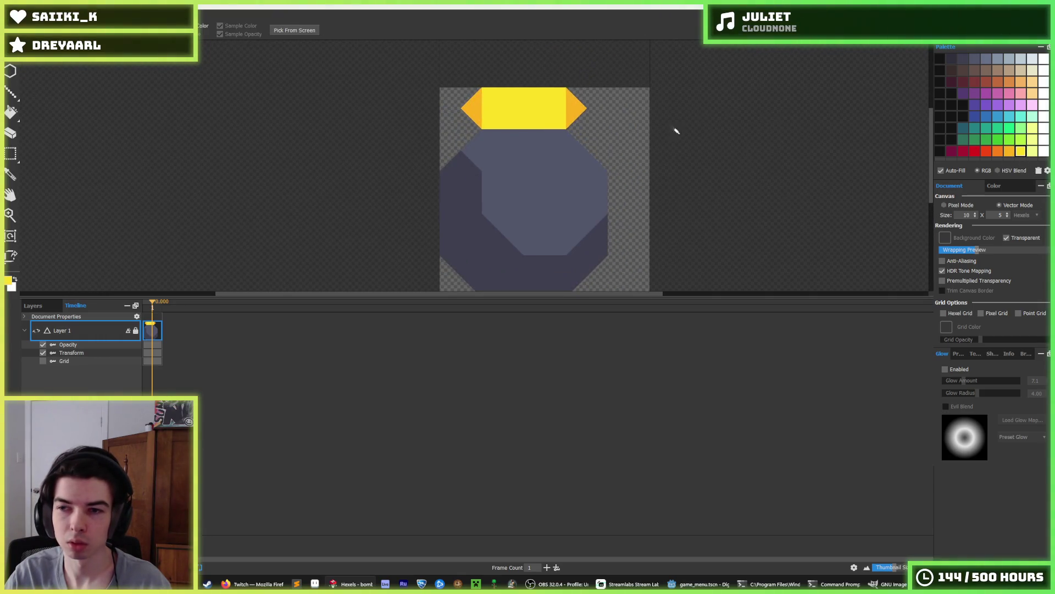
# Paint the cap's side wedges orange around a yellow triangle in the middle.
pyautogui.click(512, 117)
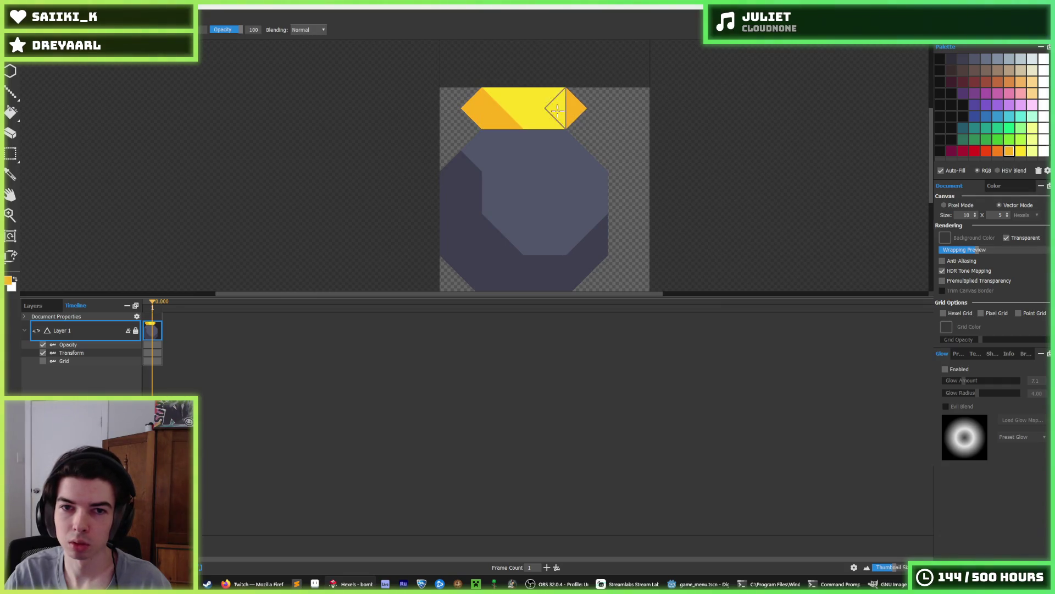
pyautogui.click(549, 98)
pyautogui.keyDown('alt'); pyautogui.click(536, 105); pyautogui.keyUp('alt')
pyautogui.click(503, 118)
pyautogui.click(473, 109)
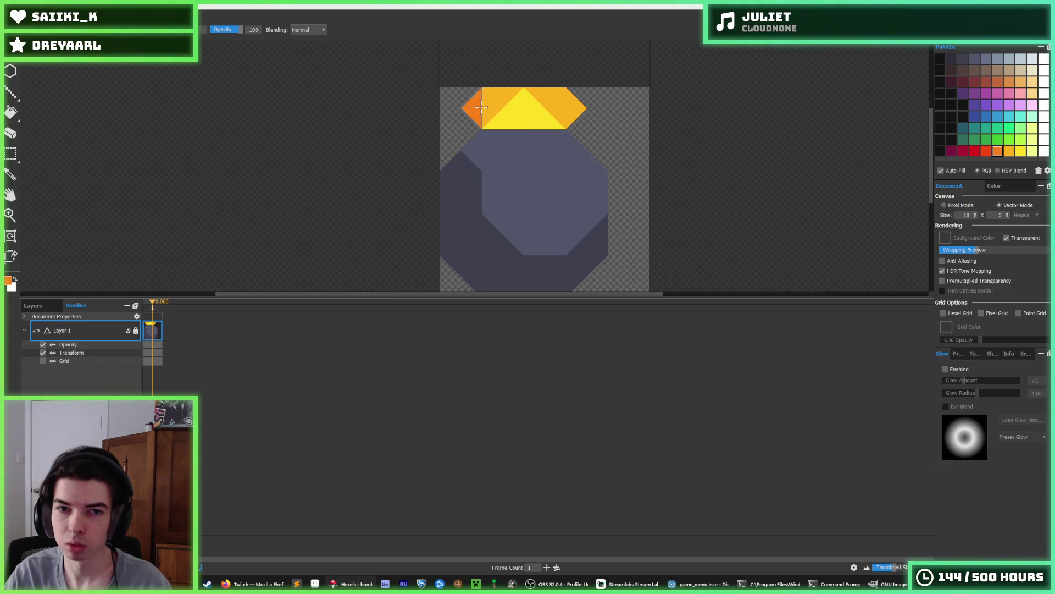
pyautogui.click(576, 106)
pyautogui.scroll(-3, 533, 80)
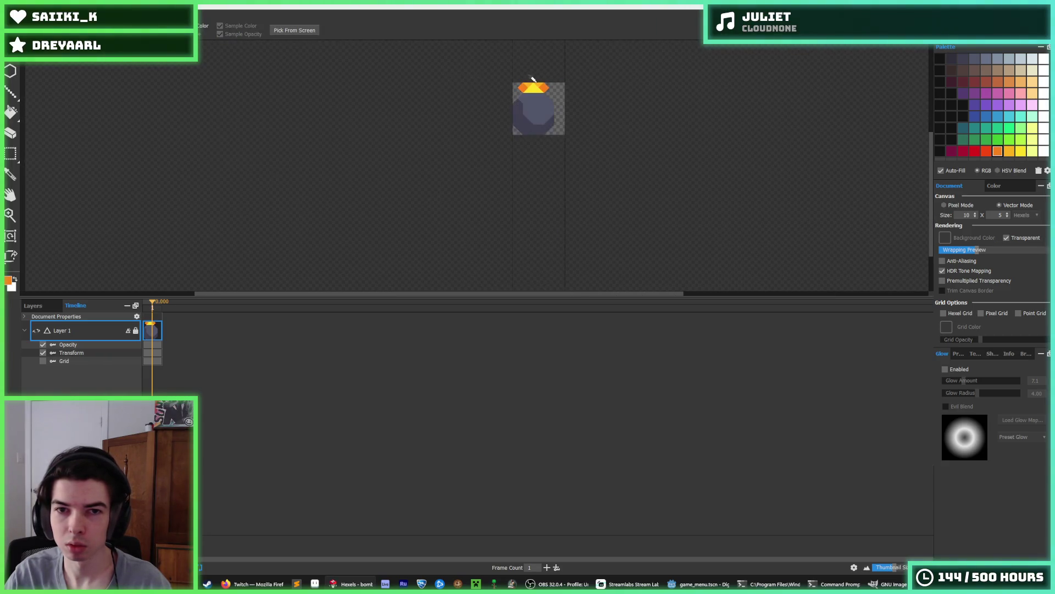
# Zoom in on the cap and brush its orange pieces yellow.
pyautogui.scroll(-2, 536, 73)
pyautogui.scroll(5, 528, 82)
pyautogui.keyDown('alt'); pyautogui.click(530, 121); pyautogui.keyUp('alt')
pyautogui.scroll(-4, 578, 110)
pyautogui.scroll(2, 577, 88)
pyautogui.scroll(-2, 566, 110)
pyautogui.scroll(3, 552, 127)
pyautogui.scroll(2, 551, 126)
pyautogui.press('e')
pyautogui.scroll(-5, 720, 104)
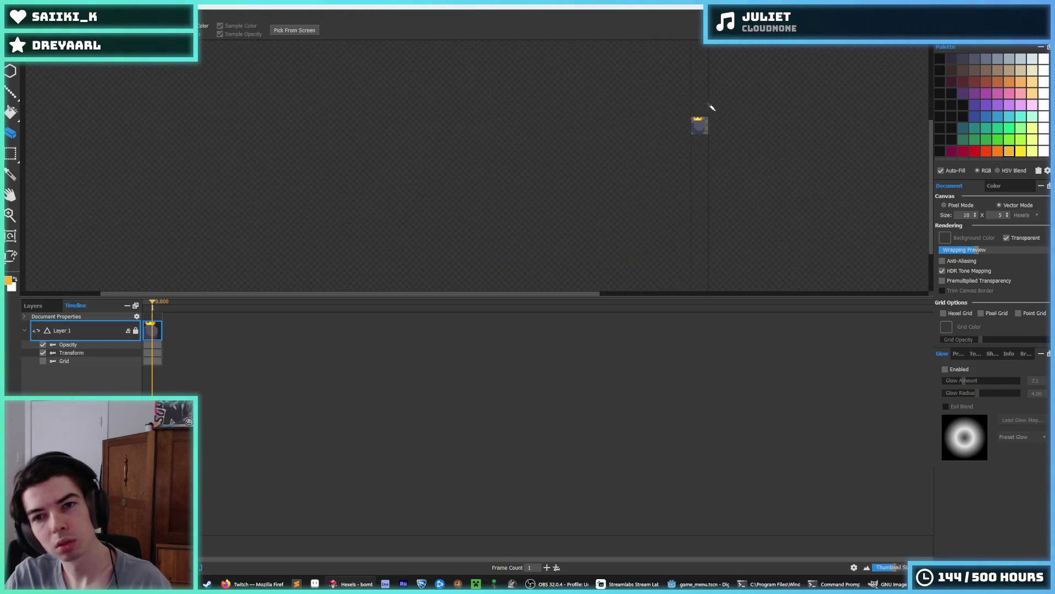
pyautogui.scroll(5, 736, 132)
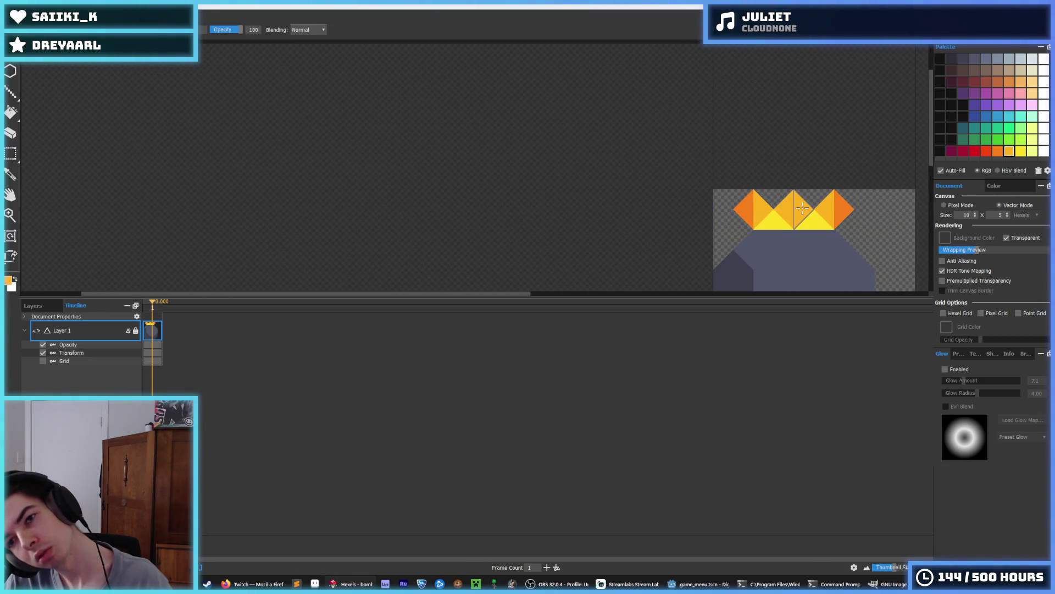
pyautogui.scroll(-5, 872, 192)
pyautogui.scroll(2, 754, 181)
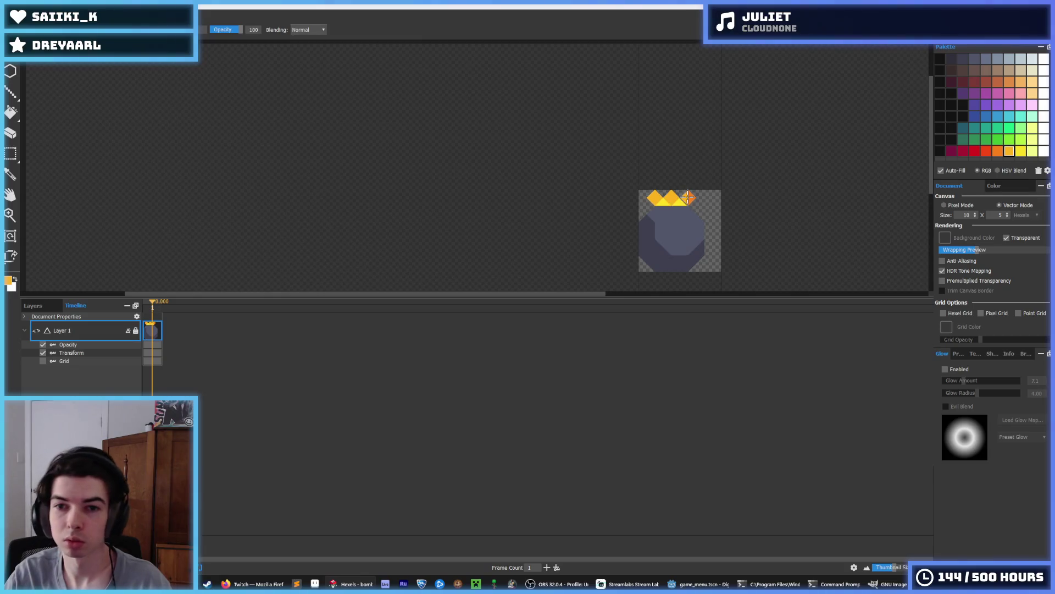
pyautogui.scroll(-2, 745, 158)
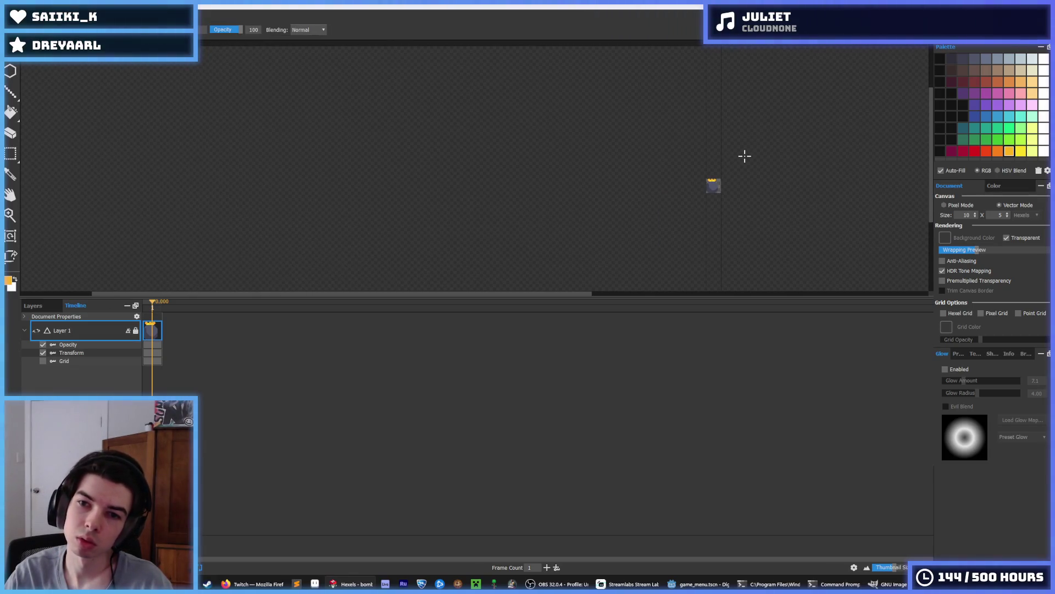
pyautogui.scroll(2, 709, 165)
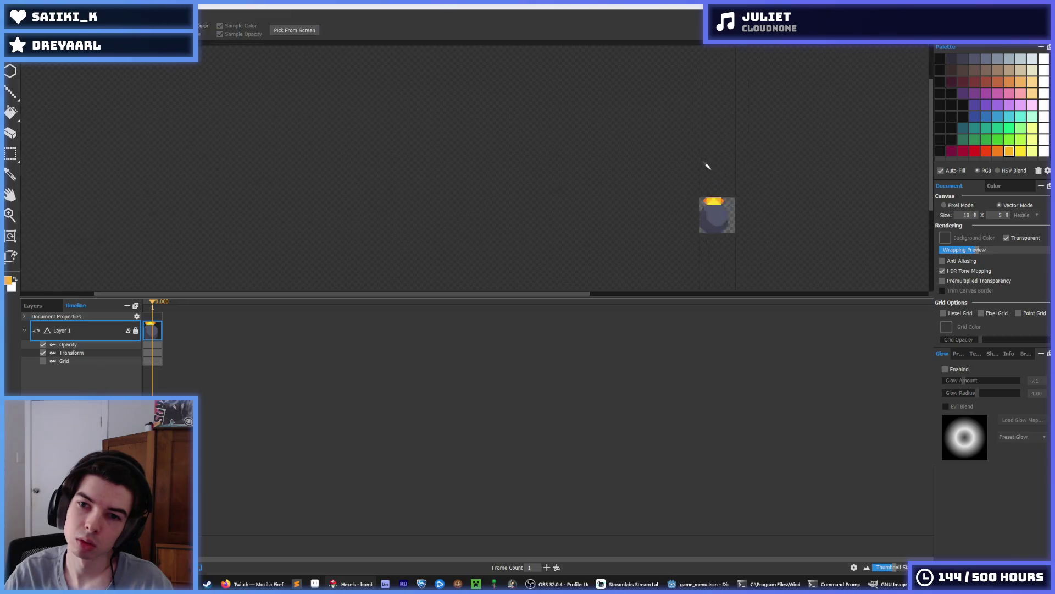
pyautogui.keyDown('alt'); pyautogui.click(697, 217); pyautogui.keyUp('alt')
pyautogui.scroll(-2, 742, 187)
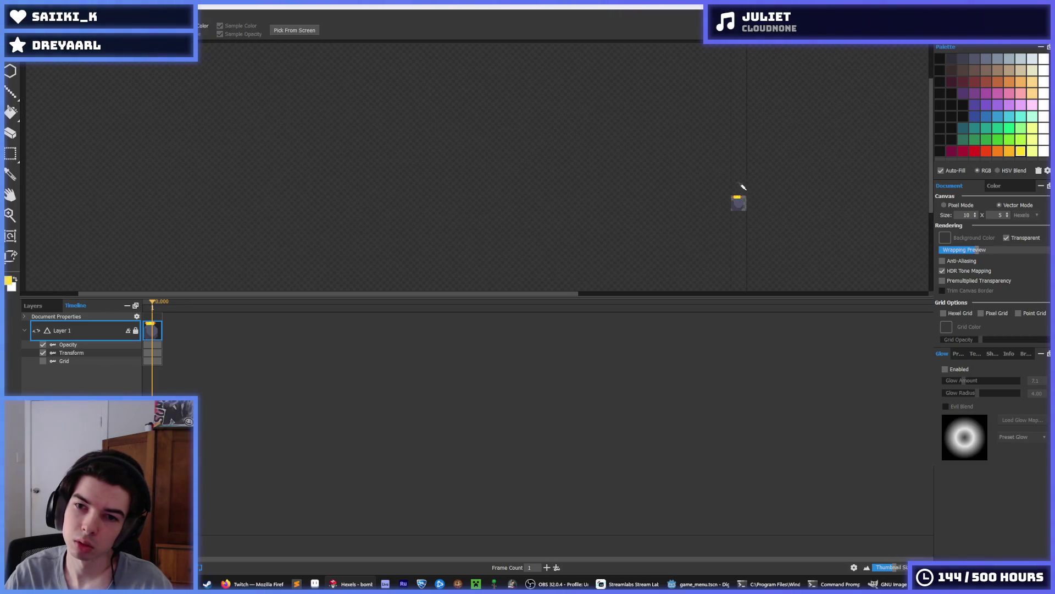
pyautogui.scroll(2, 749, 185)
pyautogui.moveTo(683, 191); pyautogui.dragTo(749, 191)
# Repaint the cap's outer corner wedges orange.
pyautogui.scroll(-2, 751, 189)
pyautogui.scroll(2, 775, 173)
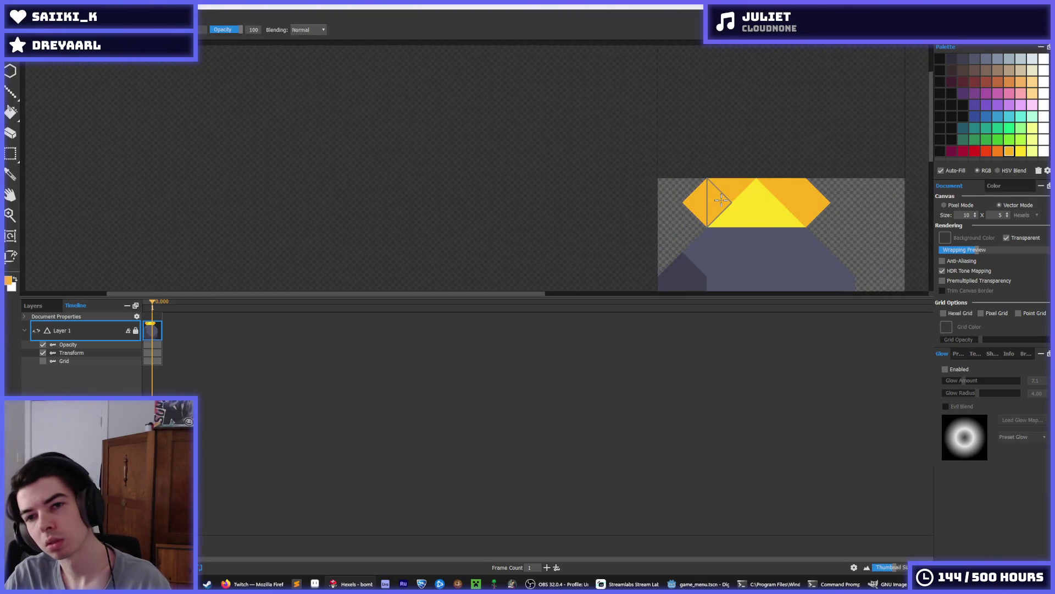
pyautogui.moveTo(702, 202)
pyautogui.mouseDown()
pyautogui.moveTo(783, 189)
pyautogui.moveTo(802, 204)
pyautogui.moveTo(847, 182)
pyautogui.mouseUp()
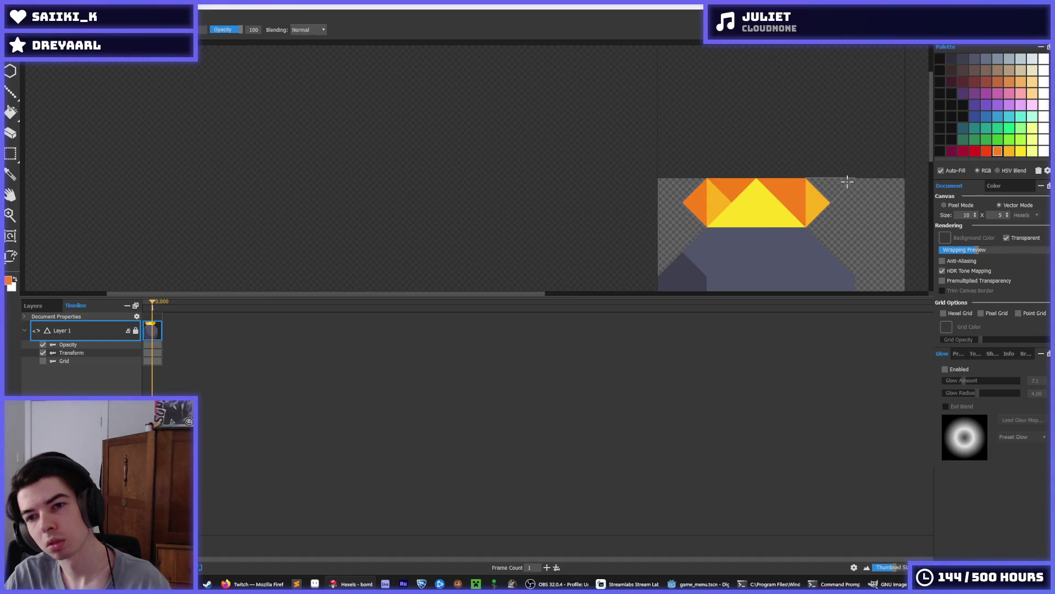
pyautogui.scroll(-4, 858, 162)
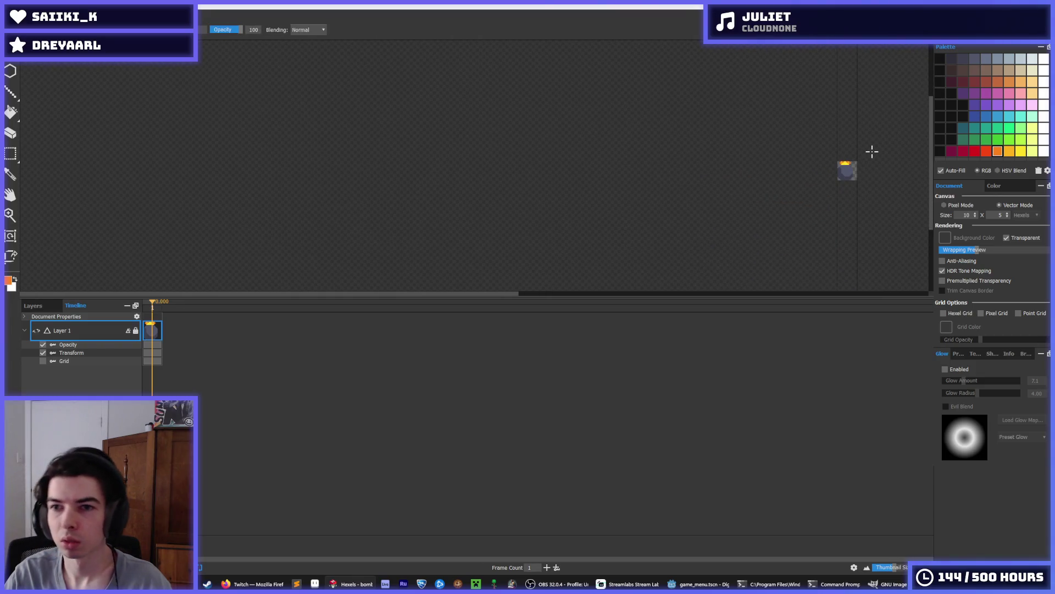
pyautogui.hotkey('ctrl', '0')
pyautogui.keyDown('alt'); pyautogui.click(463, 178); pyautogui.keyUp('alt')
# Lighten the bomb's left side and the area under the cap to light grey, undoing darker shading.
pyautogui.moveTo(462, 178)
pyautogui.mouseDown()
pyautogui.moveTo(488, 212)
pyautogui.moveTo(476, 219)
pyautogui.moveTo(483, 233)
pyautogui.mouseUp()
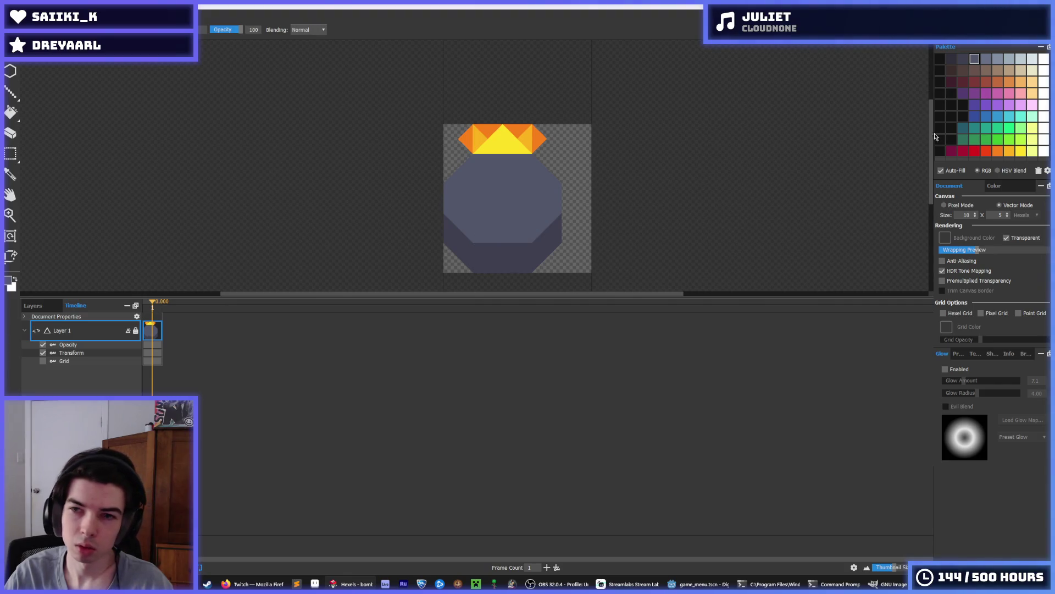
pyautogui.moveTo(481, 161)
pyautogui.mouseDown()
pyautogui.moveTo(531, 160)
pyautogui.moveTo(591, 191)
pyautogui.moveTo(589, 181)
pyautogui.moveTo(642, 154)
pyautogui.mouseUp()
pyautogui.scroll(-1, 531, 159)
pyautogui.keyDown('alt'); pyautogui.click(538, 160); pyautogui.keyUp('alt')
pyautogui.scroll(-1, 659, 166)
pyautogui.press('alt')
pyautogui.scroll(-3, 659, 166)
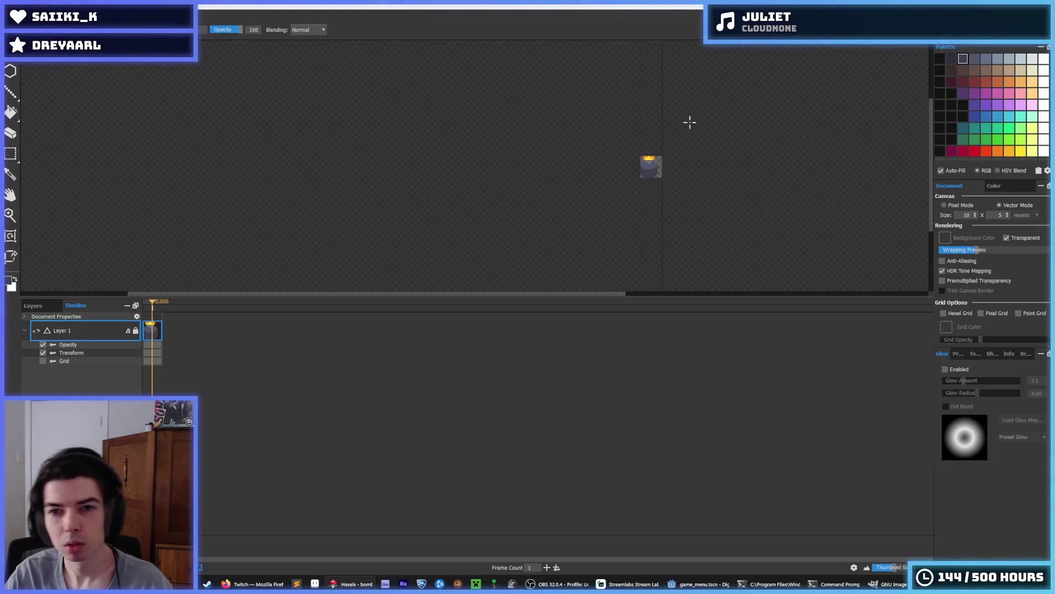
pyautogui.scroll(4, 651, 164)
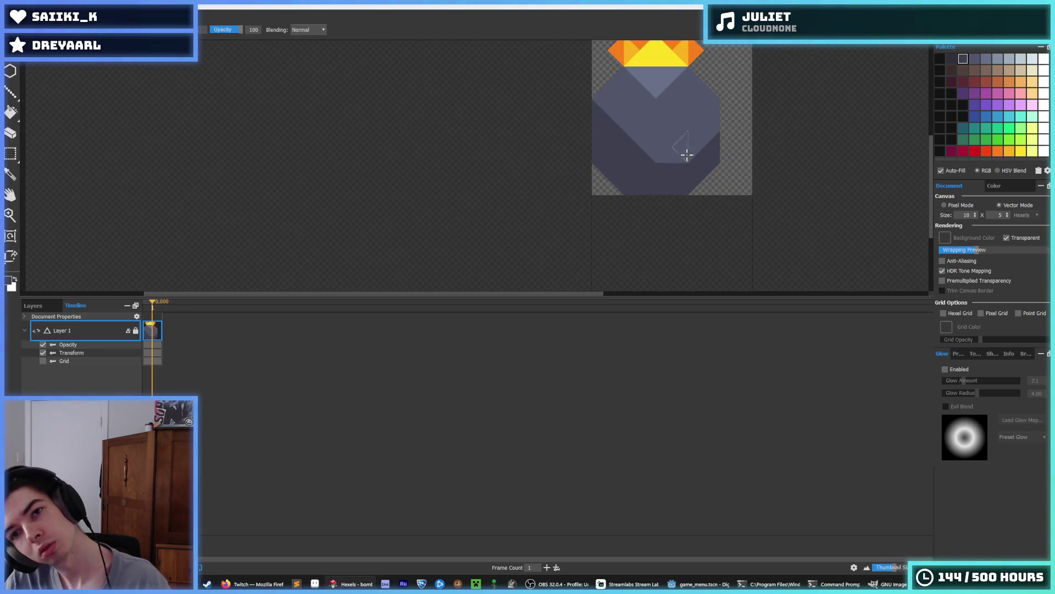
pyautogui.hotkey('ctrl', 'z')
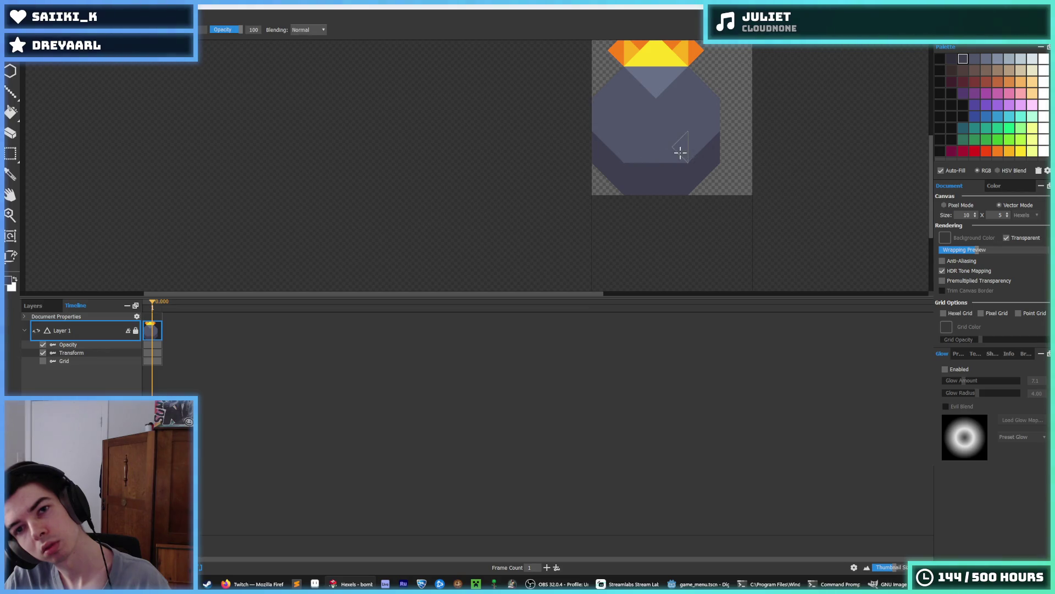
# Export the drawing over bomb.png, replacing the existing file.
pyautogui.hotkey('ctrl', 'e')
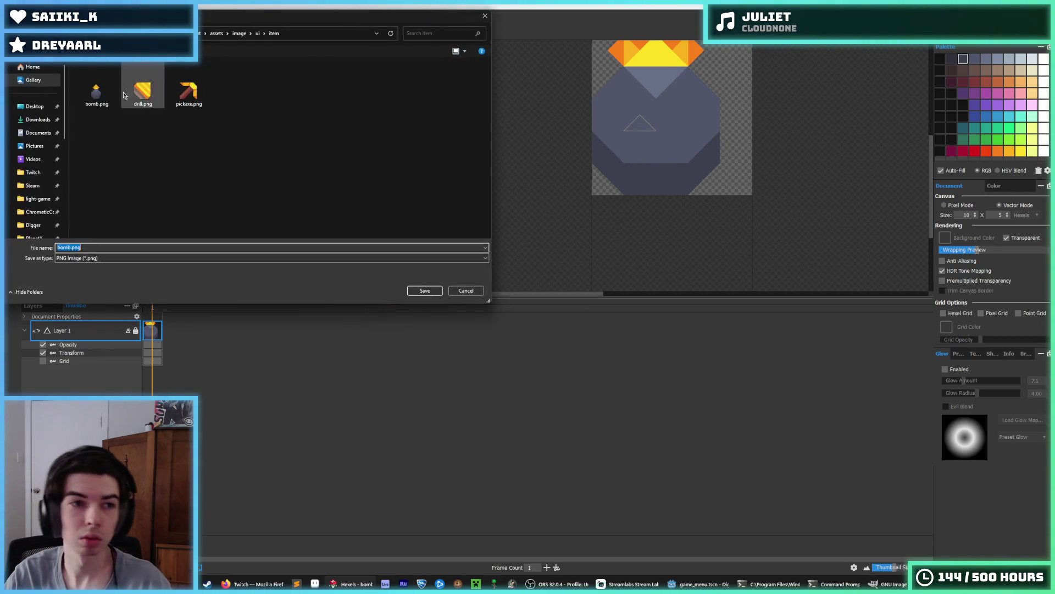
pyautogui.doubleClick(94, 90)
pyautogui.click(554, 294)
# Finish exporting bomb.png, preview the bomb icon in the running game, and return to Hexels.
pyautogui.click(571, 416)
pyautogui.hotkey('alt', 'Tab')
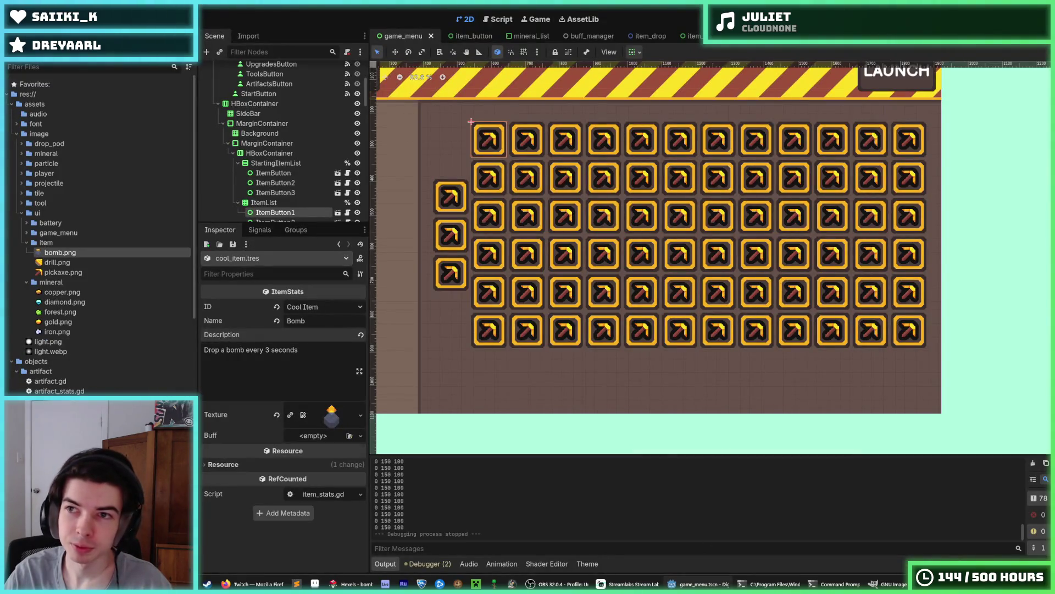
pyautogui.press('F5')
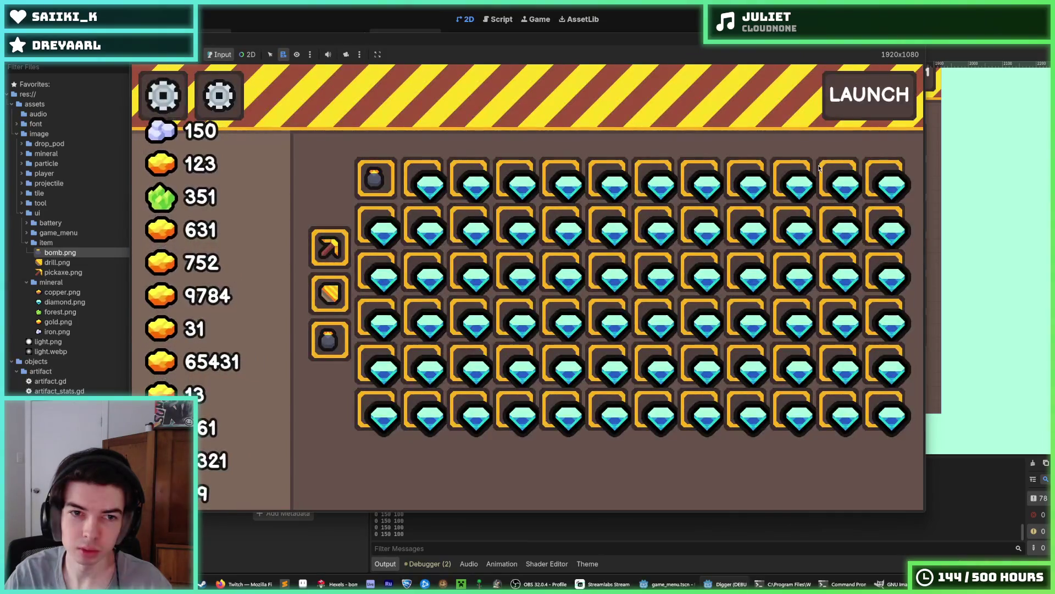
pyautogui.moveTo(329, 341)
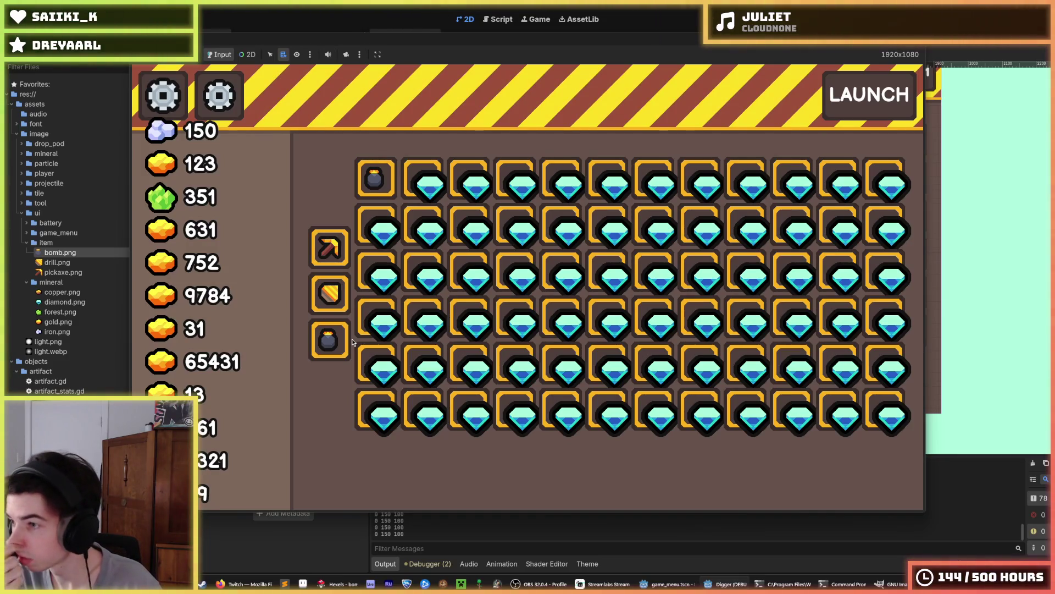
pyautogui.press('F8')
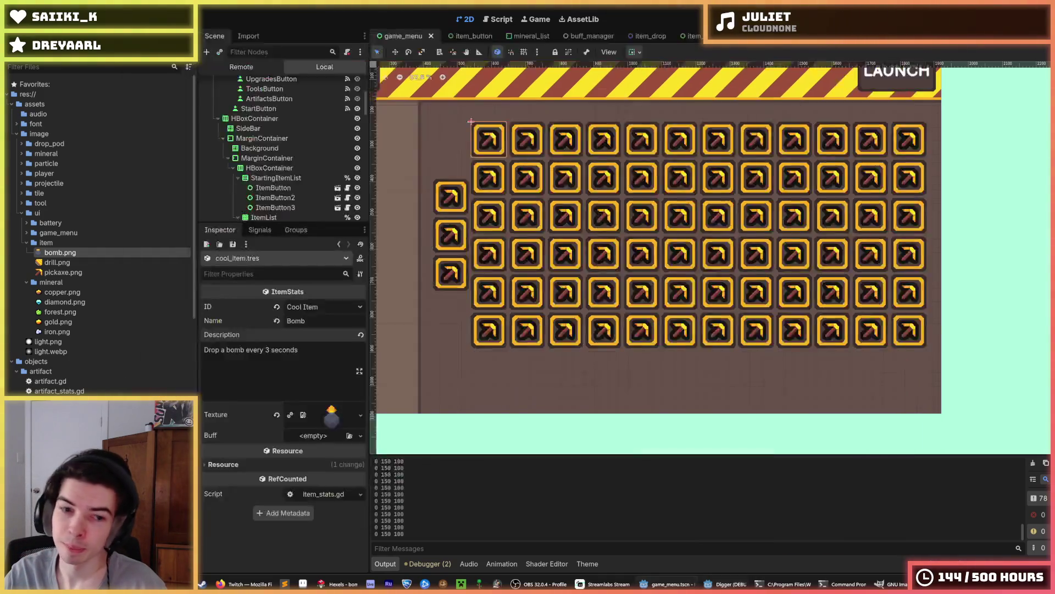
pyautogui.click(349, 583)
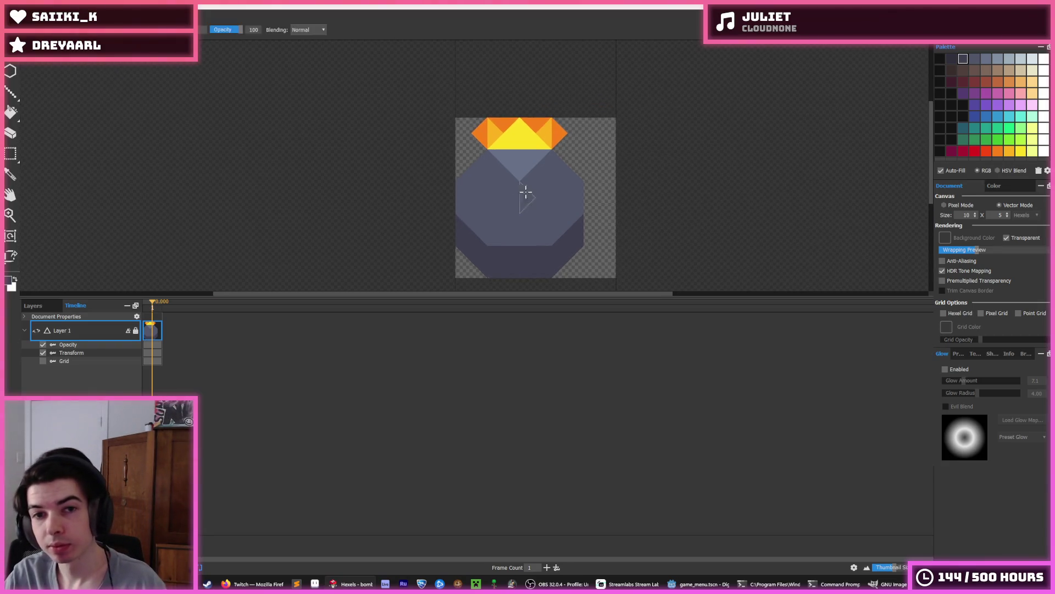
# Erase the top hexels of the bomb's cap, then go back to Godot.
pyautogui.scroll(-2, 528, 187)
pyautogui.press('e')
pyautogui.scroll(4, 495, 154)
pyautogui.scroll(-4, 582, 176)
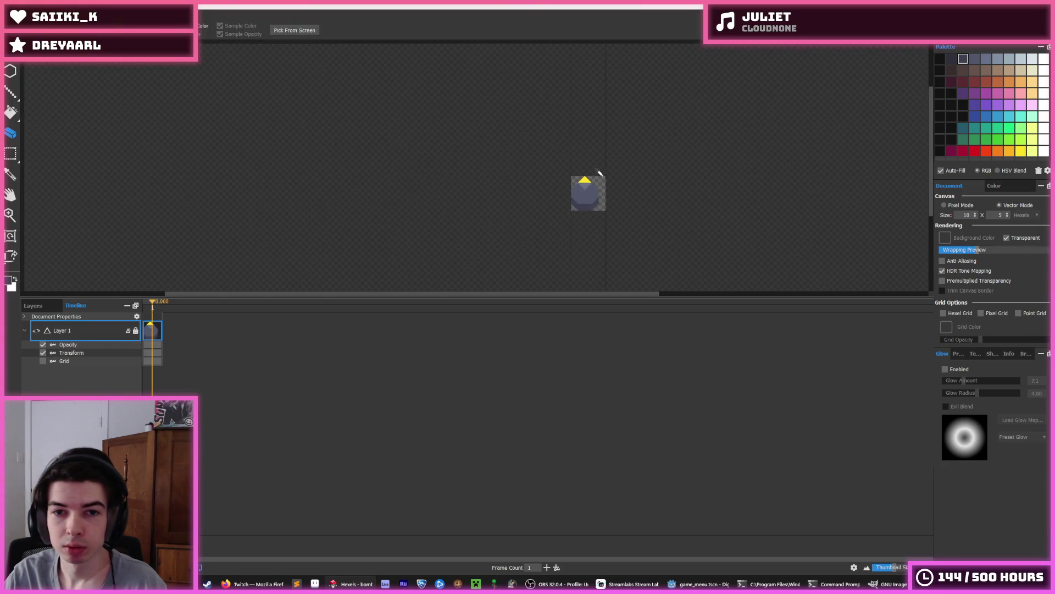
pyautogui.scroll(2, 577, 175)
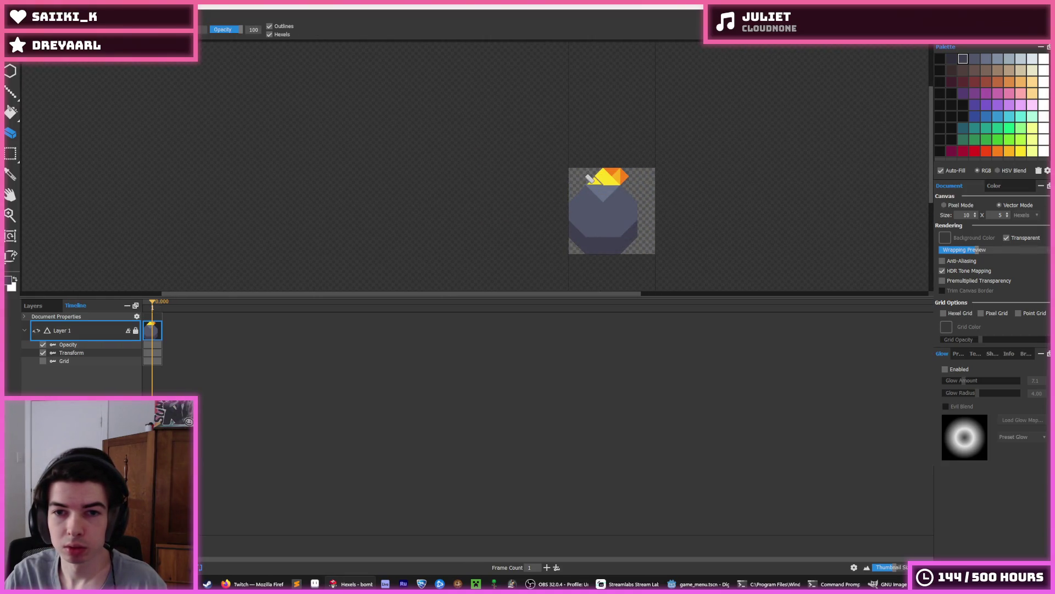
pyautogui.scroll(1, 590, 178)
pyautogui.moveTo(657, 170)
pyautogui.mouseDown()
pyautogui.moveTo(589, 158)
pyautogui.moveTo(608, 158)
pyautogui.mouseUp()
pyautogui.scroll(-5, 657, 137)
pyautogui.press('i')
pyautogui.hotkey('alt', 'Tab')
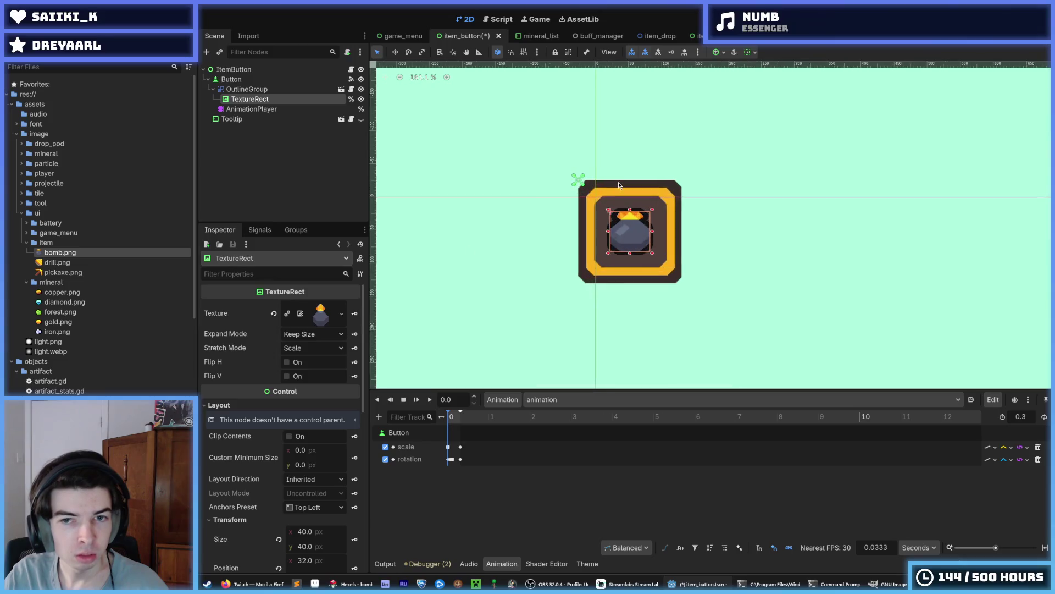
# Set the TextureRect Stretch Mode to Keep Centered and run the game_menu scene.
pyautogui.click(322, 349)
pyautogui.click(300, 348)
pyautogui.click(300, 349)
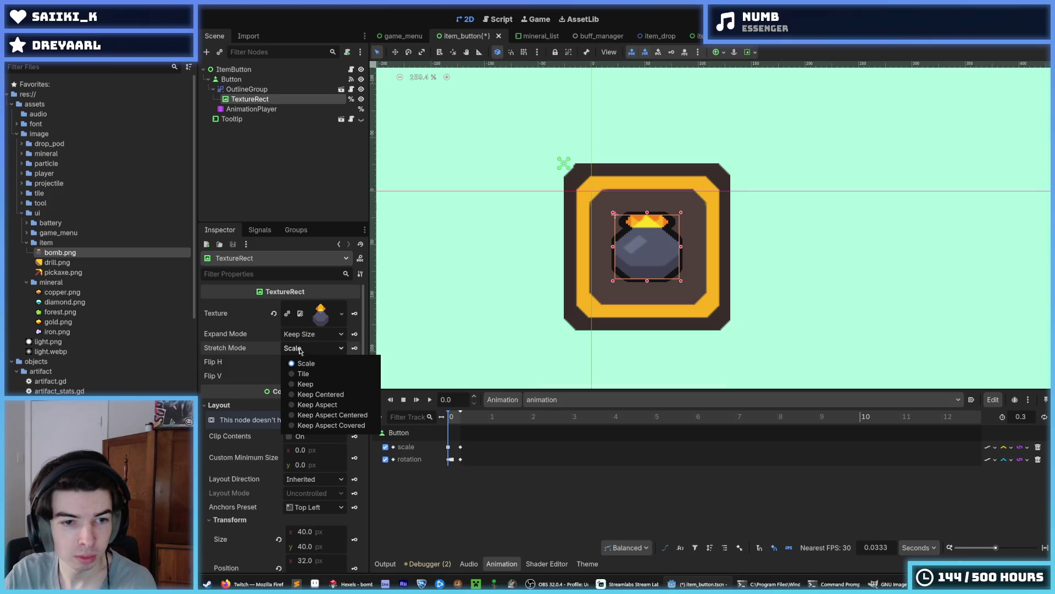
pyautogui.click(317, 384)
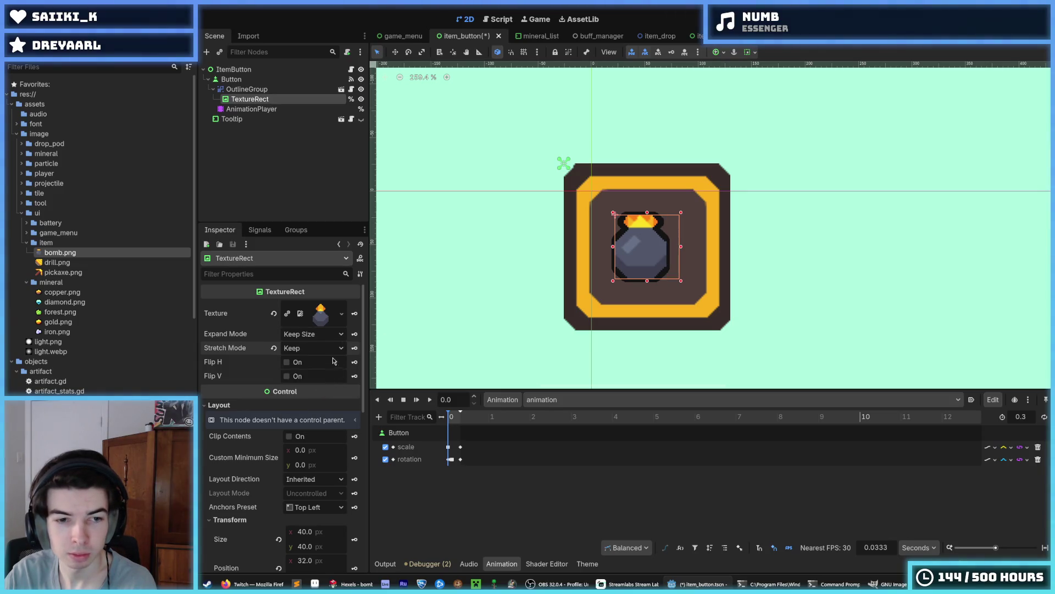
pyautogui.click(309, 352)
pyautogui.click(308, 394)
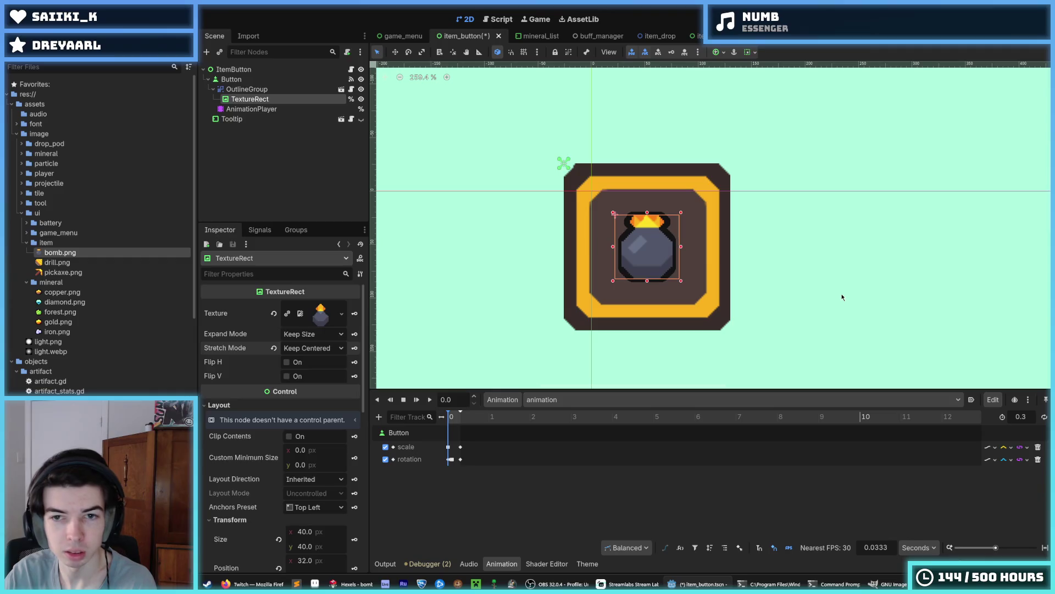
pyautogui.click(735, 262)
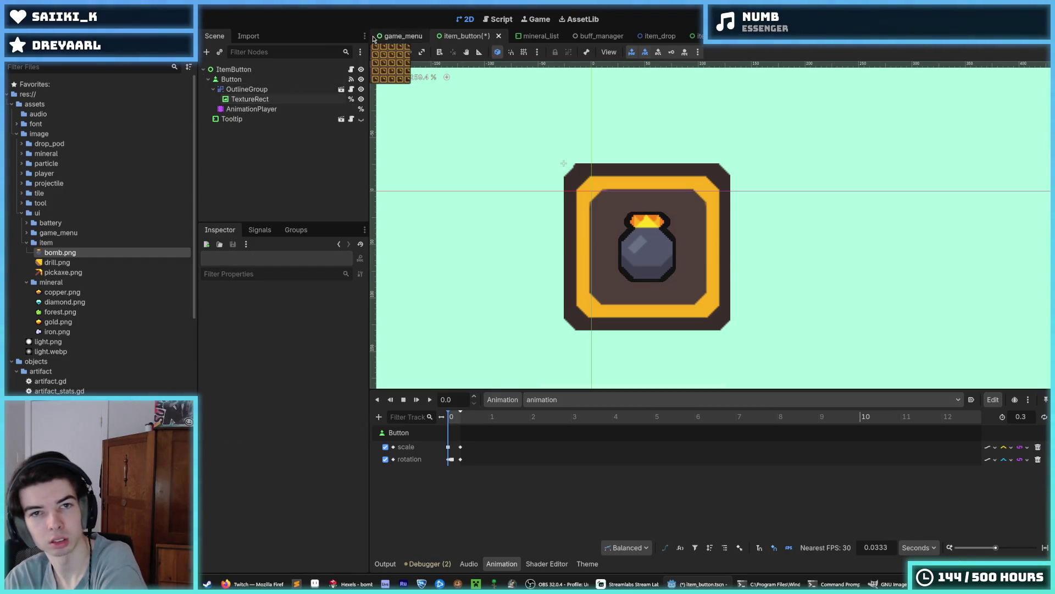
pyautogui.click(417, 34)
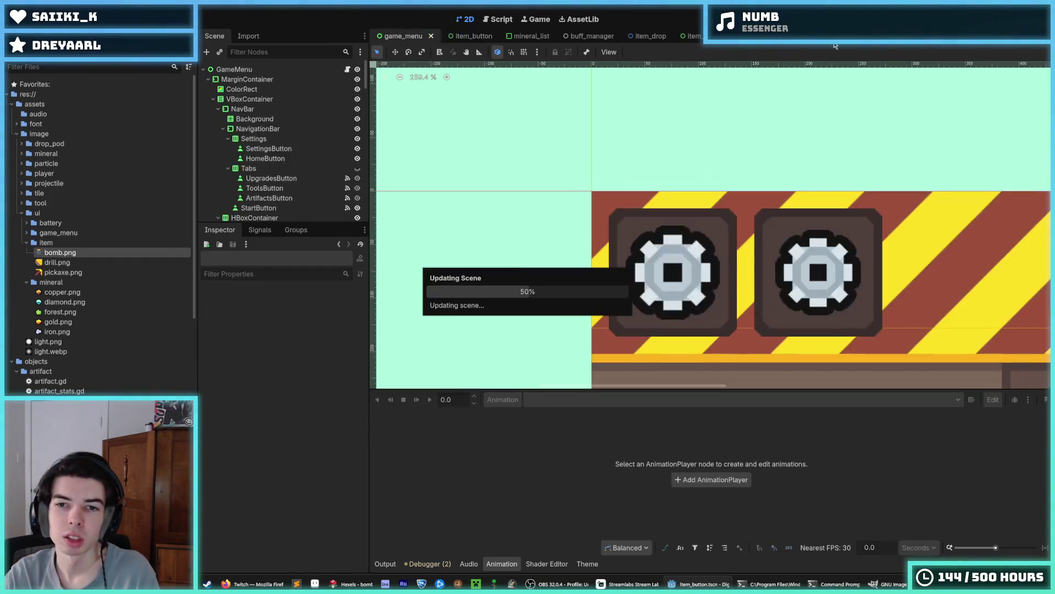
pyautogui.press('F6')
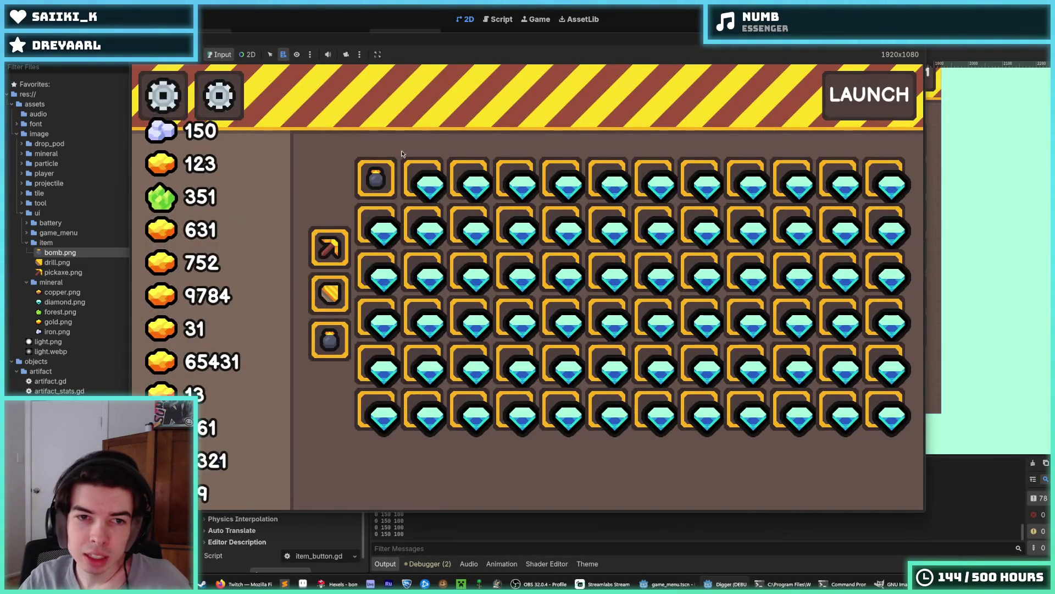
# Inspect the bomb item's info card: 'Drop a bomb every 3 seconds', 100.
pyautogui.moveTo(367, 187)
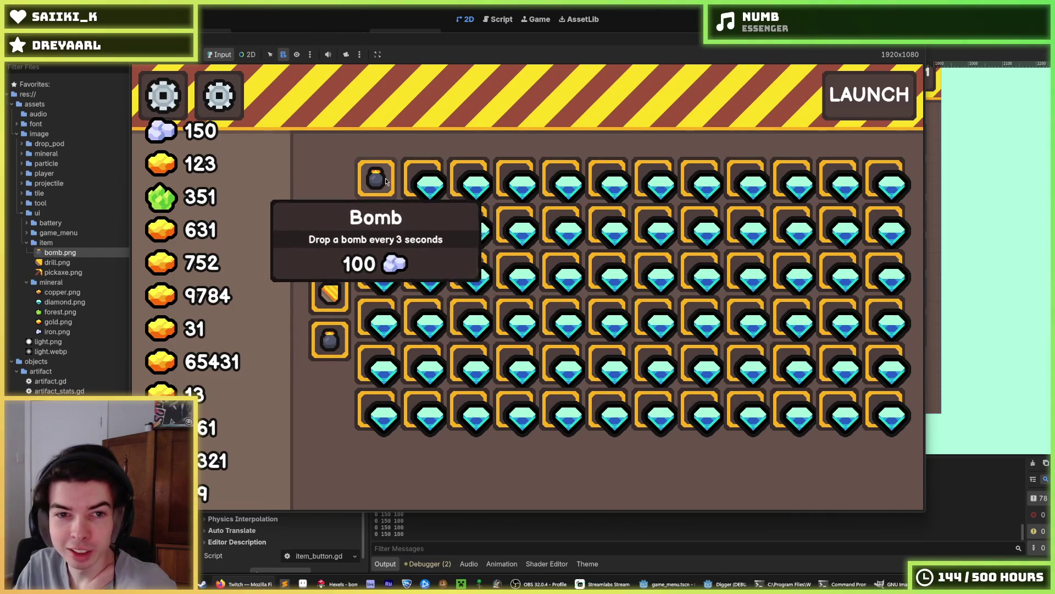
# Buy the bomb, restart the game, launch a dig run, then stop the game.
pyautogui.click(330, 341)
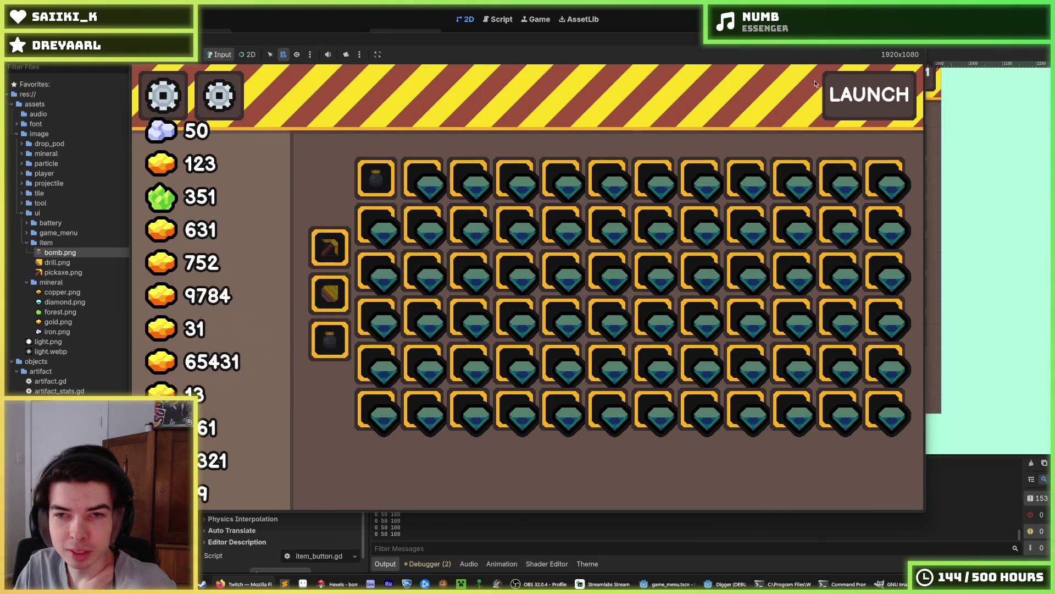
pyautogui.press('F8')
pyautogui.press('F5')
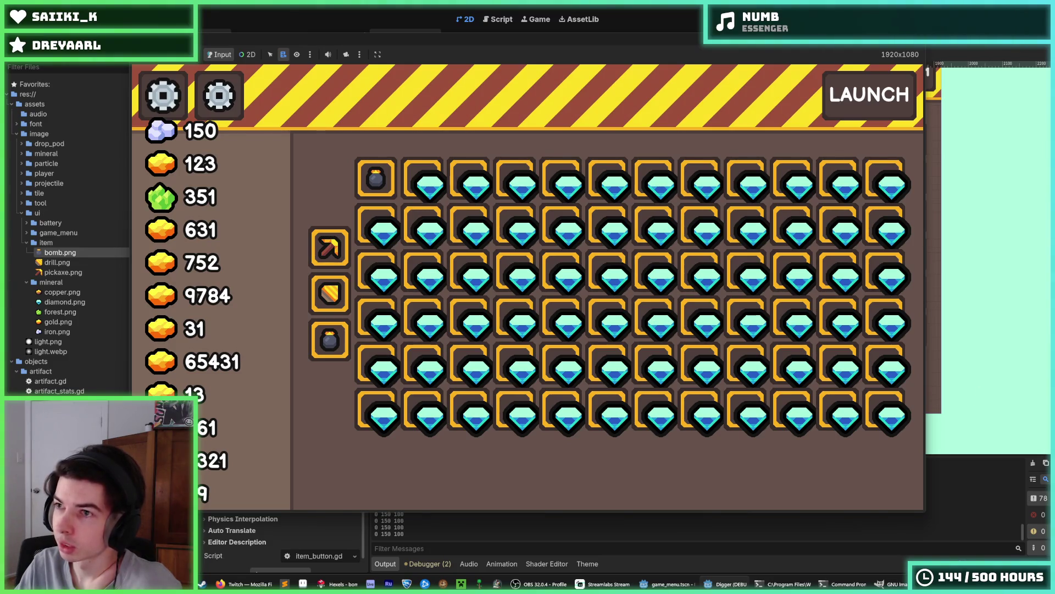
pyautogui.moveTo(393, 222)
pyautogui.moveTo(384, 183)
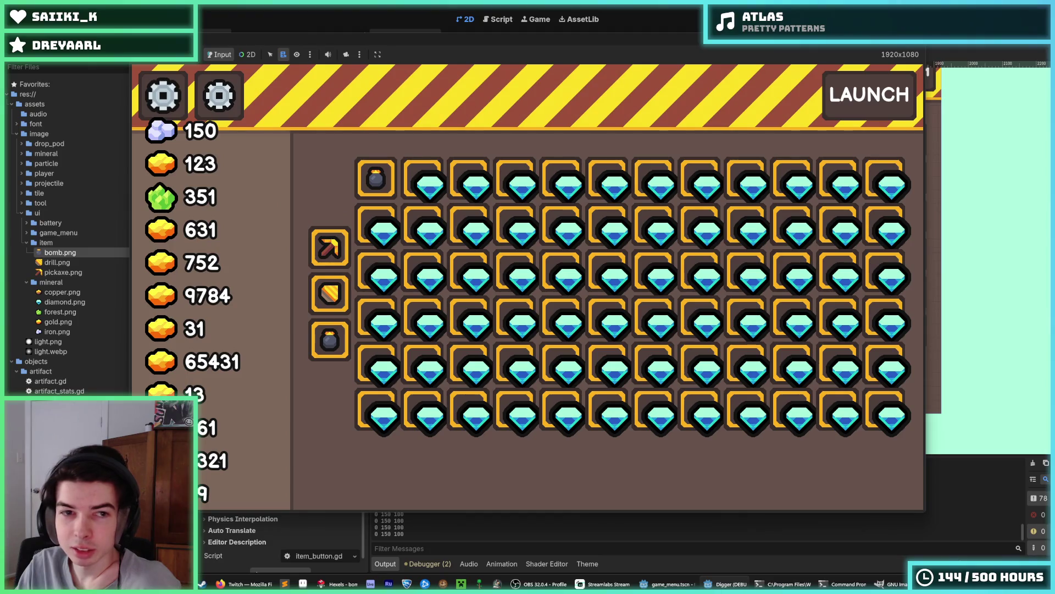
pyautogui.click(875, 99)
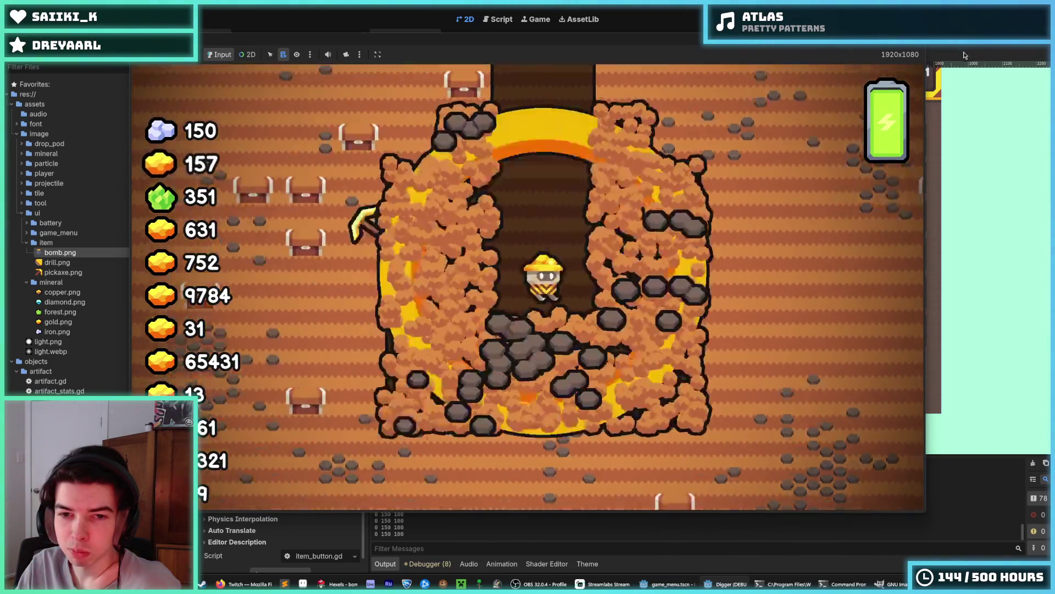
pyautogui.press('F8')
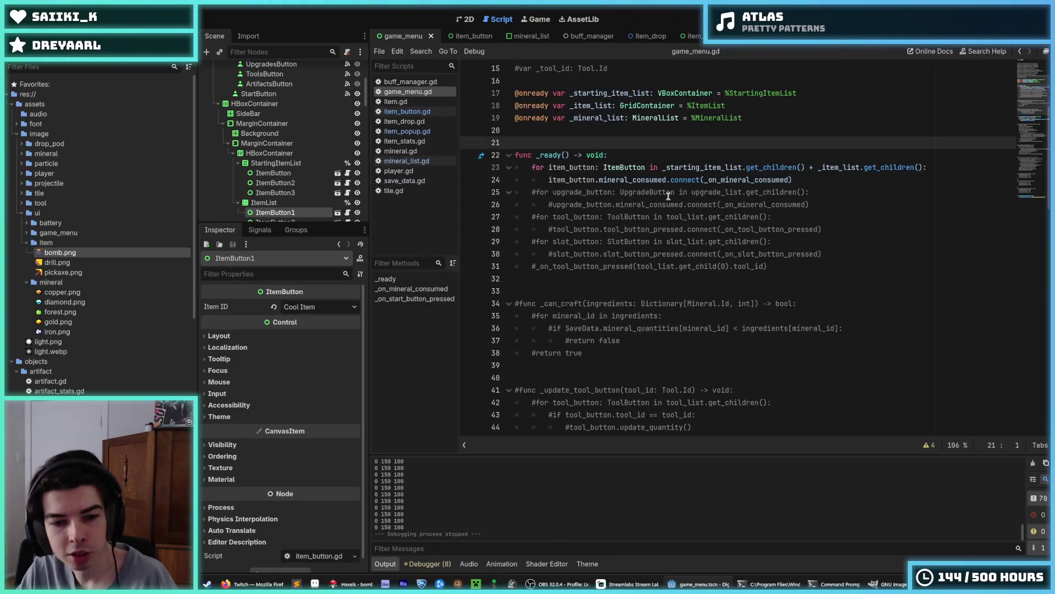
# Bring up item_button.gd in the script editor at the update_affordability function.
pyautogui.click(691, 204)
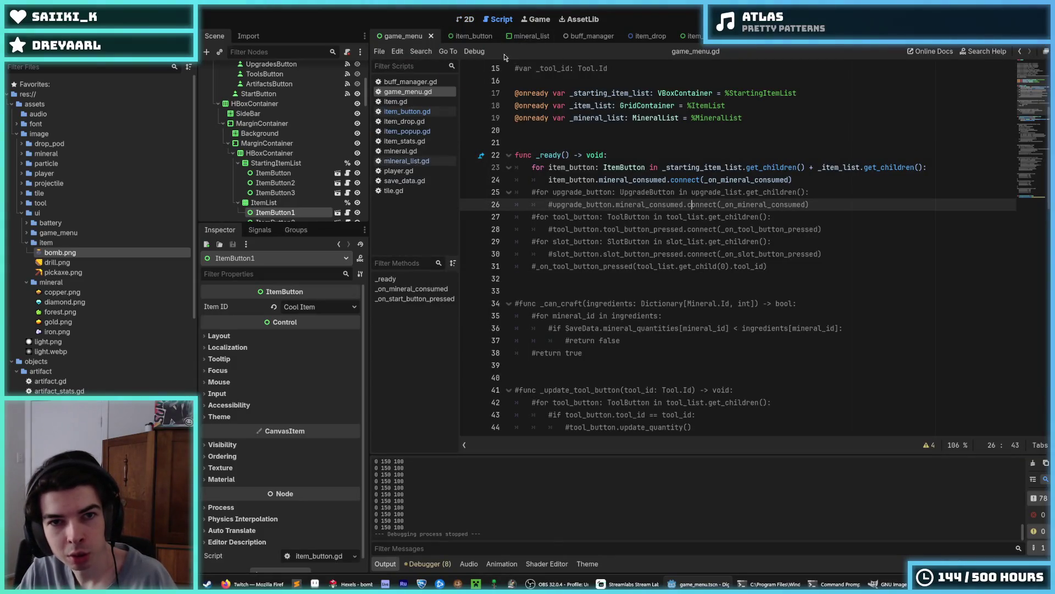
pyautogui.scroll(-6, 648, 222)
pyautogui.scroll(-17, 649, 222)
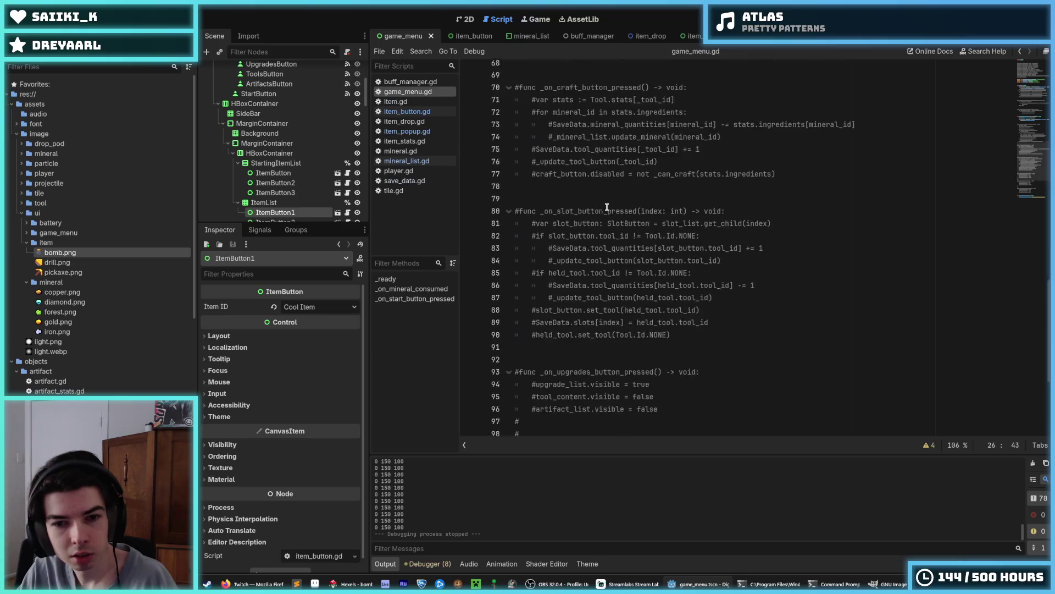
pyautogui.click(422, 111)
pyautogui.scroll(5, 703, 267)
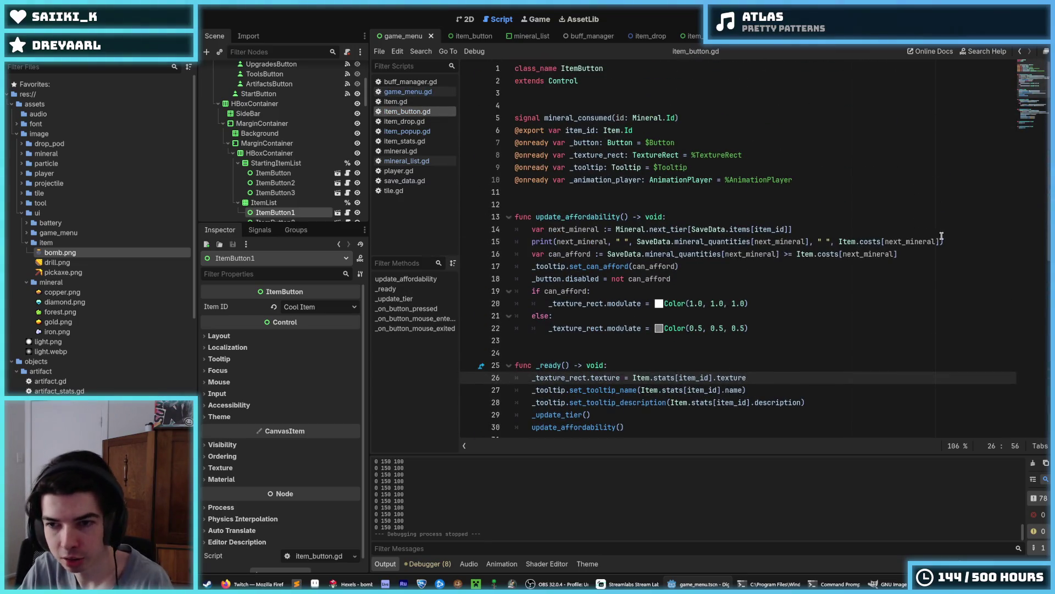
# Delete the debug print line in update_affordability, save the script, and relaunch the game.
pyautogui.moveTo(943, 242); pyautogui.dragTo(957, 229)
pyautogui.press('BackSpace')
pyautogui.hotkey('ctrl', 's')
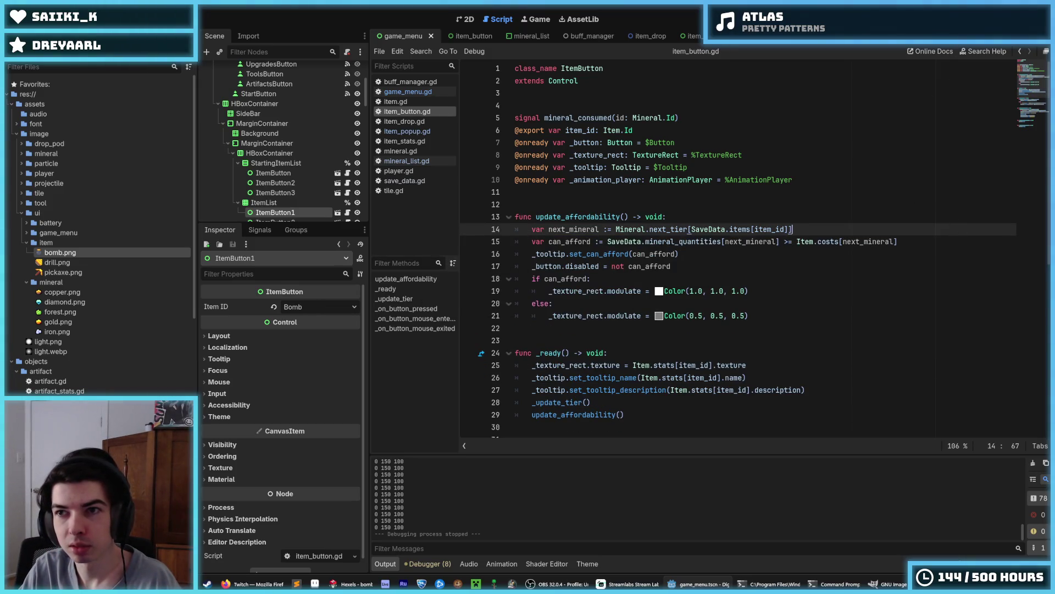
pyautogui.press('F5')
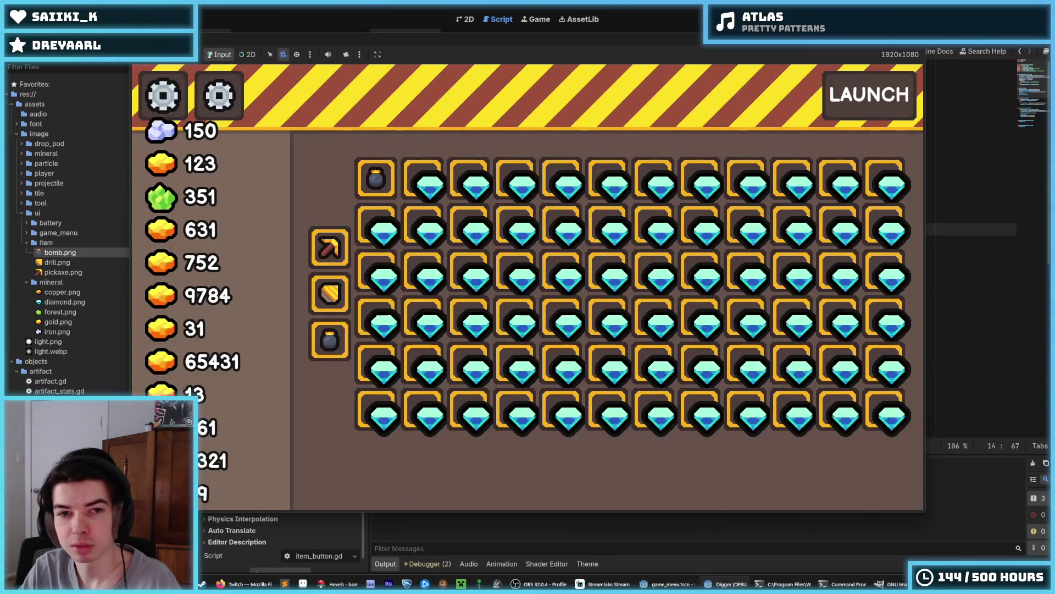
# Stop the test run with F8 and save with item_button.gd focused in the editor.
pyautogui.moveTo(339, 303)
pyautogui.moveTo(334, 354)
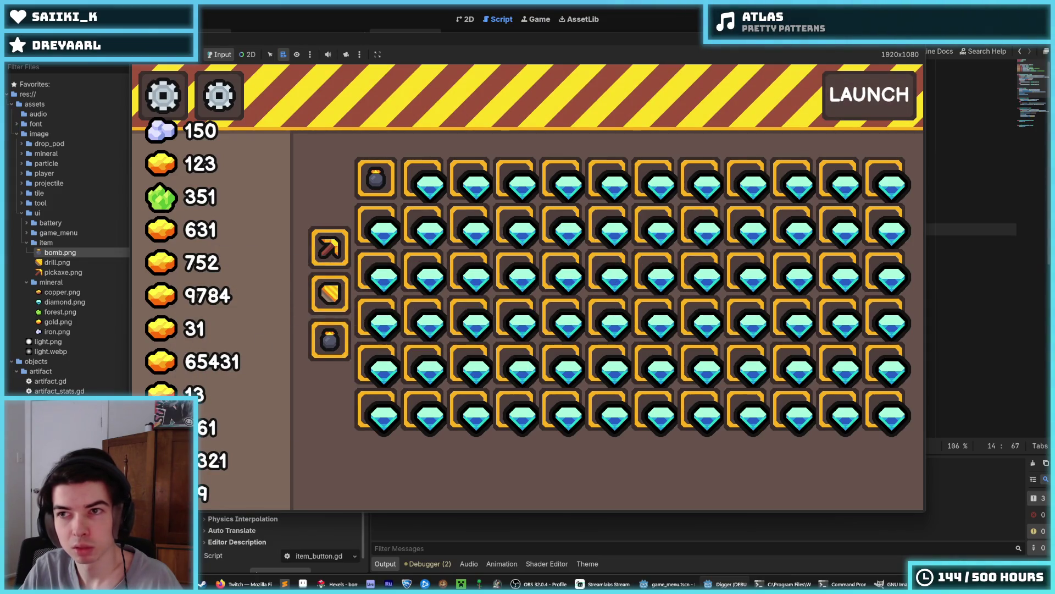
pyautogui.press('F8')
pyautogui.click(811, 112)
pyautogui.hotkey('ctrl', 's')
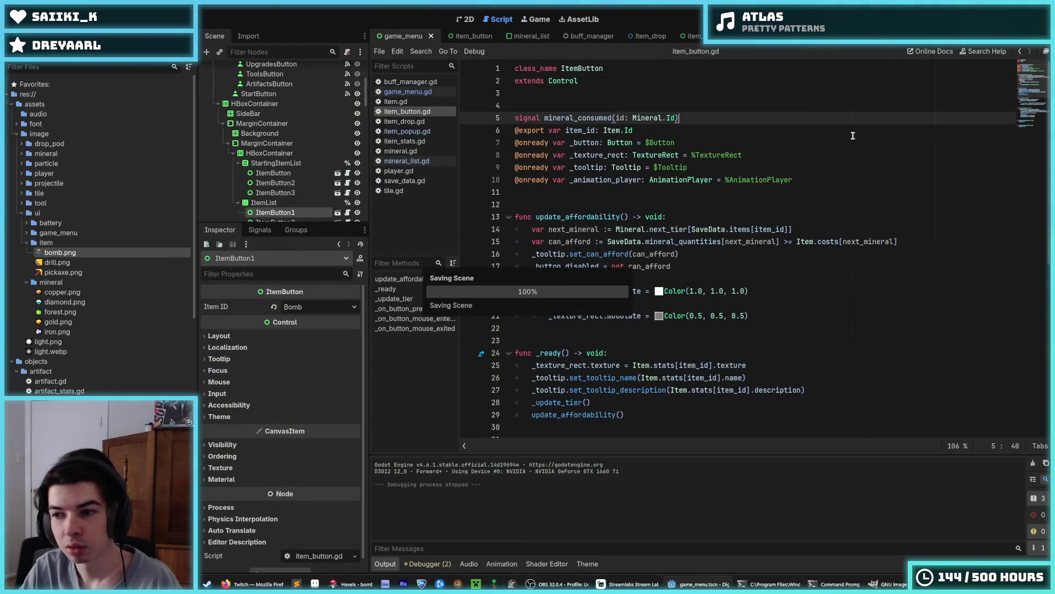